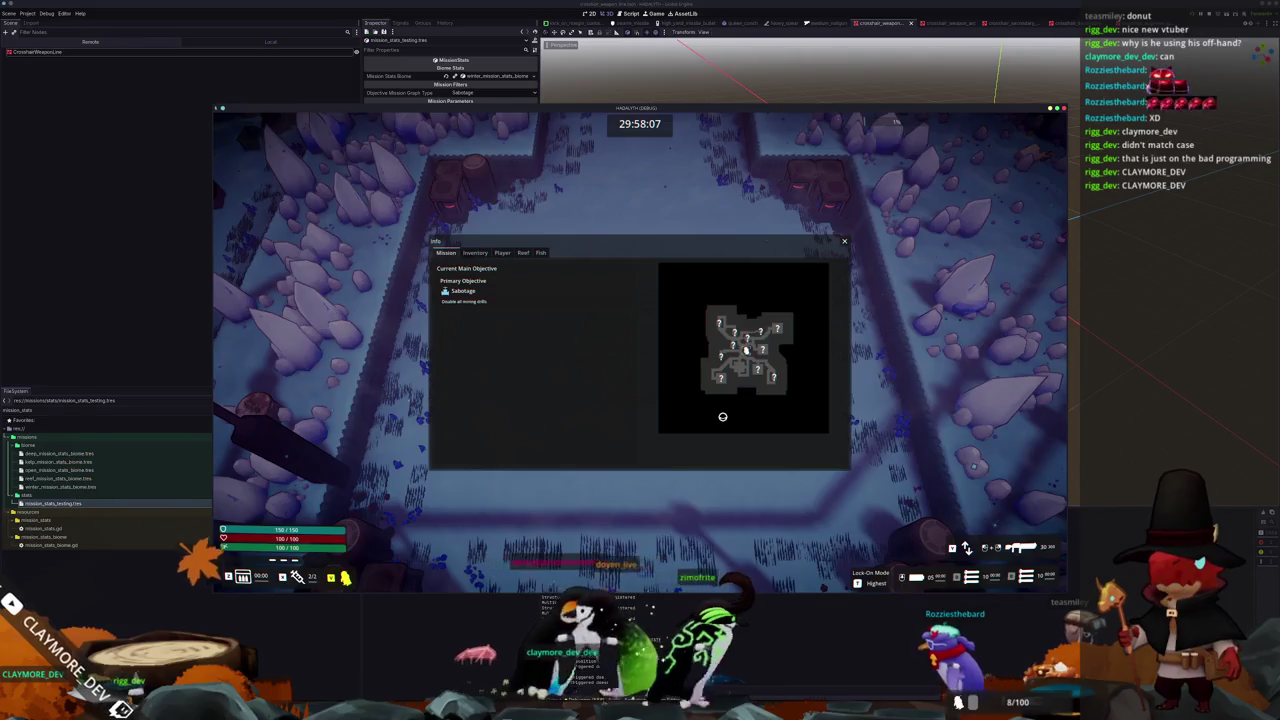
# Walk the character north, then east, then north toward the spike plateau
pyautogui.press('w')
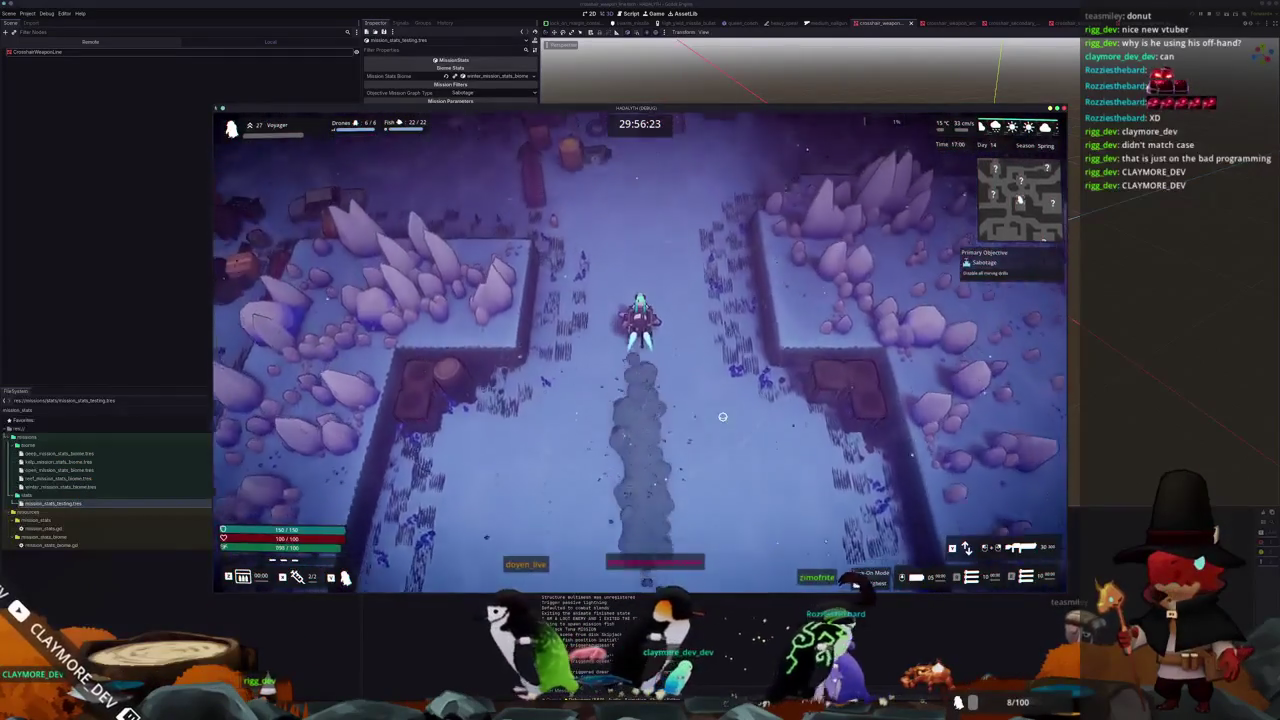
pyautogui.press('d')
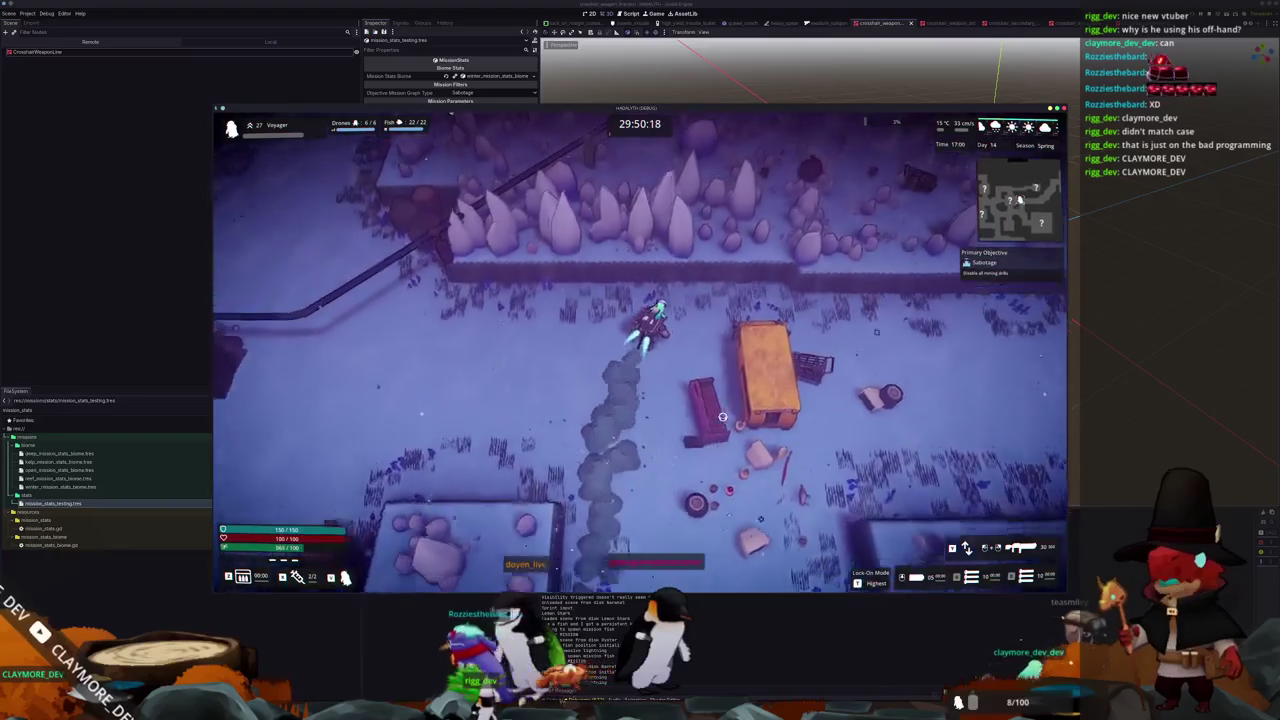
pyautogui.press('w')
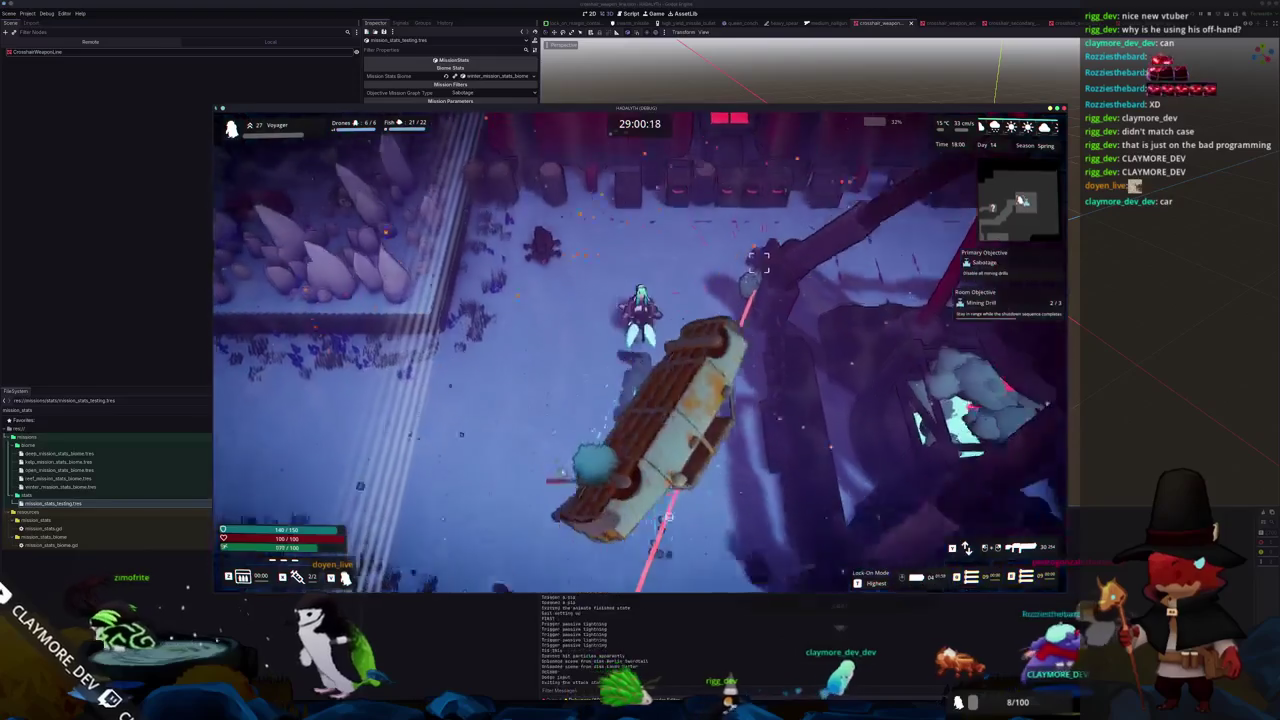
# Leave the failed mission and return to the hub
pyautogui.press('Escape')
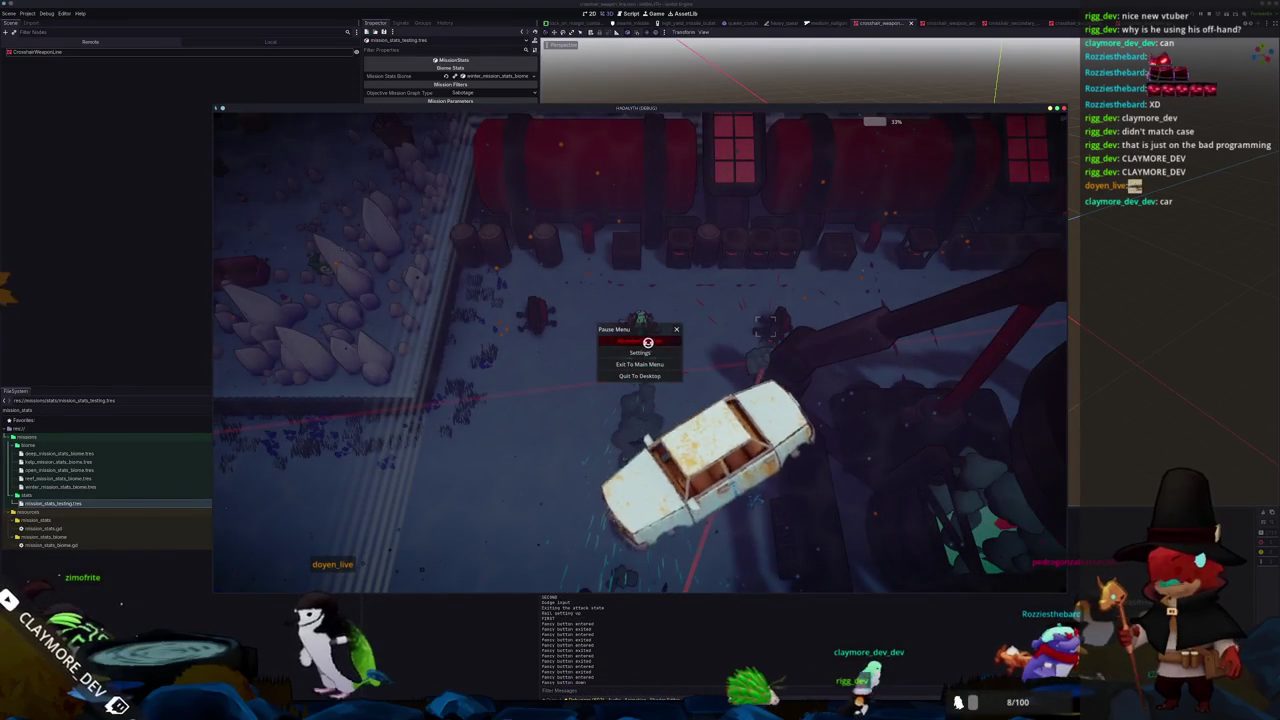
pyautogui.click(647, 343)
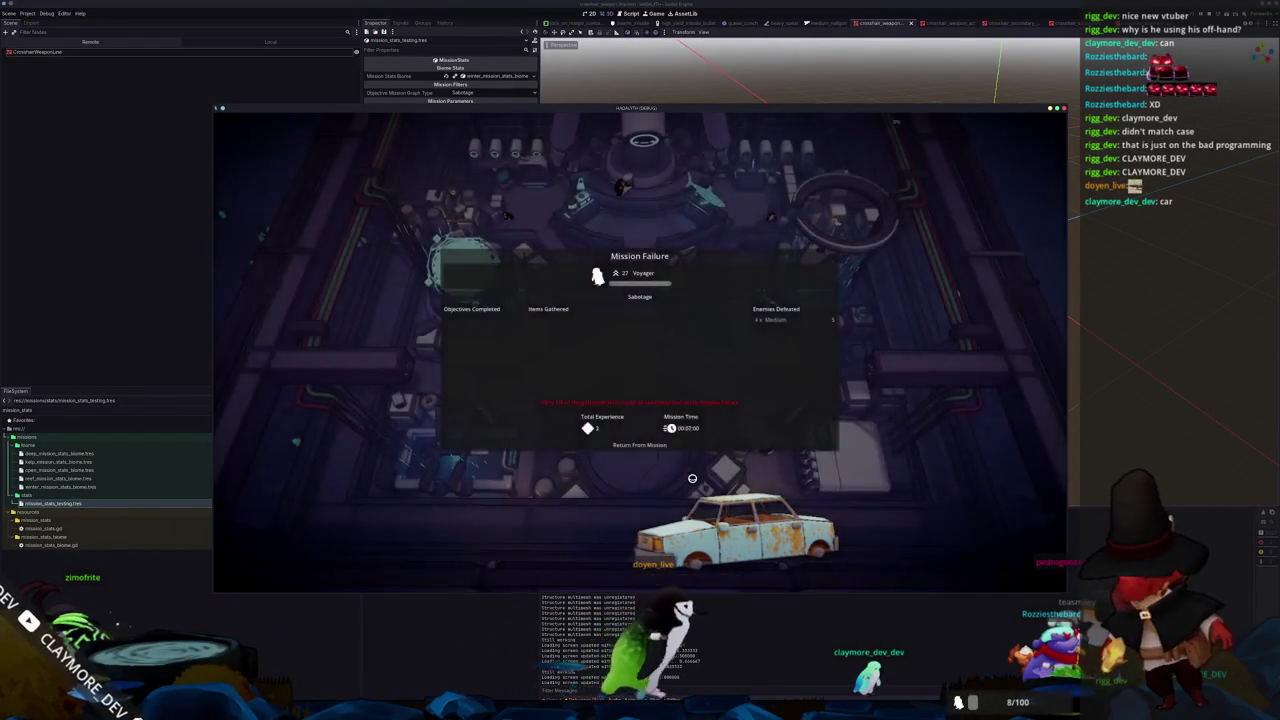
pyautogui.click(648, 445)
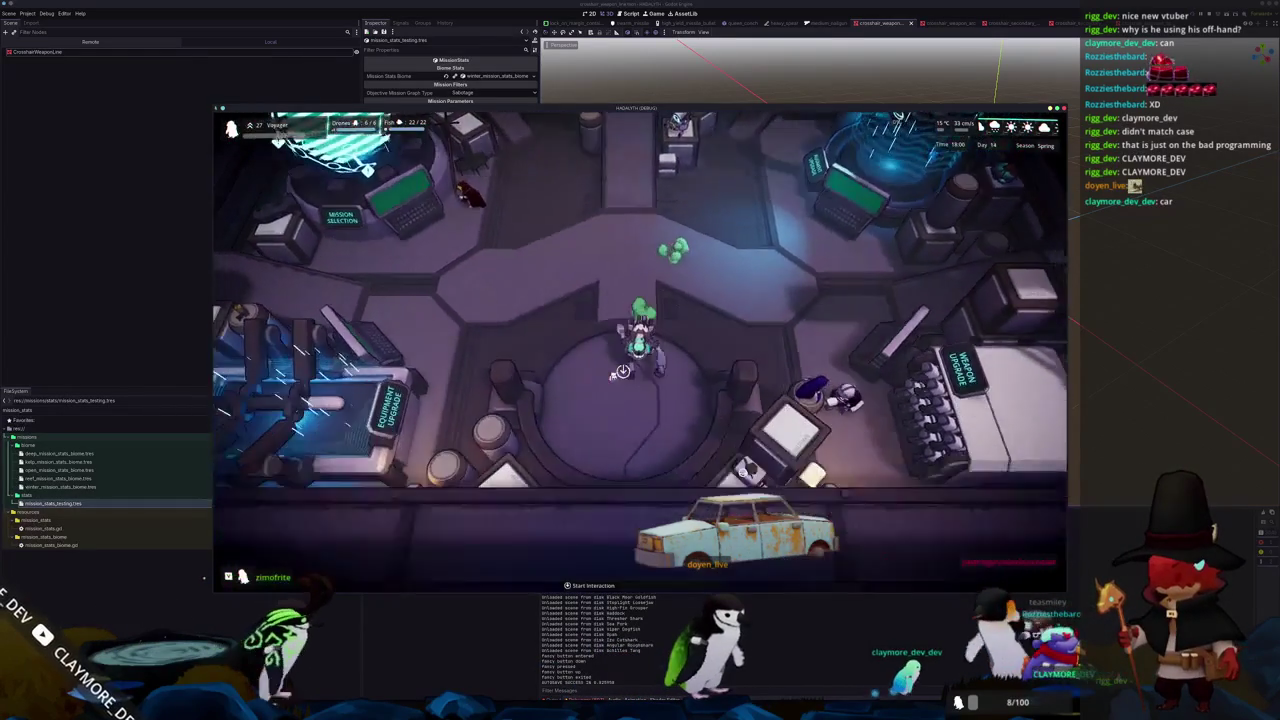
# Start a new mission from the hub and open the info panel showing the mission map
pyautogui.press('e')
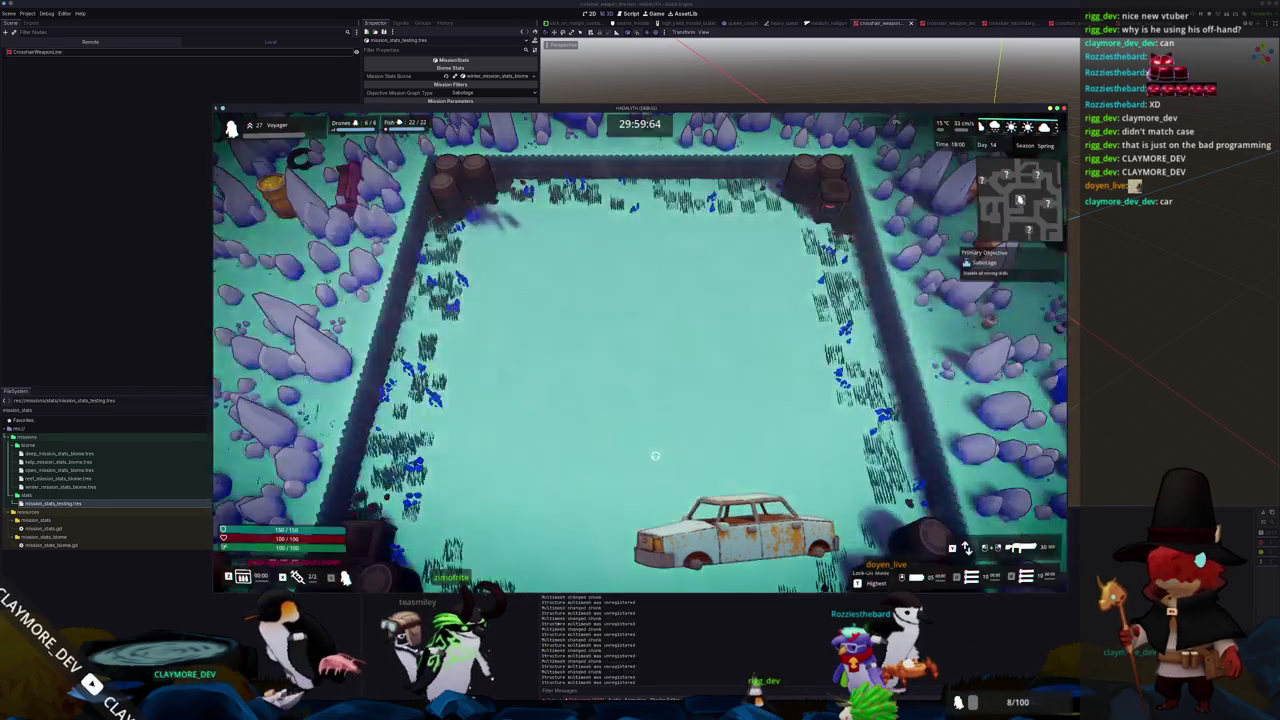
pyautogui.press('Tab')
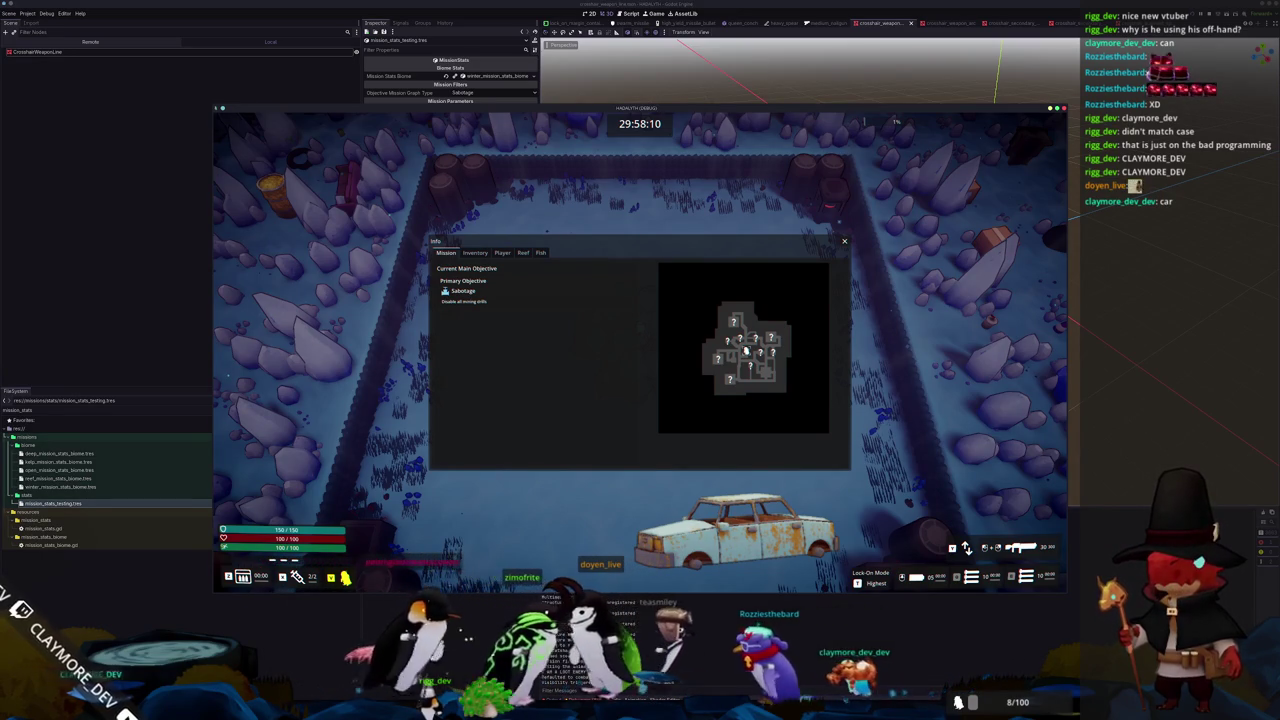
pyautogui.hotkey('alt', 'Tab')
# Scroll through mission_server_manager.gd to review the corridor-placement code
pyautogui.scroll(-3, 714, 325)
pyautogui.scroll(-5, 705, 360)
pyautogui.scroll(-3, 698, 400)
pyautogui.scroll(-3, 690, 440)
pyautogui.scroll(-2, 689, 440)
pyautogui.scroll(-2, 670, 435)
pyautogui.scroll(-2, 643, 426)
pyautogui.scroll(-4, 625, 440)
pyautogui.scroll(-4, 612, 465)
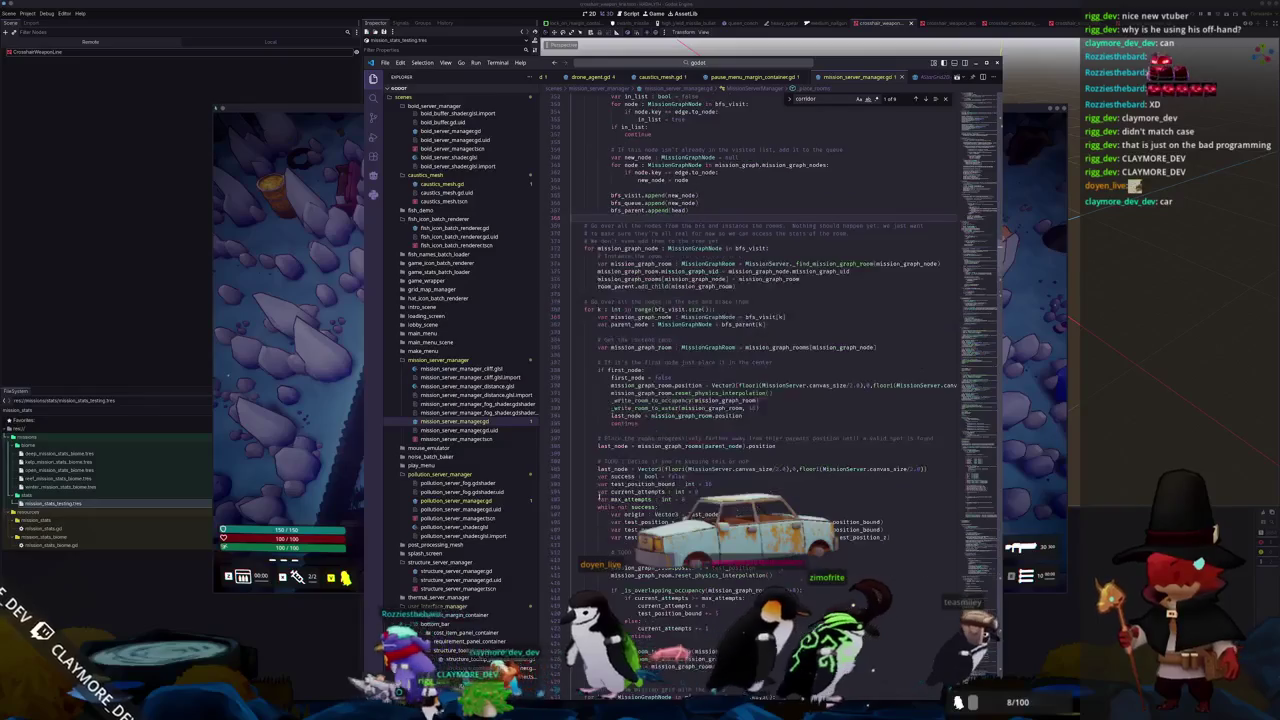
pyautogui.scroll(-4, 600, 490)
pyautogui.scroll(-3, 598, 500)
pyautogui.scroll(-5, 598, 500)
pyautogui.scroll(-5, 598, 500)
pyautogui.scroll(-5, 598, 500)
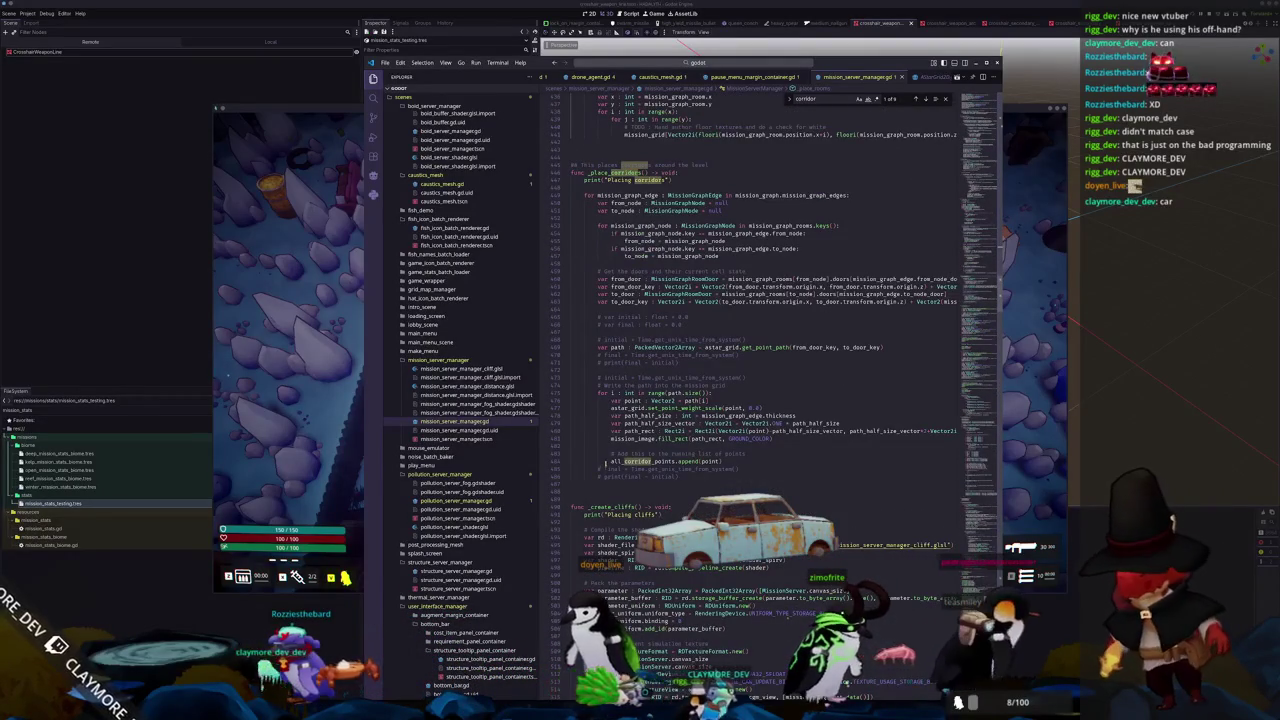
pyautogui.scroll(2, 598, 468)
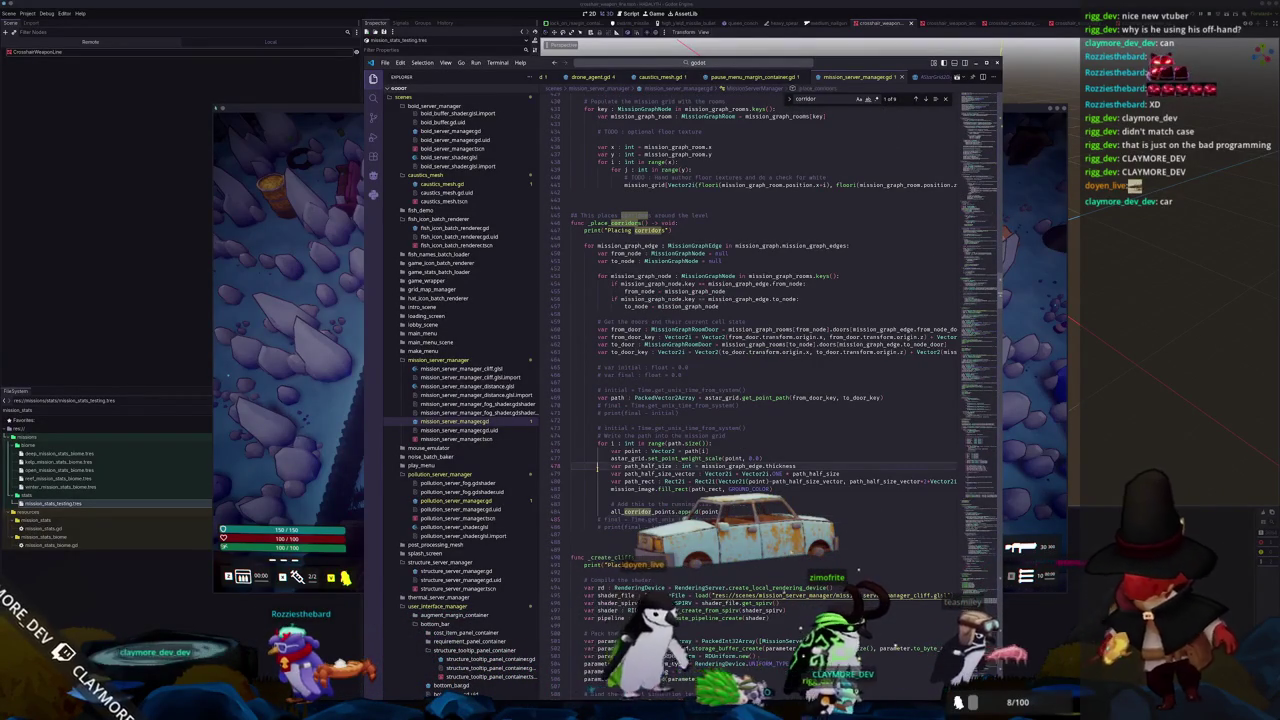
pyautogui.scroll(1, 597, 468)
pyautogui.scroll(2, 598, 468)
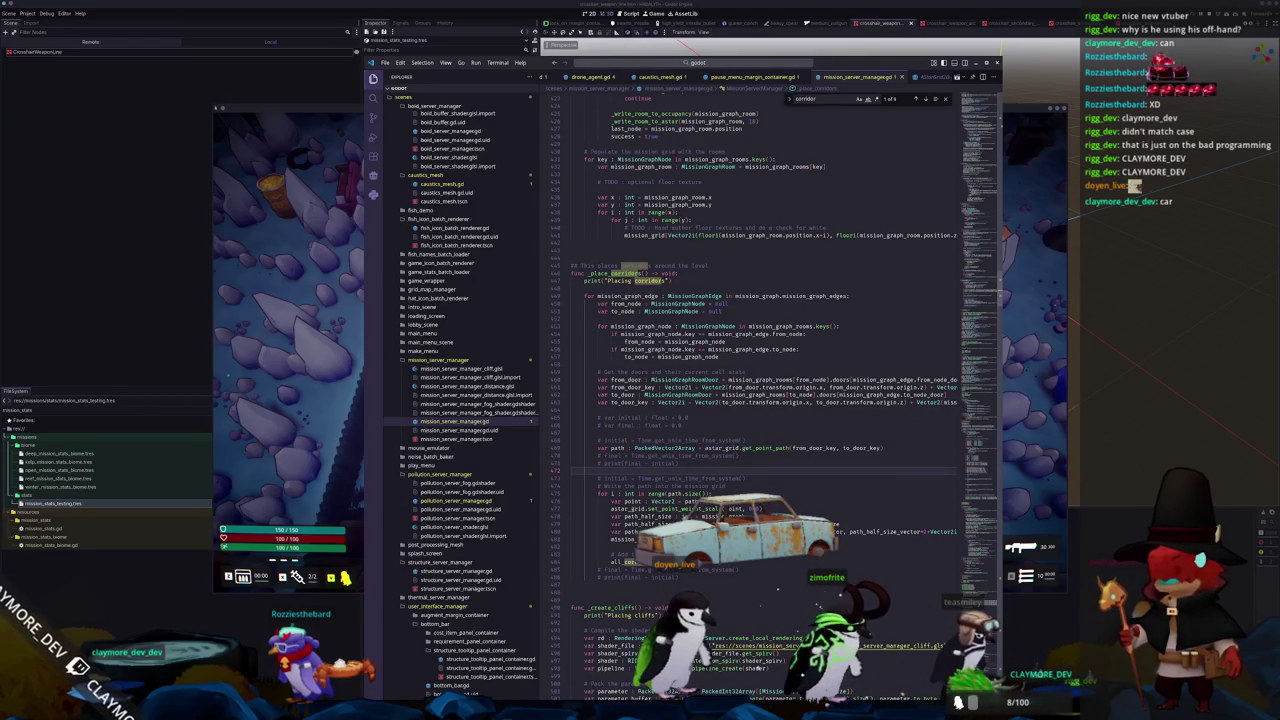
pyautogui.scroll(2, 769, 485)
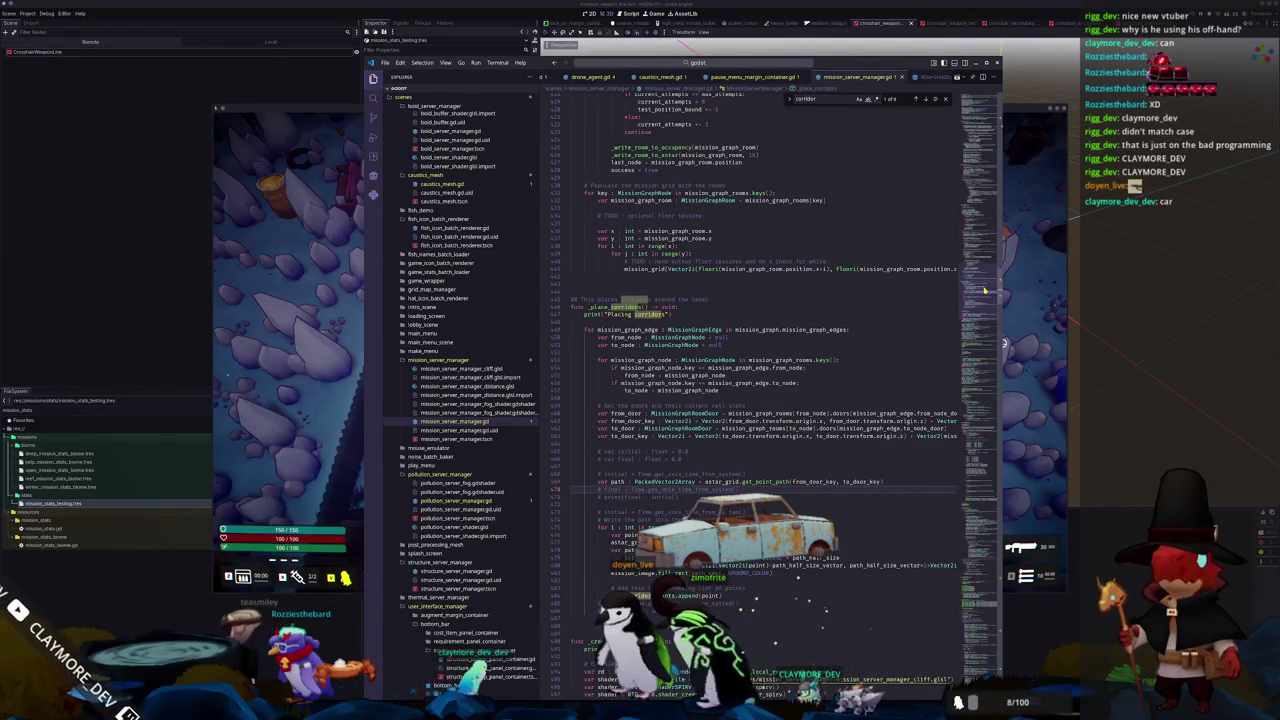
pyautogui.moveTo(984, 291); pyautogui.dragTo(986, 135)
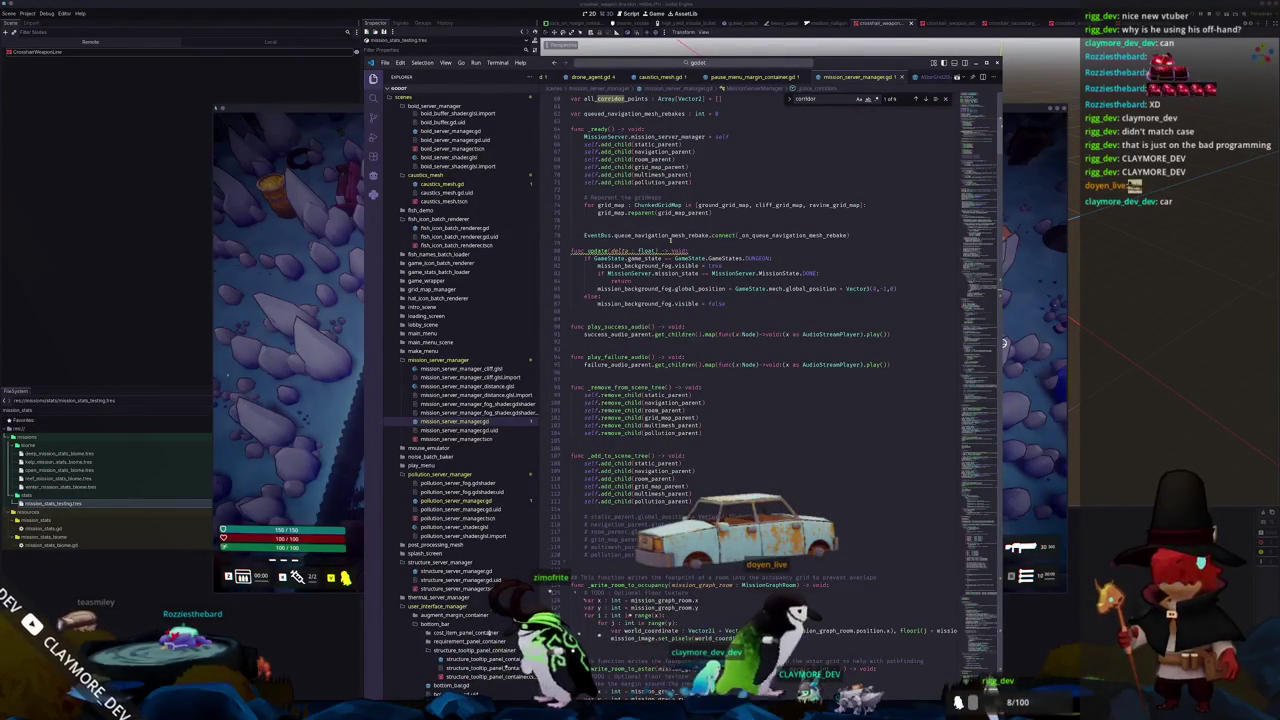
# Insert and then remove a blank line near func _update, leaving the code unchanged
pyautogui.click(670, 244)
pyautogui.press('Return')
pyautogui.press('Up')
pyautogui.press('Delete')
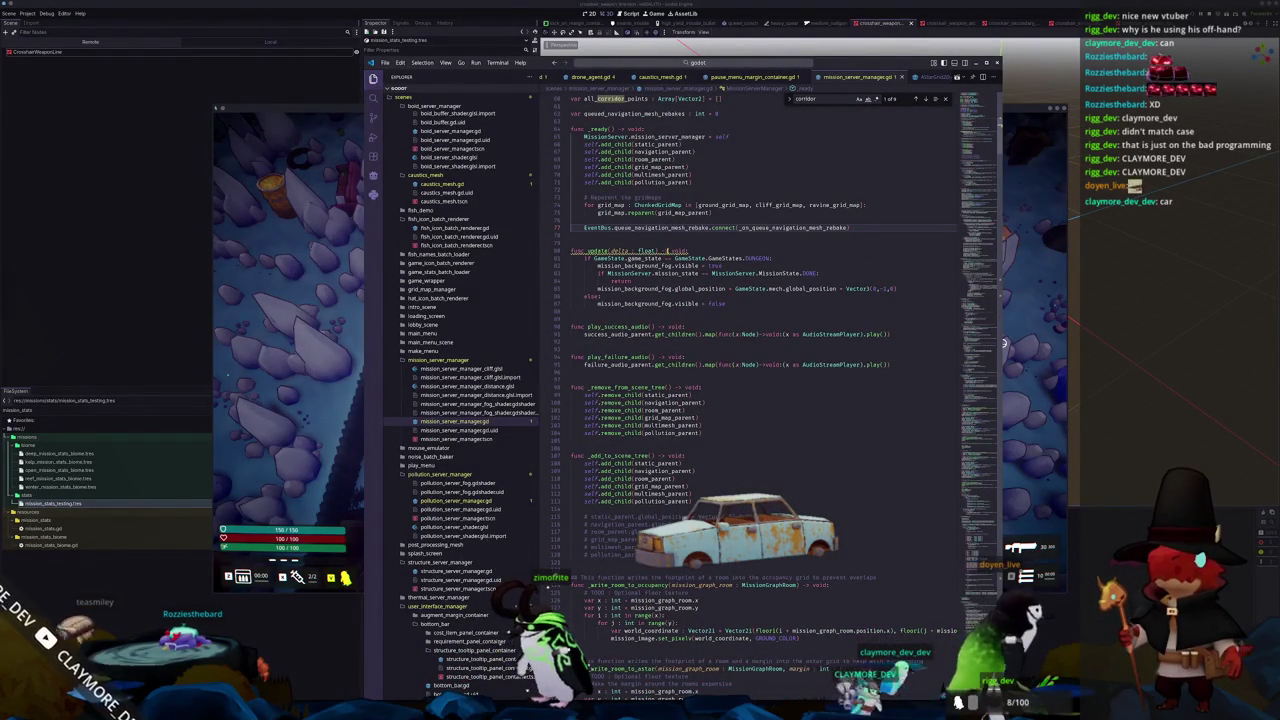
pyautogui.scroll(-5, 760, 400)
pyautogui.scroll(4, 760, 400)
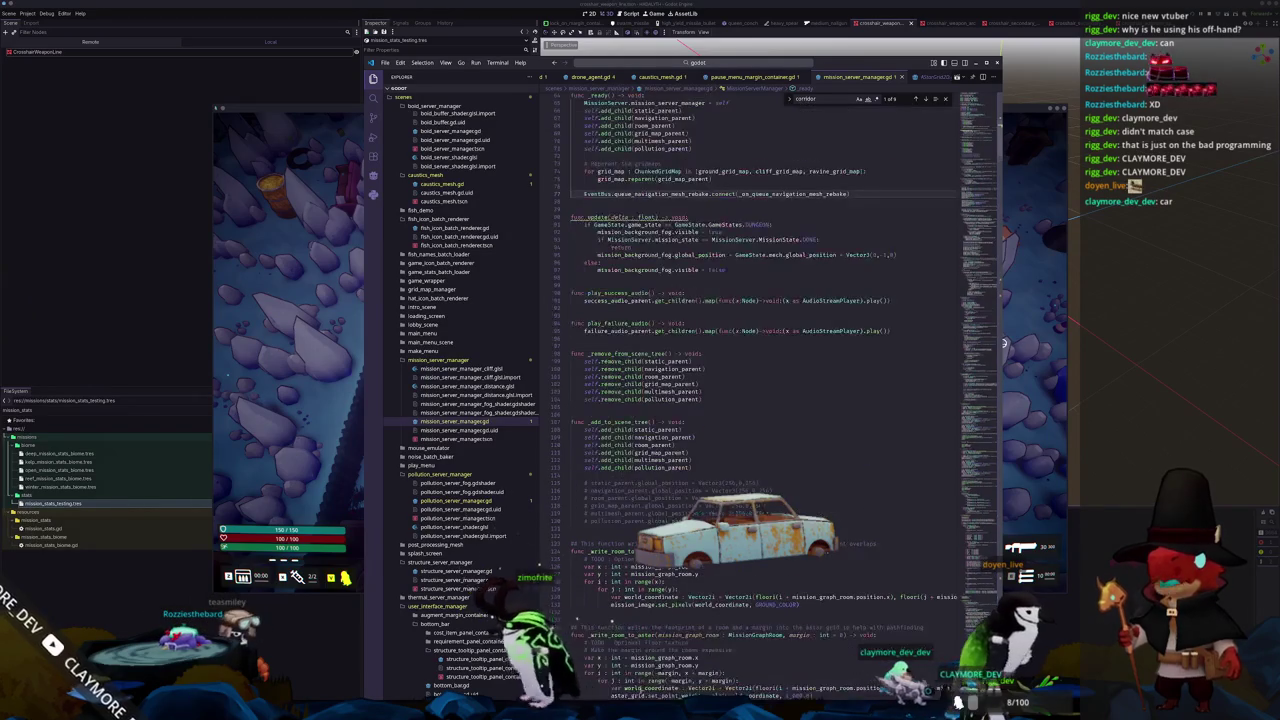
pyautogui.hotkey('alt', 'Tab')
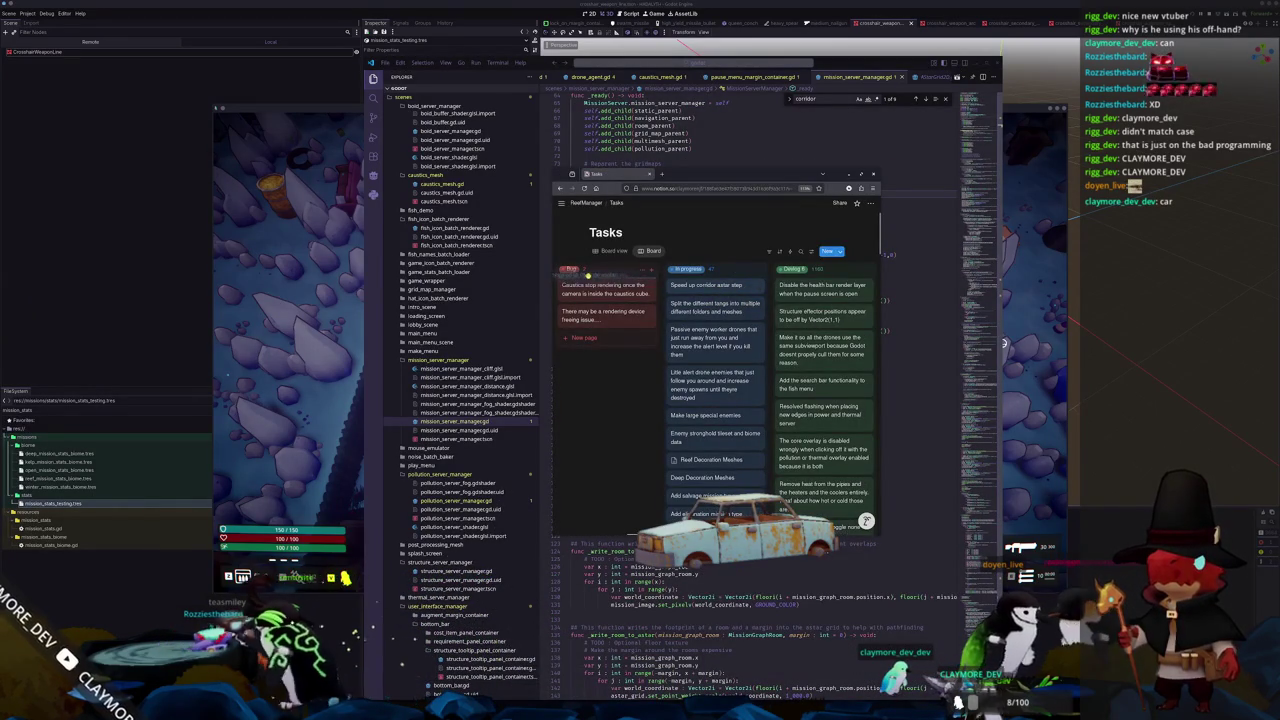
# Drag the 'Speed up corridor astar step' card out of the In progress column
pyautogui.hscroll(-3, 715, 400)
pyautogui.moveTo(815, 285); pyautogui.dragTo(600, 290)
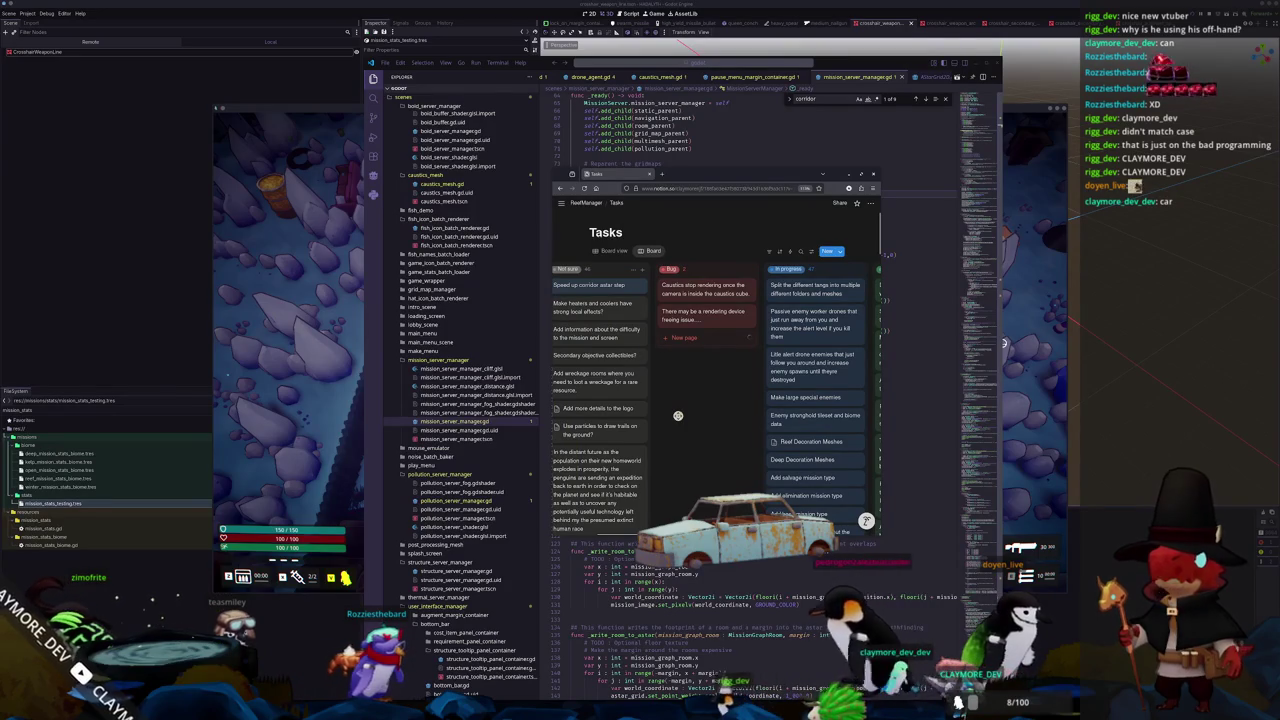
pyautogui.hscroll(2, 650, 418)
pyautogui.hscroll(2, 620, 420)
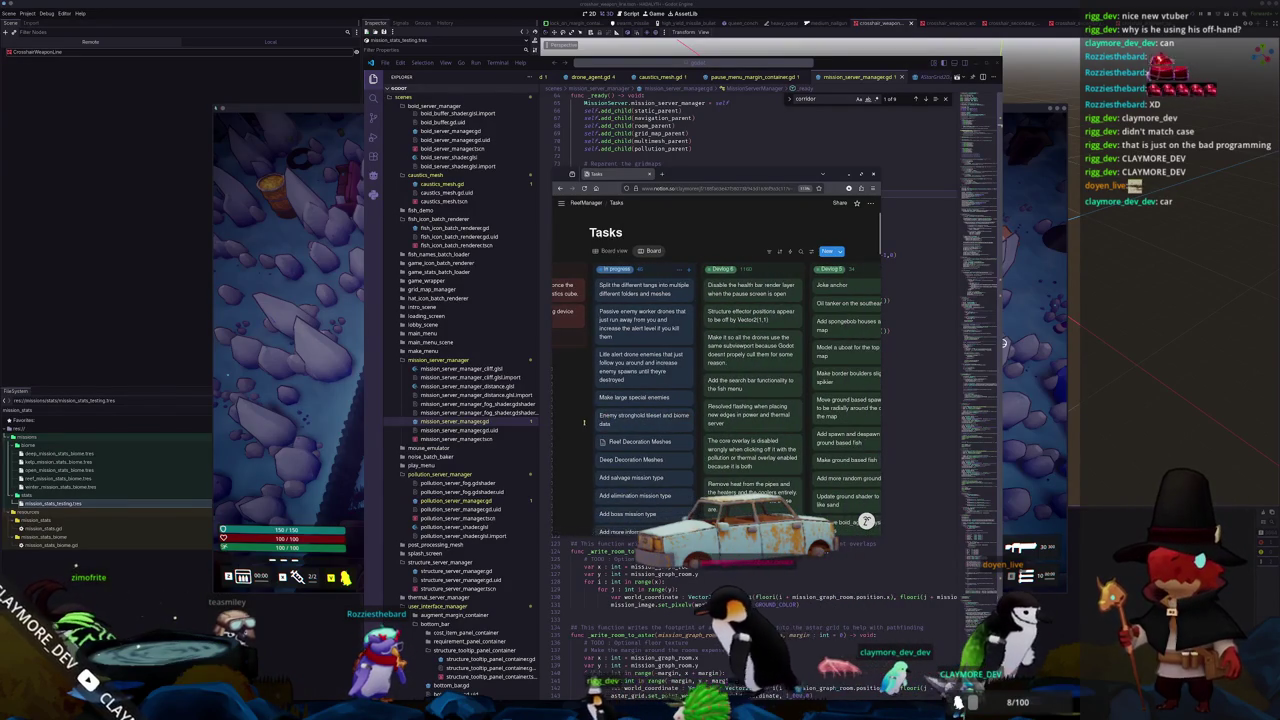
pyautogui.hscroll(-2, 586, 420)
pyautogui.hscroll(-2, 575, 420)
pyautogui.hscroll(-2, 586, 420)
pyautogui.hscroll(-1, 640, 415)
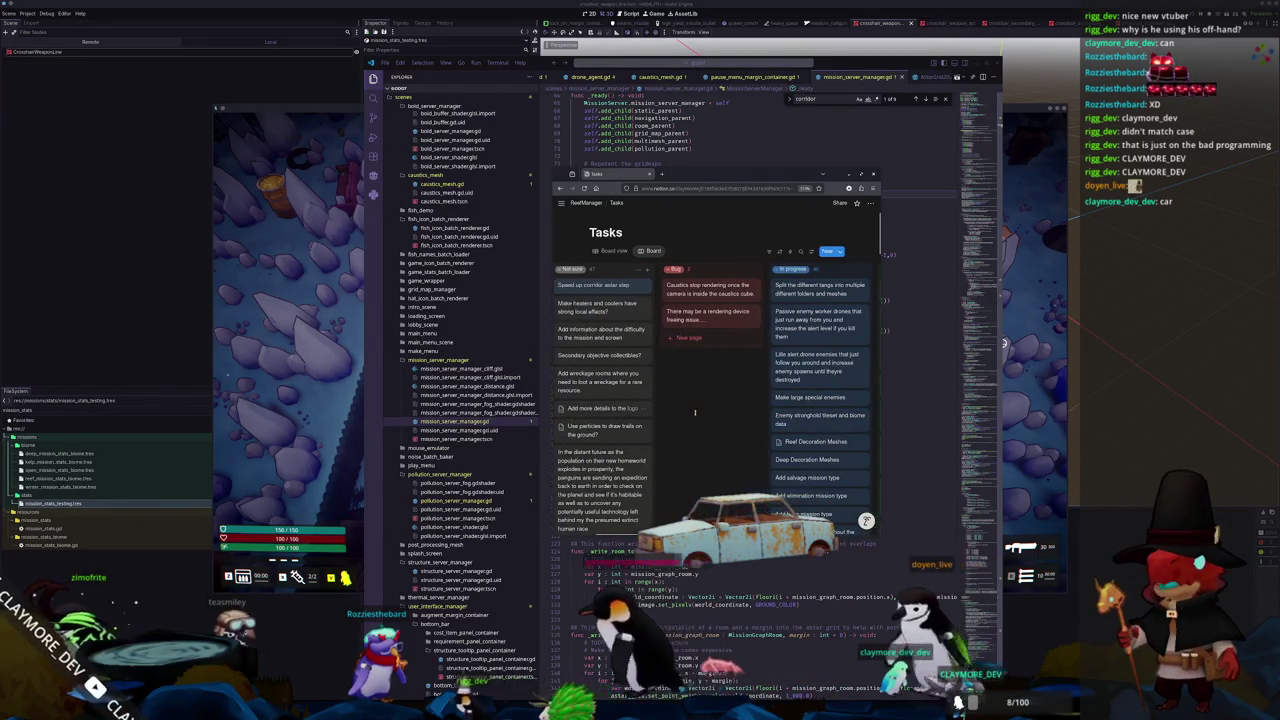
pyautogui.moveTo(600, 285)
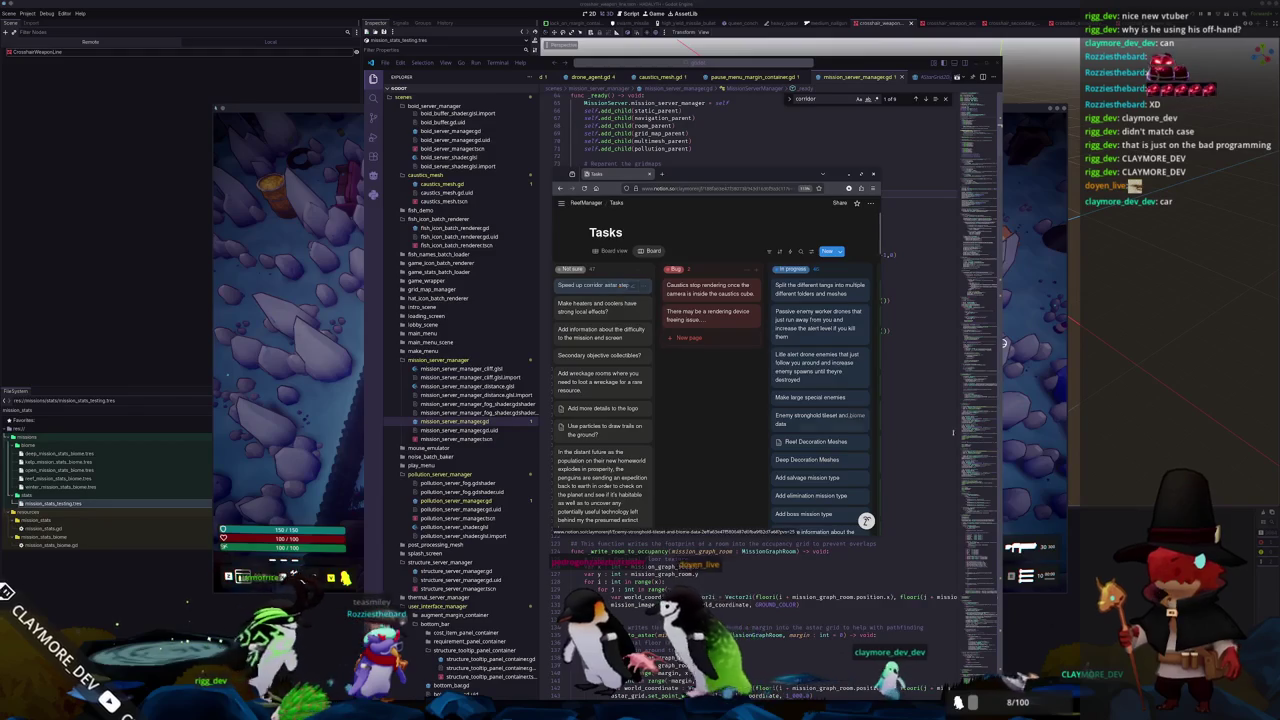
pyautogui.hotkey('alt', 'Tab')
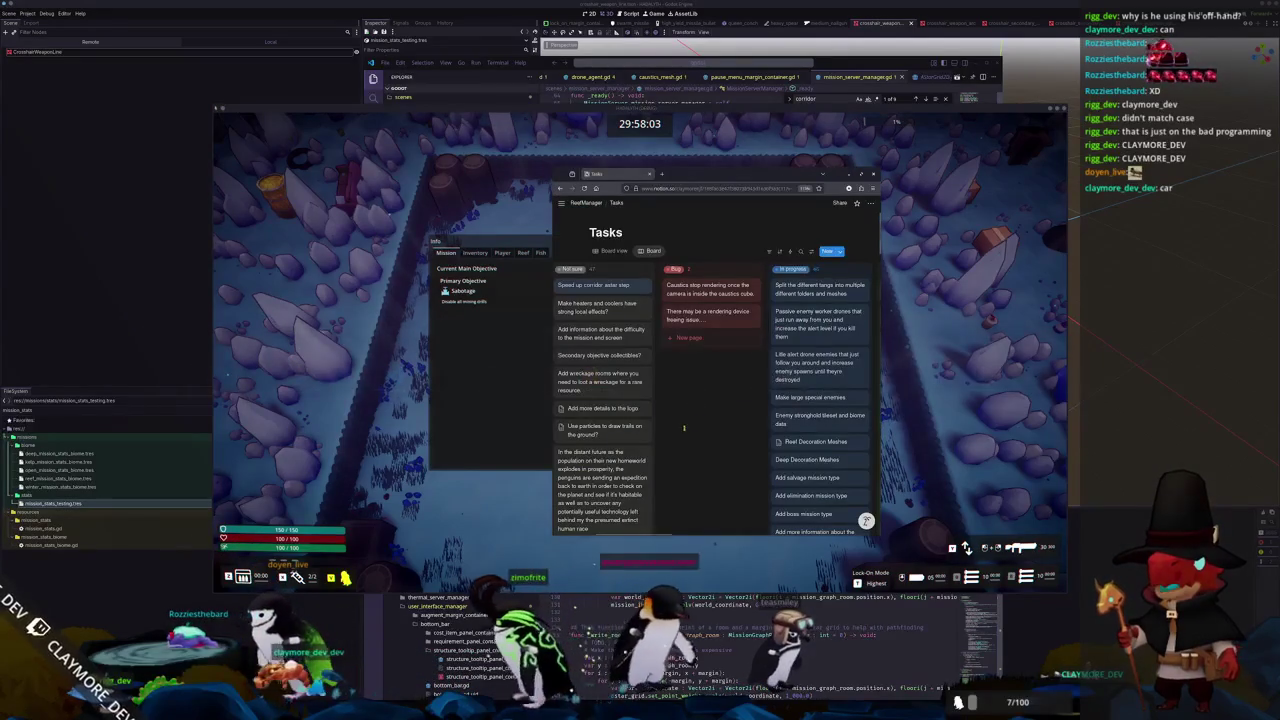
# Delete the 'Speed up corridor astar step' task and return to the game with its info panel closed
pyautogui.click(623, 444)
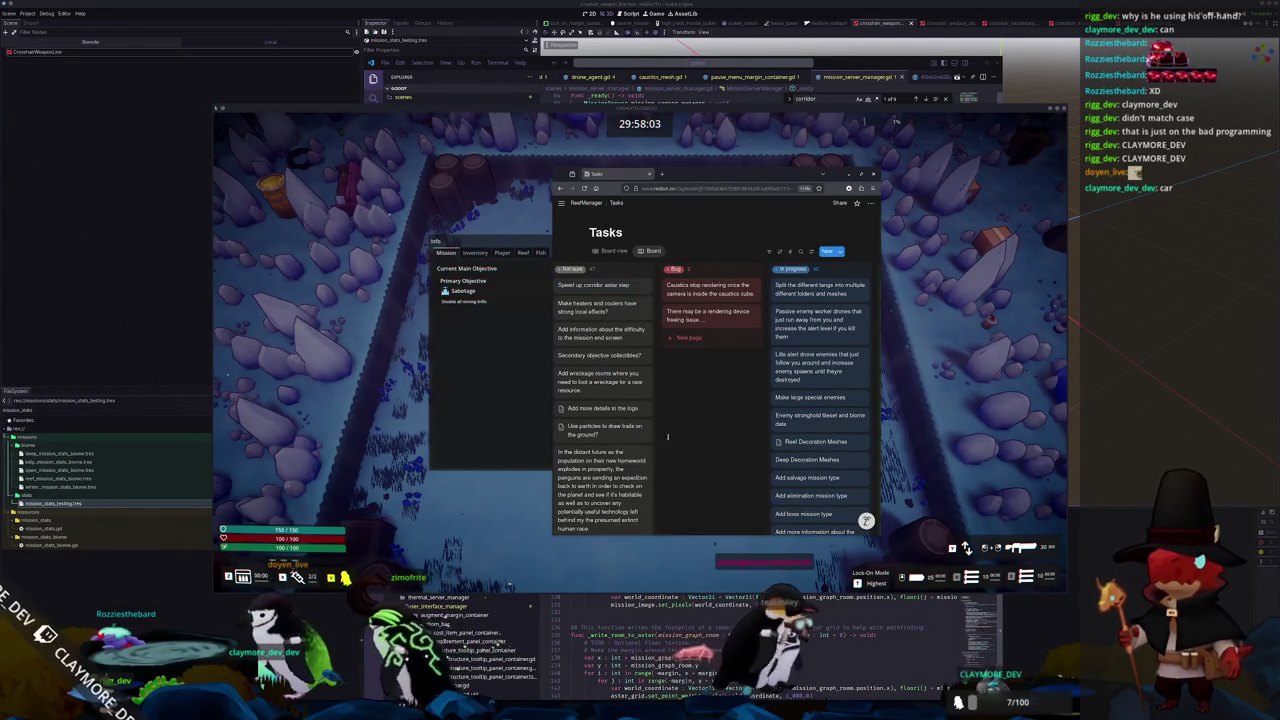
pyautogui.hscroll(2, 686, 434)
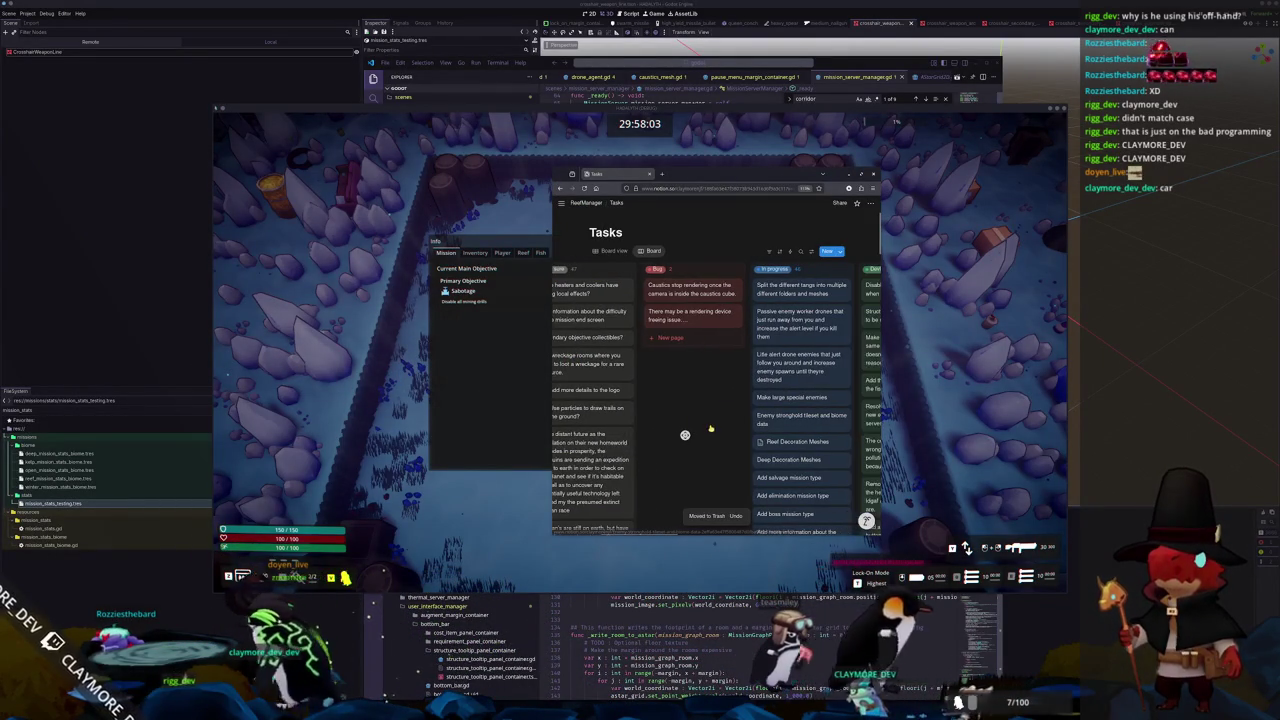
pyautogui.hscroll(2, 686, 434)
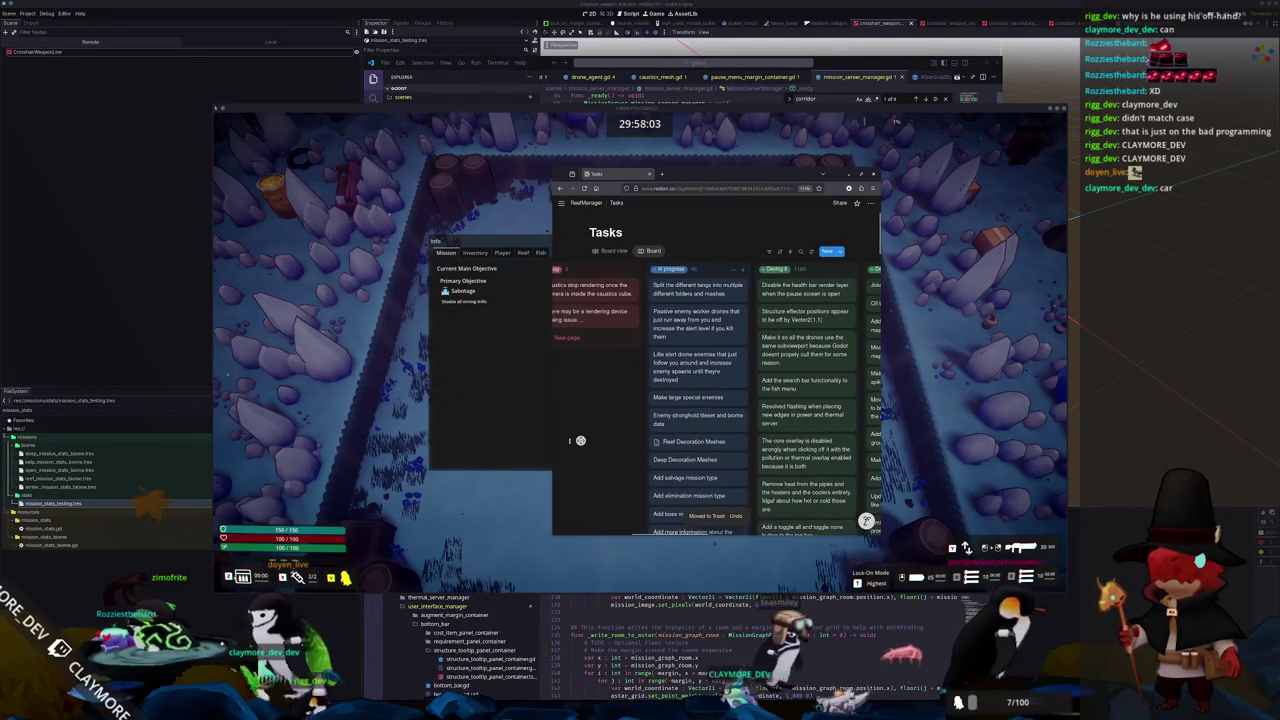
pyautogui.hscroll(-2, 590, 437)
pyautogui.hscroll(3, 594, 437)
pyautogui.hscroll(1, 575, 444)
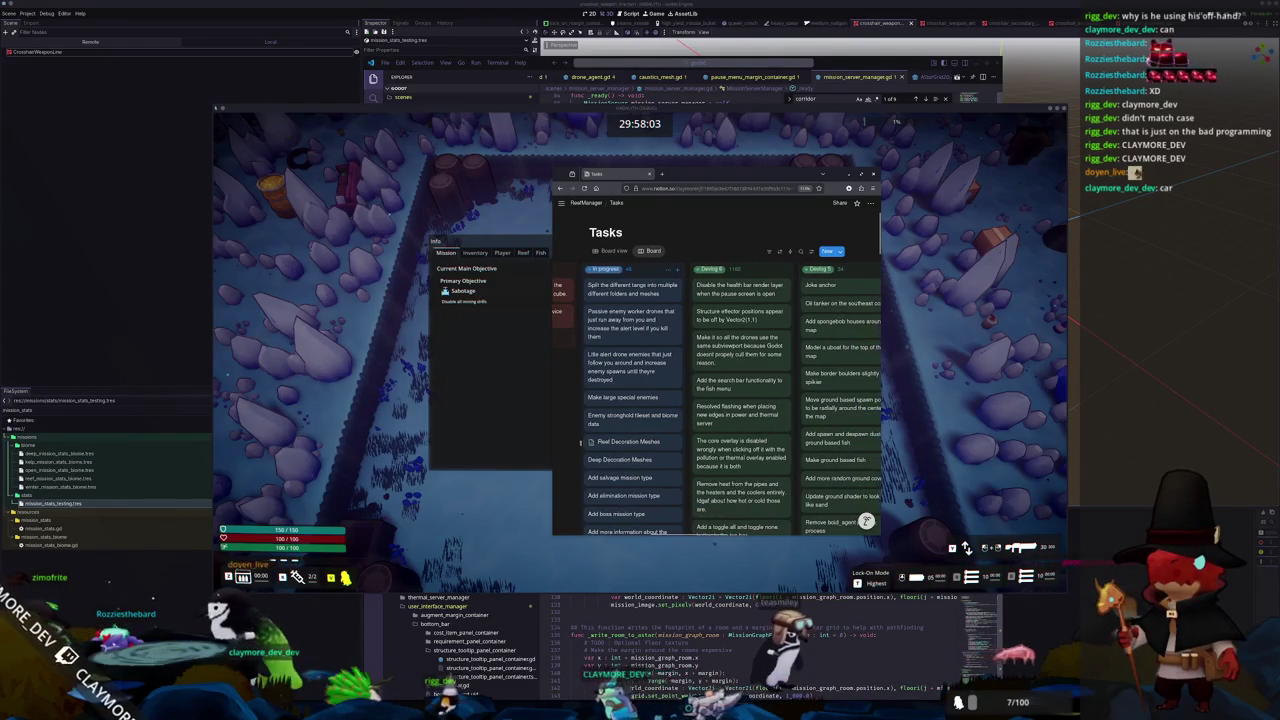
pyautogui.hscroll(-3, 561, 442)
pyautogui.hscroll(-3, 555, 440)
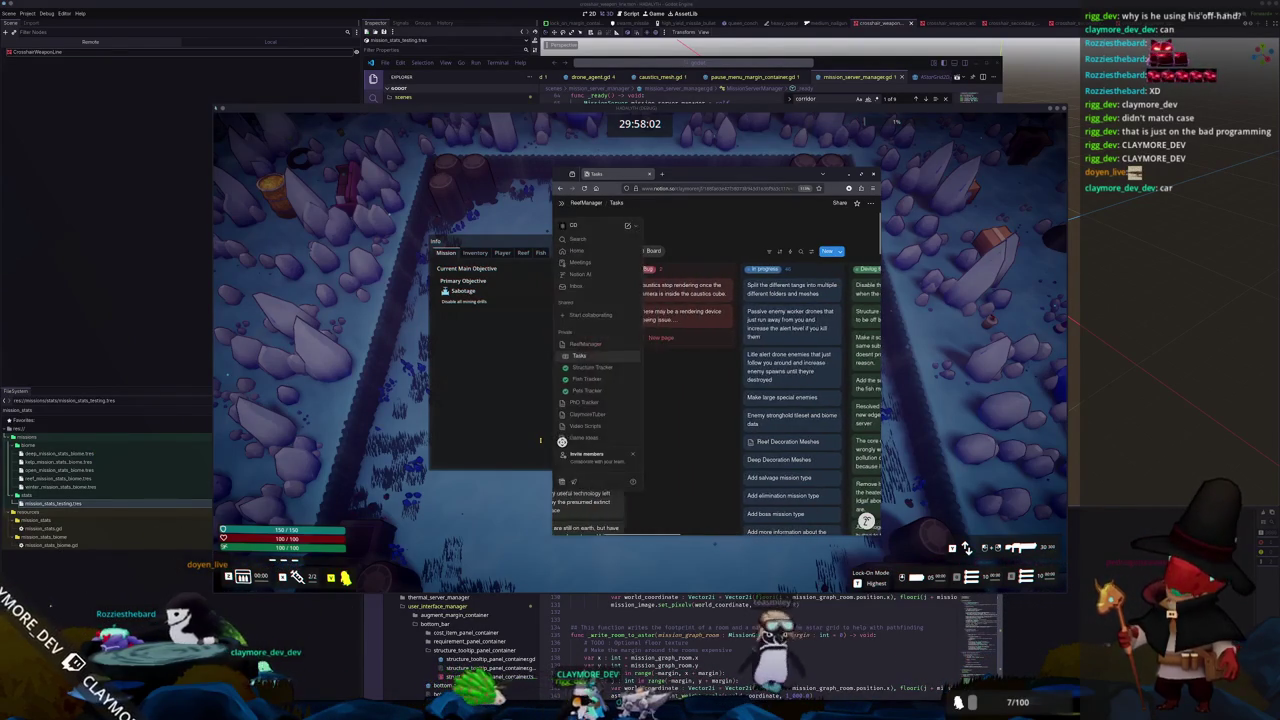
pyautogui.hscroll(-2, 548, 438)
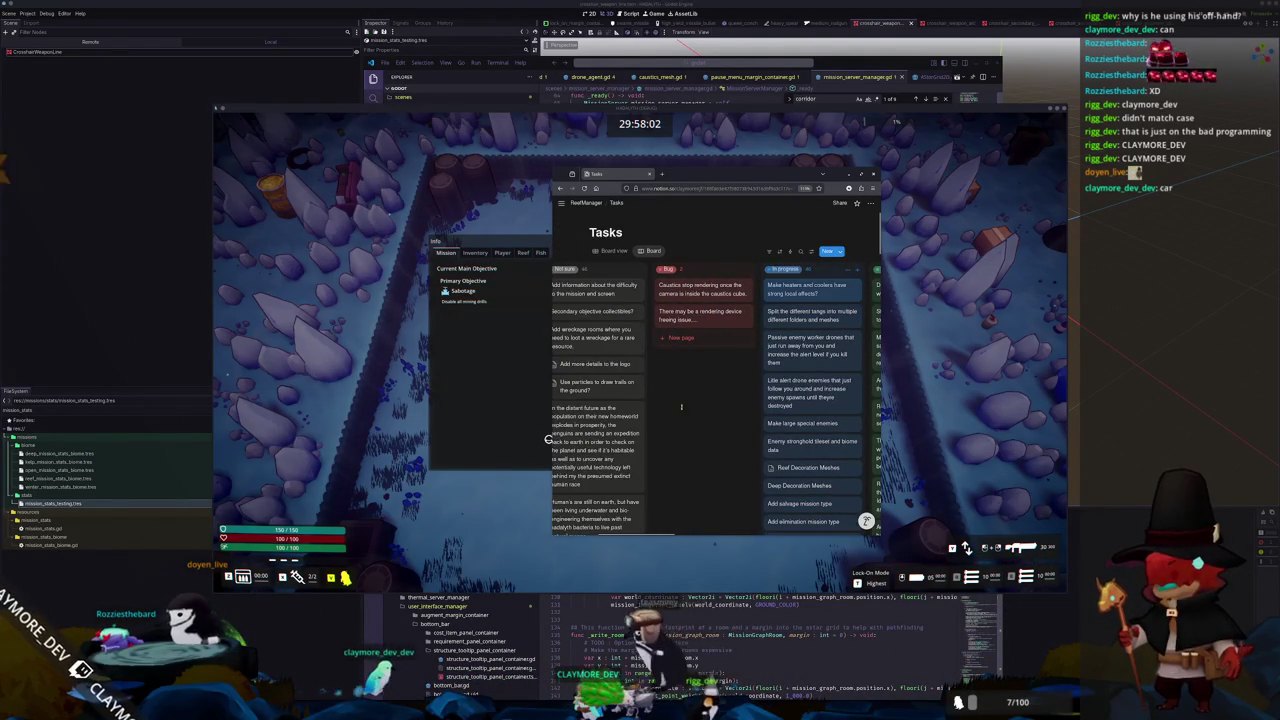
pyautogui.hscroll(2, 548, 438)
pyautogui.hscroll(3, 548, 438)
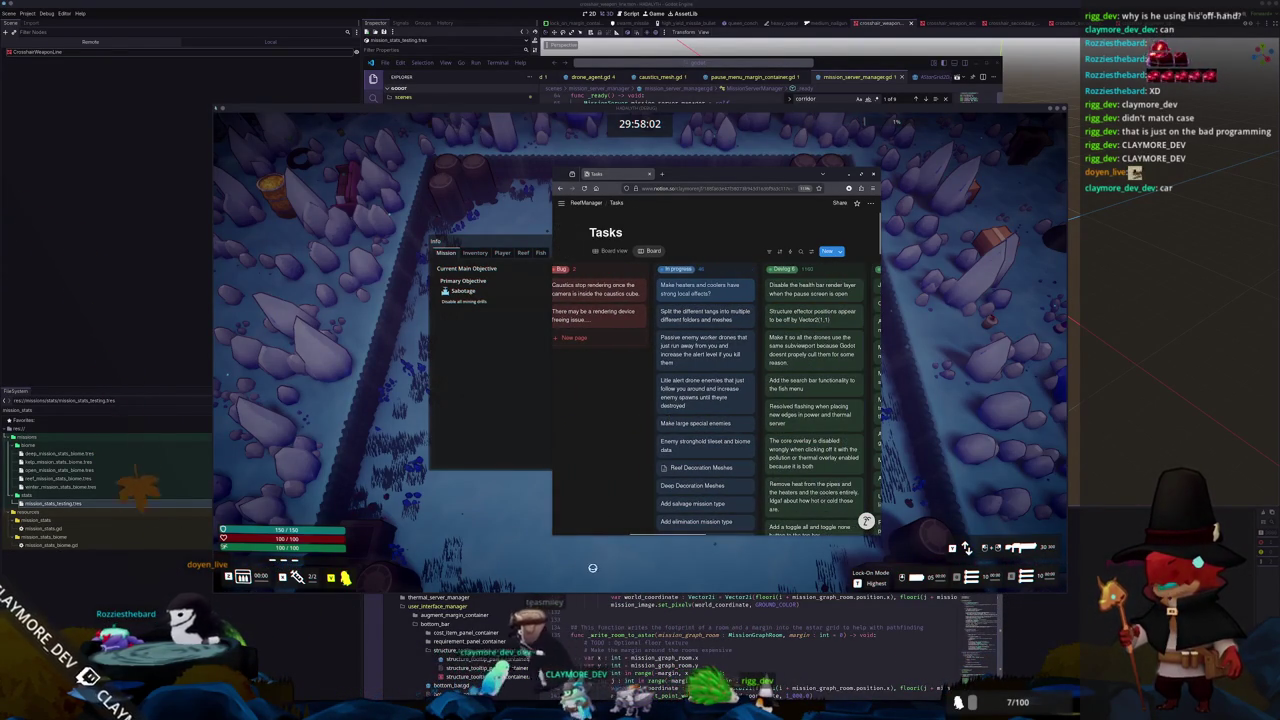
pyautogui.click(586, 569)
pyautogui.press('Tab')
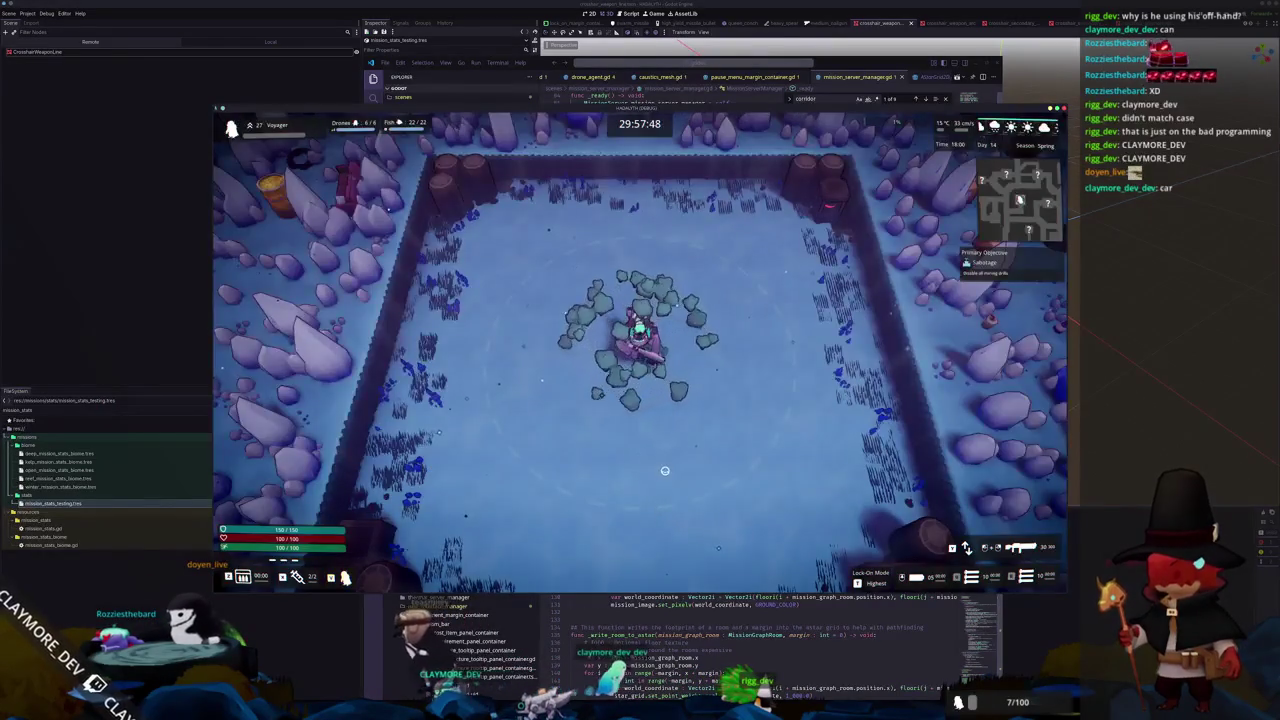
# Exit the current mission via the pause menu and start a new one from the hub
pyautogui.press('Tab')
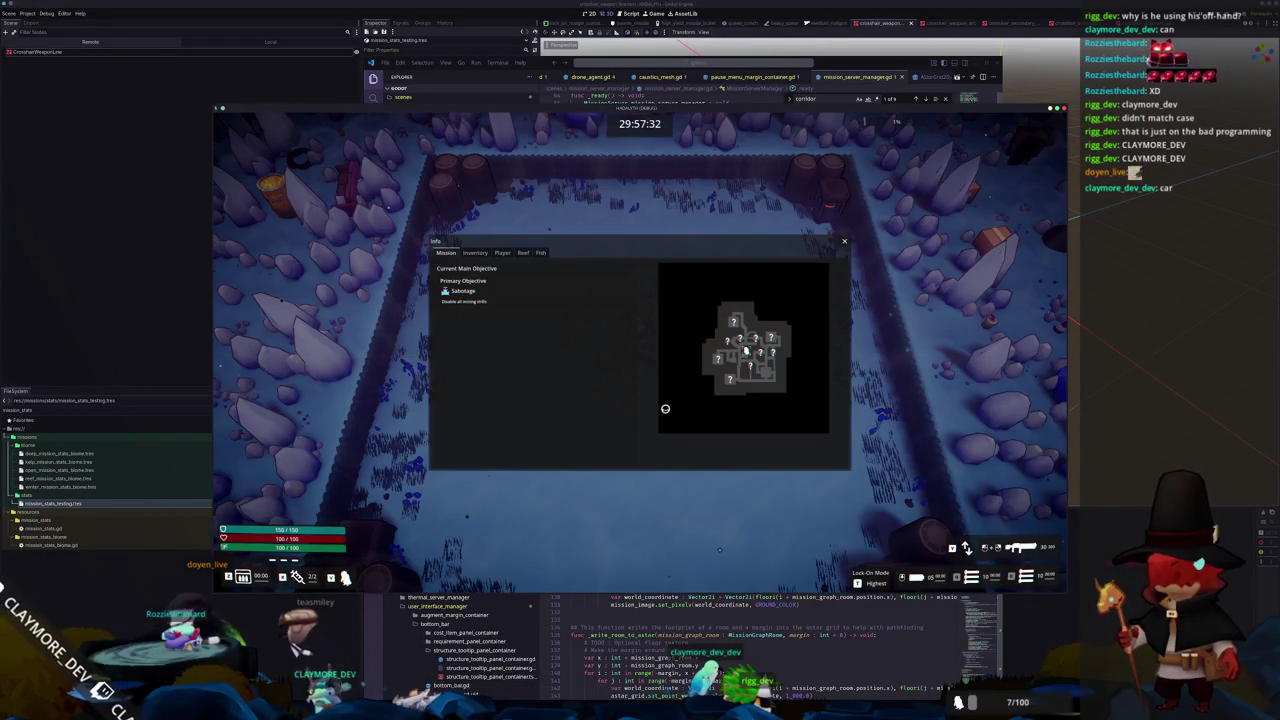
pyautogui.click(847, 240)
pyautogui.press('Escape')
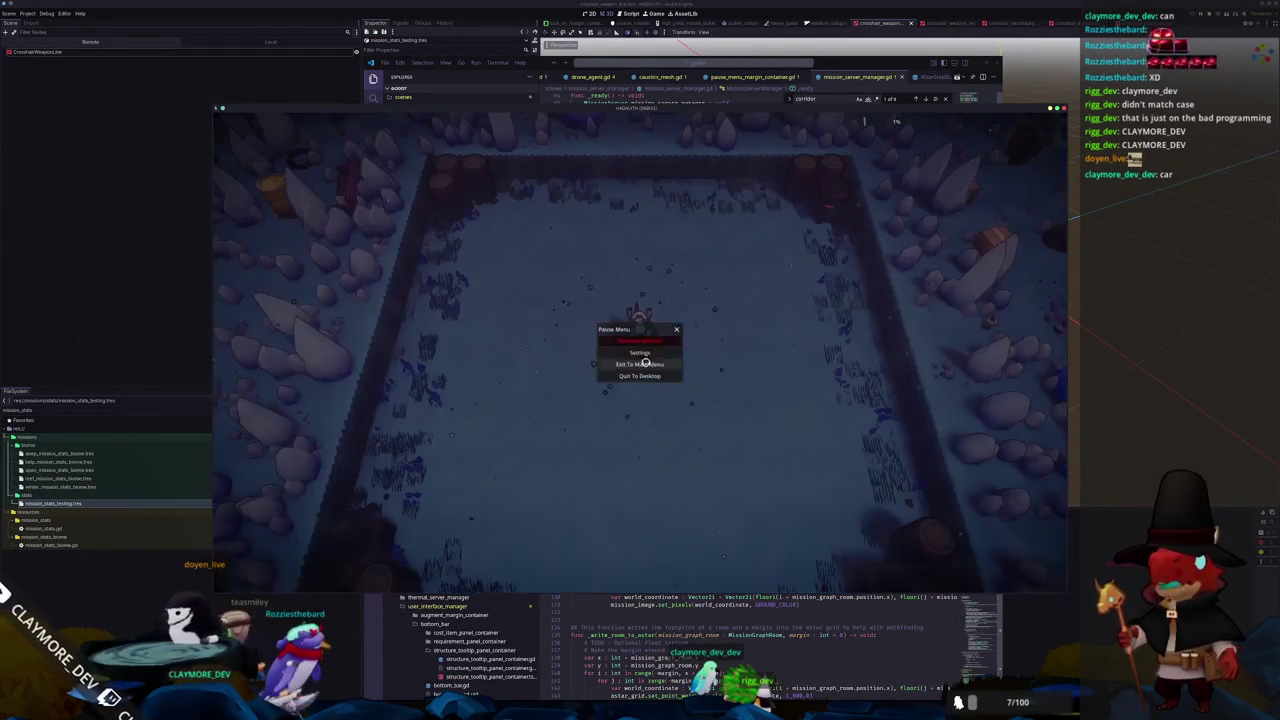
pyautogui.click(651, 340)
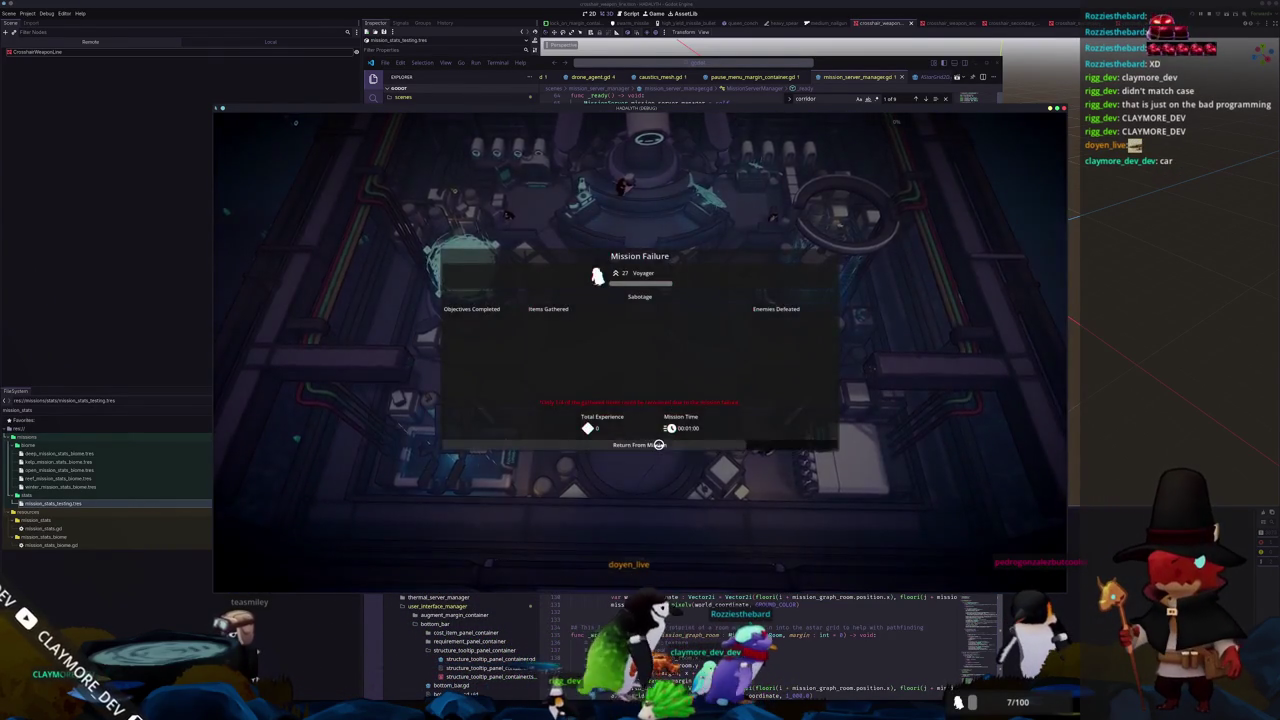
pyautogui.click(653, 440)
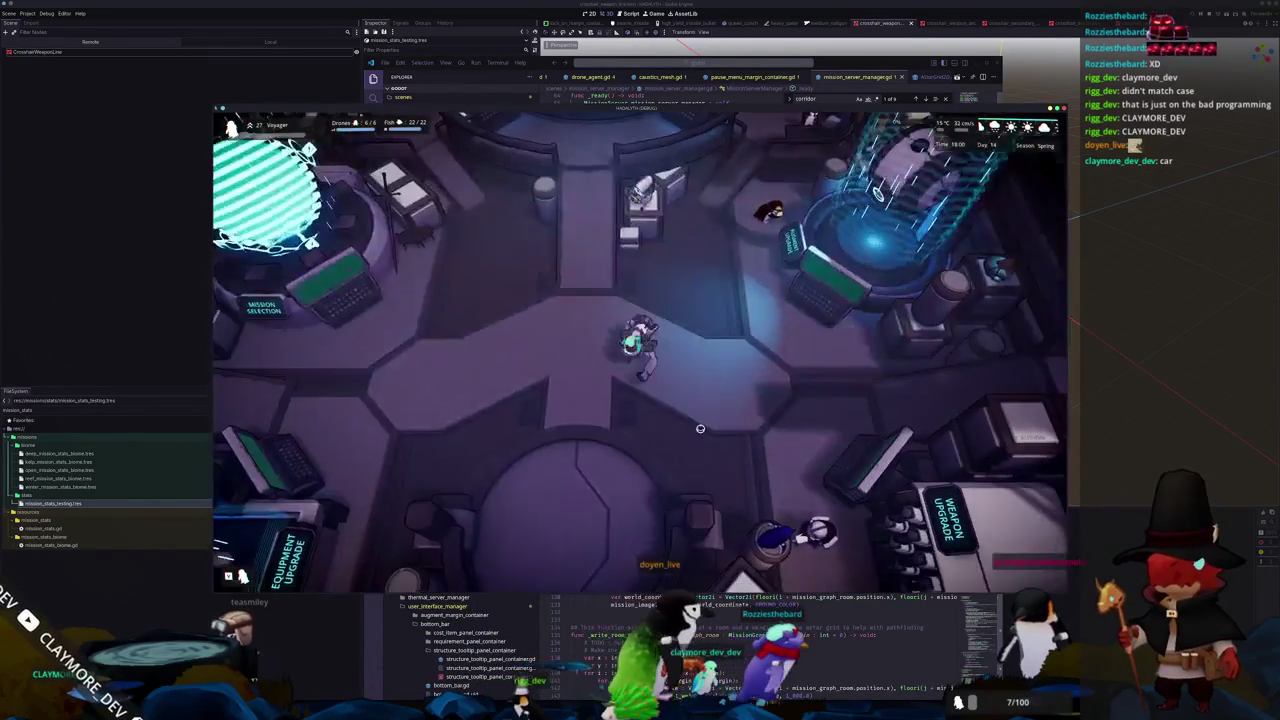
pyautogui.press('e')
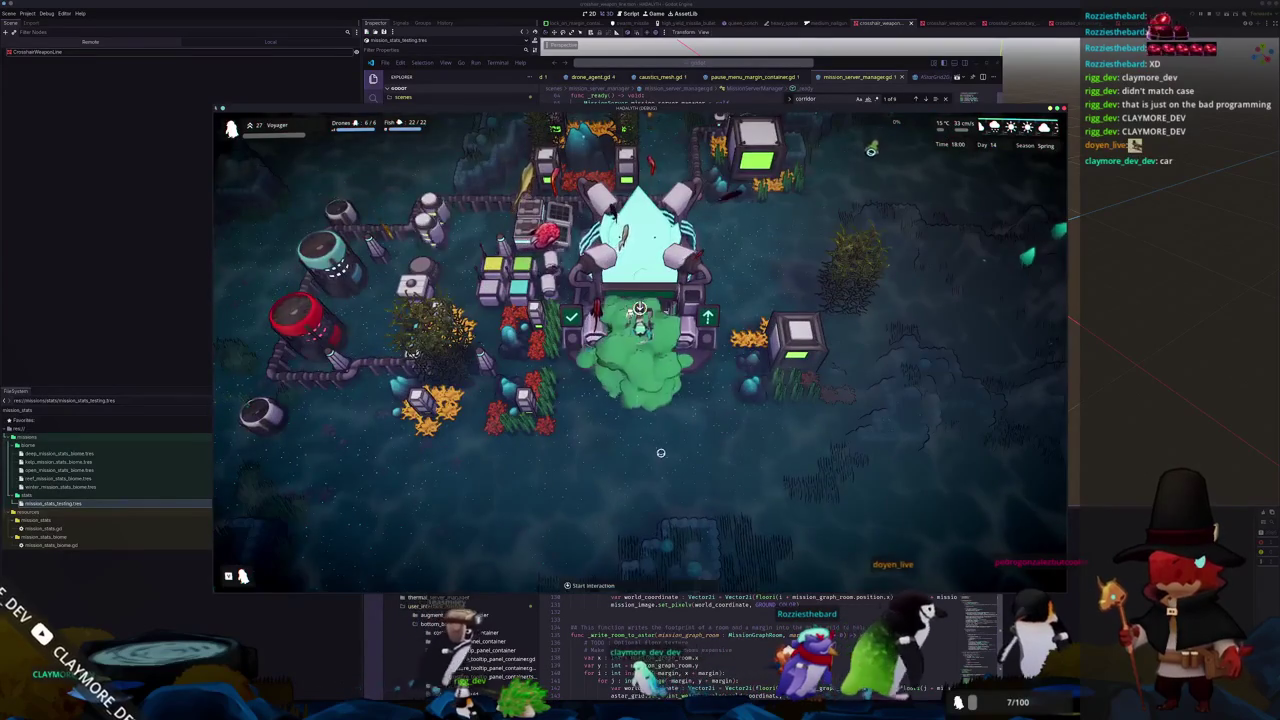
# Turn on the heat overlay and inspect the cooler's and heater's thermal details
pyautogui.scroll(-5, 653, 460)
pyautogui.press('t')
pyautogui.scroll(3, 630, 465)
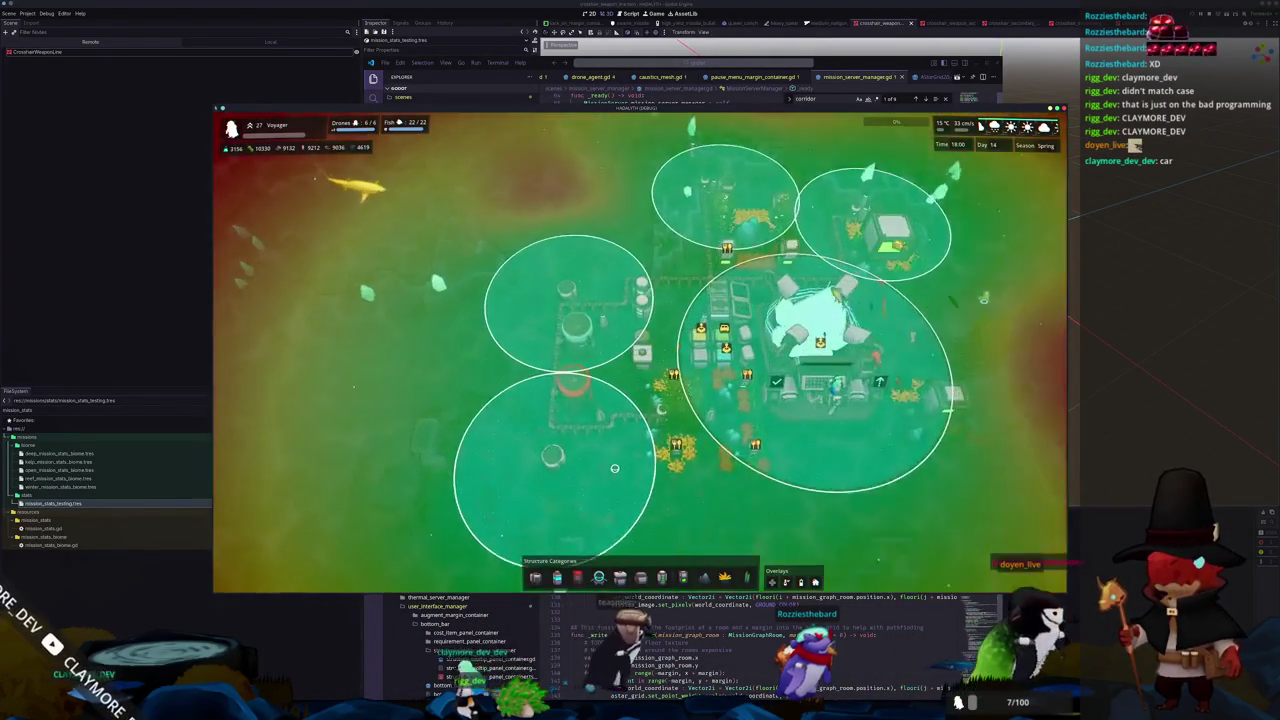
pyautogui.scroll(3, 614, 467)
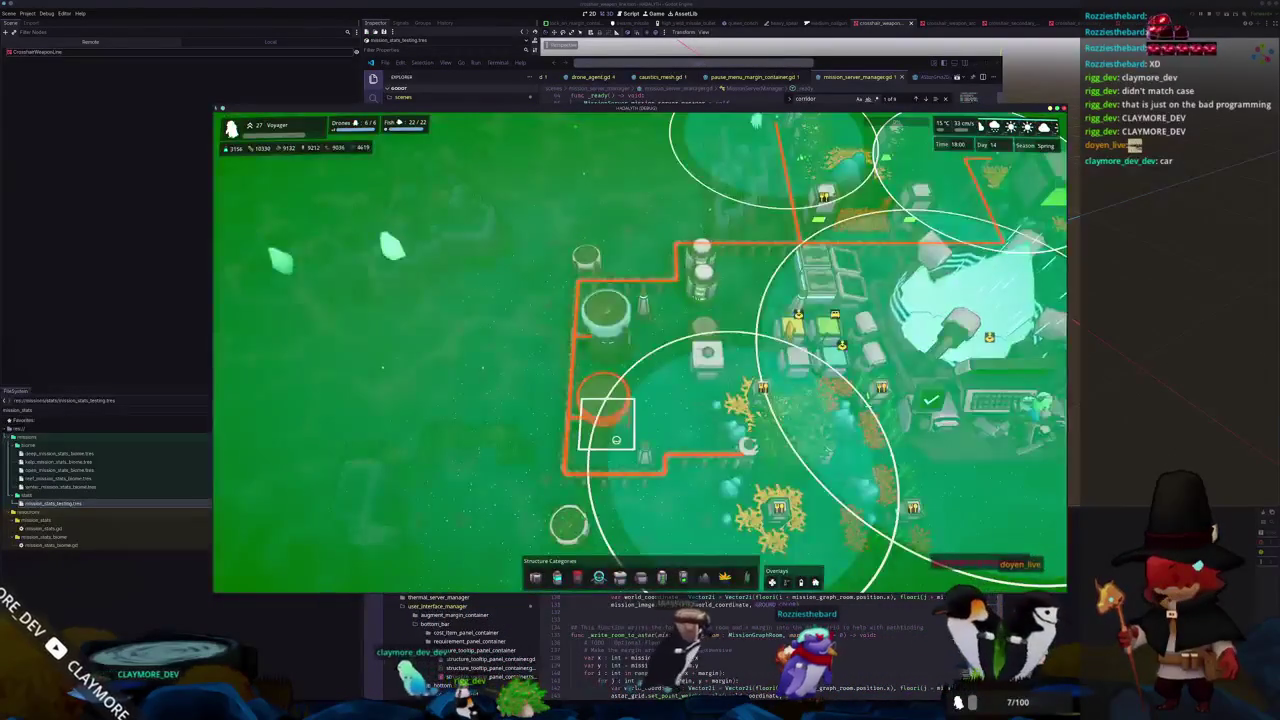
pyautogui.click(648, 410)
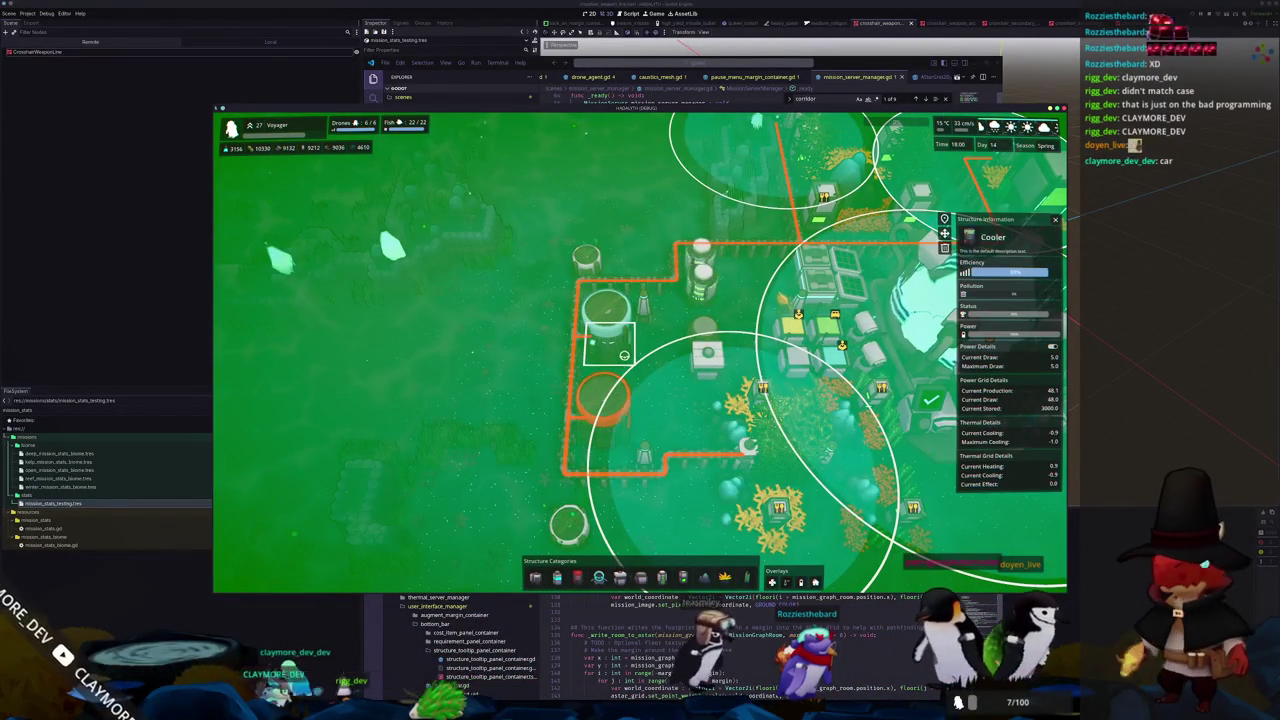
pyautogui.scroll(-5, 597, 357)
pyautogui.click(630, 455)
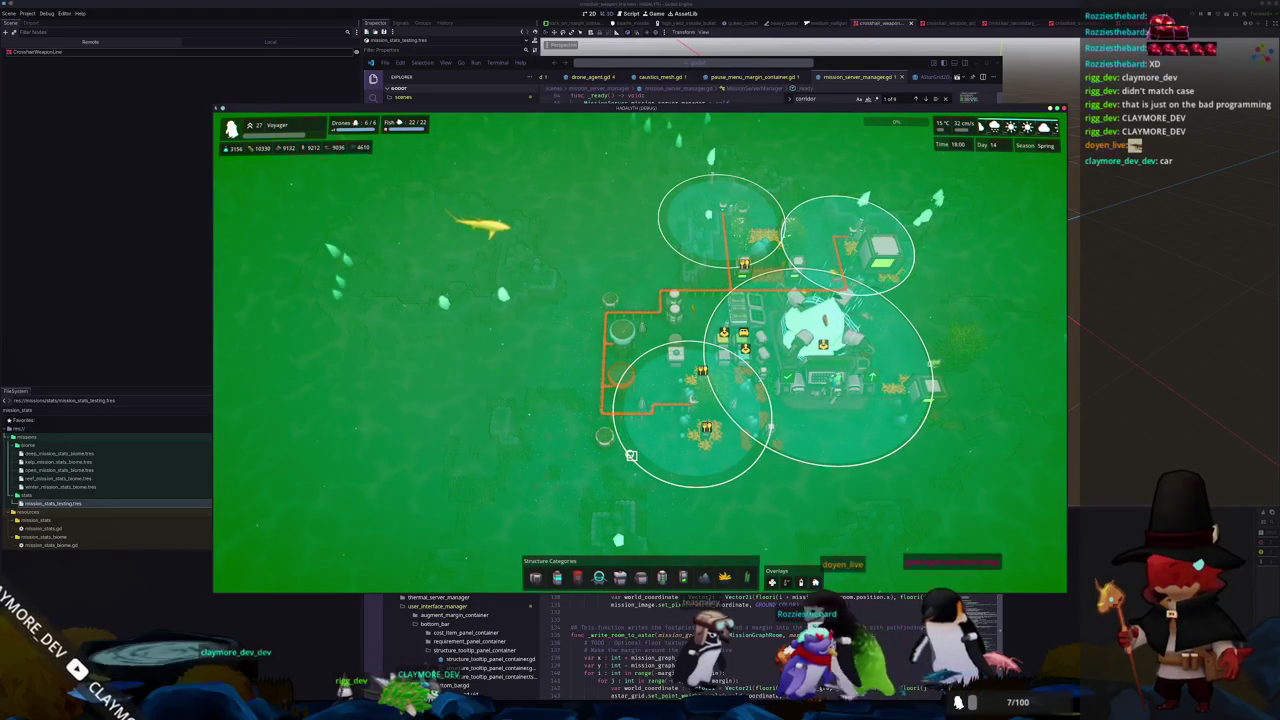
pyautogui.click(625, 386)
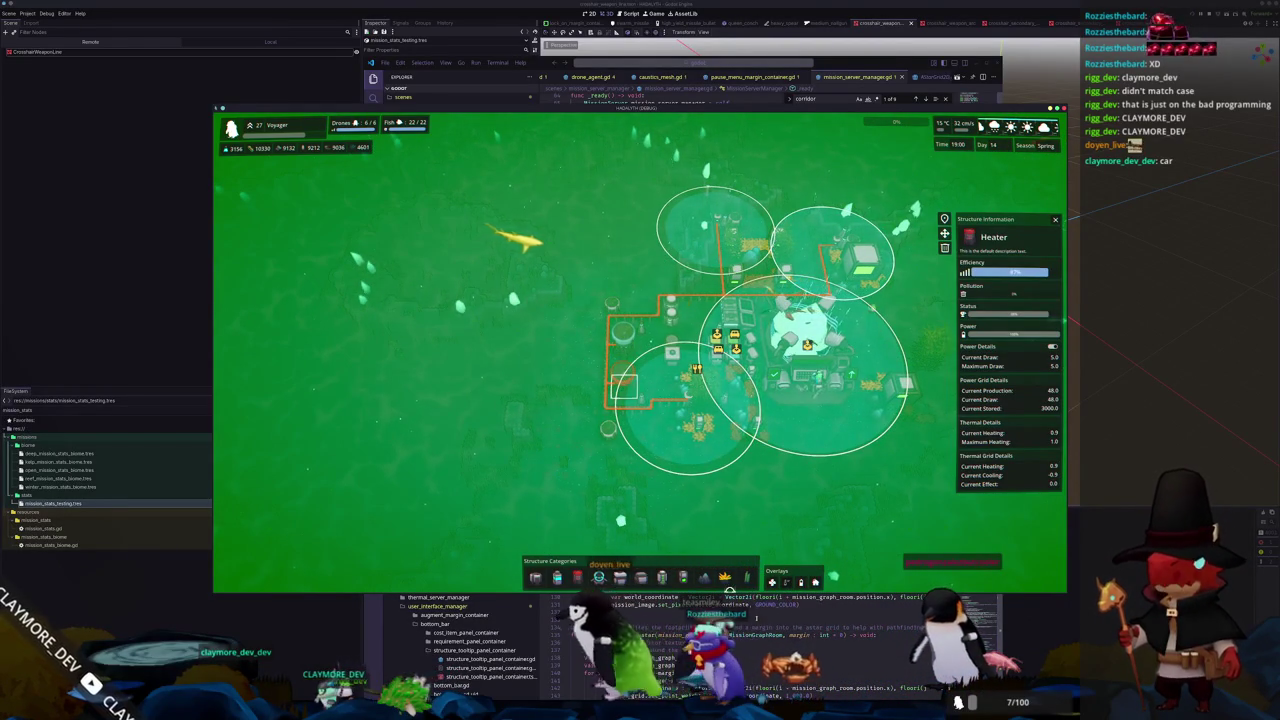
# Open thermal_server.gd in the code editor via quick file search ('l_server')
pyautogui.click(778, 97)
pyautogui.click(793, 63)
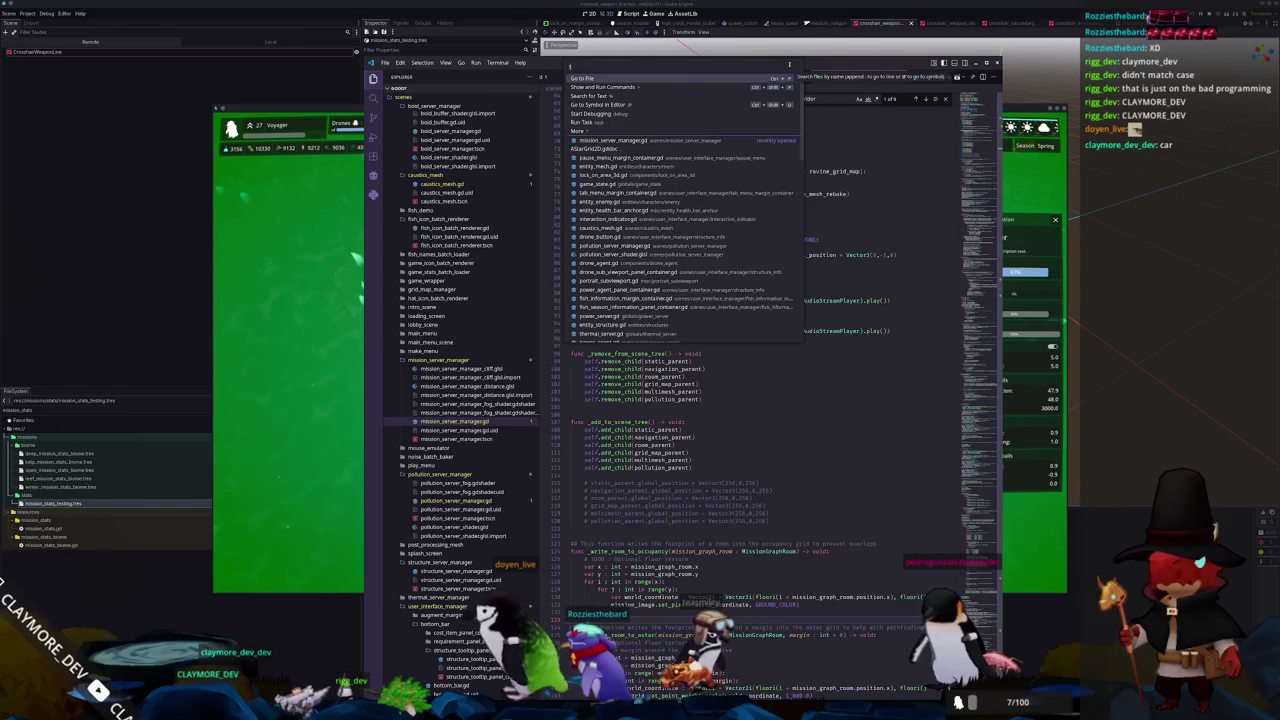
pyautogui.write('thermal_server')
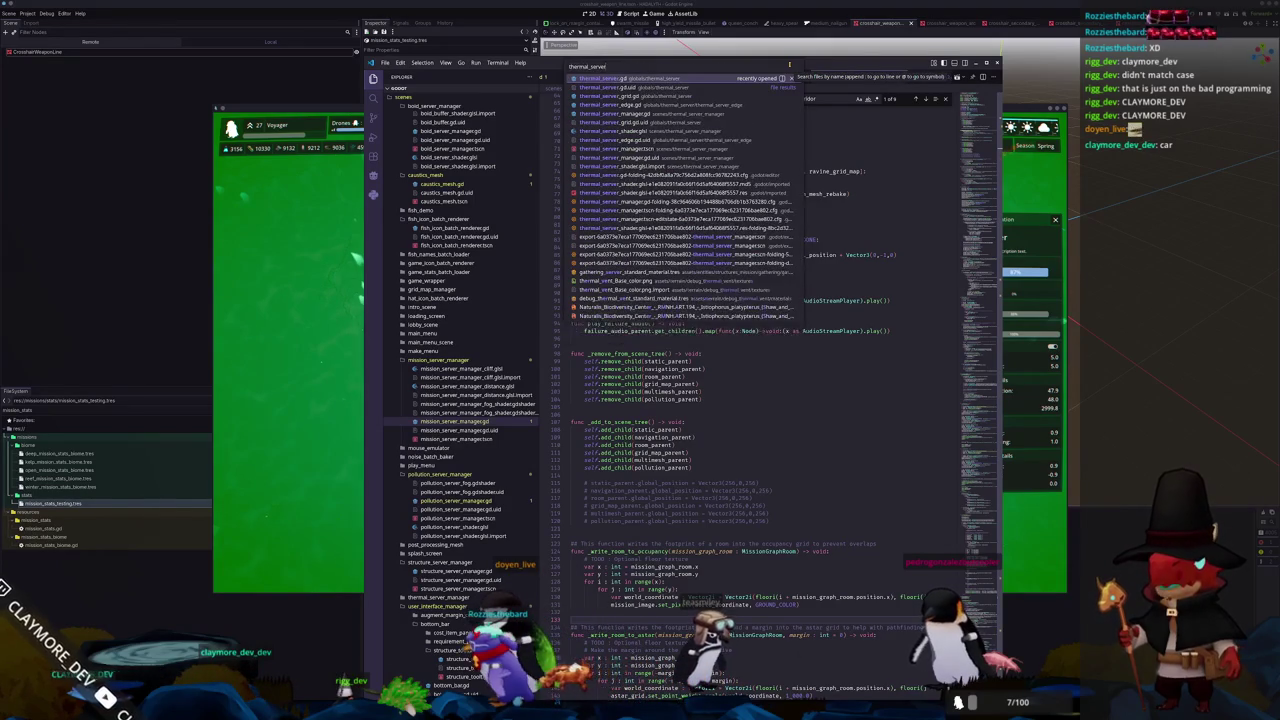
pyautogui.press('Return')
pyautogui.scroll(-5, 717, 374)
pyautogui.scroll(-5, 717, 374)
pyautogui.scroll(-5, 717, 374)
pyautogui.scroll(-5, 717, 374)
pyautogui.scroll(-5, 717, 374)
# Scroll thermal_server.gd to the cooler loop in _update_thermal_grid and its effect/radius assignments
pyautogui.scroll(-5, 717, 374)
pyautogui.scroll(-5, 715, 377)
pyautogui.scroll(4, 713, 377)
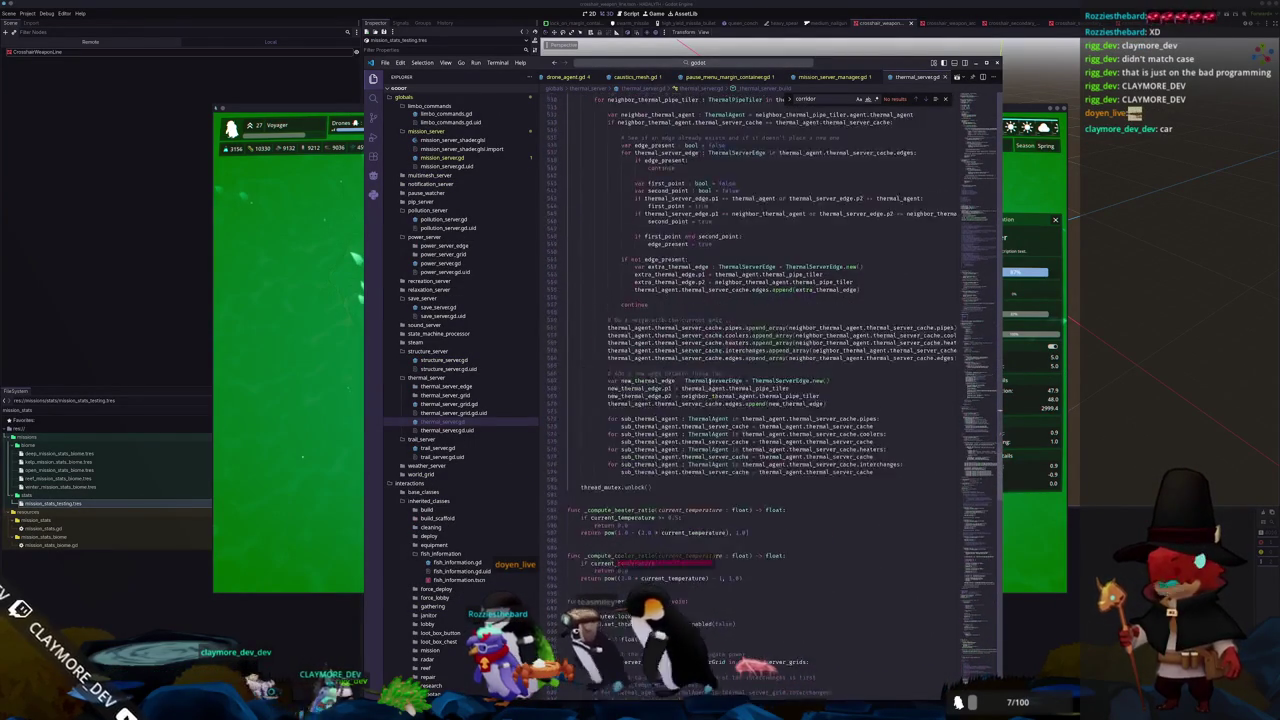
pyautogui.scroll(4, 713, 377)
pyautogui.scroll(-8, 623, 386)
pyautogui.scroll(-8, 921, 545)
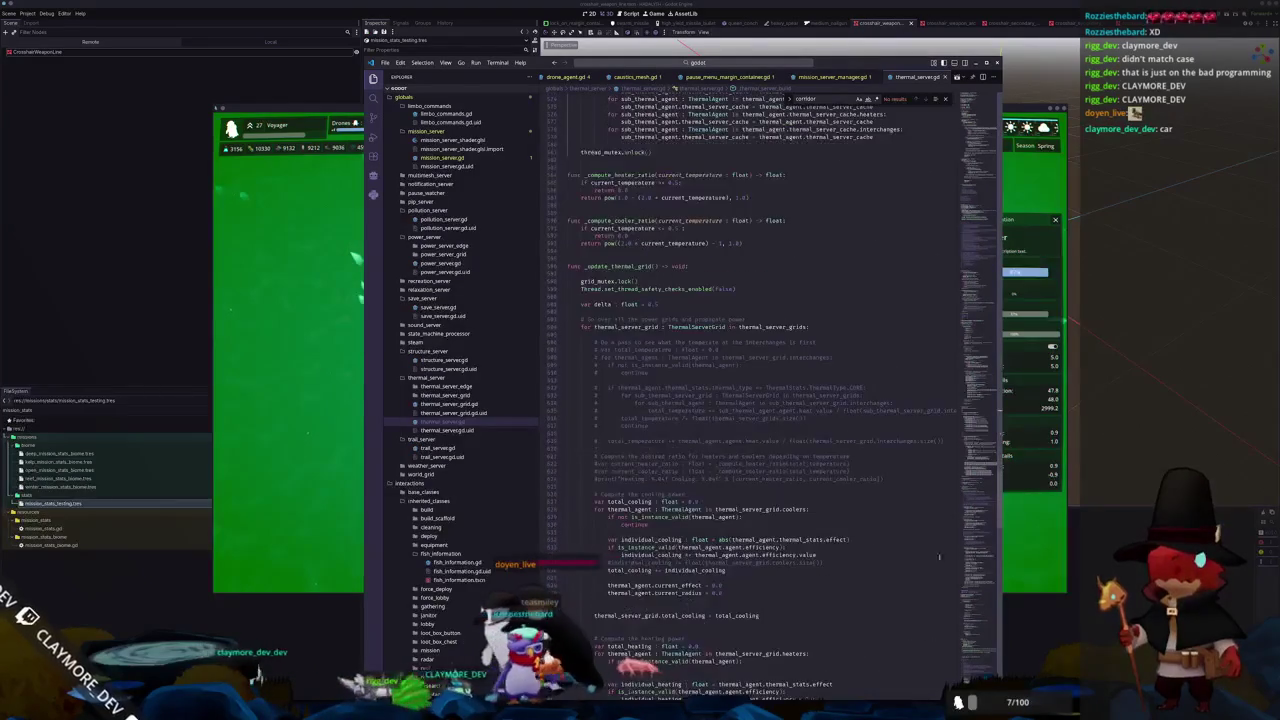
pyautogui.scroll(-10, 978, 570)
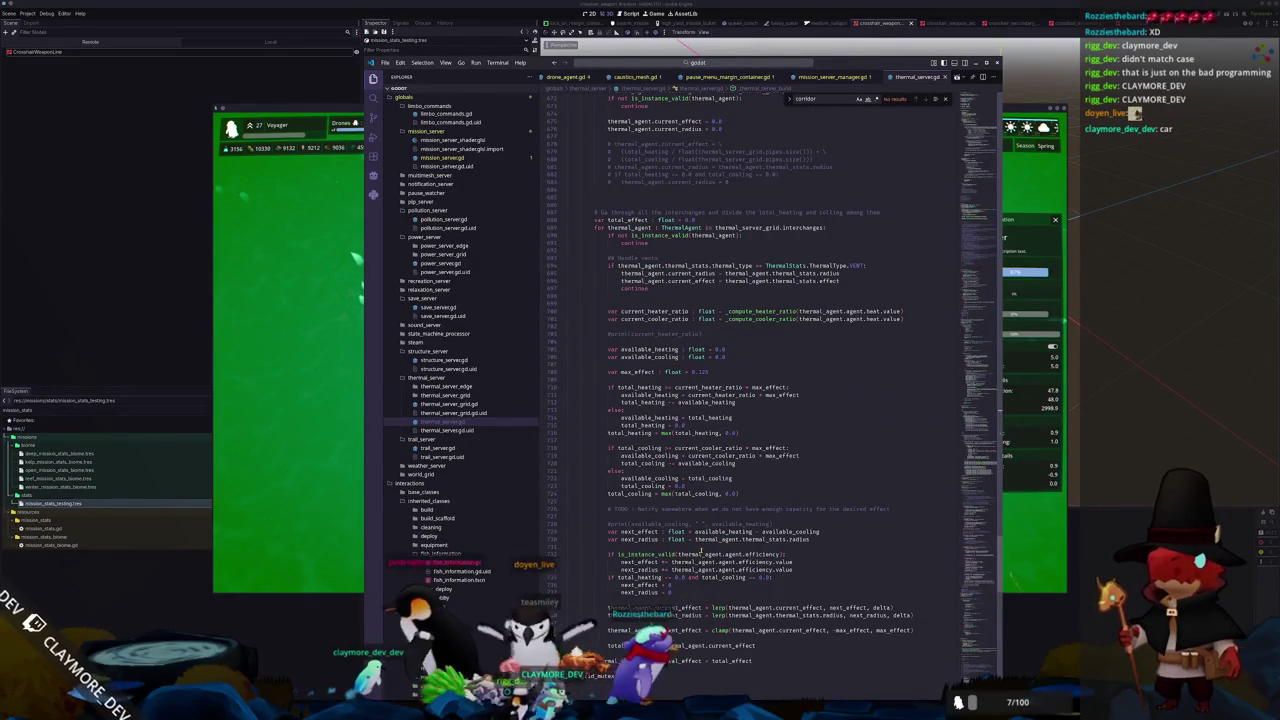
pyautogui.scroll(3, 602, 573)
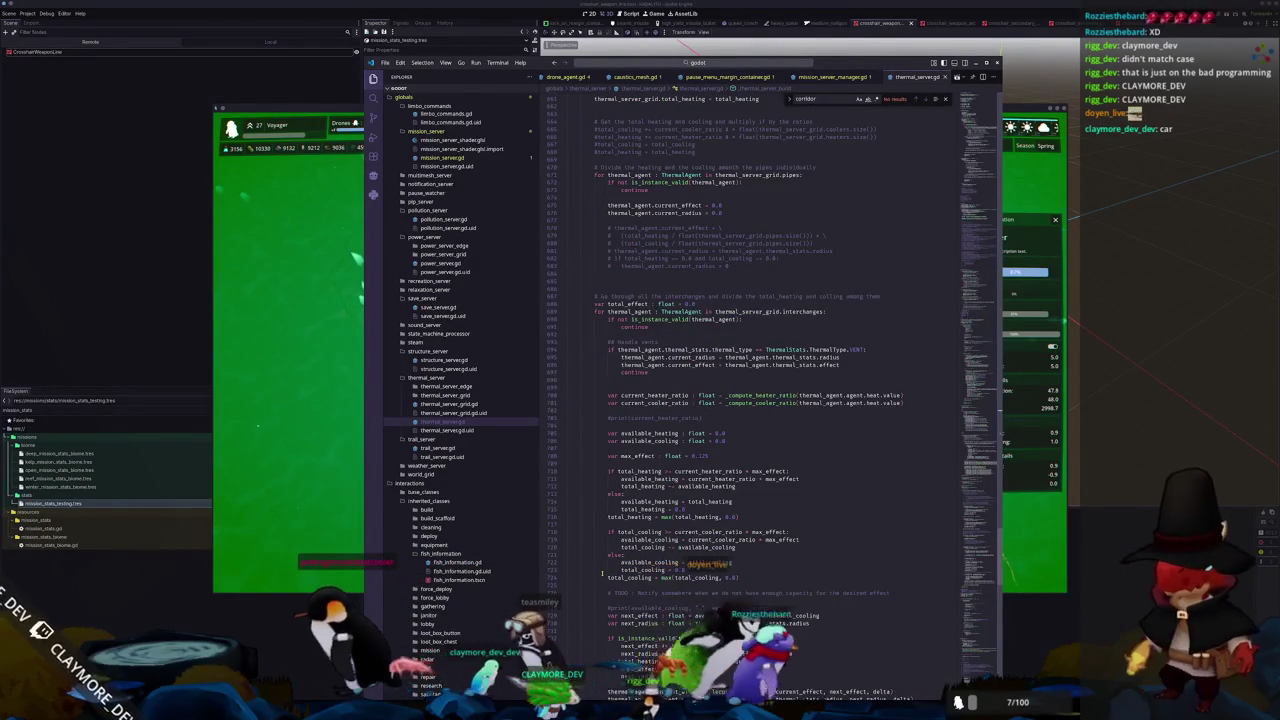
pyautogui.scroll(3, 602, 573)
pyautogui.scroll(2, 602, 573)
pyautogui.scroll(3, 602, 573)
pyautogui.scroll(2, 602, 572)
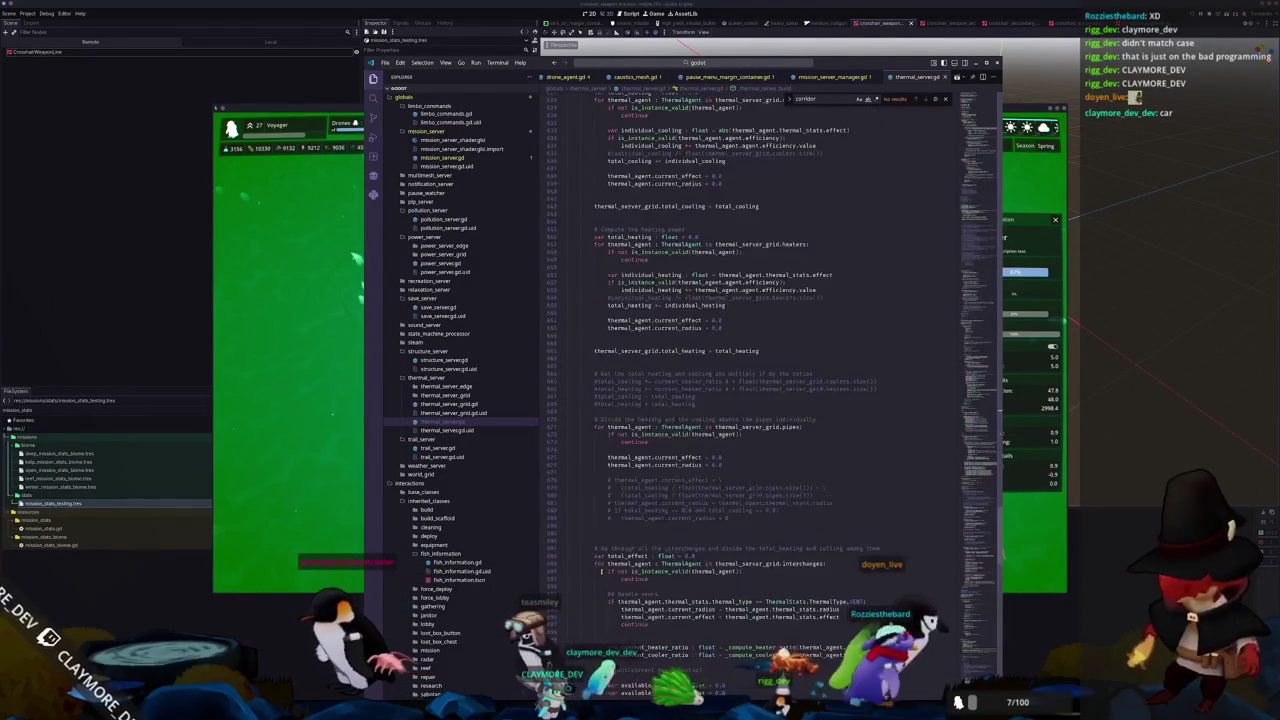
pyautogui.scroll(3, 602, 572)
pyautogui.scroll(3, 602, 572)
pyautogui.scroll(3, 602, 572)
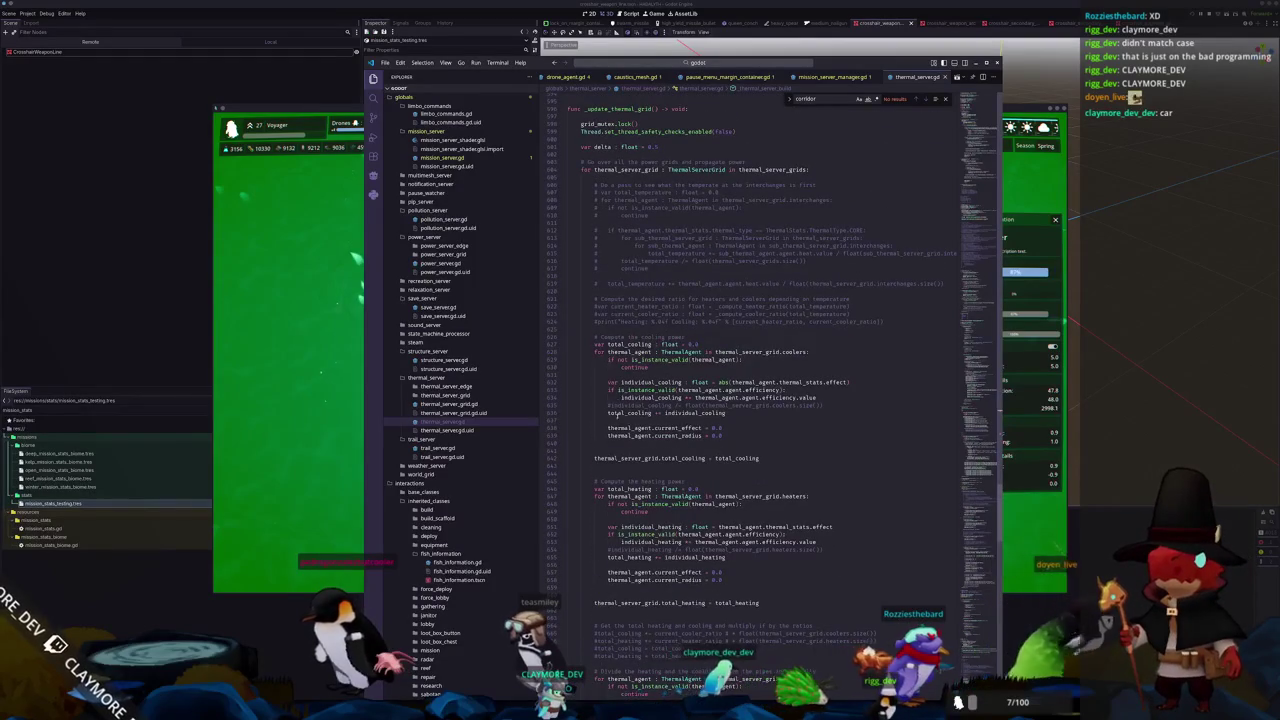
pyautogui.scroll(-1, 755, 417)
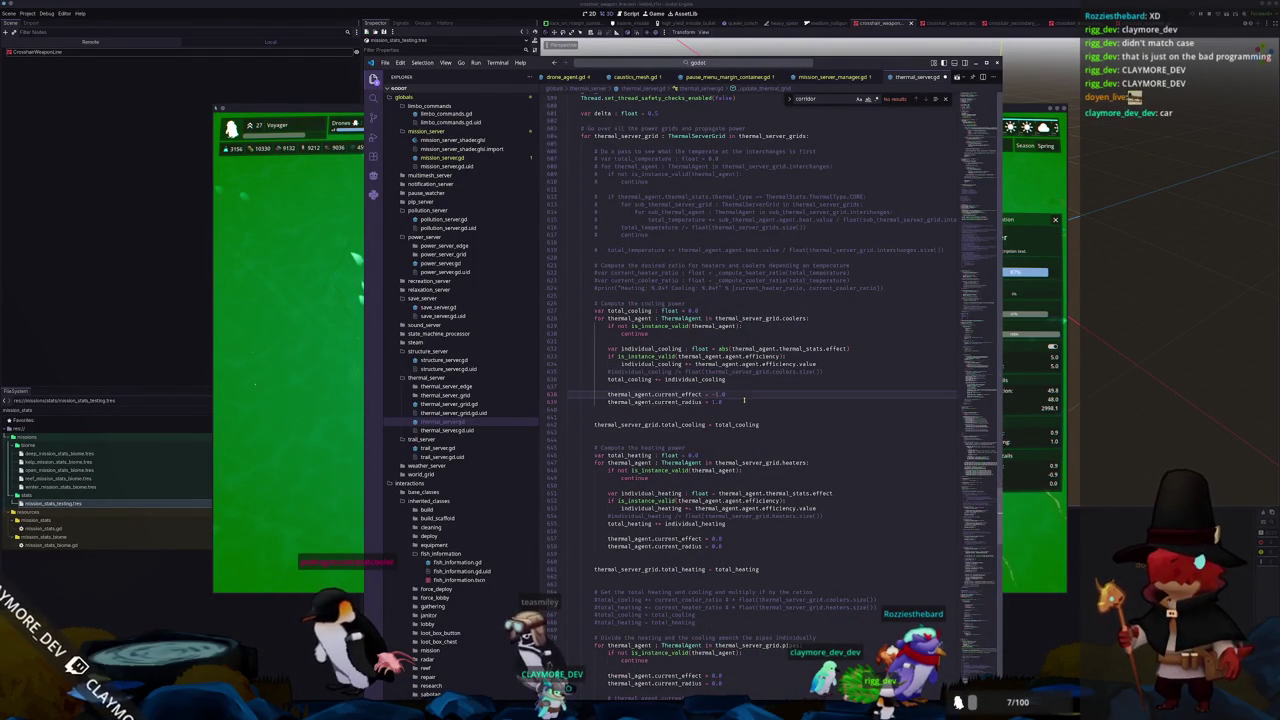
pyautogui.press('Down')
pyautogui.press('Down')
pyautogui.press('Down')
pyautogui.press('Down')
pyautogui.press('Down')
pyautogui.press('Down')
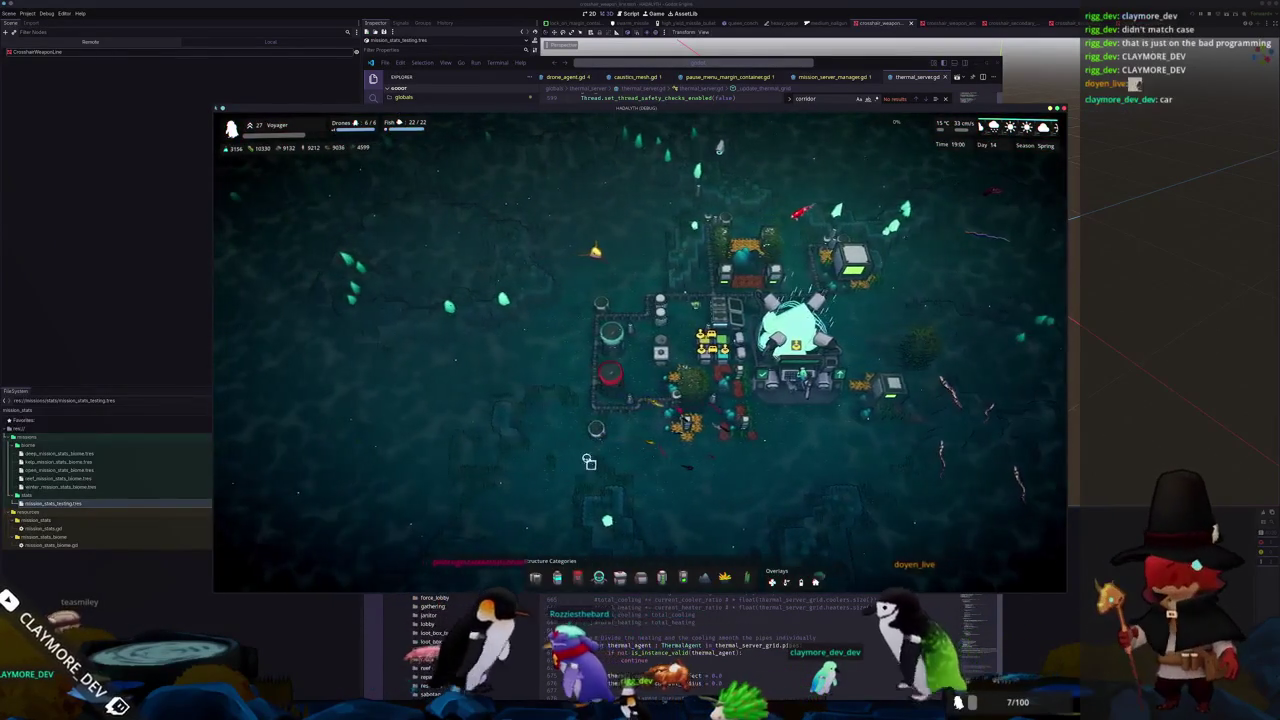
# Select a cooler and turn on the heat overlay, rotating the camera around the base
pyautogui.click(612, 350)
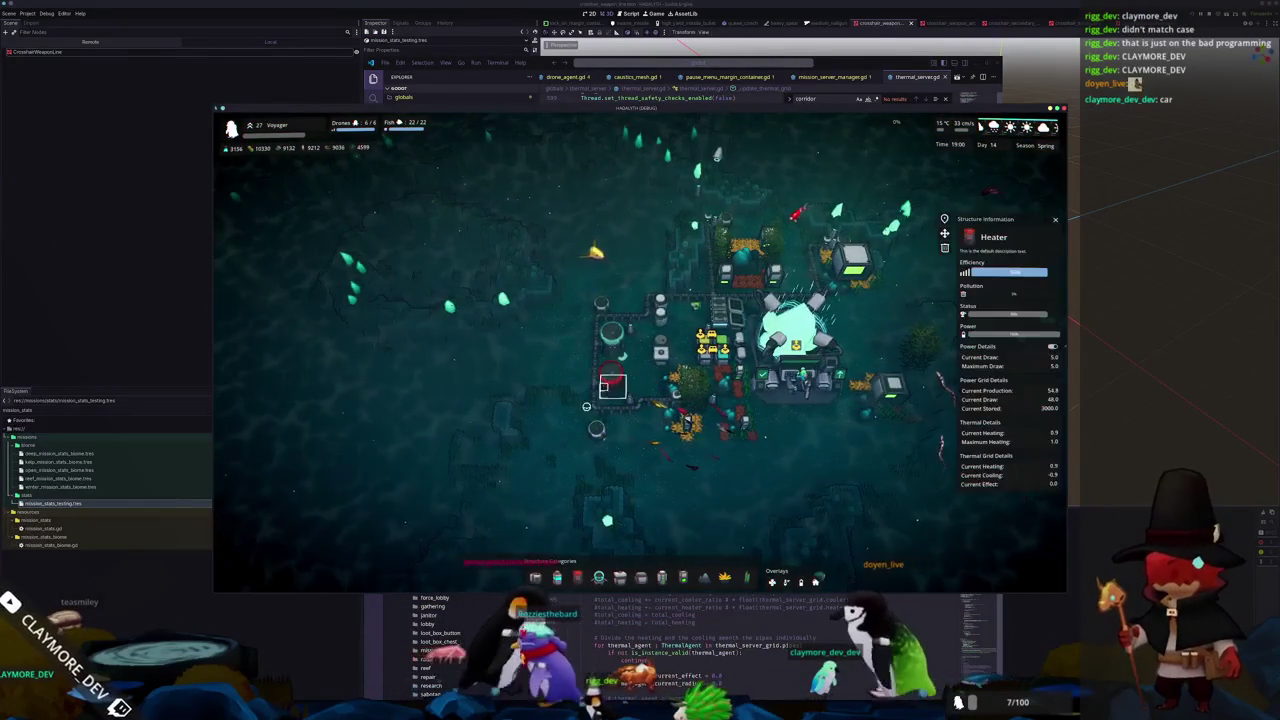
pyautogui.scroll(5, 600, 352)
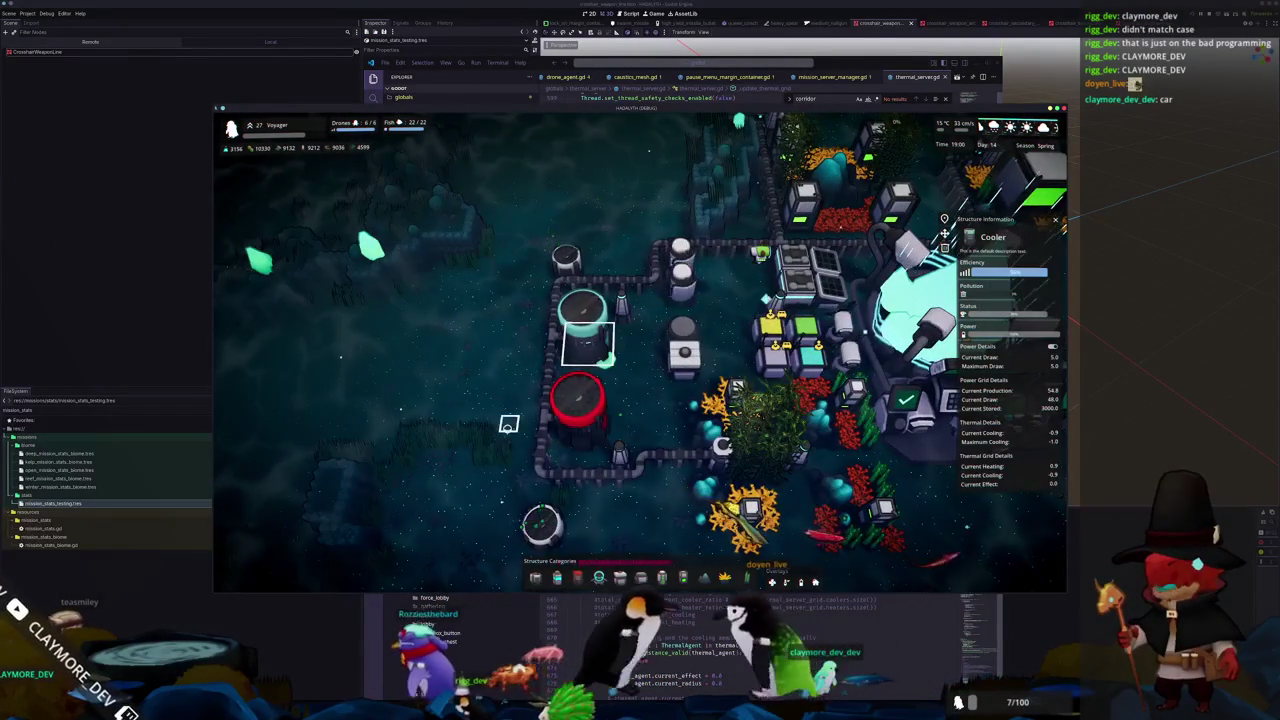
pyautogui.scroll(2, 517, 431)
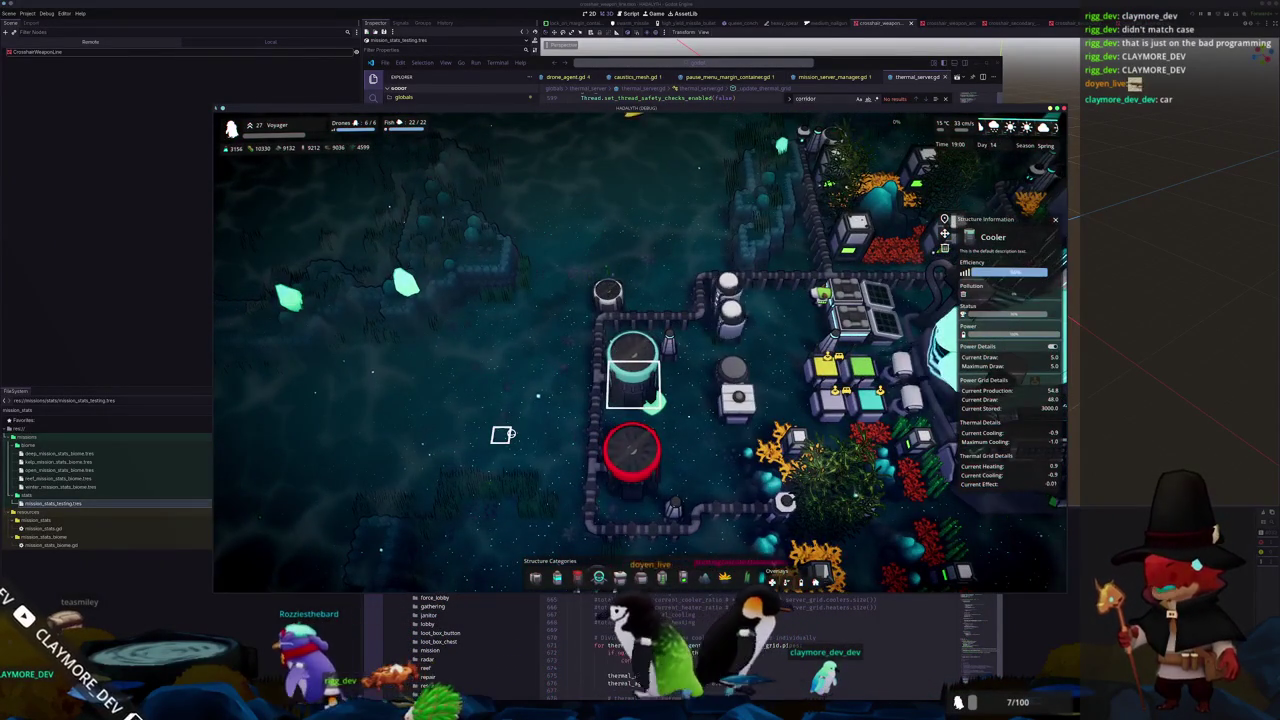
pyautogui.press('e')
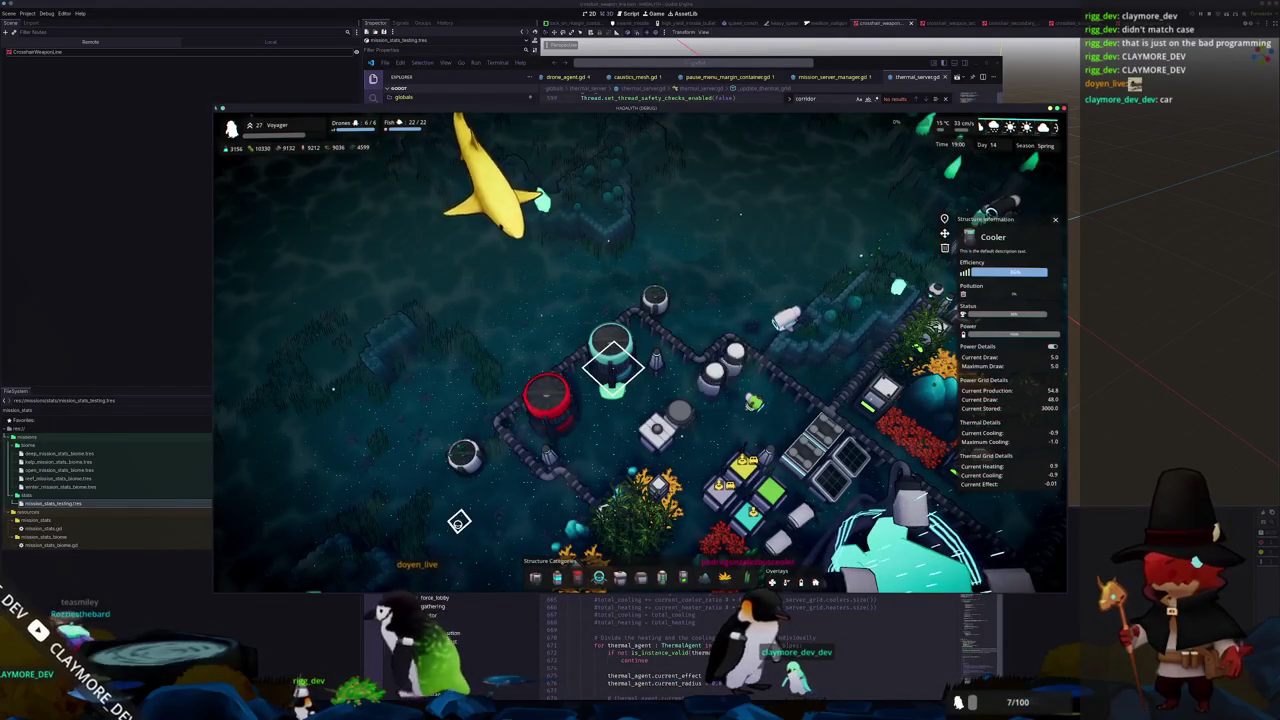
pyautogui.press('t')
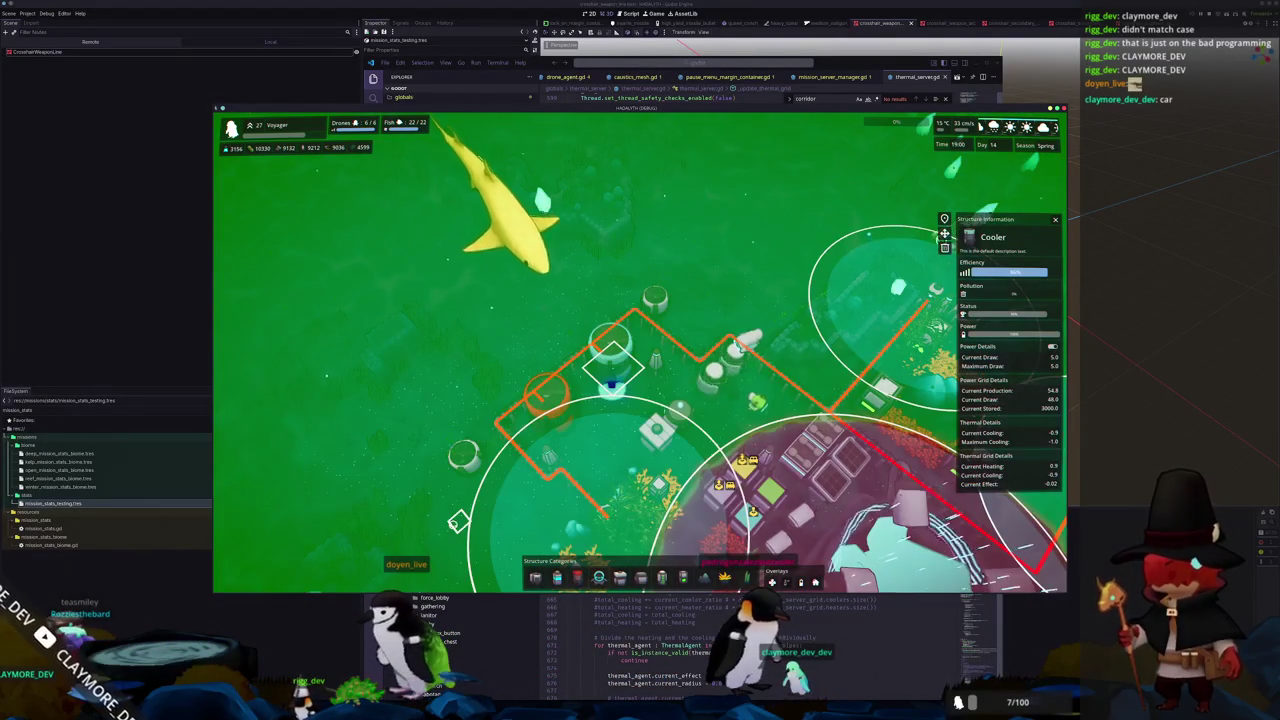
pyautogui.press('e')
pyautogui.press('e')
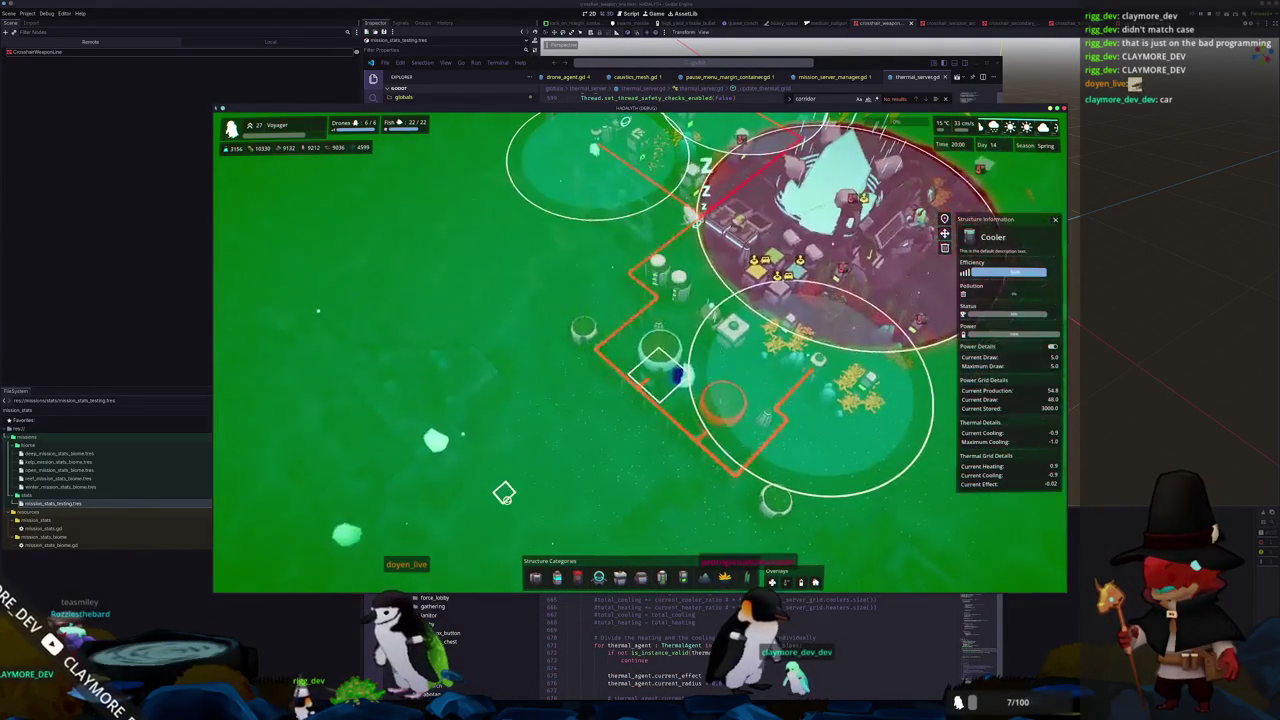
pyautogui.press('q')
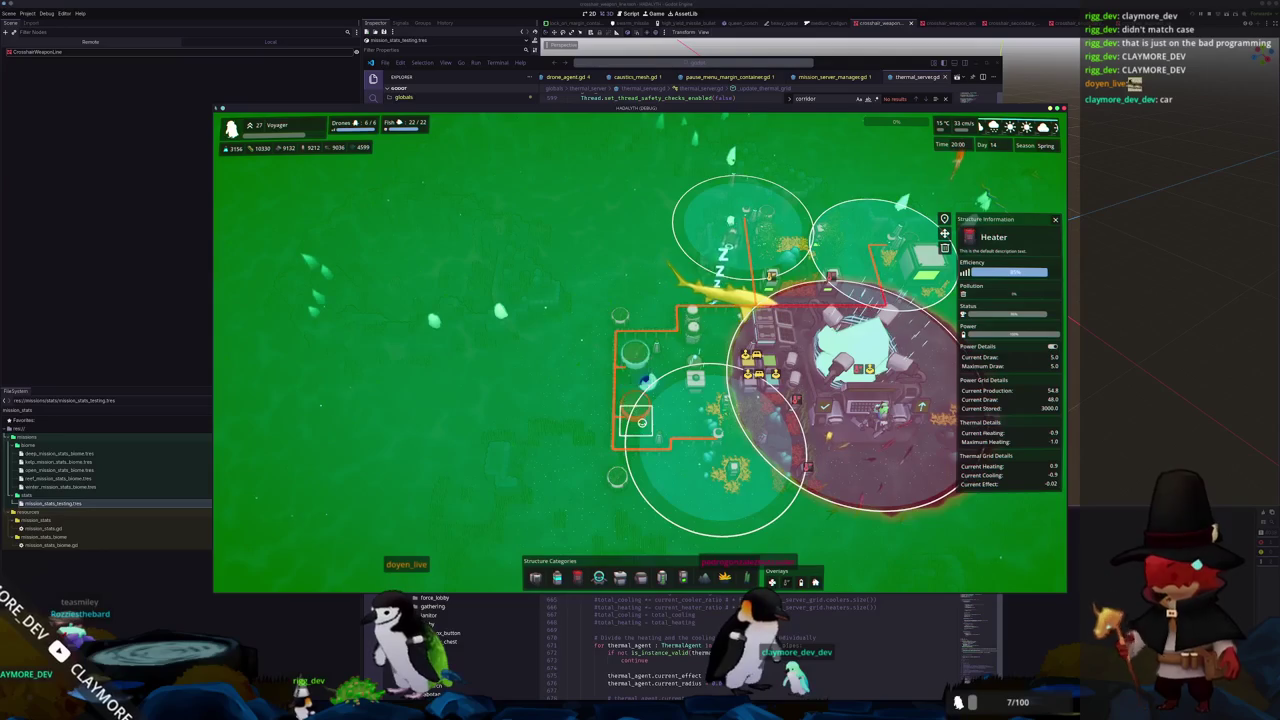
pyautogui.press('e')
pyautogui.scroll(2, 526, 458)
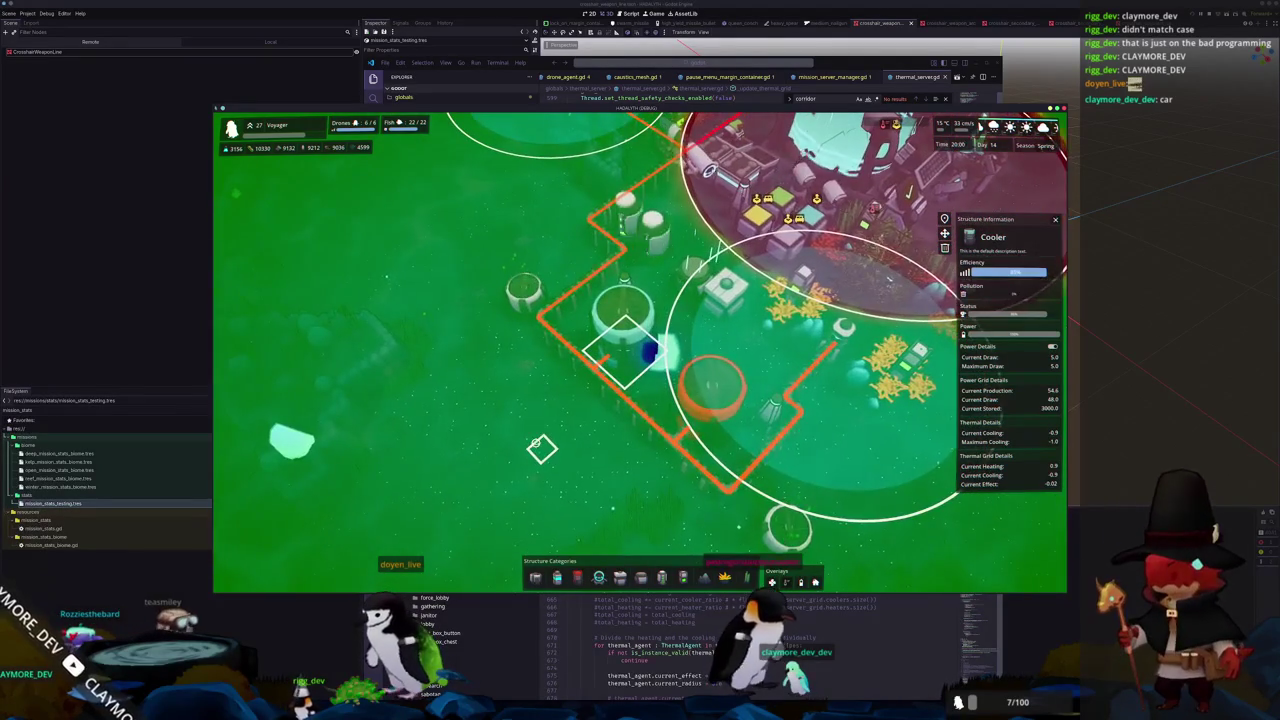
pyautogui.press('q')
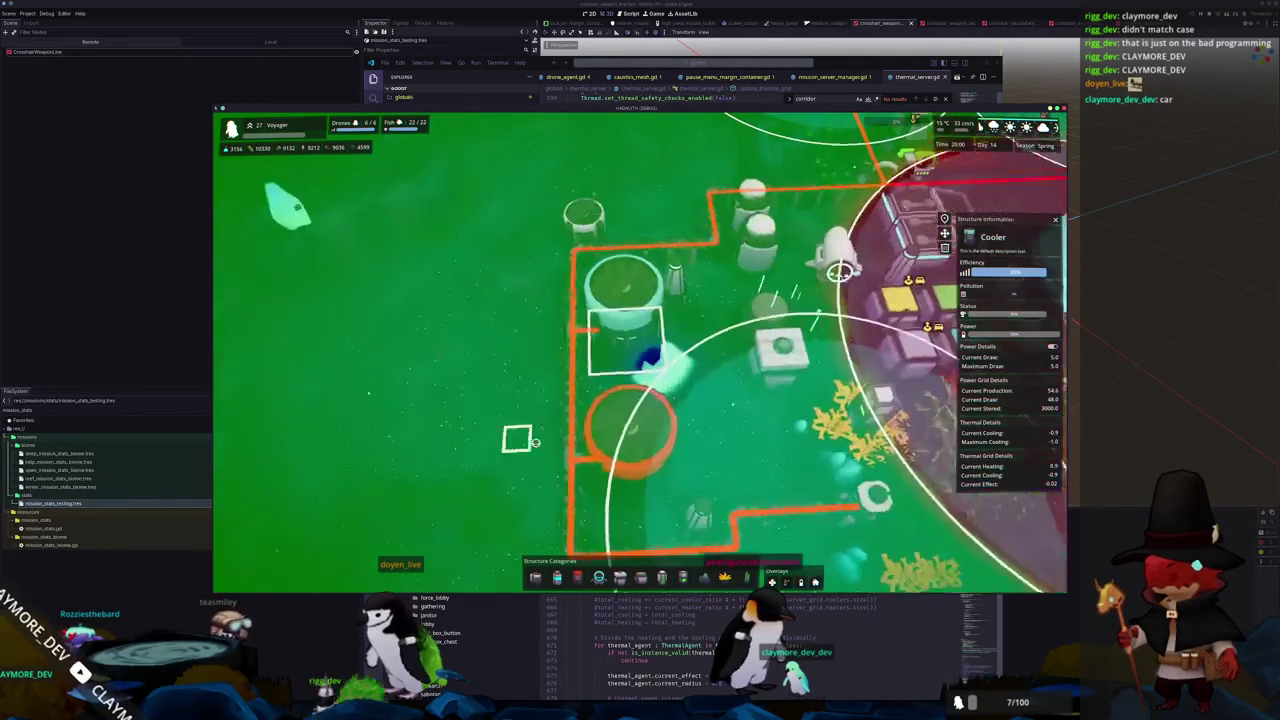
pyautogui.press('e')
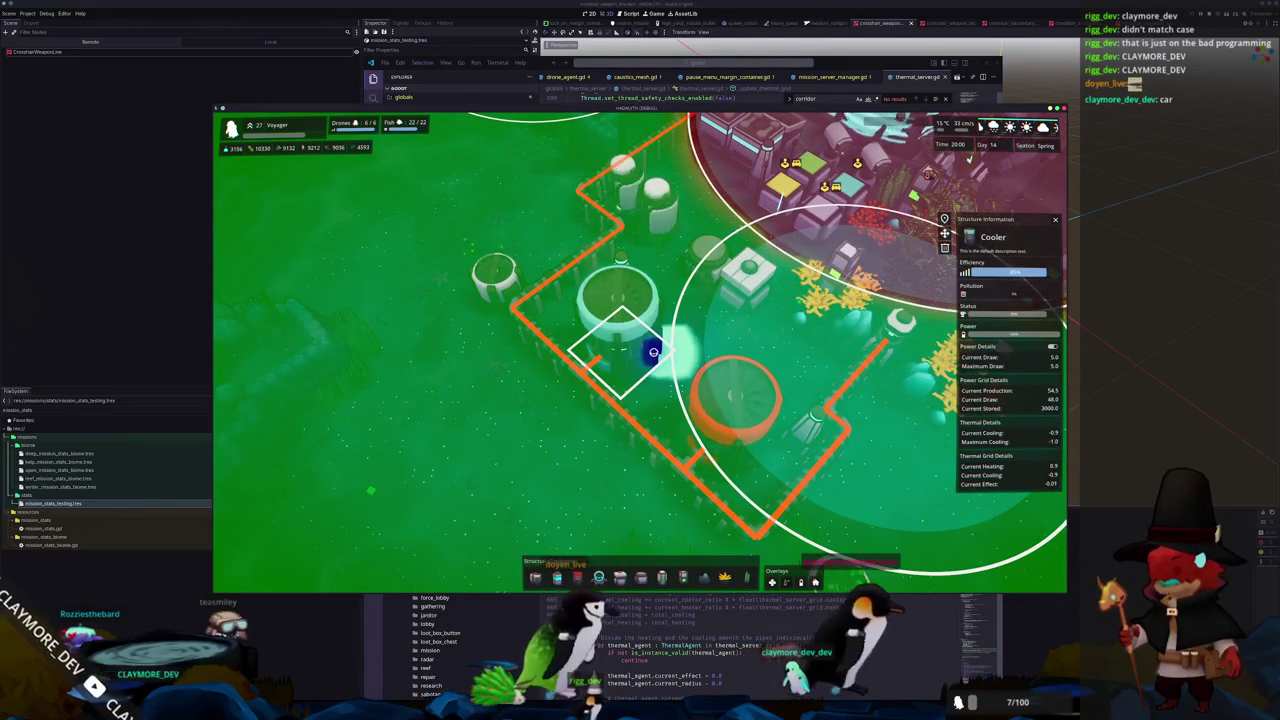
# Compare the heater's and cooler's stats, the cooler now showing -0.8 of -1.0 cooling
pyautogui.click(713, 429)
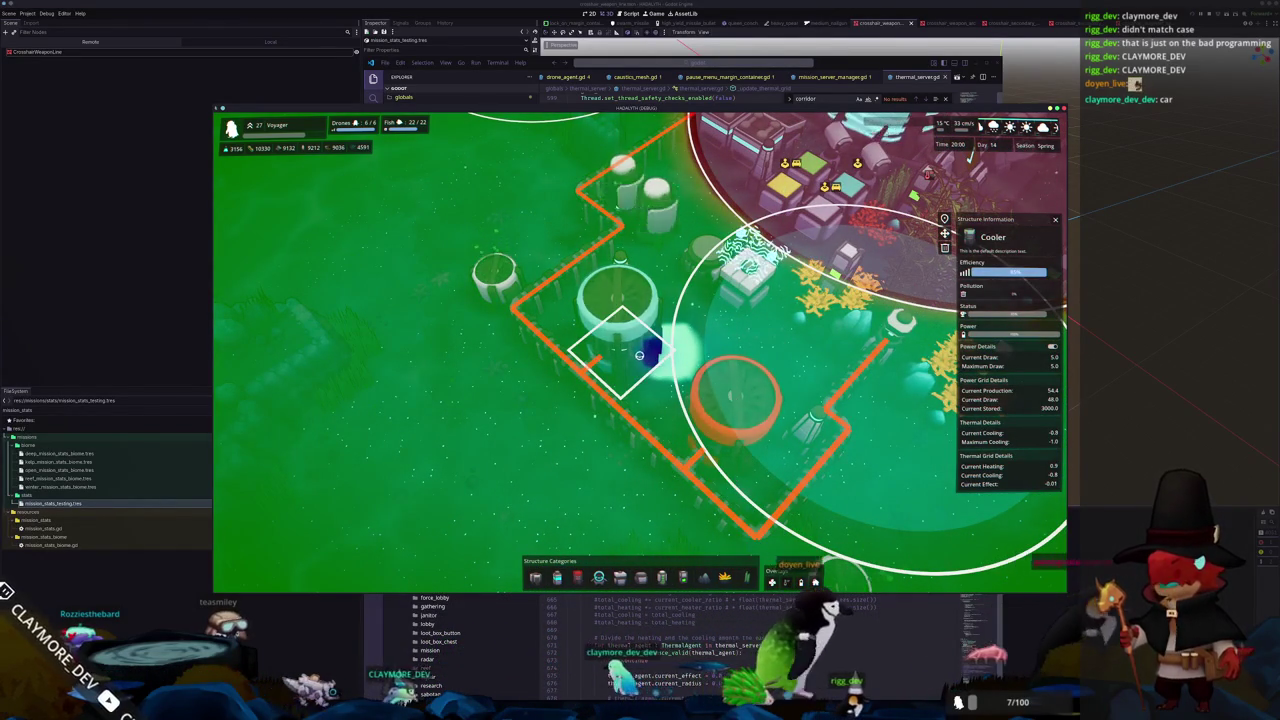
pyautogui.click(654, 362)
pyautogui.press('q')
pyautogui.scroll(-5, 653, 358)
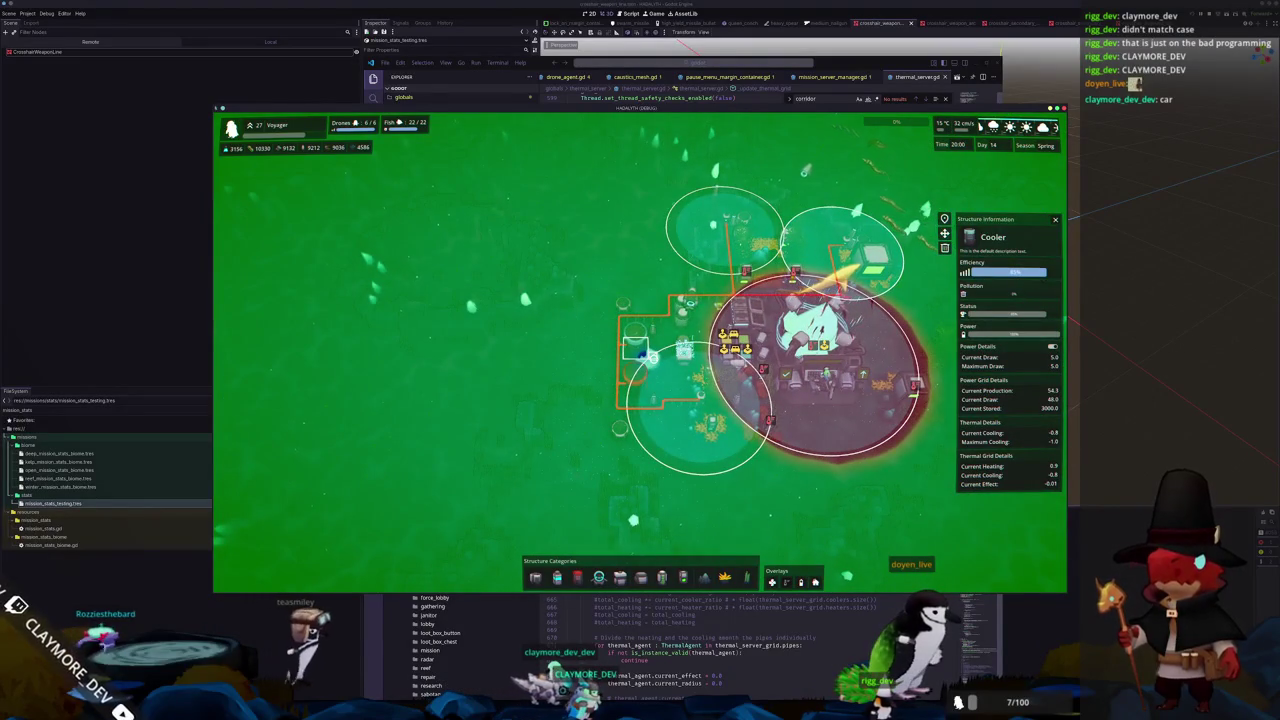
pyautogui.scroll(5, 653, 358)
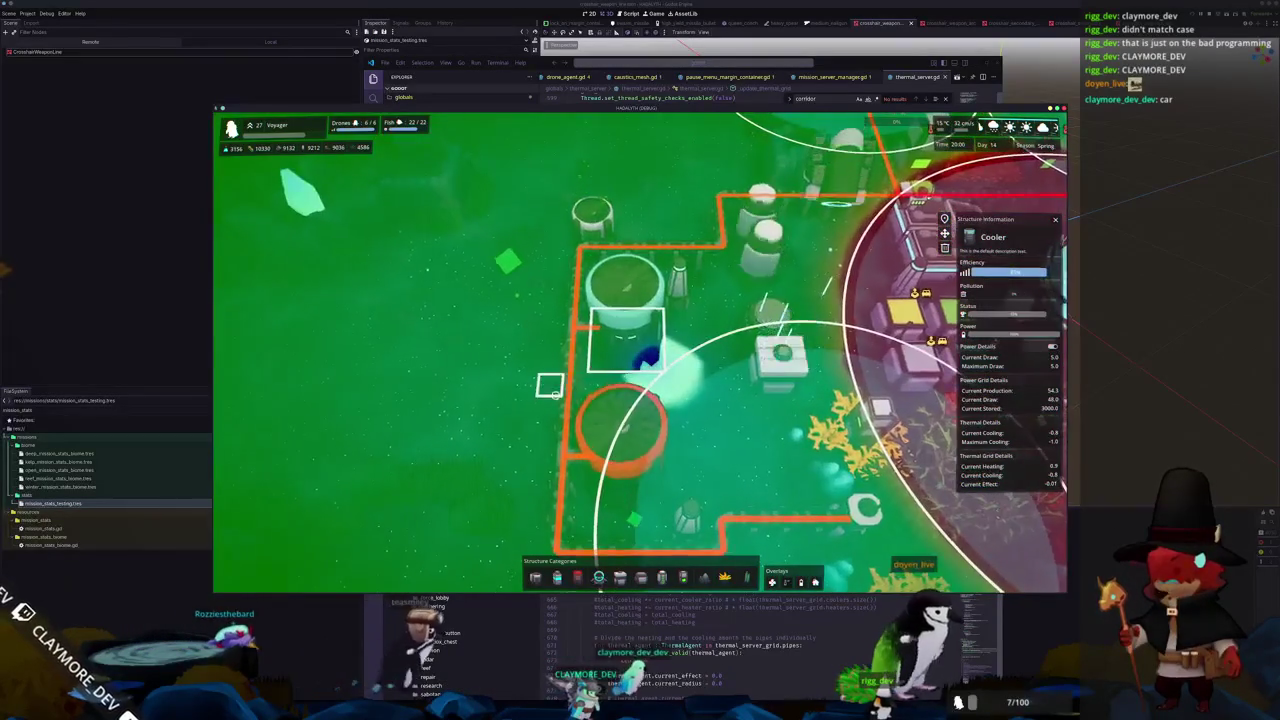
pyautogui.scroll(-2, 554, 397)
pyautogui.press('e')
pyautogui.scroll(3, 550, 395)
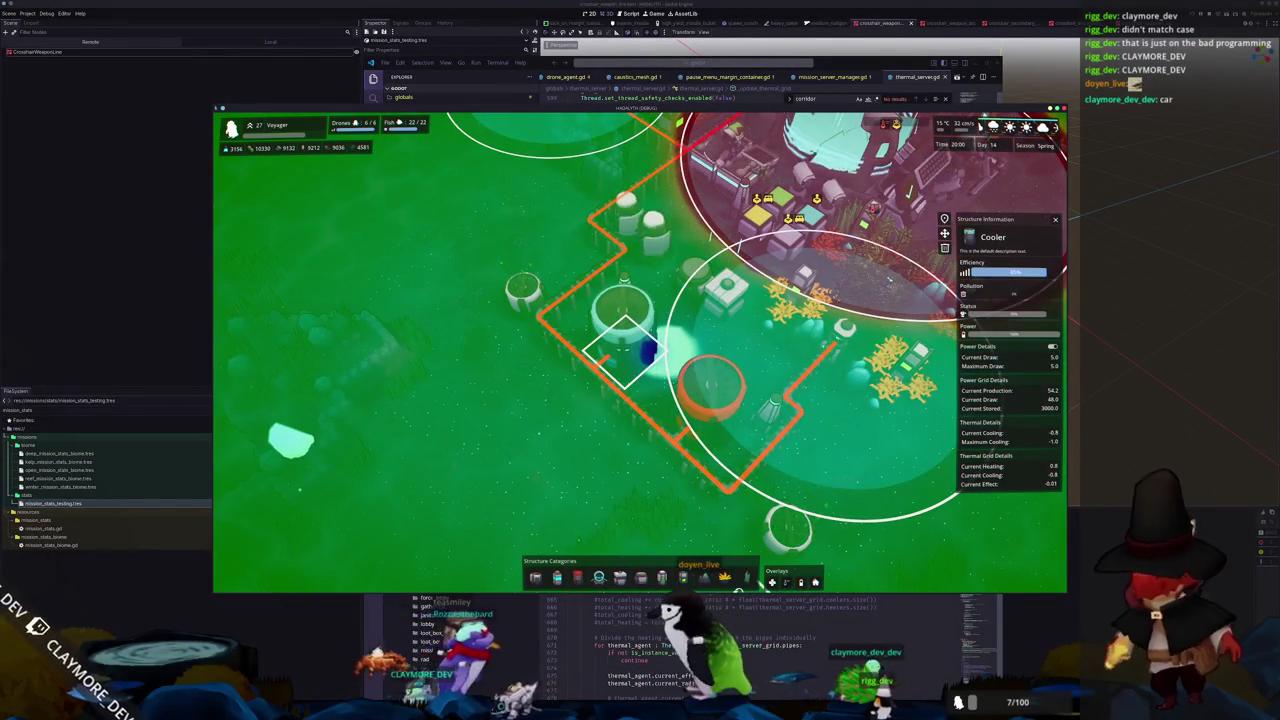
pyautogui.press('q')
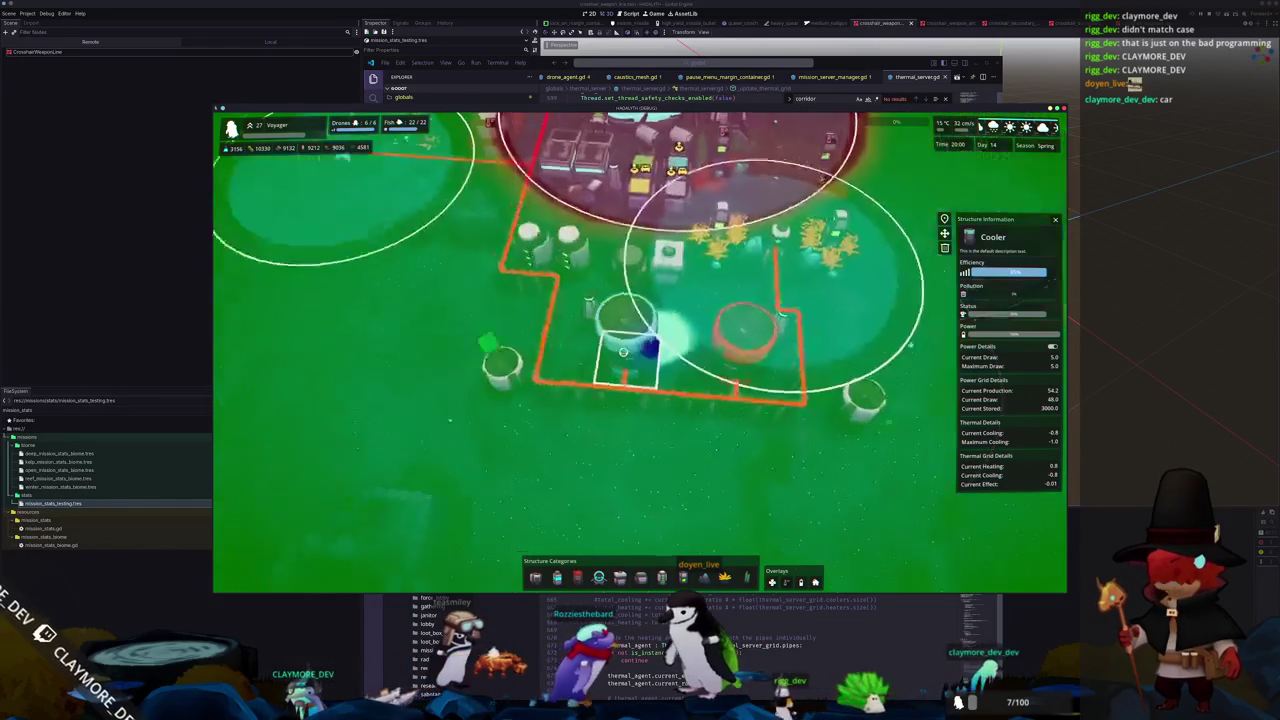
pyautogui.click(735, 362)
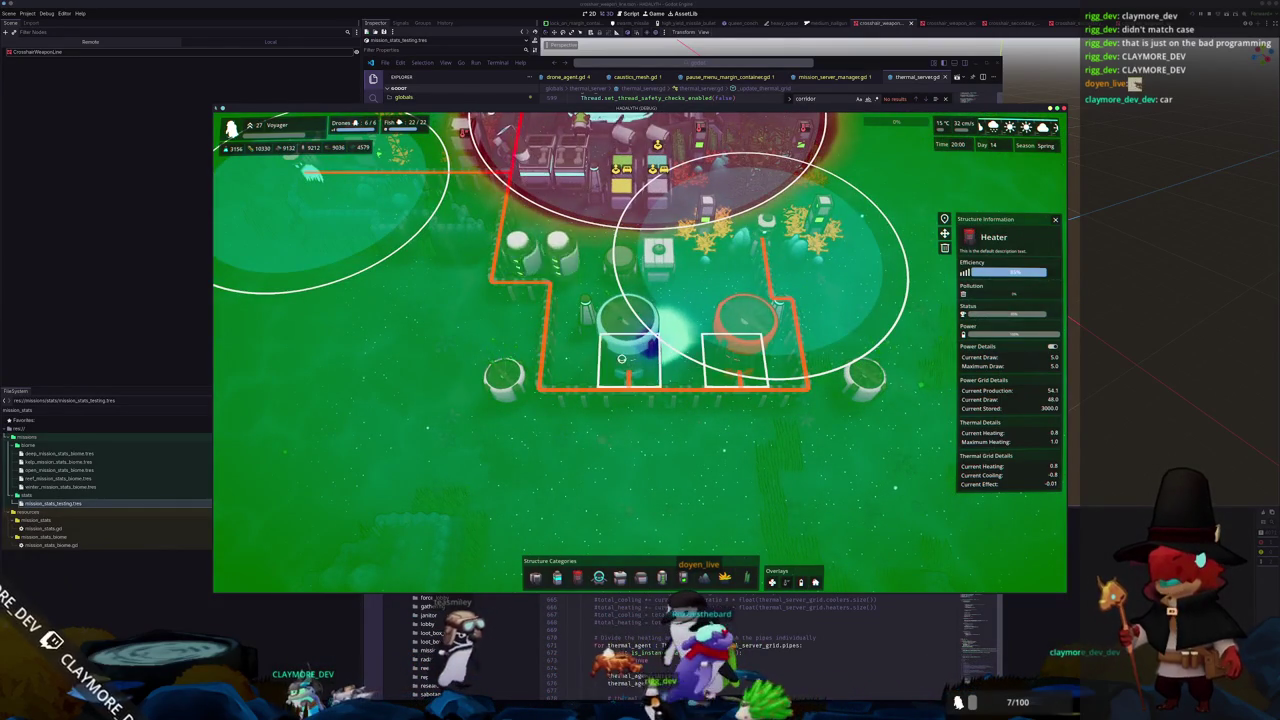
pyautogui.press('e')
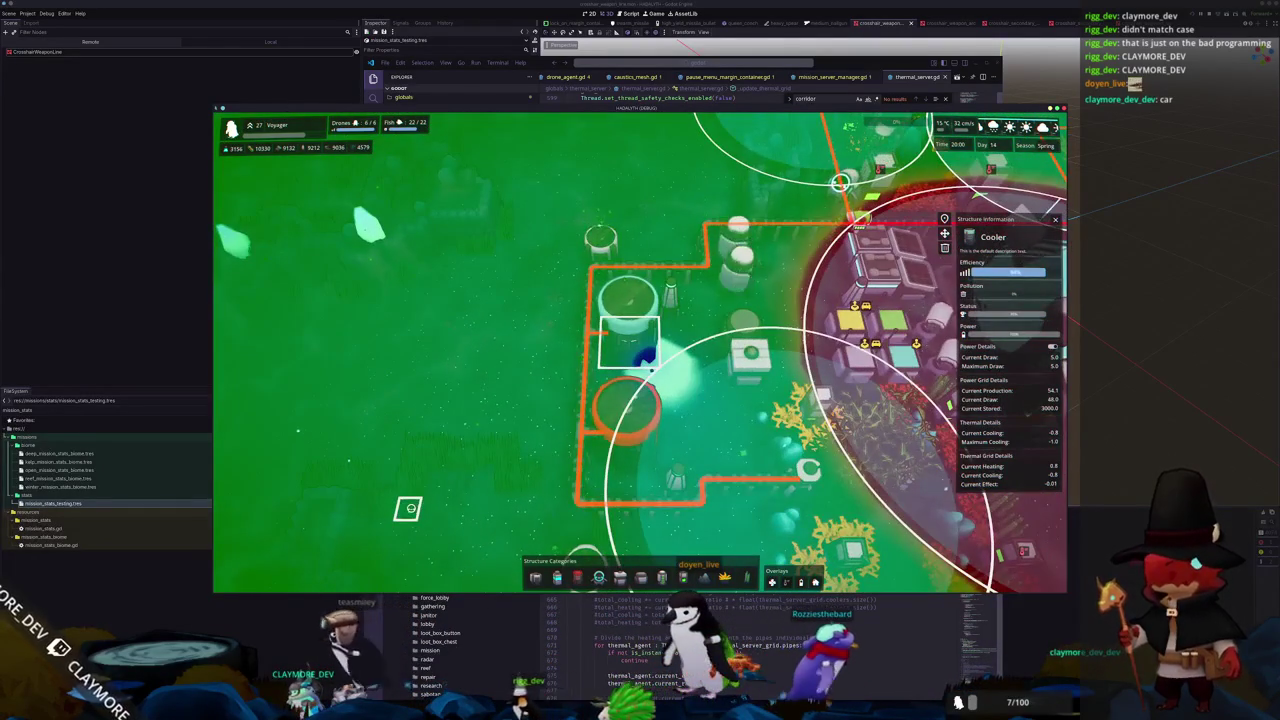
pyautogui.click(598, 577)
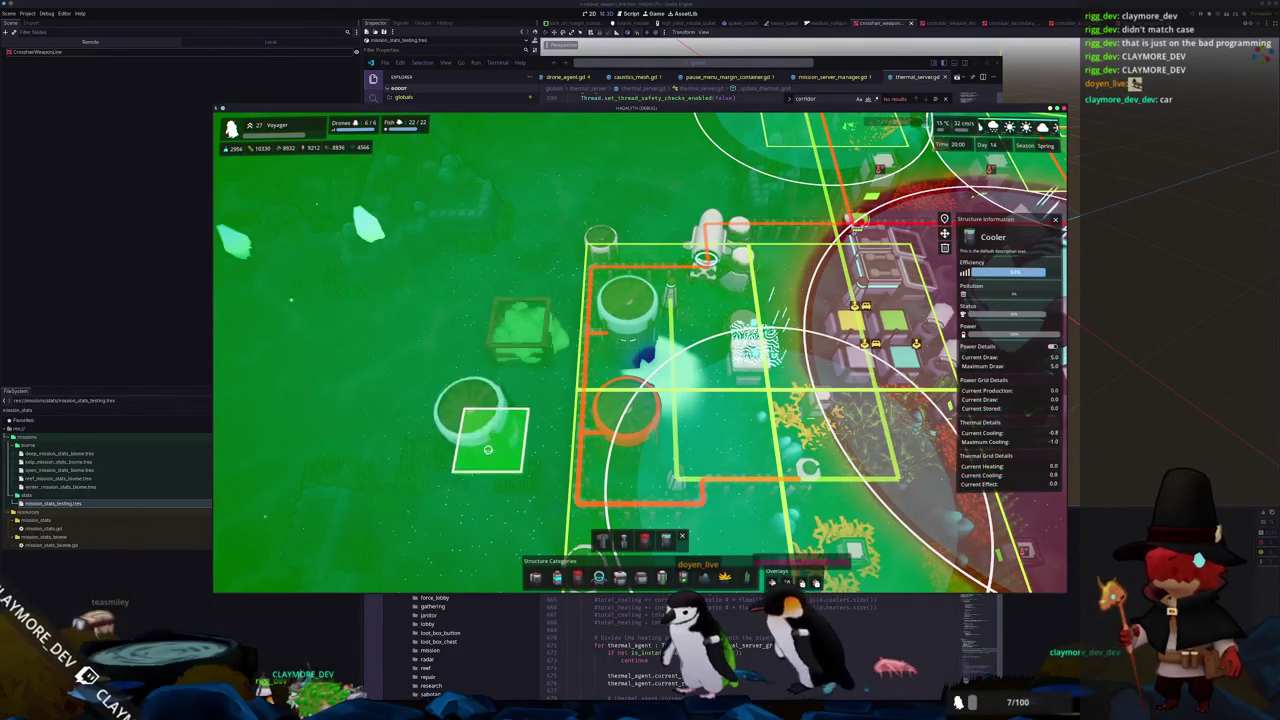
# Leave build mode, pan around the base, and re-enter build mode to place a second cooler
pyautogui.press('Escape')
pyautogui.scroll(3, 603, 395)
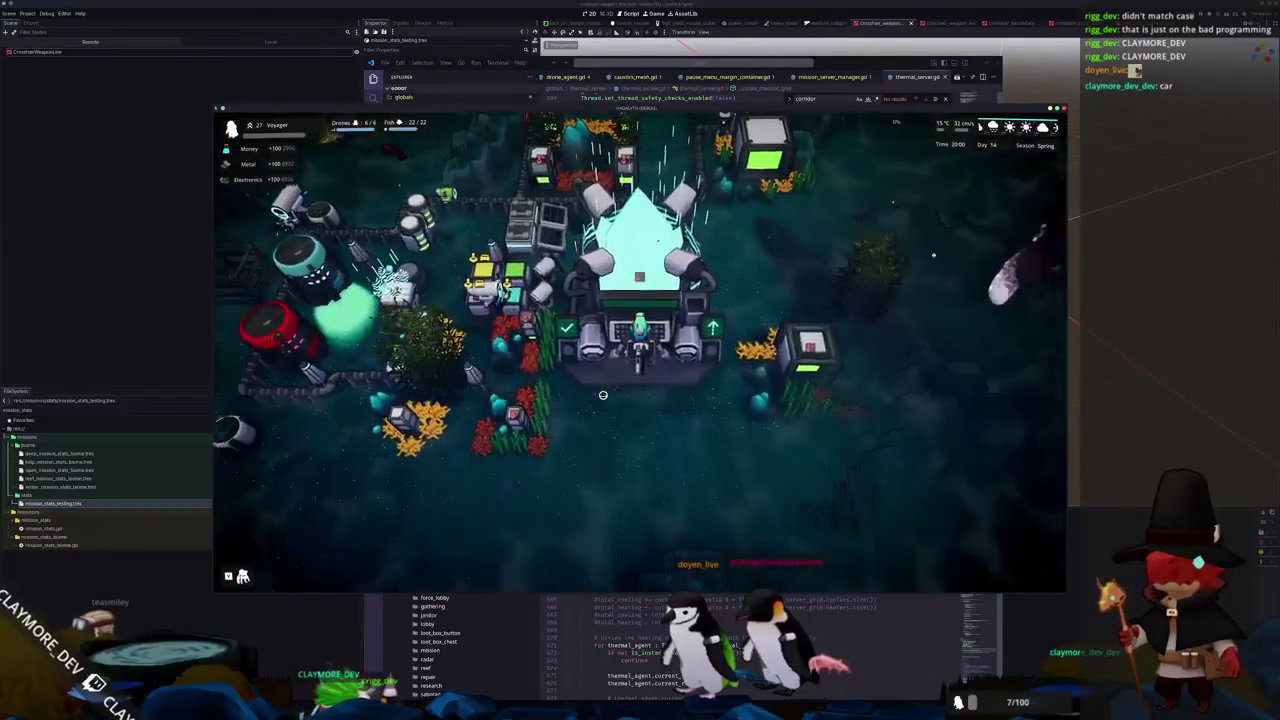
pyautogui.press('a')
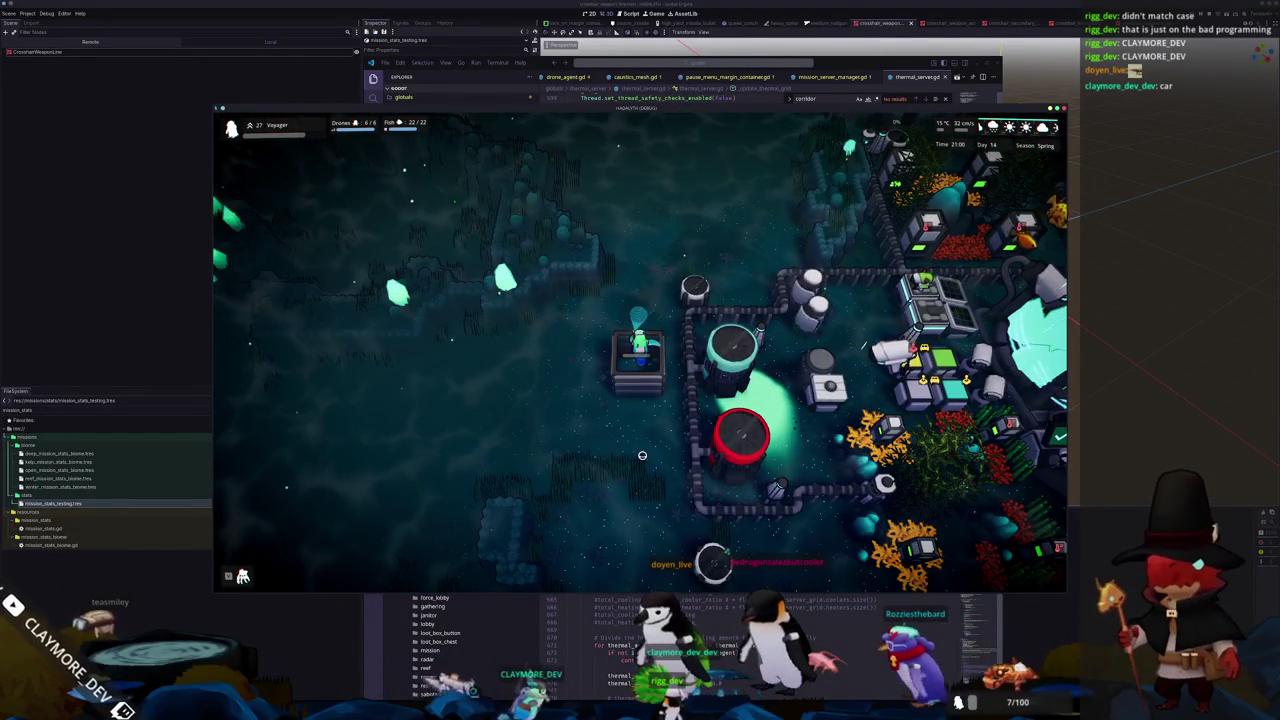
pyautogui.press('s')
pyautogui.press('d')
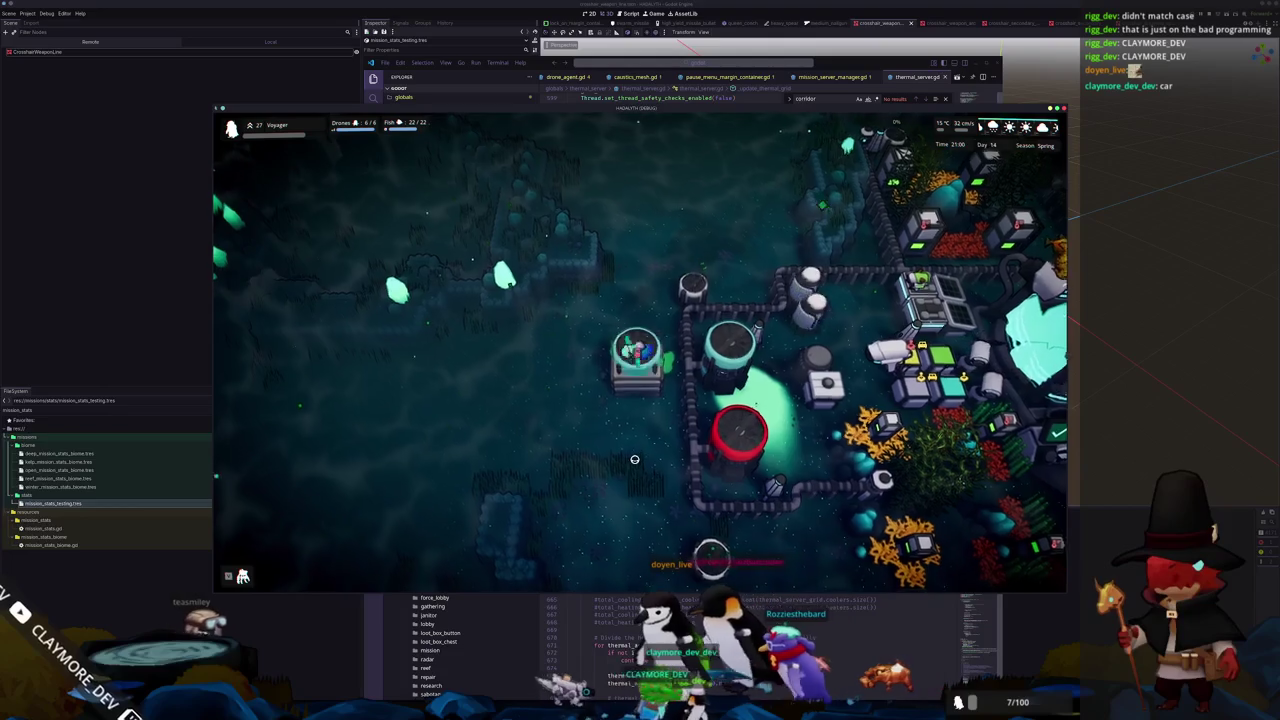
pyautogui.press('d')
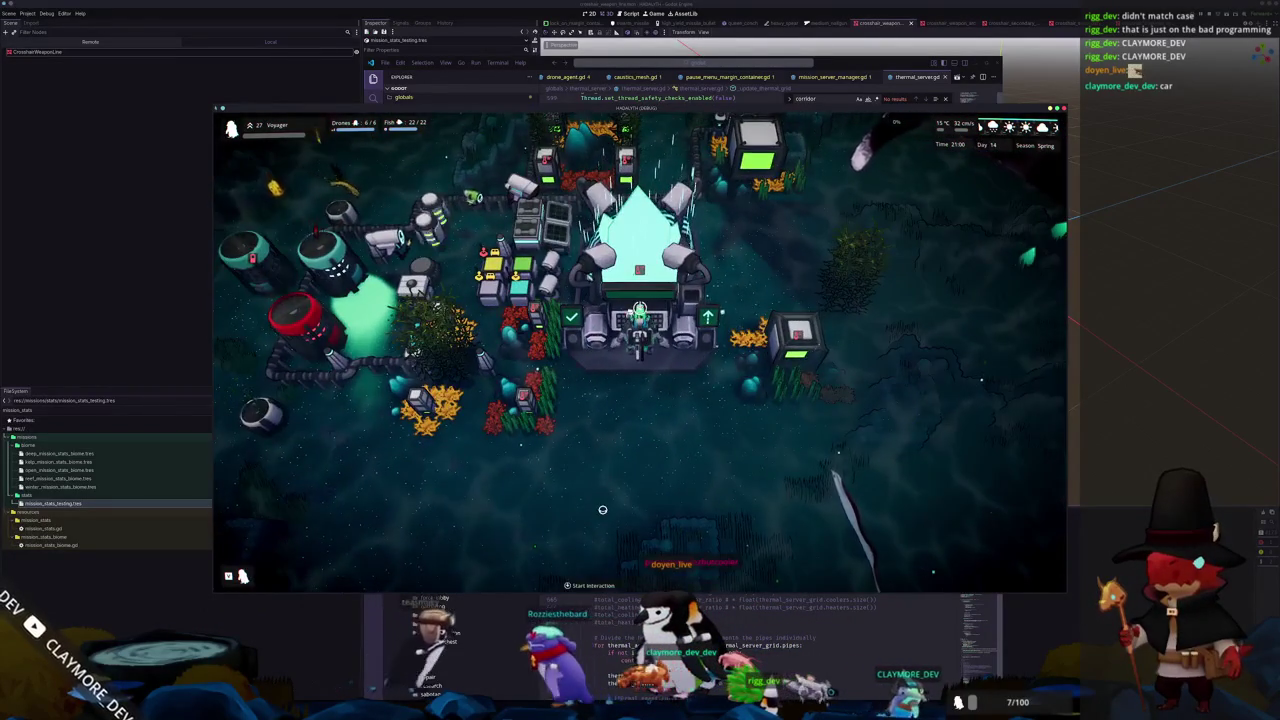
pyautogui.scroll(-3, 581, 502)
pyautogui.scroll(3, 600, 505)
pyautogui.press('b')
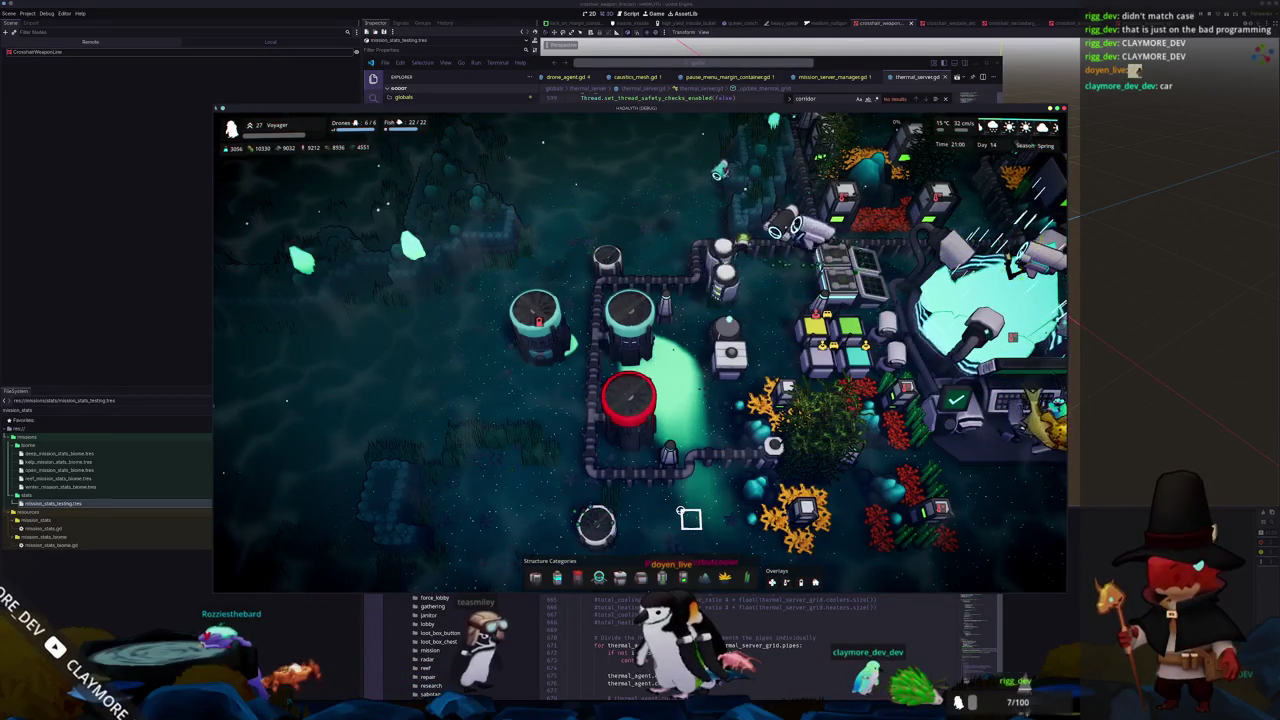
pyautogui.scroll(-2, 690, 518)
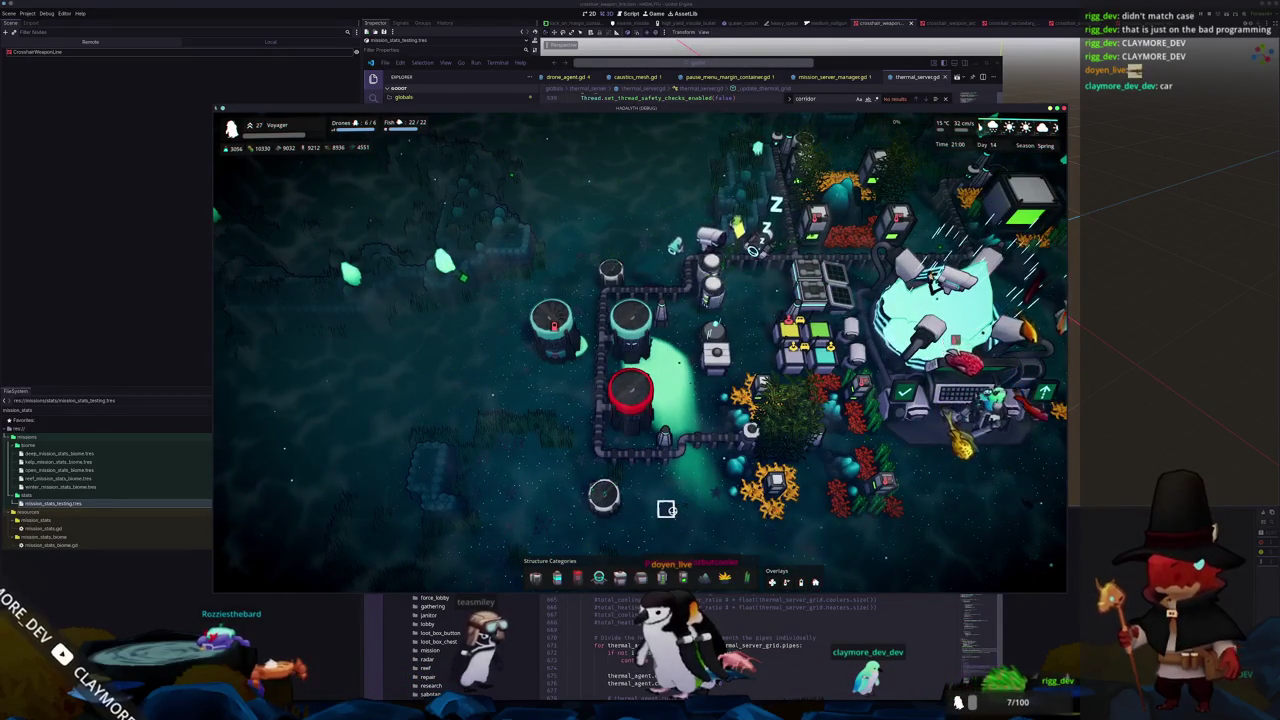
# Inspect the new unpiped cooler's structure info with the thermal overlay turned on
pyautogui.click(580, 330)
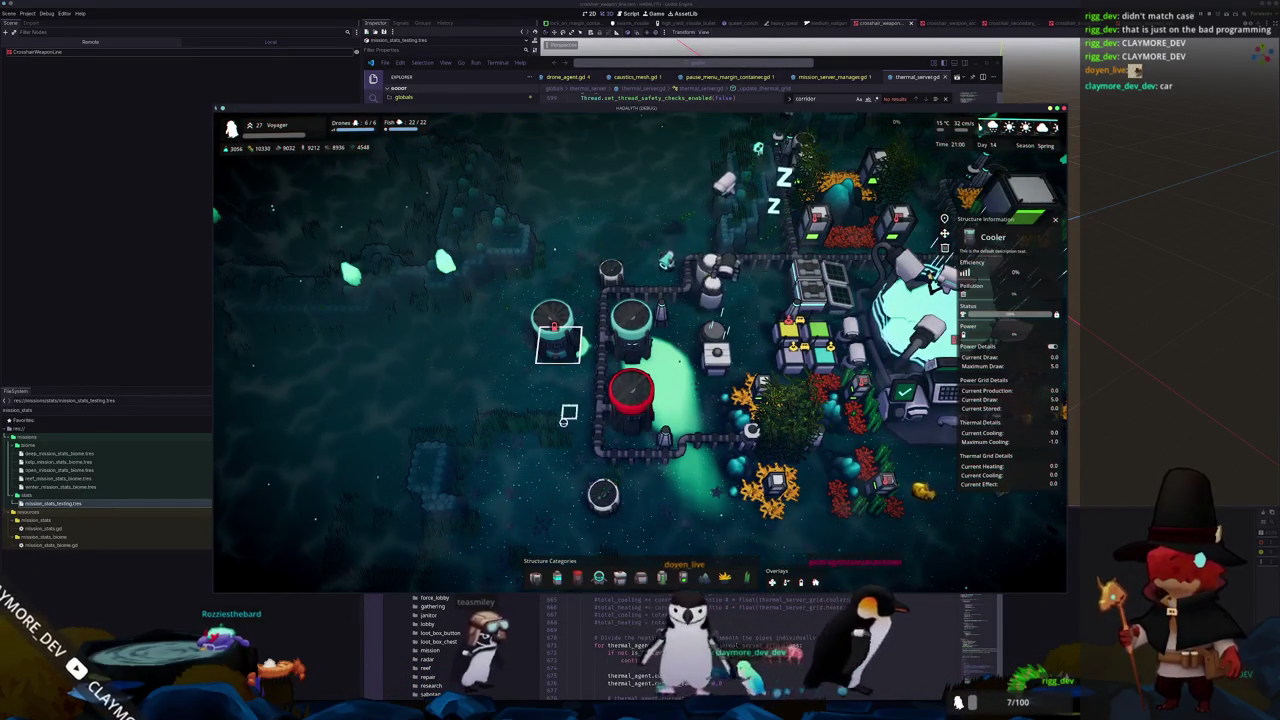
pyautogui.scroll(2, 552, 427)
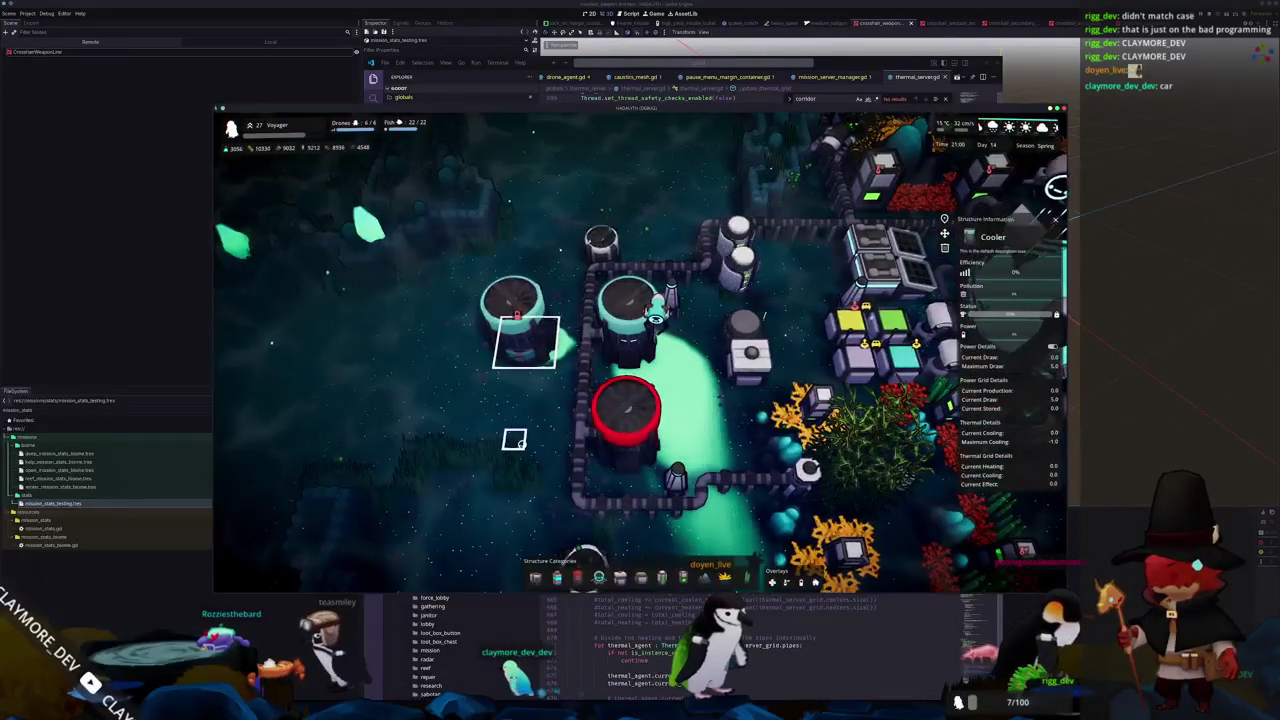
pyautogui.press('t')
pyautogui.moveTo(522, 443)
pyautogui.mouseDown(button='middle')
pyautogui.moveTo(433, 479)
pyautogui.moveTo(514, 470)
pyautogui.mouseUp(button='middle')
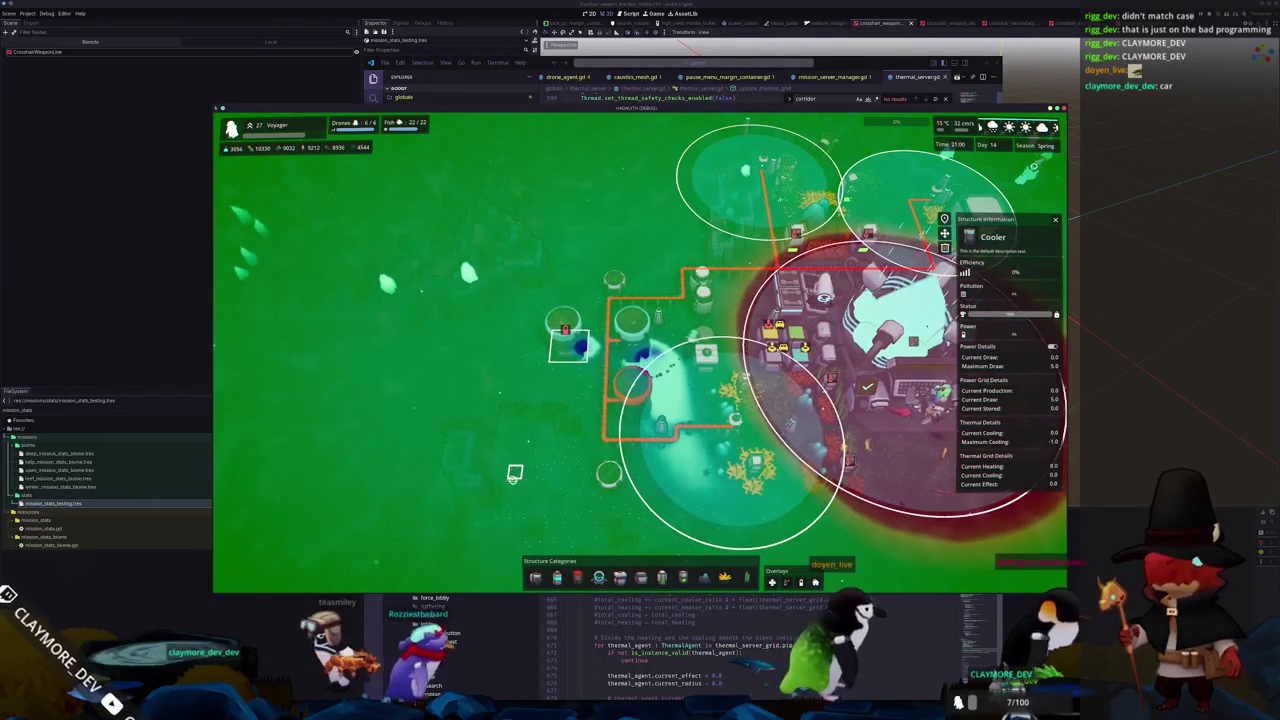
pyautogui.scroll(2, 514, 473)
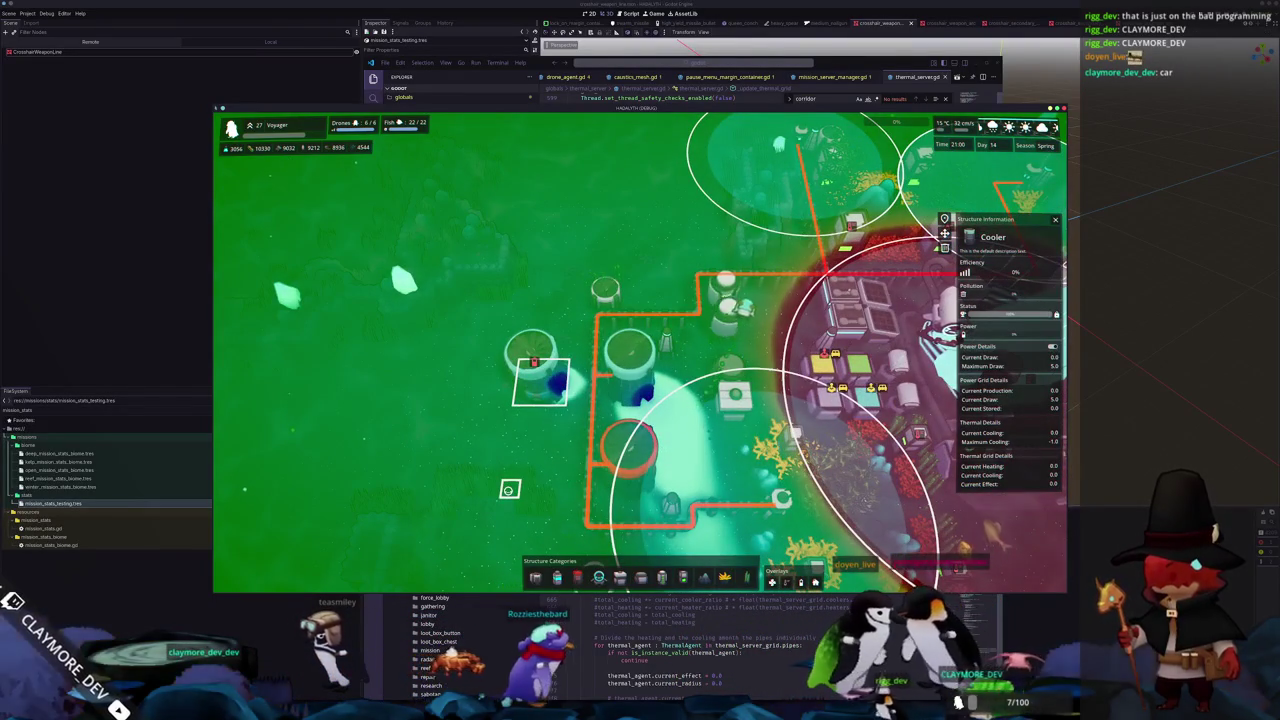
pyautogui.press('d')
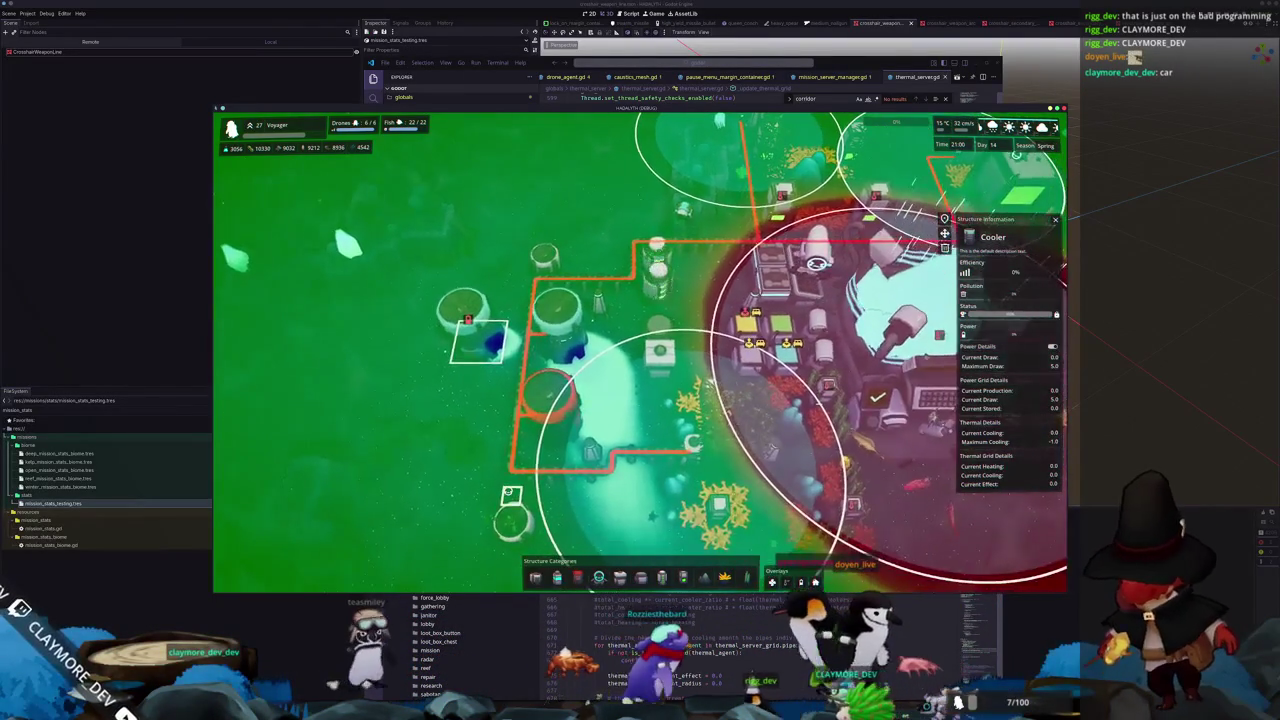
pyautogui.scroll(-2, 600, 340)
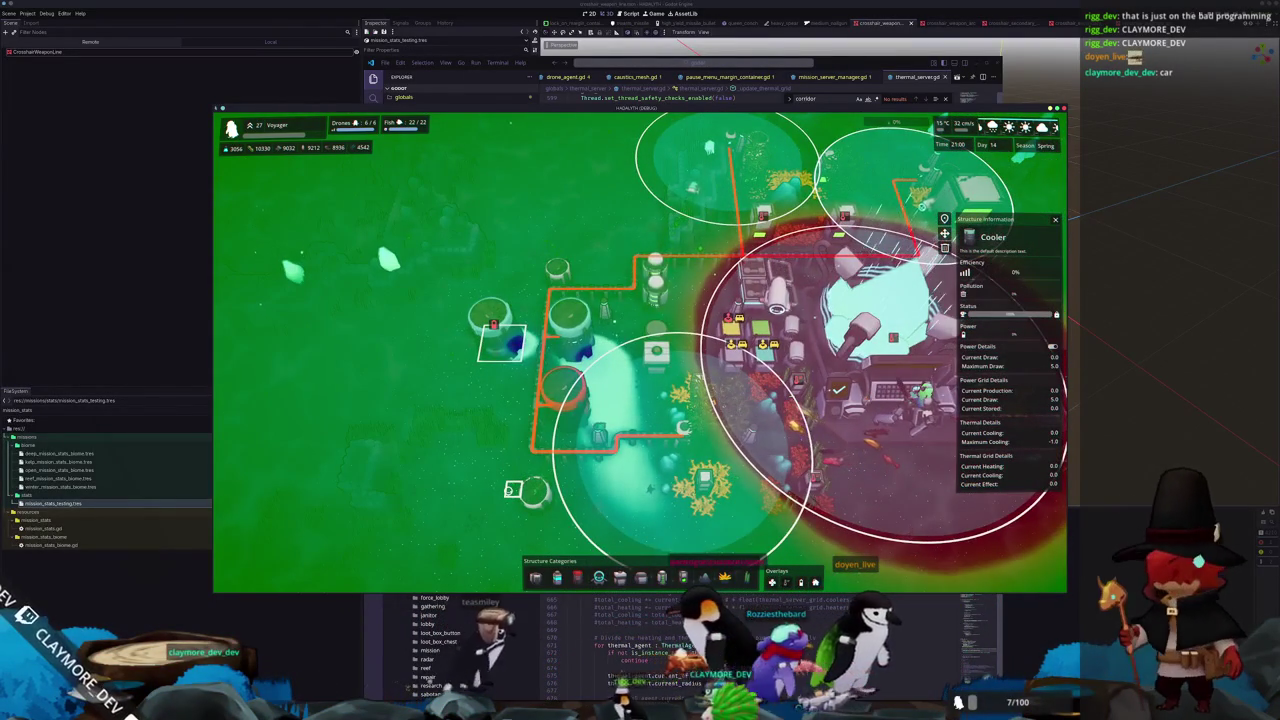
# Glance at the thermal server script, then open the Core's structure information in-game
pyautogui.click(668, 596)
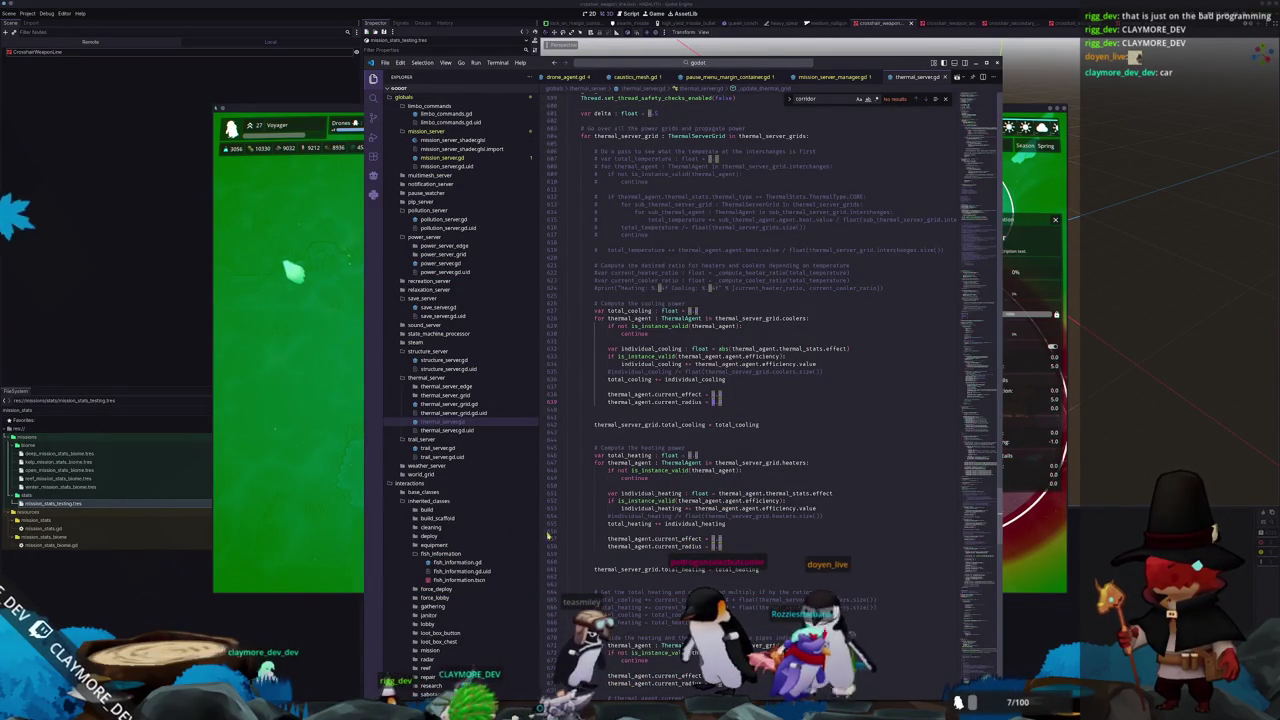
pyautogui.click(352, 522)
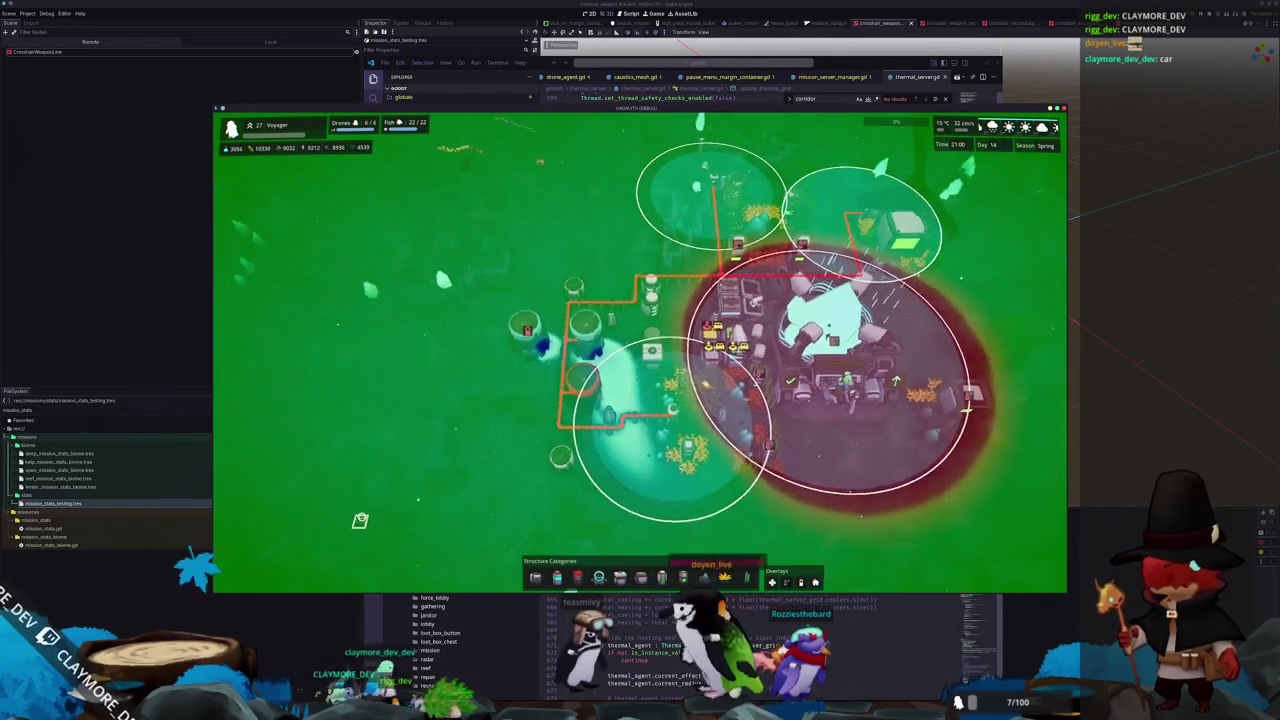
pyautogui.scroll(-2, 359, 521)
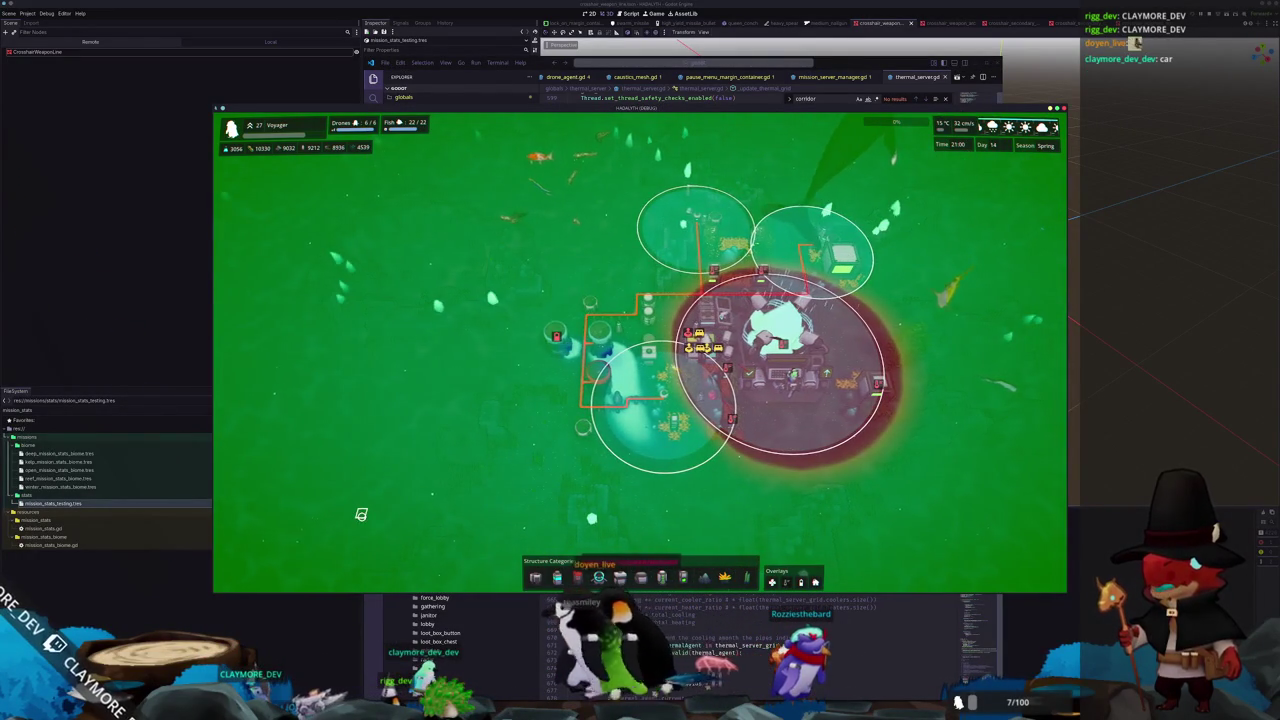
pyautogui.scroll(2, 360, 515)
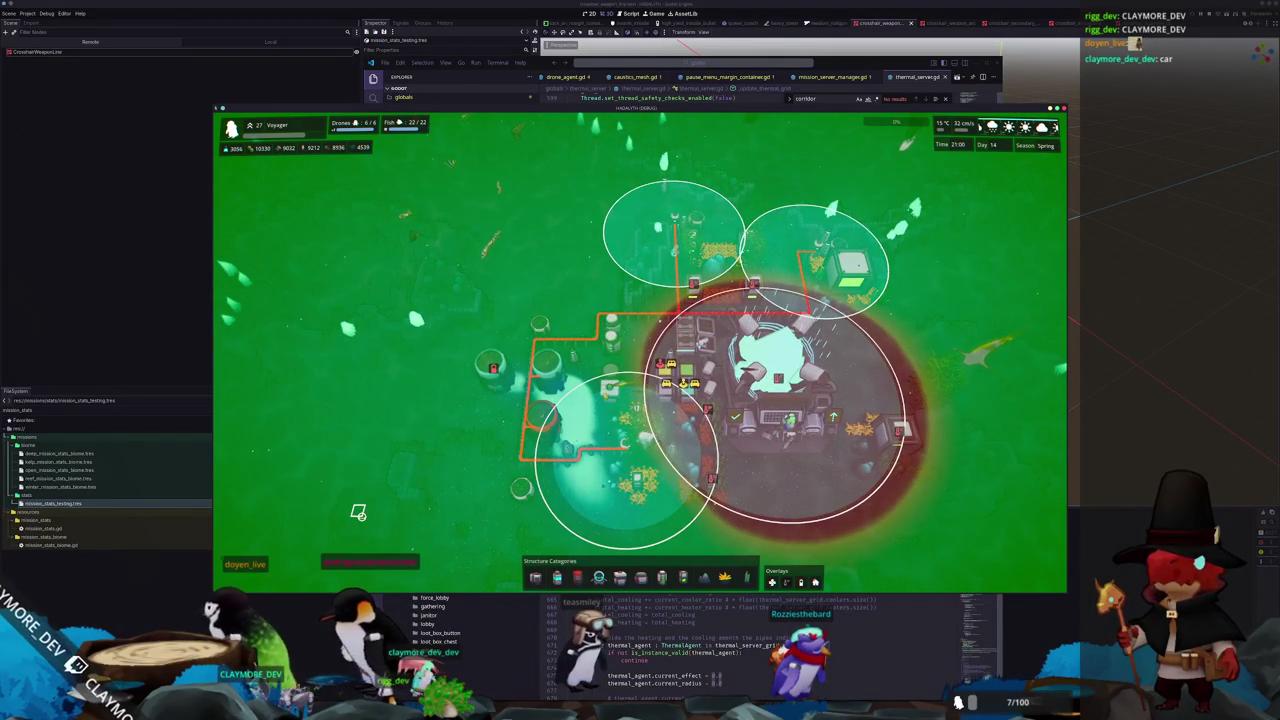
pyautogui.press('d')
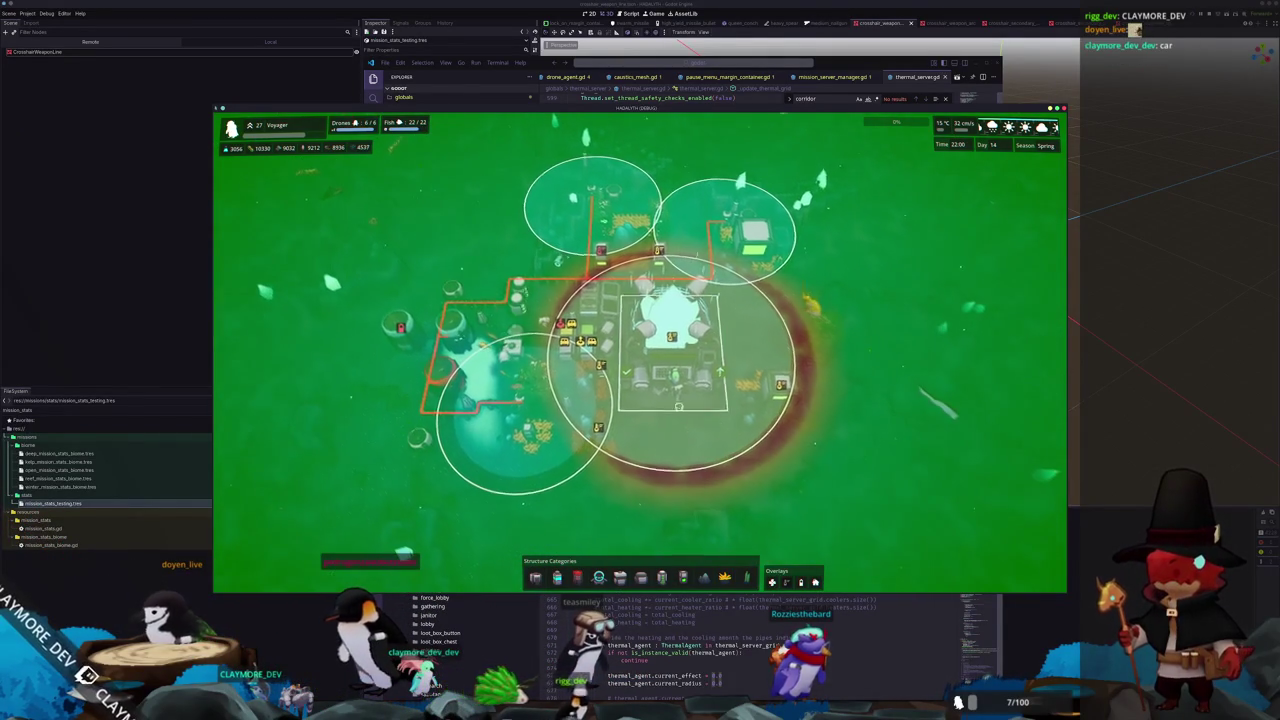
pyautogui.click(678, 404)
pyautogui.scroll(-1, 671, 440)
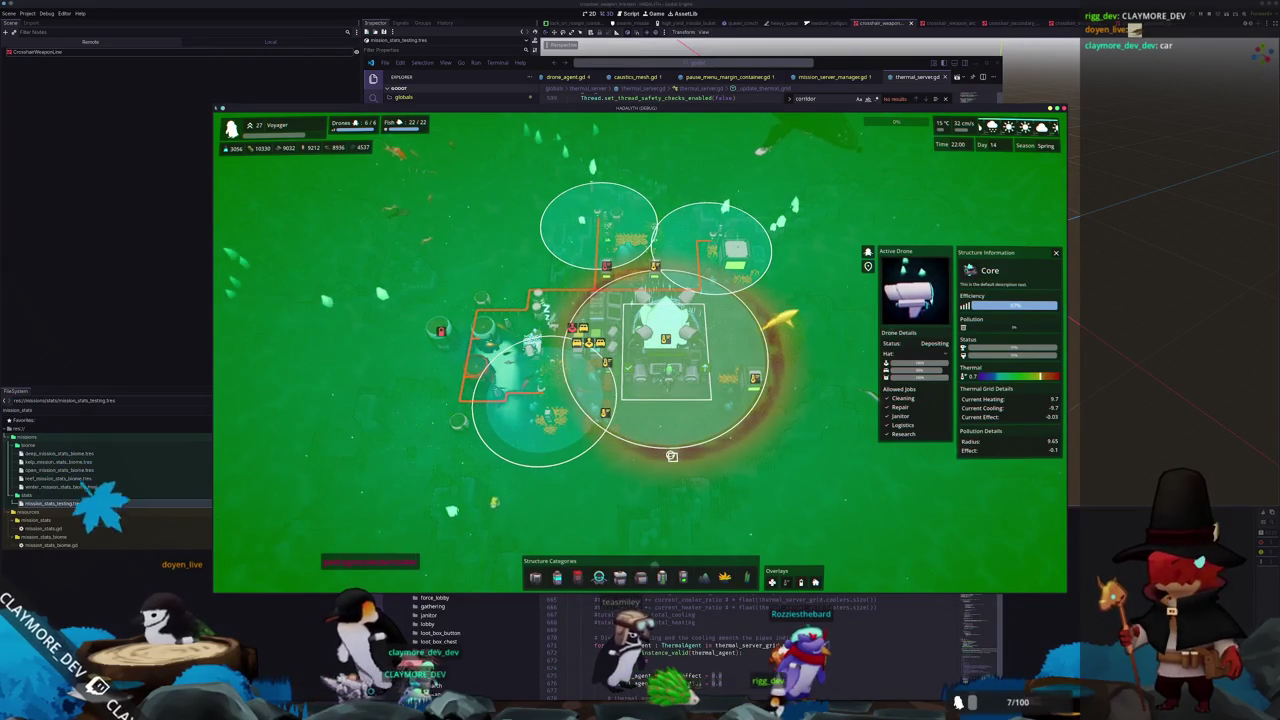
# Look around the core, turn off the thermal overlay, deselect it, and return to the Notion Tasks board
pyautogui.press('a')
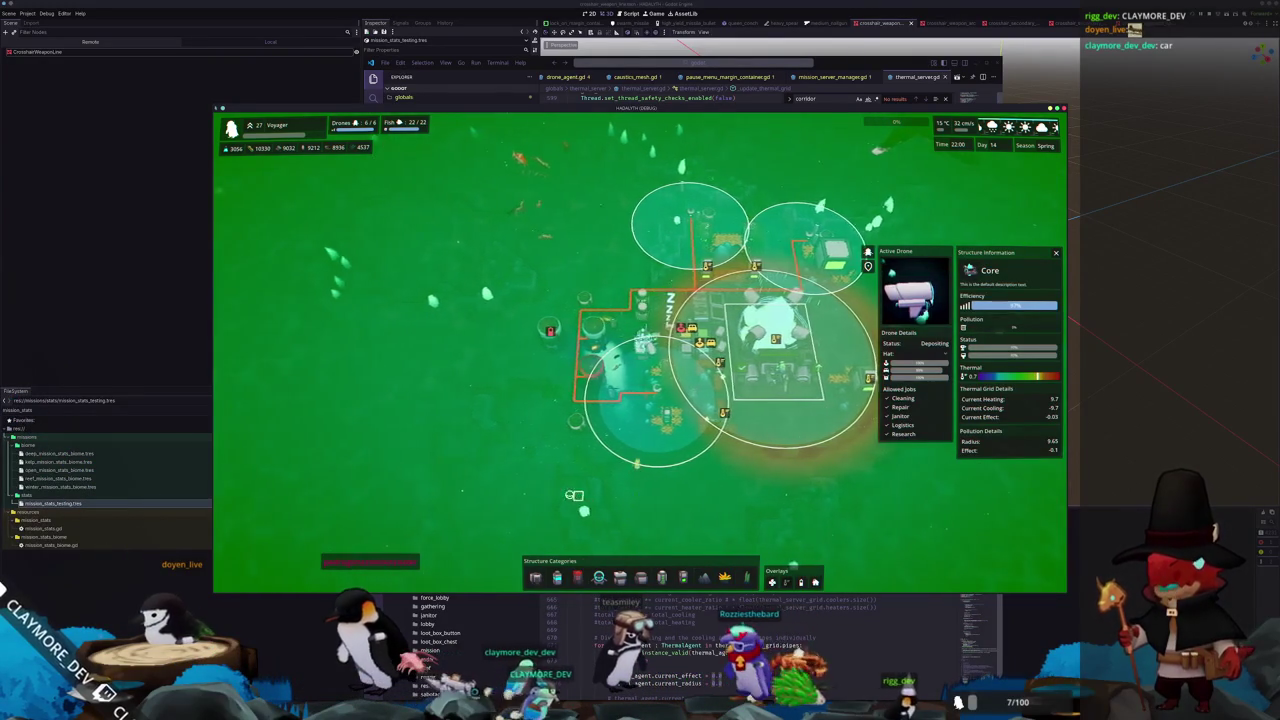
pyautogui.press('d')
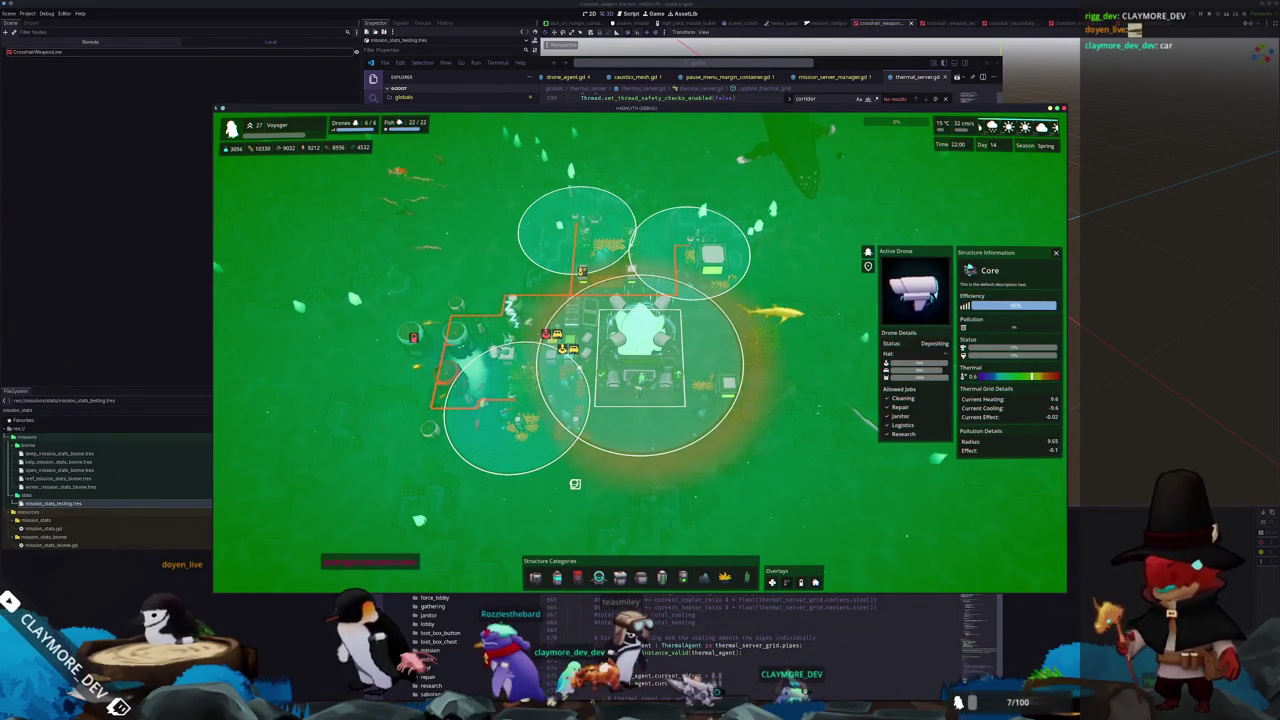
pyautogui.press('q')
pyautogui.press('e')
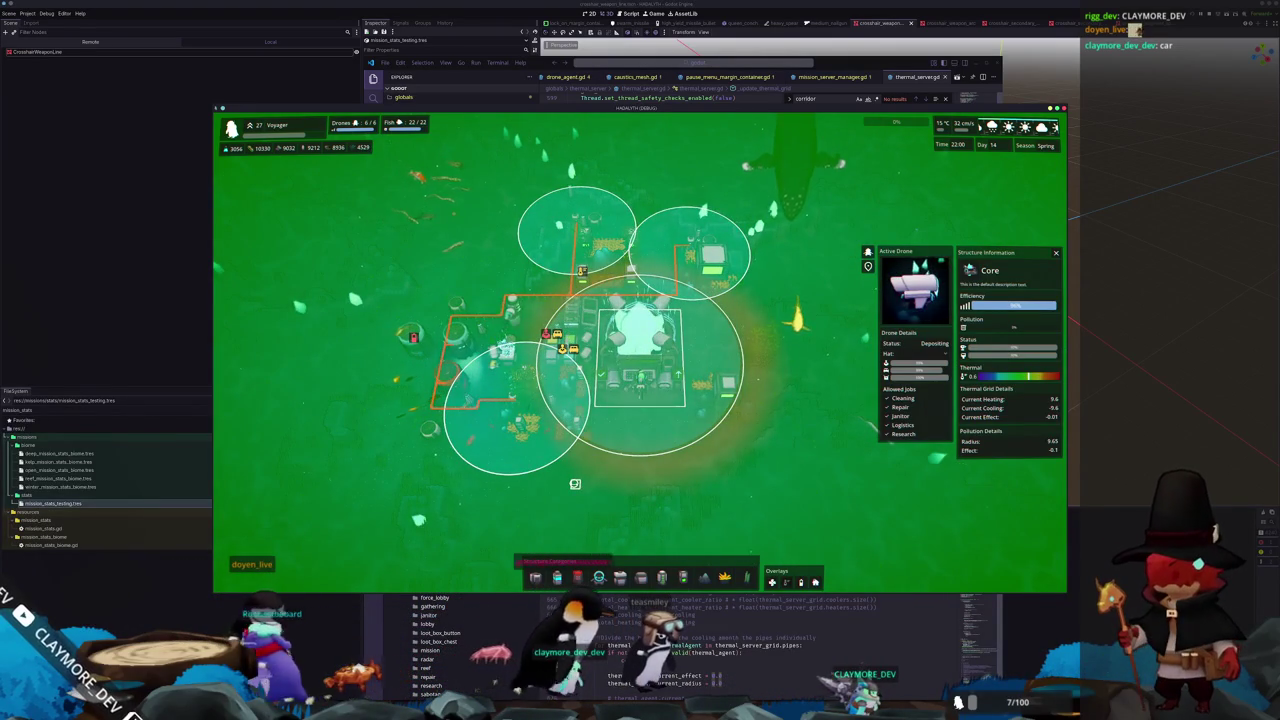
pyautogui.press('Escape')
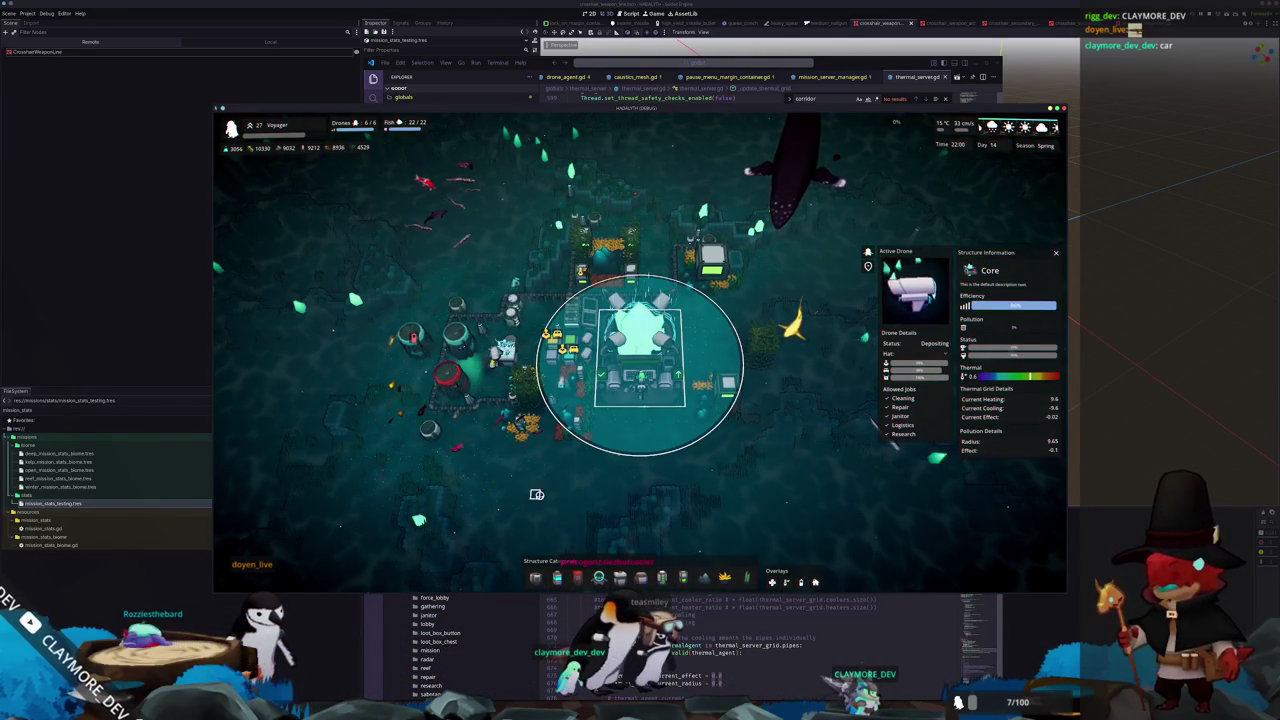
pyautogui.click(415, 349)
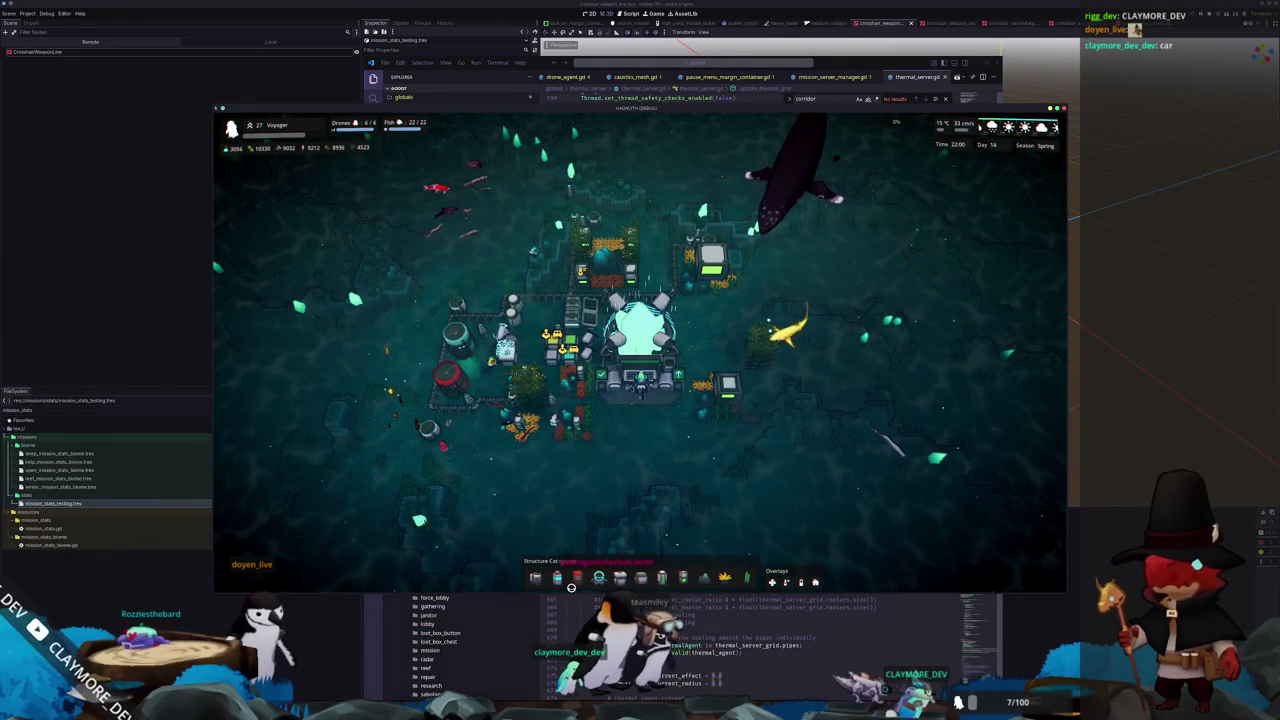
pyautogui.hotkey('alt', 'Tab')
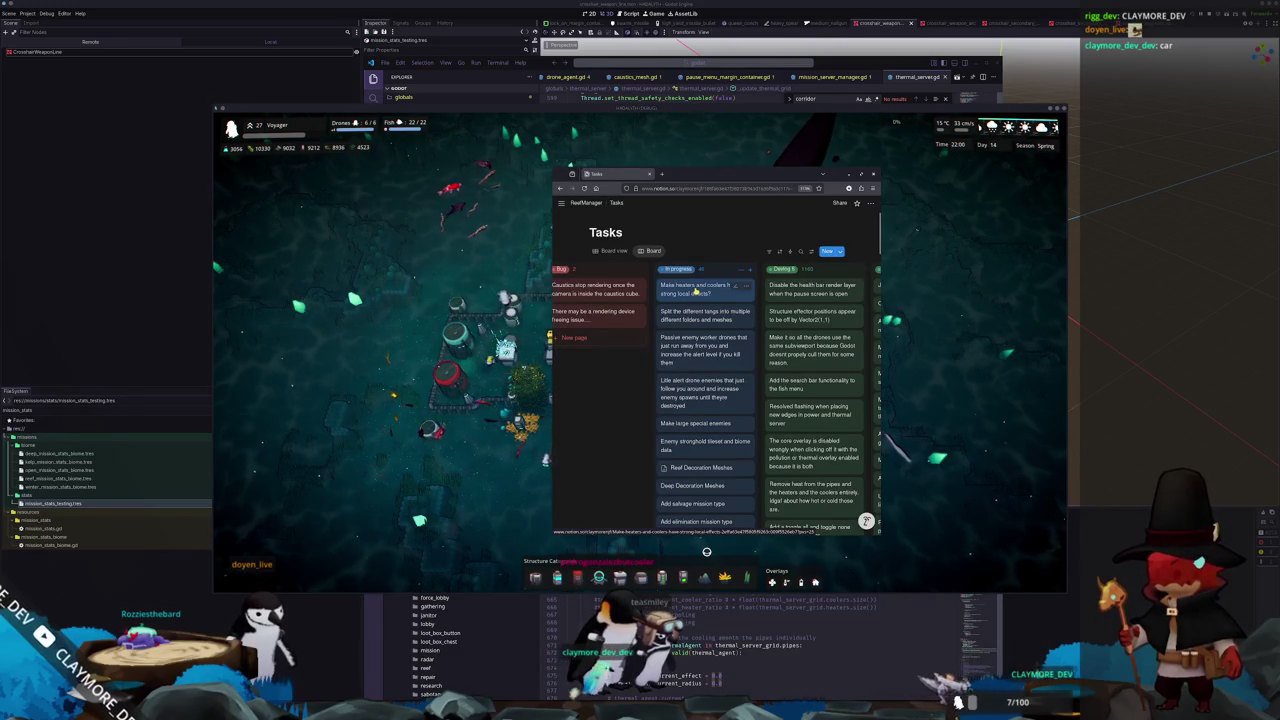
# Delete the heaters-and-coolers local-effects card from In progress, then go back to Godot
pyautogui.rightClick(695, 291)
pyautogui.click(720, 446)
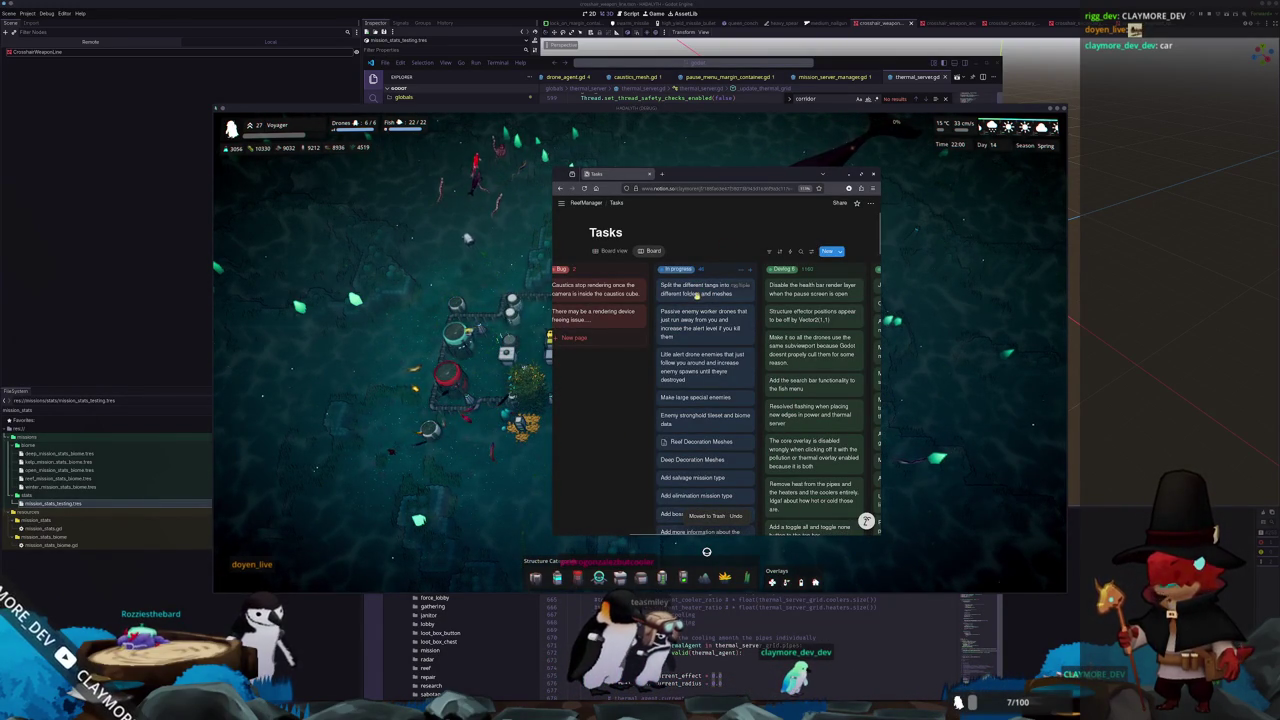
pyautogui.click(1025, 636)
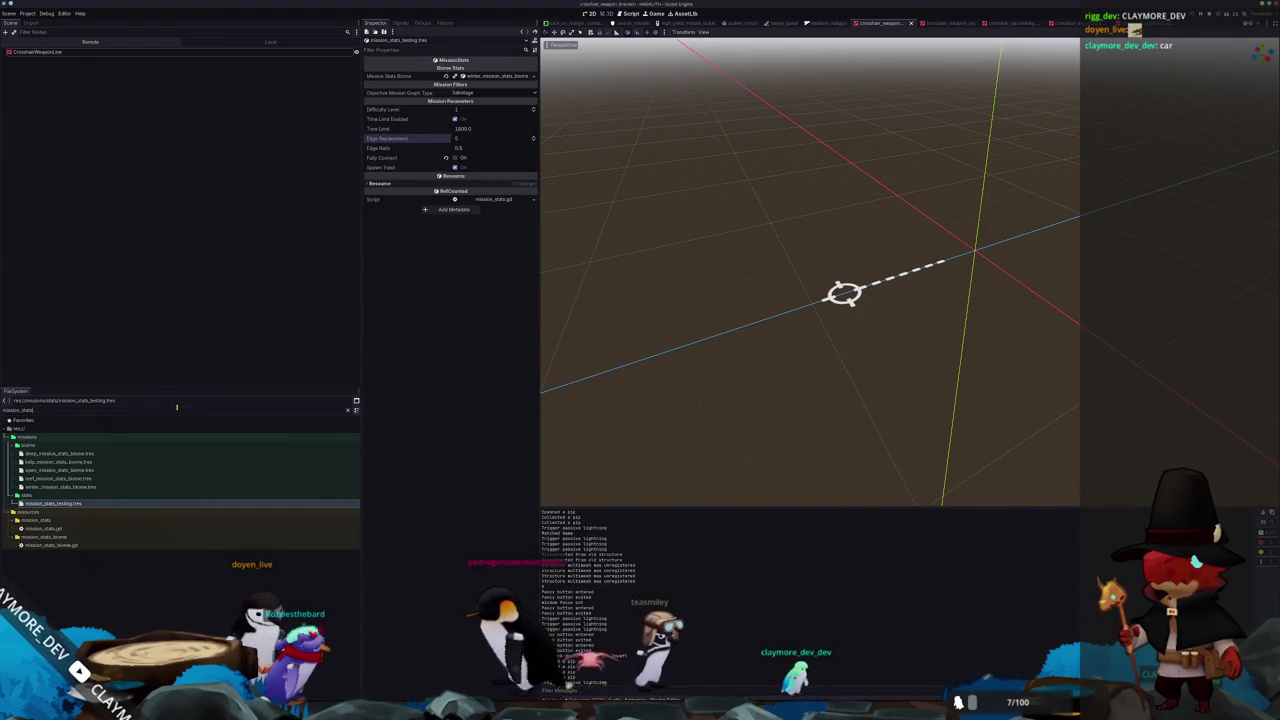
# Clear the mission_stats filter and expand entities > fish > small in the FileSystem dock
pyautogui.hotkey('ctrl', 'a')
pyautogui.press('BackSpace')
pyautogui.scroll(-5, 162, 568)
pyautogui.scroll(-5, 110, 548)
pyautogui.scroll(5, 60, 470)
pyautogui.scroll(5, 65, 475)
pyautogui.scroll(5, 70, 480)
pyautogui.scroll(5, 72, 484)
pyautogui.scroll(3, 60, 500)
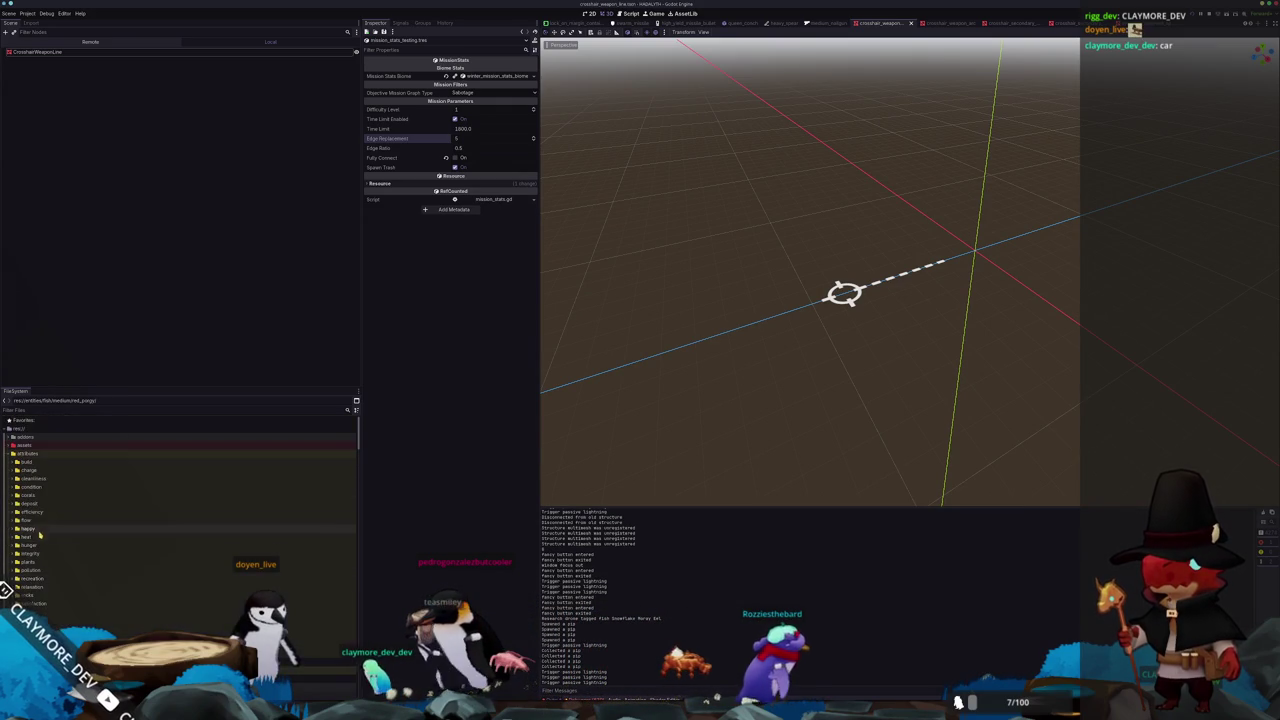
pyautogui.click(38, 487)
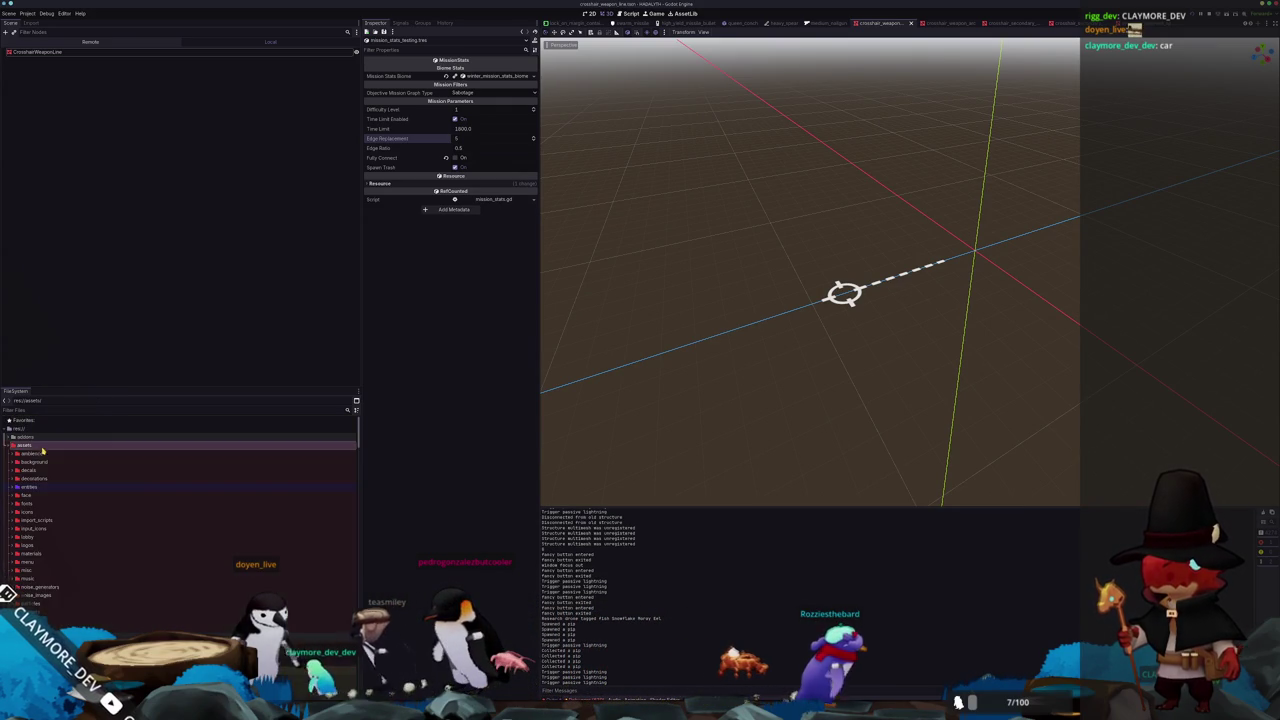
pyautogui.doubleClick(43, 503)
pyautogui.doubleClick(46, 548)
pyautogui.scroll(-5, 100, 560)
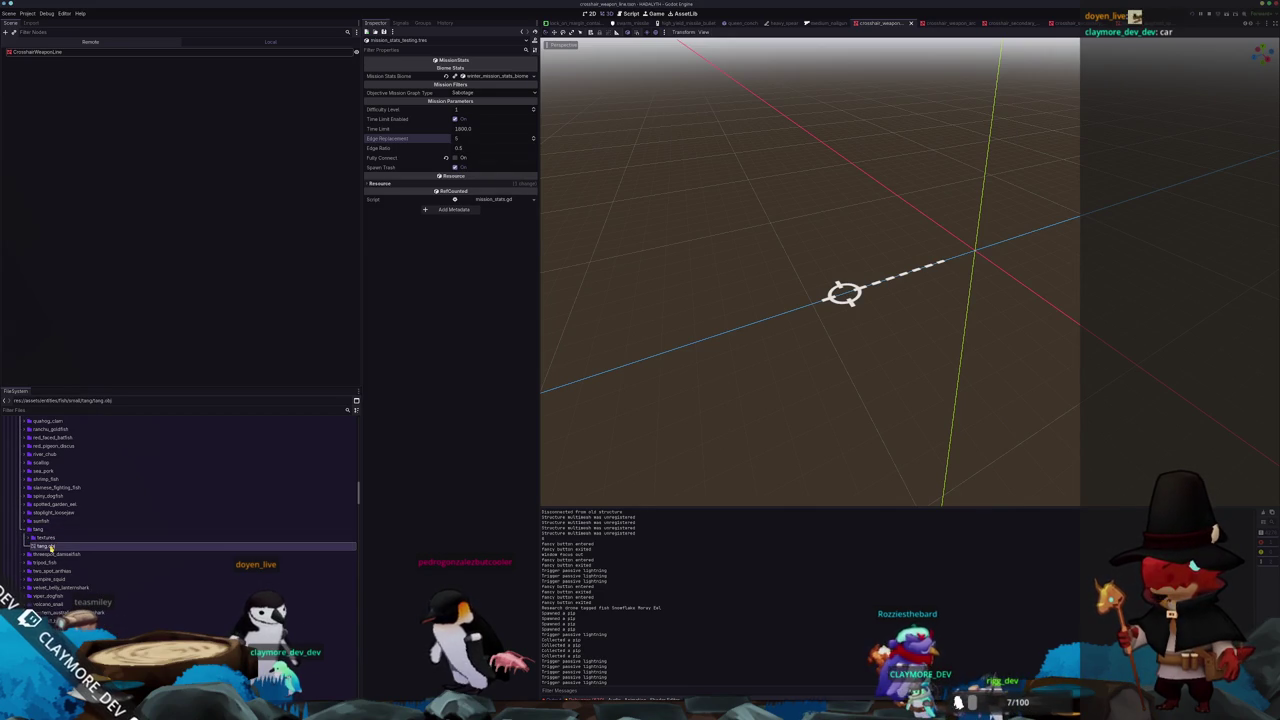
# Review the tang mesh and its achilles, zebra and gem texture folders, collapse tang, and return to Notion
pyautogui.click(47, 546)
pyautogui.doubleClick(46, 539)
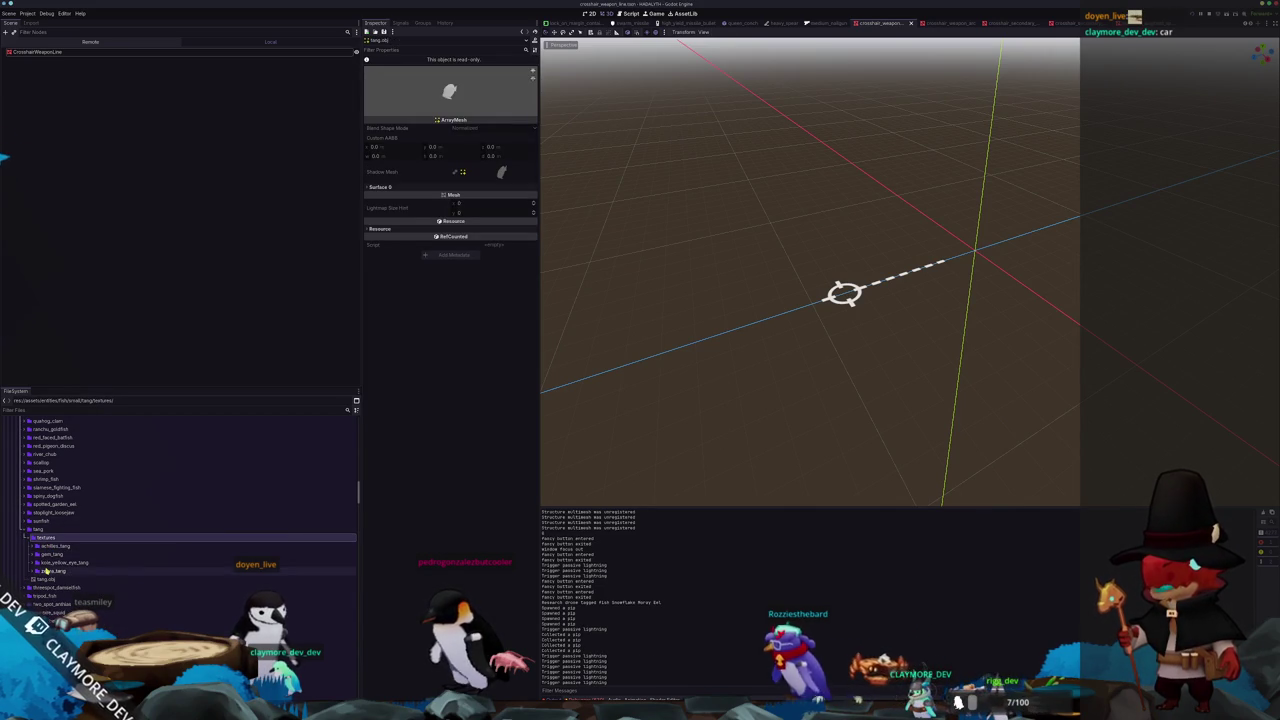
pyautogui.doubleClick(49, 547)
pyautogui.moveTo(56, 546)
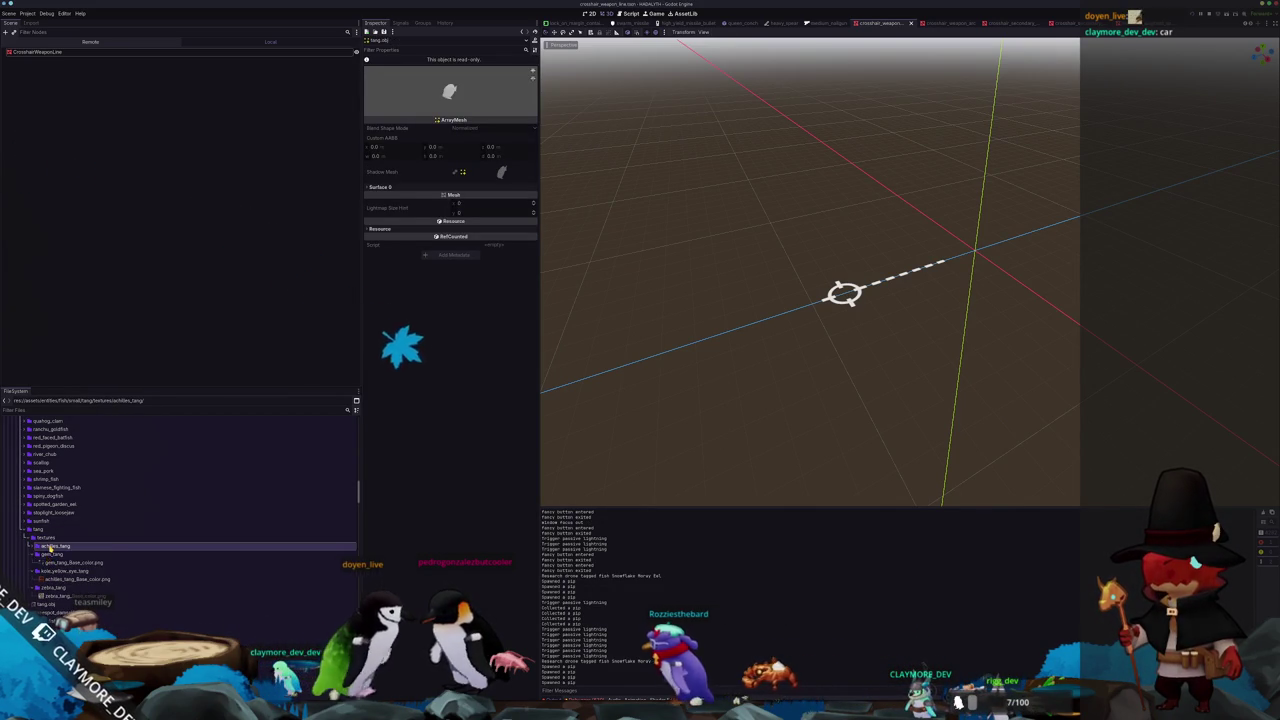
pyautogui.scroll(-3, 55, 540)
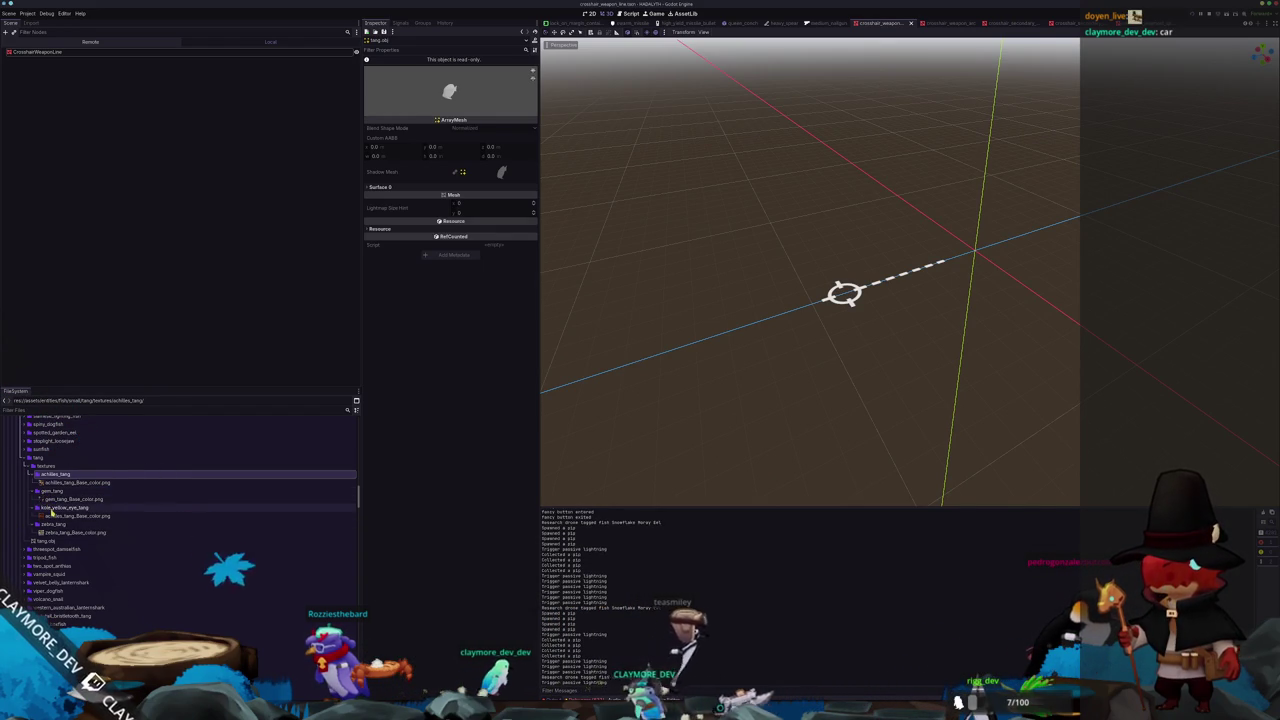
pyautogui.click(50, 524)
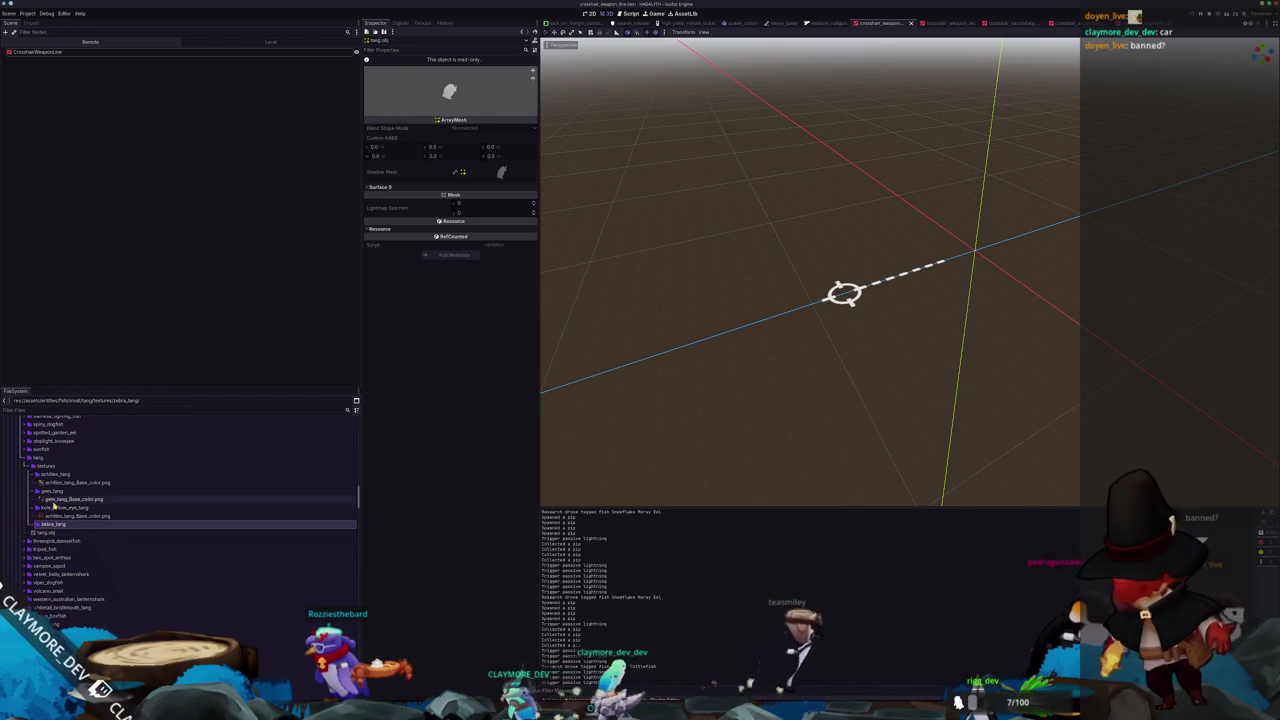
pyautogui.click(52, 491)
pyautogui.click(56, 466)
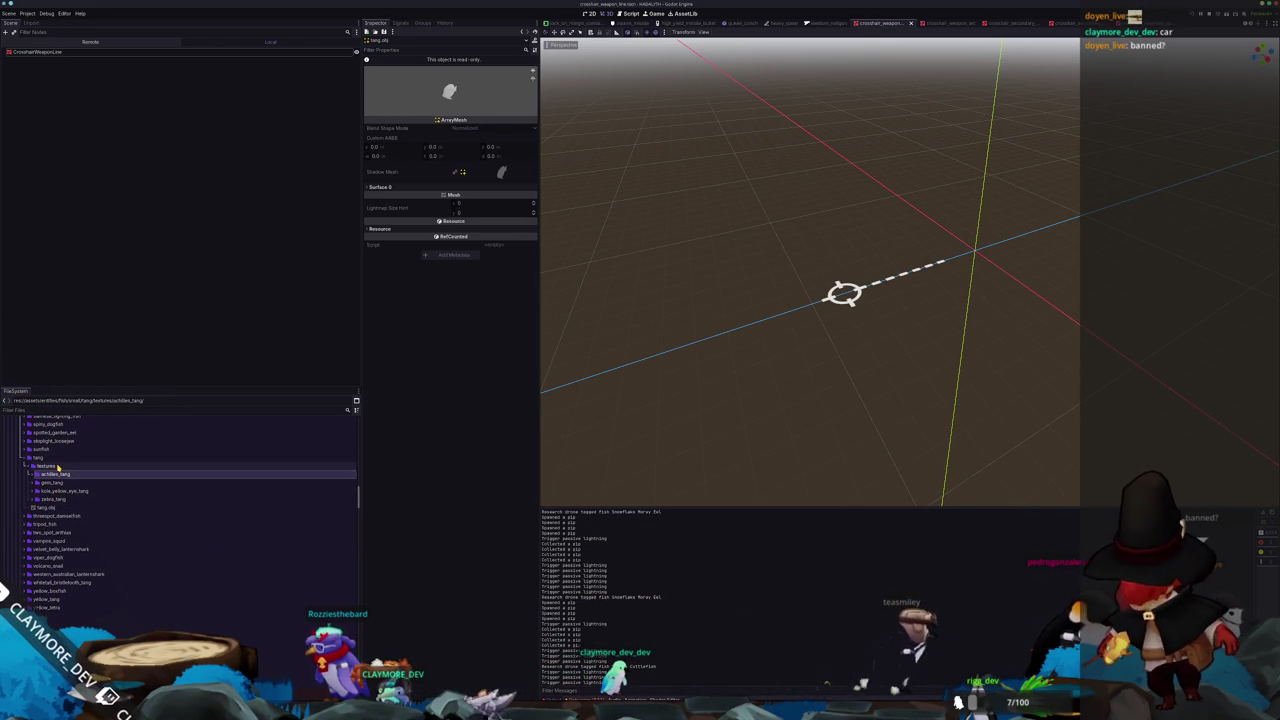
pyautogui.doubleClick(45, 458)
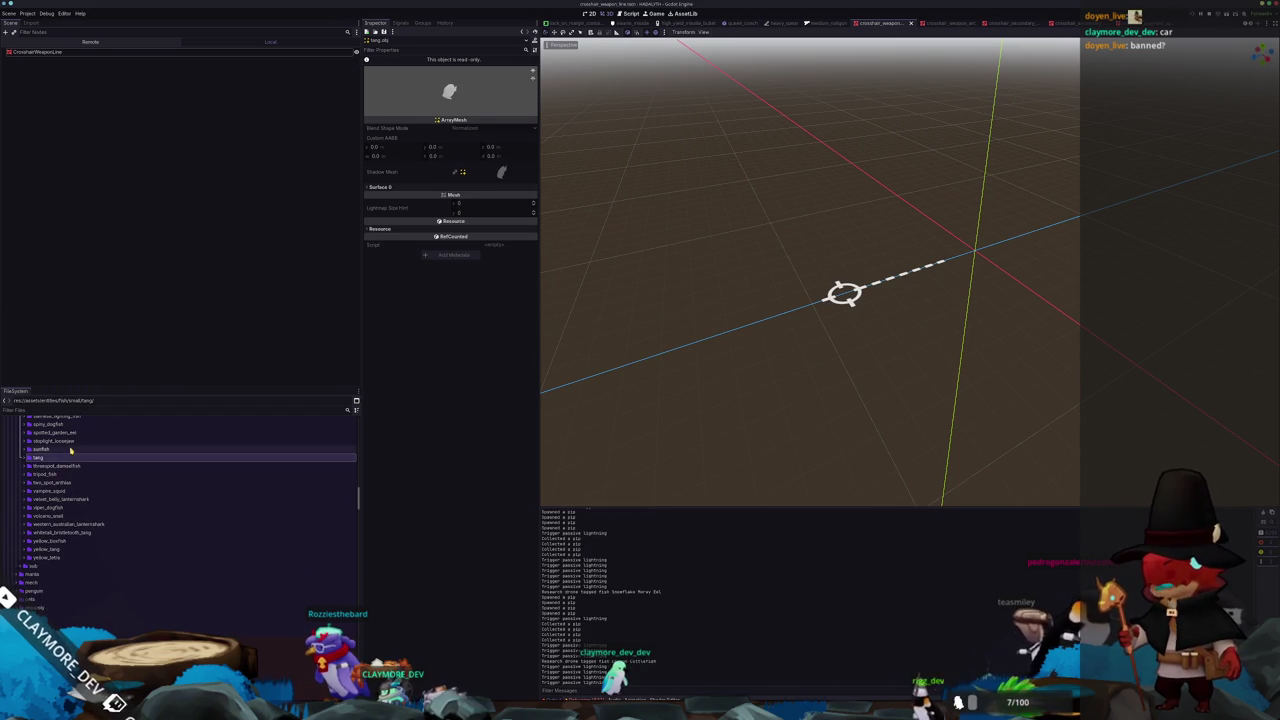
pyautogui.hotkey('alt', 'Tab')
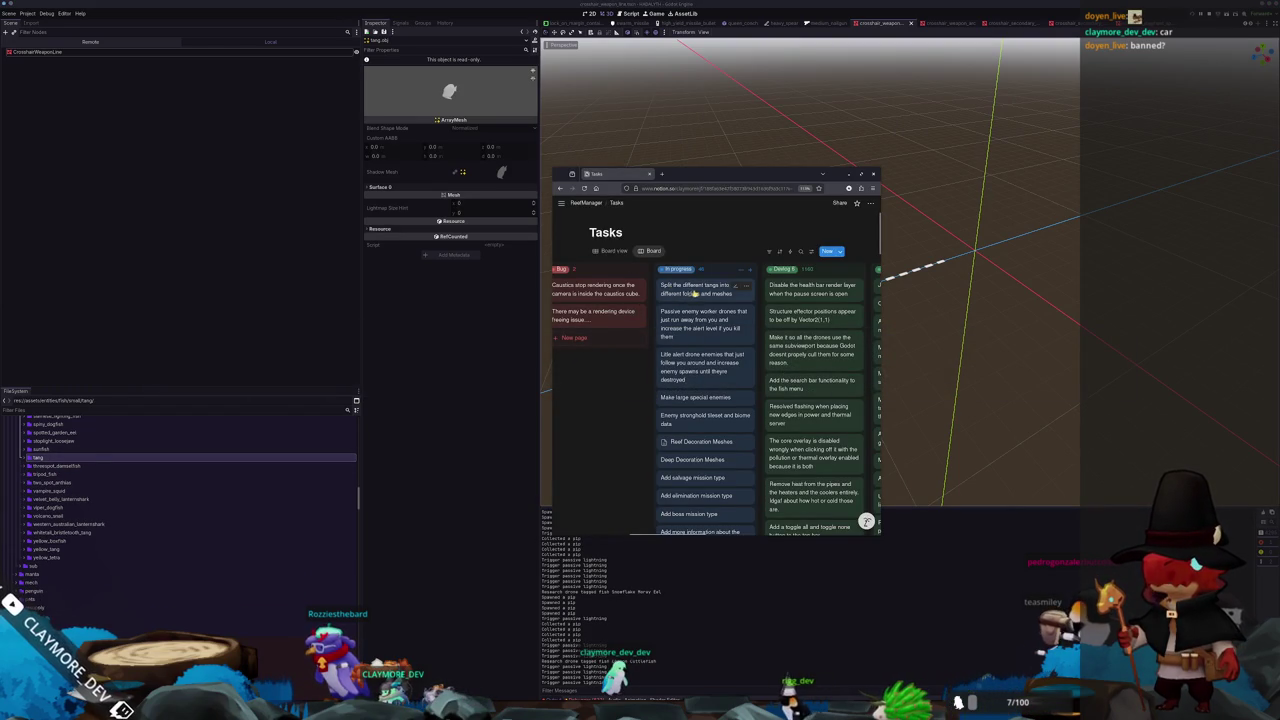
# Open and dismiss the options menu of the 'Split the different tangs' task card
pyautogui.rightClick(690, 295)
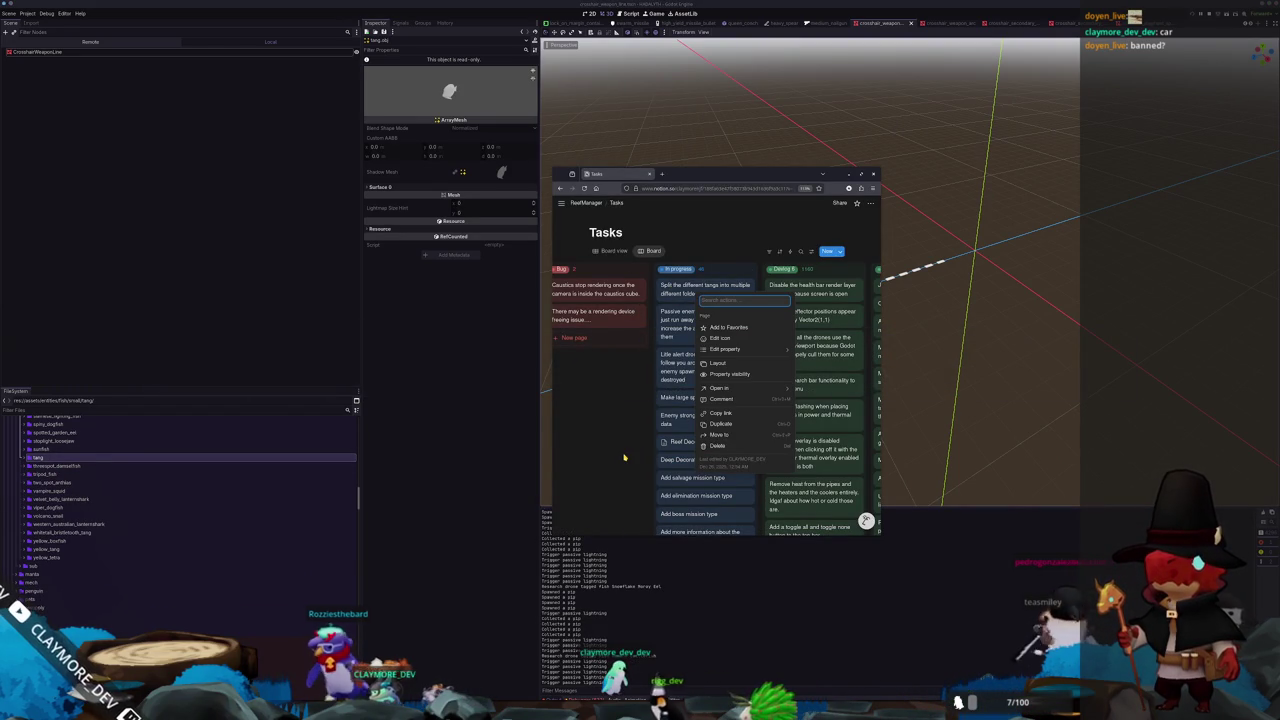
pyautogui.click(624, 457)
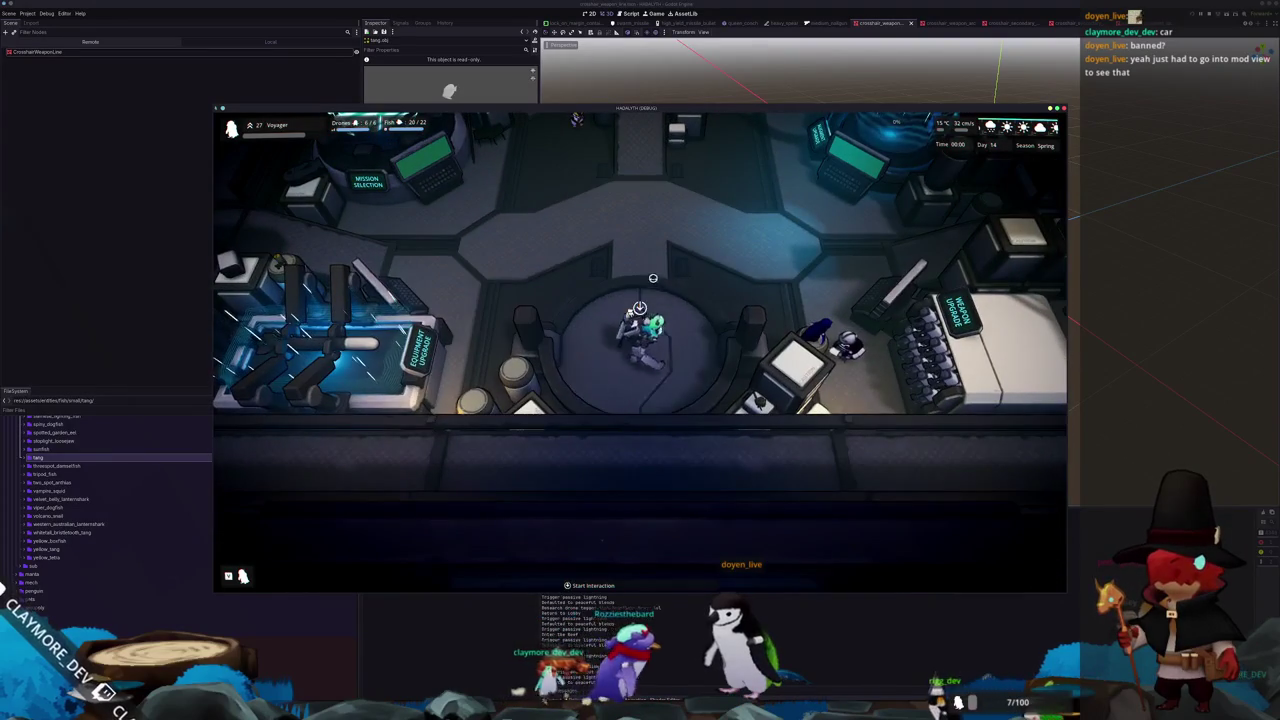
# Walk the character up to the console and interact to open the Fish Information Menu
pyautogui.press('w')
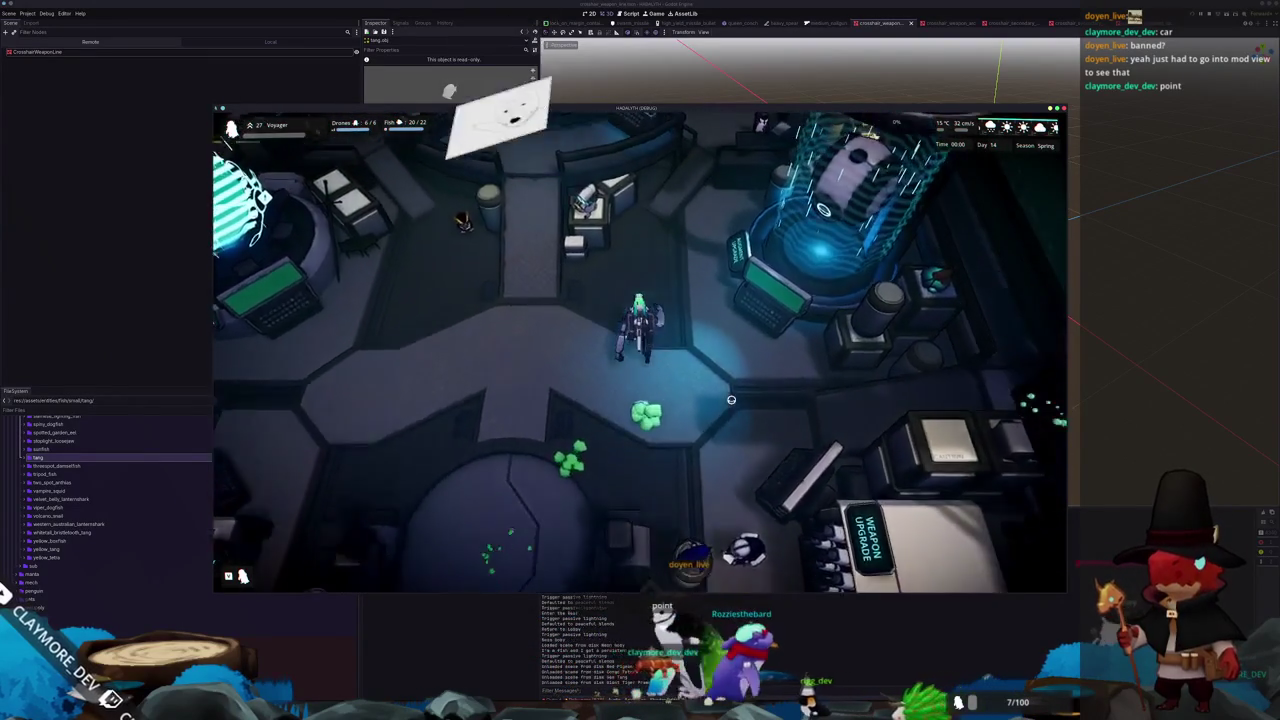
pyautogui.press('w')
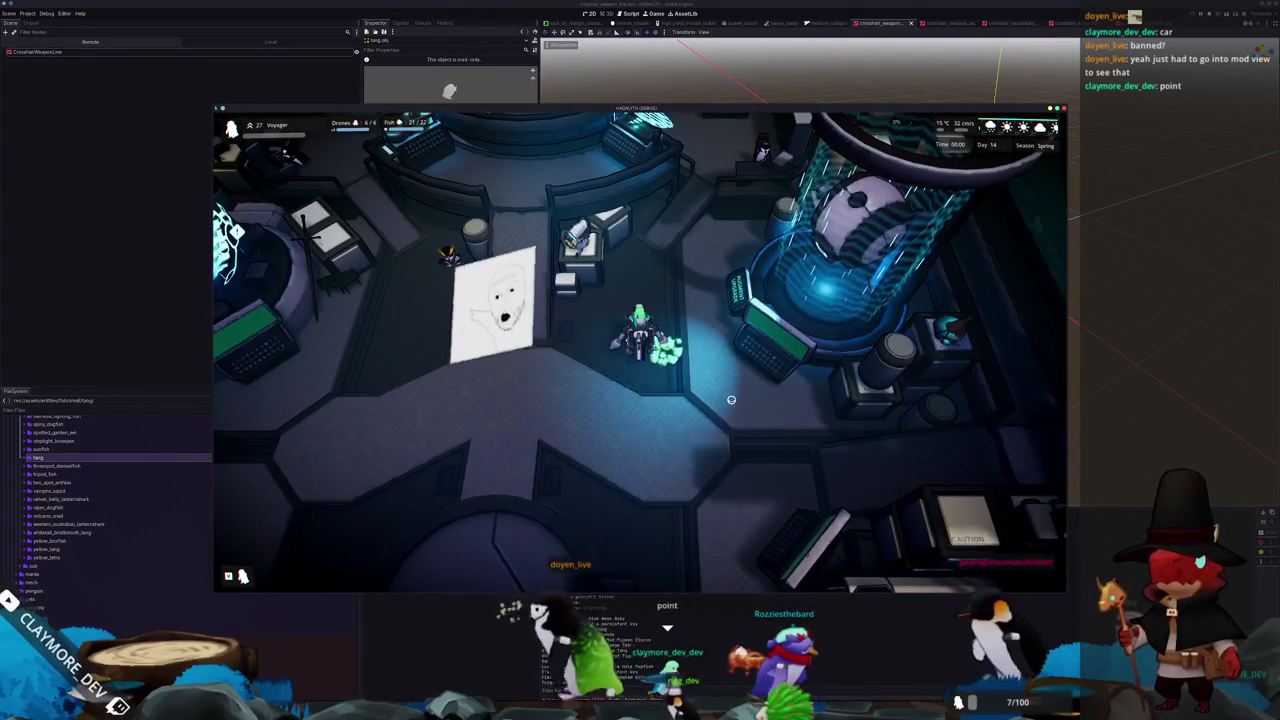
pyautogui.press('w')
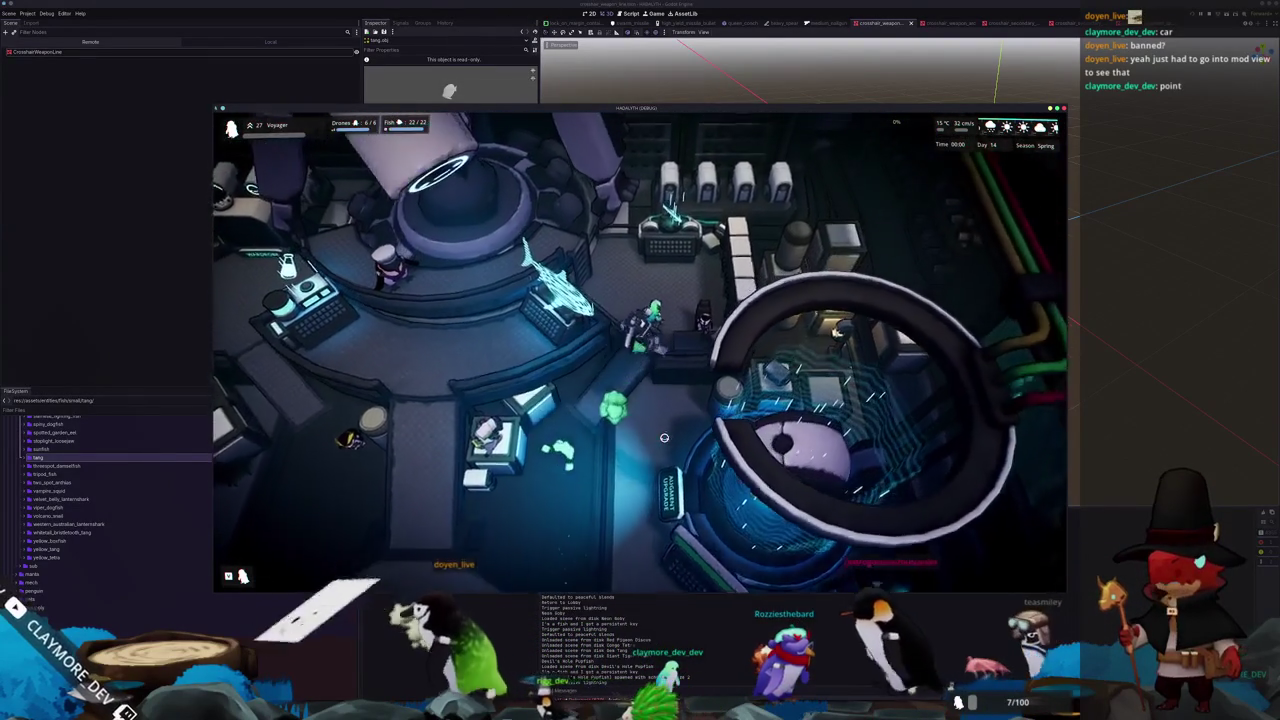
pyautogui.press('w')
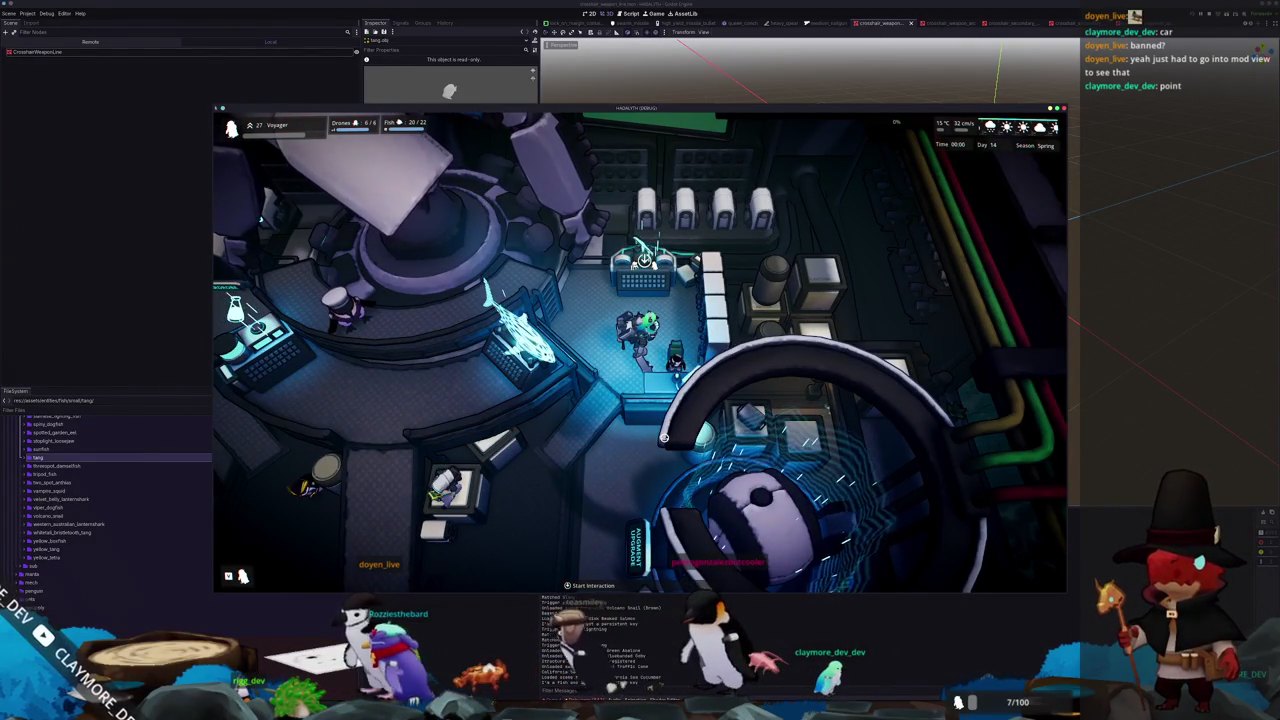
pyautogui.press('e')
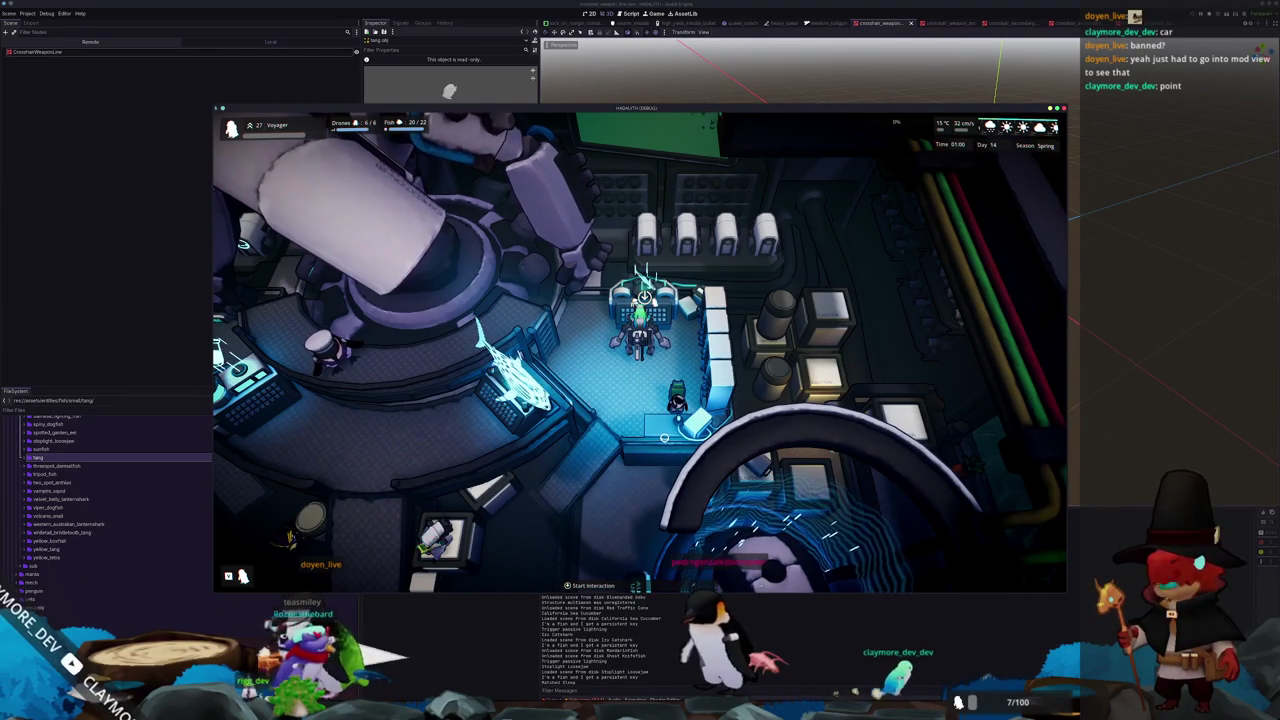
pyautogui.press('e')
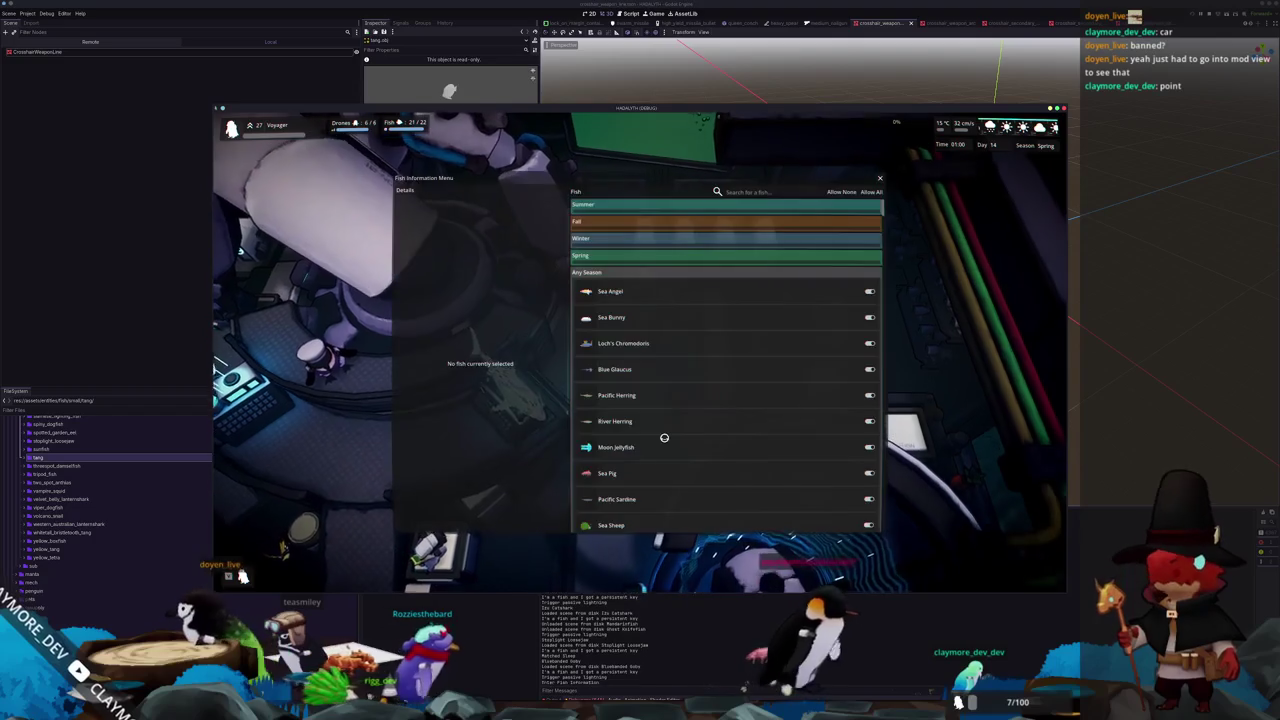
# Search the fish menu for 'tang' to confirm the variants appear, then stop the game with F8
pyautogui.click(790, 191)
pyautogui.write('tang')
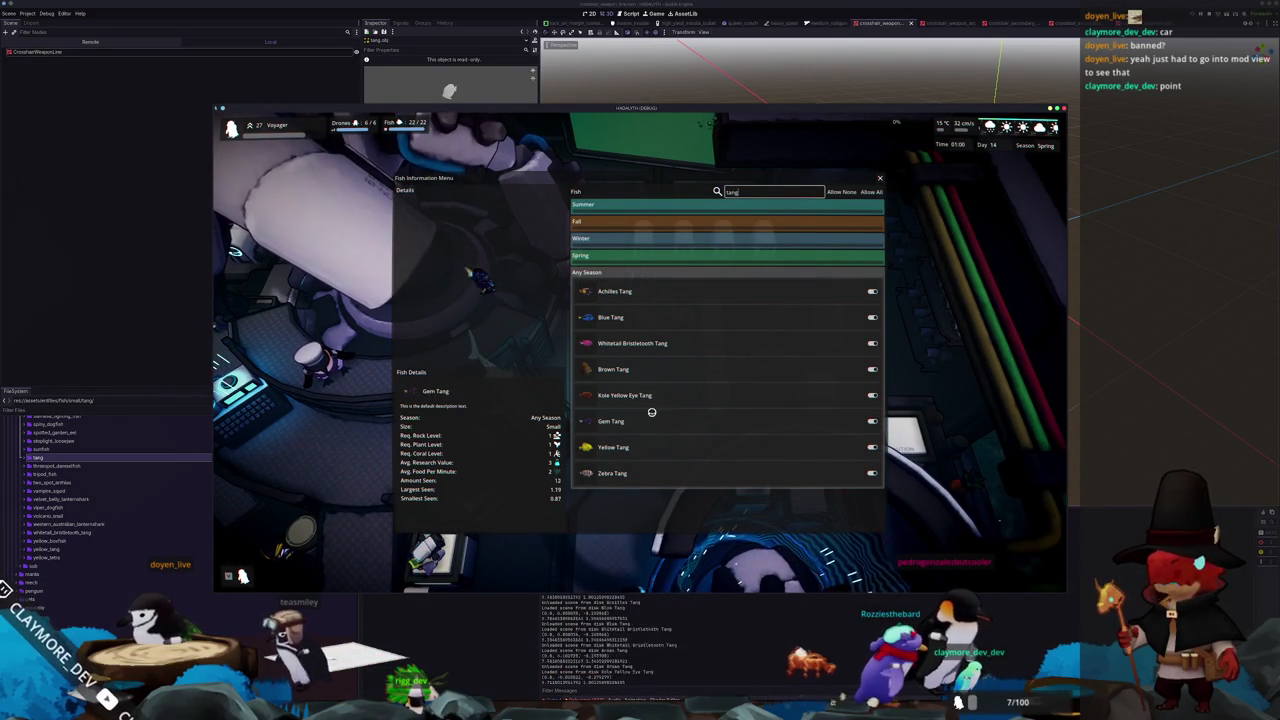
pyautogui.press('F8')
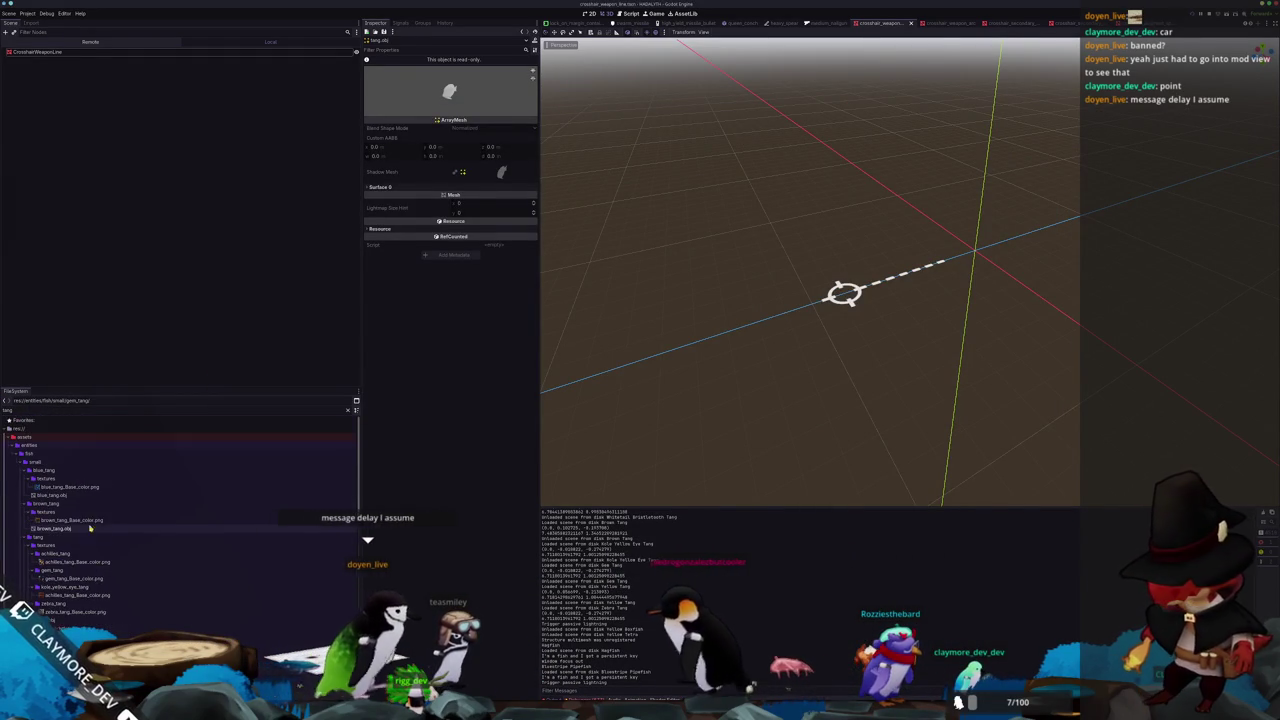
# Review the blue_tang, brown_tang, whitetail_bristletooth_tang and tang texture folders, then open Dolphin
pyautogui.click(61, 474)
pyautogui.click(59, 478)
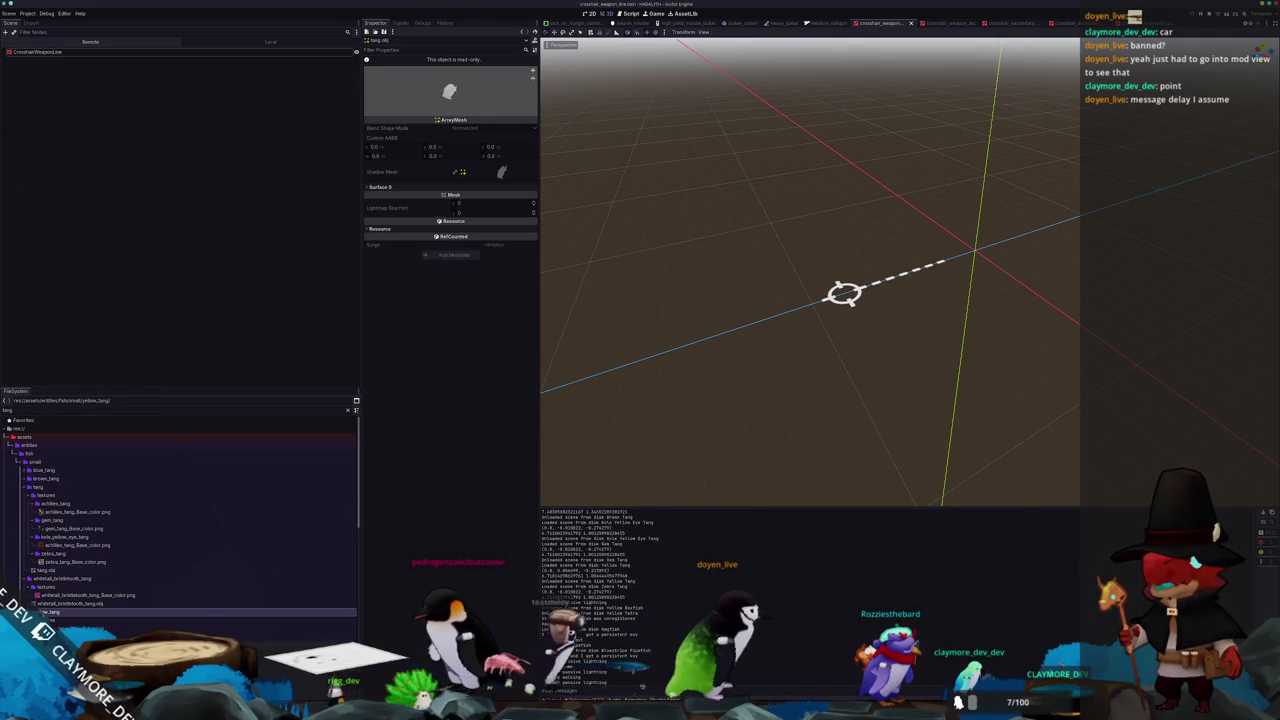
pyautogui.click(60, 579)
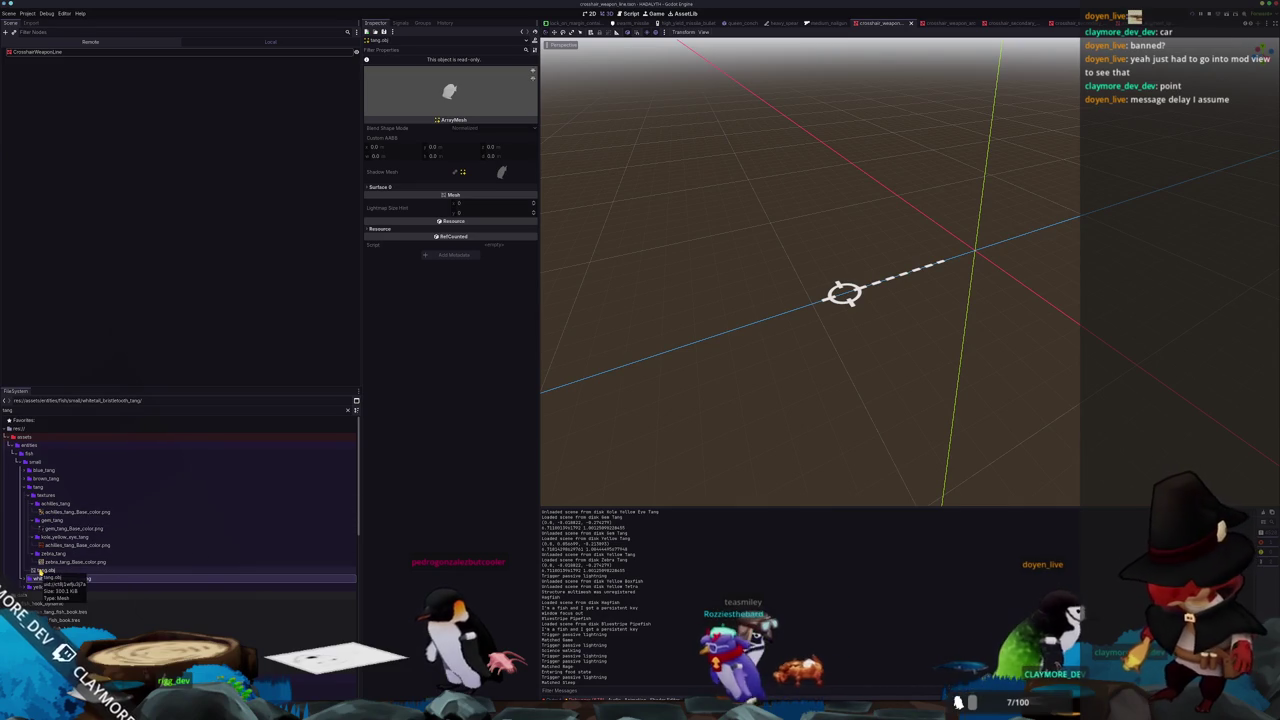
pyautogui.click(50, 554)
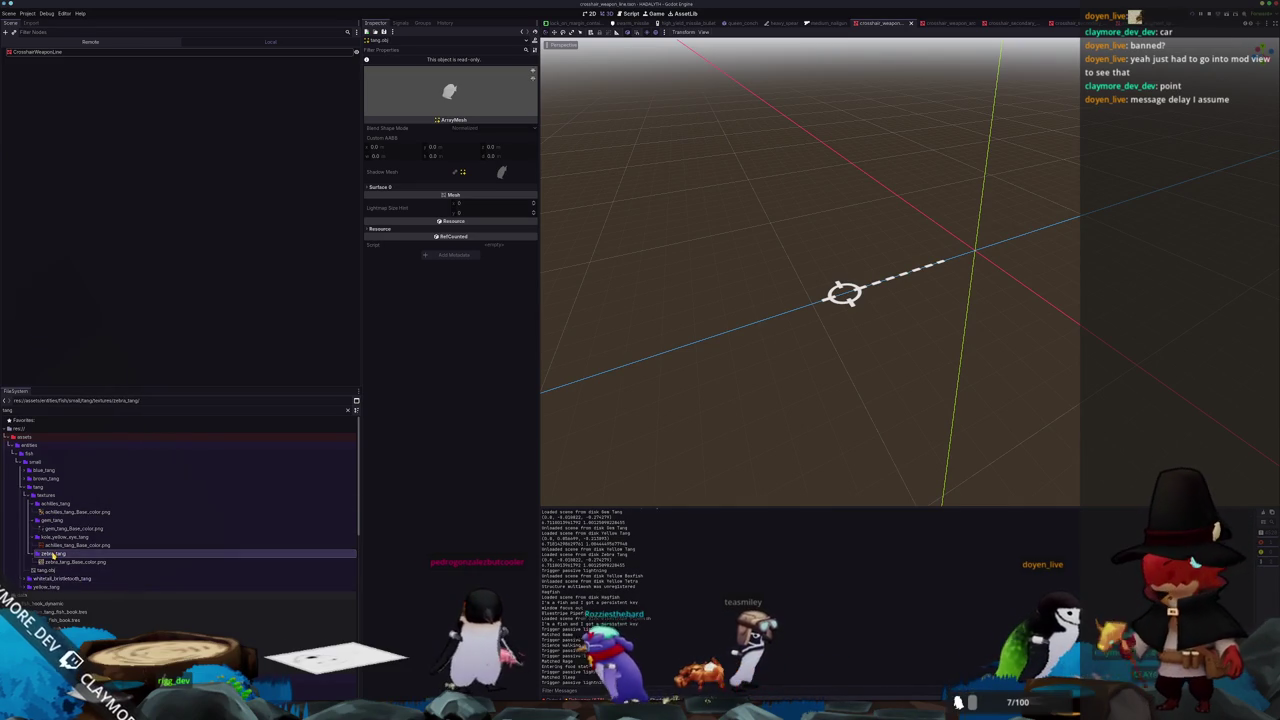
pyautogui.click(58, 503)
pyautogui.click(57, 489)
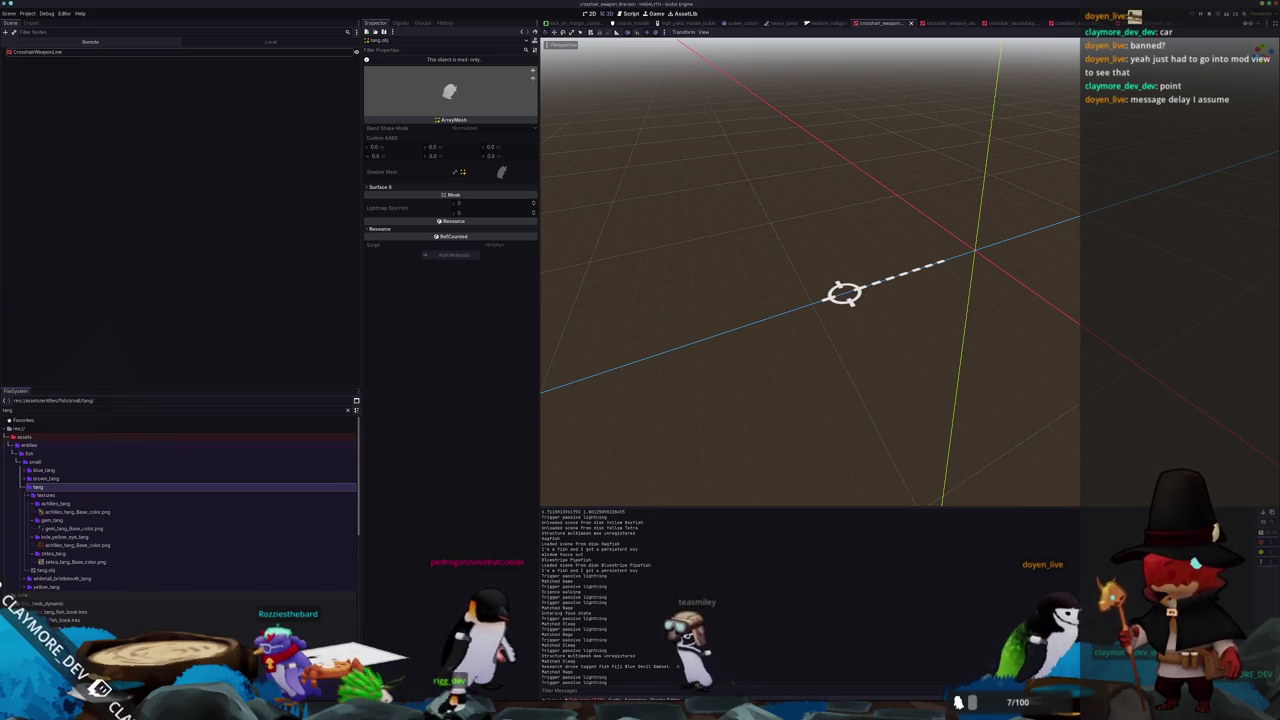
pyautogui.press('super+e')
pyautogui.moveTo(591, 183); pyautogui.dragTo(790, 229)
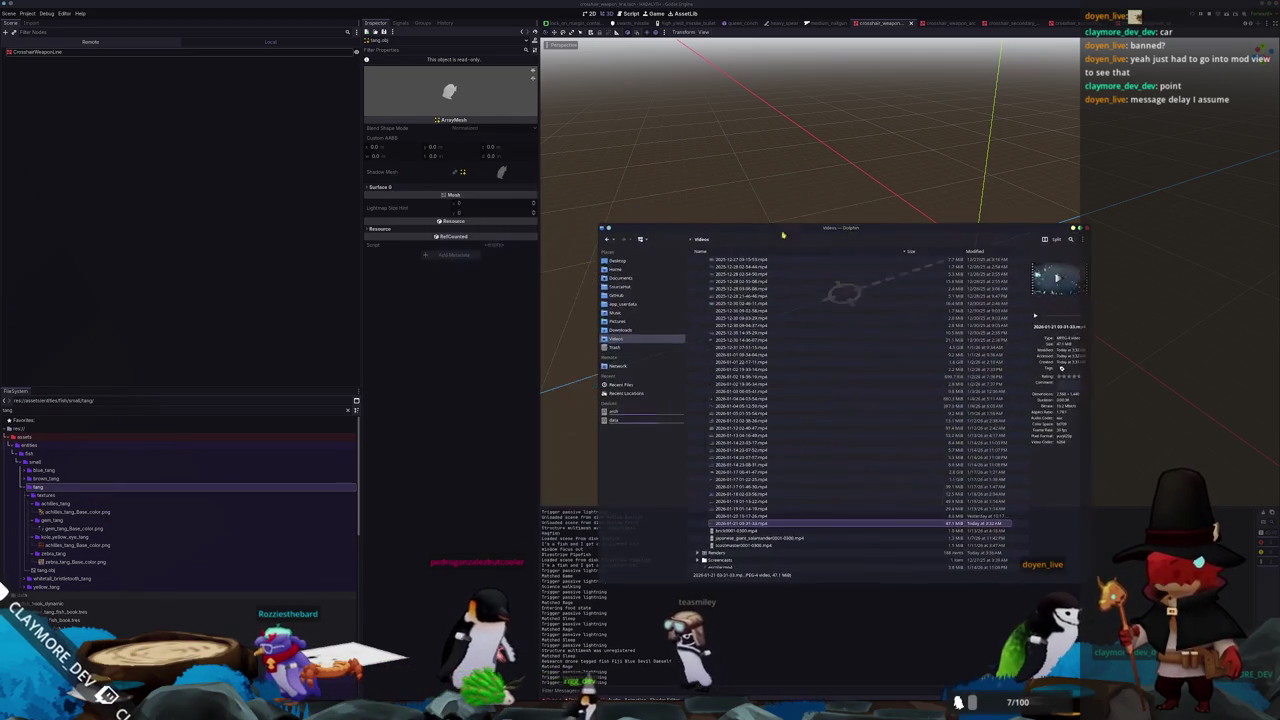
# In Dolphin, browse data > Sourcehut > Hadalyth > godot > assets
pyautogui.click(619, 420)
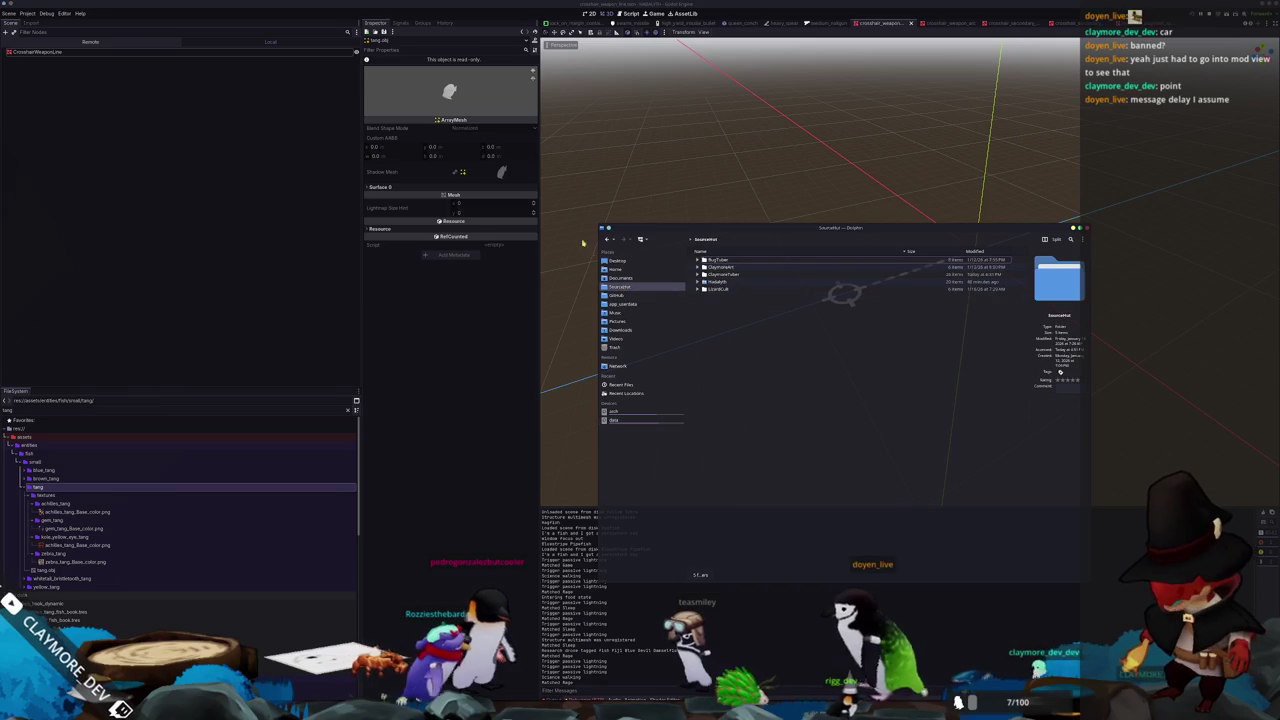
pyautogui.click(619, 286)
pyautogui.moveTo(599, 225); pyautogui.dragTo(448, 103)
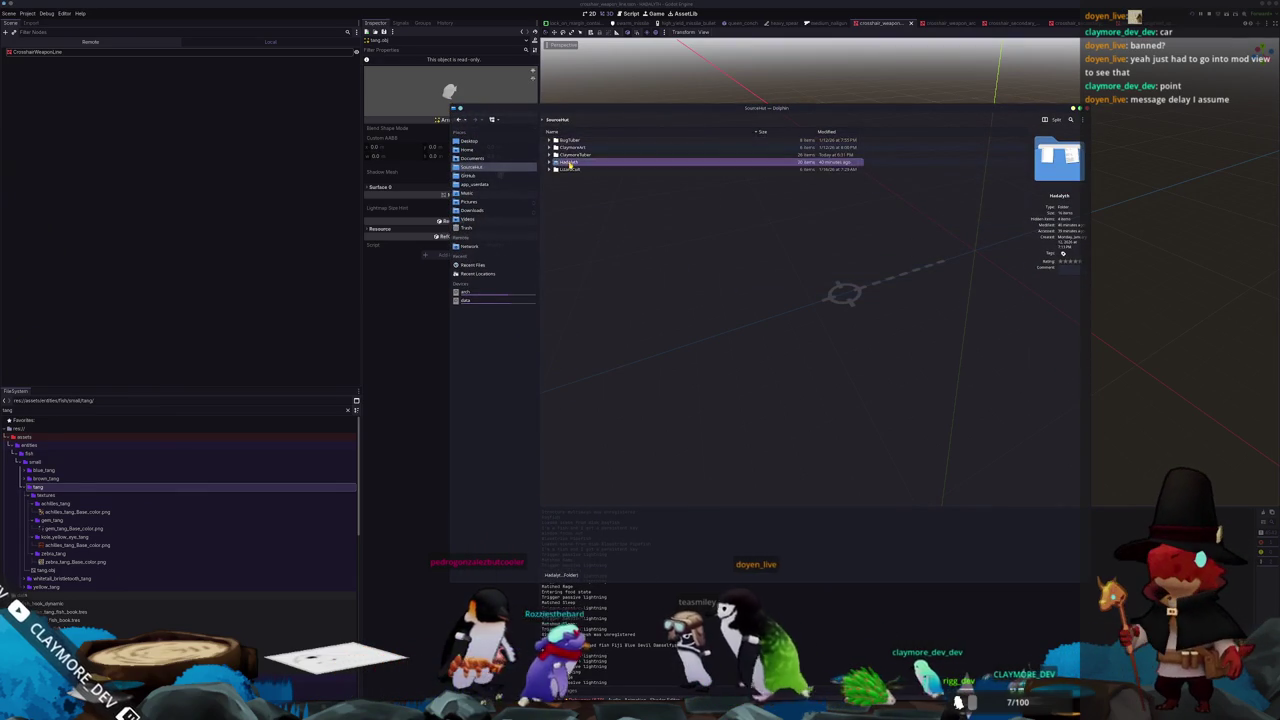
pyautogui.doubleClick(576, 161)
pyautogui.doubleClick(566, 170)
pyautogui.doubleClick(567, 170)
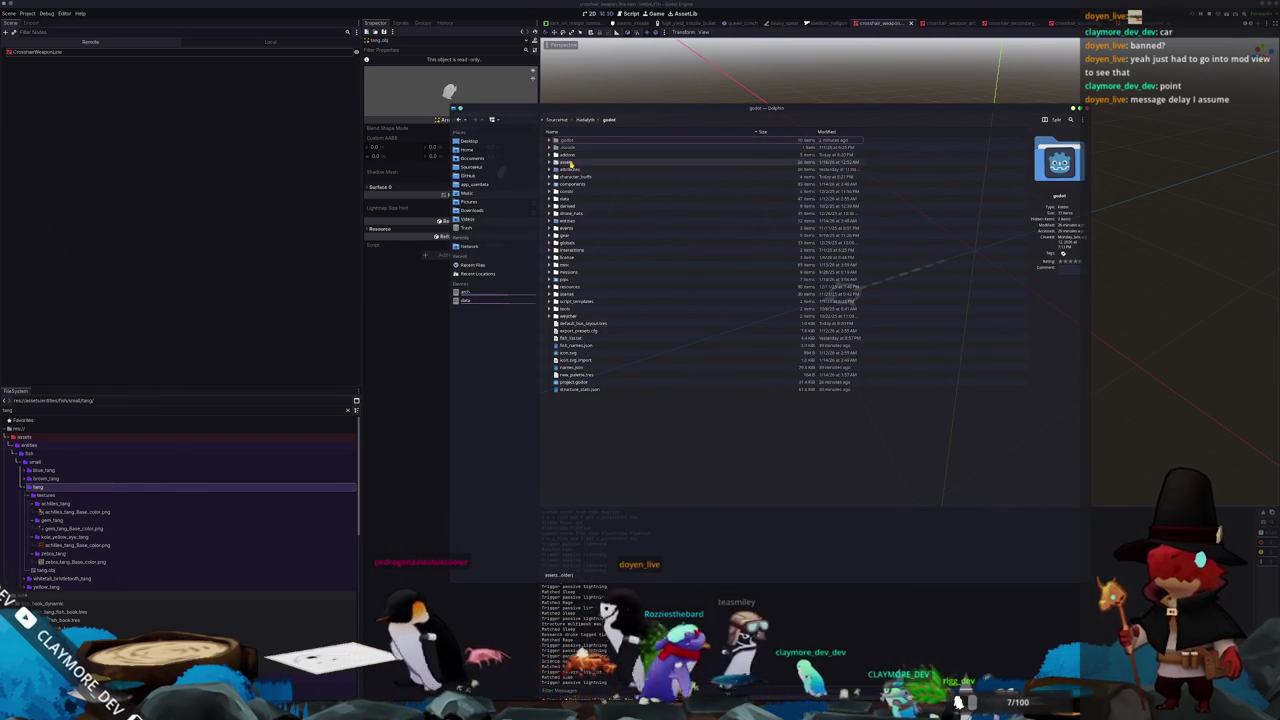
# Continue into entities > fish > small, expand the tang folder, and open Godot's 'small' folder menu
pyautogui.doubleClick(567, 170)
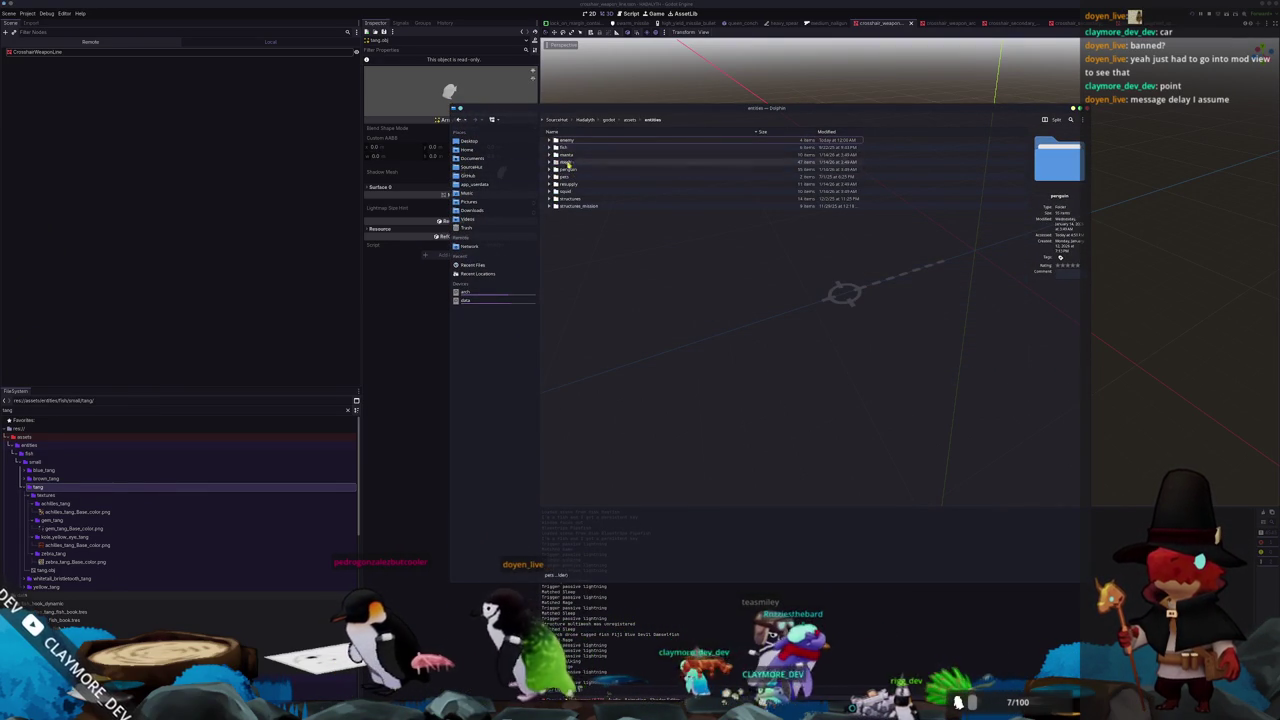
pyautogui.doubleClick(566, 147)
pyautogui.doubleClick(567, 170)
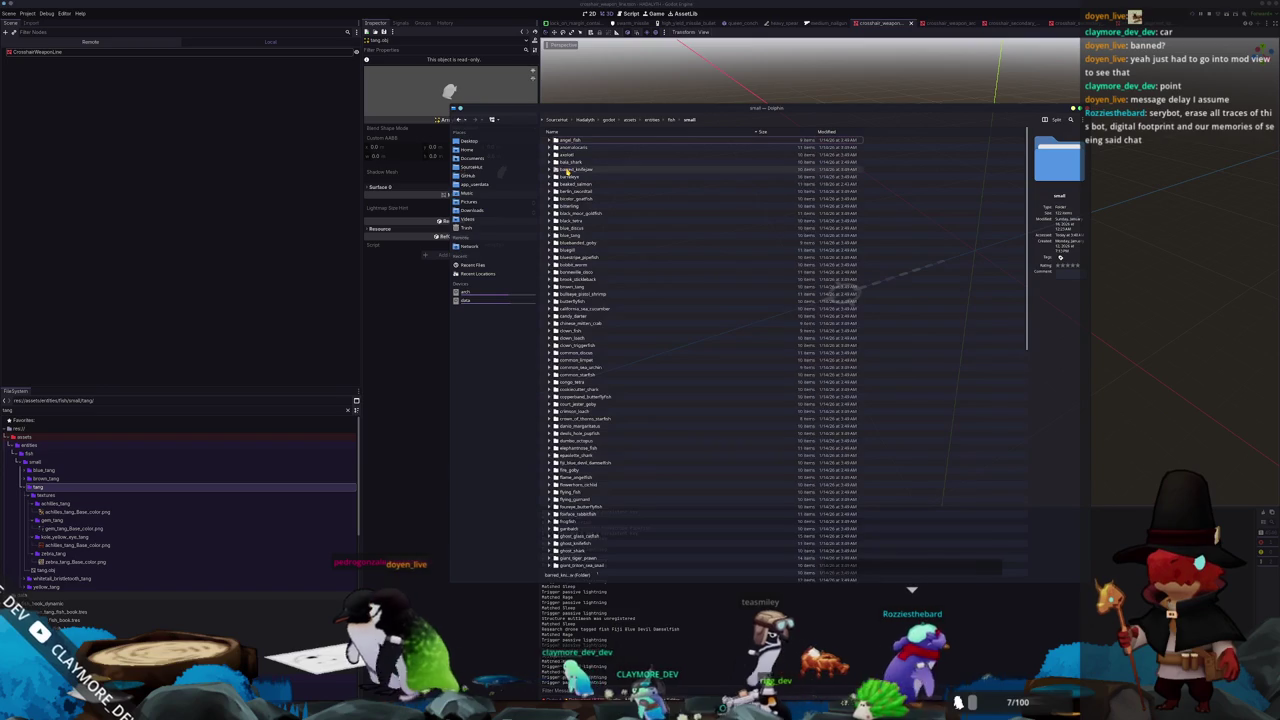
pyautogui.scroll(-10, 565, 260)
pyautogui.scroll(-10, 560, 373)
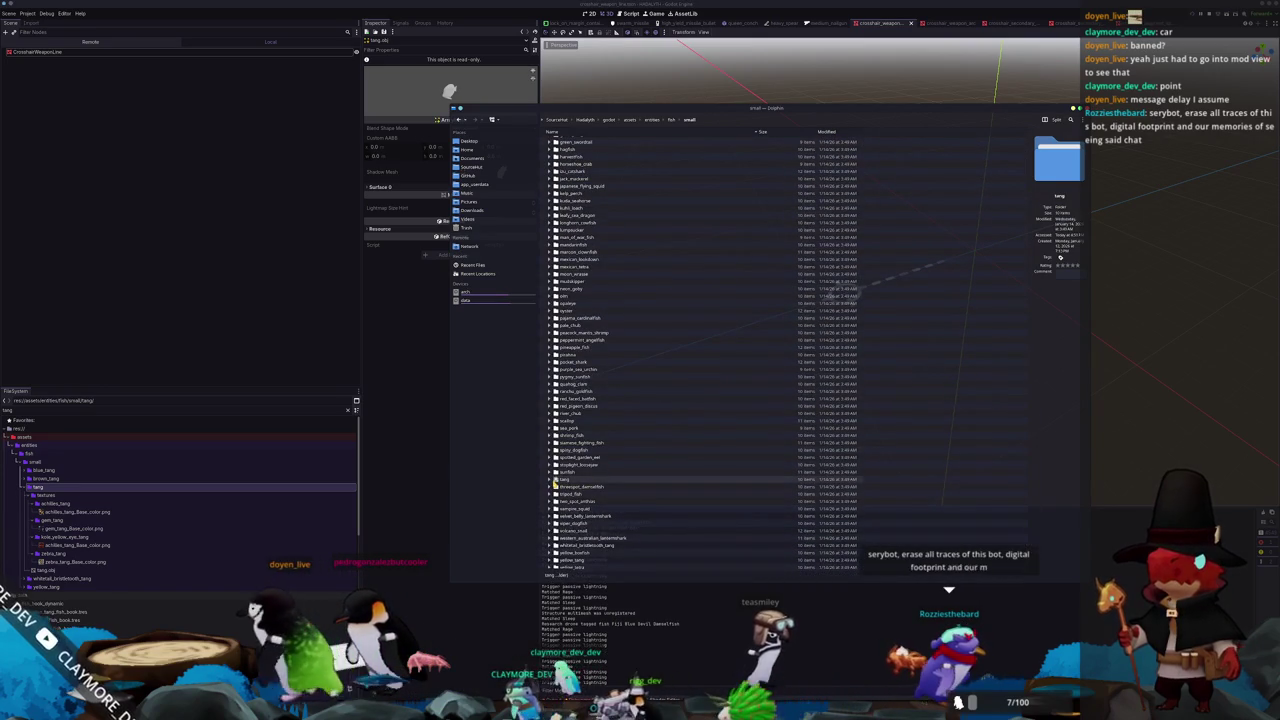
pyautogui.click(555, 481)
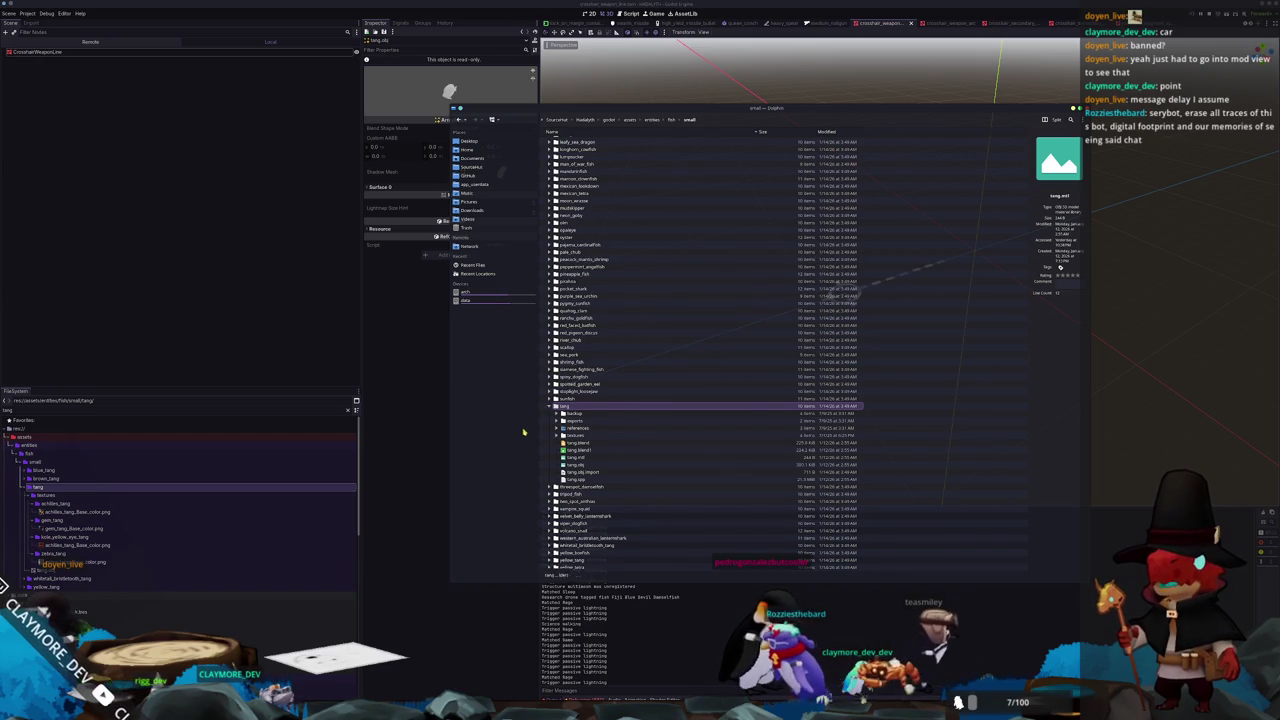
pyautogui.rightClick(37, 463)
pyautogui.moveTo(62, 468)
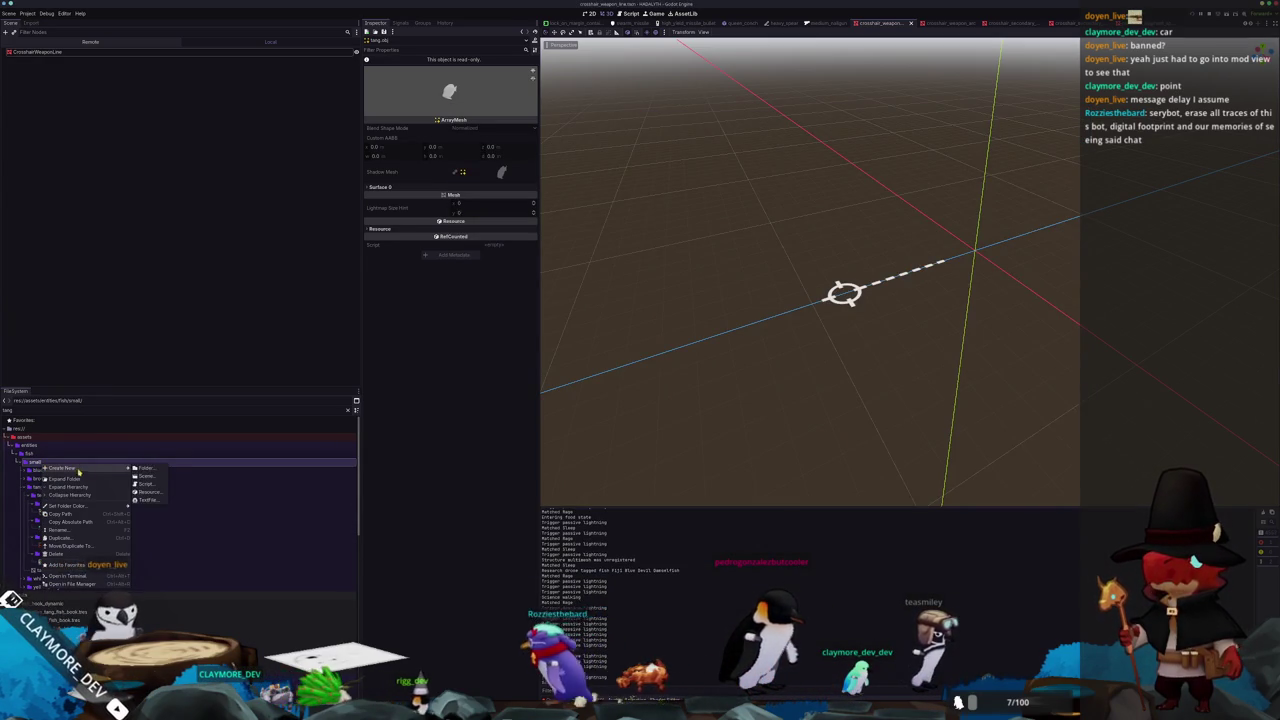
# Create achilles_tang and kole_yellow_eye_tang folders inside fish/small
pyautogui.click(145, 469)
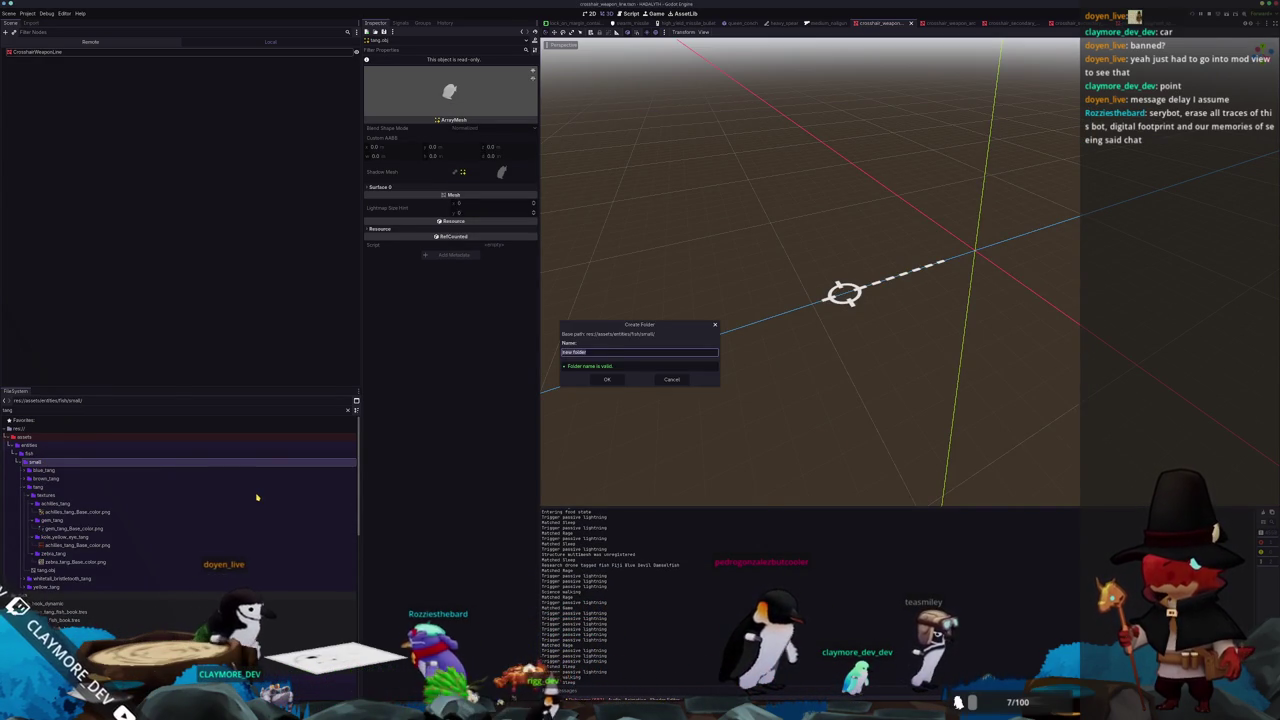
pyautogui.write('achill')
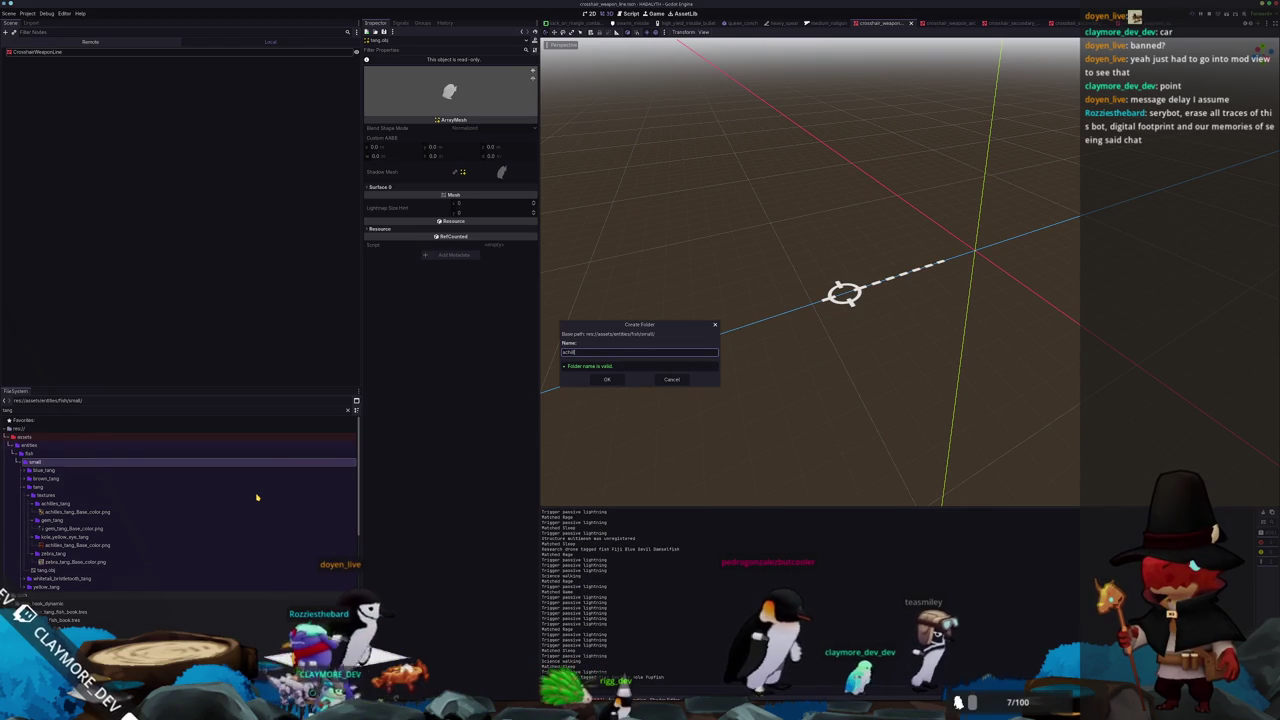
pyautogui.write('es_tang')
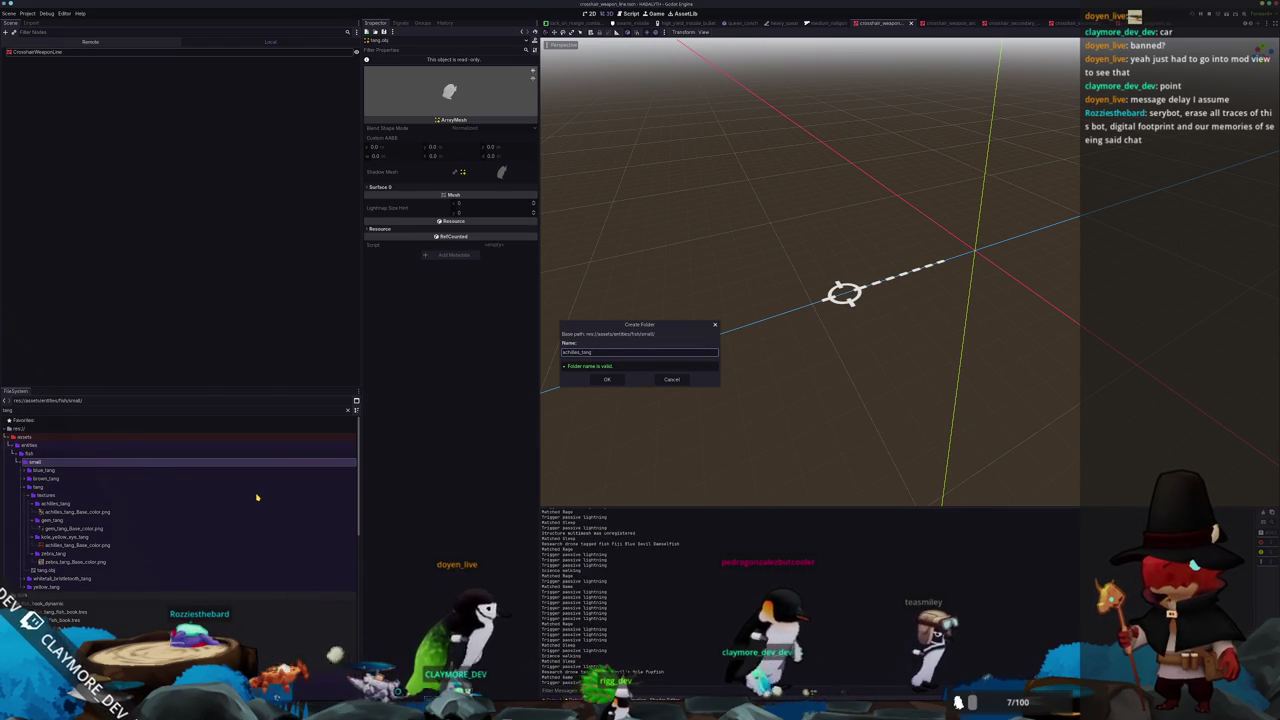
pyautogui.press('Return')
pyautogui.rightClick(52, 465)
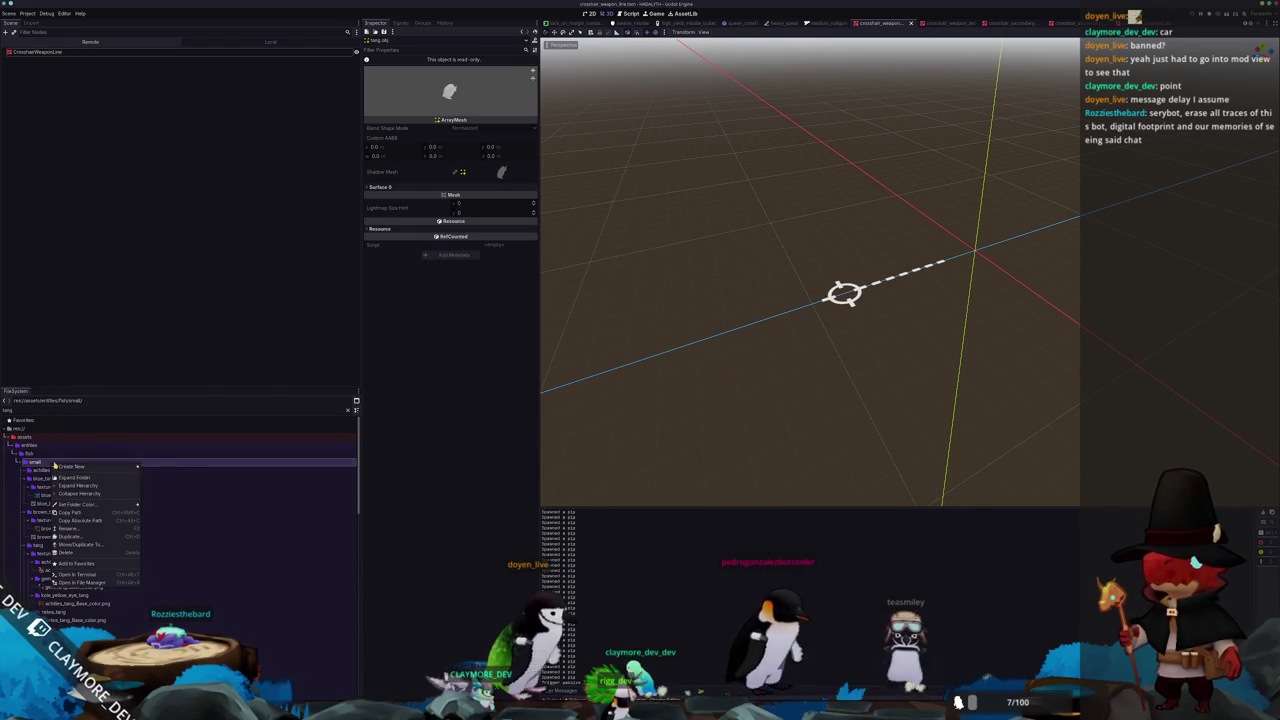
pyautogui.click(155, 467)
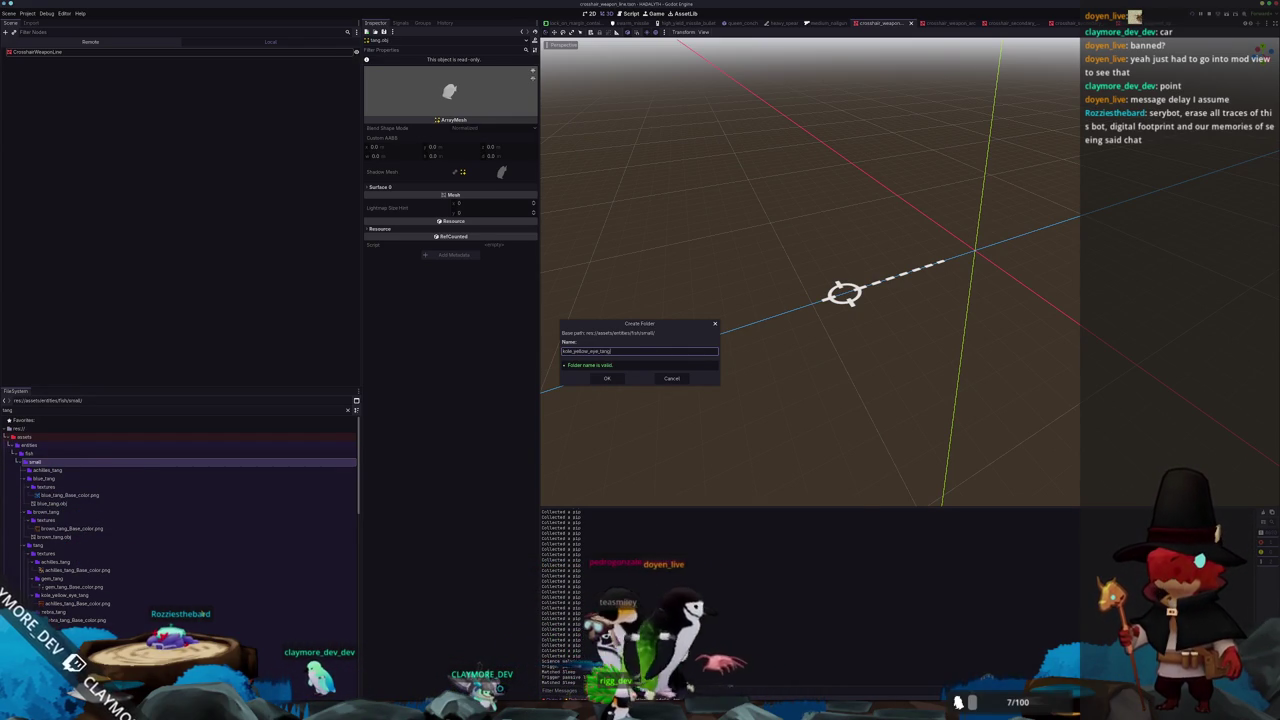
pyautogui.press('Return')
# Create zebra_tang and gem_tang folders inside fish/small
pyautogui.rightClick(45, 462)
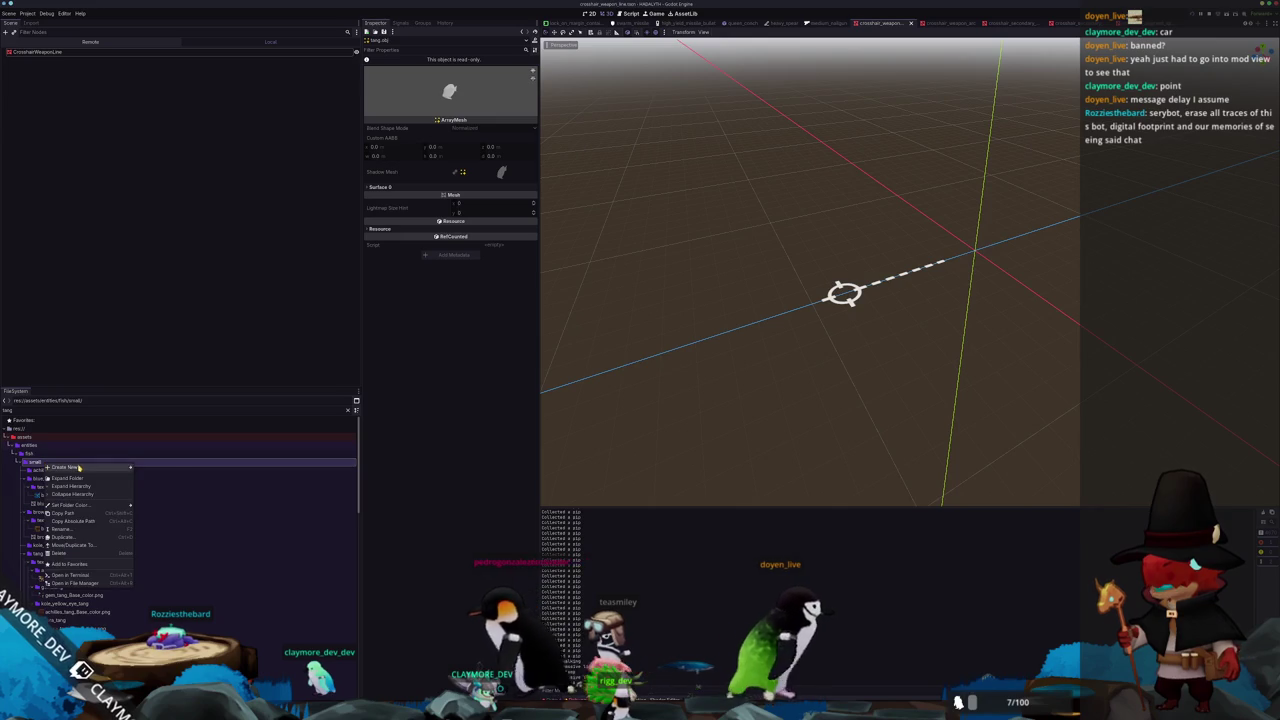
pyautogui.click(160, 488)
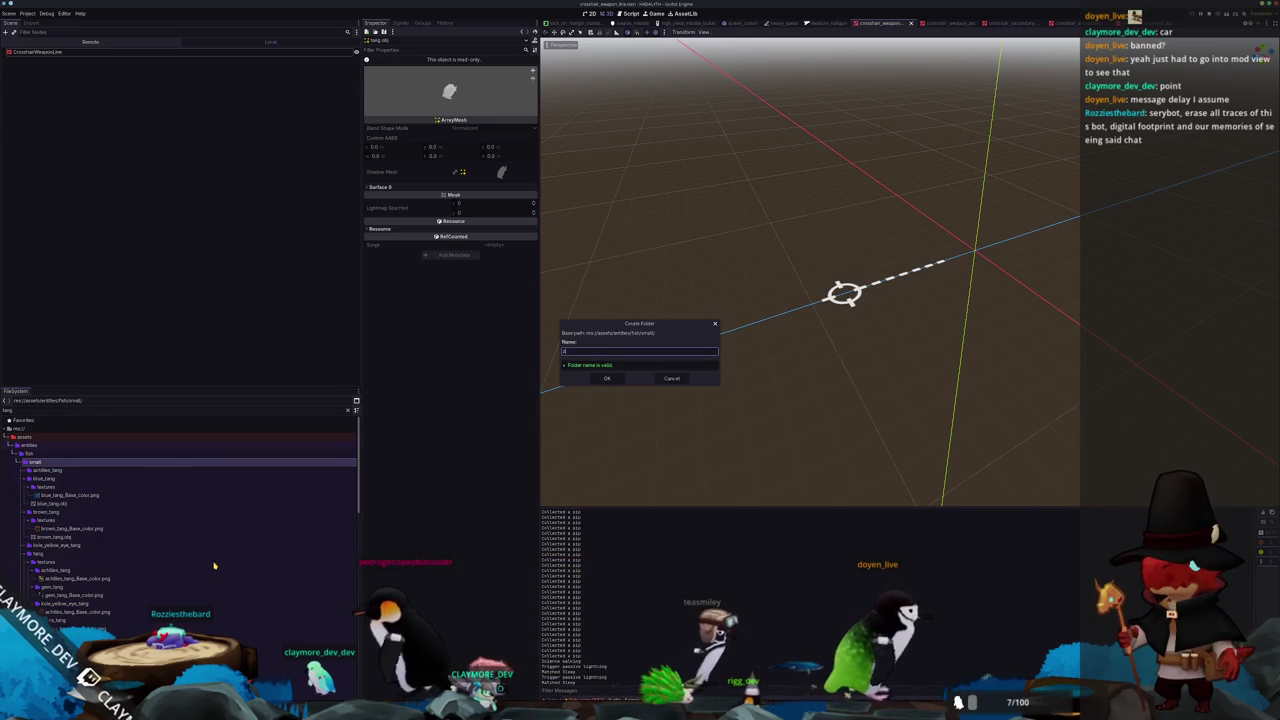
pyautogui.write('ebra_tang')
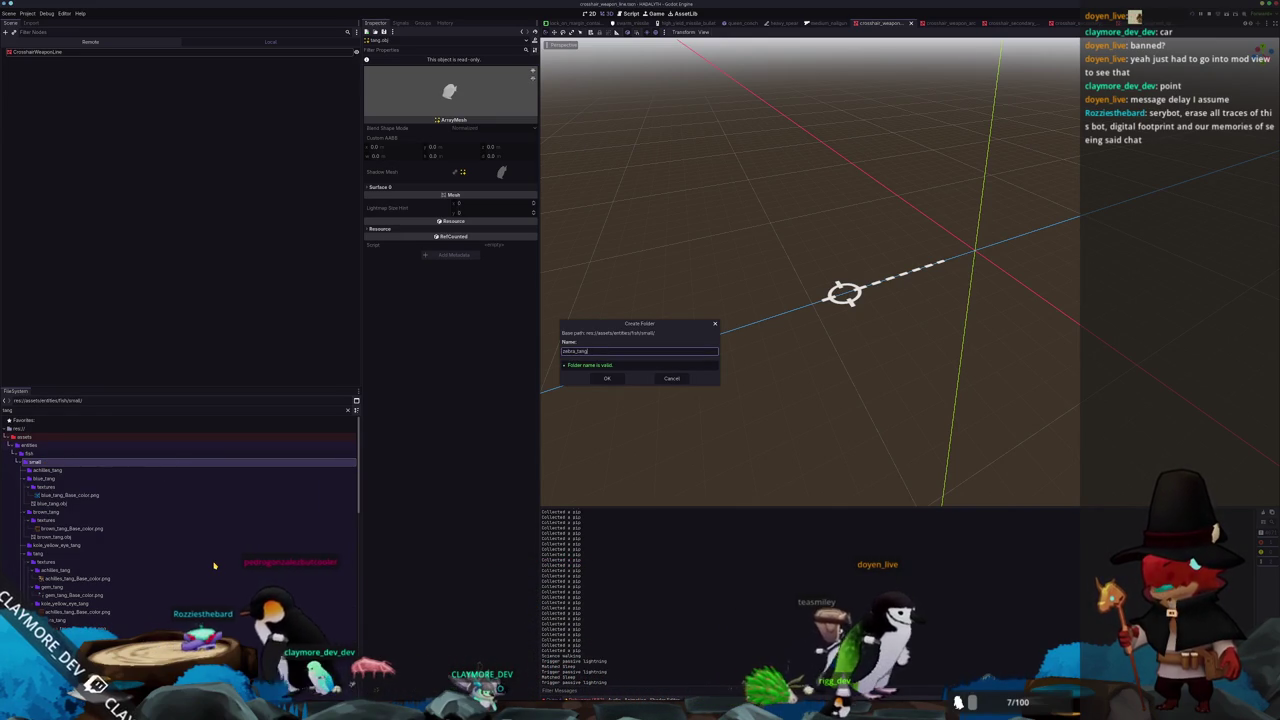
pyautogui.click(609, 380)
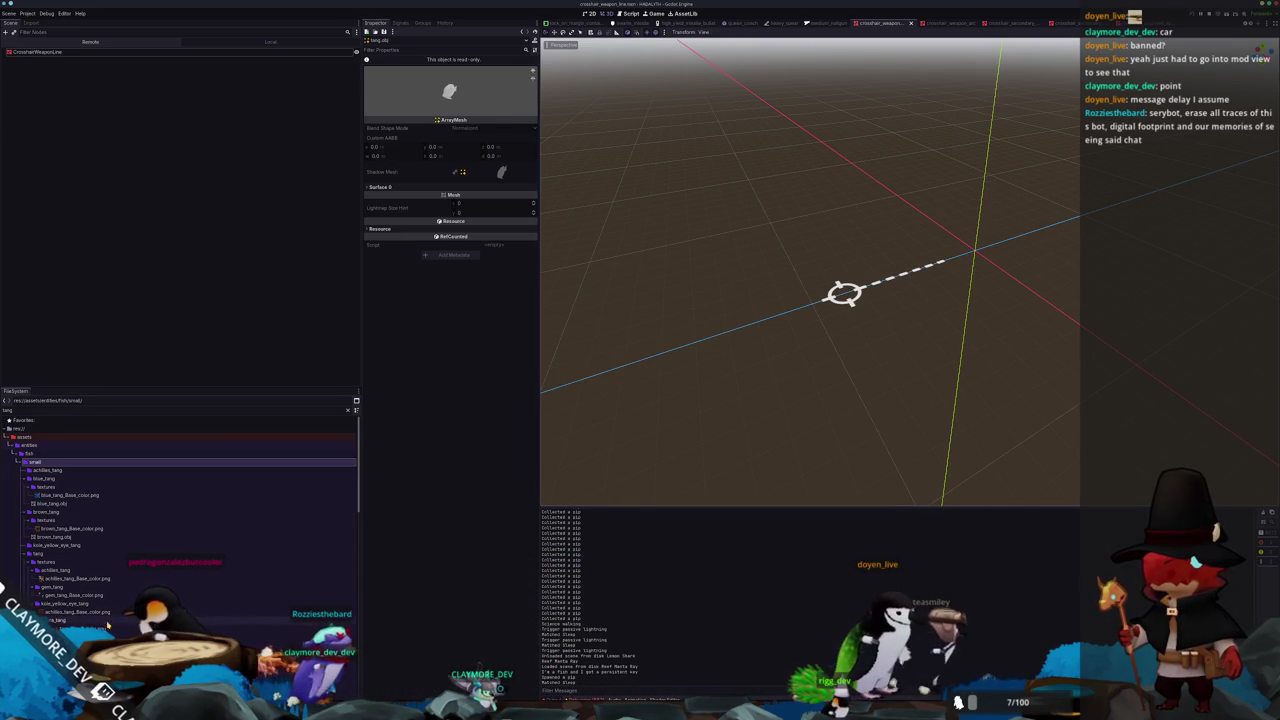
pyautogui.scroll(-2, 86, 514)
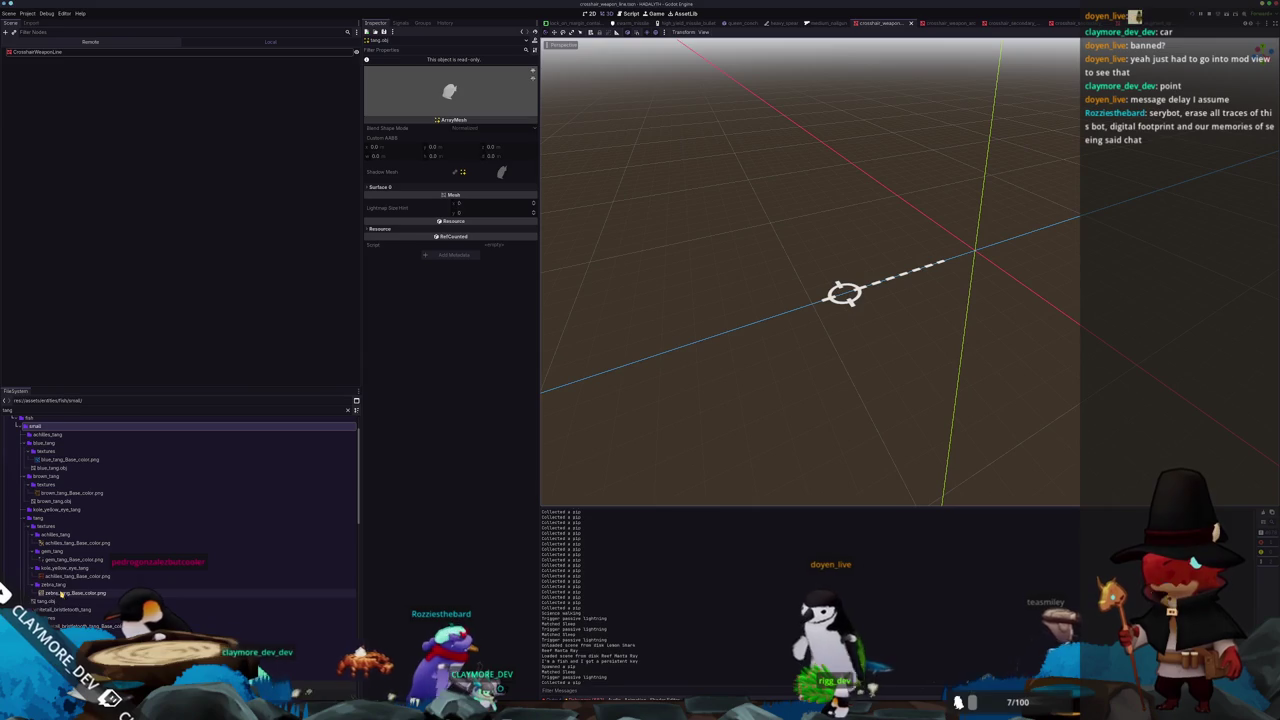
pyautogui.scroll(2, 60, 543)
pyautogui.rightClick(50, 461)
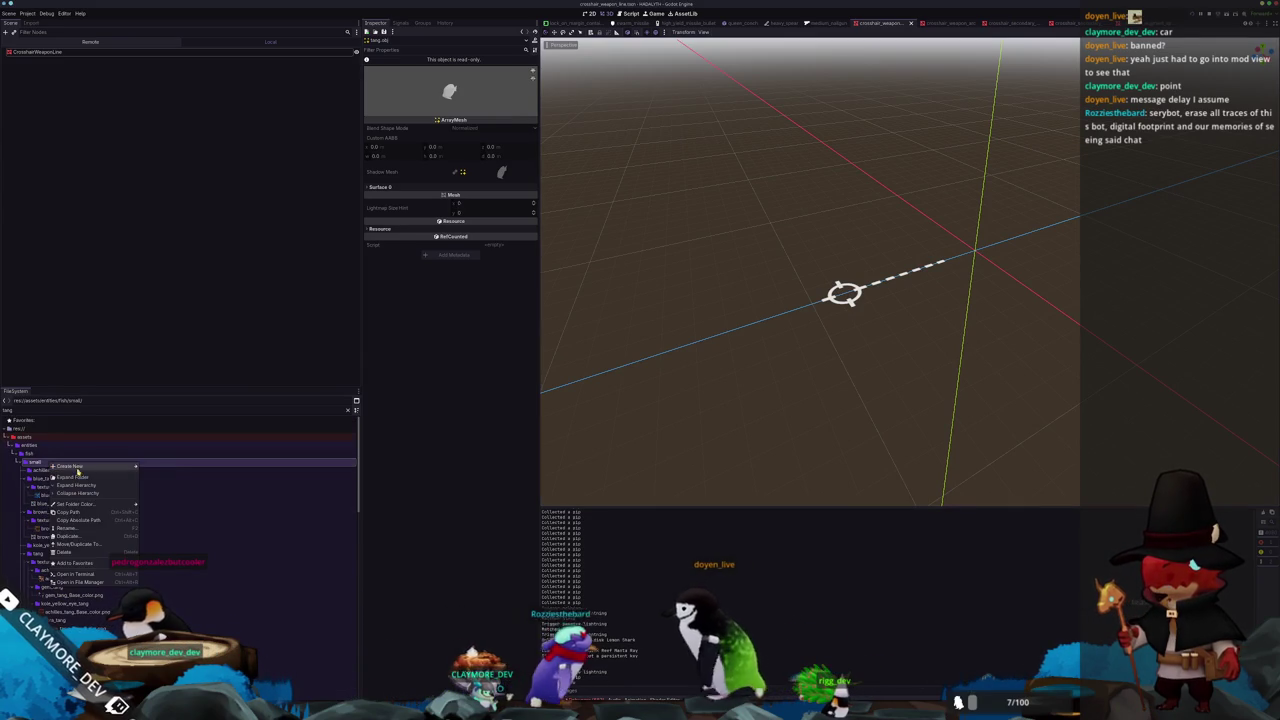
pyautogui.click(167, 490)
pyautogui.write('gem_tang')
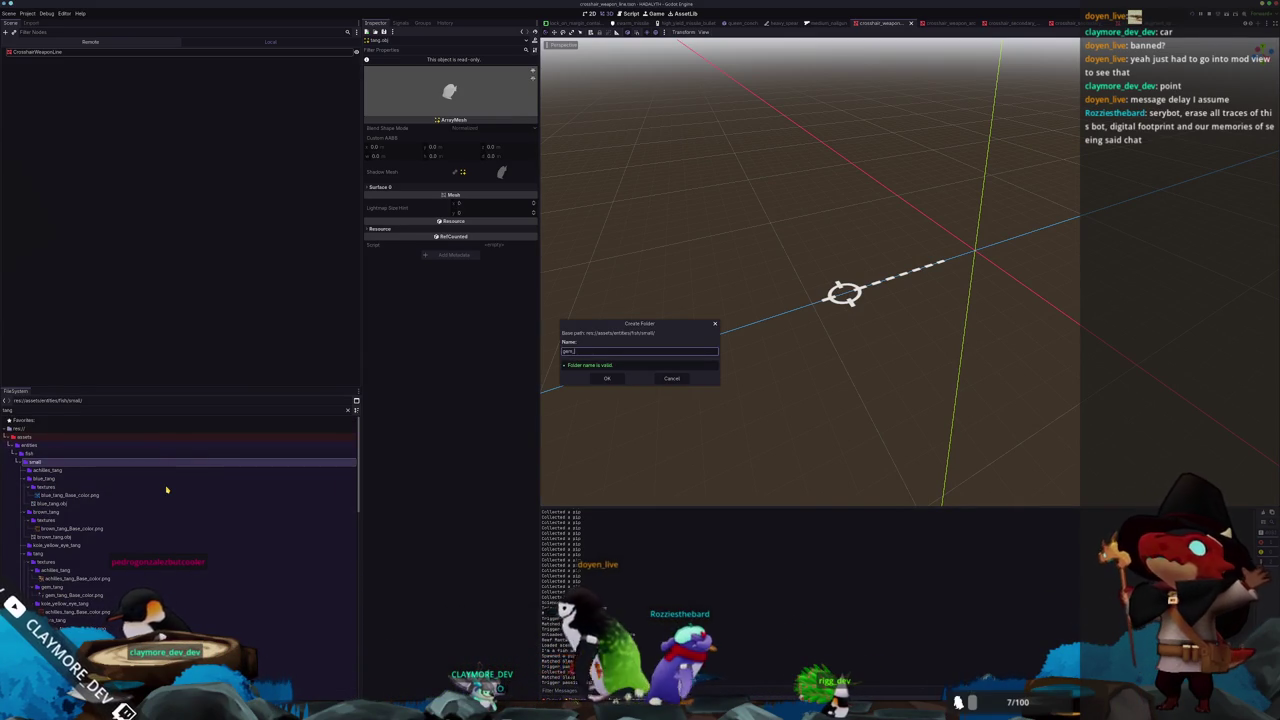
pyautogui.press('Return')
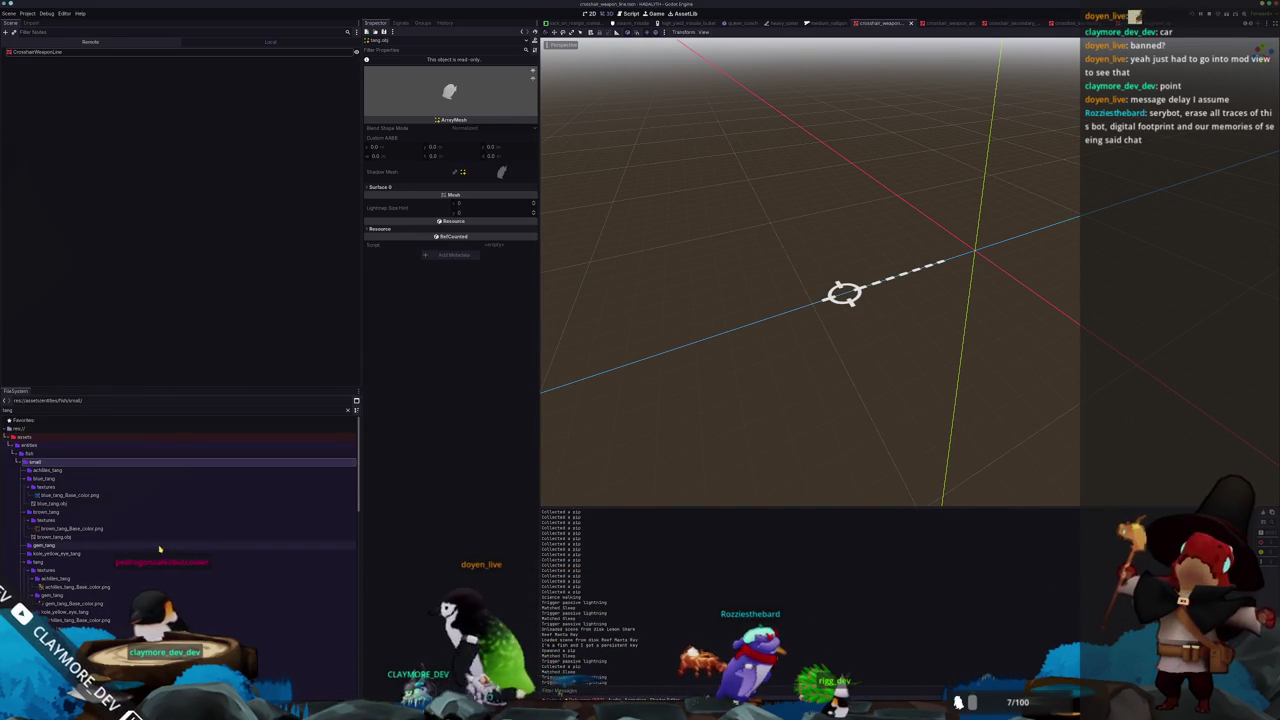
pyautogui.click(47, 513)
# Move the achilles_tang textures folder from tang/textures into the achilles_tang folder
pyautogui.doubleClick(50, 480)
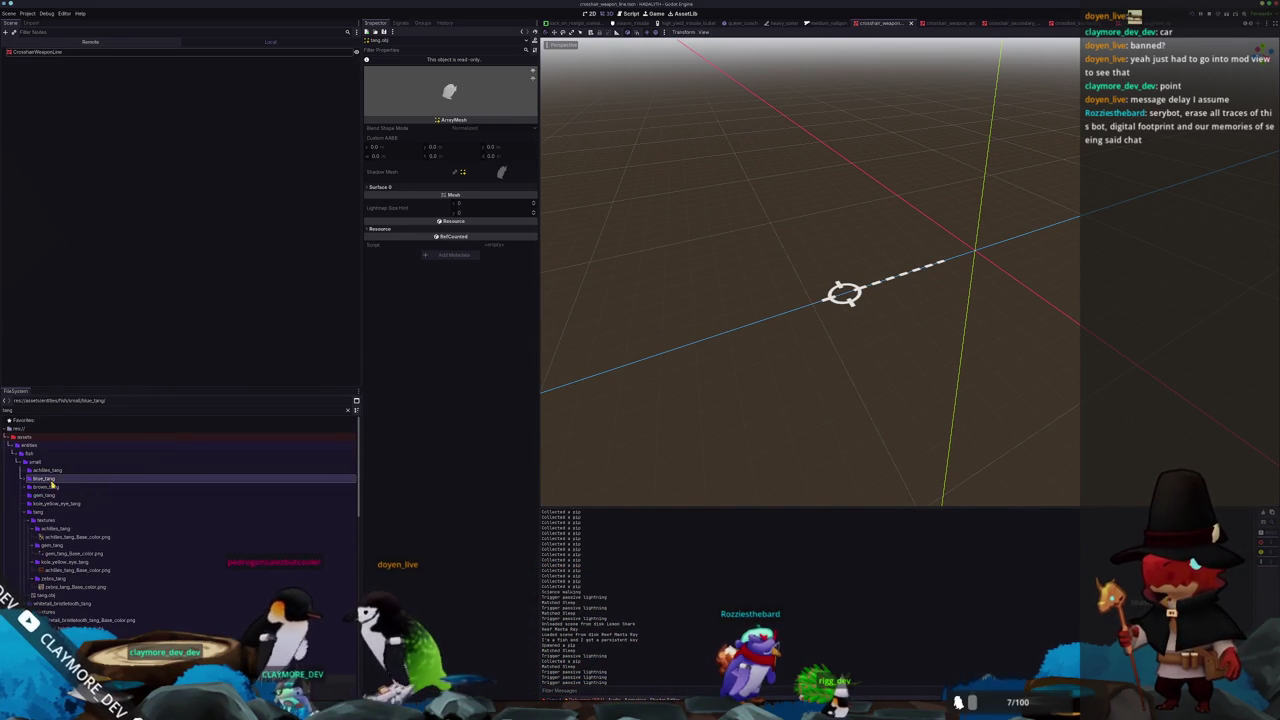
pyautogui.moveTo(53, 529); pyautogui.dragTo(66, 530)
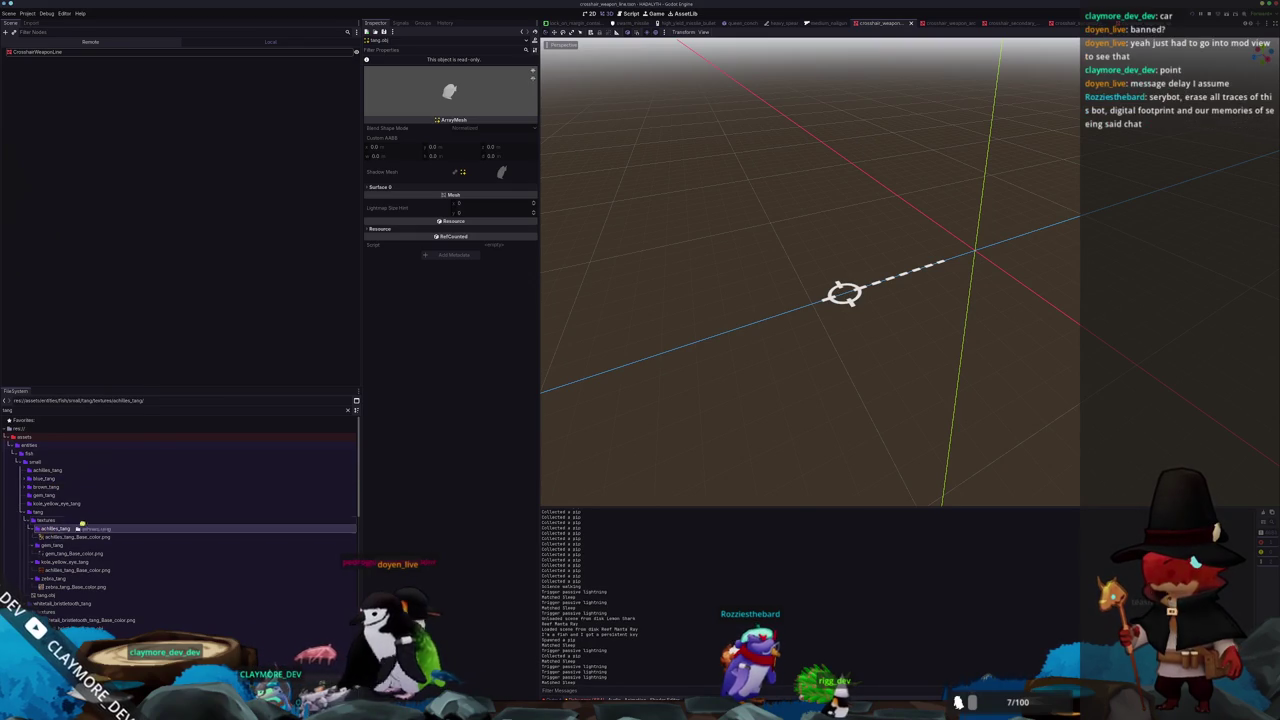
pyautogui.moveTo(61, 471); pyautogui.dragTo(61, 472)
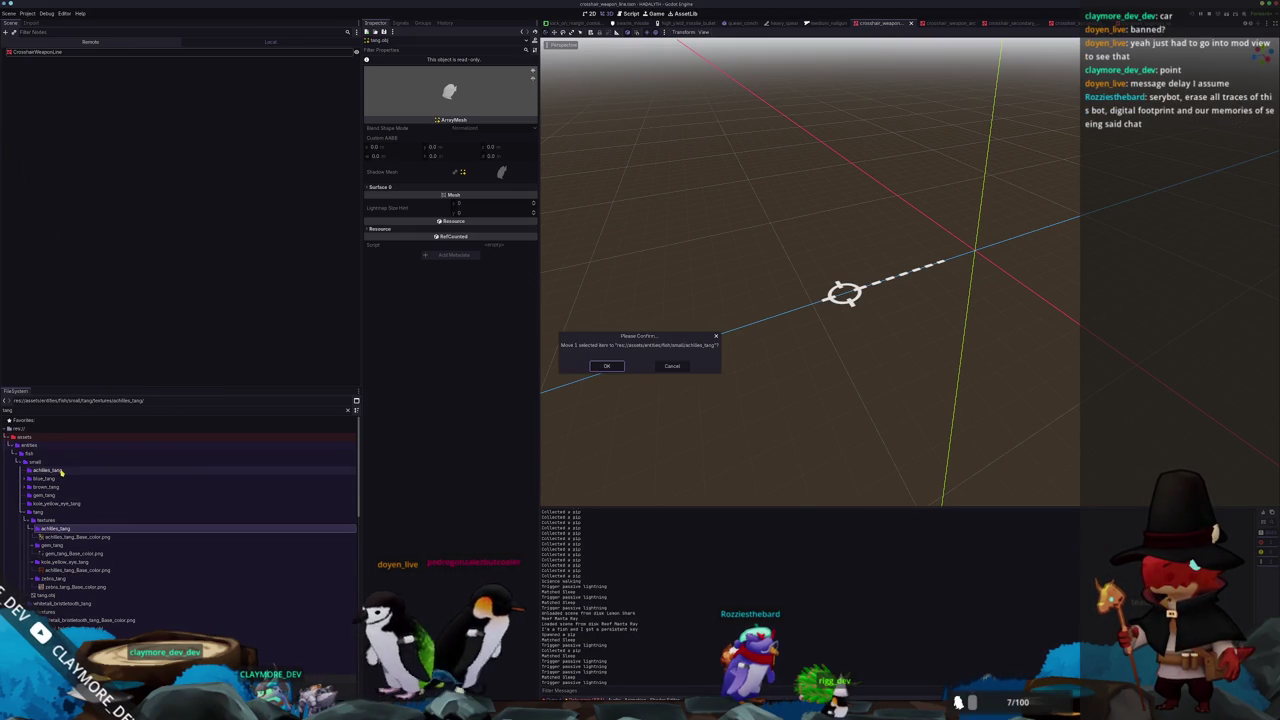
pyautogui.click(610, 366)
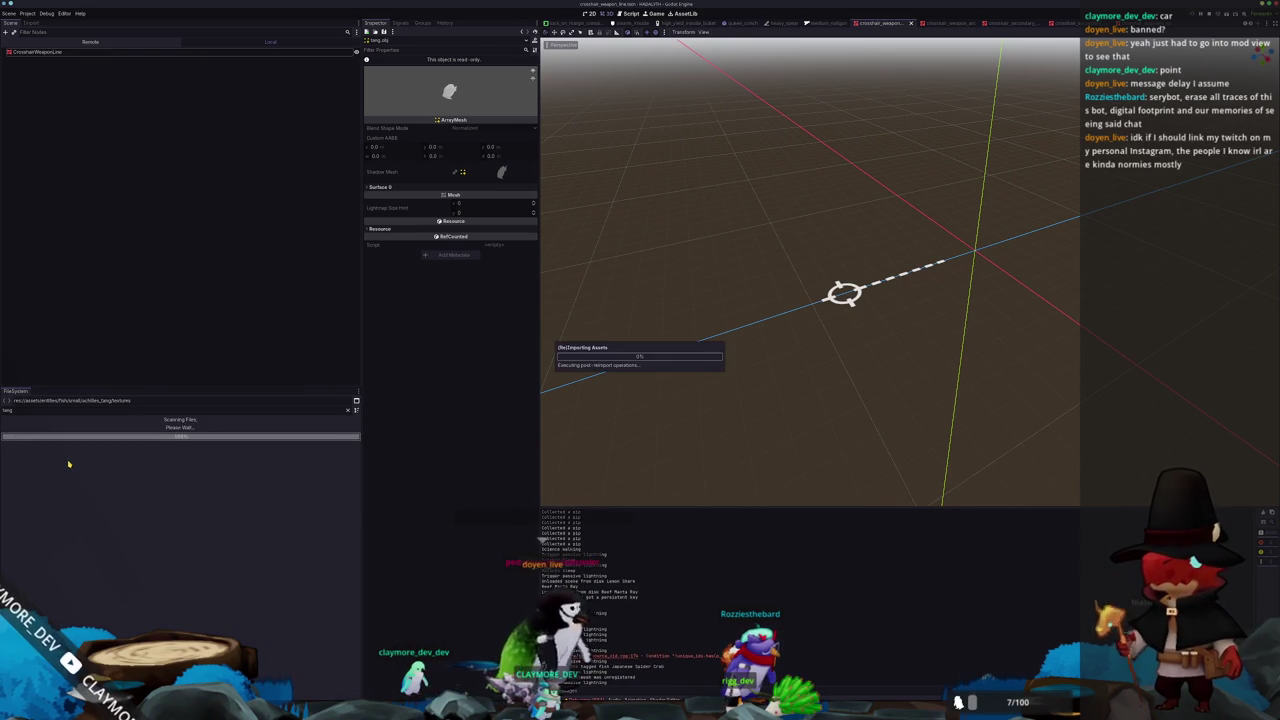
pyautogui.click(52, 479)
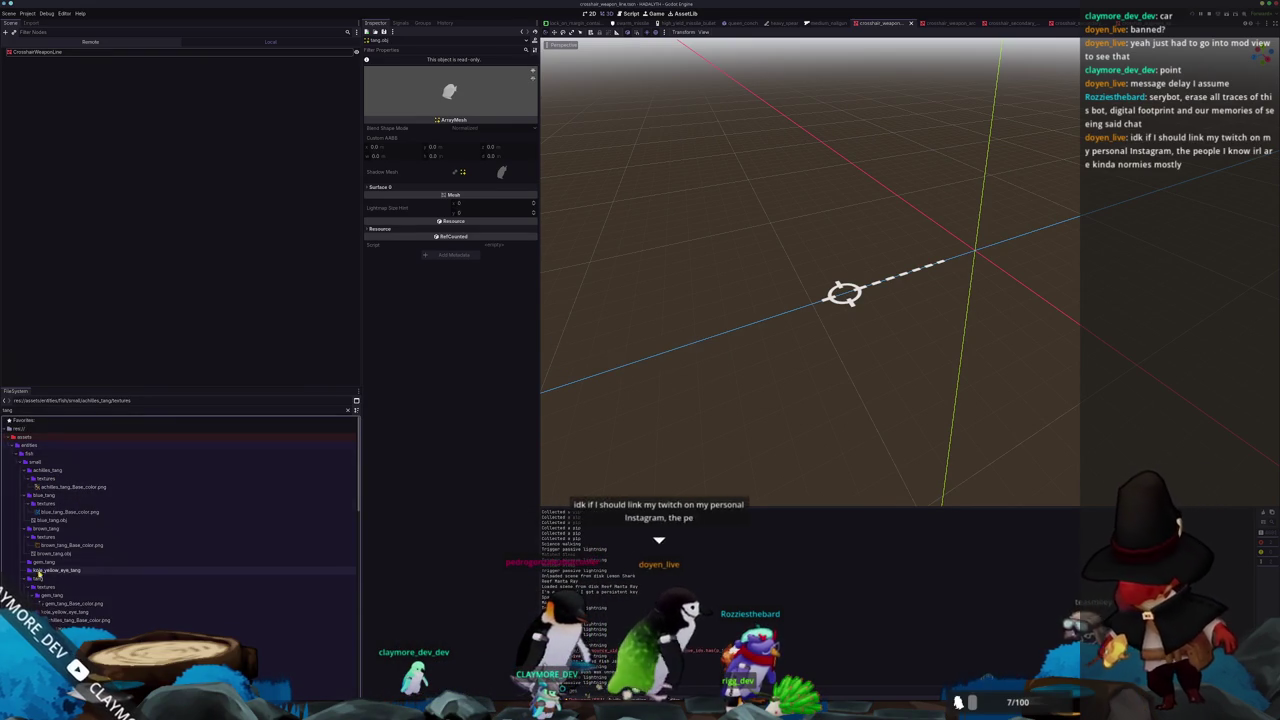
pyautogui.scroll(-3, 50, 500)
# Move the gem_tang and kole_yellow_eye_tang texture folders into their matching variant folders
pyautogui.click(46, 524)
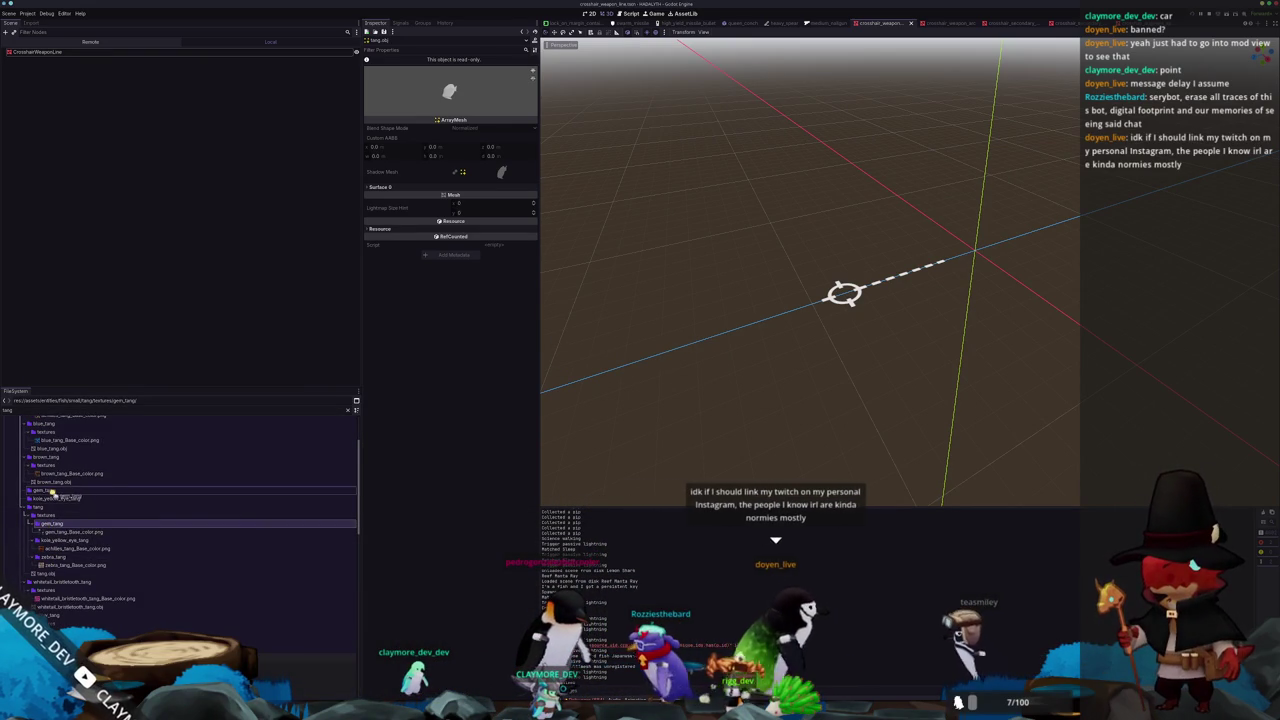
pyautogui.moveTo(45, 530); pyautogui.dragTo(52, 523)
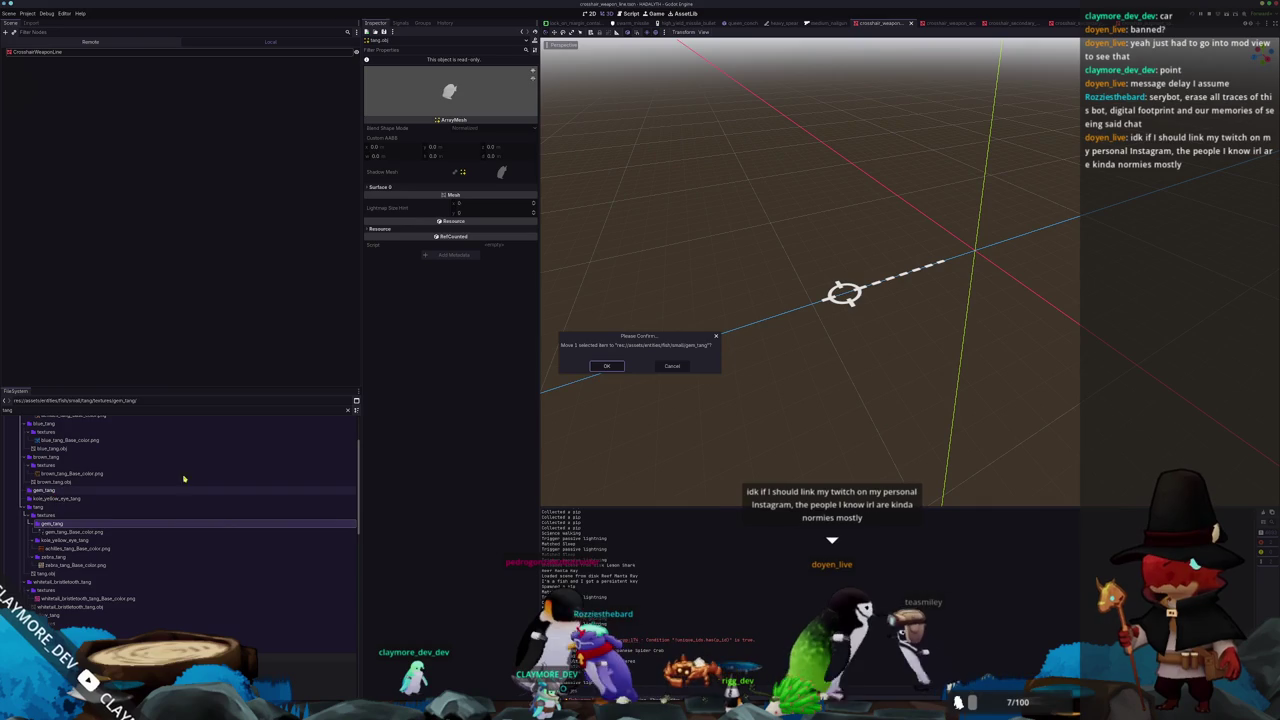
pyautogui.click(614, 365)
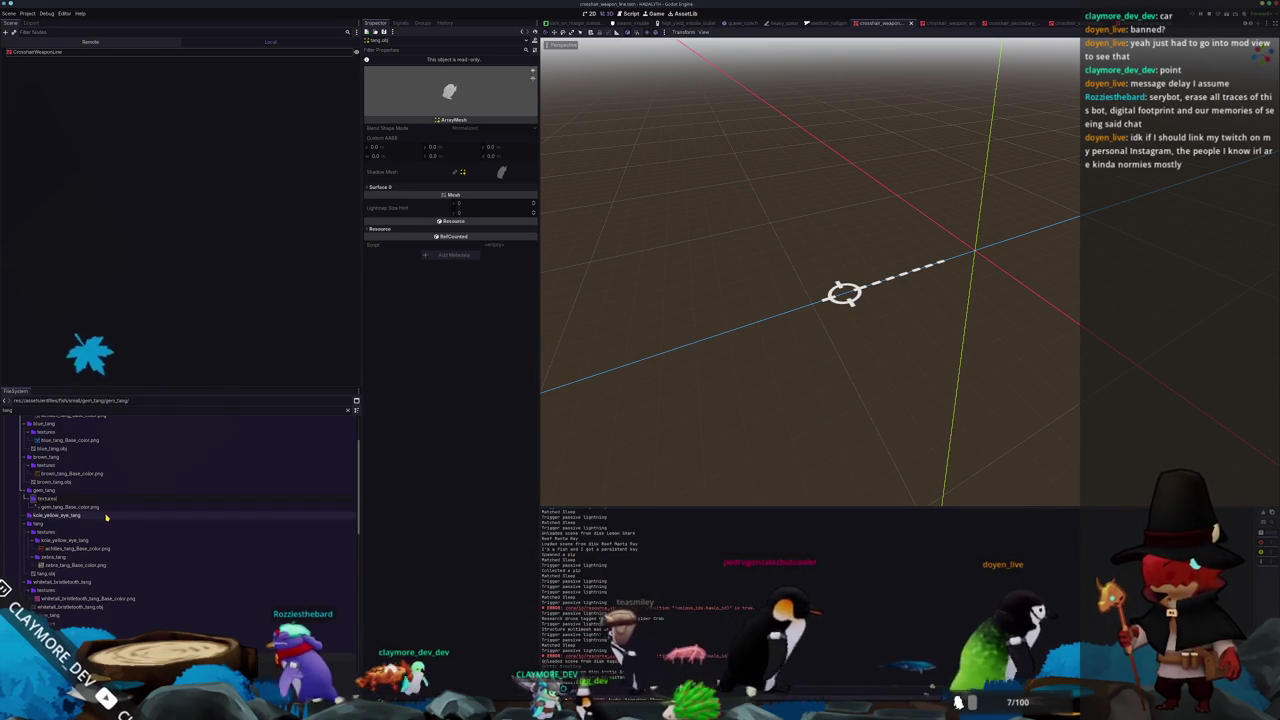
pyautogui.click(72, 532)
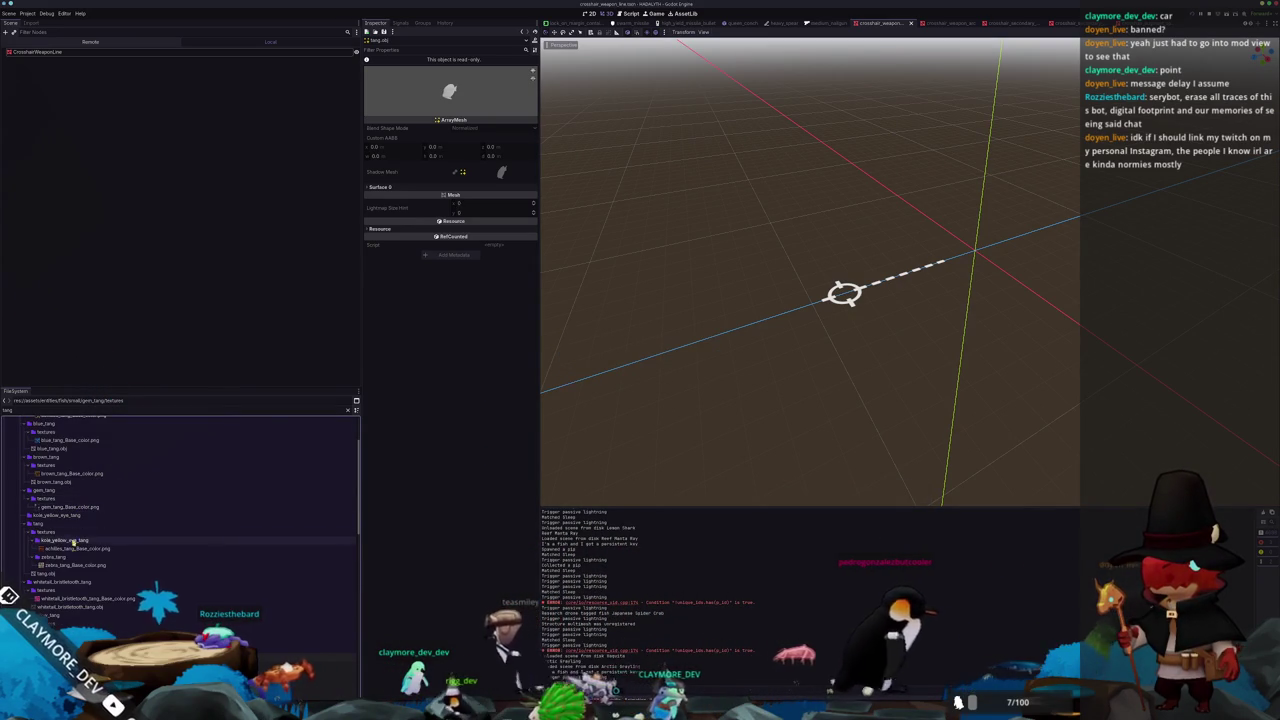
pyautogui.moveTo(77, 540)
pyautogui.mouseDown()
pyautogui.moveTo(125, 612)
pyautogui.moveTo(75, 519)
pyautogui.mouseUp()
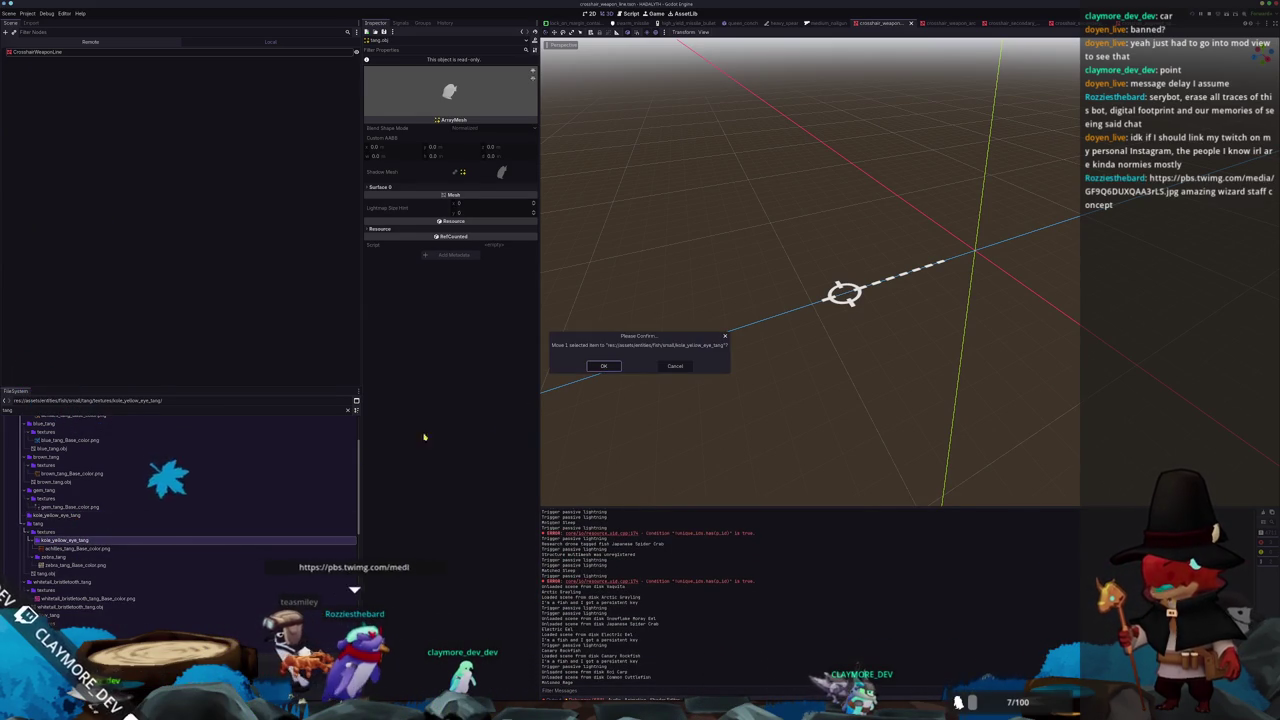
pyautogui.click(618, 370)
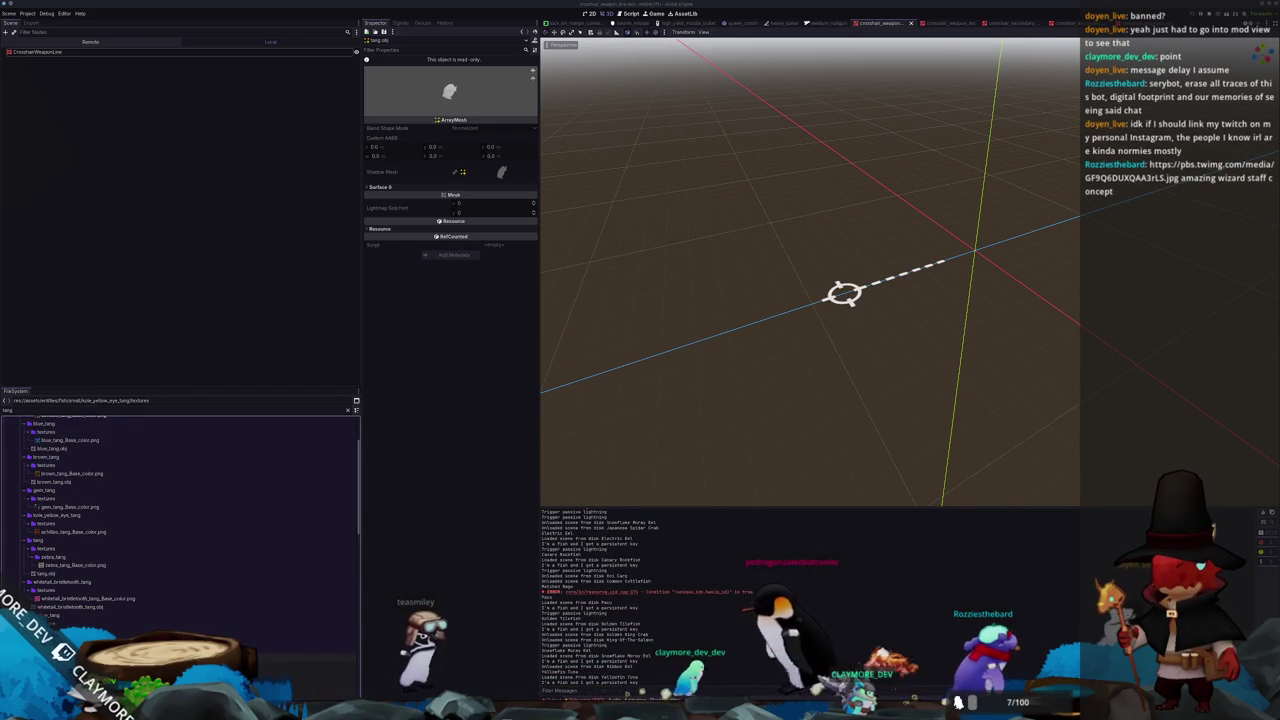
pyautogui.moveTo(1095, 214); pyautogui.dragTo(725, 180)
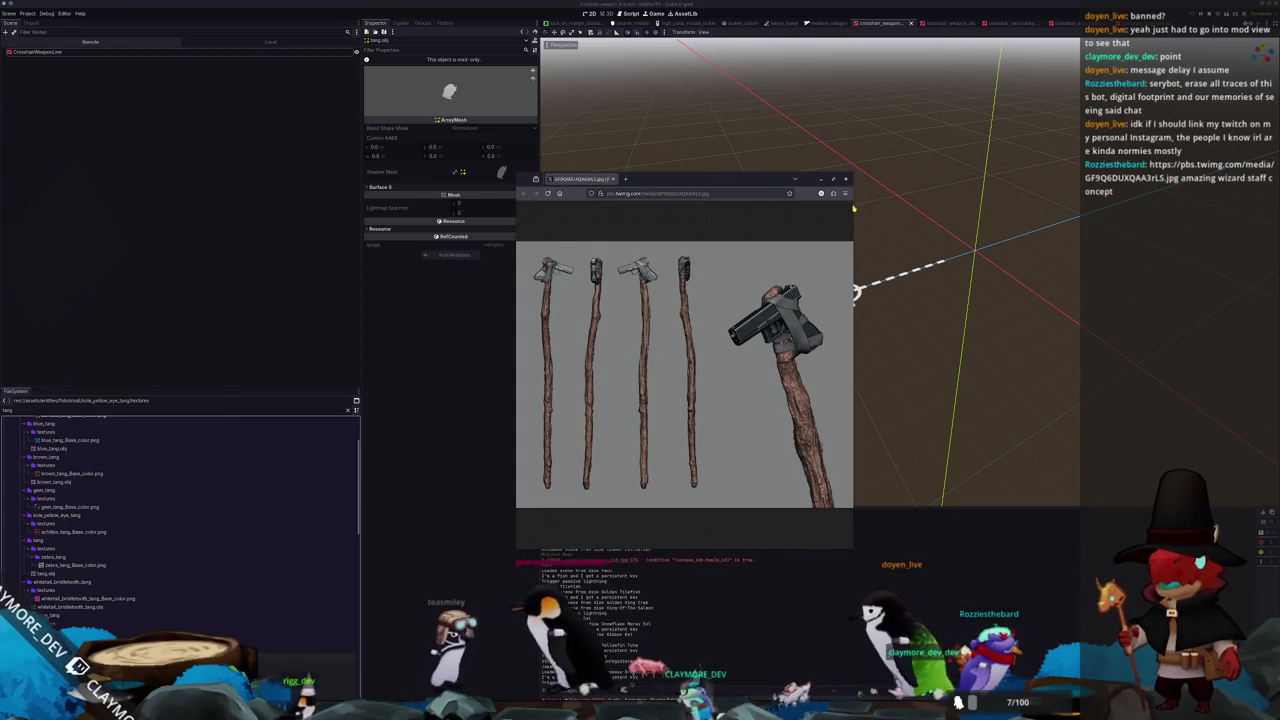
pyautogui.moveTo(853, 208); pyautogui.dragTo(1040, 204)
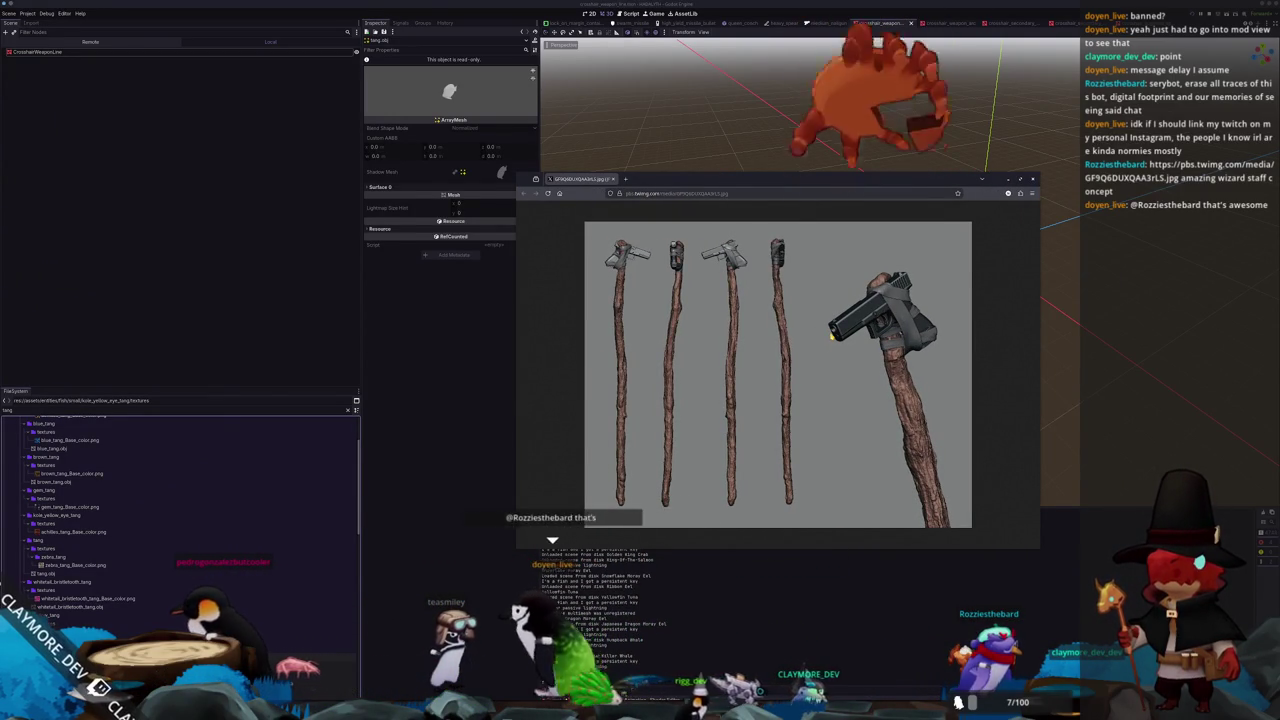
pyautogui.middleClick(587, 181)
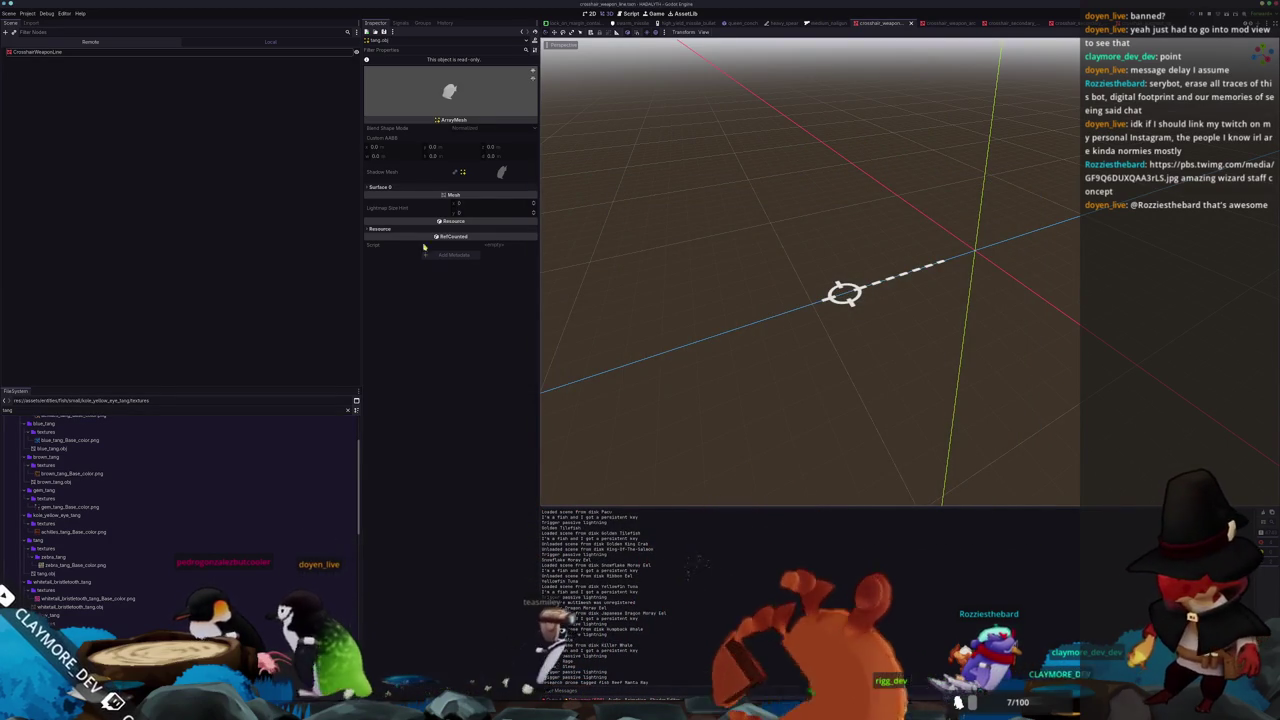
# Move the tang textures folder into zebra_tang, then show tang.obj's folder in the file manager
pyautogui.click(60, 640)
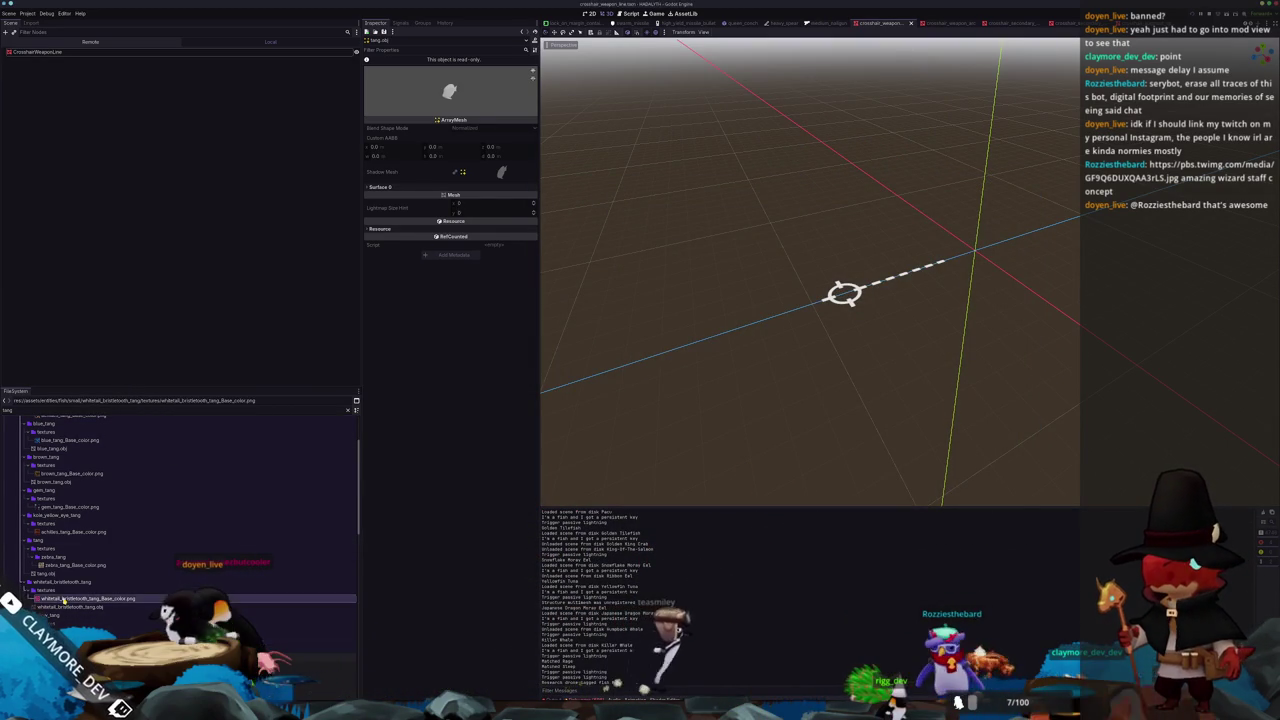
pyautogui.click(60, 581)
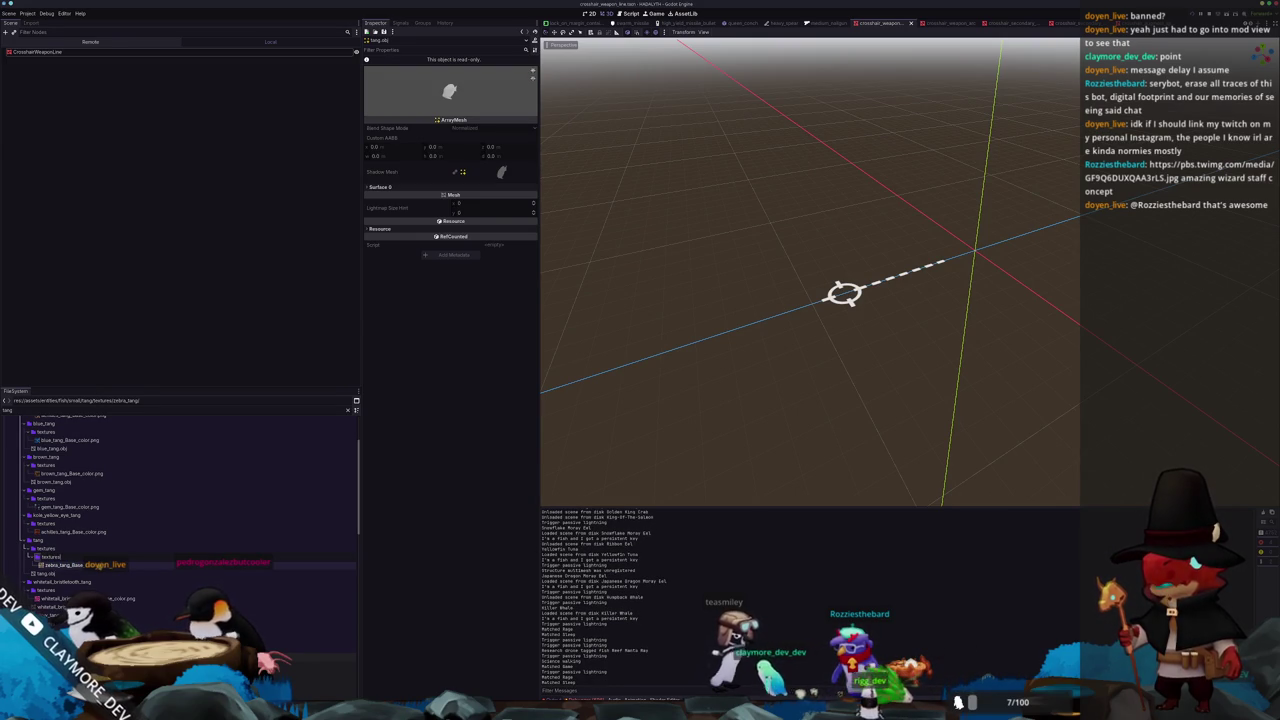
pyautogui.click(55, 557)
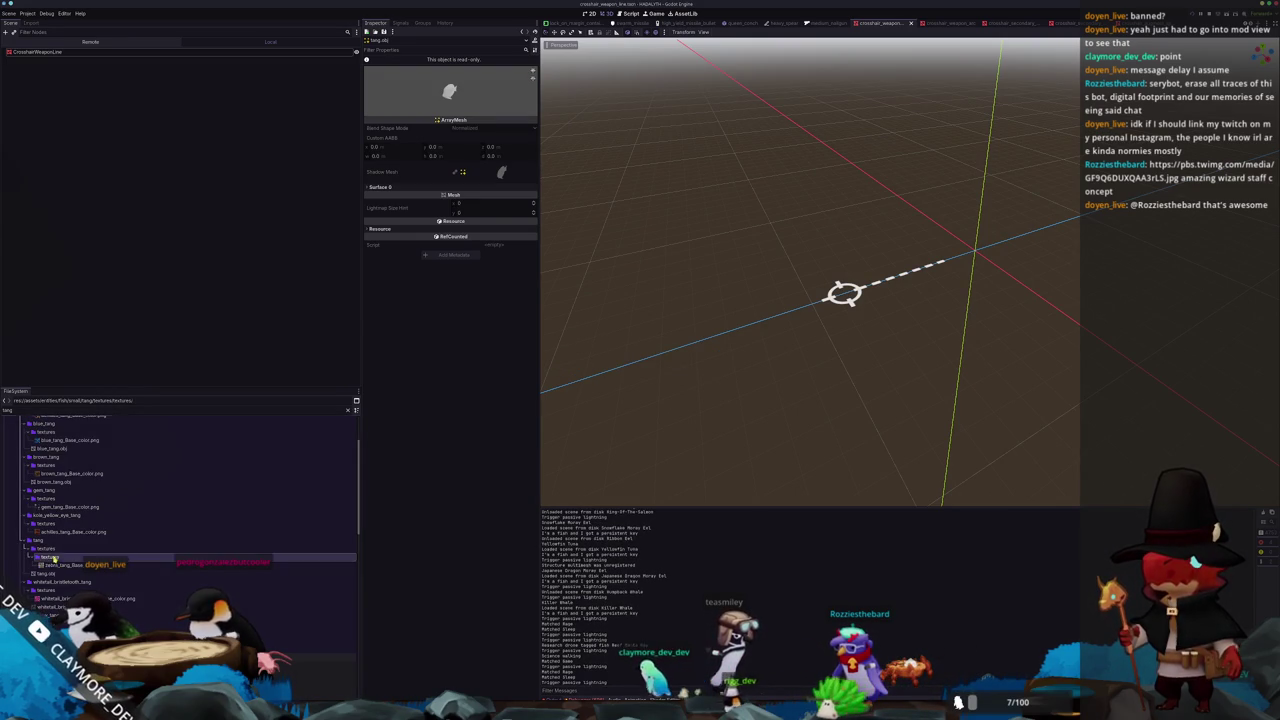
pyautogui.moveTo(55, 557); pyautogui.dragTo(40, 540)
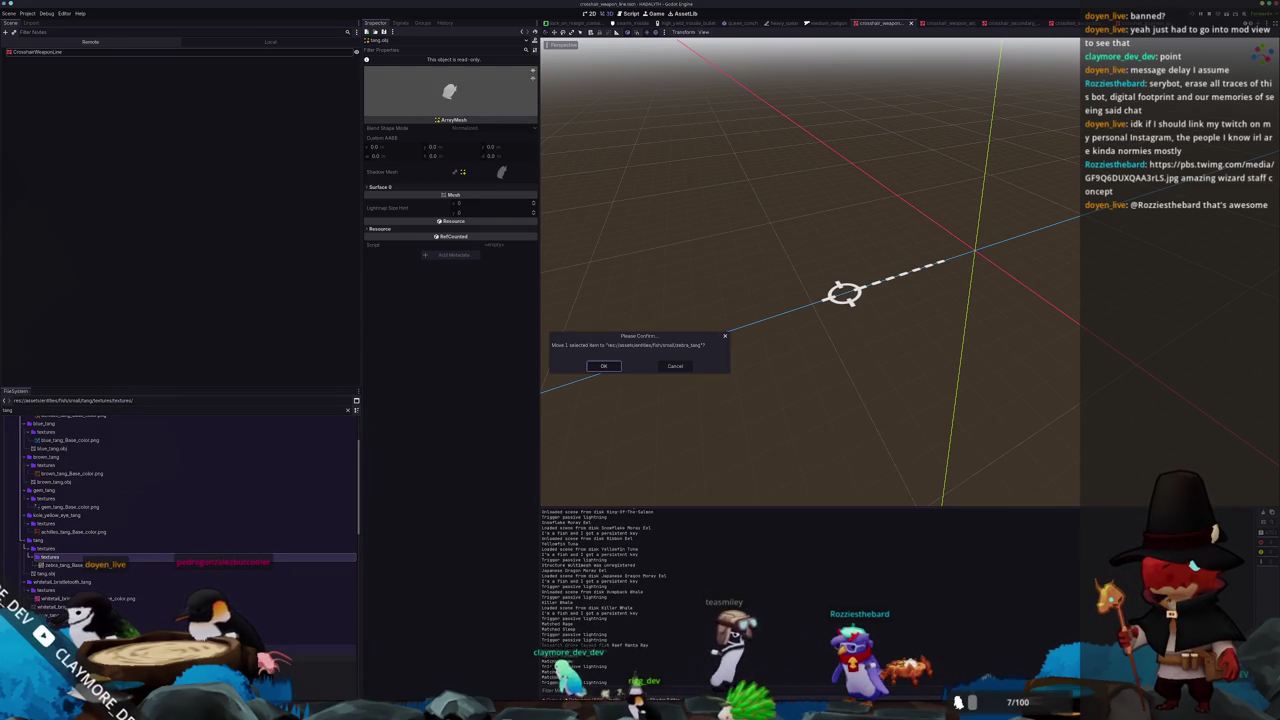
pyautogui.click(607, 366)
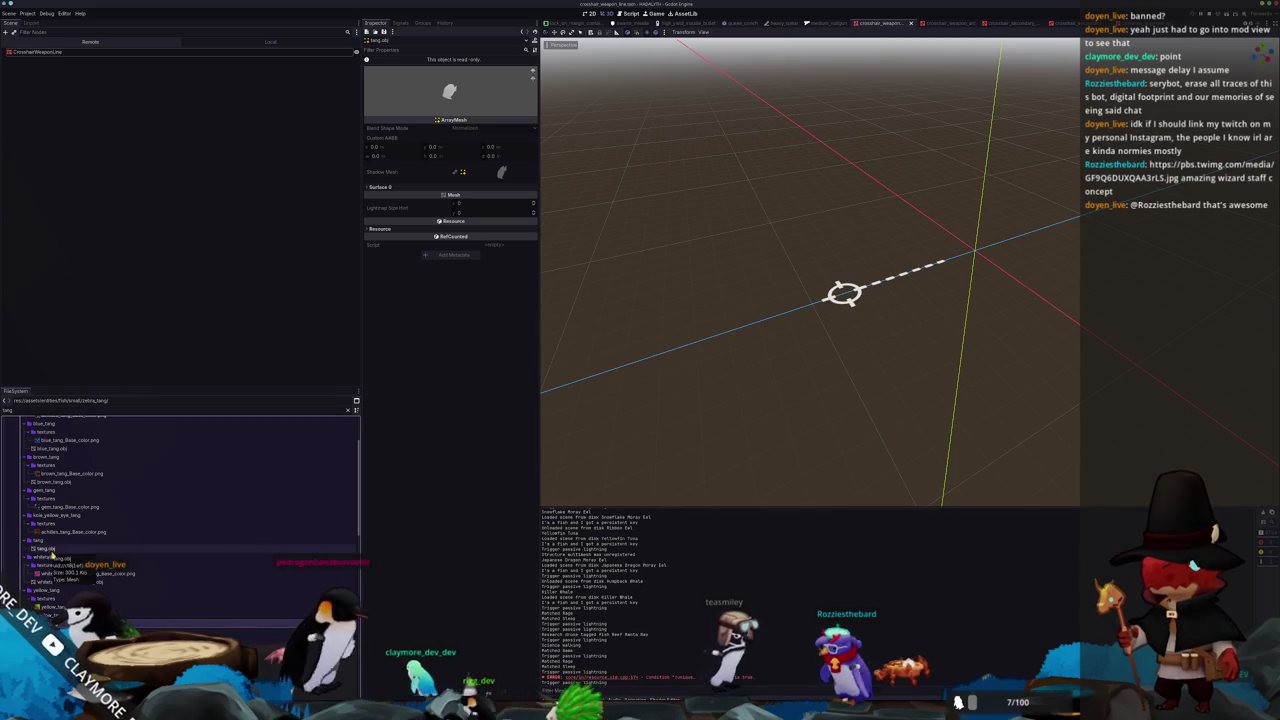
pyautogui.click(47, 548)
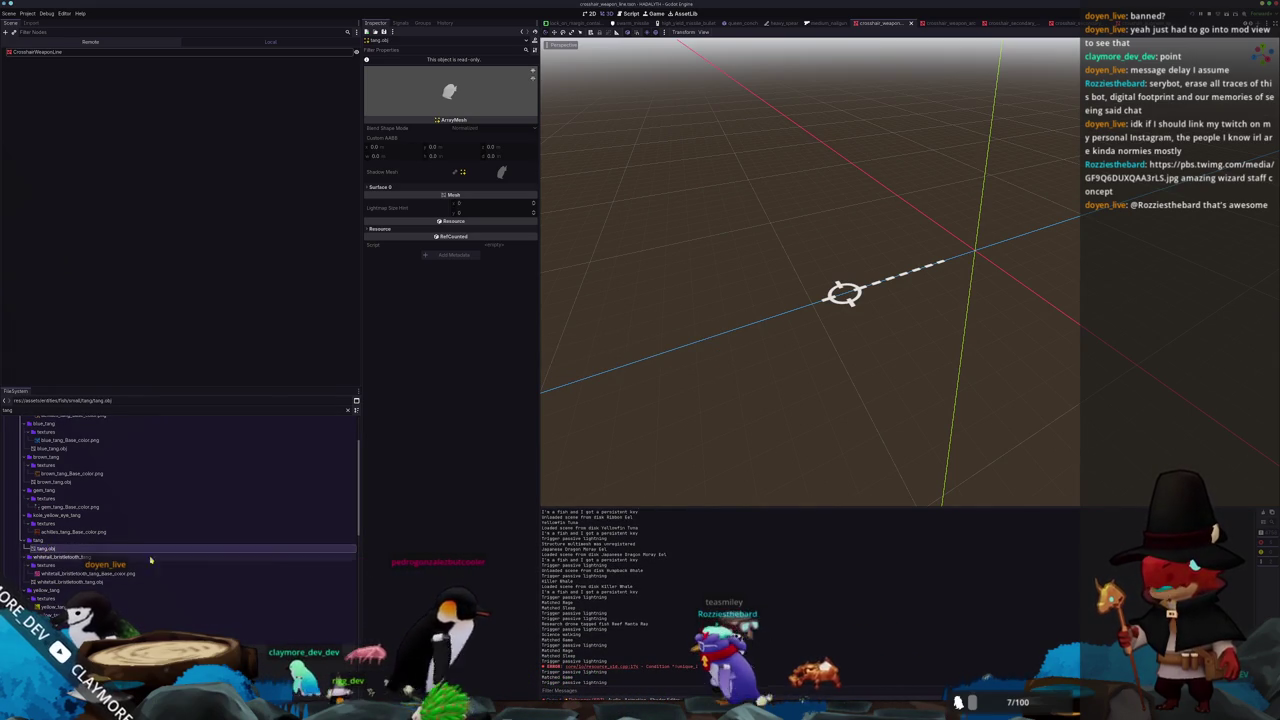
pyautogui.hotkey('ctrl', 'alt', 'r')
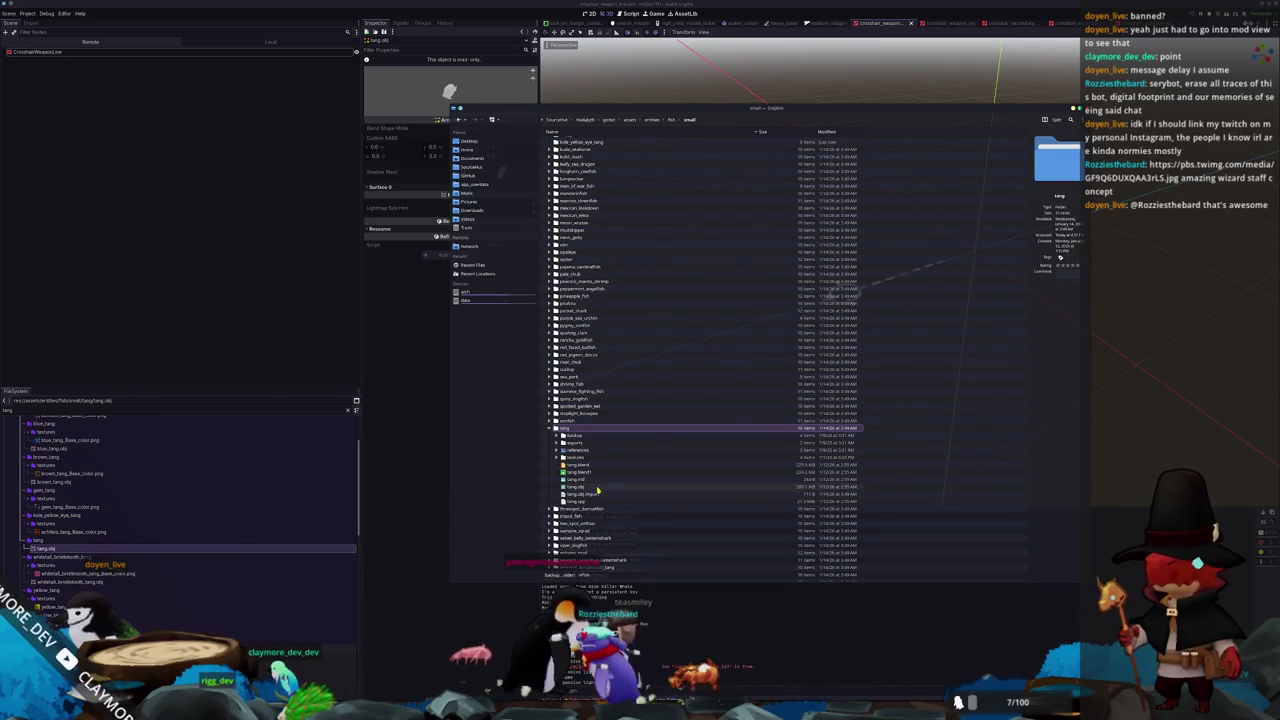
# Search the small fish folder for 'tang' and expand the zebra, kole, gem, achilles and tang folders
pyautogui.scroll(-2, 591, 447)
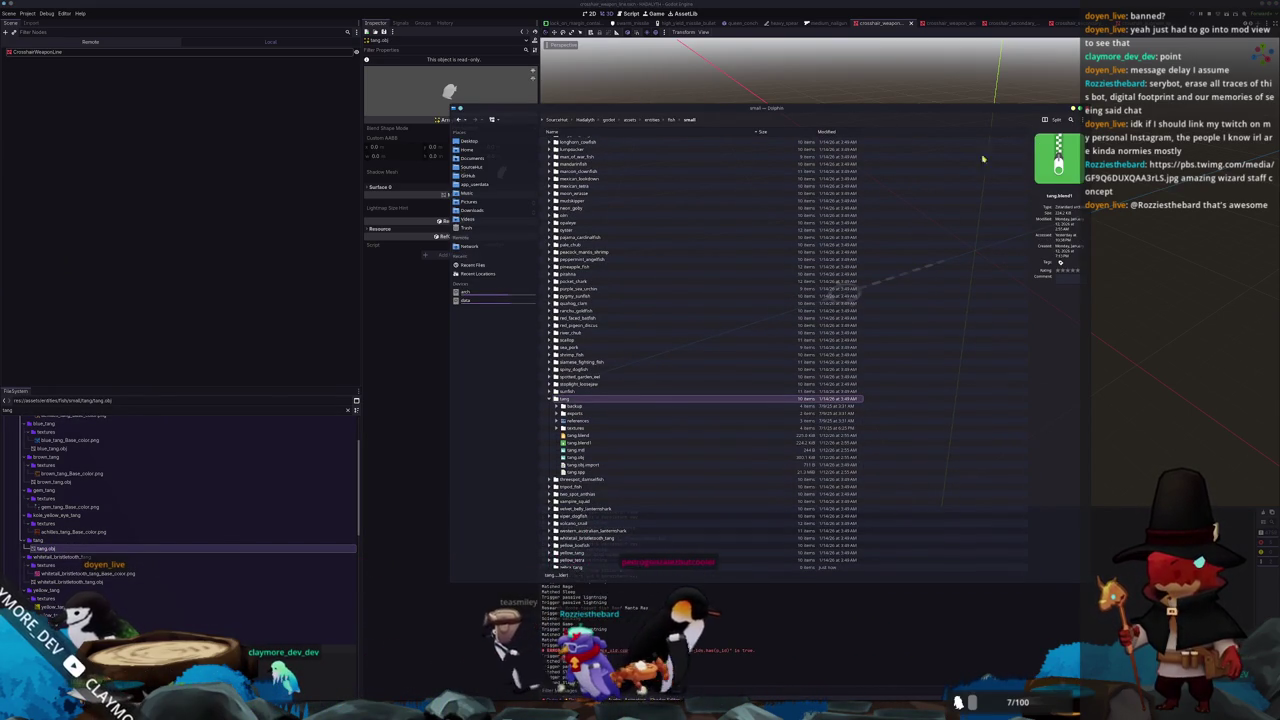
pyautogui.click(1070, 120)
pyautogui.write('tang')
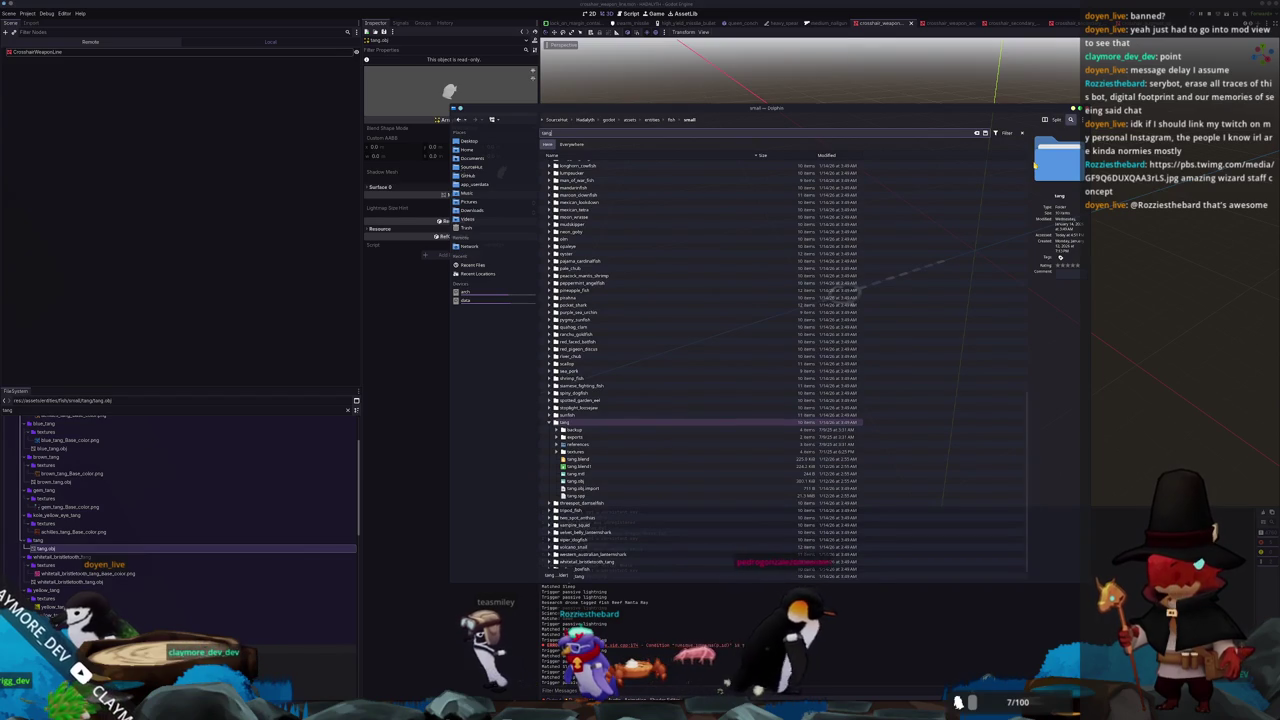
pyautogui.press('Return')
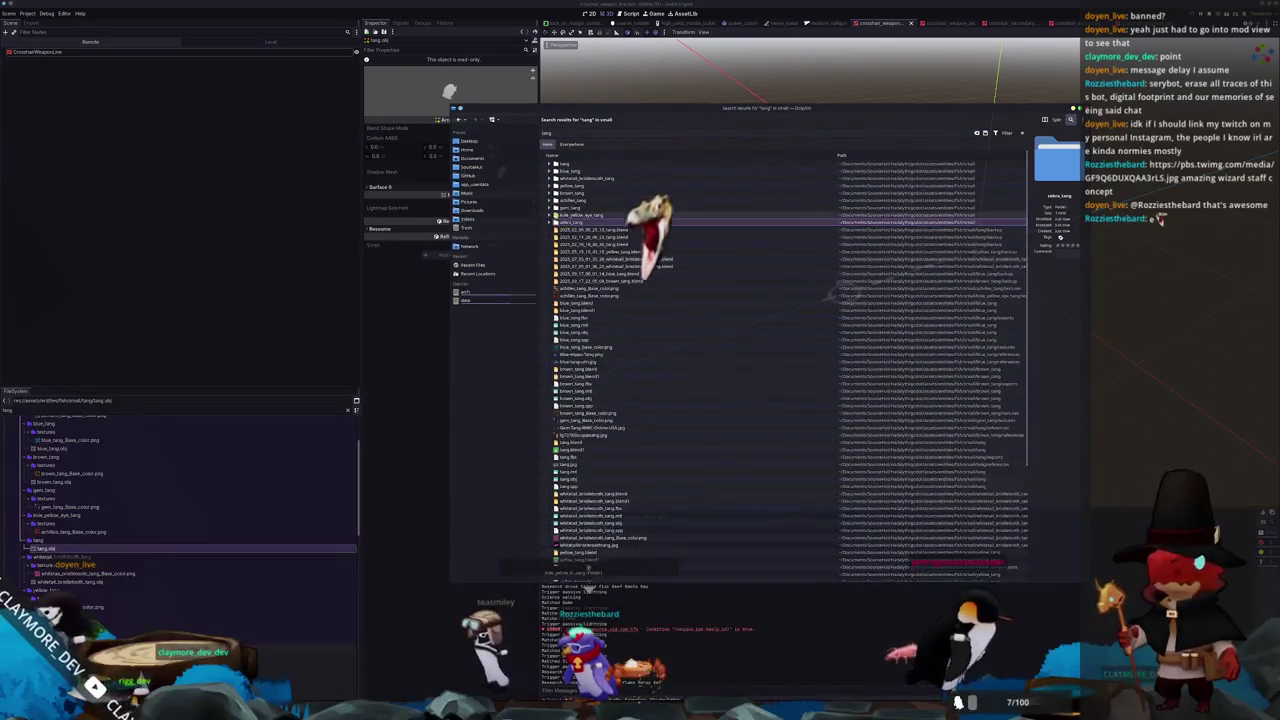
pyautogui.click(549, 222)
pyautogui.click(549, 215)
pyautogui.click(549, 207)
pyautogui.click(549, 200)
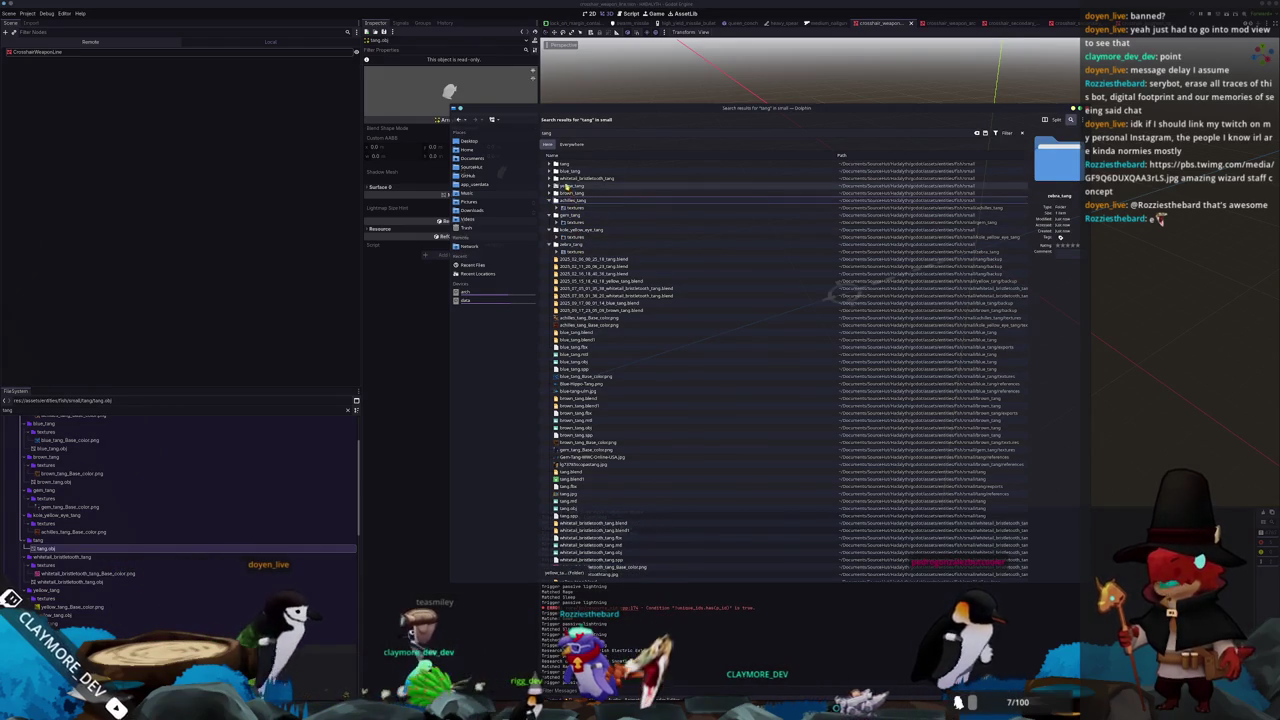
pyautogui.click(549, 164)
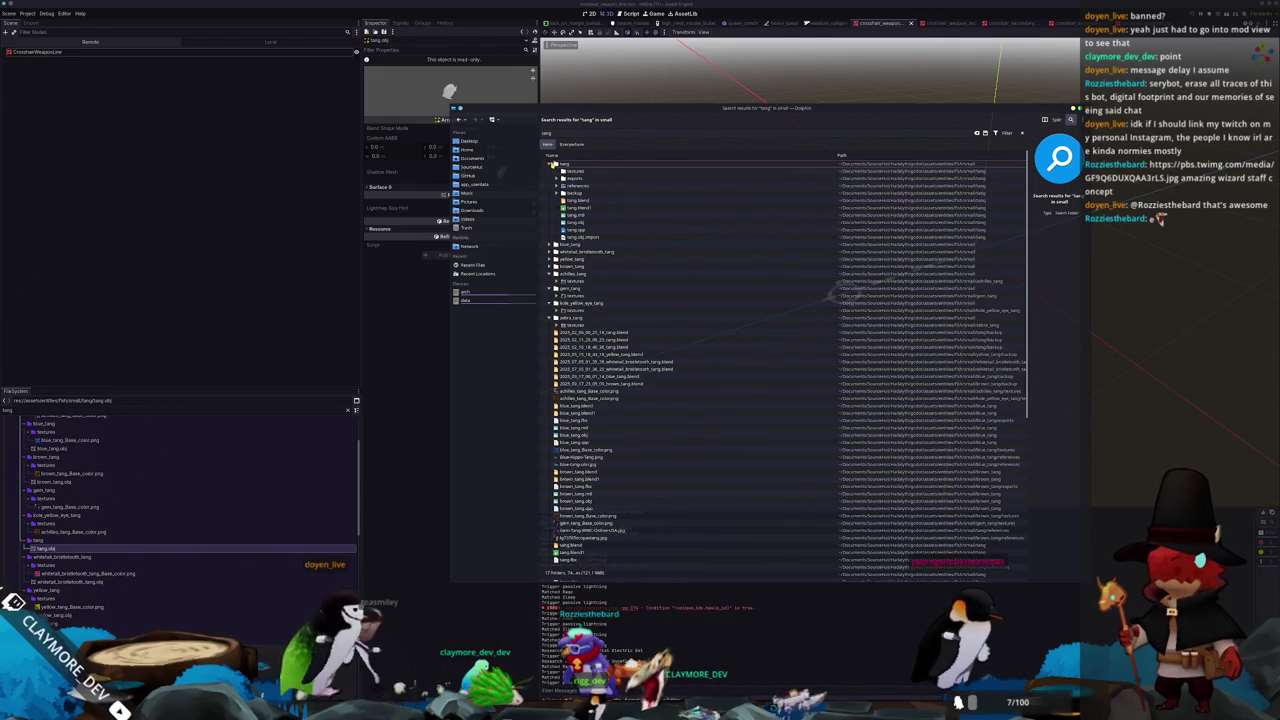
# Select the three tang model files, including tang.obj and tang.blend, try moving them, then close Dolphin
pyautogui.click(605, 230)
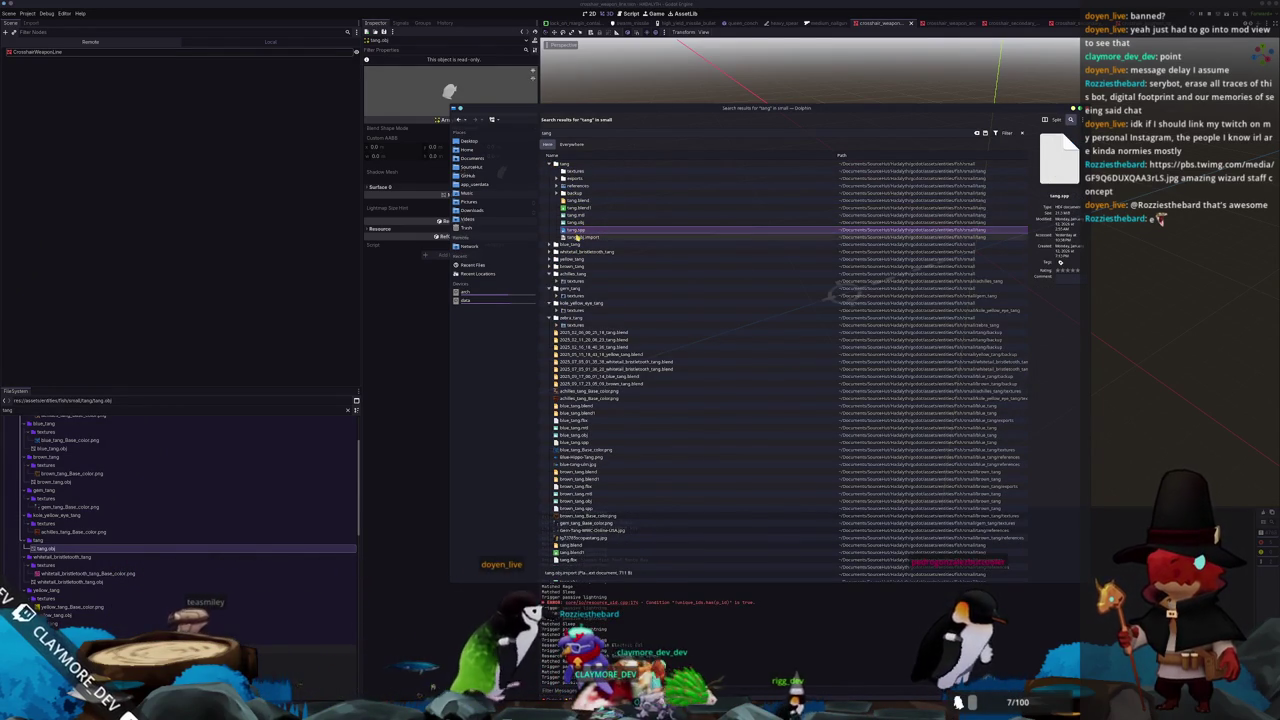
pyautogui.keyDown('ctrl'); pyautogui.click(576, 222); pyautogui.keyUp('ctrl')
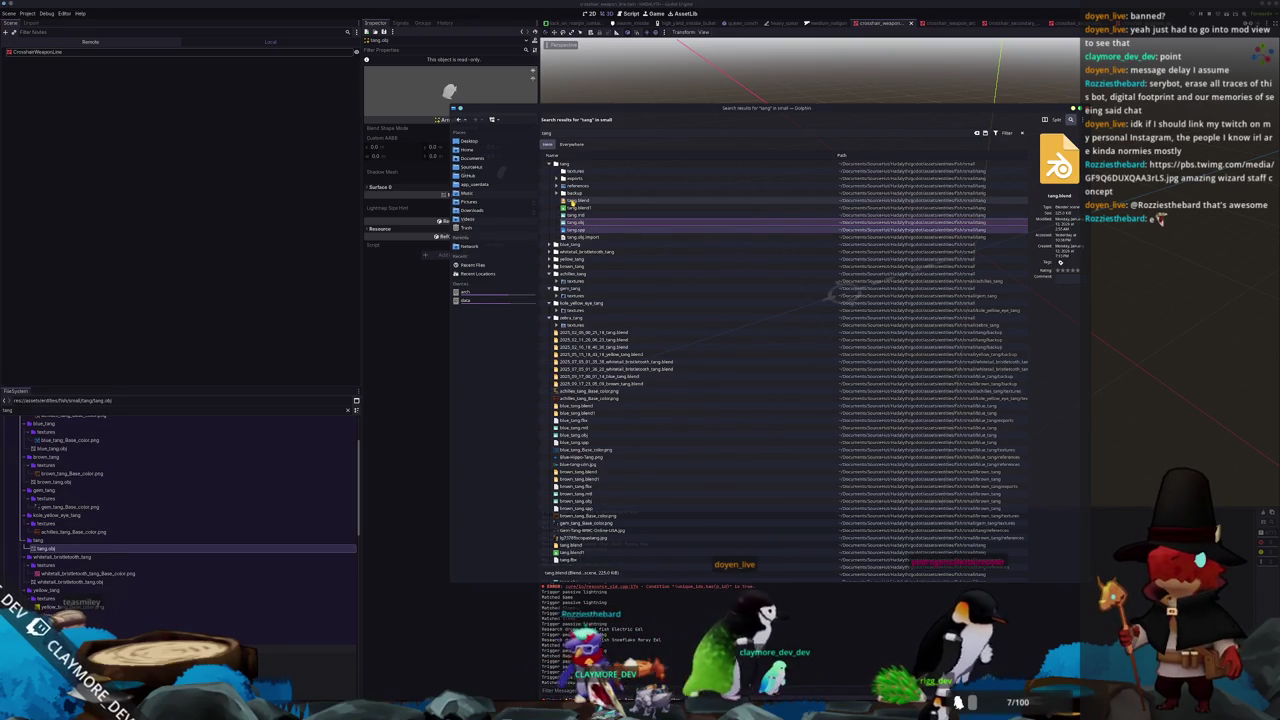
pyautogui.keyDown('ctrl'); pyautogui.click(573, 201); pyautogui.keyUp('ctrl')
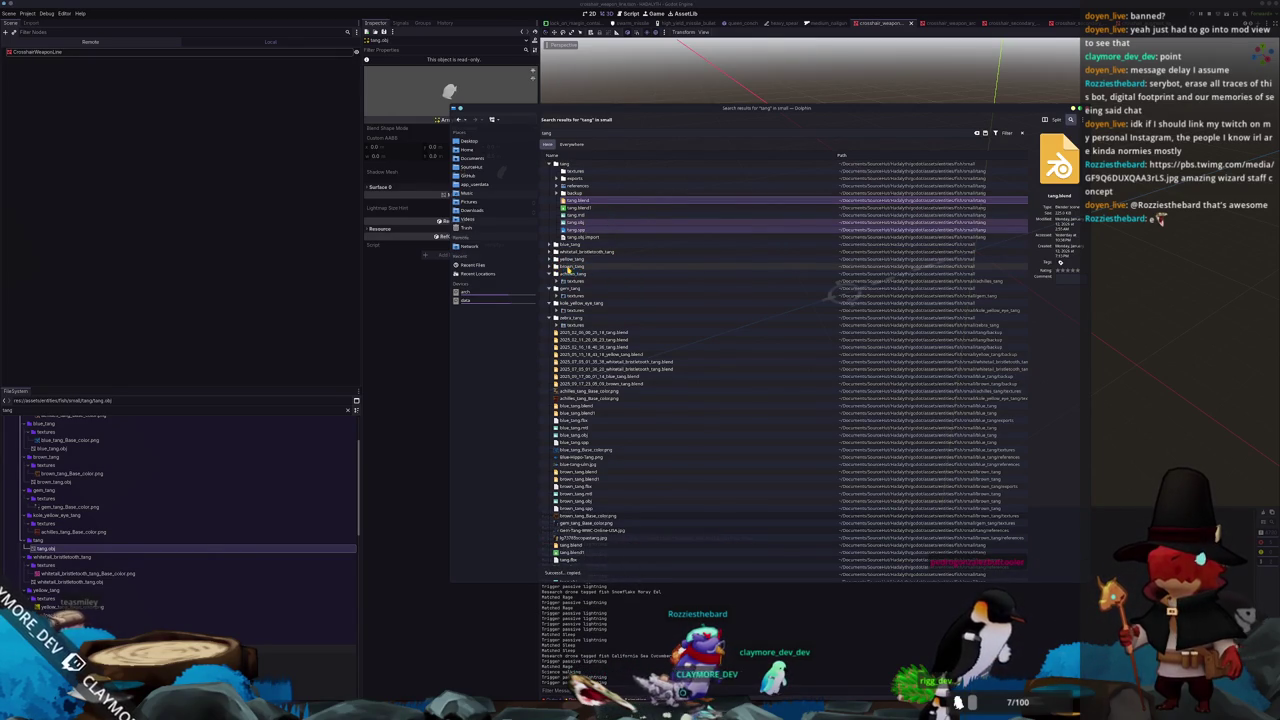
pyautogui.moveTo(578, 201); pyautogui.dragTo(570, 276)
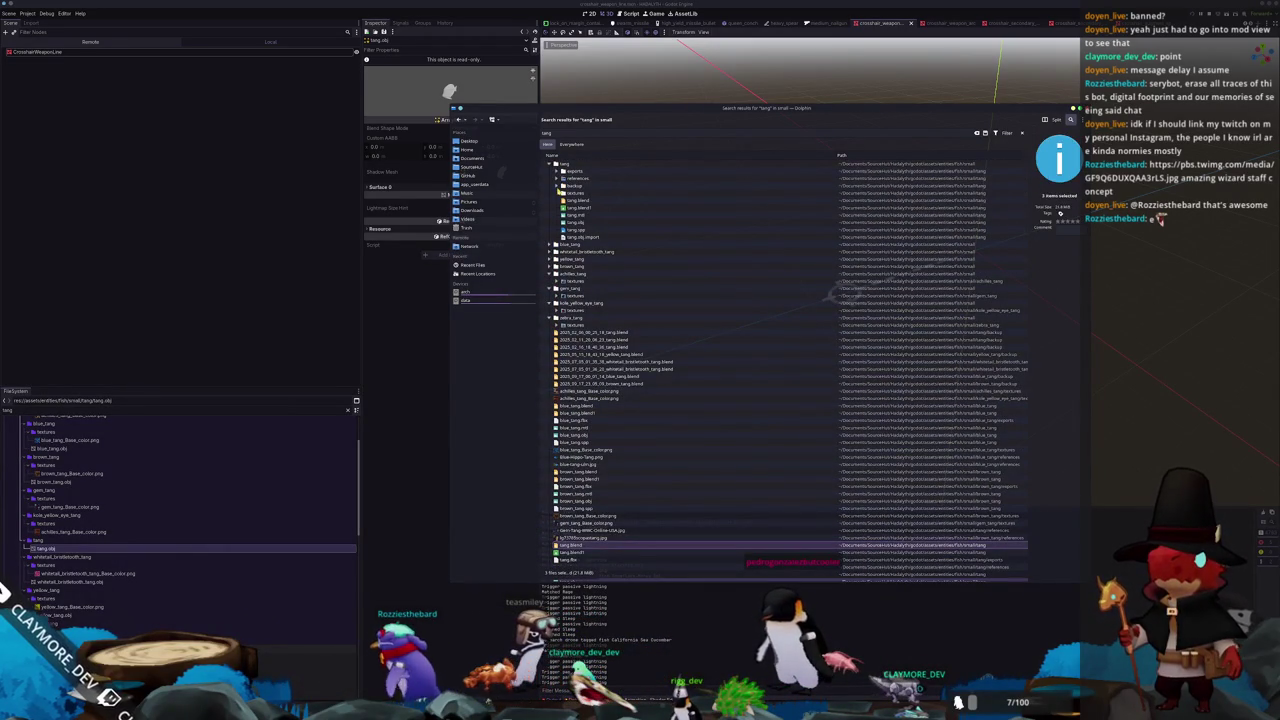
pyautogui.click(464, 478)
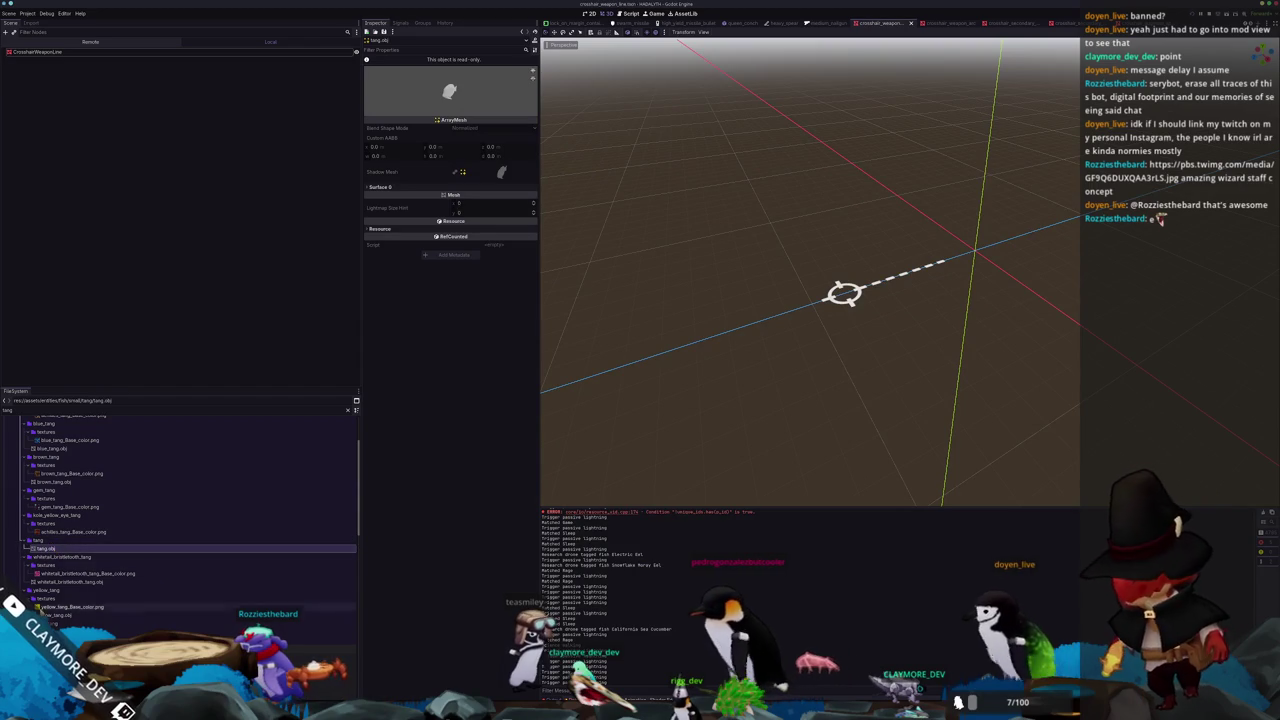
# Duplicate tang.obj as zebra_tang.obj and move it into the zebra_tang folder
pyautogui.click(55, 623)
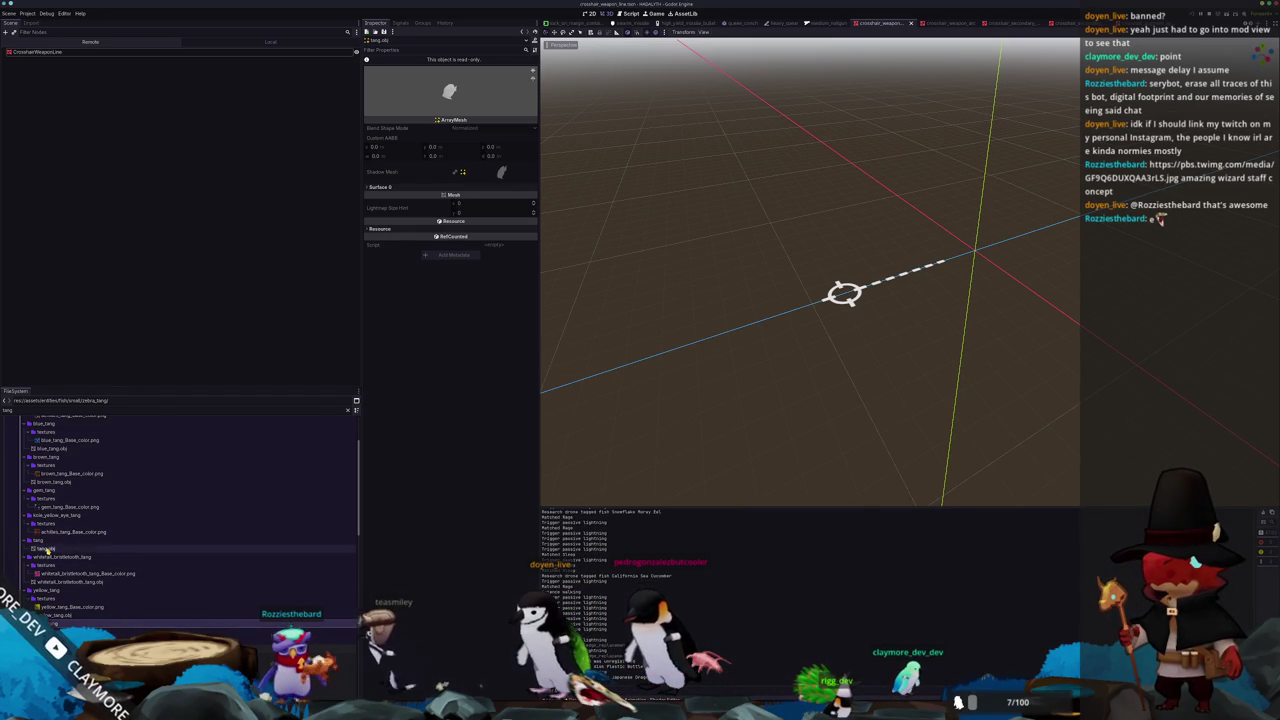
pyautogui.rightClick(46, 548)
pyautogui.click(62, 555)
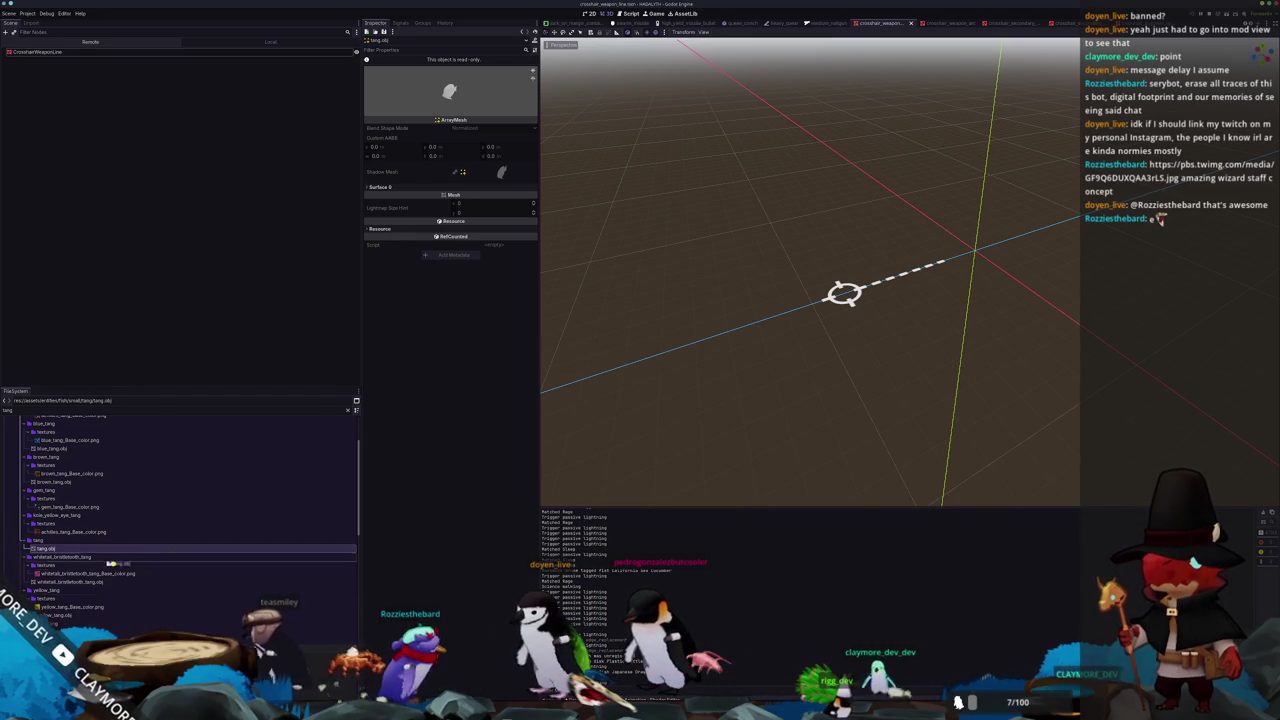
pyautogui.moveTo(55, 625); pyautogui.dragTo(55, 624)
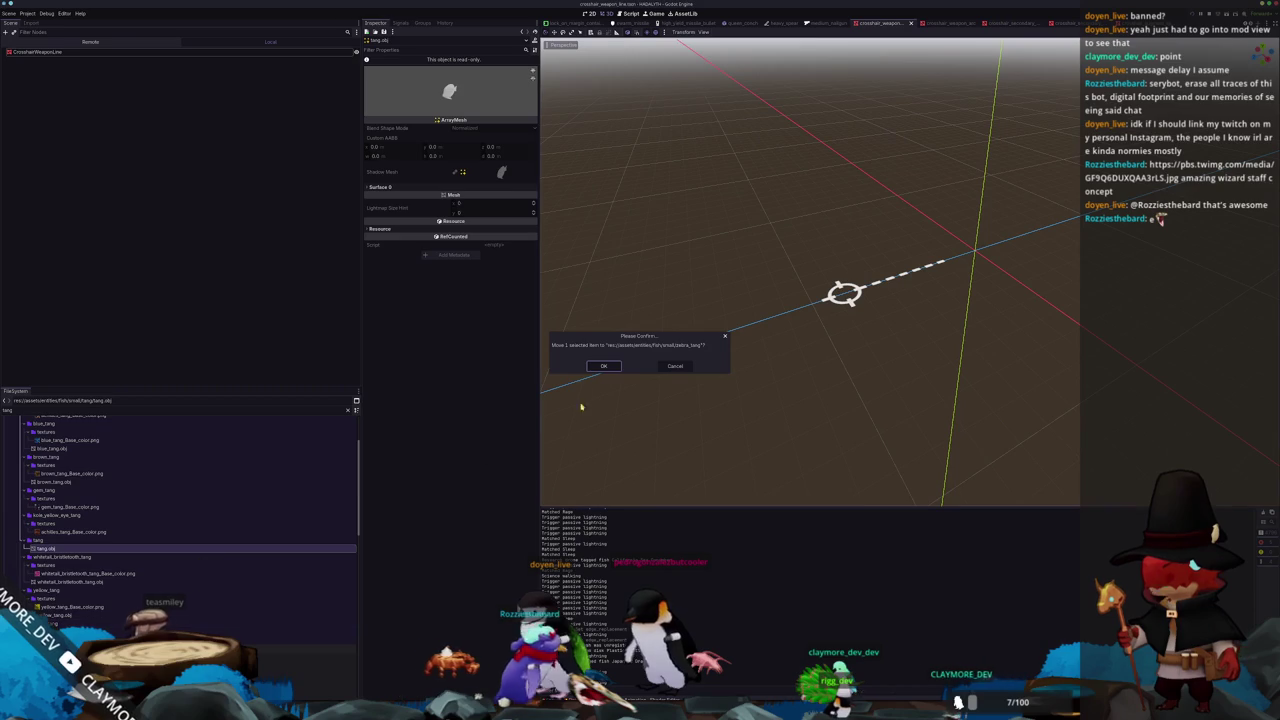
pyautogui.click(670, 367)
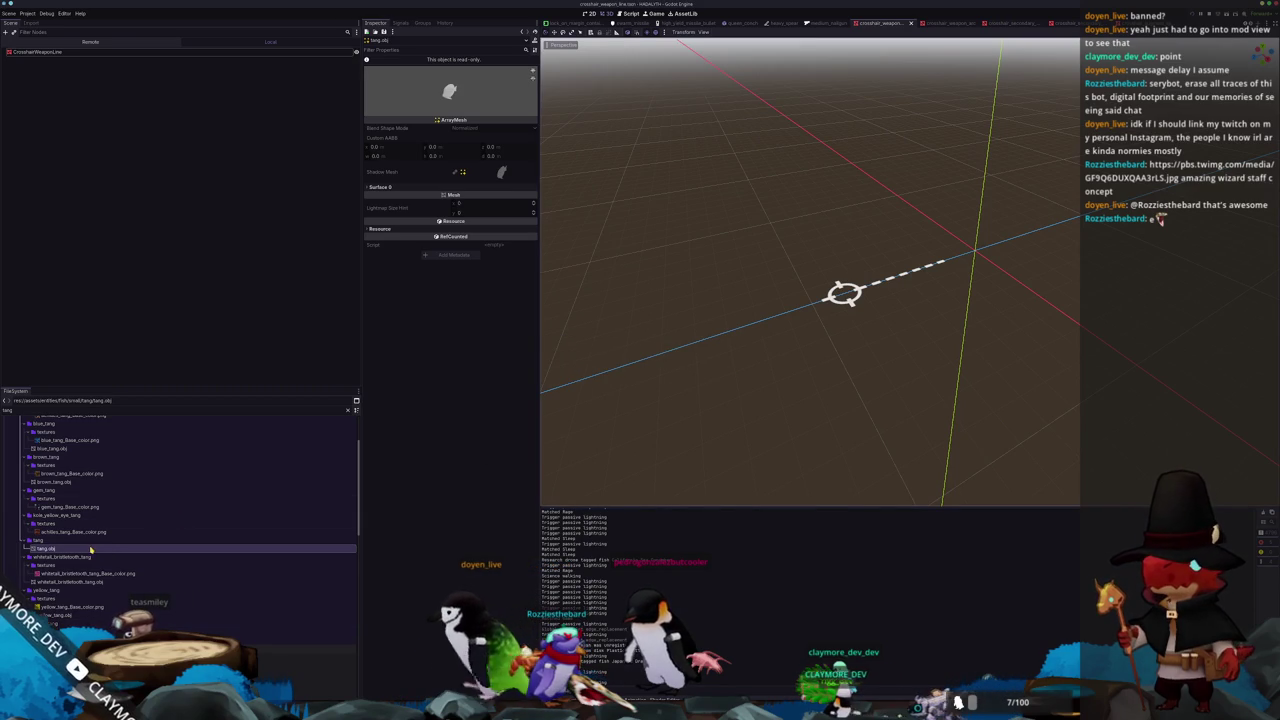
pyautogui.hotkey('ctrl', 'd')
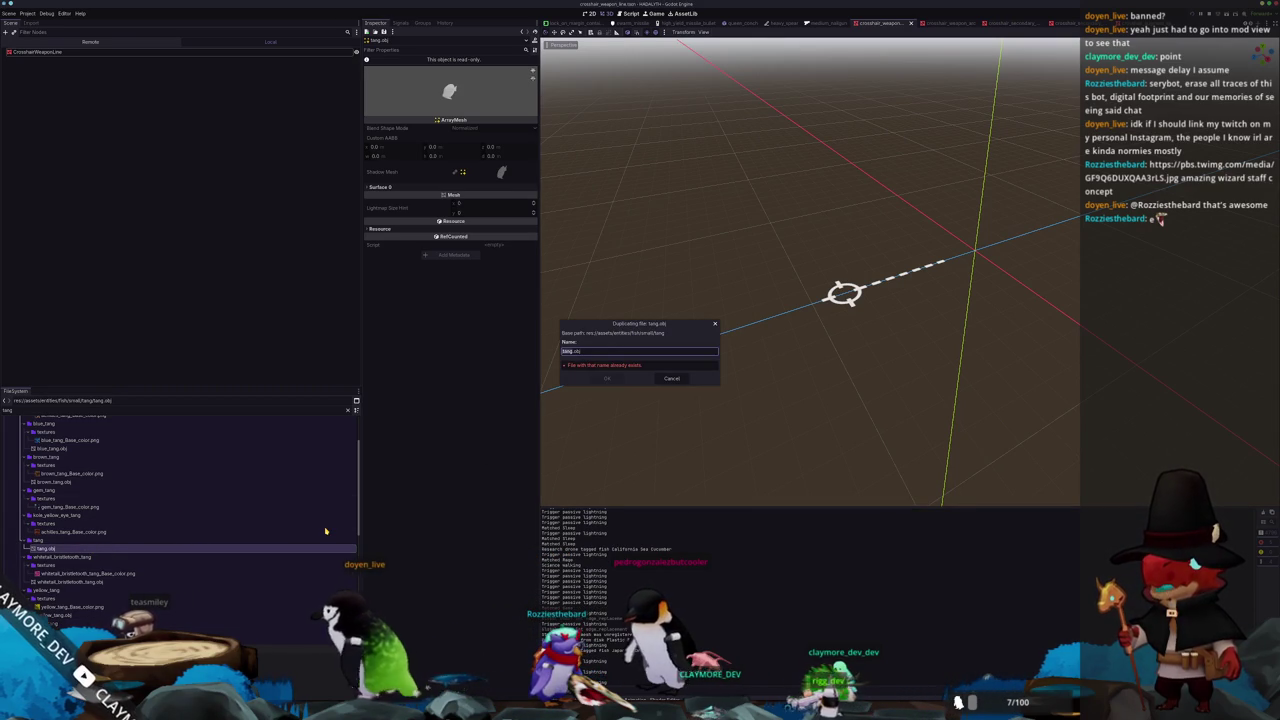
pyautogui.write('debra_')
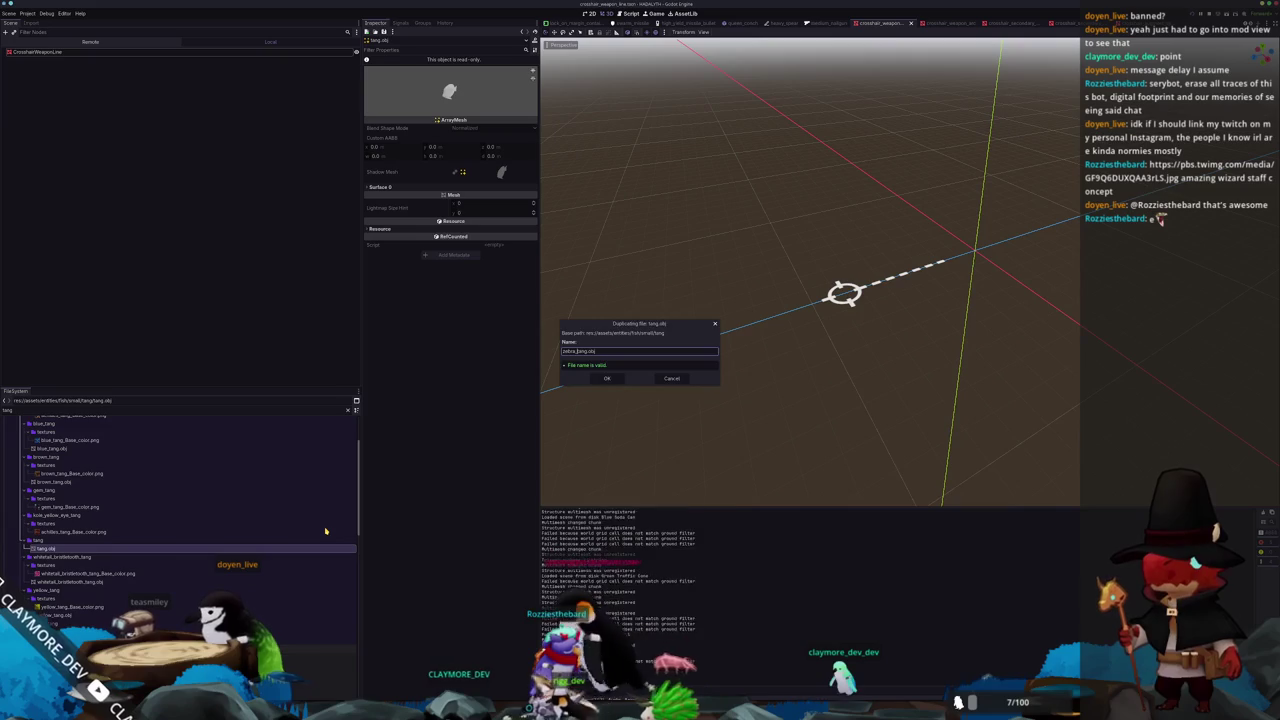
pyautogui.press('Return')
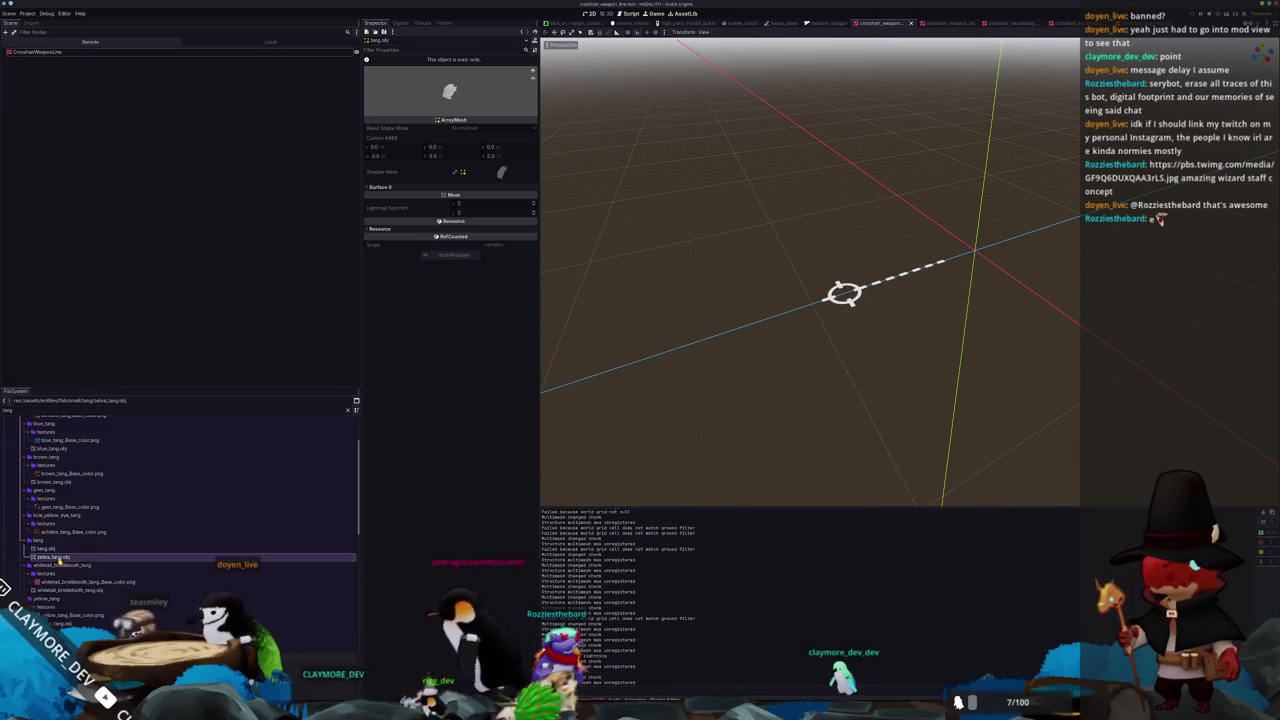
pyautogui.moveTo(55, 556); pyautogui.dragTo(45, 540)
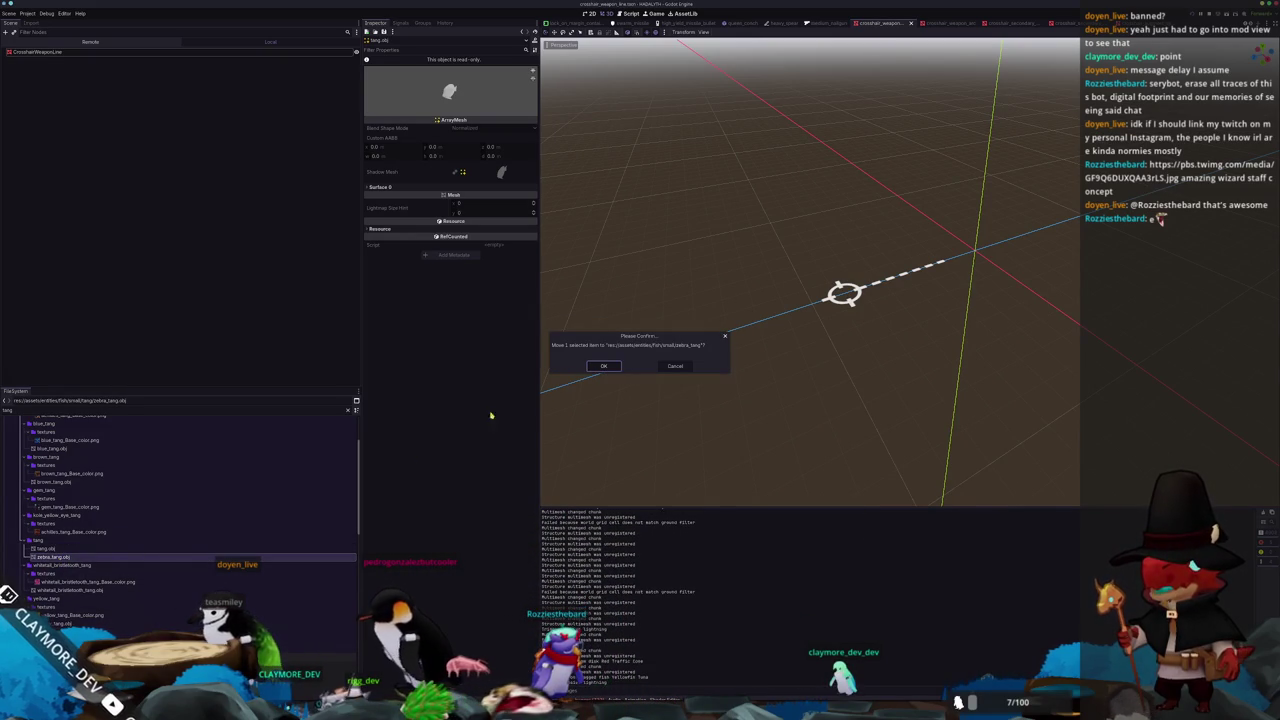
pyautogui.press('Return')
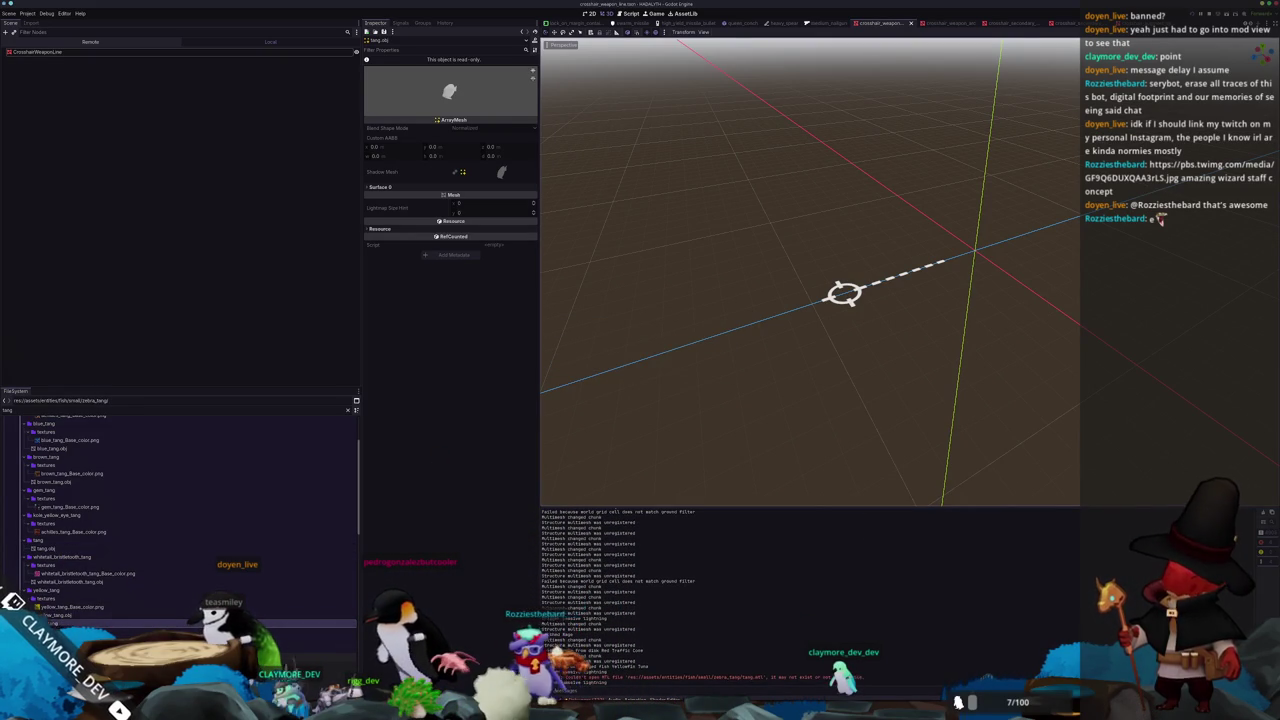
# Duplicate tang.obj as kole_yellow_eye_tang.obj and gem_tang.obj, moving each into its own folder
pyautogui.hotkey('ctrl', 'd')
pyautogui.write('kole_yellow_eye_tang.obj')
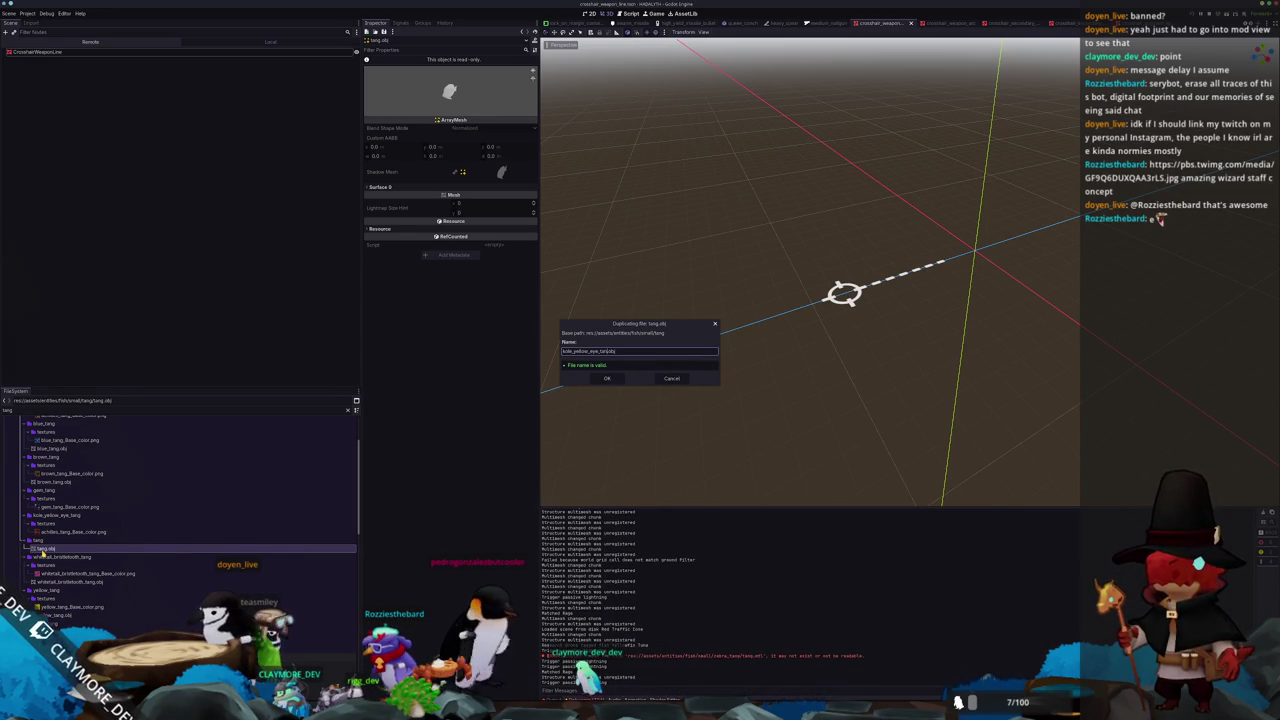
pyautogui.press('Return')
pyautogui.moveTo(50, 548)
pyautogui.mouseDown()
pyautogui.moveTo(85, 515)
pyautogui.moveTo(73, 515)
pyautogui.mouseUp()
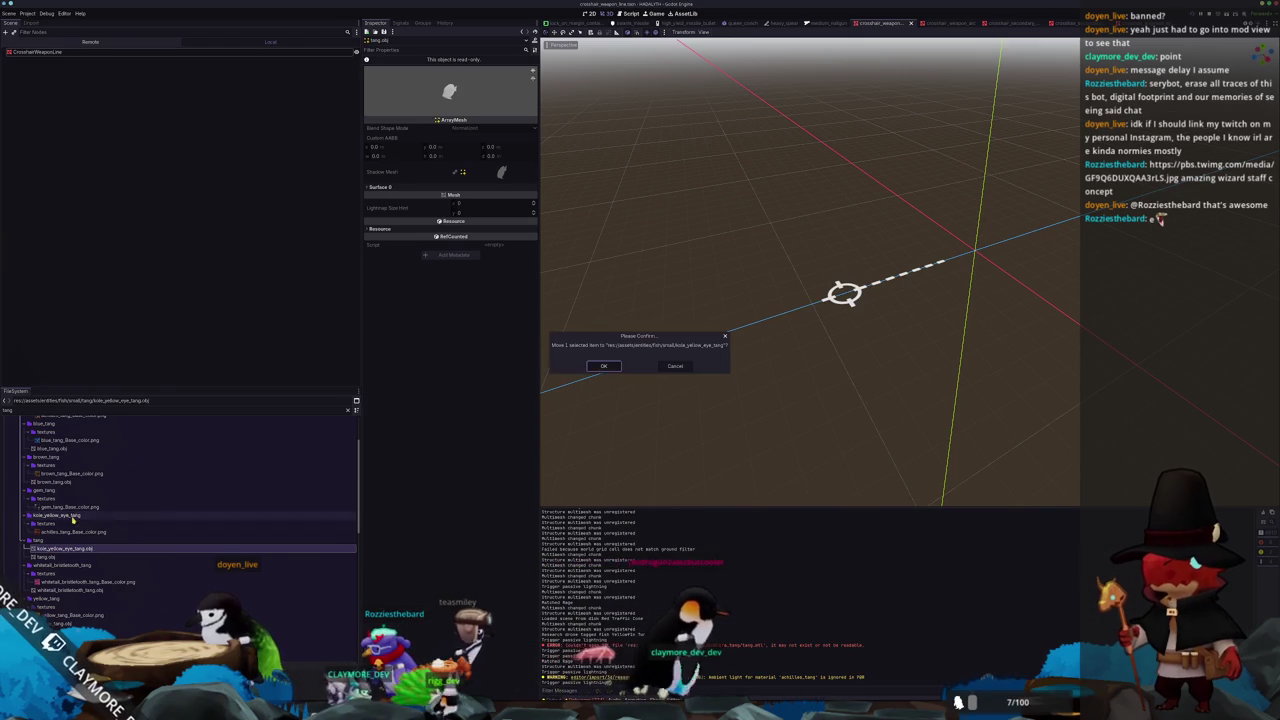
pyautogui.click(603, 366)
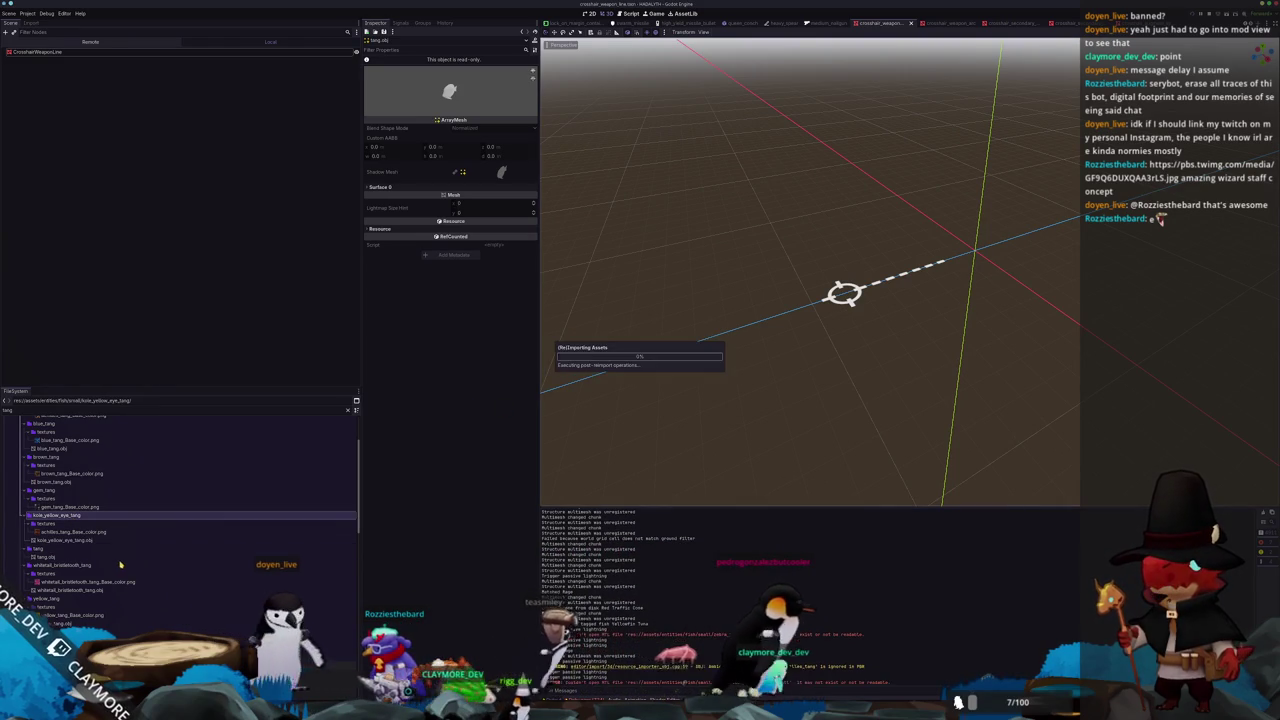
pyautogui.click(47, 556)
pyautogui.hotkey('ctrl', 'd')
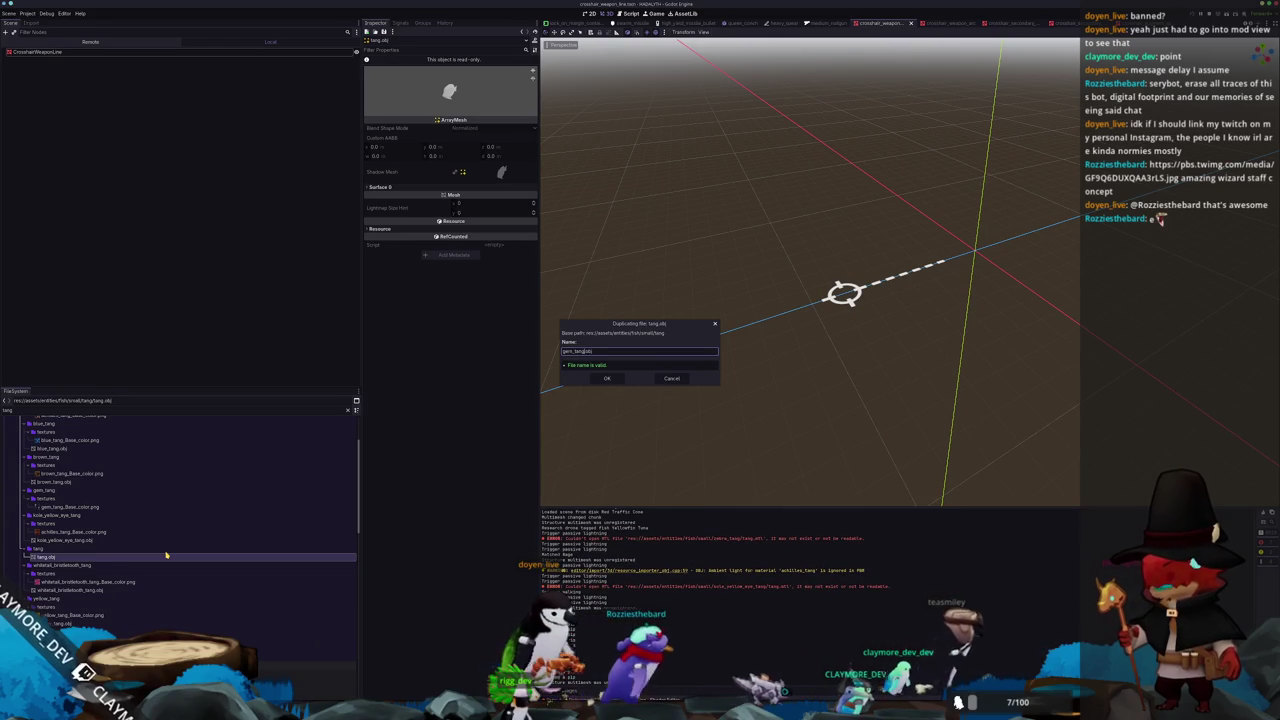
pyautogui.press('Return')
pyautogui.click(50, 558)
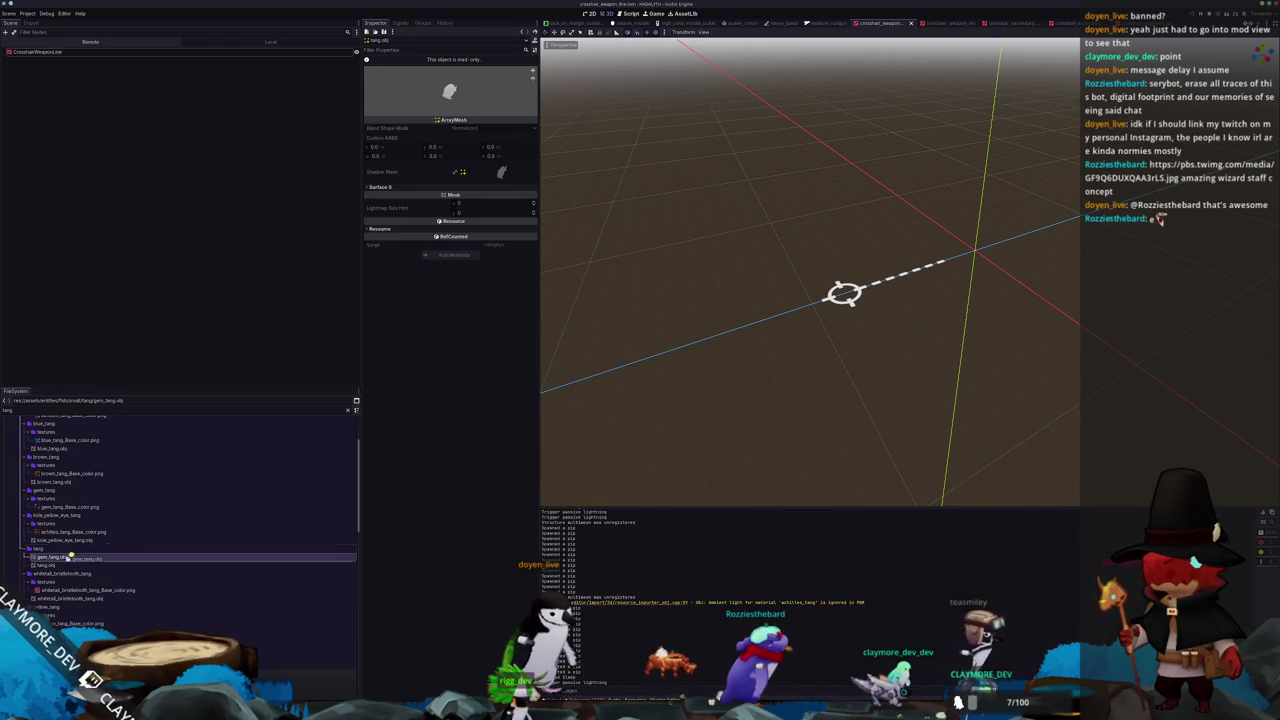
pyautogui.moveTo(65, 494); pyautogui.dragTo(62, 491)
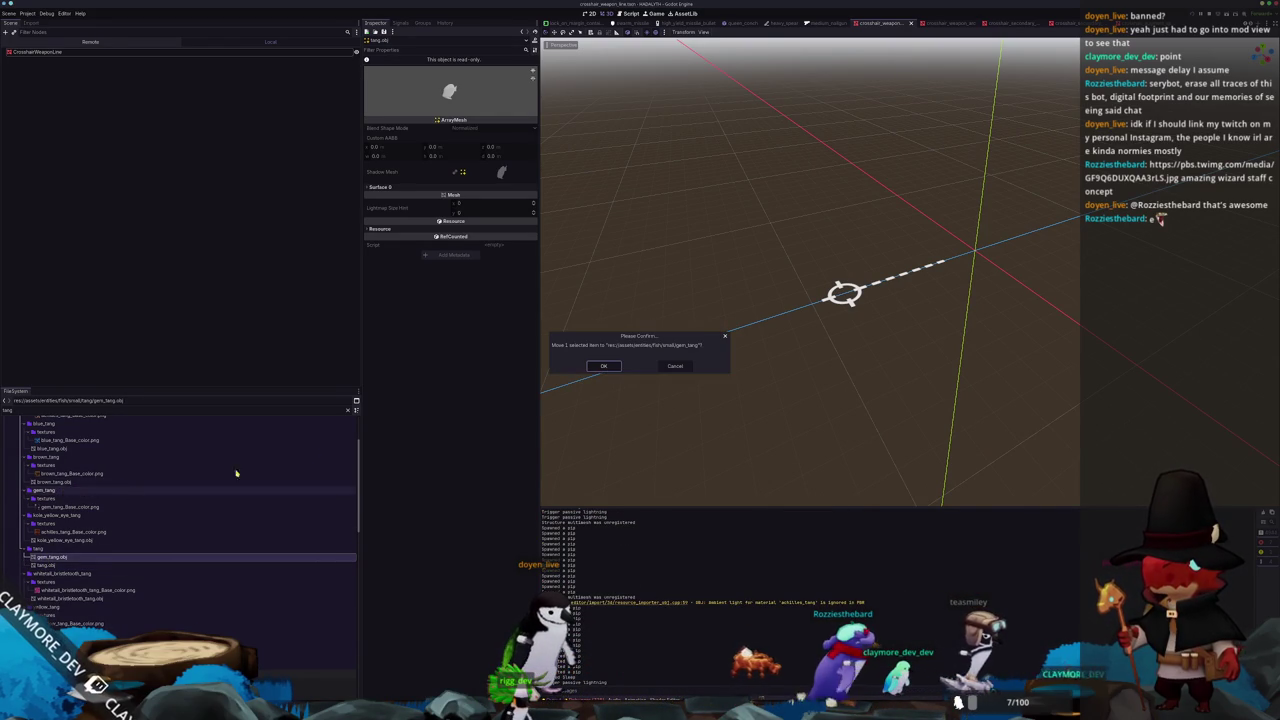
pyautogui.click(605, 367)
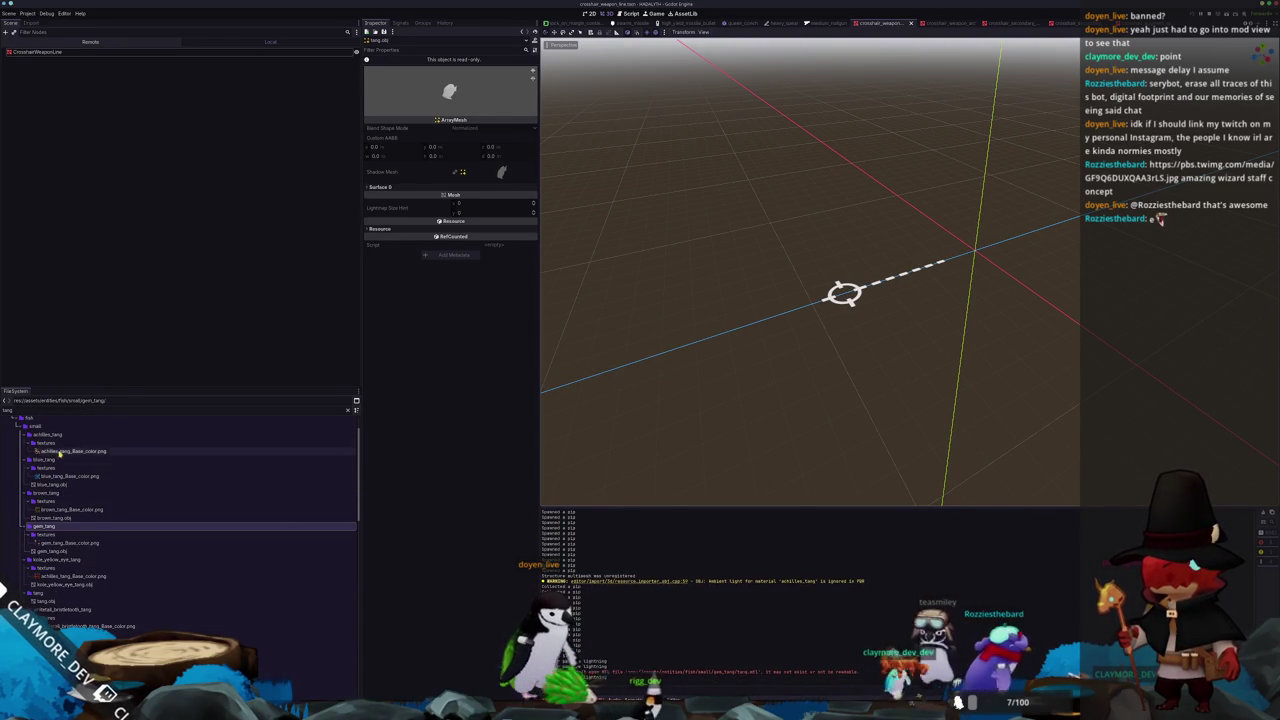
# Move the original mesh, now achilles_tang.obj, into the achilles_tang folder
pyautogui.scroll(-2, 60, 520)
pyautogui.click(48, 566)
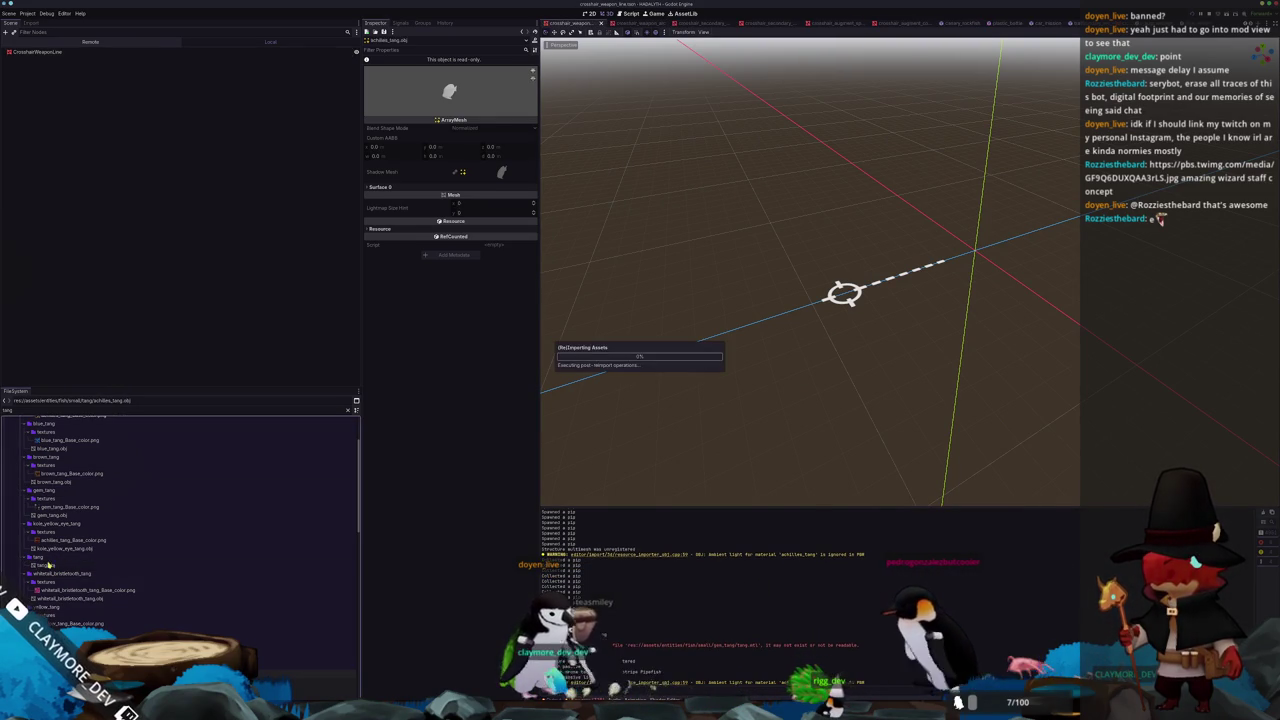
pyautogui.moveTo(100, 566); pyautogui.dragTo(75, 520)
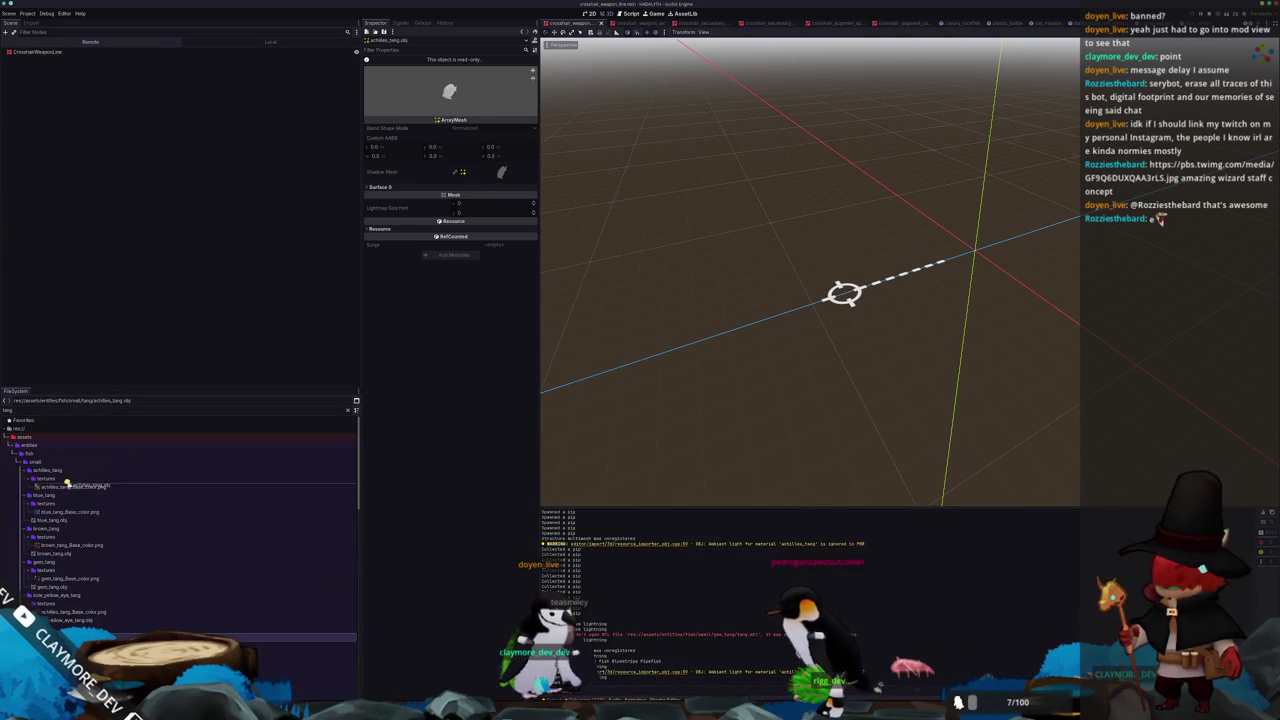
pyautogui.moveTo(65, 471); pyautogui.dragTo(66, 470)
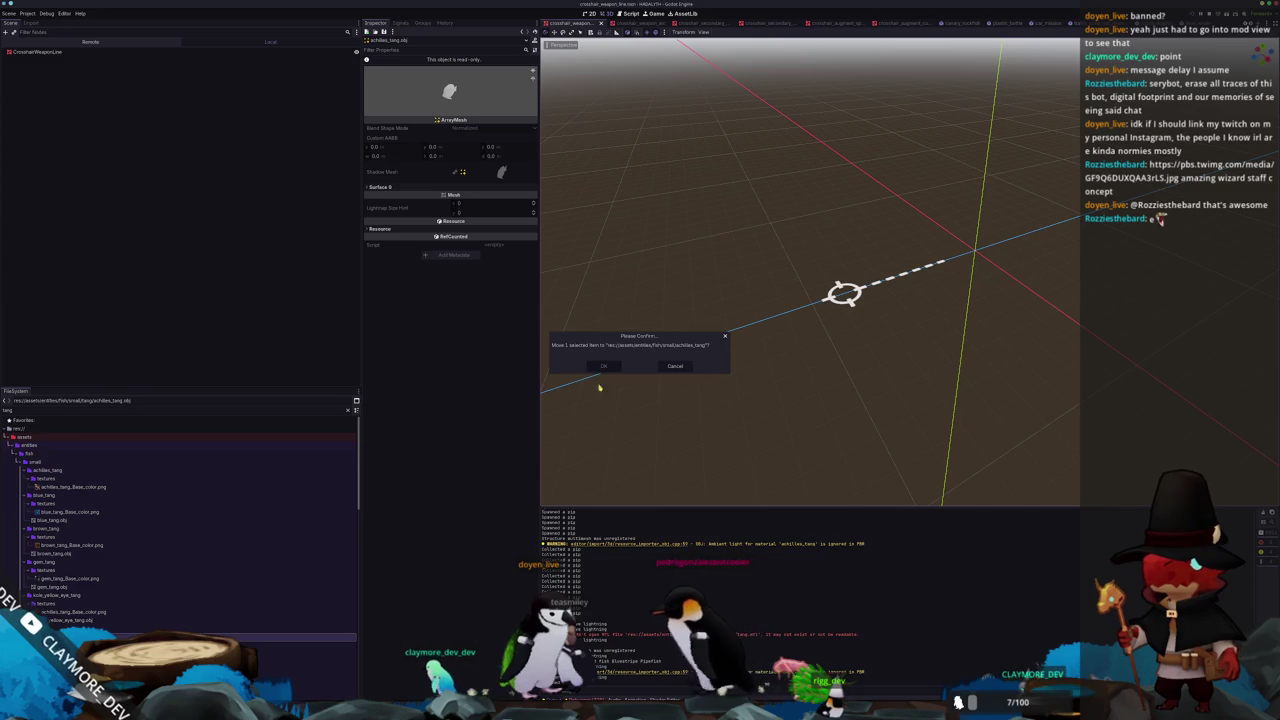
pyautogui.press('Return')
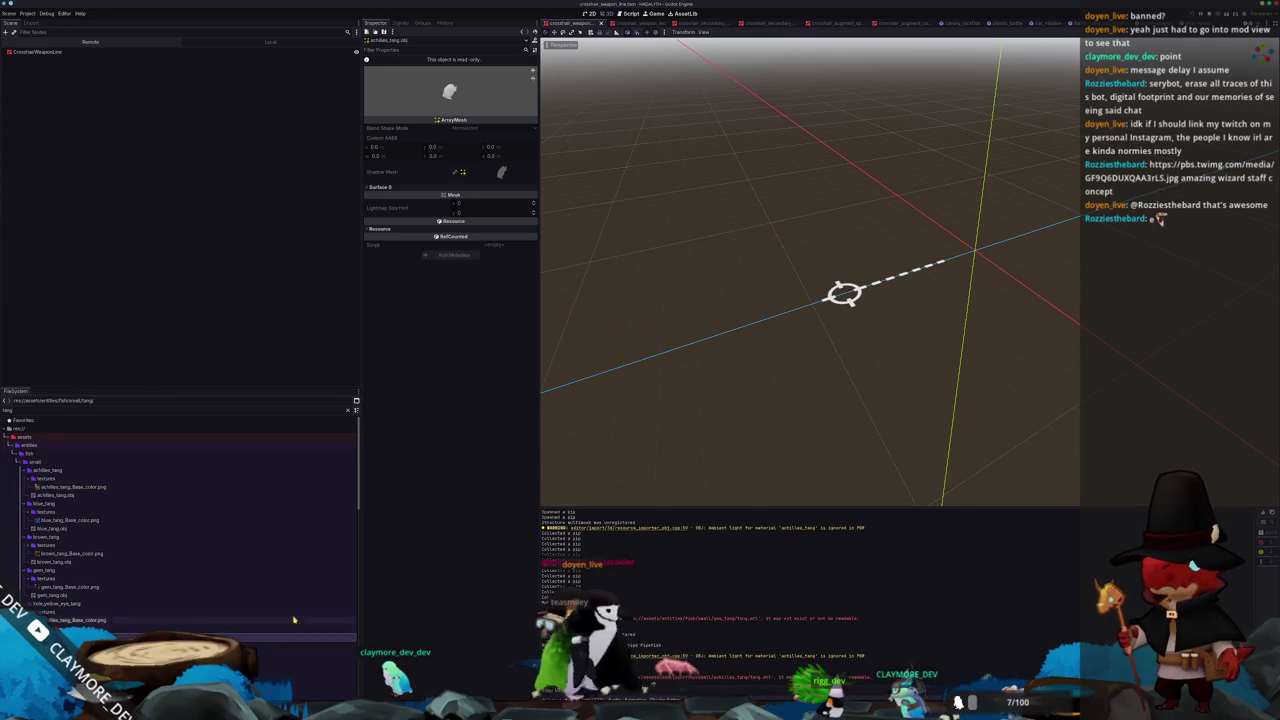
pyautogui.hotkey('alt', 'Tab')
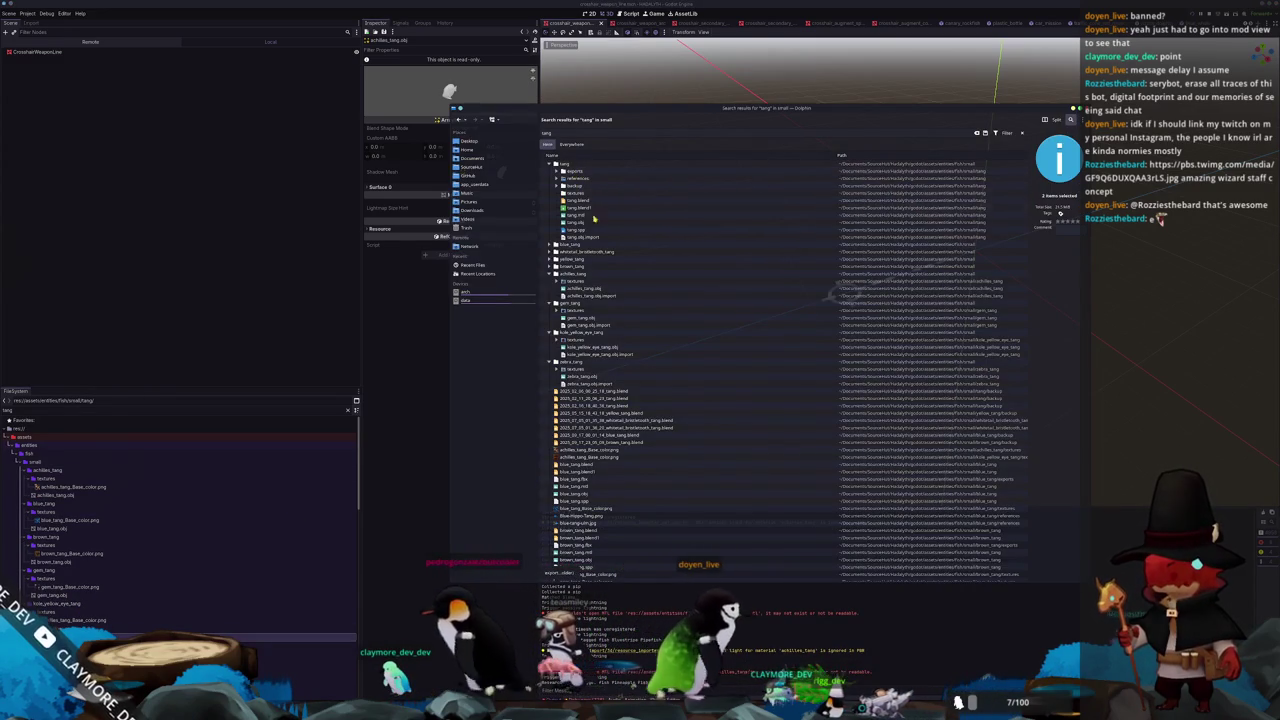
# Copy tang.blend and tang.spp into the koie_yellow_eye_tang folder
pyautogui.click(585, 201)
pyautogui.keyDown('ctrl'); pyautogui.click(583, 230); pyautogui.keyUp('ctrl')
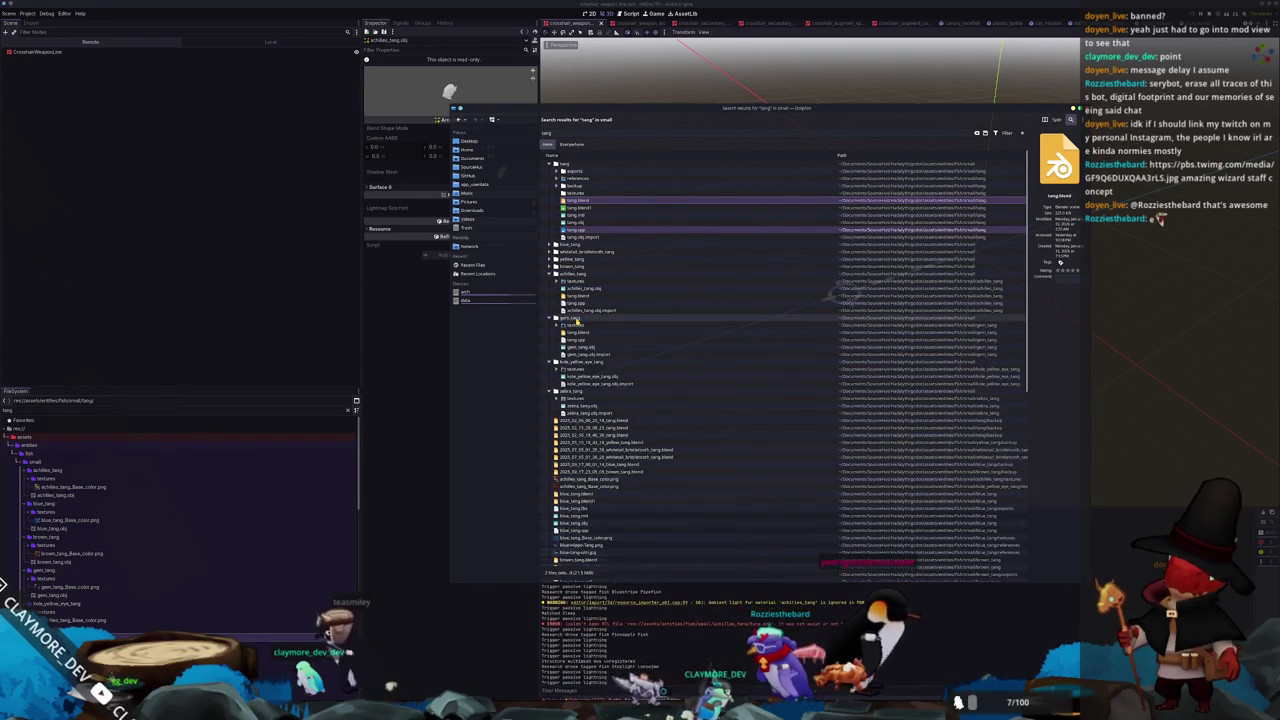
pyautogui.moveTo(655, 233)
pyautogui.mouseDown()
pyautogui.moveTo(575, 367)
pyautogui.moveTo(575, 407)
pyautogui.mouseUp()
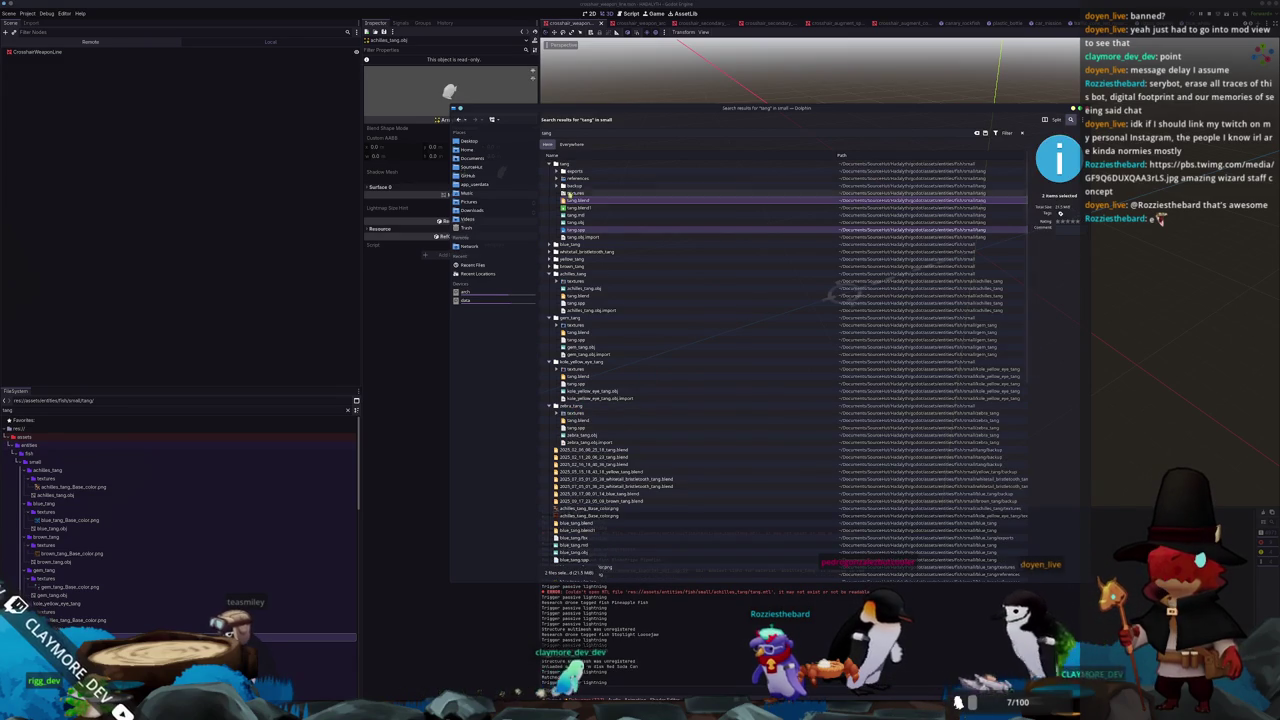
# Peek into the references and exports folders, then go back to Godot
pyautogui.click(557, 178)
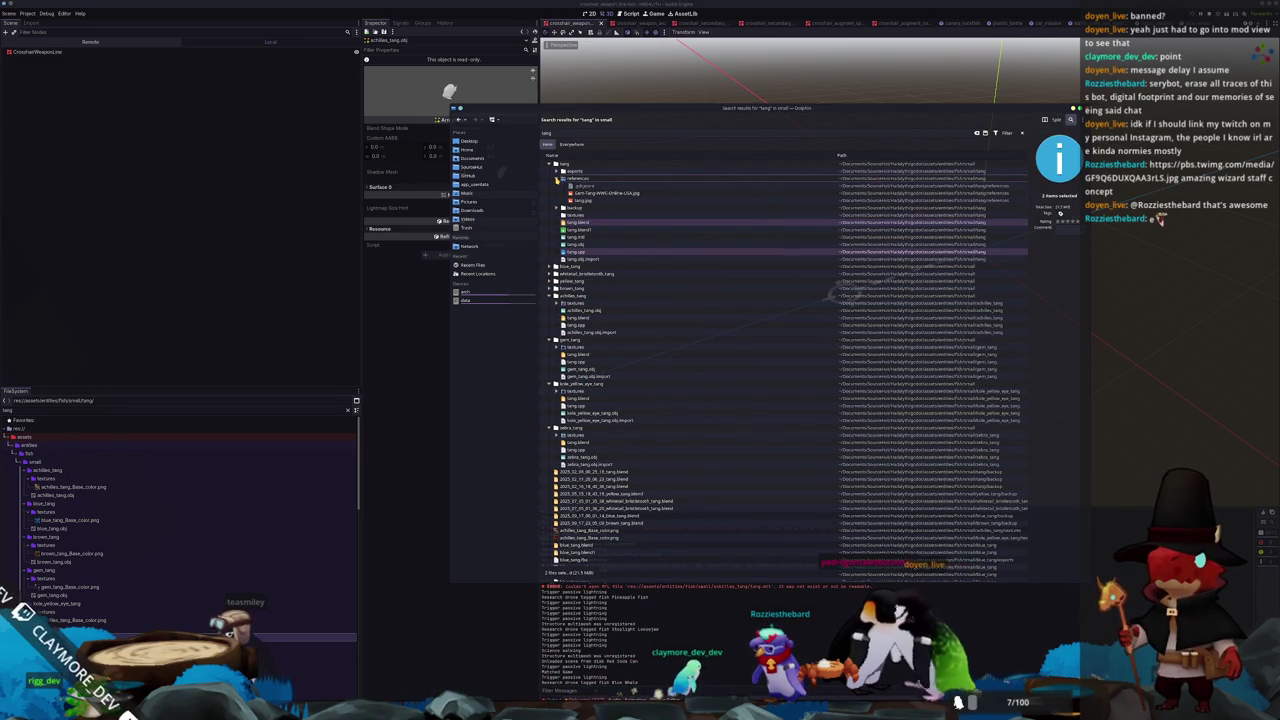
pyautogui.click(557, 178)
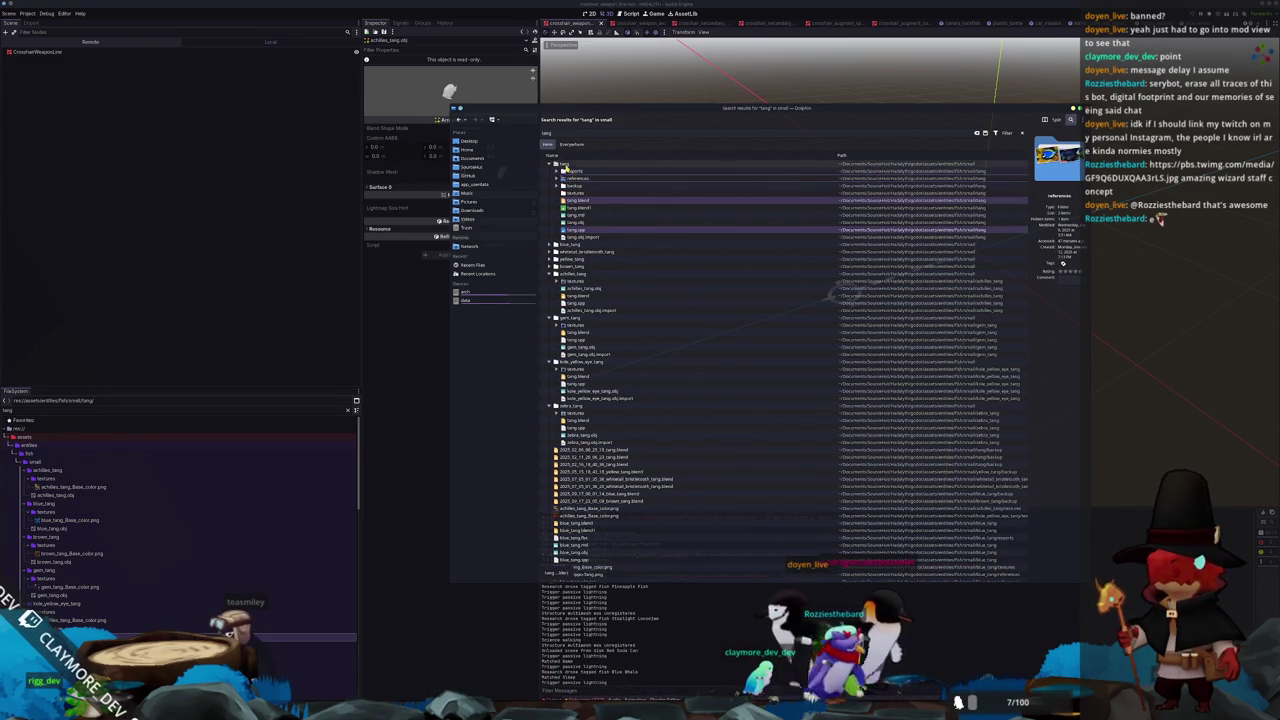
pyautogui.click(557, 171)
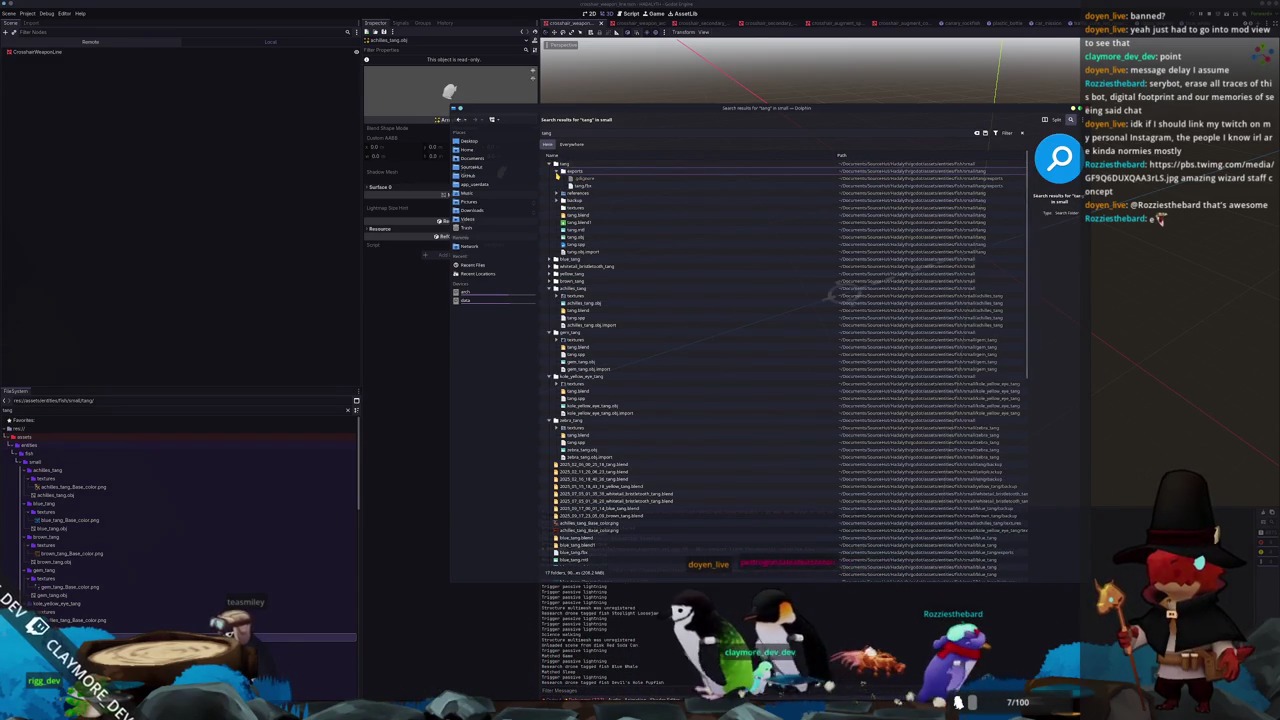
pyautogui.click(557, 171)
pyautogui.click(558, 172)
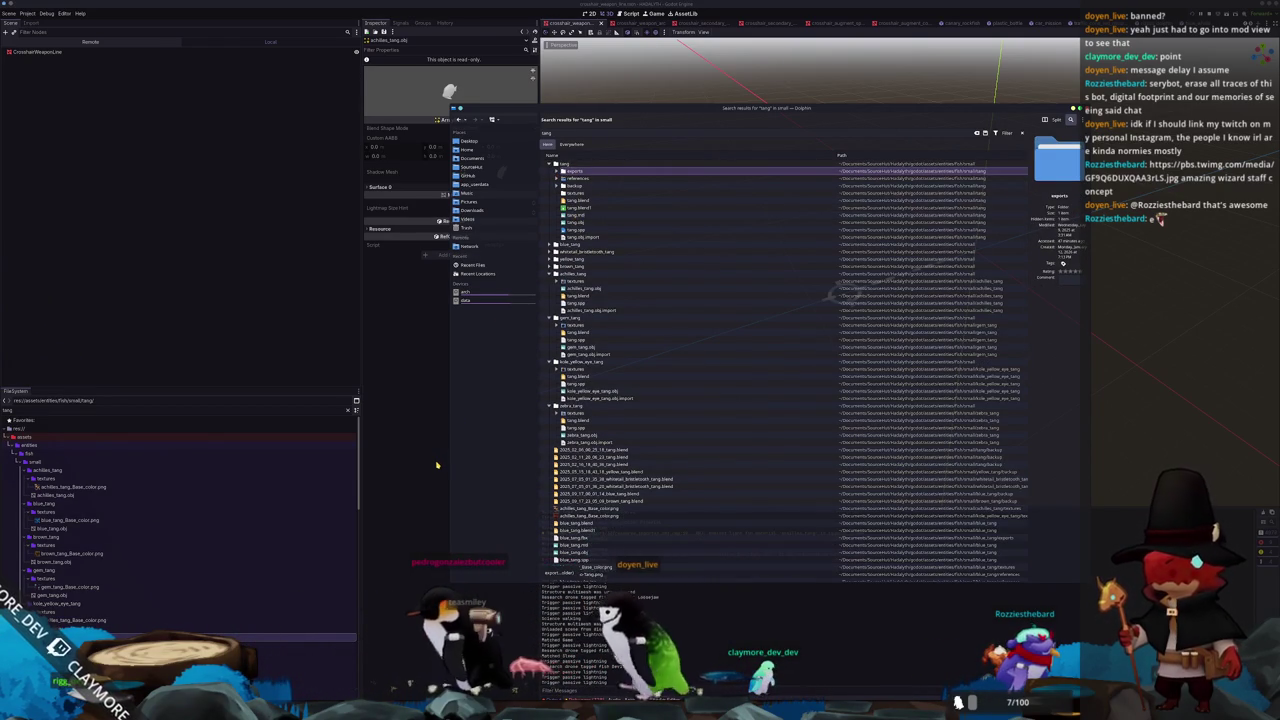
pyautogui.click(386, 443)
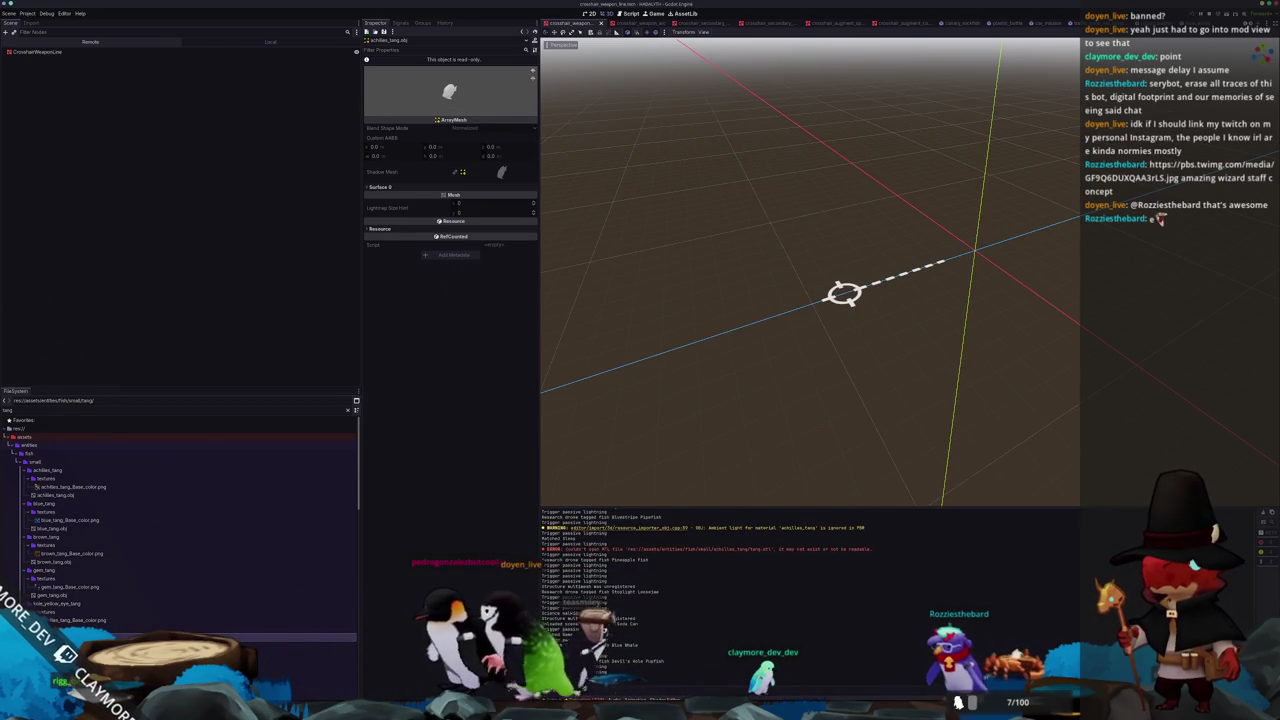
# Save the current scene, open zebra_tang.tscn, and load zebra_tang.obj into FishMultiMeshAgent's Mesh
pyautogui.hotkey('ctrl', 's')
pyautogui.press('Return')
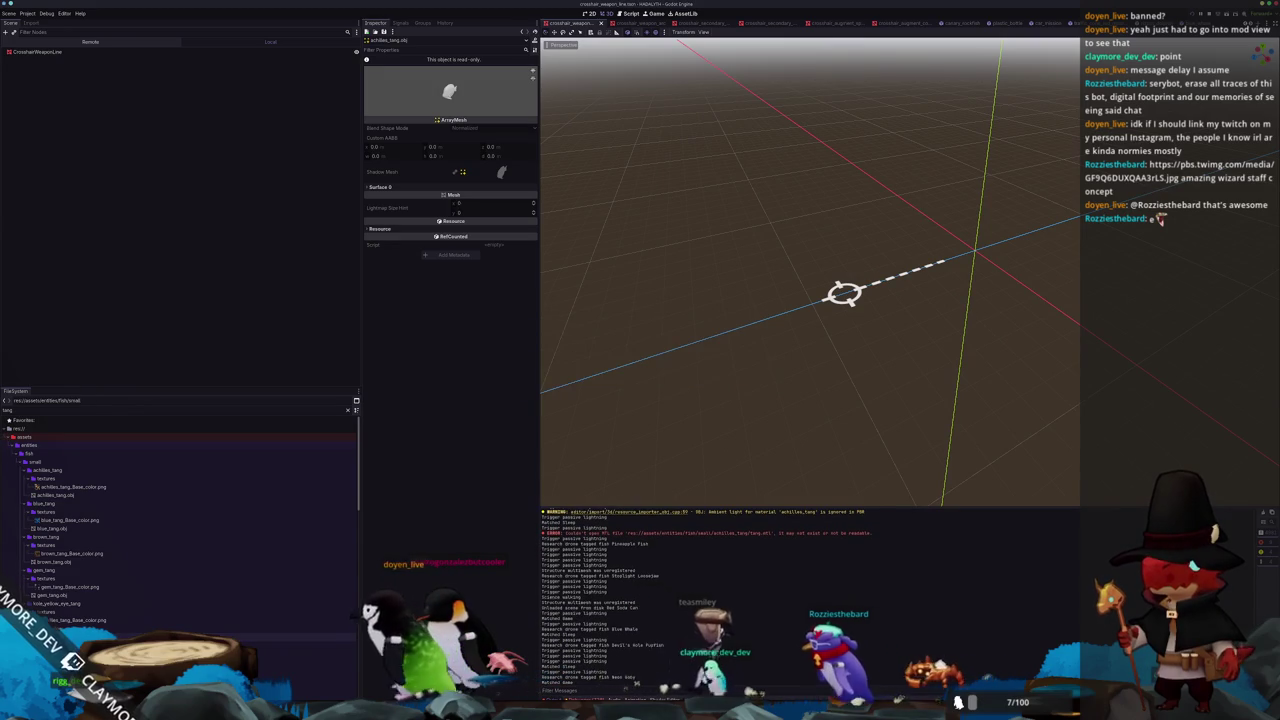
pyautogui.hotkey('alt', 'shift', 'o')
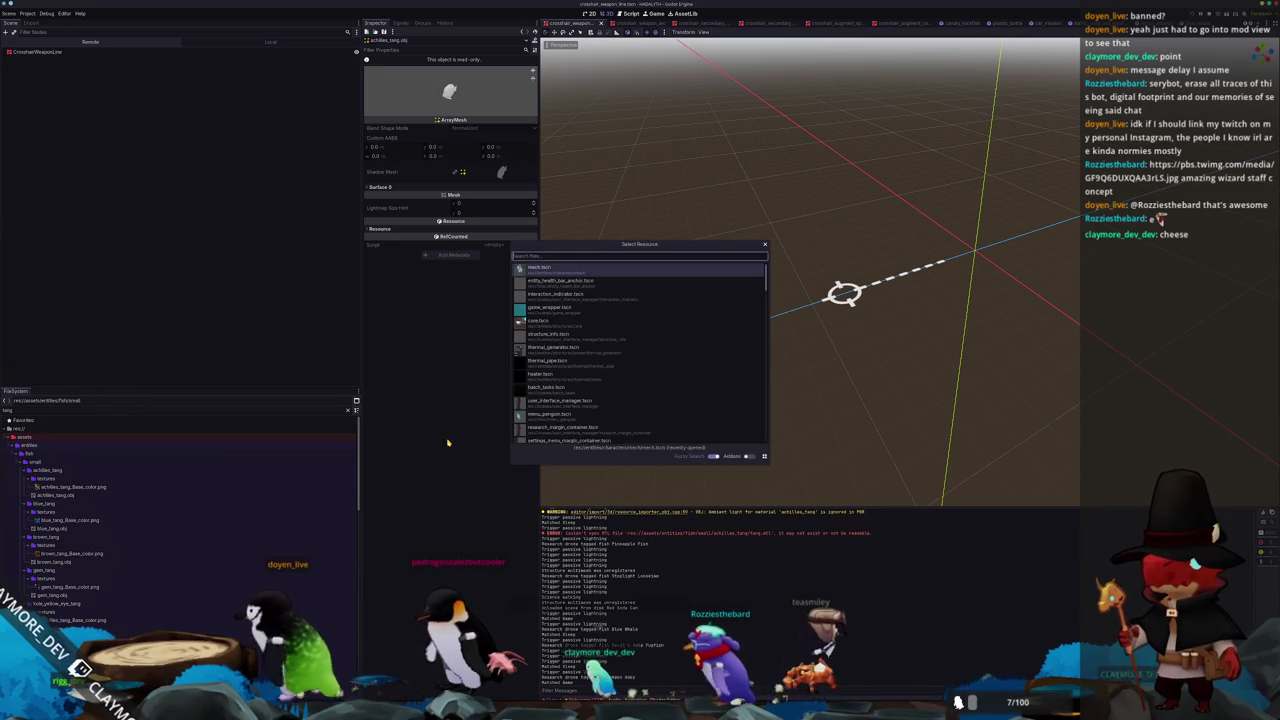
pyautogui.write('zebra ta')
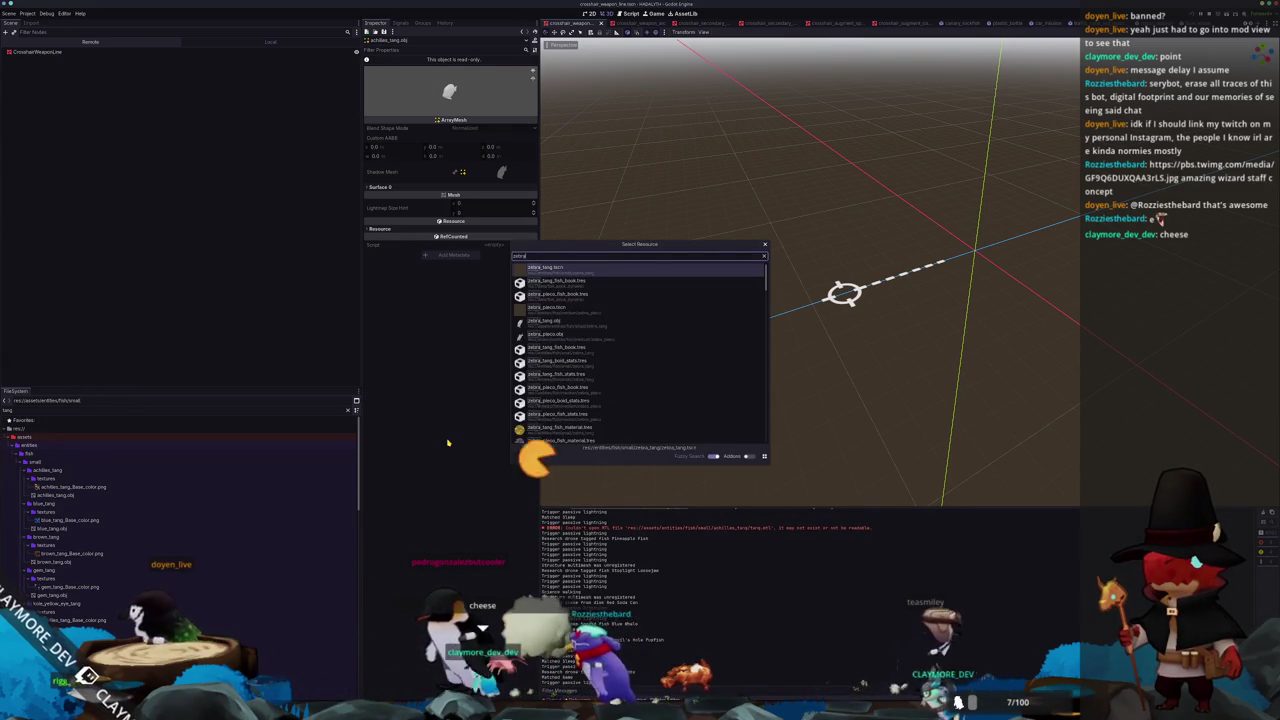
pyautogui.press('BackSpace')
pyautogui.press('Return')
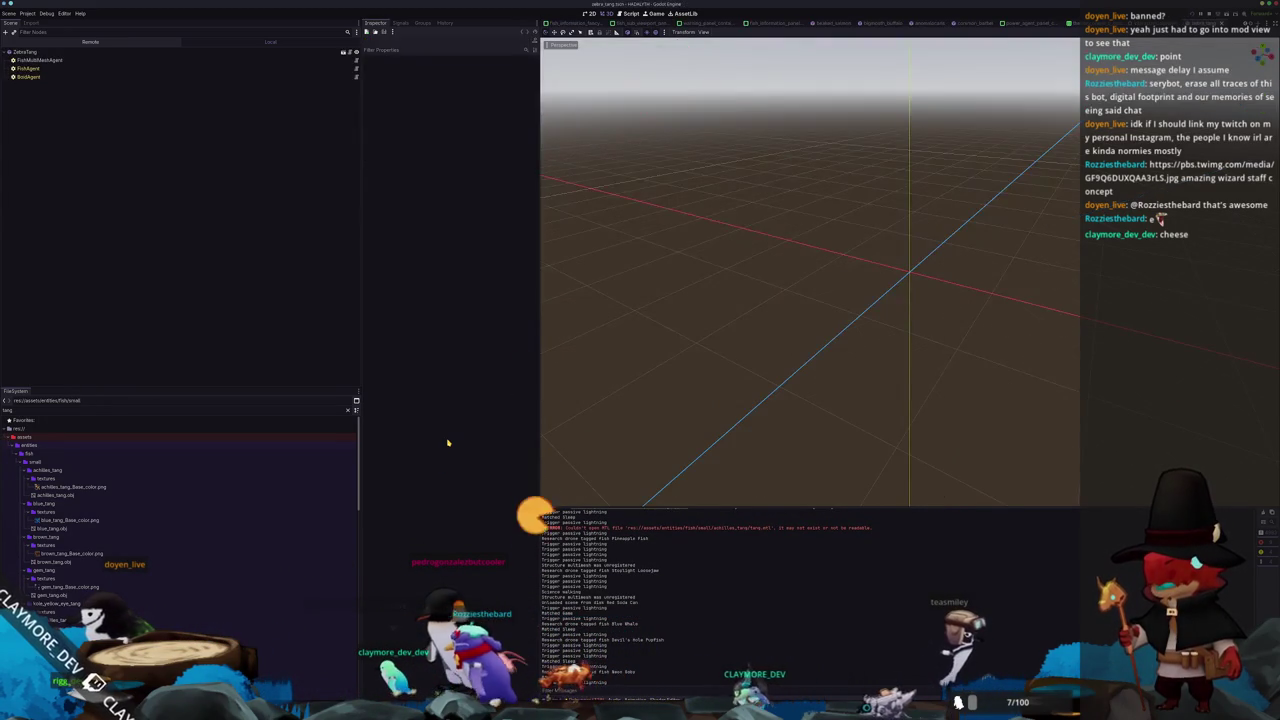
pyautogui.click(239, 61)
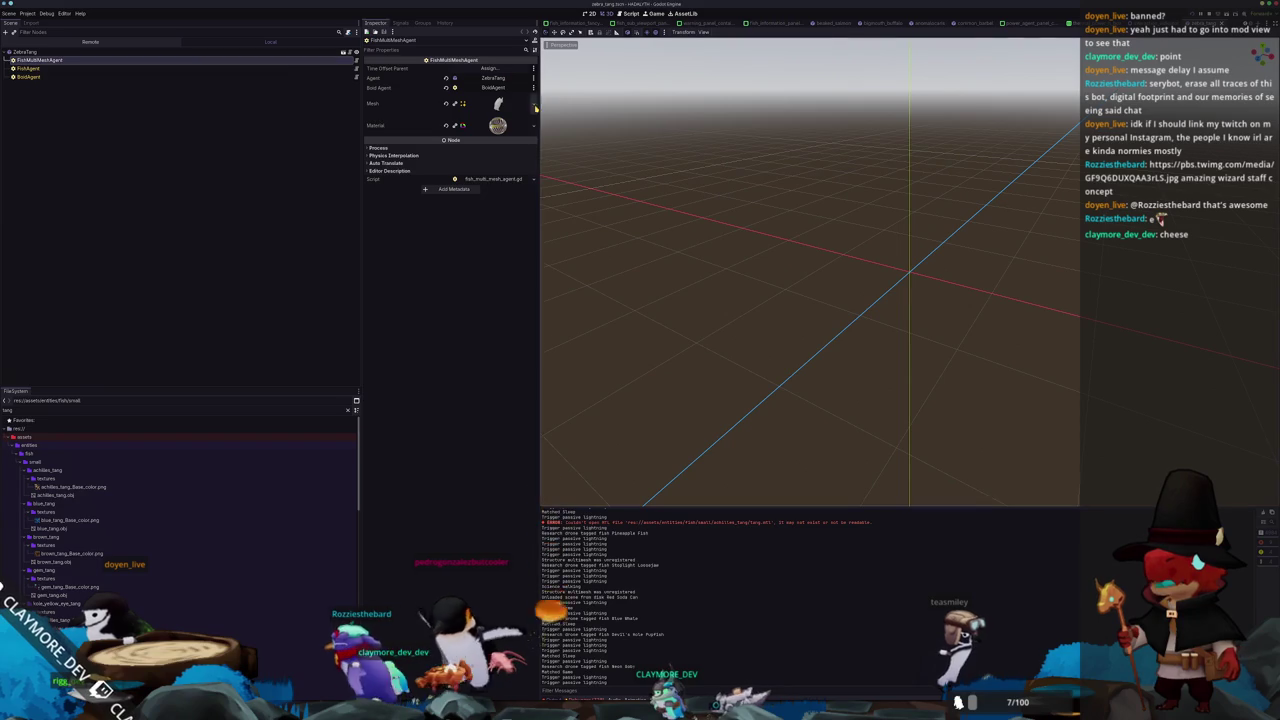
pyautogui.click(537, 106)
pyautogui.click(484, 252)
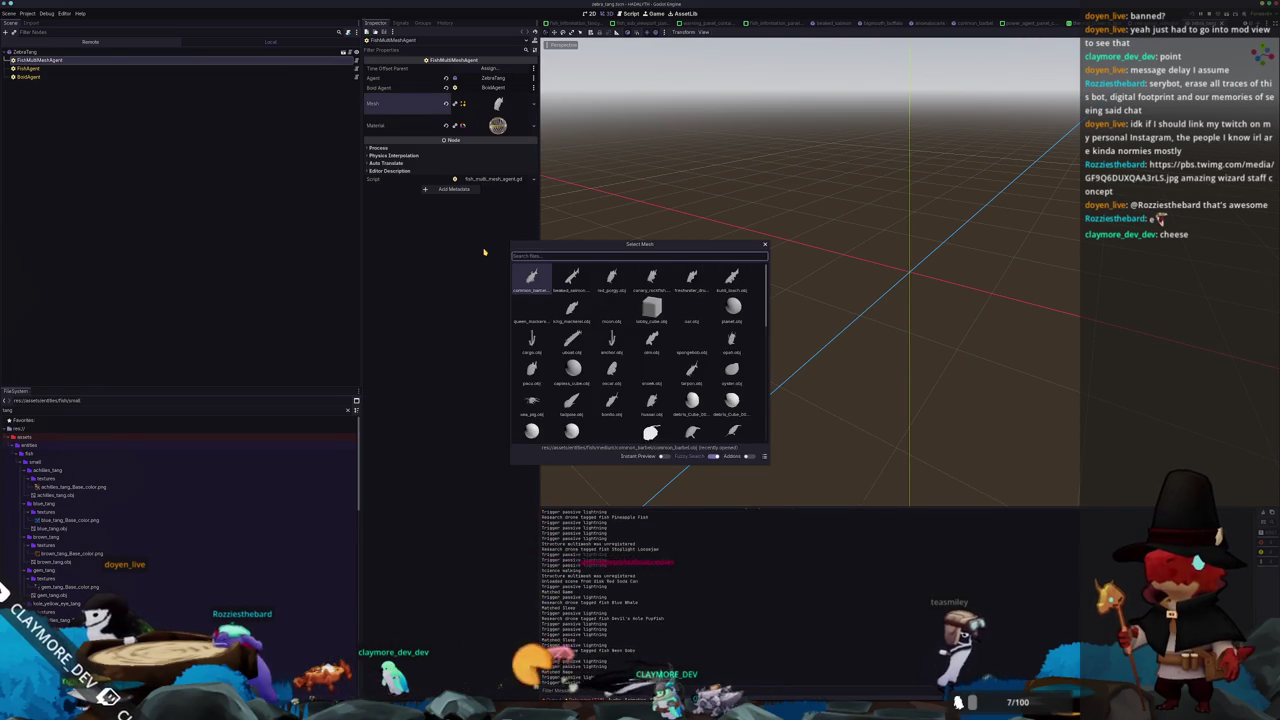
pyautogui.write('zebra')
pyautogui.press('Return')
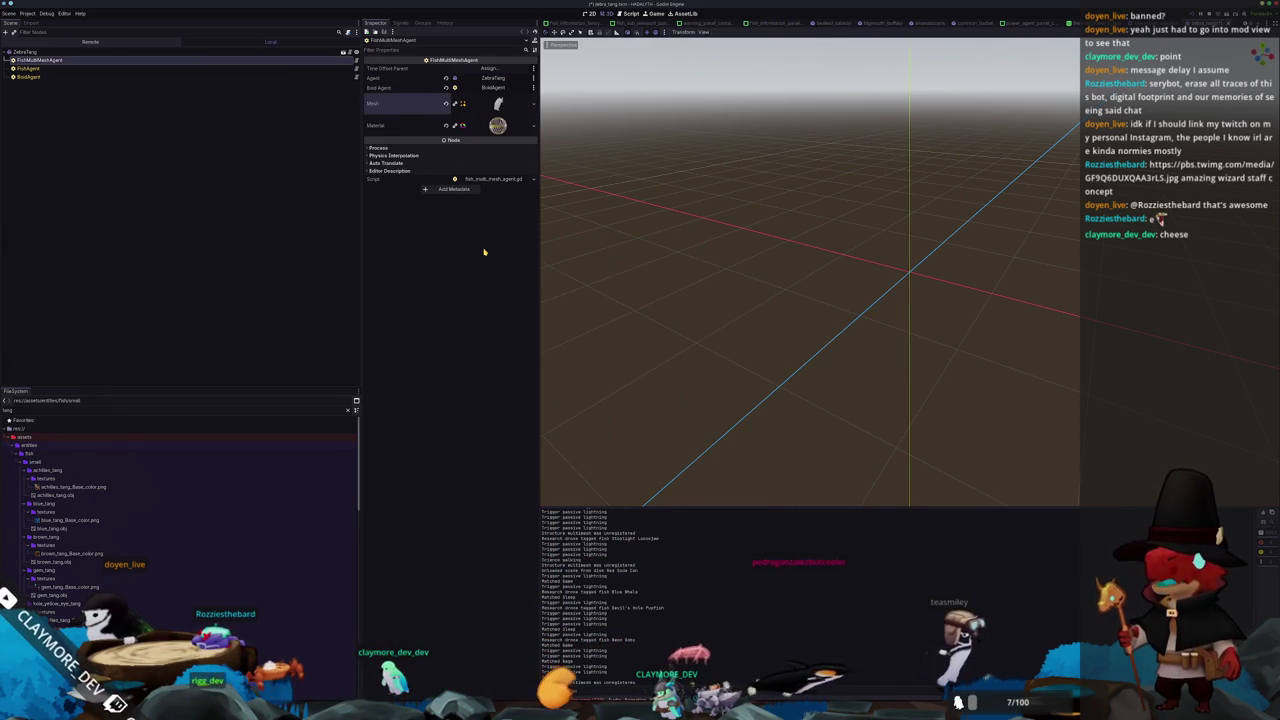
# Give the koie_yellow_eye_tang scene its matching koie_yellow_eye_tang mesh
pyautogui.hotkey('shift', 'alt', 'o')
pyautogui.write('achi')
pyautogui.press('Escape')
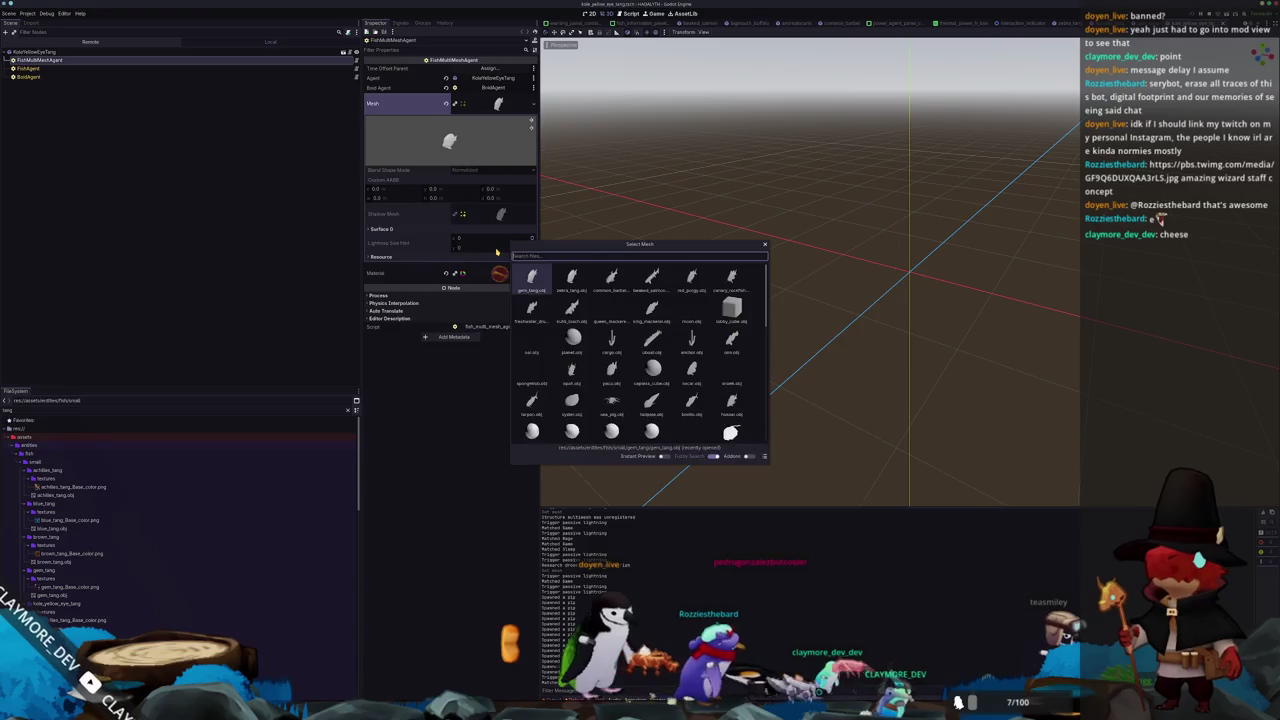
pyautogui.write('koie')
pyautogui.press('Return')
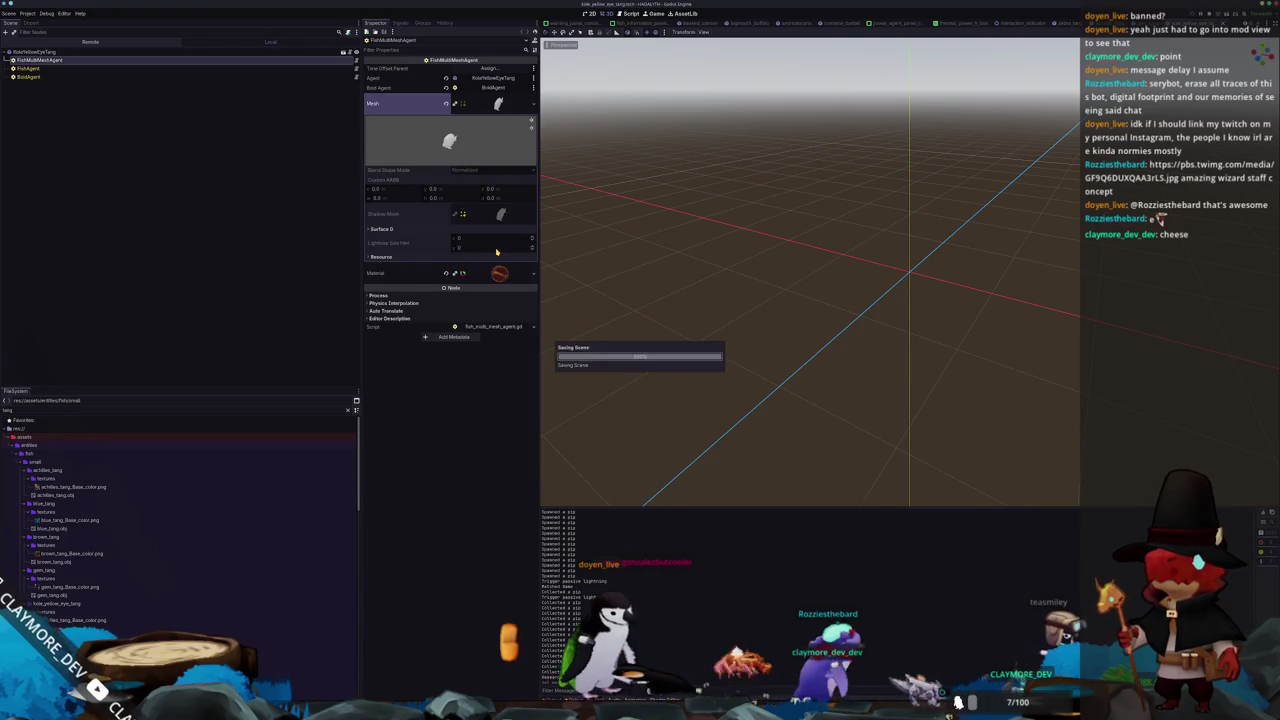
pyautogui.click(686, 213)
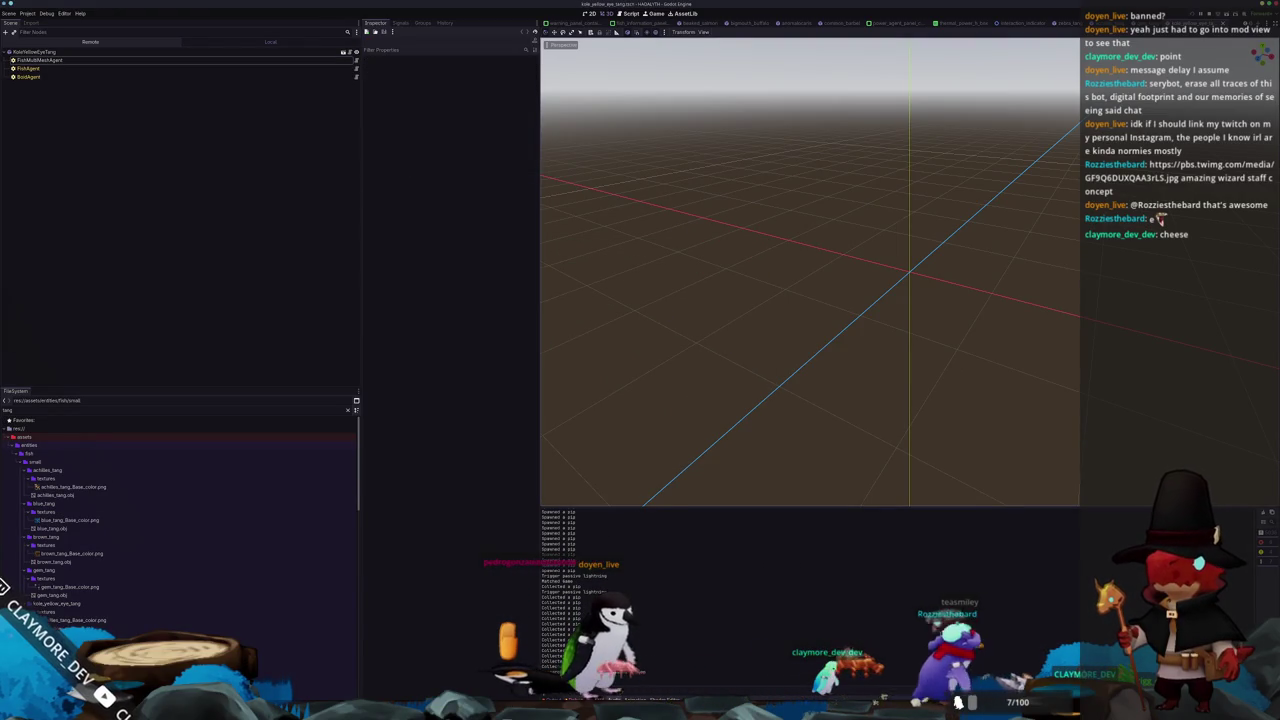
pyautogui.hotkey('alt', 'Tab')
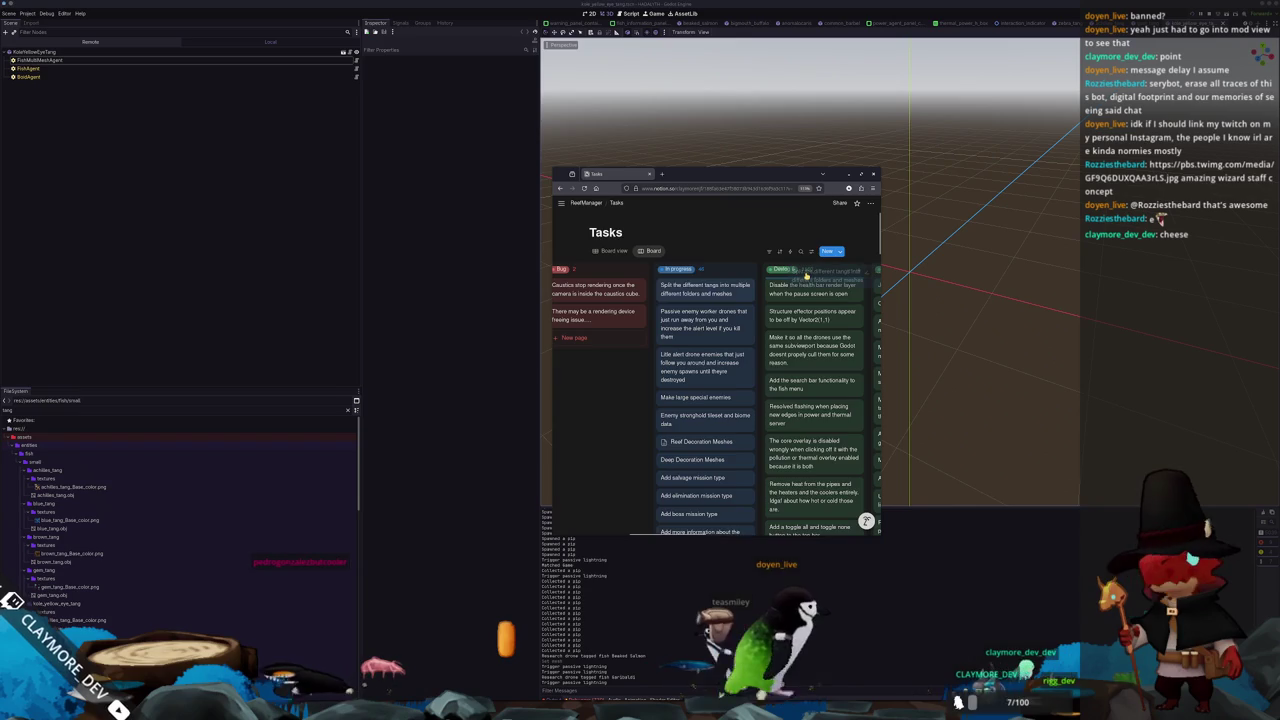
# Drag the 'Split the different tangs…' card from In progress to the next column and review the board
pyautogui.moveTo(678, 291); pyautogui.dragTo(812, 288)
pyautogui.scroll(-2, 619, 414)
pyautogui.scroll(-1, 619, 414)
pyautogui.scroll(-1, 620, 414)
pyautogui.scroll(-1, 621, 415)
pyautogui.scroll(-1, 620, 414)
pyautogui.scroll(-1, 620, 414)
pyautogui.scroll(-1, 620, 414)
pyautogui.scroll(-1, 620, 414)
pyautogui.scroll(-1, 620, 414)
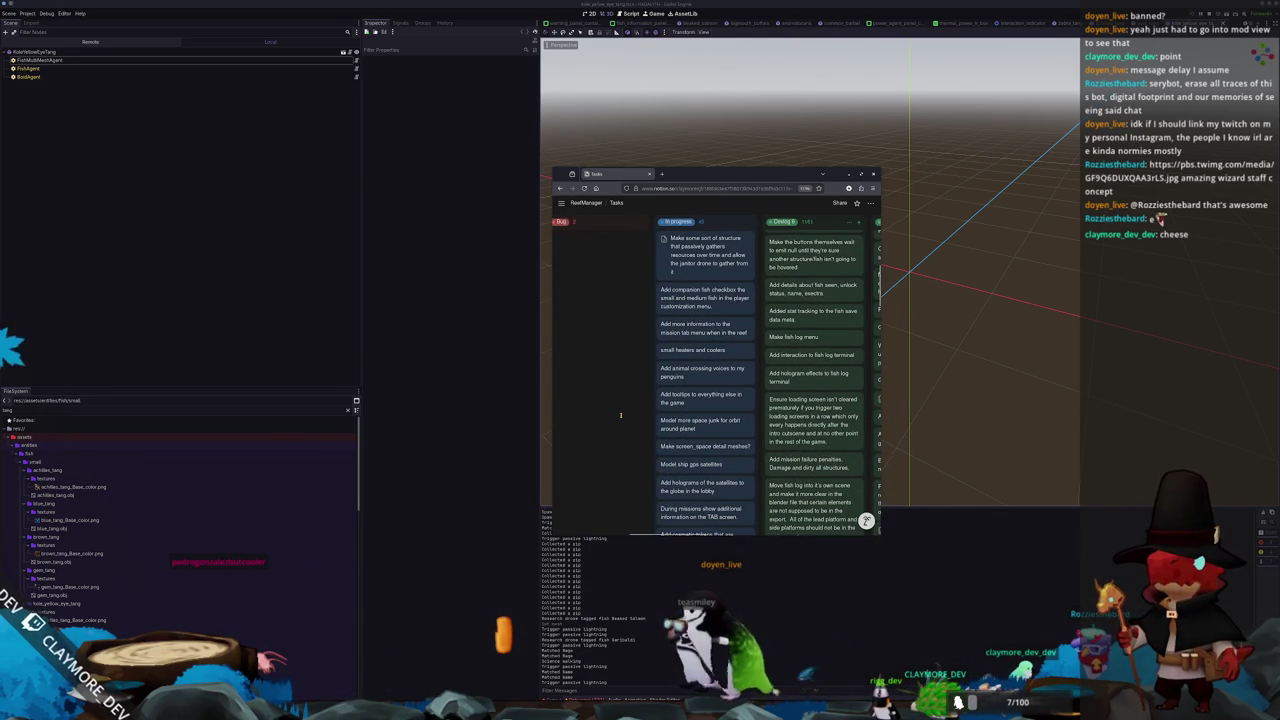
pyautogui.scroll(-1, 620, 414)
pyautogui.scroll(-1, 620, 414)
pyautogui.scroll(-1, 620, 414)
pyautogui.scroll(-1, 620, 414)
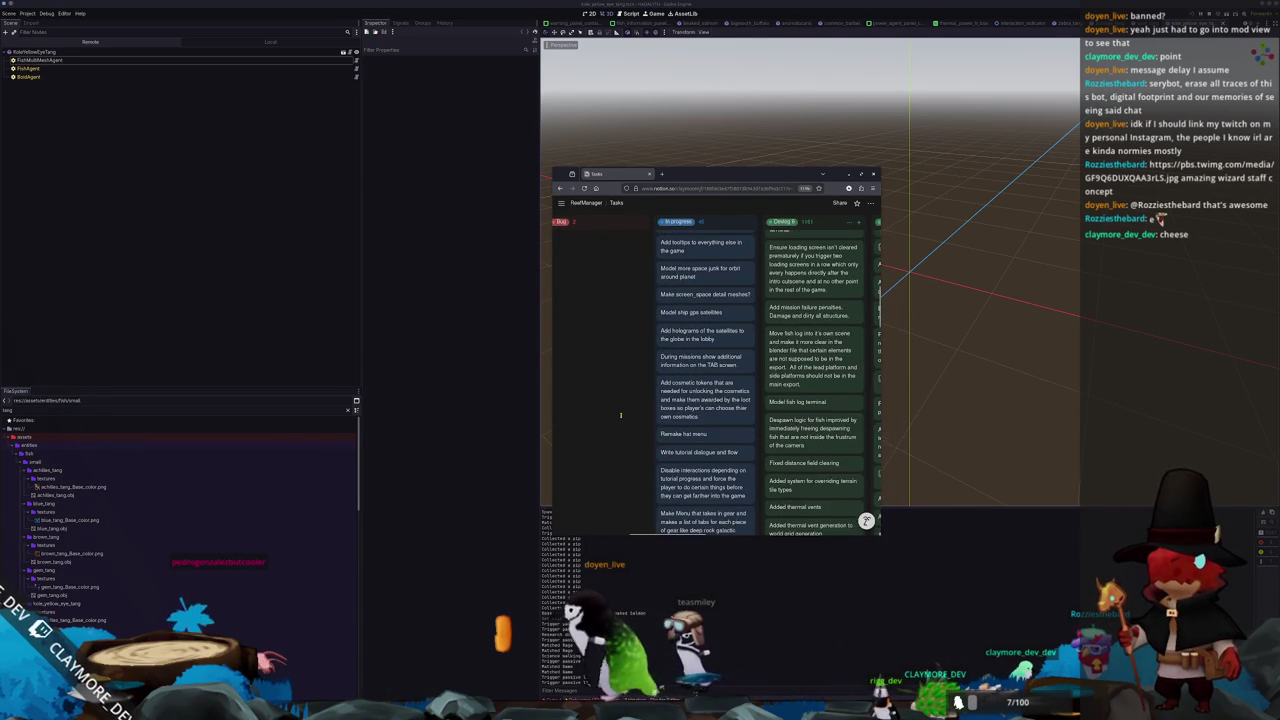
pyautogui.scroll(-1, 620, 414)
pyautogui.scroll(-1, 634, 358)
pyautogui.scroll(-1, 634, 358)
pyautogui.scroll(-1, 634, 358)
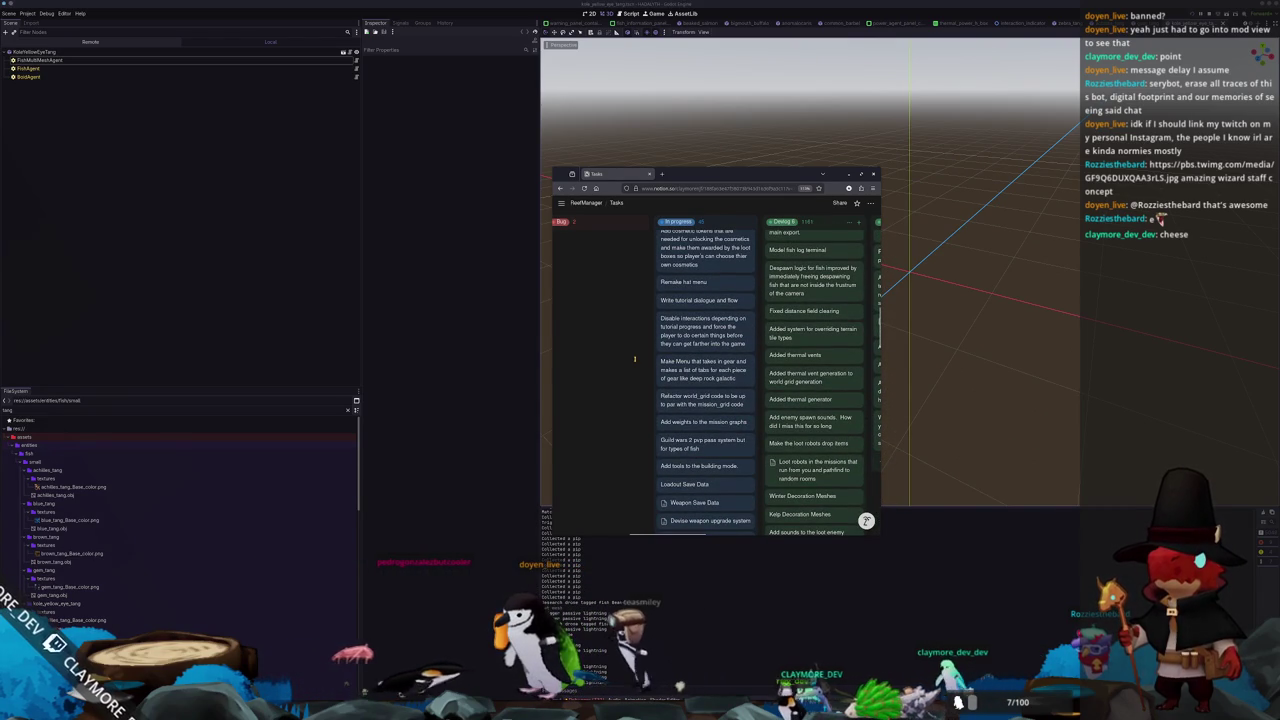
pyautogui.scroll(-1, 634, 358)
pyautogui.scroll(-1, 634, 358)
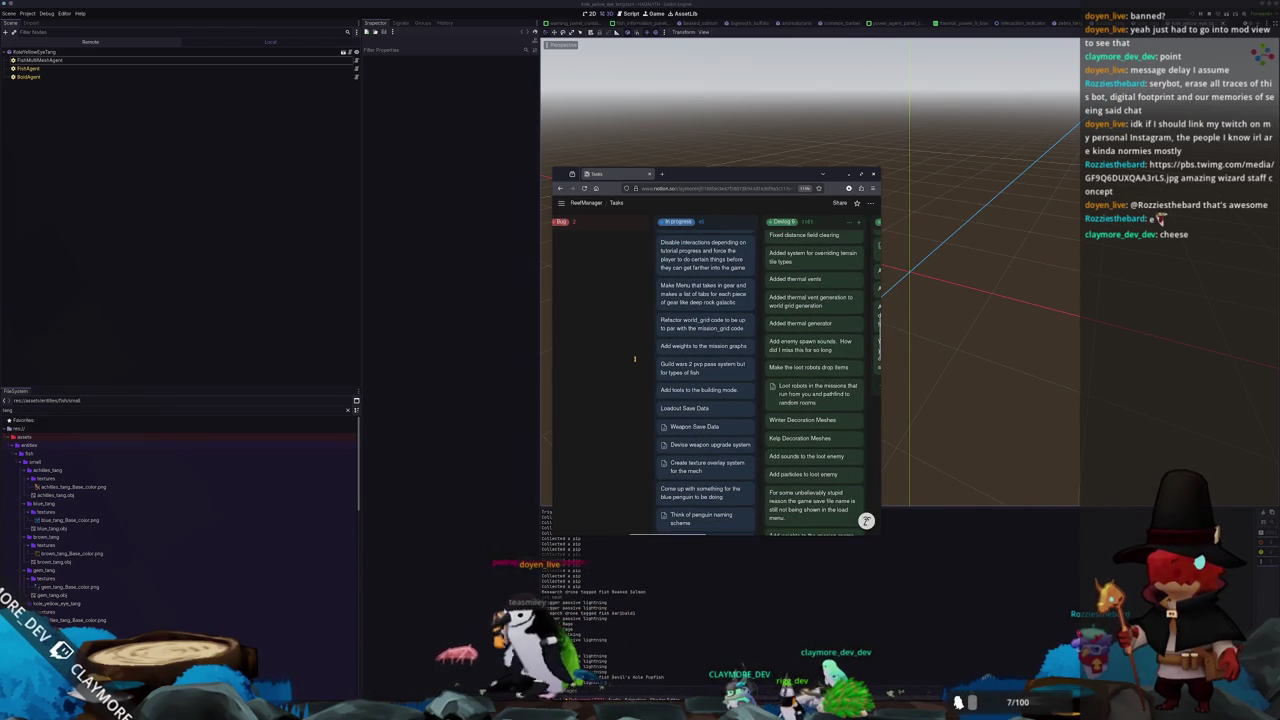
pyautogui.scroll(-1, 634, 358)
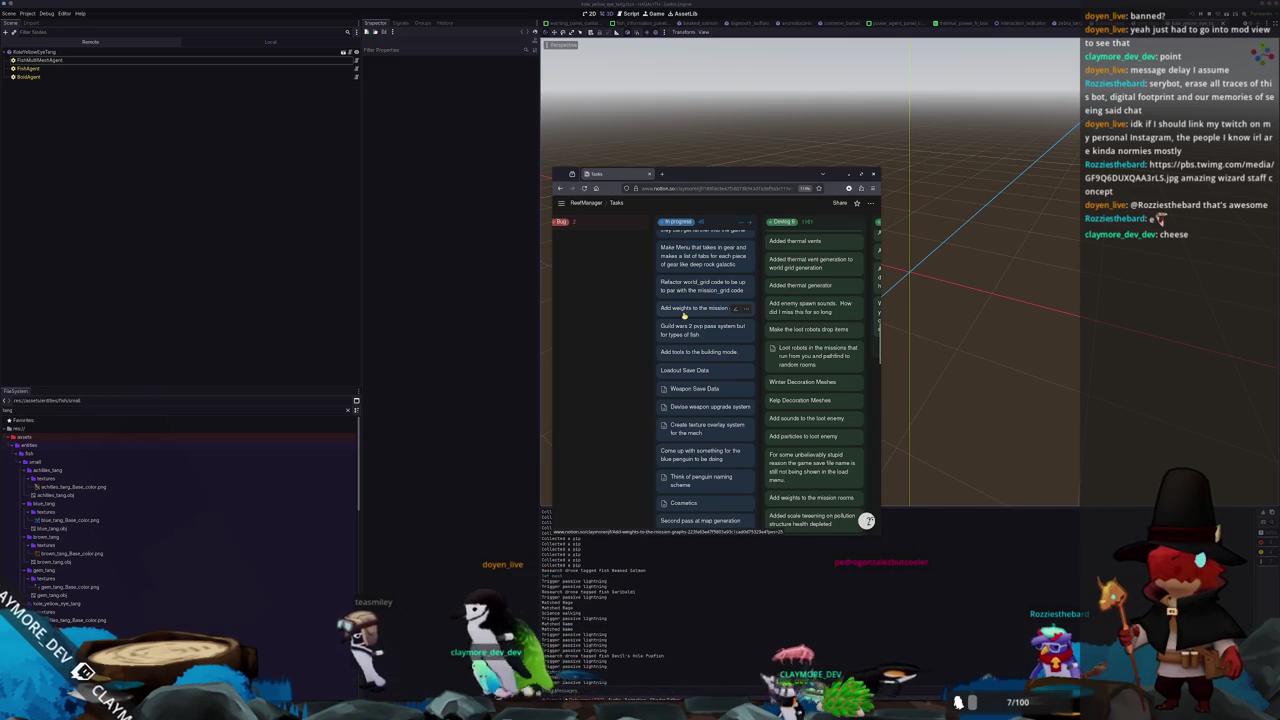
pyautogui.scroll(-1, 634, 387)
pyautogui.scroll(-1, 634, 387)
pyautogui.scroll(-2, 634, 387)
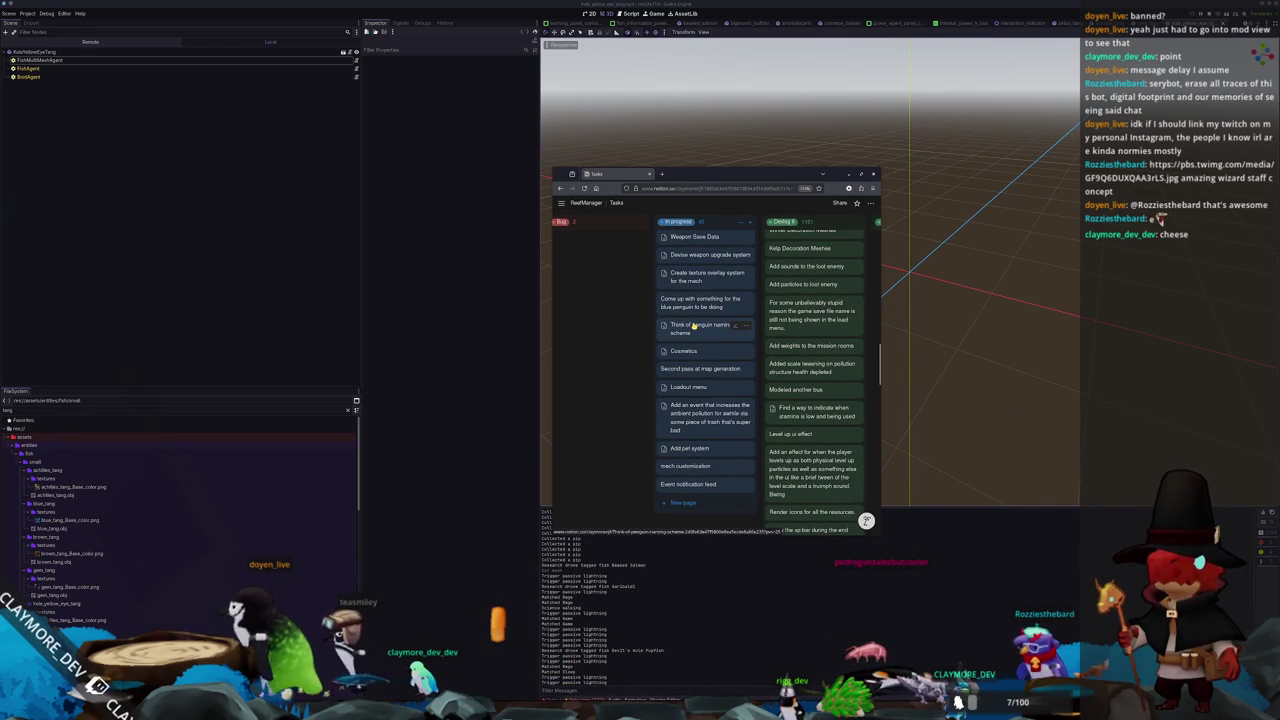
pyautogui.moveTo(703, 448)
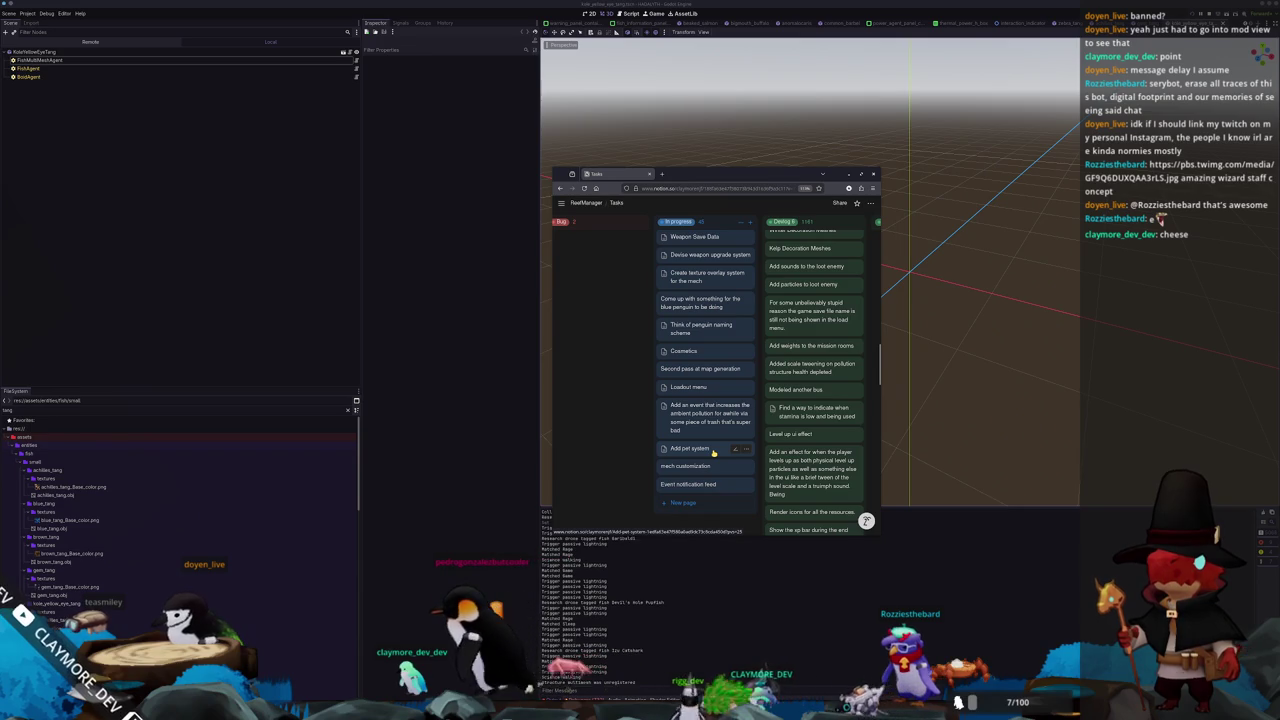
pyautogui.scroll(3, 713, 452)
pyautogui.scroll(3, 713, 452)
pyautogui.scroll(3, 713, 452)
pyautogui.scroll(3, 713, 452)
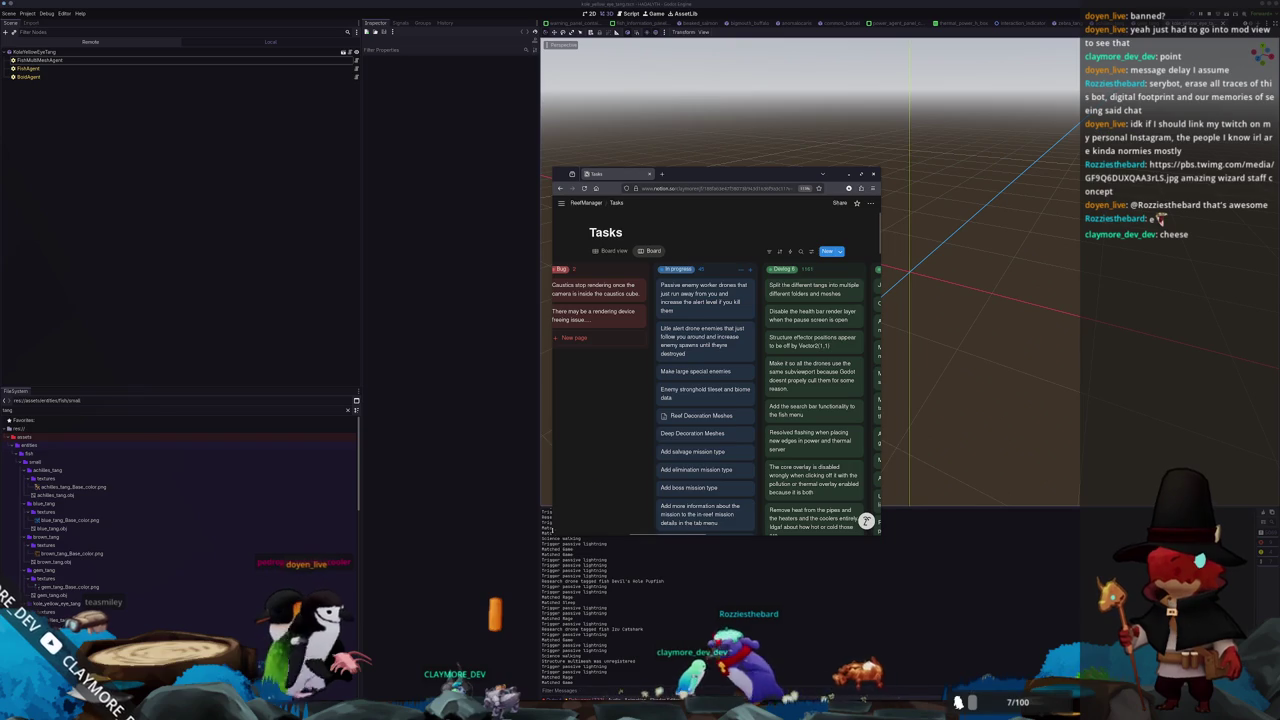
pyautogui.click(593, 698)
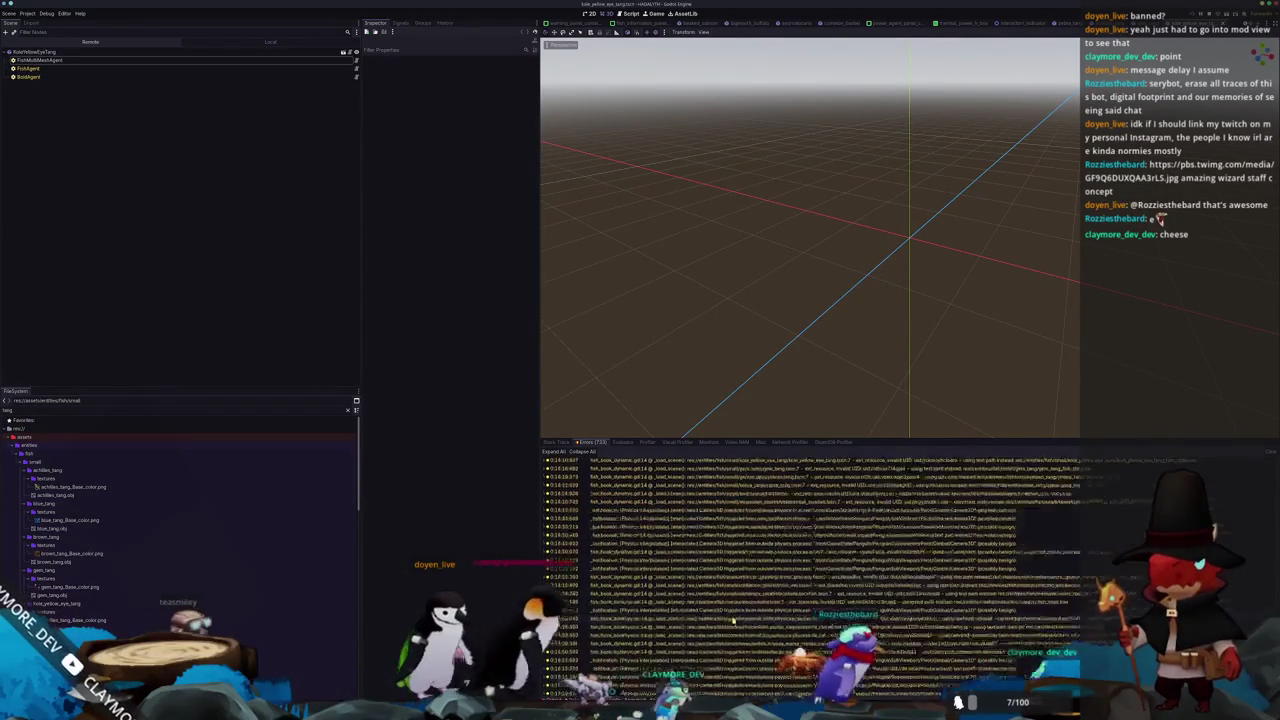
pyautogui.scroll(3, 719, 608)
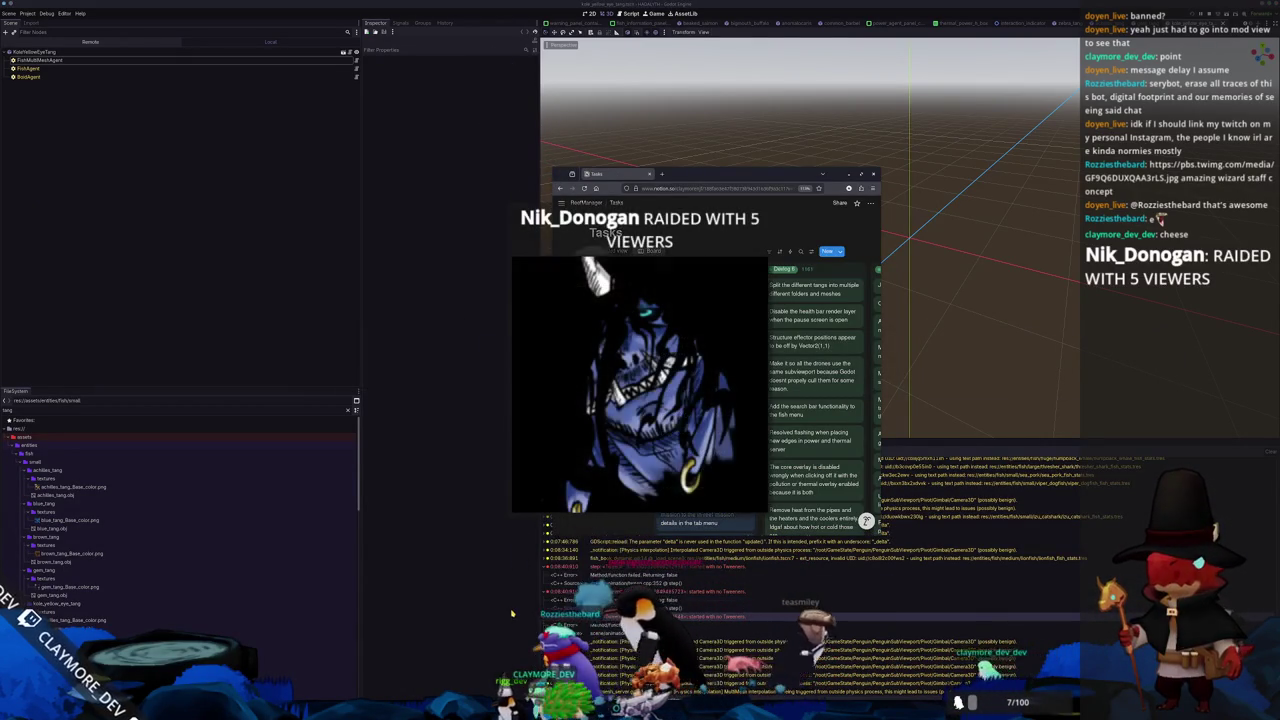
pyautogui.moveTo(910, 402)
pyautogui.mouseDown(button='middle')
pyautogui.moveTo(840, 404)
pyautogui.moveTo(897, 413)
pyautogui.mouseUp(button='middle')
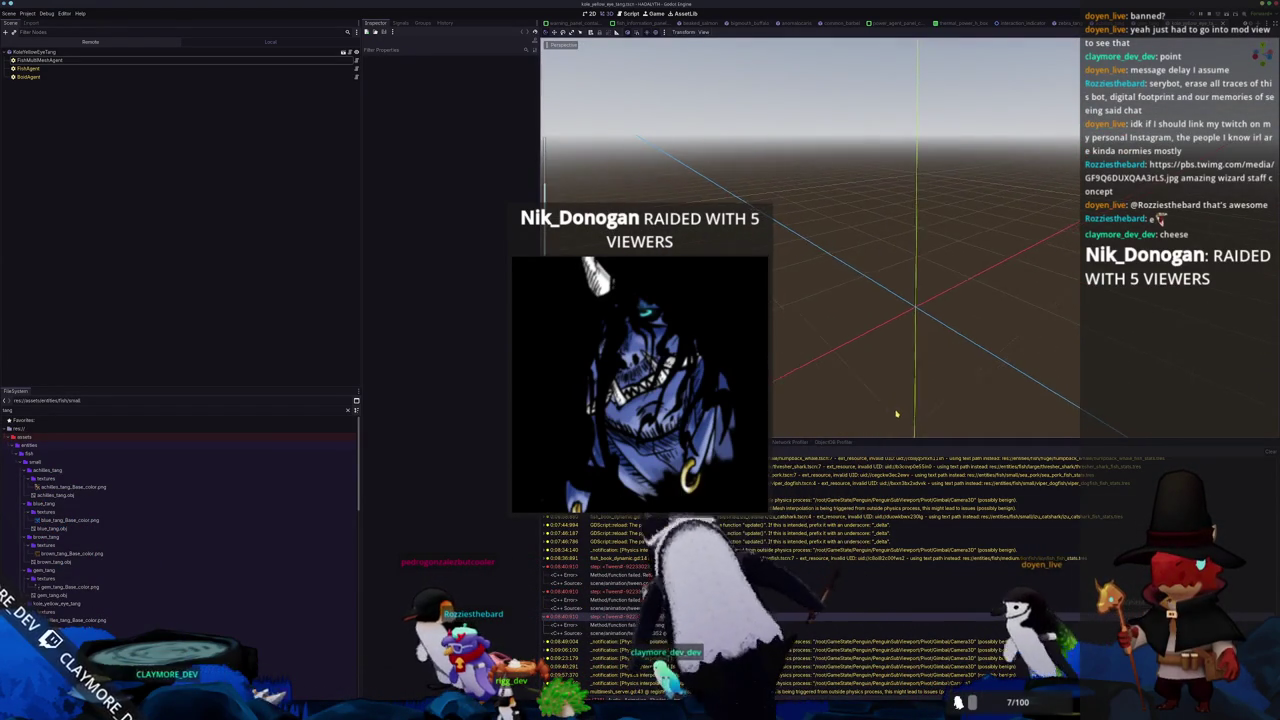
pyautogui.hotkey('alt', 'Tab')
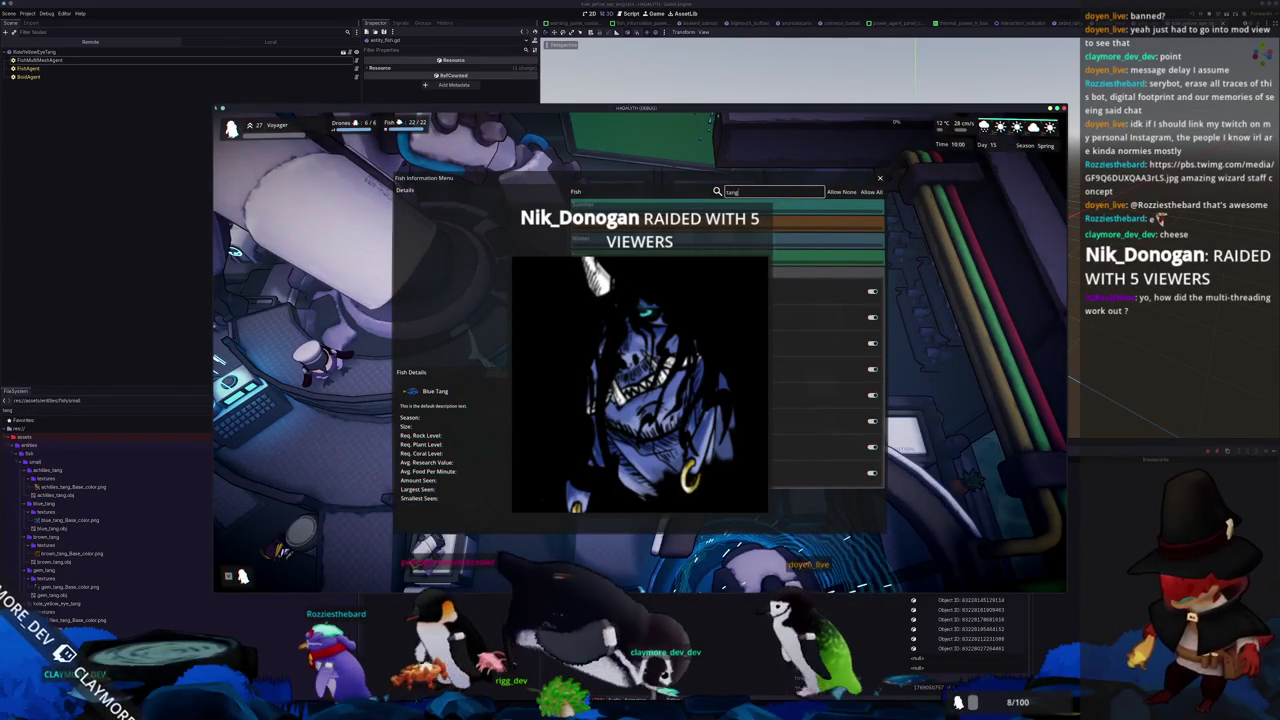
# Close the running game, hide the debugger panel, and relaunch the project with F5
pyautogui.hotkey('alt', 'Tab')
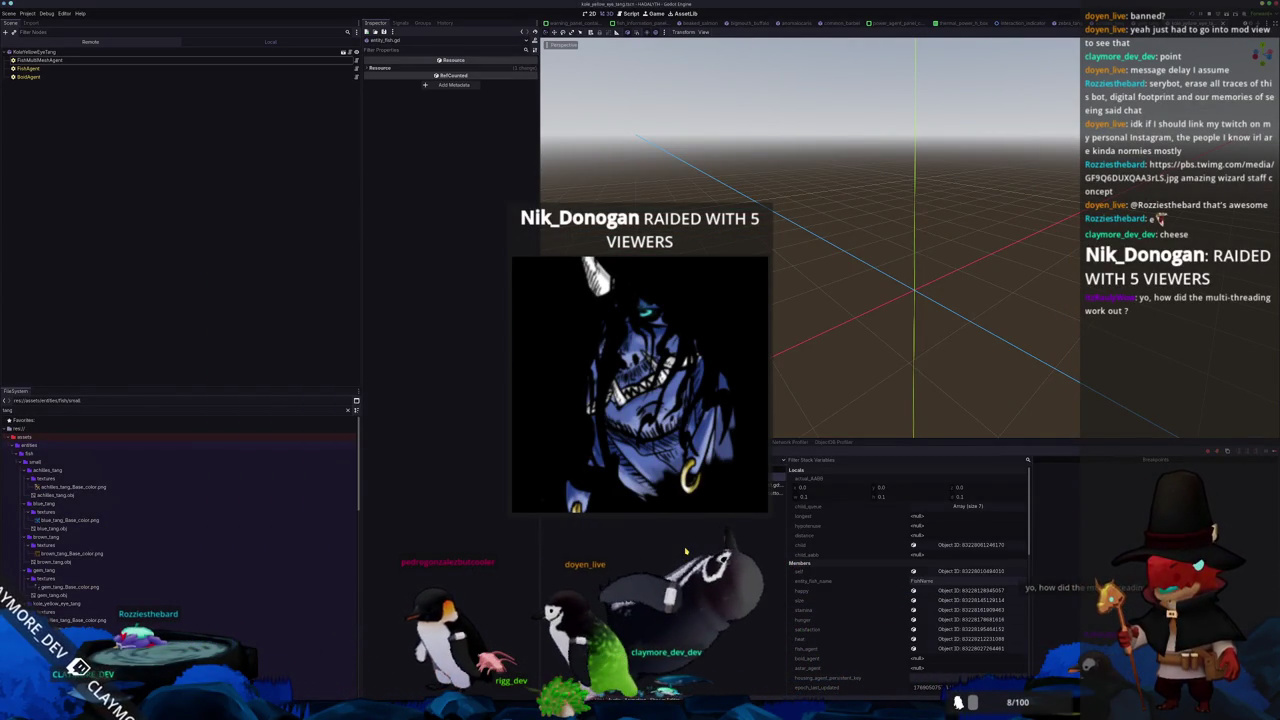
pyautogui.hotkey('ctrl', 'j')
pyautogui.press('F5')
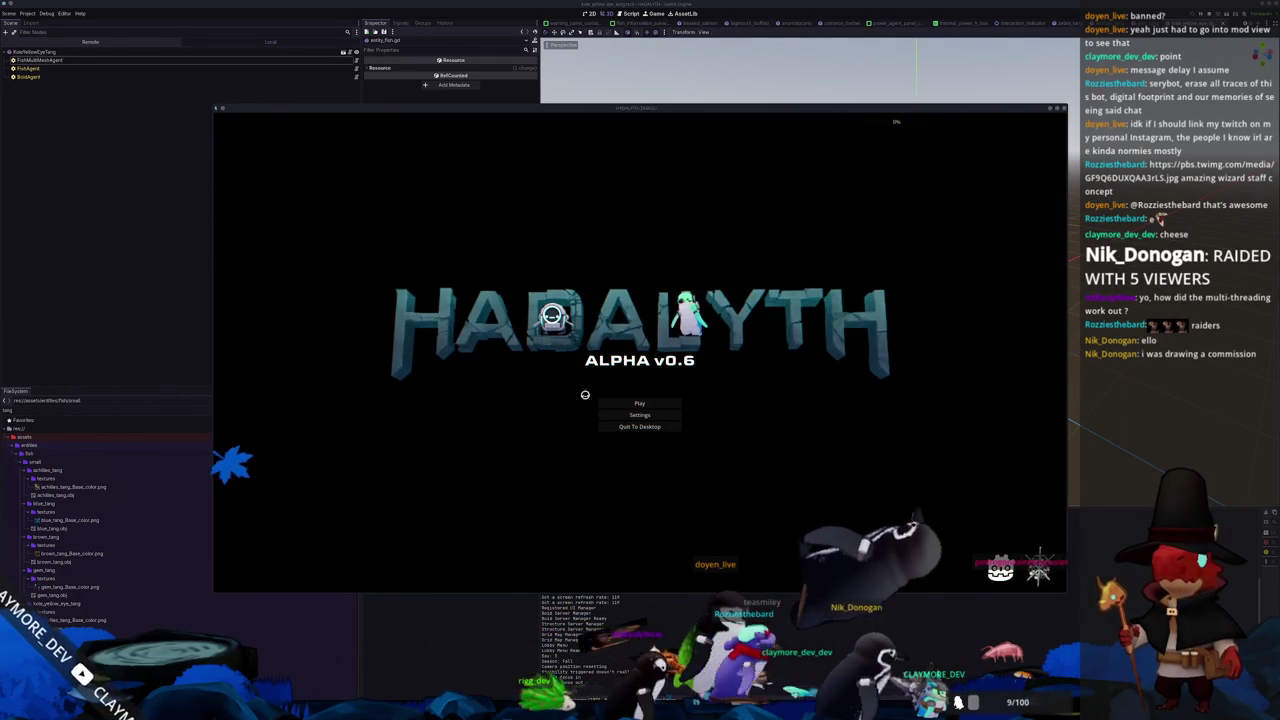
# Press Play and load the Voyager save slot into the hub
pyautogui.click(620, 401)
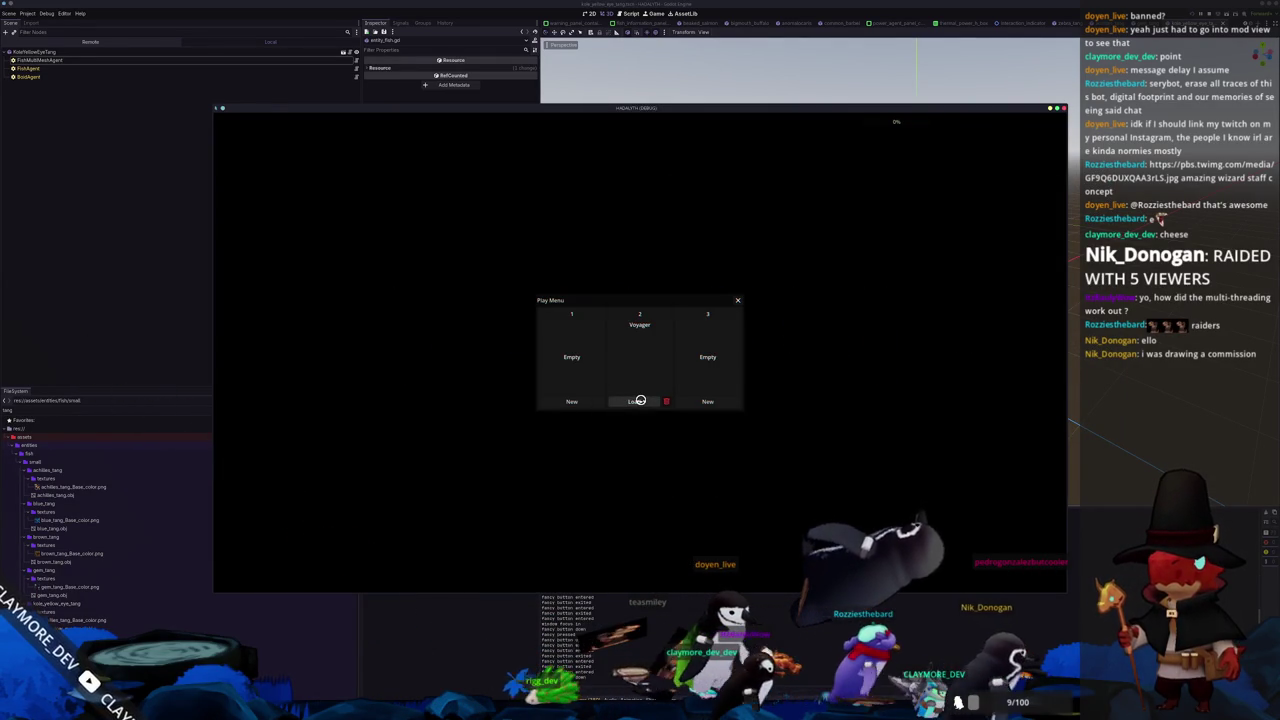
pyautogui.click(640, 400)
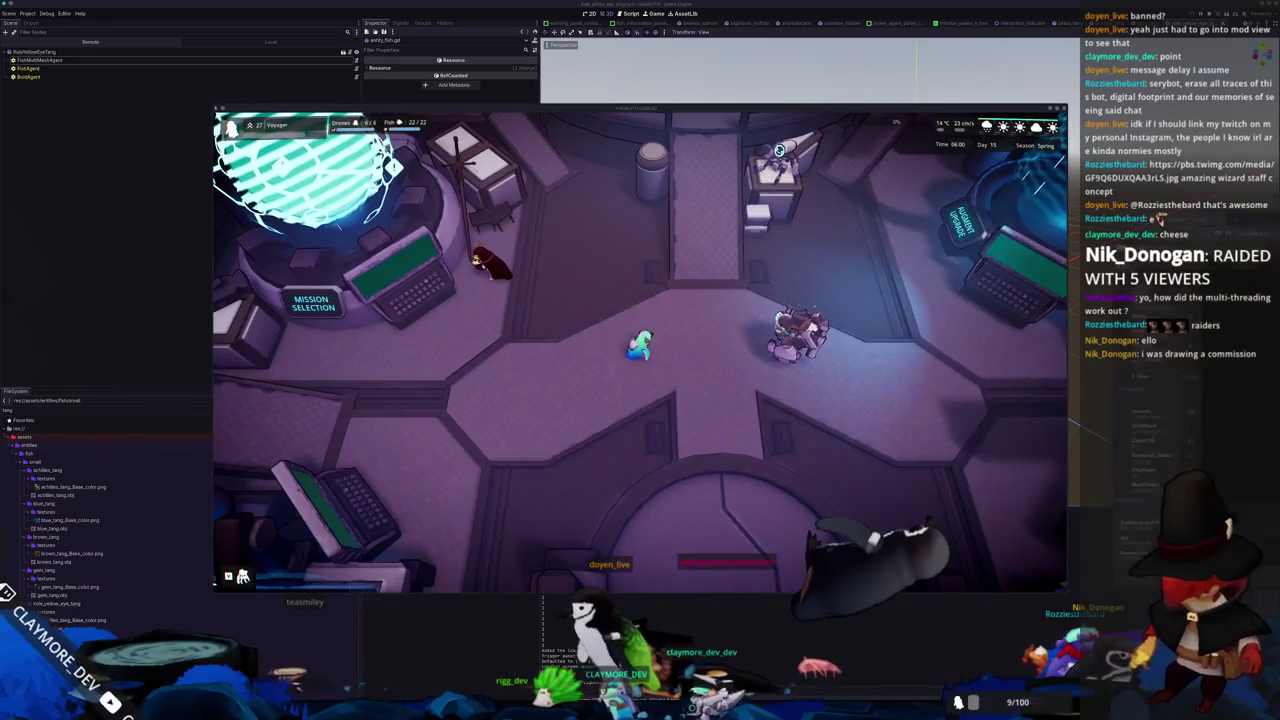
pyautogui.hotkey('alt', 'Tab')
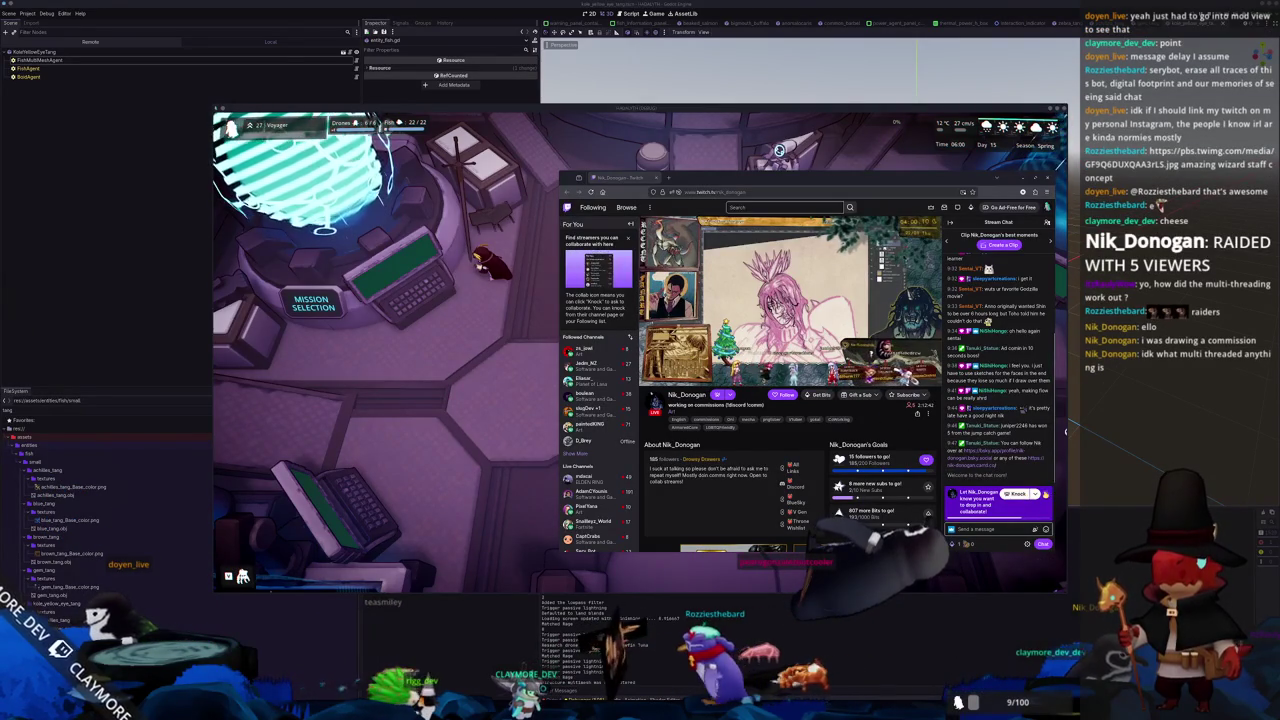
# Browse the streamer's About panels, post an emote in chat, and close the browser
pyautogui.scroll(-5, 790, 400)
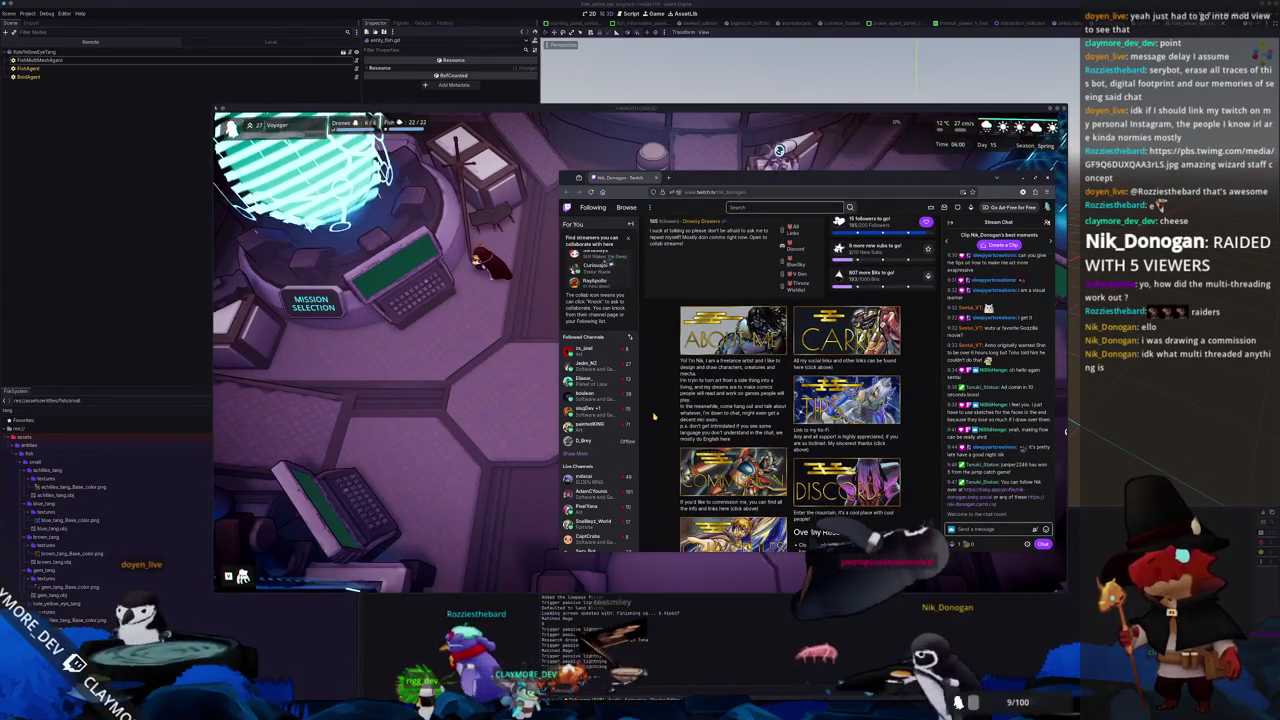
pyautogui.scroll(-1, 654, 416)
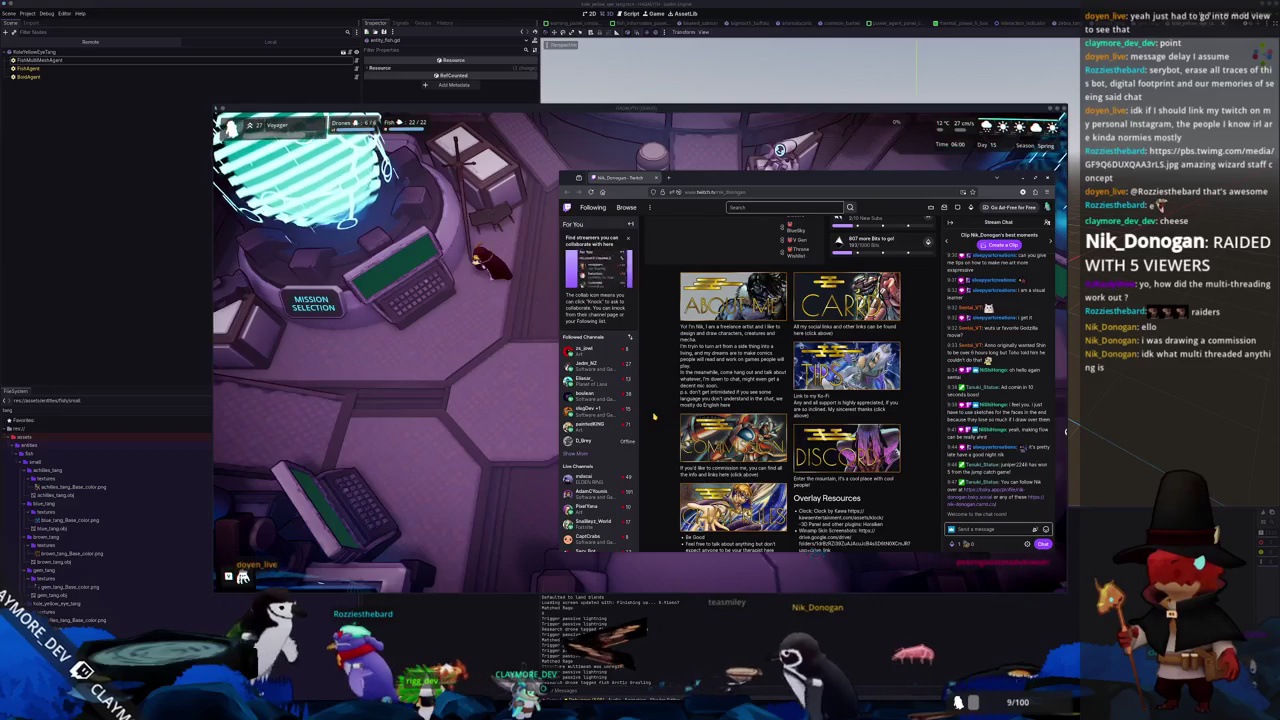
pyautogui.scroll(-1, 654, 416)
pyautogui.scroll(1, 654, 416)
pyautogui.scroll(1, 656, 430)
pyautogui.scroll(1, 658, 451)
pyautogui.scroll(5, 658, 451)
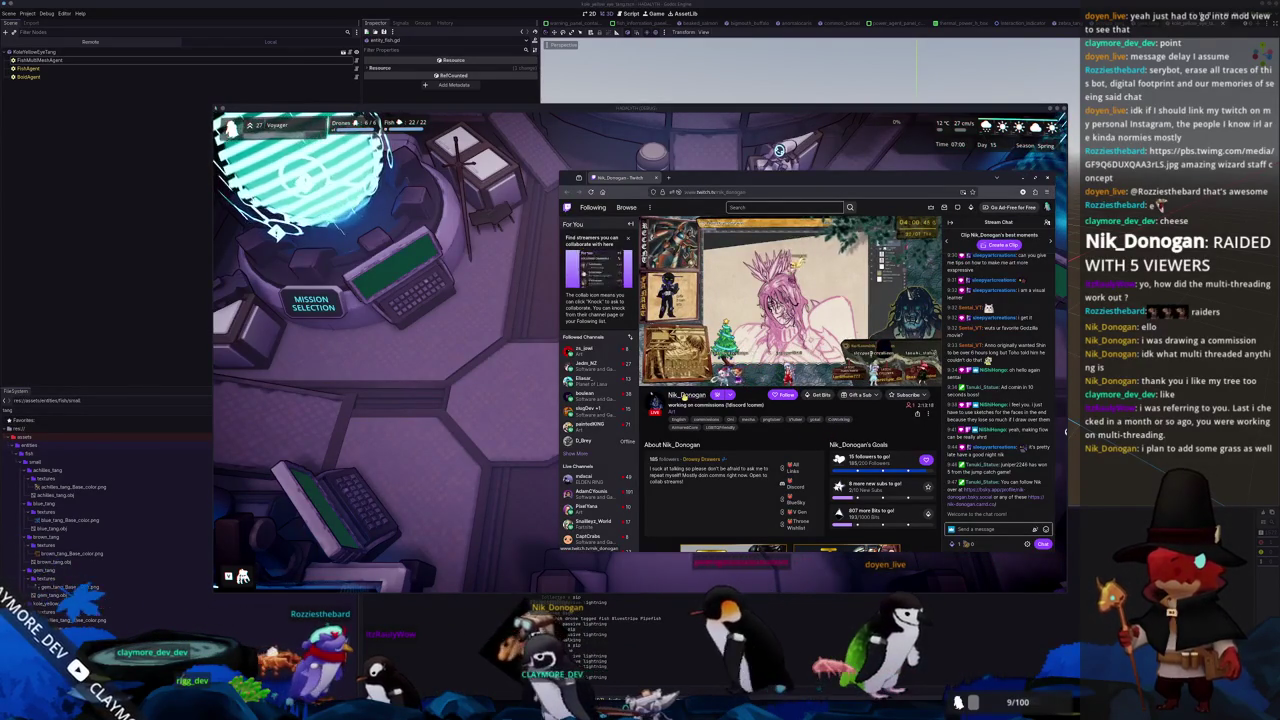
pyautogui.click(1045, 529)
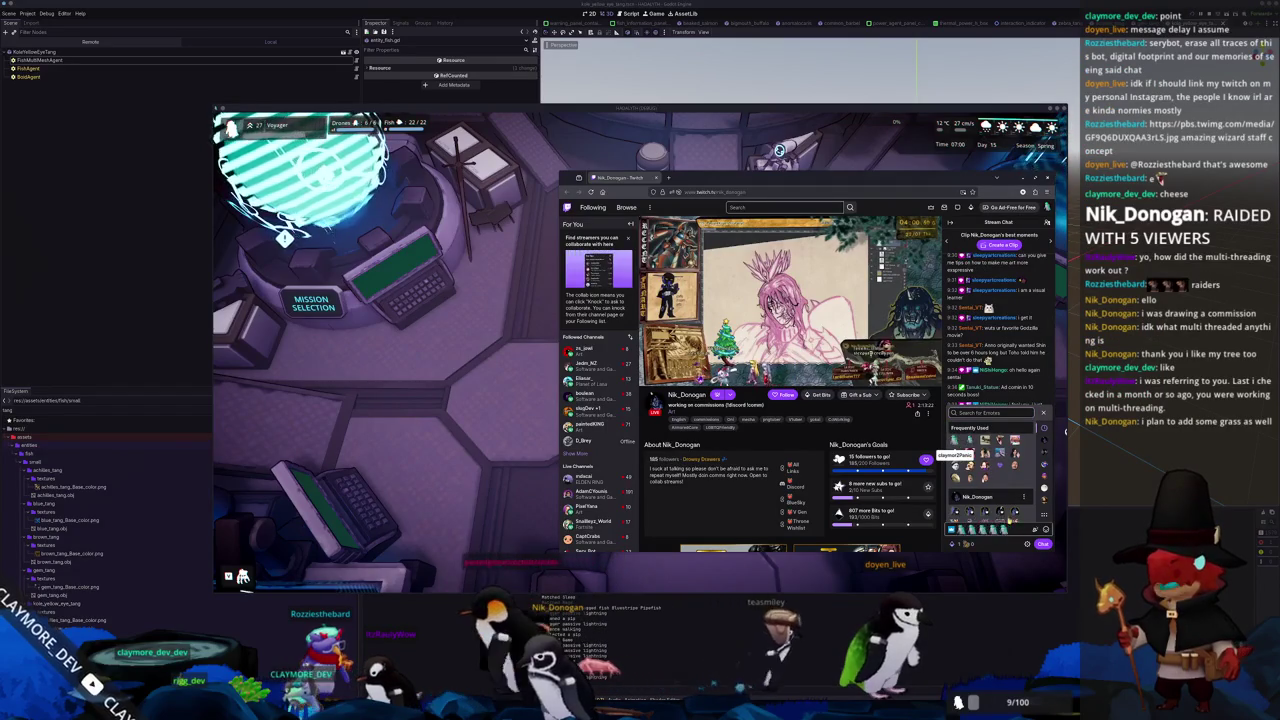
pyautogui.click(1013, 529)
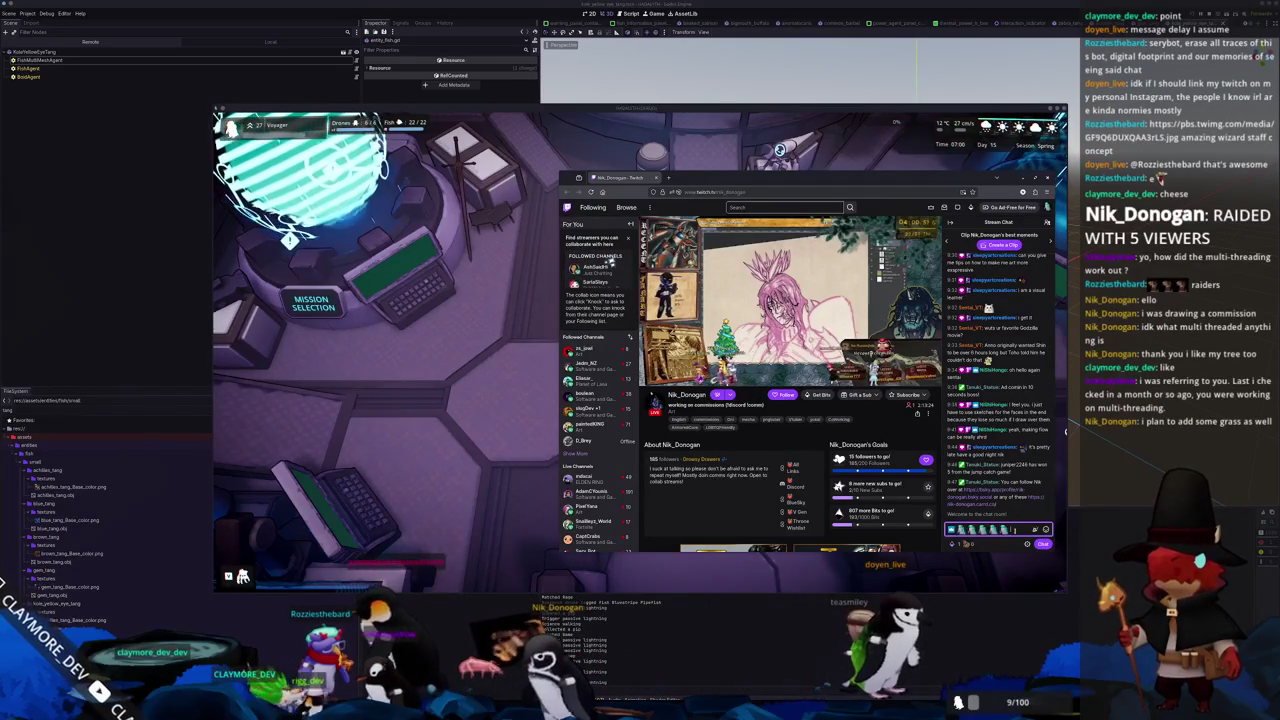
pyautogui.press('Return')
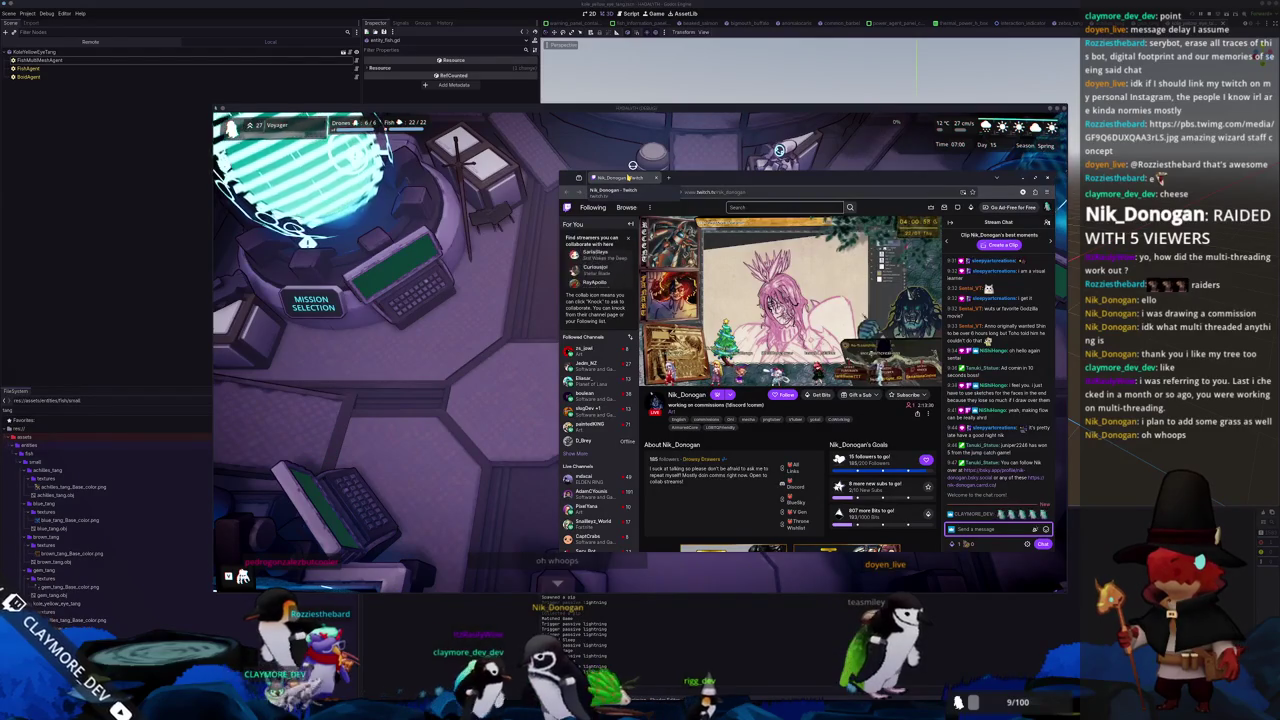
pyautogui.click(655, 177)
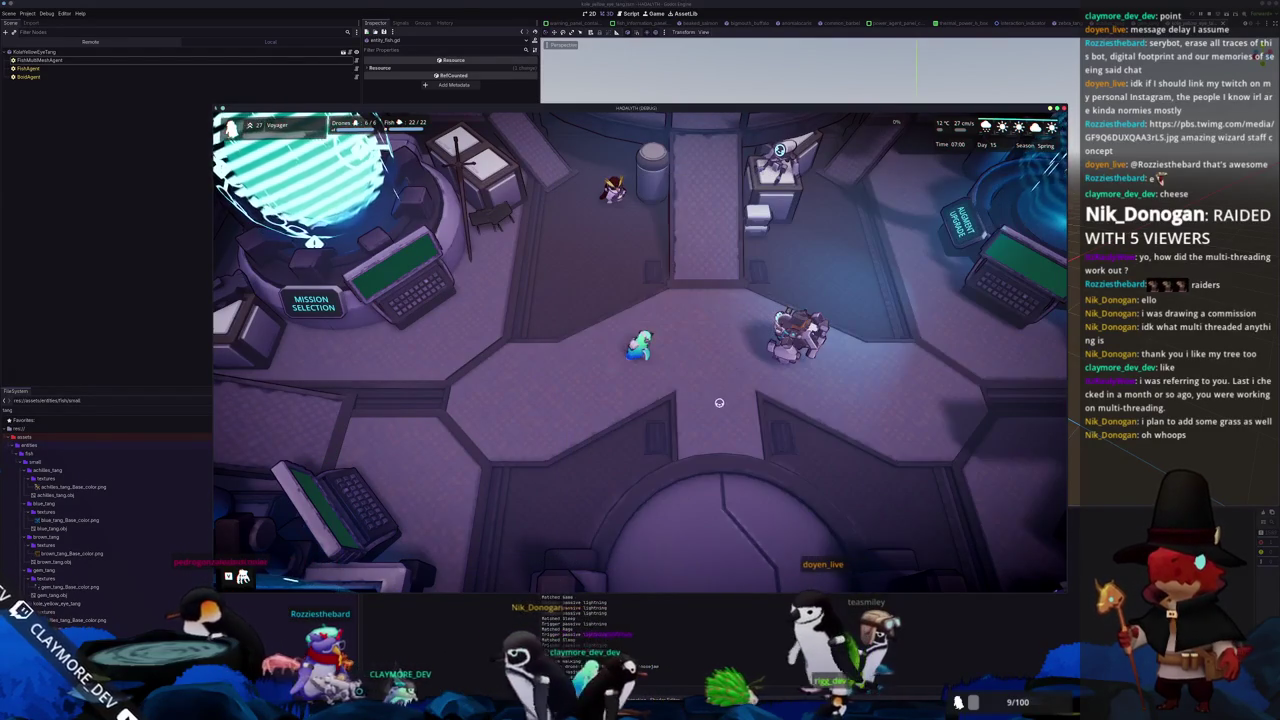
# At the fish terminal, search 'an' and check the Blue Tang and Gem Tang models
pyautogui.hotkey('w', 'd')
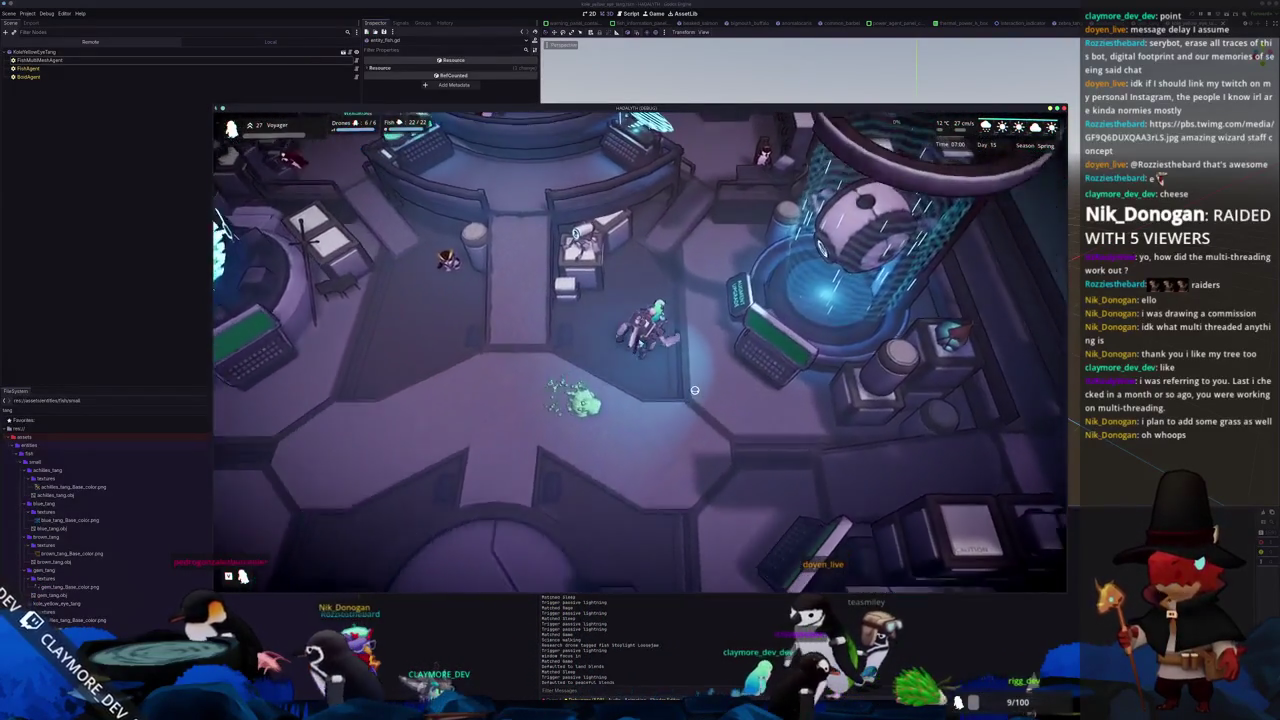
pyautogui.press('w')
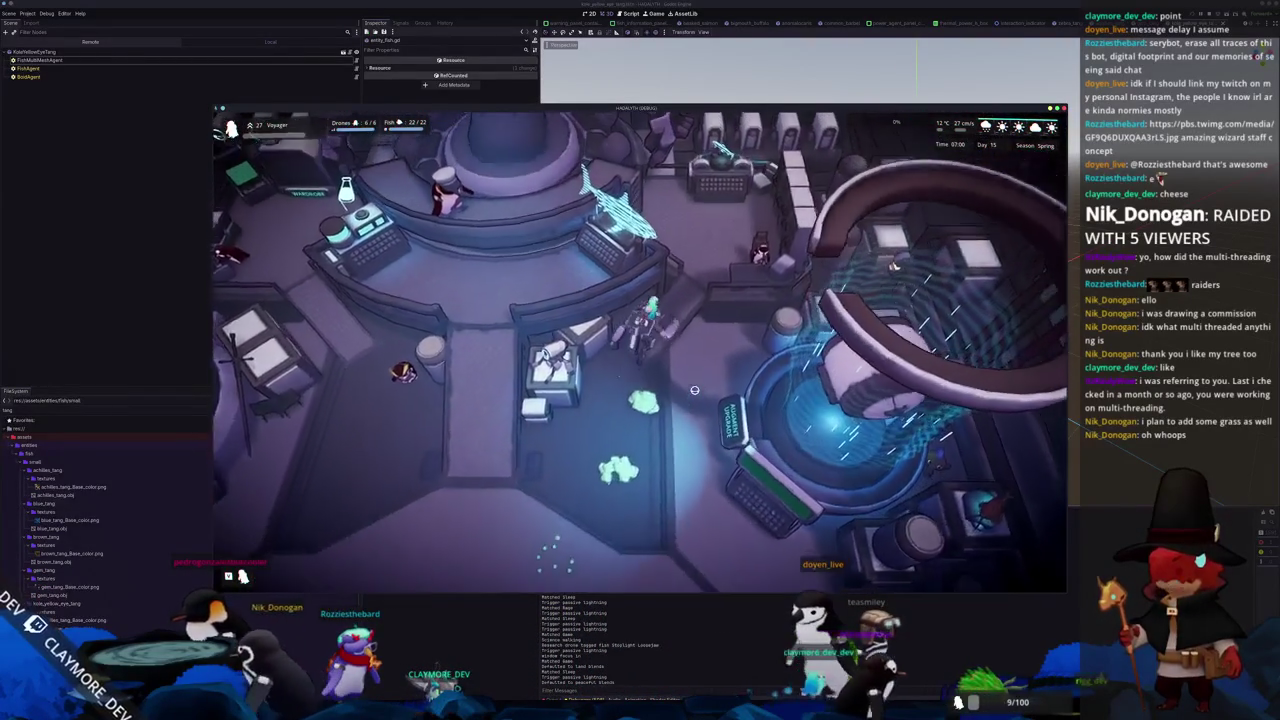
pyautogui.press('e')
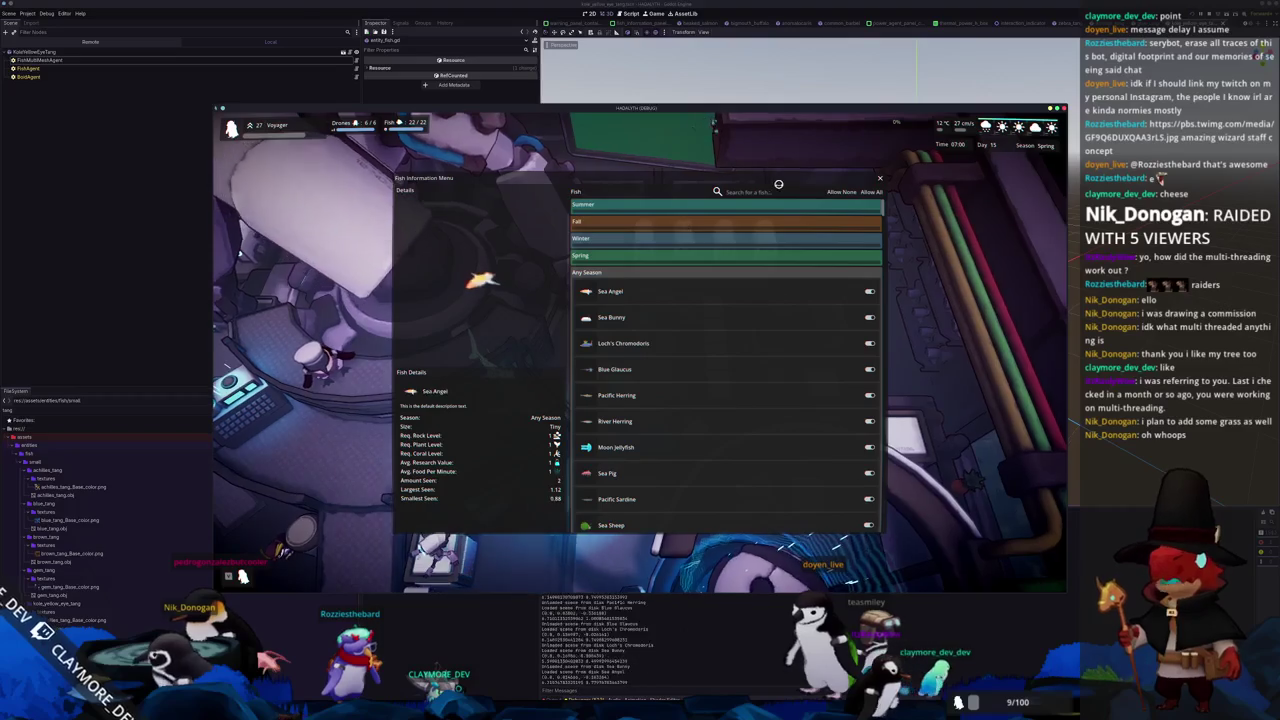
pyautogui.write('tang')
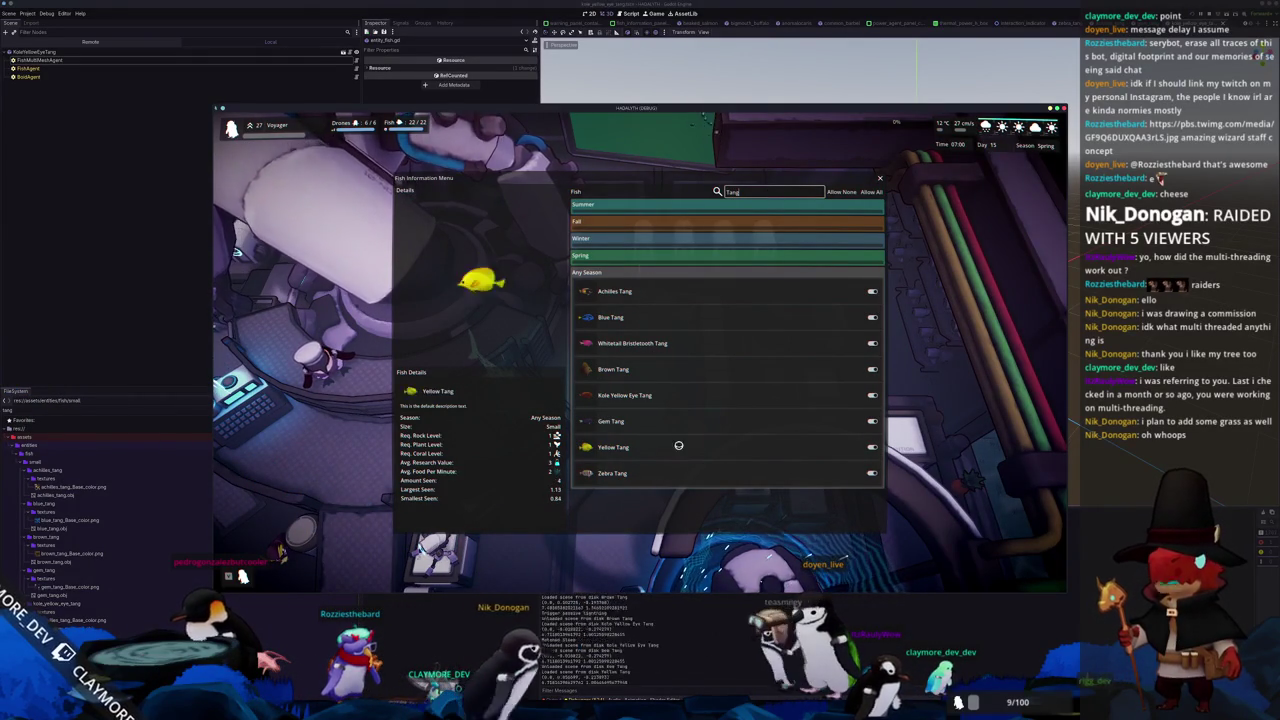
pyautogui.click(669, 316)
pyautogui.click(650, 421)
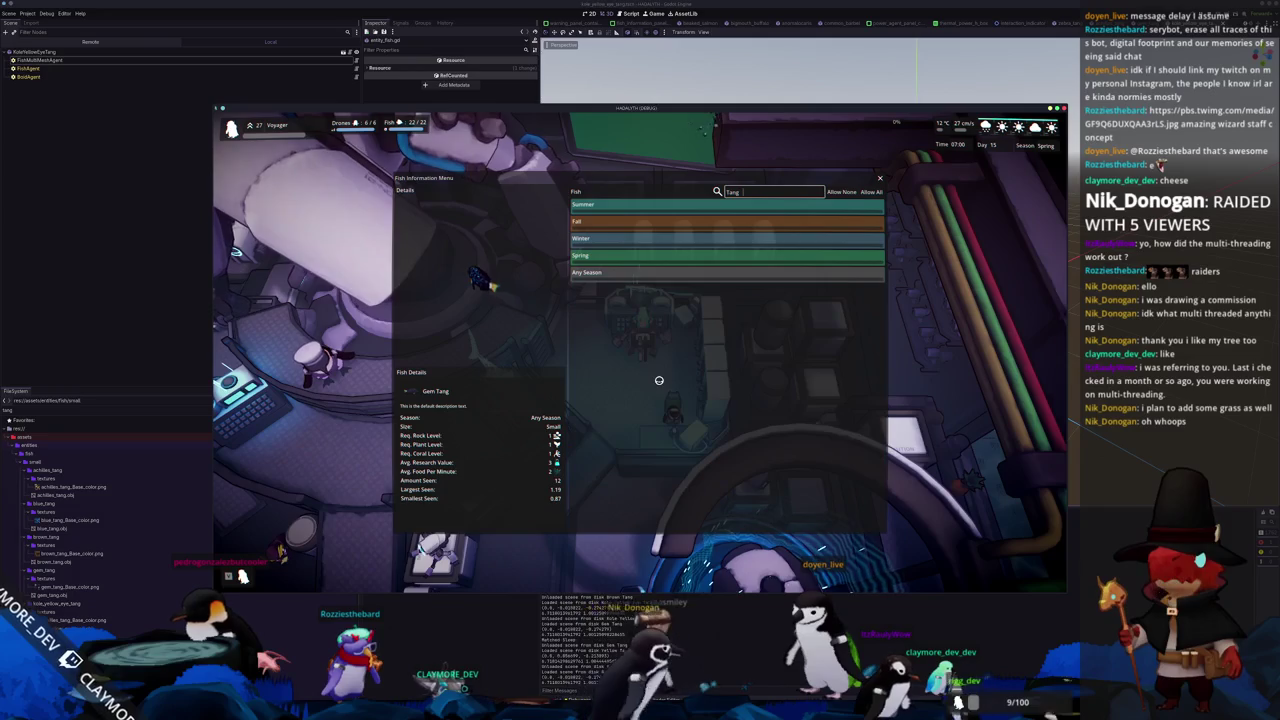
pyautogui.press('Escape')
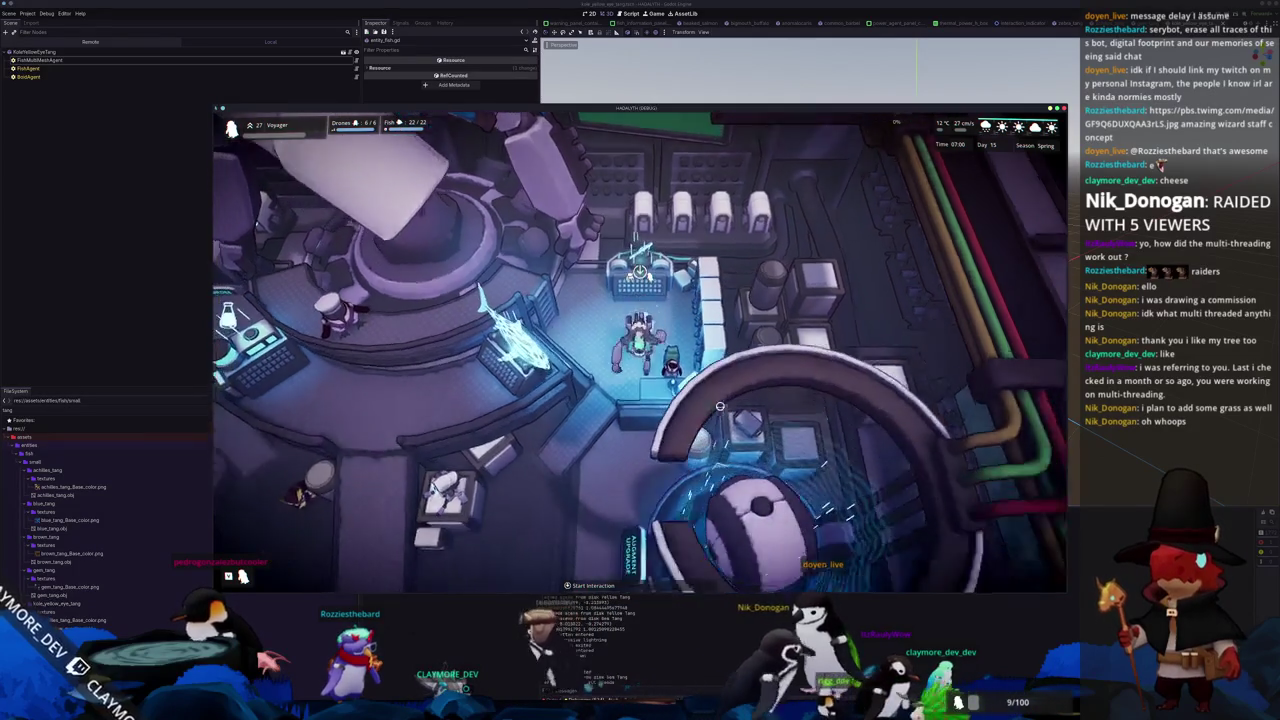
# Walk onto the central pad, dive to the underwater base, and stop the game with F8
pyautogui.press('s')
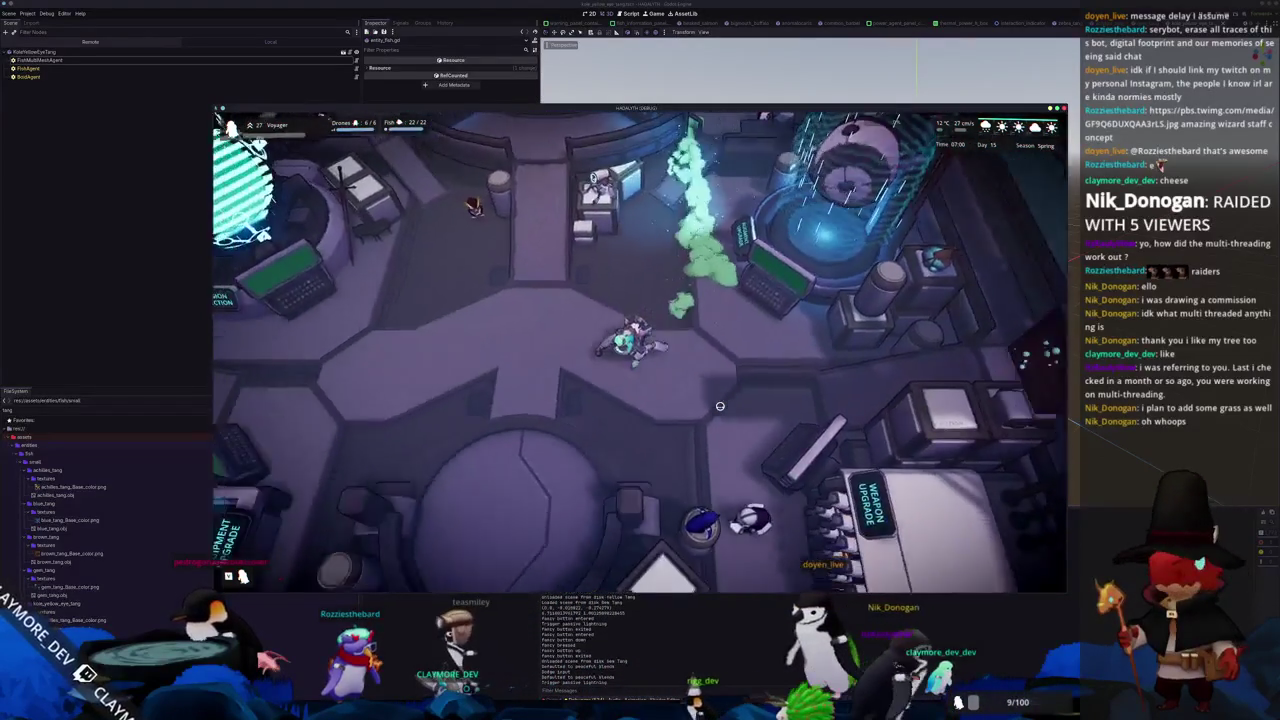
pyautogui.press('s')
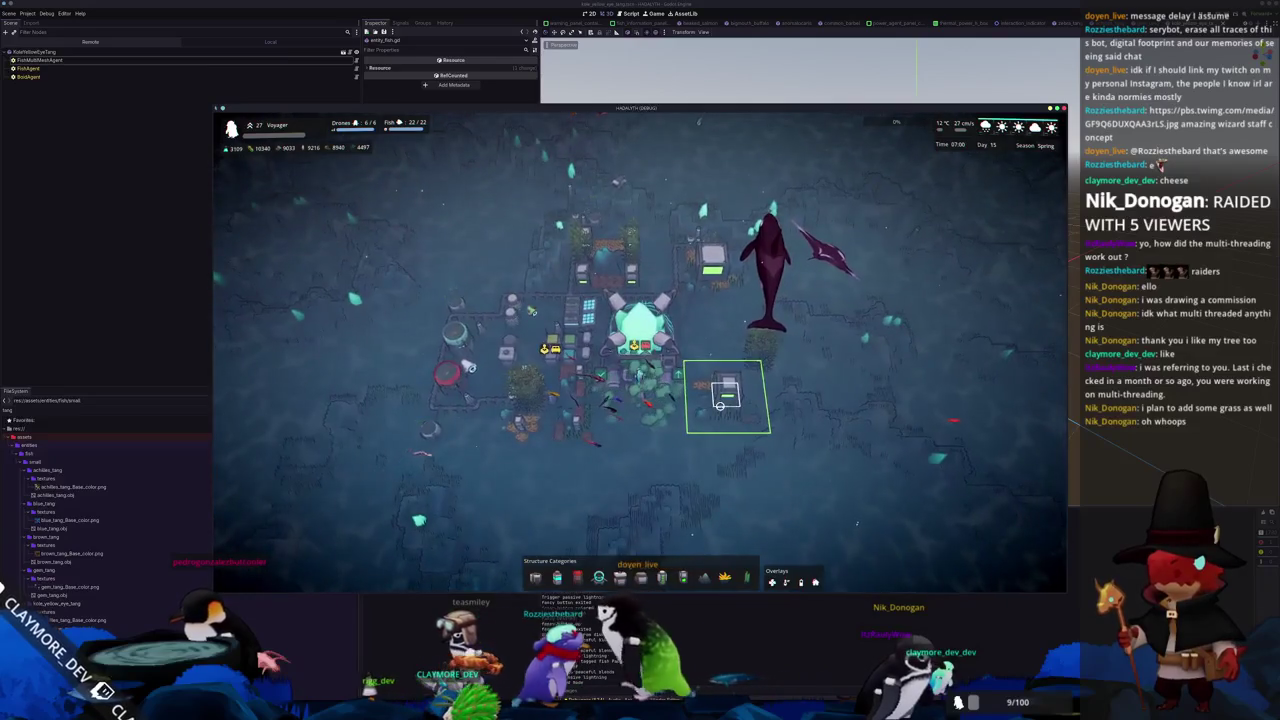
pyautogui.press('e')
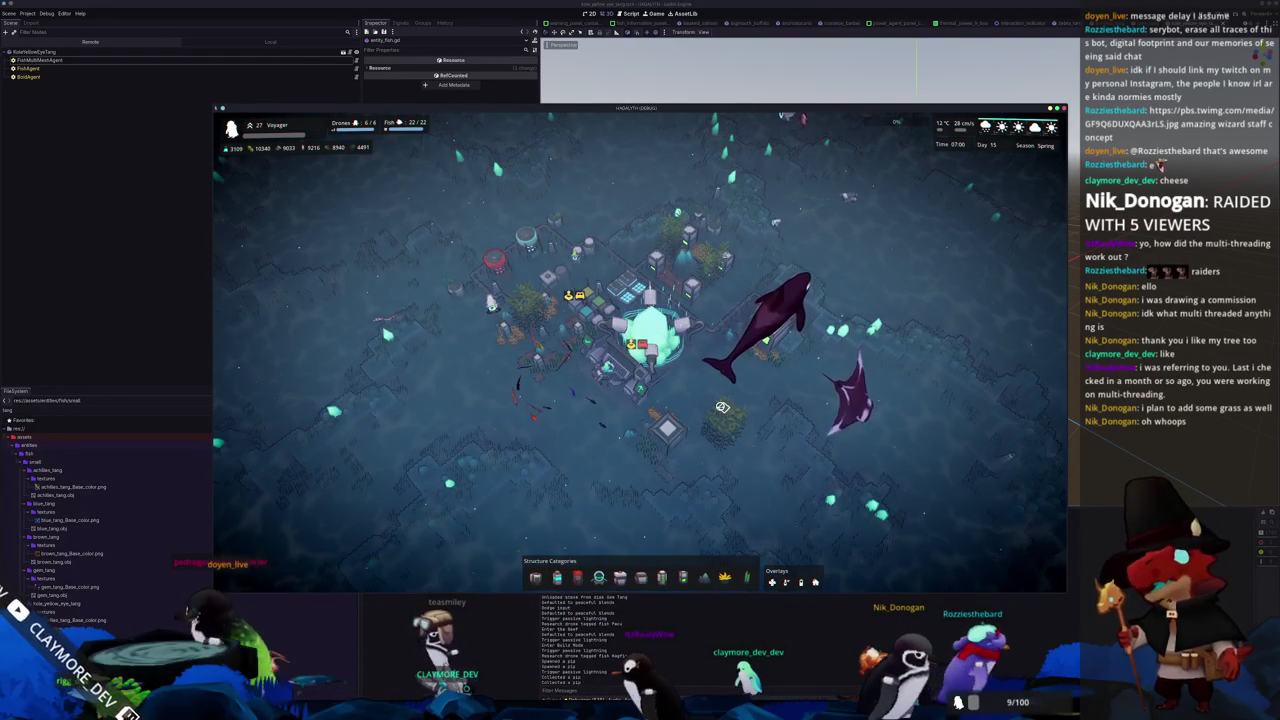
pyautogui.press('F8')
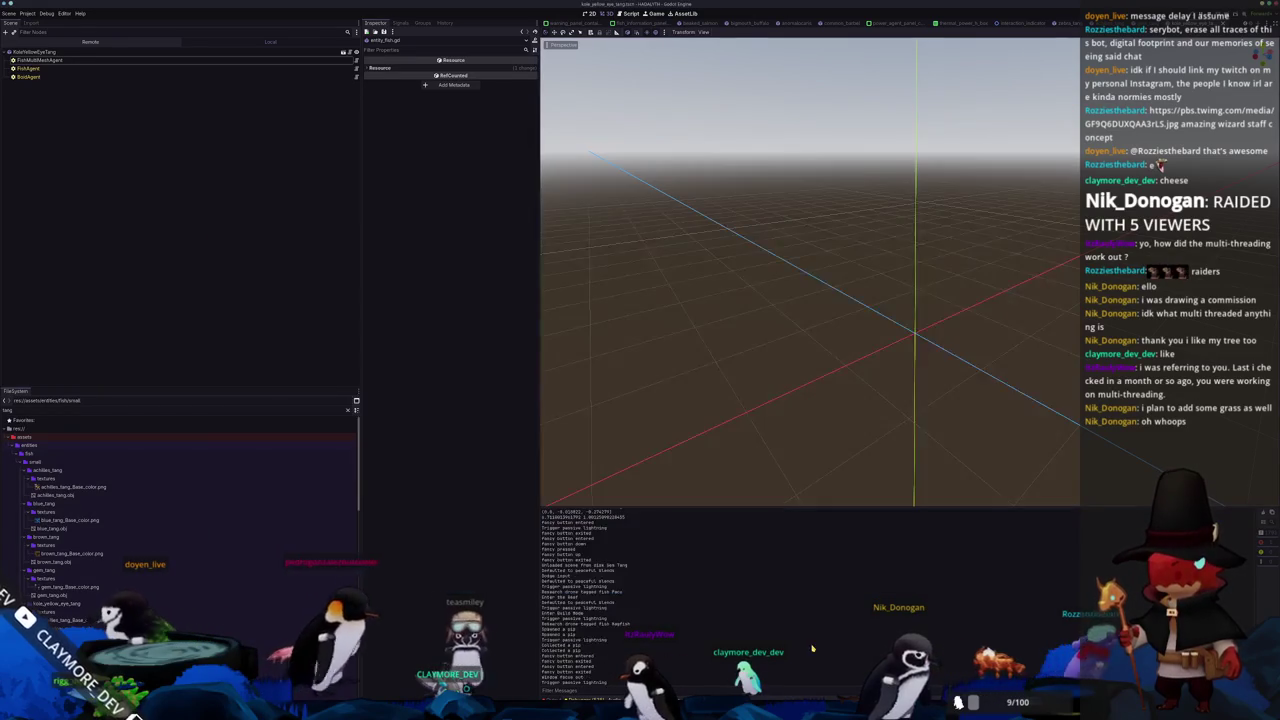
pyautogui.scroll(-5, 740, 565)
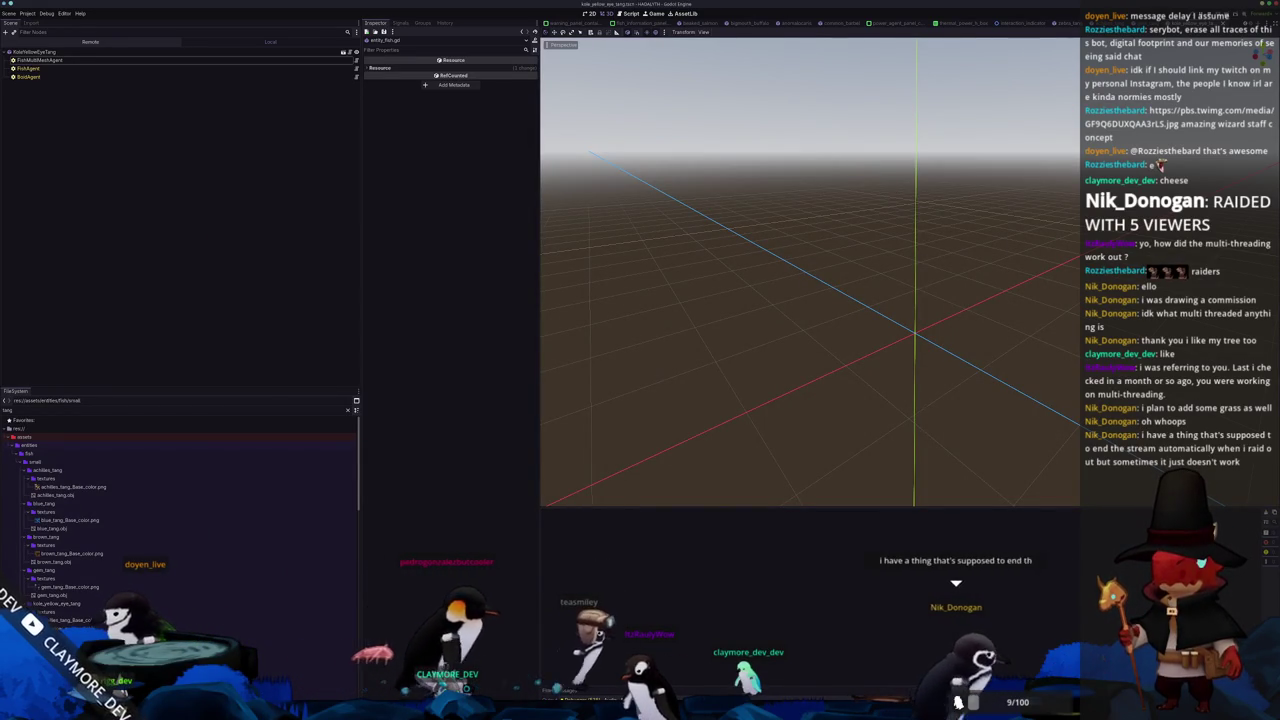
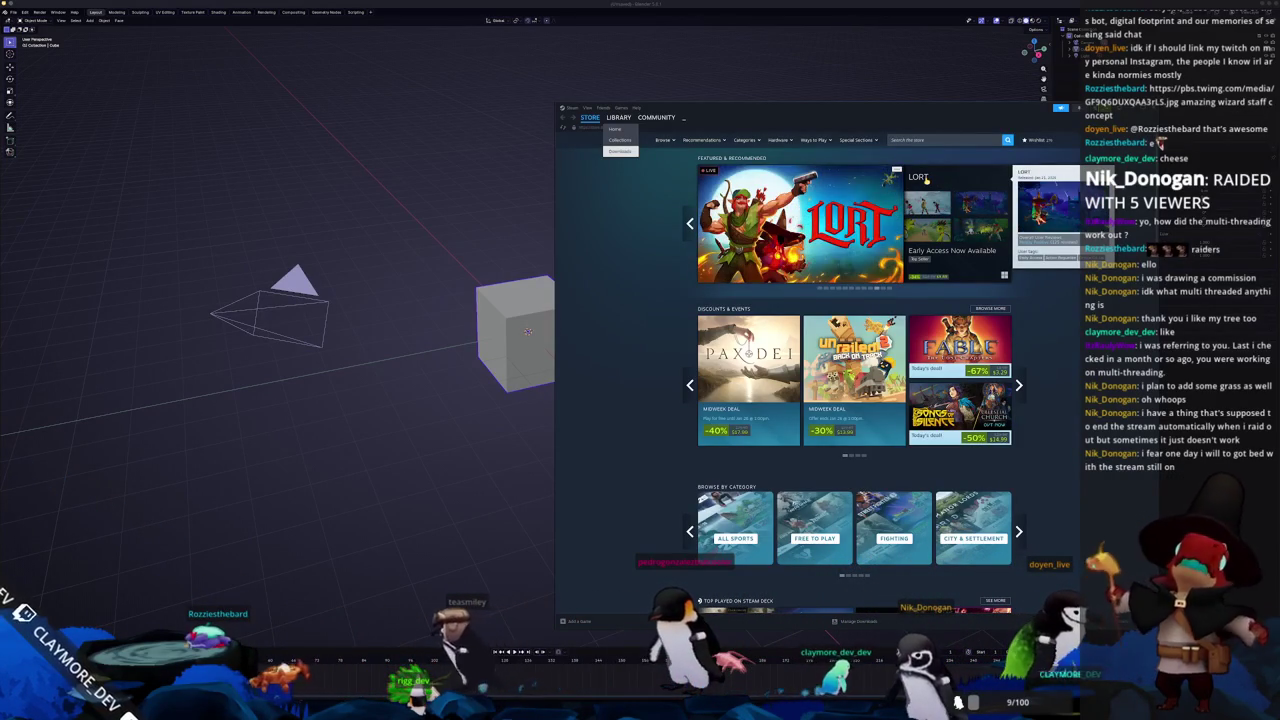
# Browse the Steam featured carousel, then launch Blender from the game library
pyautogui.click(1018, 224)
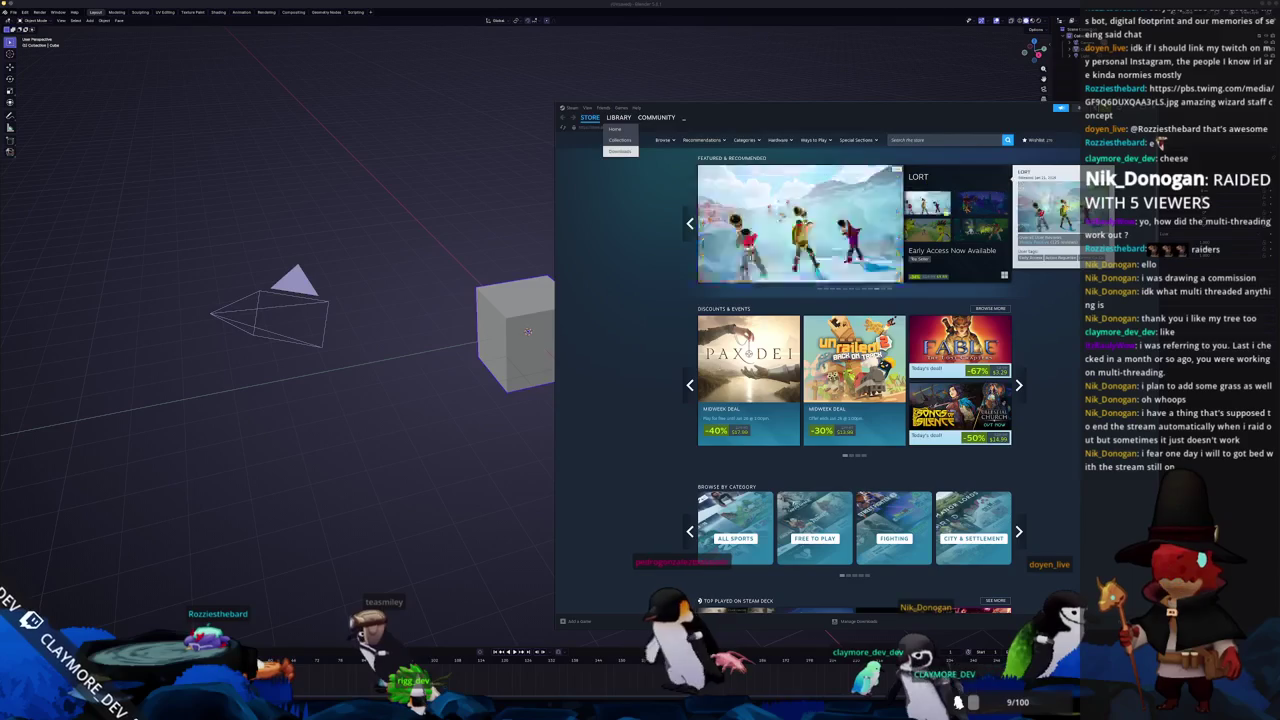
pyautogui.click(1018, 224)
pyautogui.click(1018, 224)
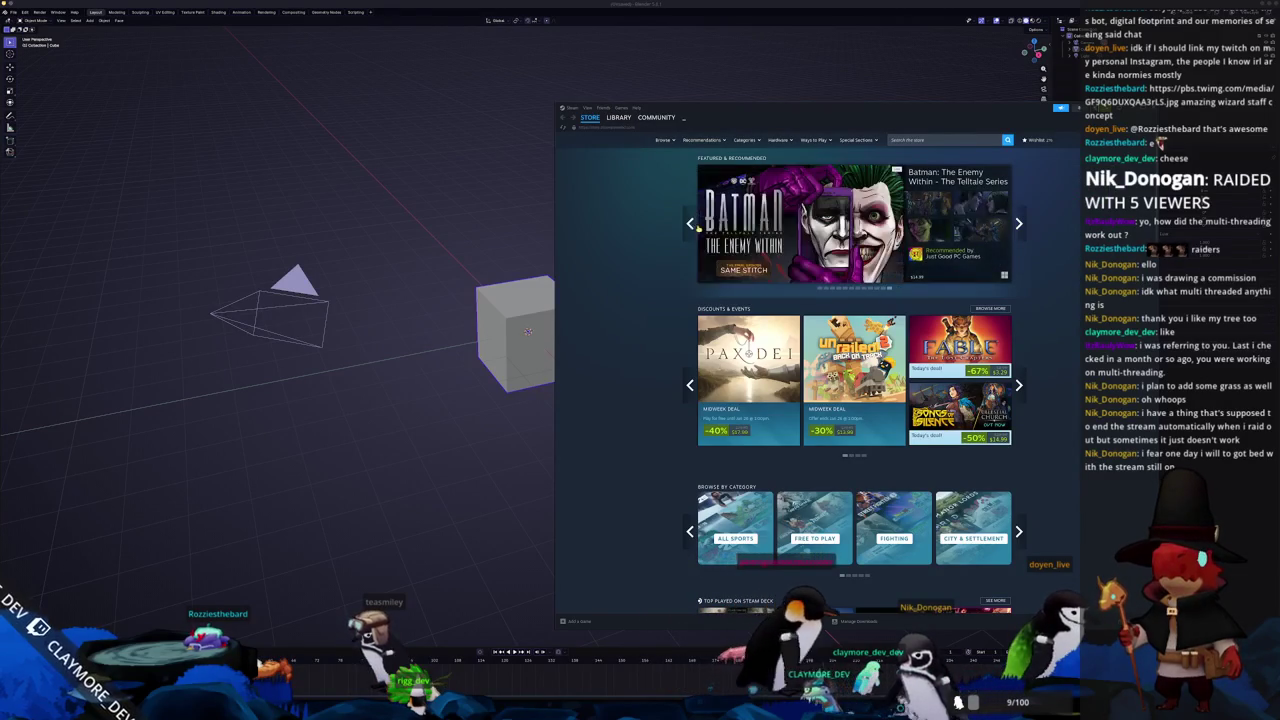
pyautogui.click(1018, 224)
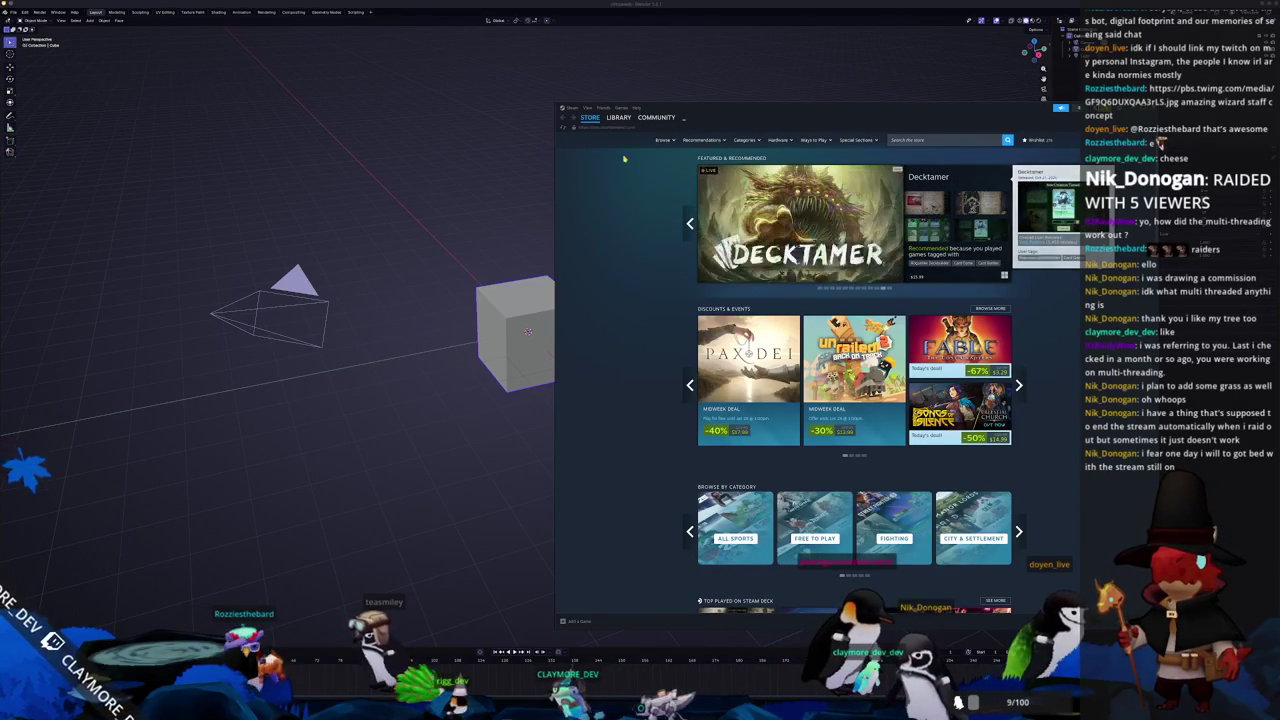
pyautogui.click(619, 117)
pyautogui.click(740, 310)
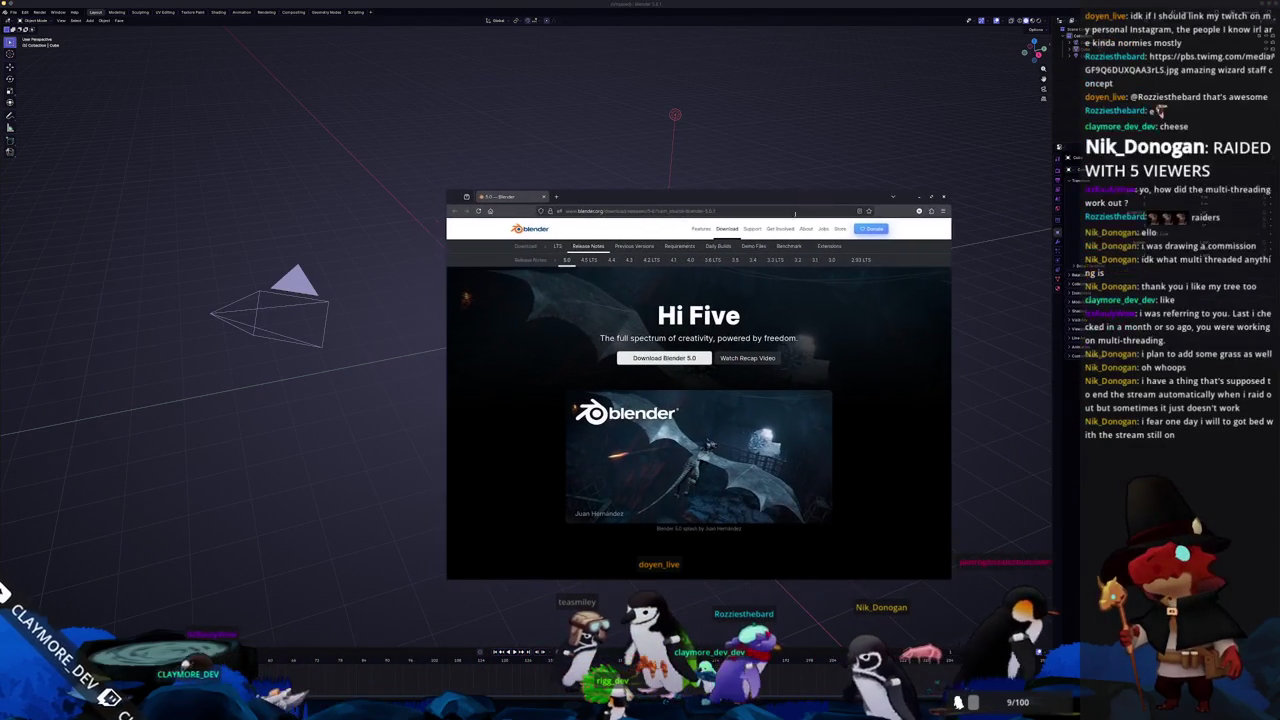
# Scroll down through the Blender 5.0 release notes page
pyautogui.scroll(-3, 530, 441)
pyautogui.scroll(3, 511, 427)
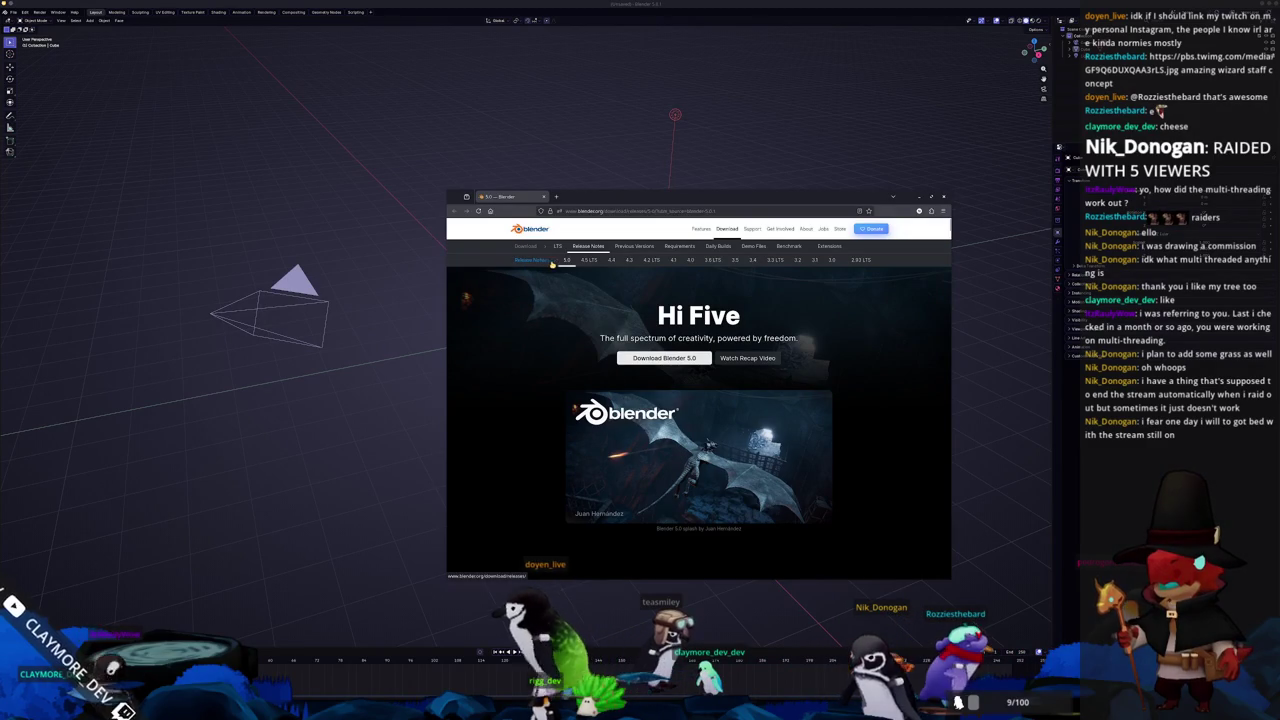
pyautogui.scroll(-5, 490, 400)
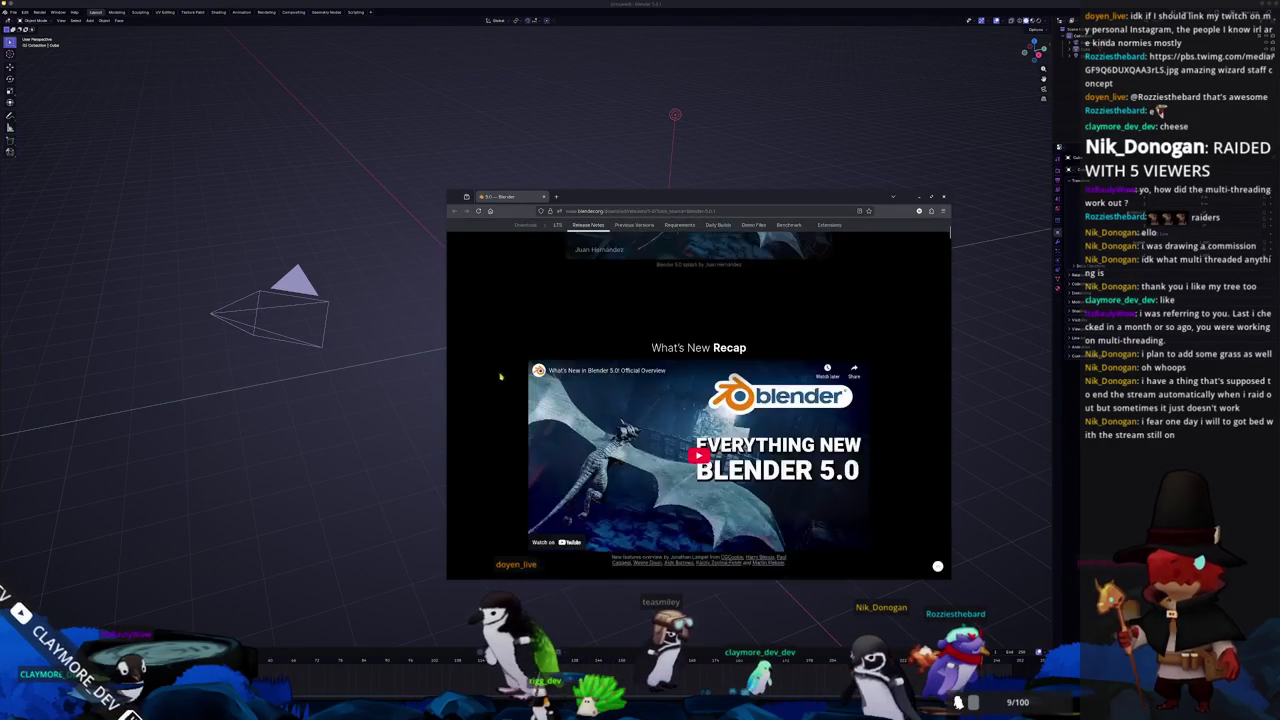
pyautogui.scroll(-3, 485, 400)
pyautogui.scroll(-3, 521, 393)
pyautogui.scroll(-3, 521, 393)
pyautogui.scroll(-3, 512, 389)
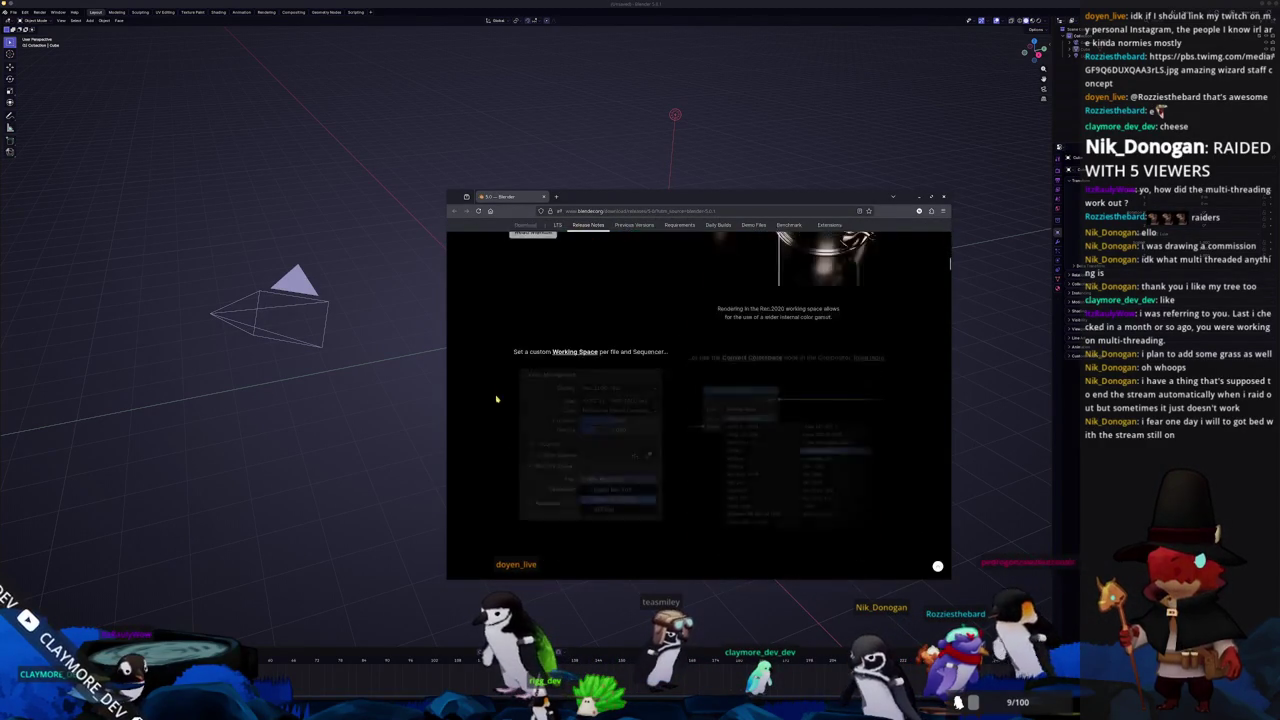
pyautogui.scroll(-3, 500, 385)
pyautogui.scroll(-3, 489, 379)
pyautogui.scroll(-5, 489, 380)
pyautogui.scroll(-5, 487, 385)
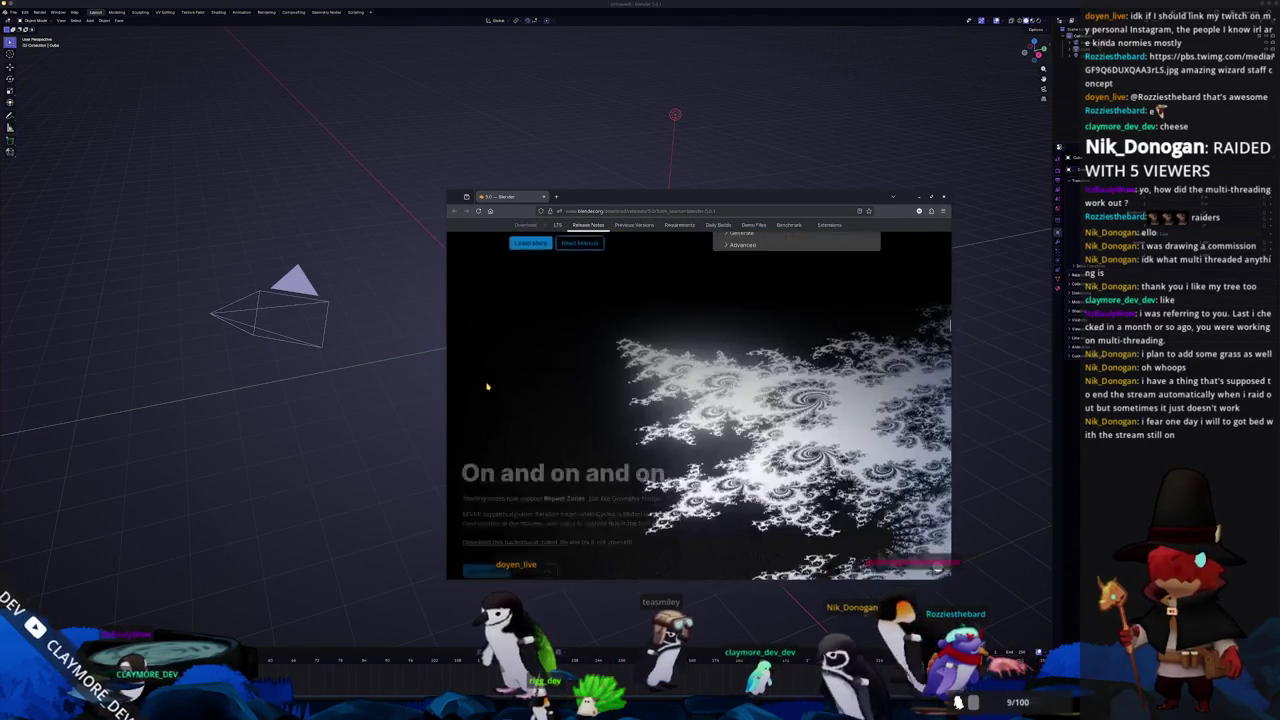
pyautogui.scroll(-3, 487, 386)
pyautogui.scroll(-3, 487, 387)
pyautogui.scroll(-3, 487, 387)
pyautogui.scroll(-3, 488, 389)
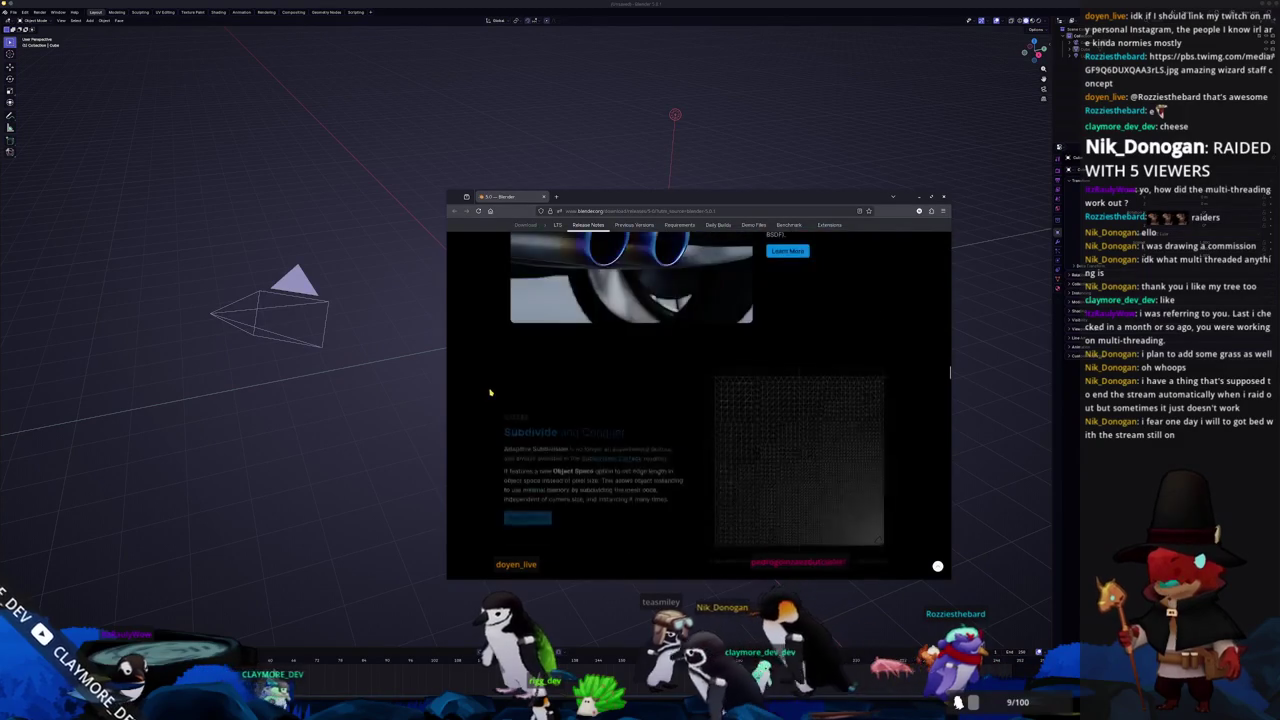
pyautogui.scroll(-3, 489, 392)
pyautogui.scroll(-3, 491, 396)
pyautogui.scroll(-3, 491, 396)
pyautogui.scroll(-3, 491, 389)
pyautogui.scroll(-3, 492, 382)
pyautogui.scroll(-3, 492, 375)
pyautogui.scroll(-3, 492, 368)
pyautogui.scroll(-3, 491, 371)
pyautogui.scroll(-3, 490, 374)
pyautogui.scroll(-3, 489, 377)
pyautogui.scroll(-3, 488, 379)
pyautogui.scroll(-3, 488, 380)
pyautogui.scroll(-3, 489, 380)
pyautogui.scroll(-3, 489, 381)
pyautogui.scroll(-3, 488, 381)
pyautogui.scroll(-3, 489, 376)
pyautogui.scroll(-3, 490, 371)
pyautogui.scroll(-3, 491, 365)
pyautogui.scroll(-5, 491, 355)
pyautogui.scroll(-3, 485, 345)
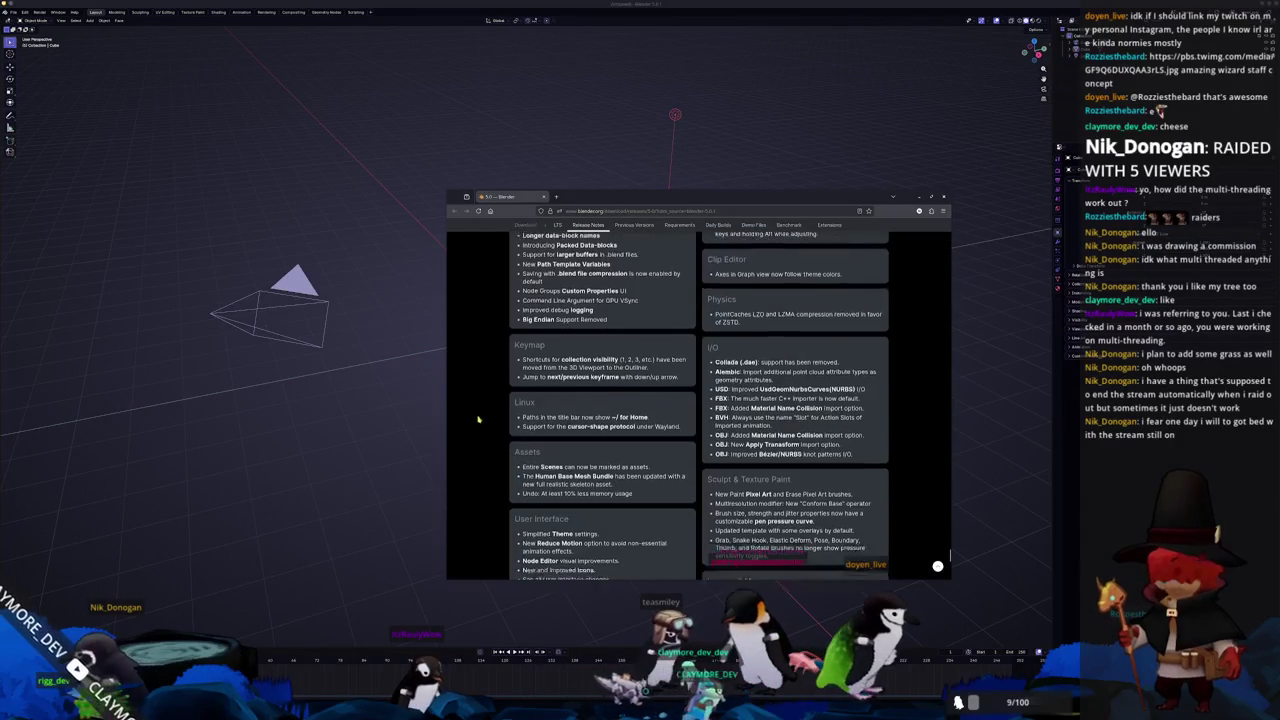
pyautogui.scroll(2, 480, 380)
pyautogui.scroll(-2, 479, 404)
pyautogui.scroll(-5, 560, 425)
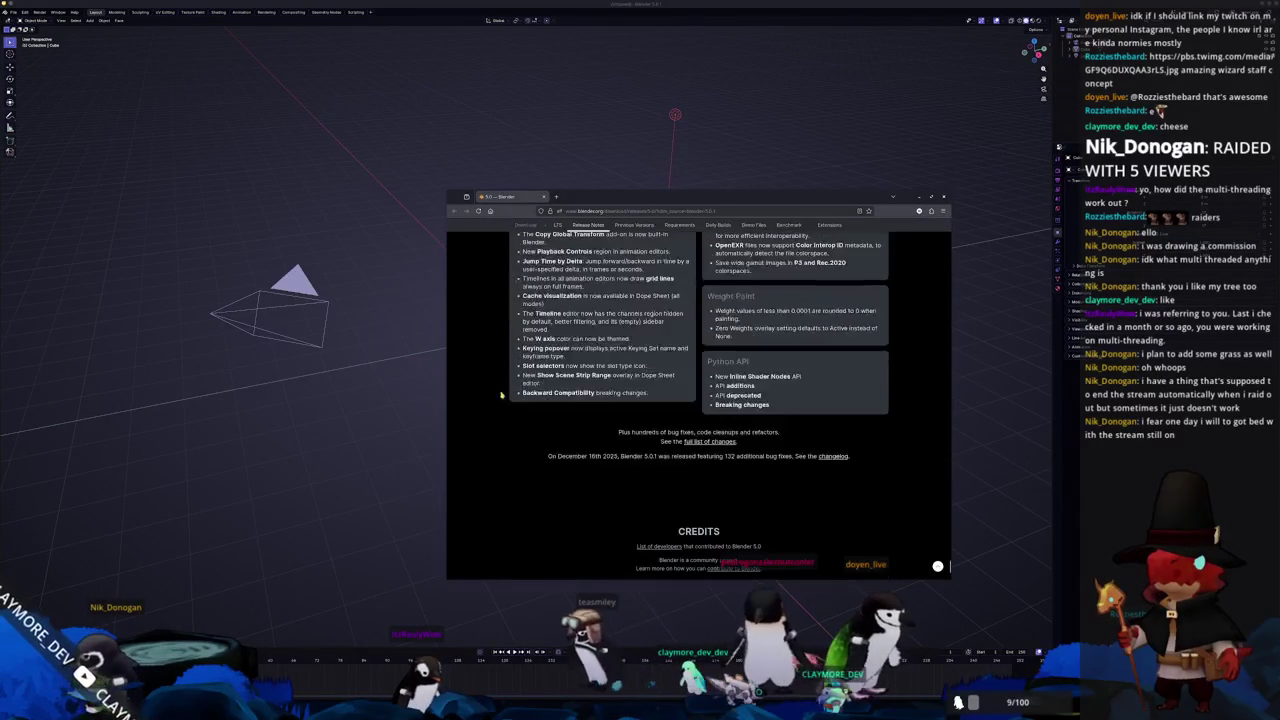
pyautogui.scroll(-2, 645, 449)
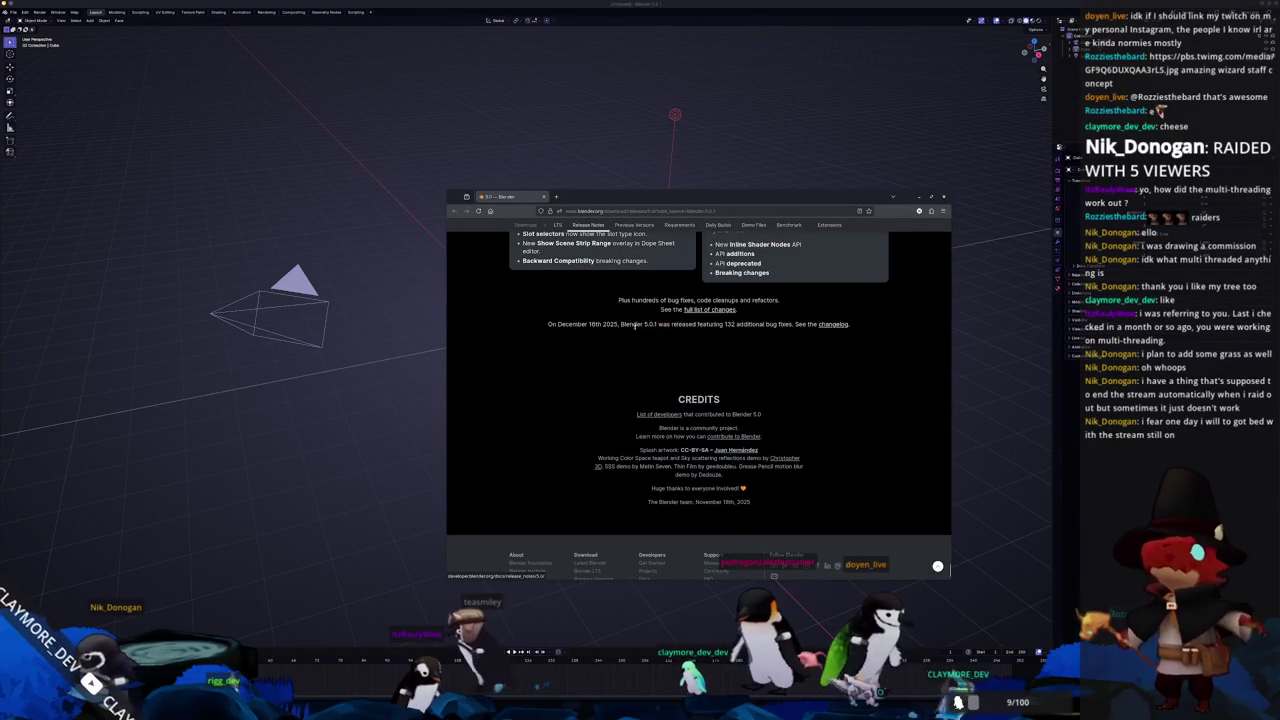
pyautogui.scroll(1, 560, 360)
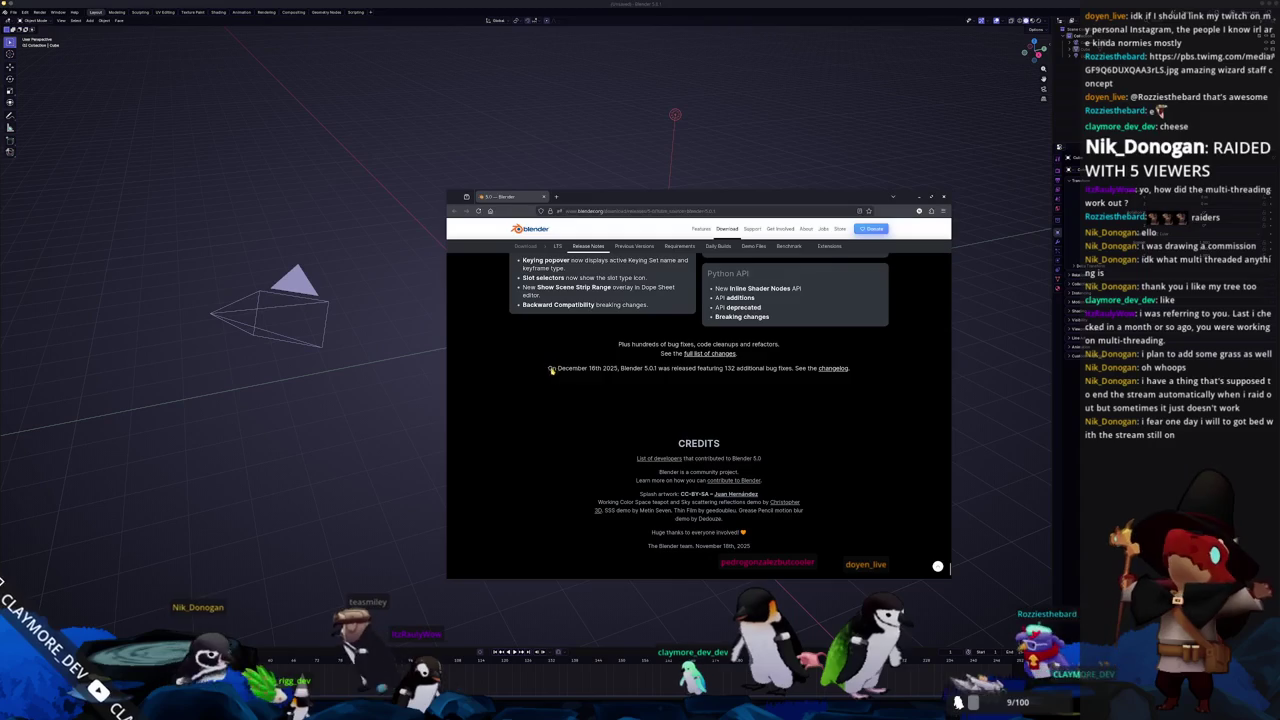
# Highlight and deselect the Blender 5.0.1 sentence, then close the browser window
pyautogui.moveTo(548, 368); pyautogui.dragTo(864, 371)
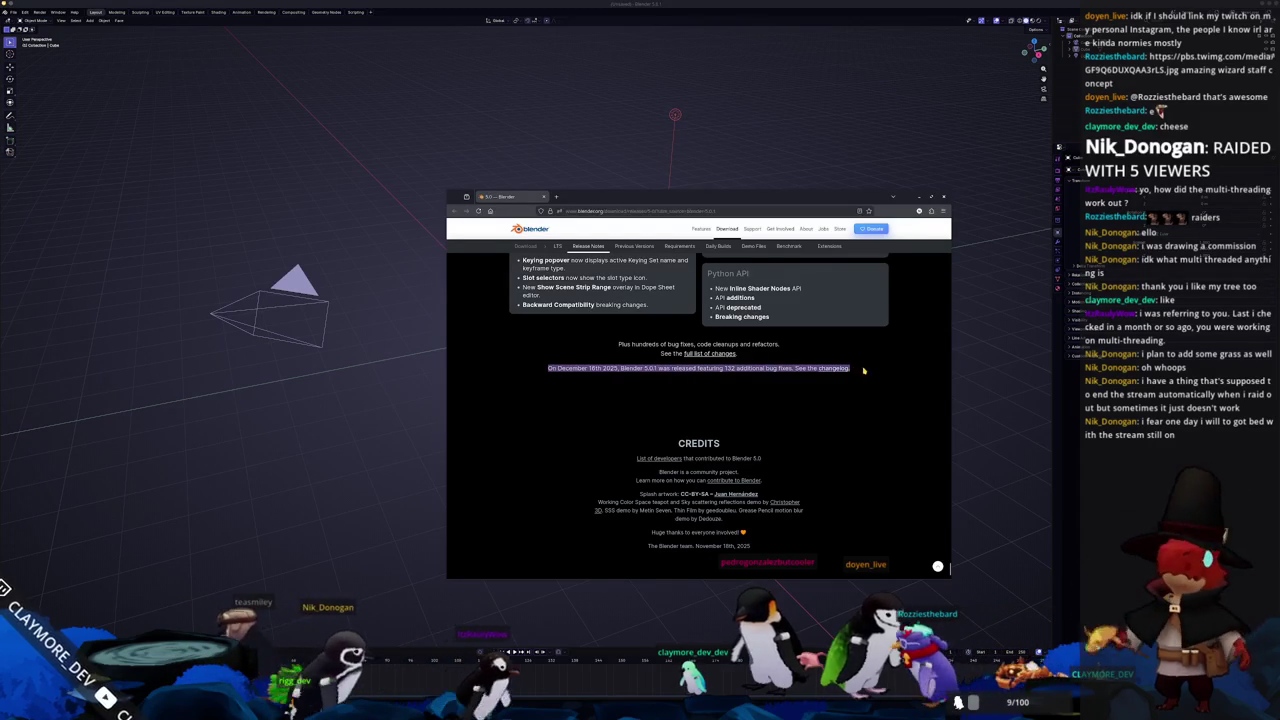
pyautogui.click(811, 380)
pyautogui.hotkey('ctrl', 'w')
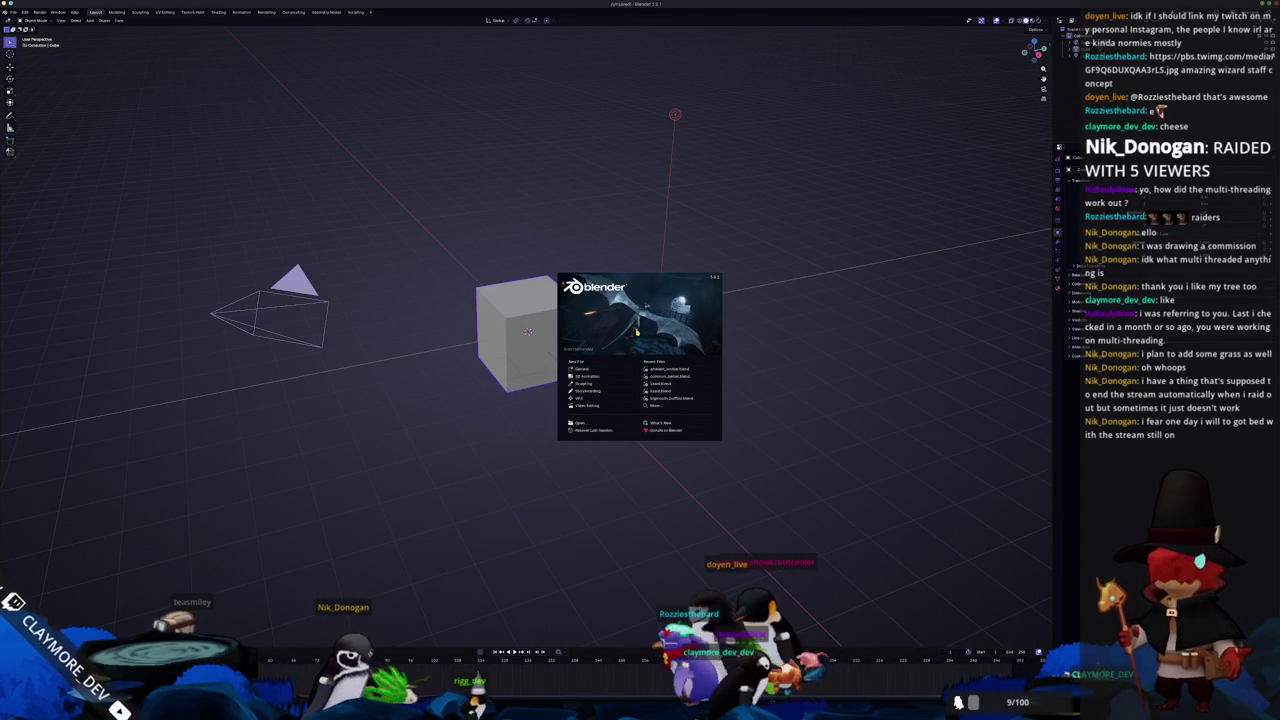
# Dismiss the splash, delete the default cube, and start Save As inside a project subfolder
pyautogui.click(599, 370)
pyautogui.scroll(-4, 693, 299)
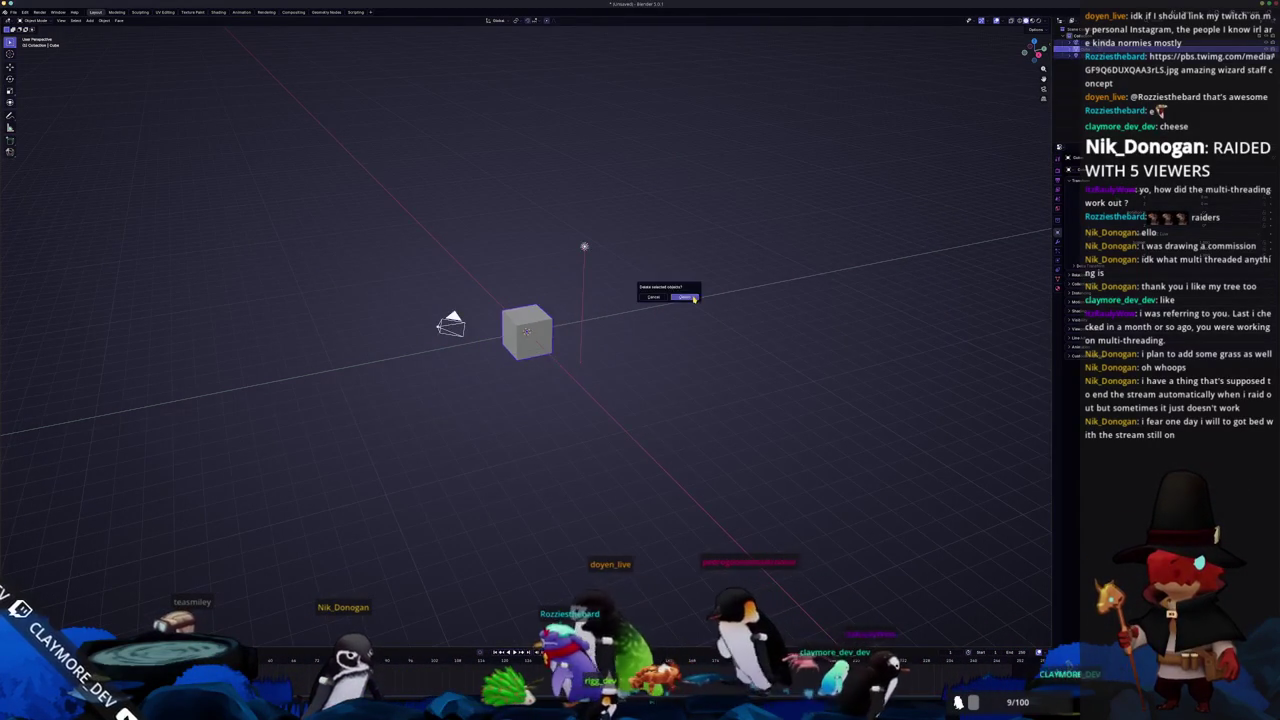
pyautogui.click(685, 297)
pyautogui.hotkey('ctrl', 'shift', 's')
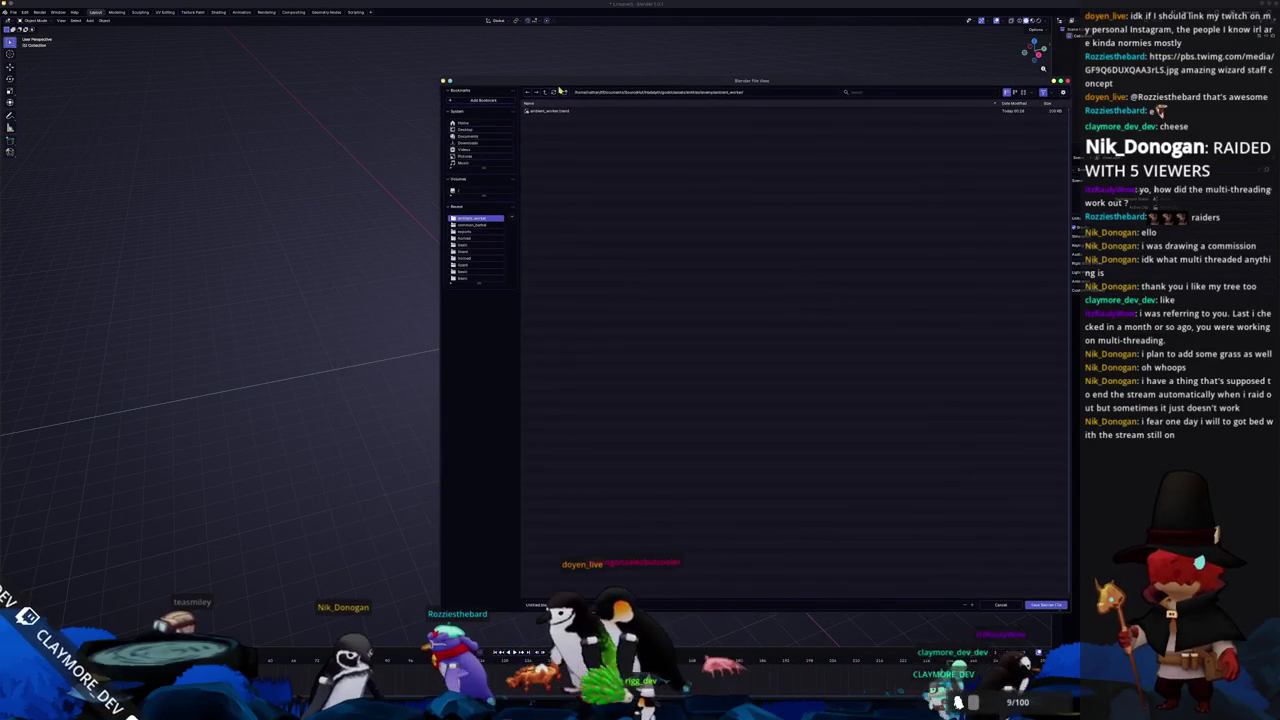
pyautogui.doubleClick(547, 126)
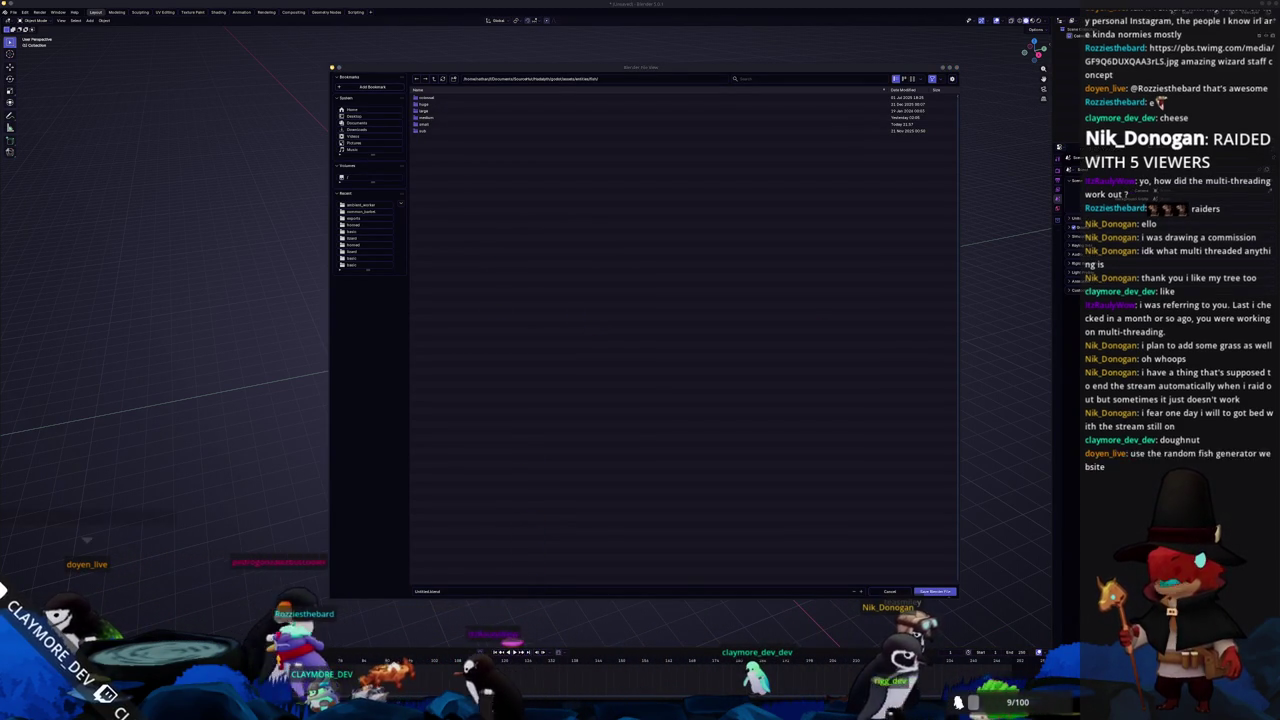
# Generate a list of 1000 random fish names
pyautogui.moveTo(851, 157); pyautogui.dragTo(747, 98)
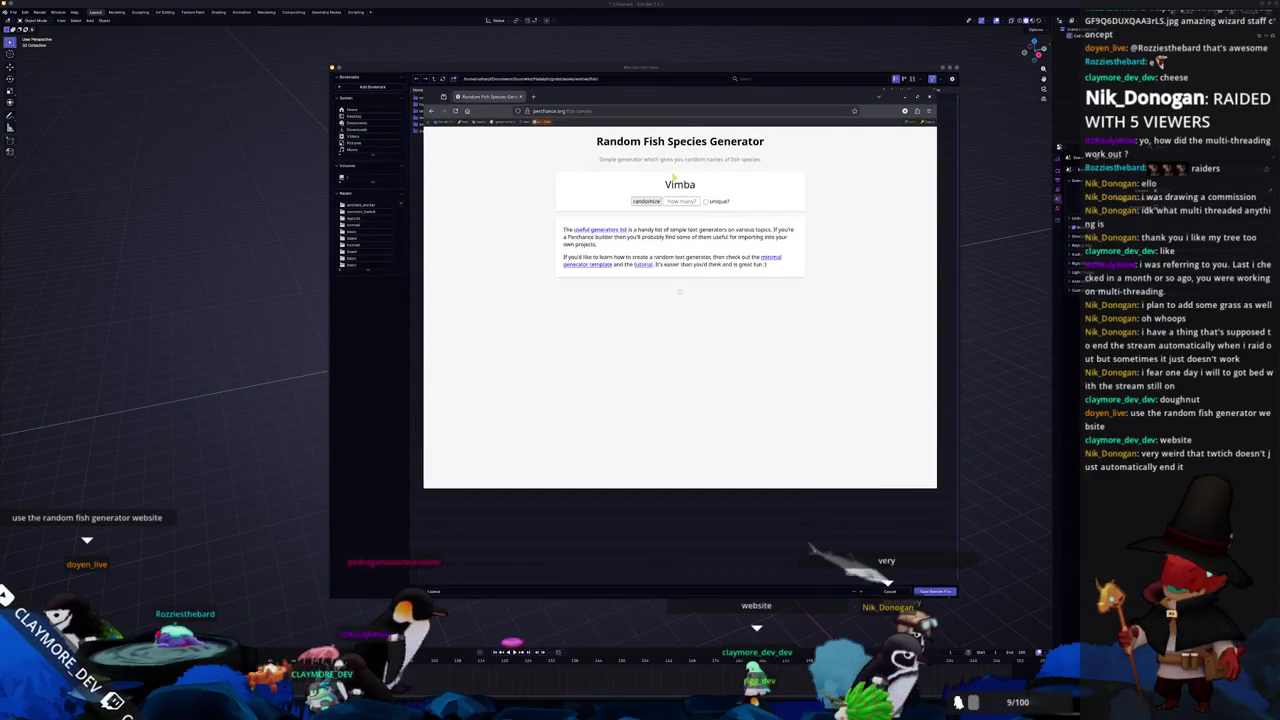
pyautogui.click(646, 201)
pyautogui.click(682, 201)
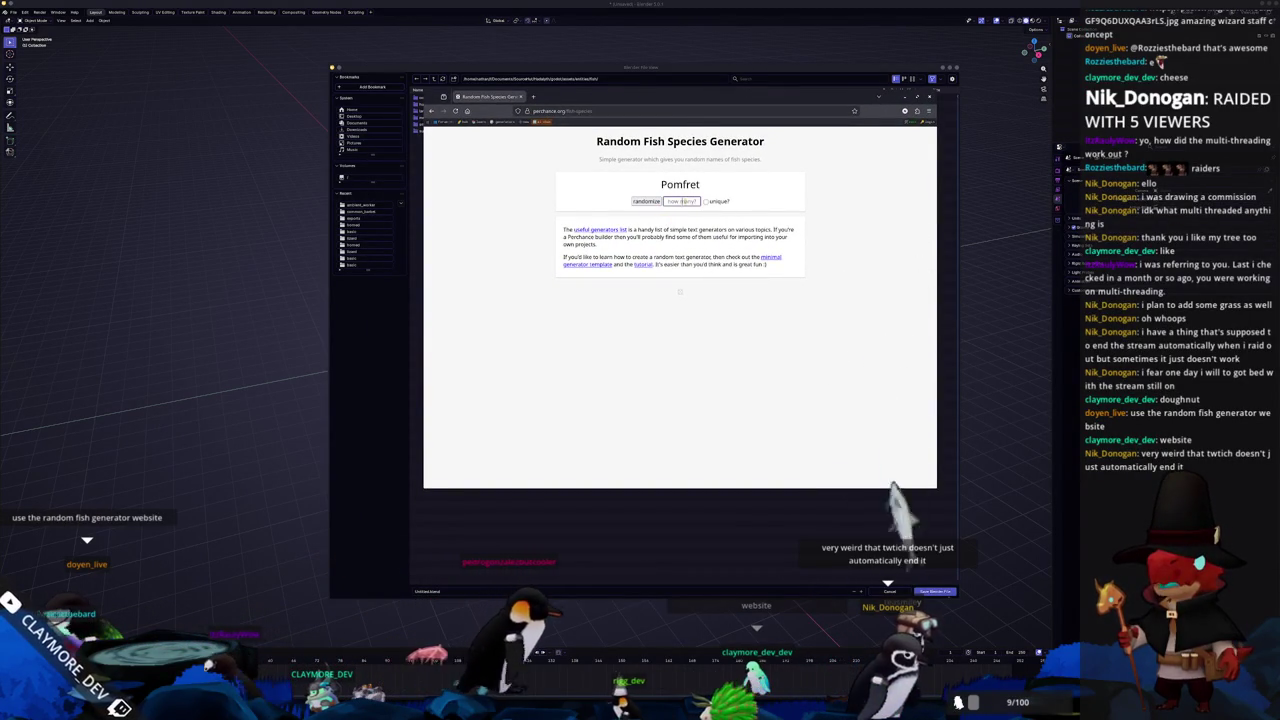
pyautogui.write('1000')
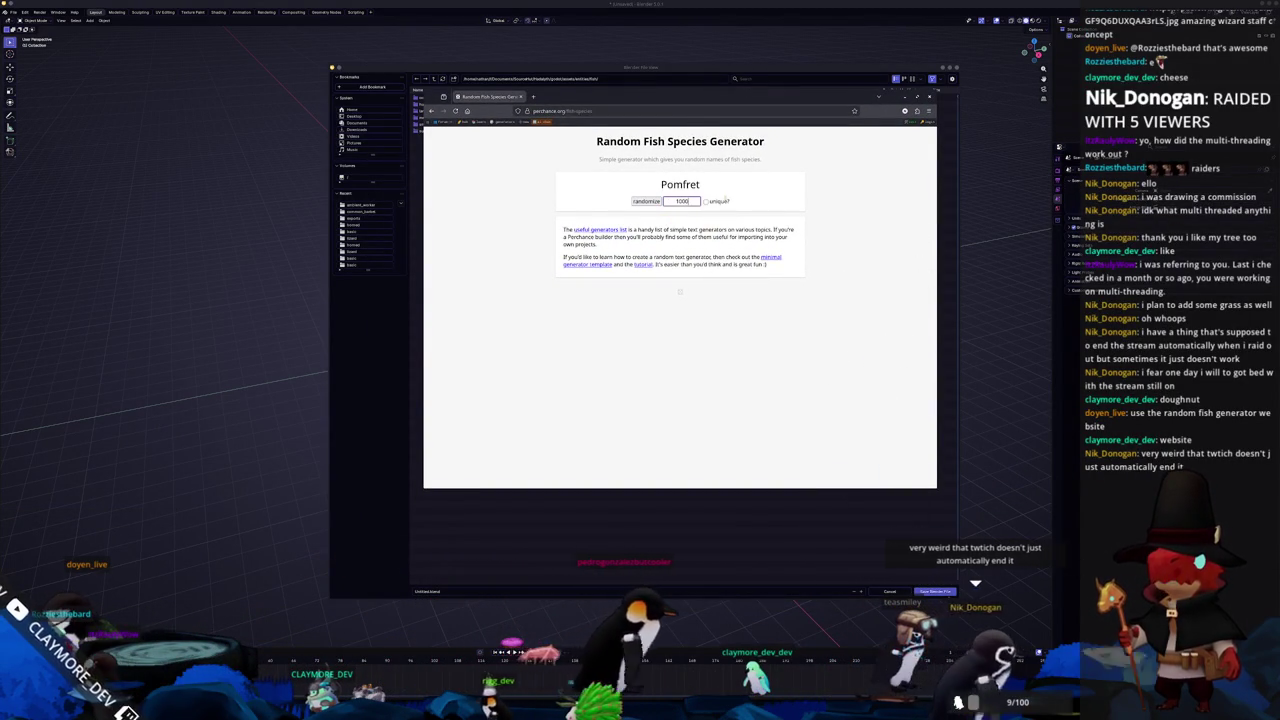
pyautogui.press('Return')
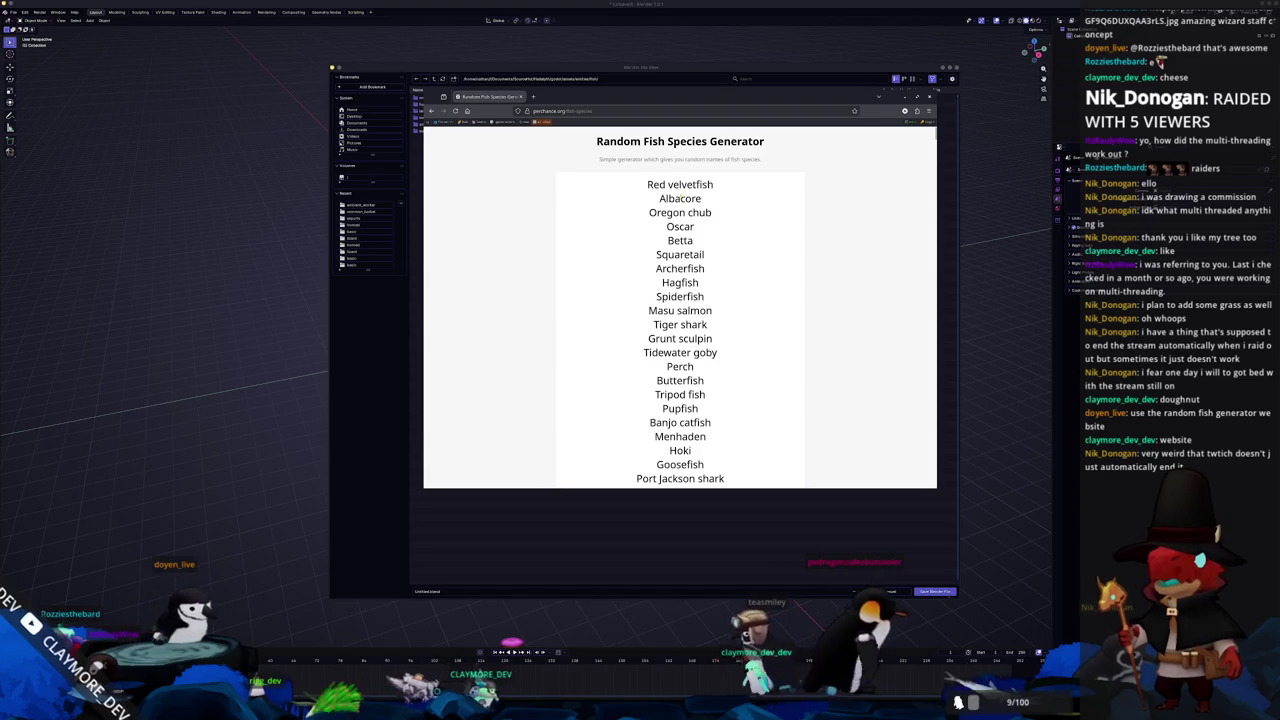
# Search Google Images for 'Albacore' and preview the NOAA Fisheries image
pyautogui.doubleClick(680, 198)
pyautogui.rightClick(682, 199)
pyautogui.click(698, 243)
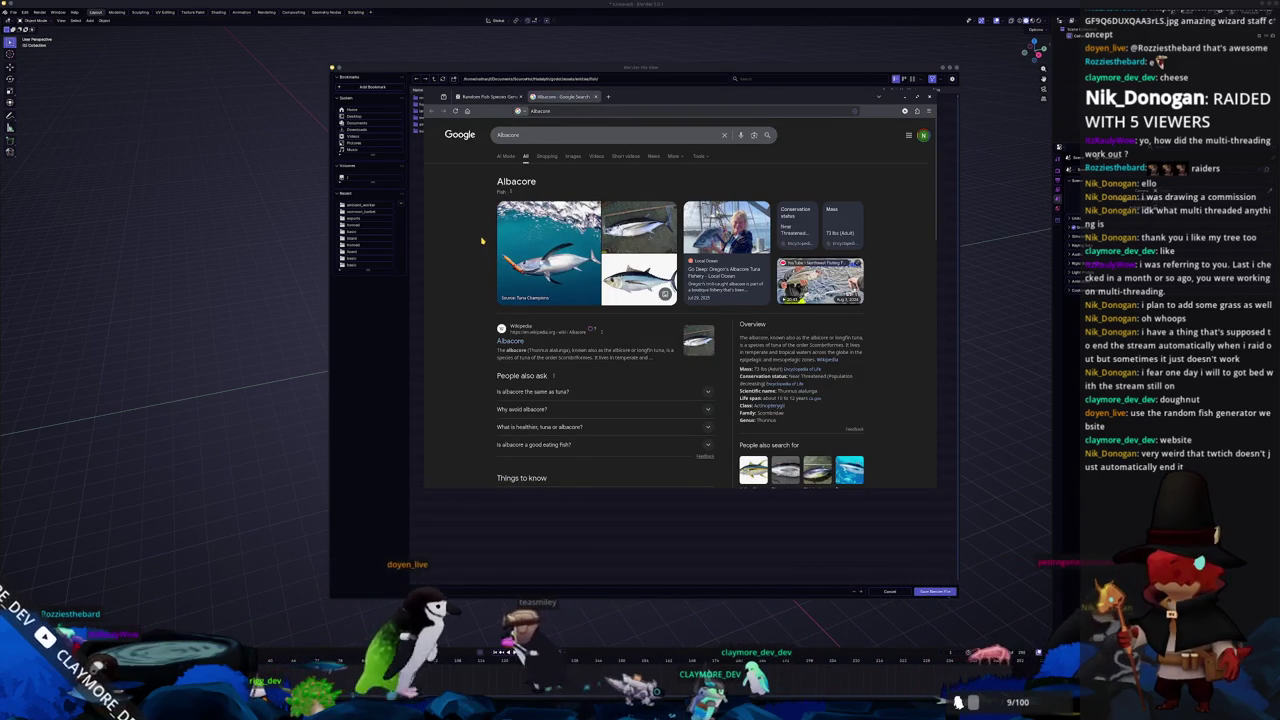
pyautogui.click(573, 157)
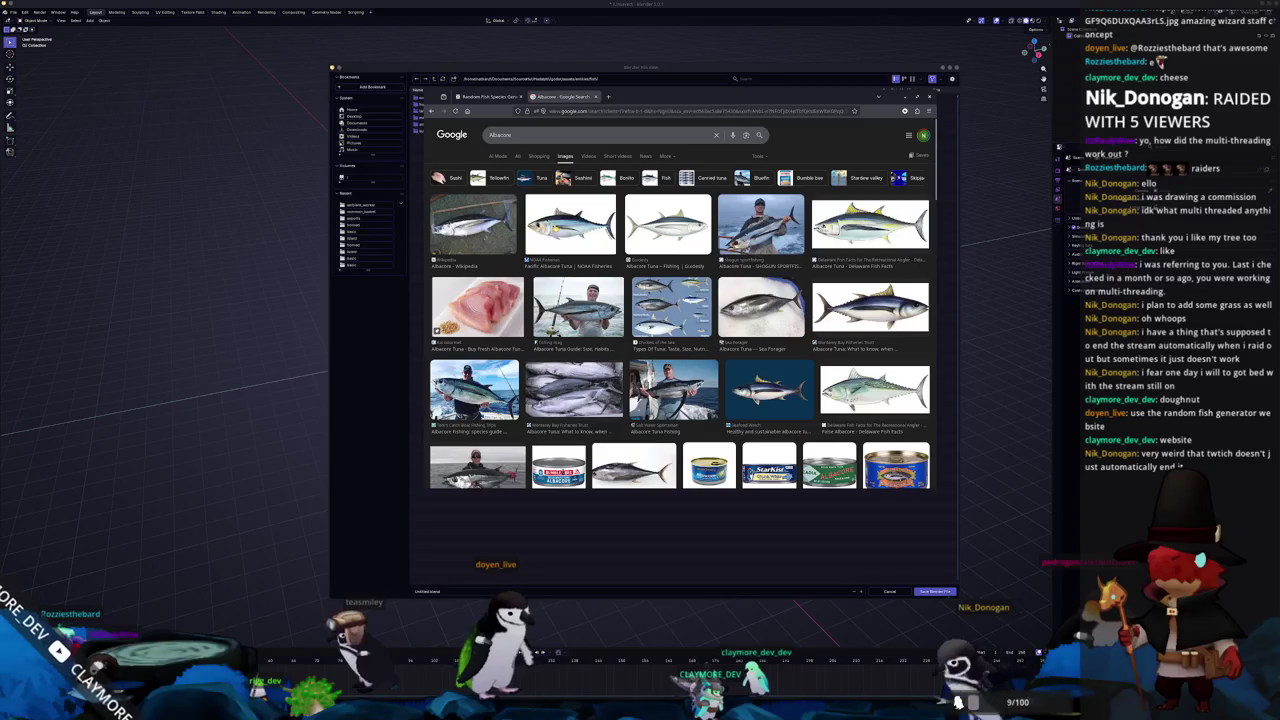
pyautogui.click(570, 222)
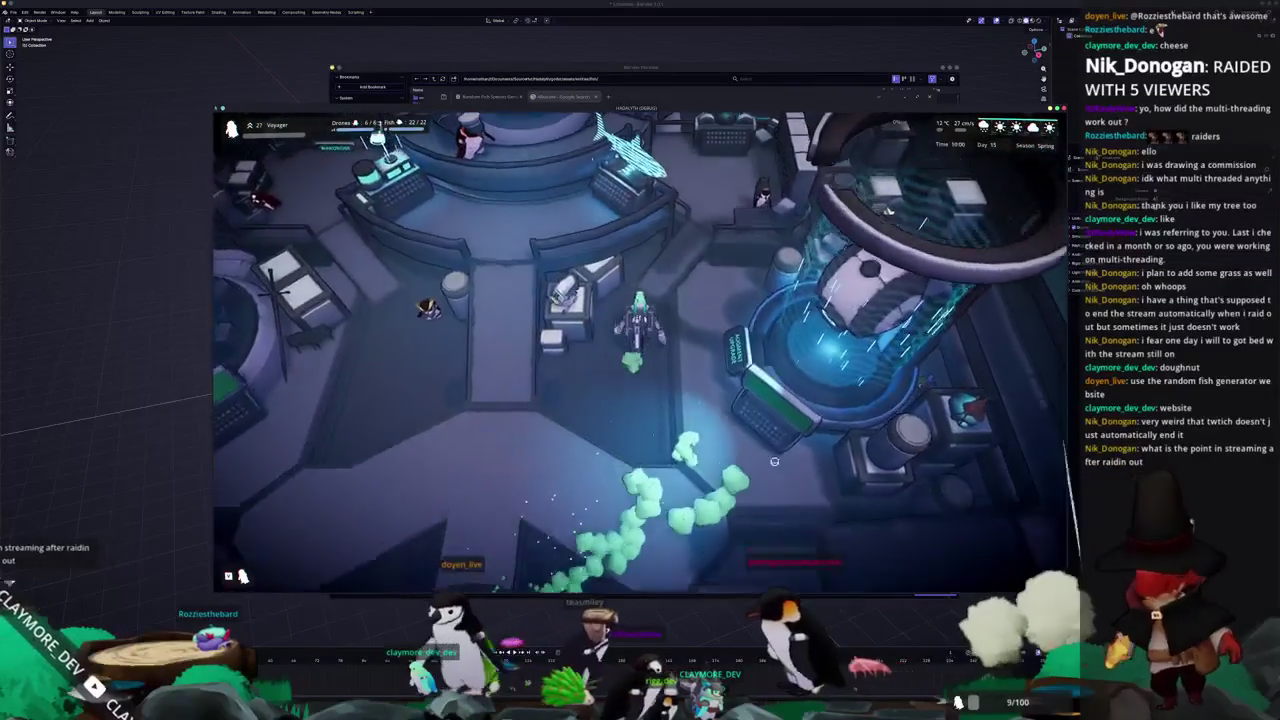
# Search the game's Any Season fish list for 'albacore', clear the search, and return to VS Code
pyautogui.press('e')
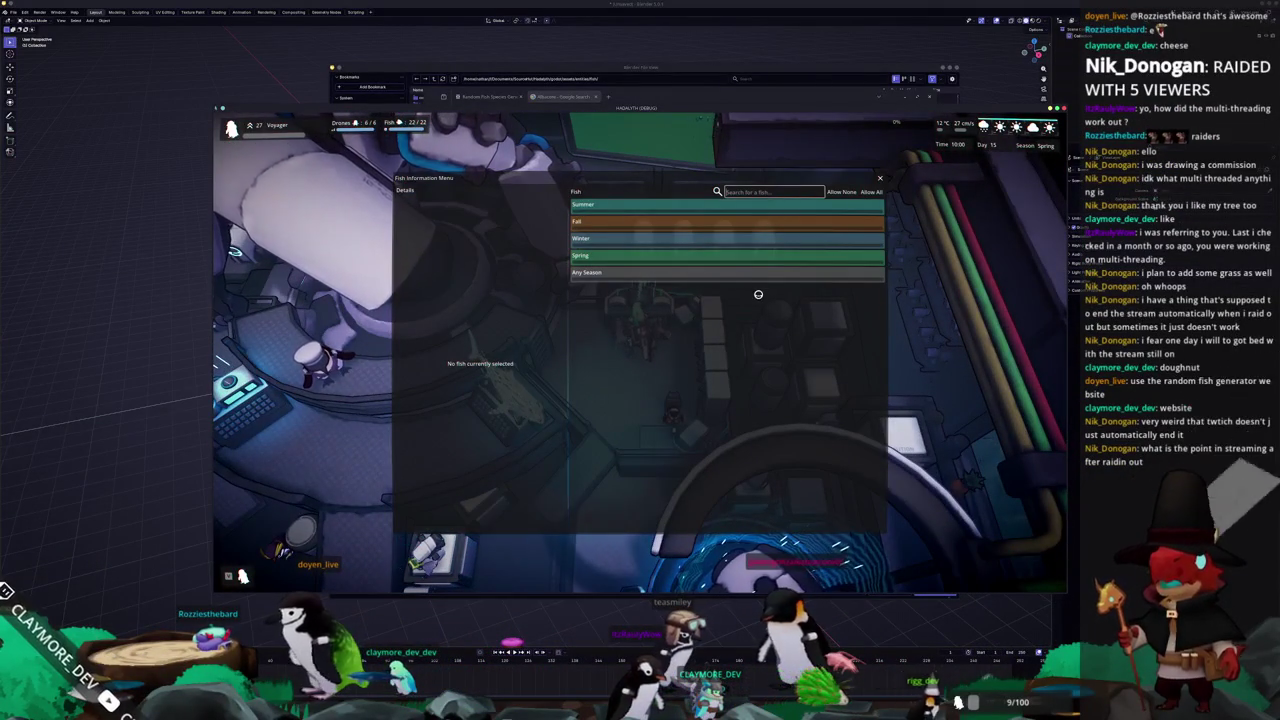
pyautogui.click(700, 274)
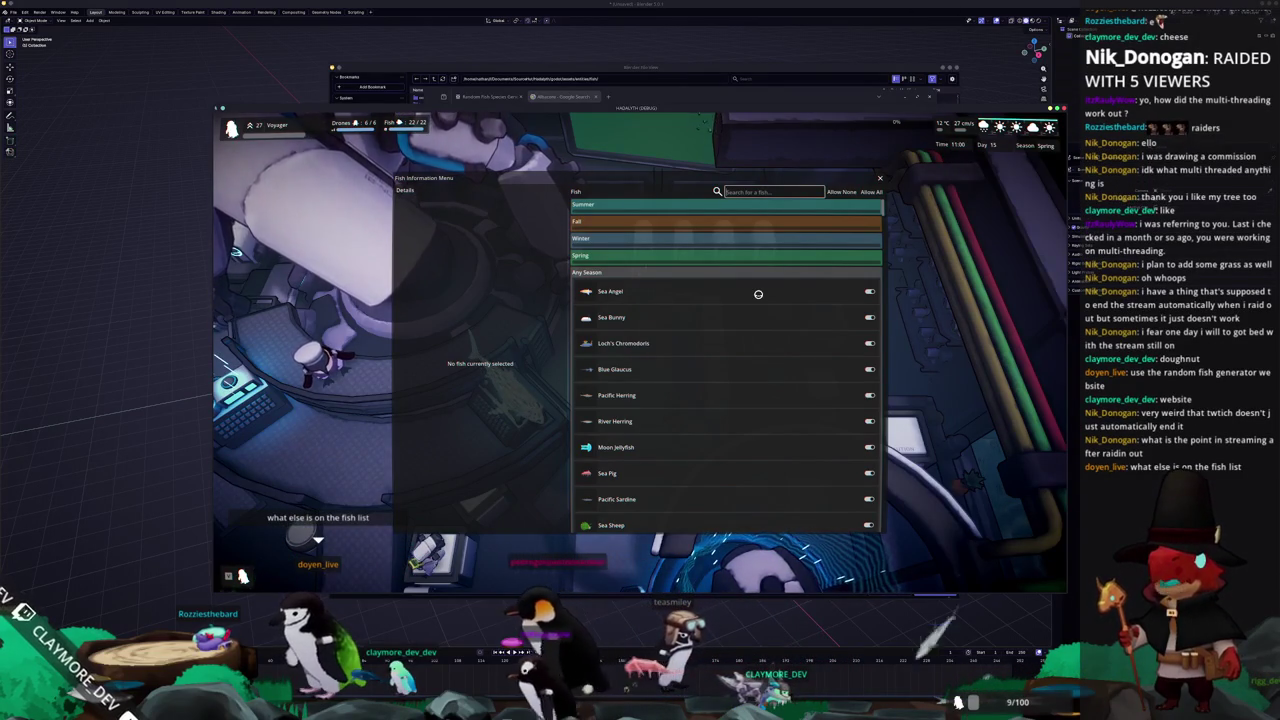
pyautogui.scroll(-10, 720, 400)
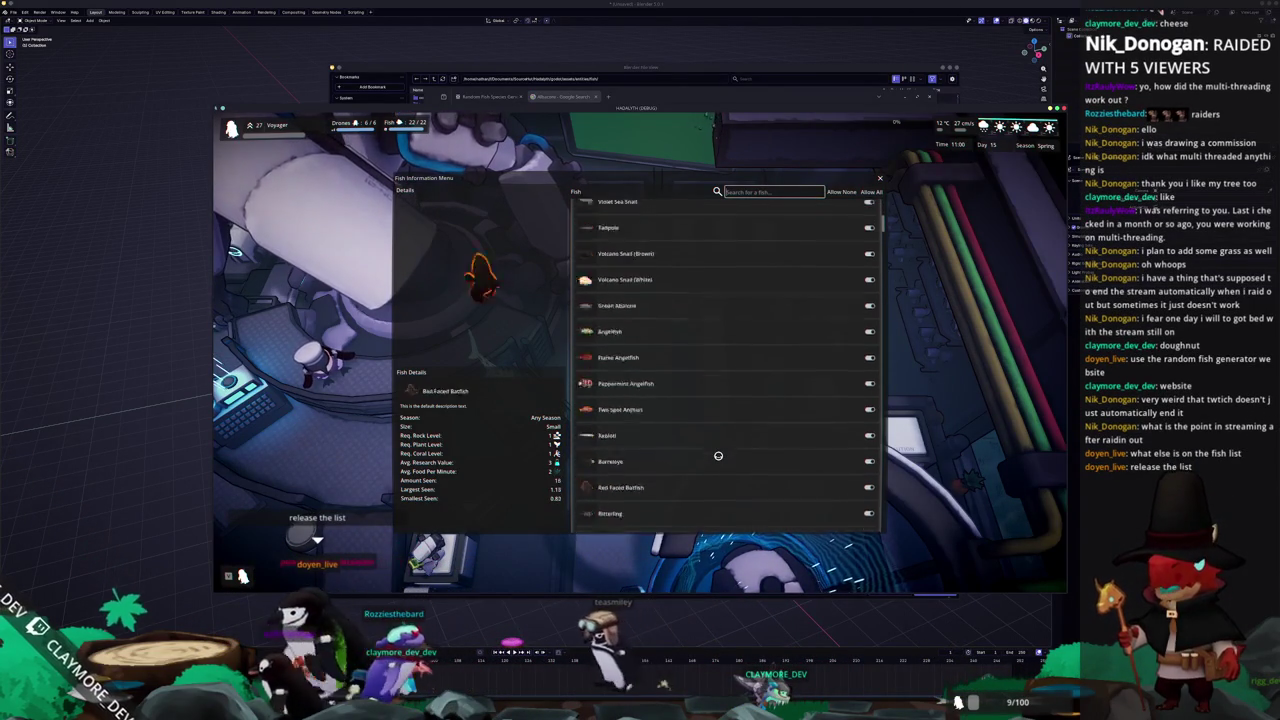
pyautogui.write('albacore')
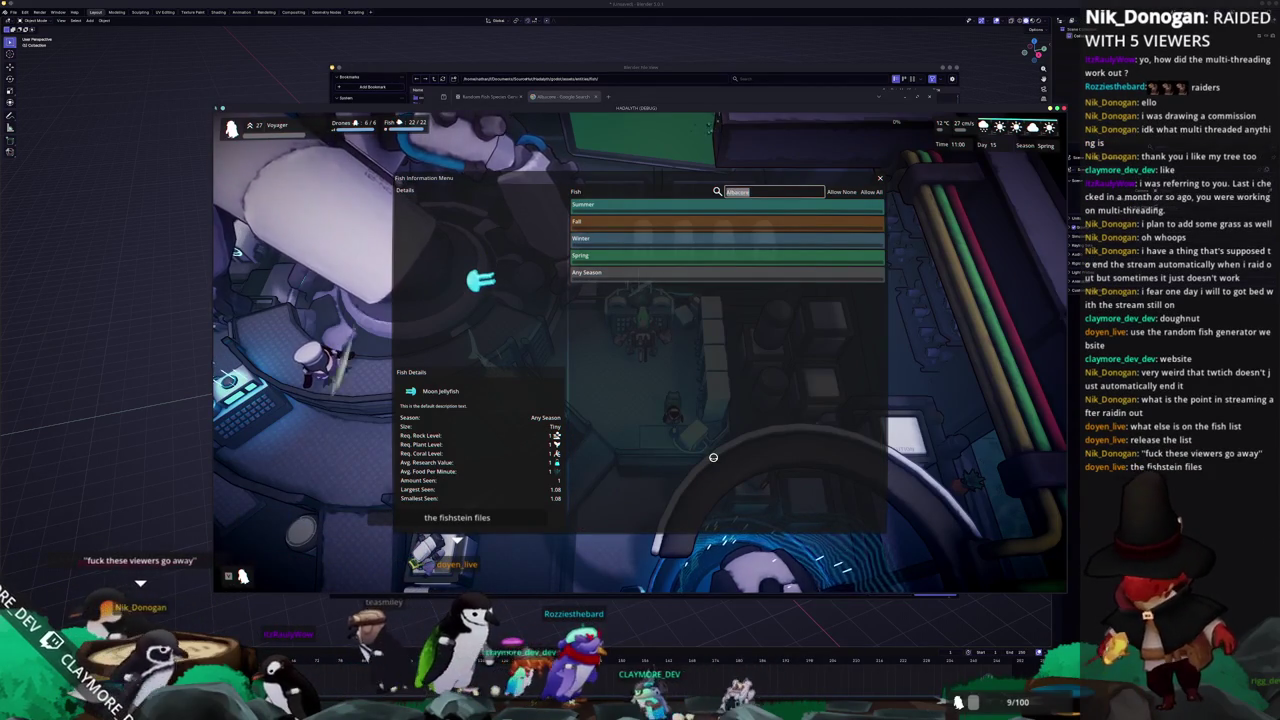
pyautogui.hotkey('ctrl', 'a')
pyautogui.press('BackSpace')
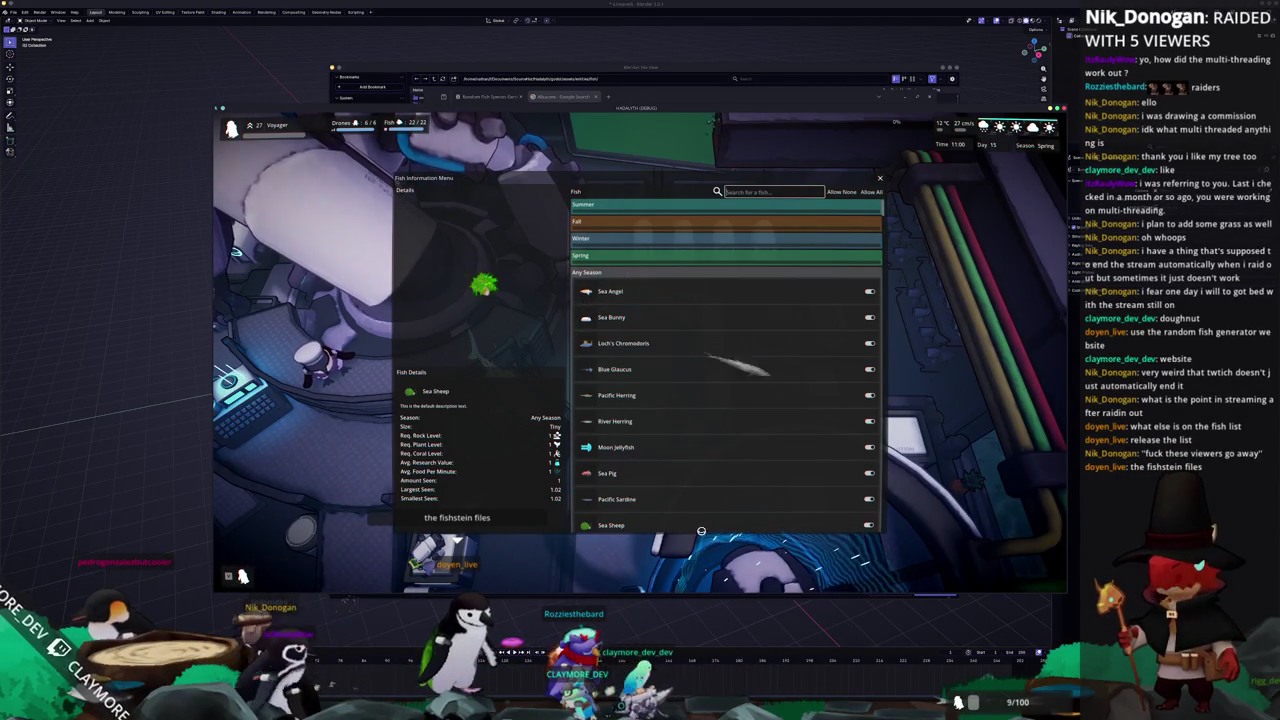
pyautogui.hotkey('alt', 'Tab')
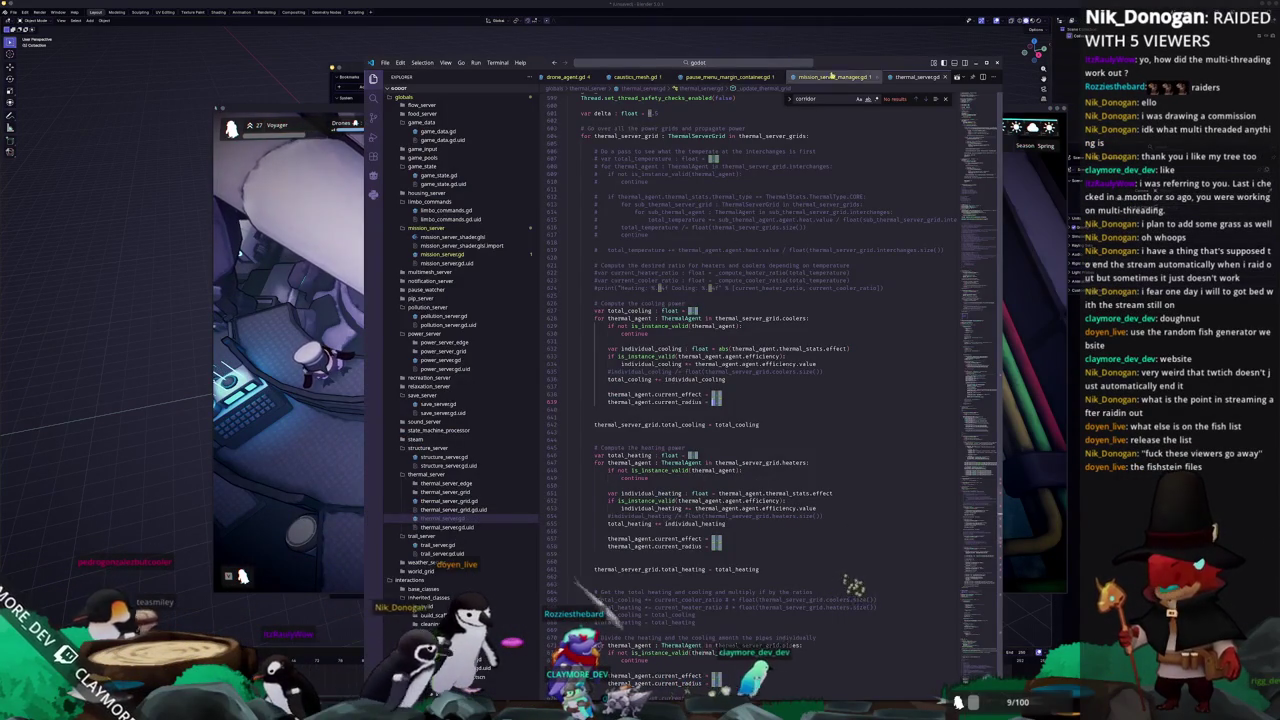
# Locate the line setting search_text_edit.text to empty in the fish menu script
pyautogui.hotkey('ctrl', 'f')
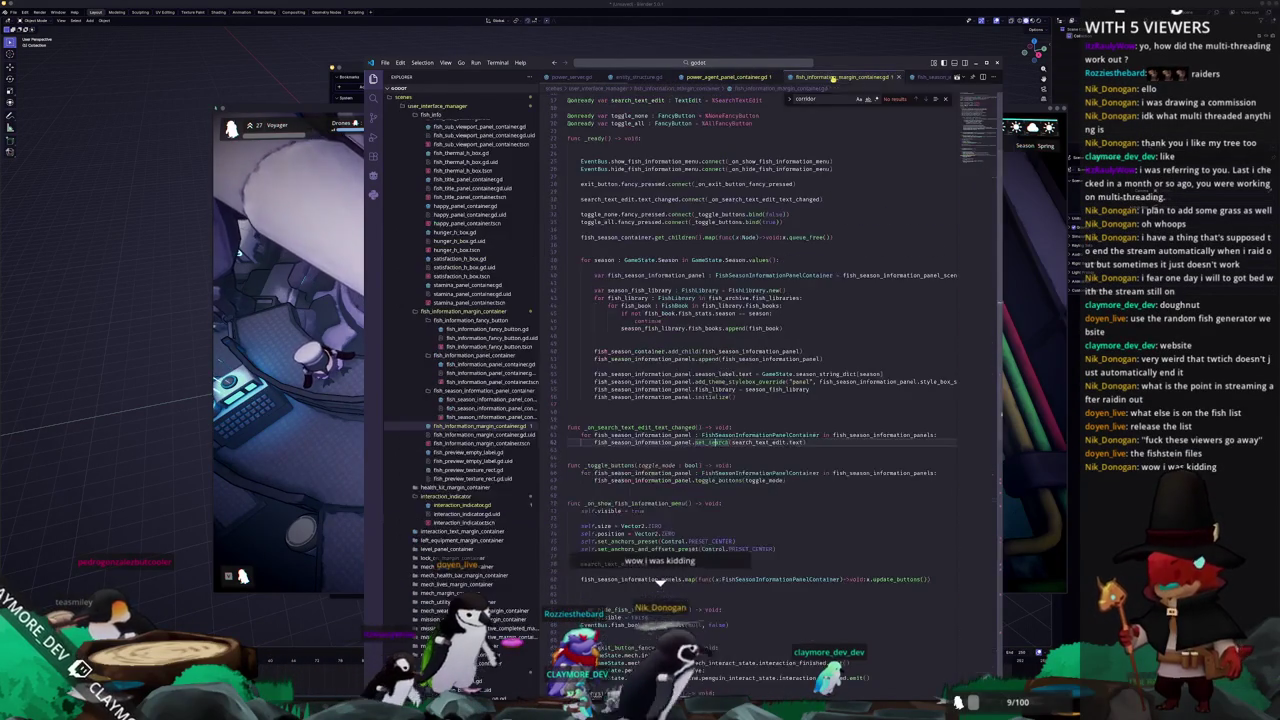
pyautogui.scroll(-3, 638, 398)
pyautogui.scroll(-2, 637, 423)
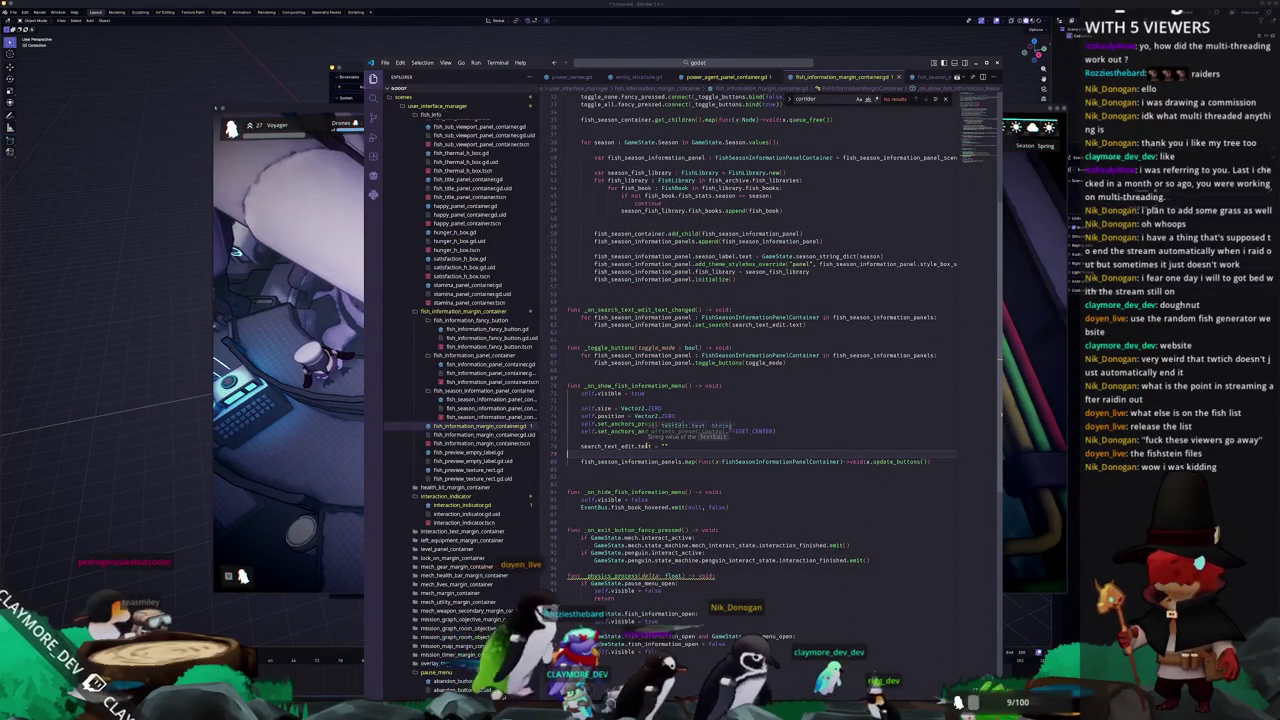
pyautogui.click(640, 446)
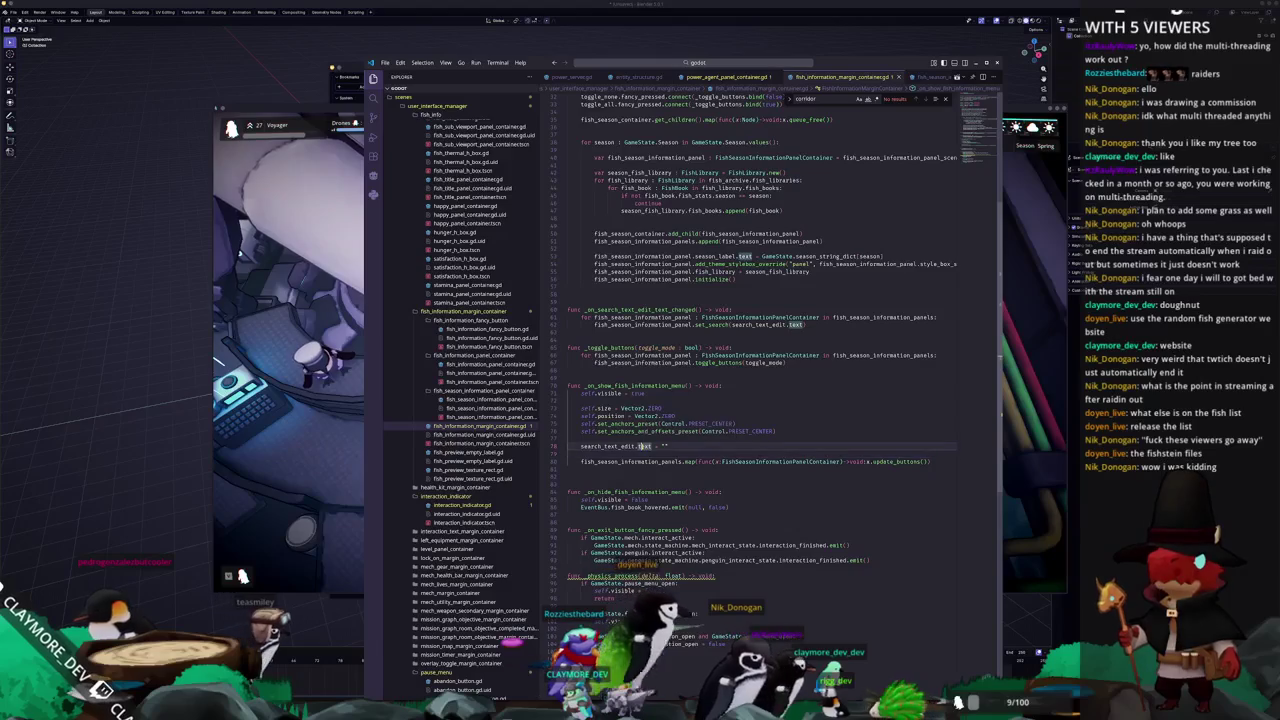
# Check how the in-game fish information menu lists fish after reopening with an empty search
pyautogui.click(292, 457)
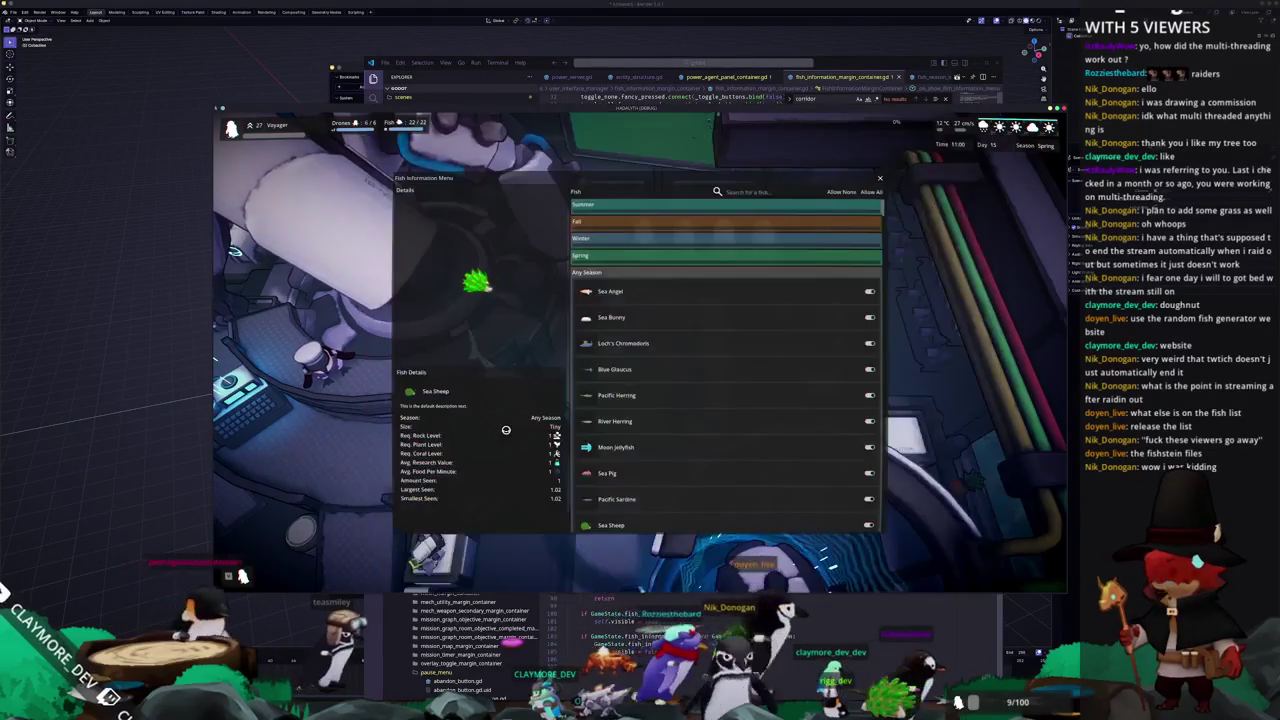
pyautogui.press('Escape')
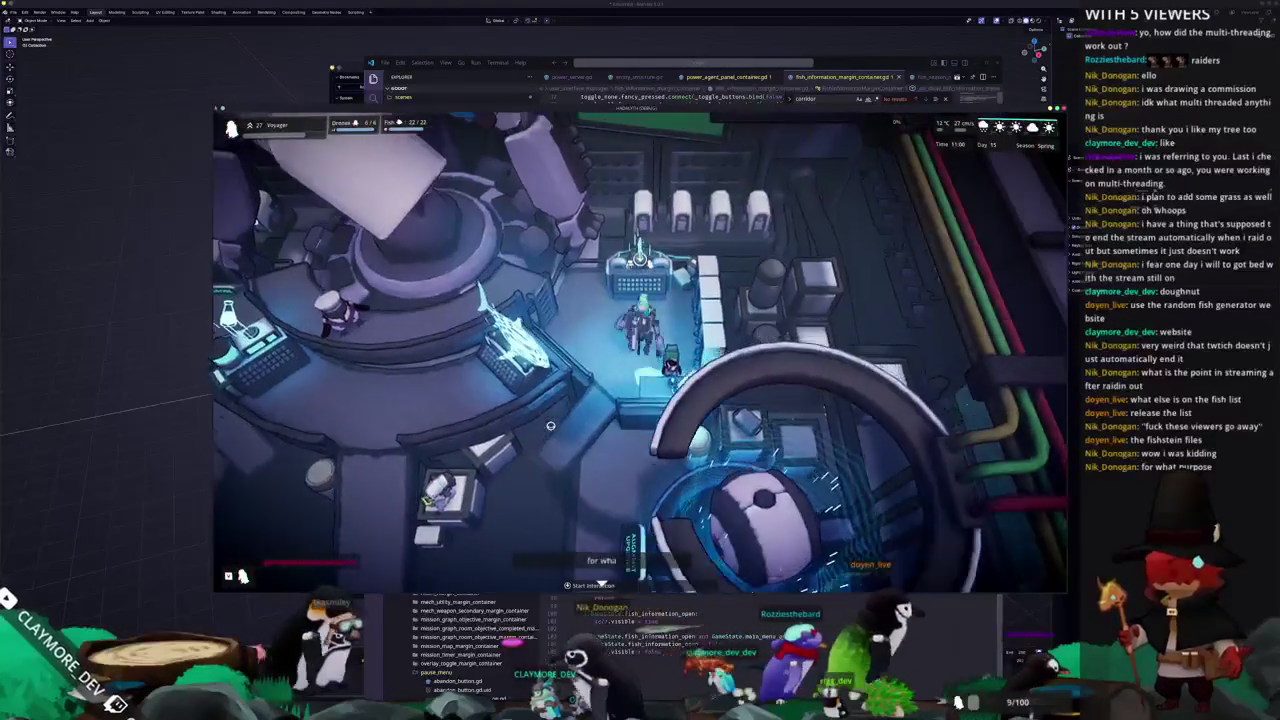
pyautogui.click(515, 320)
pyautogui.click(760, 198)
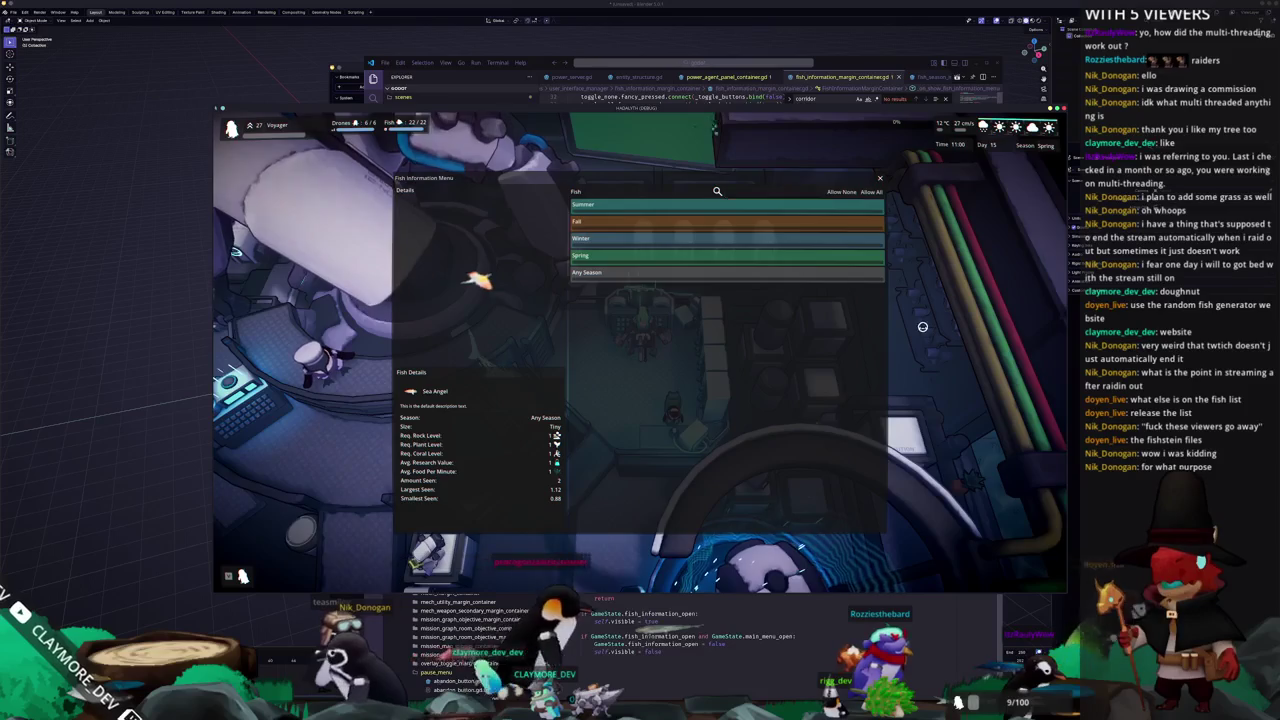
pyautogui.press('Escape')
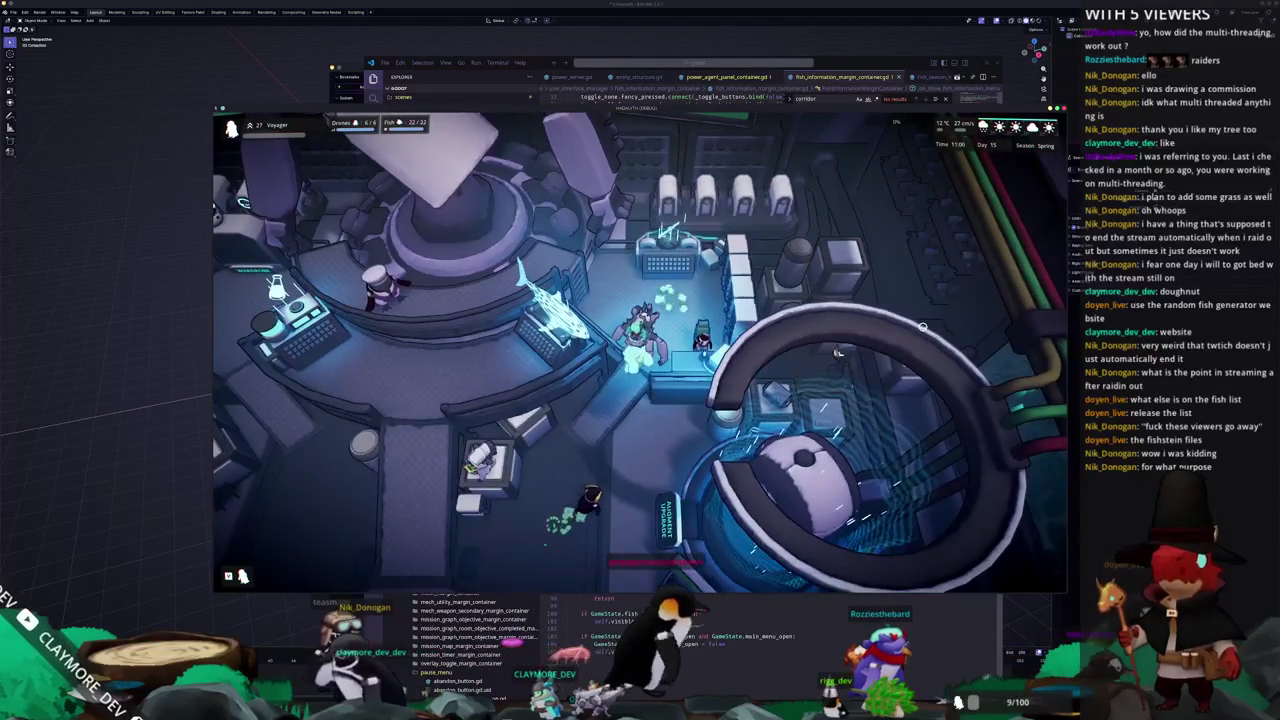
pyautogui.press('f')
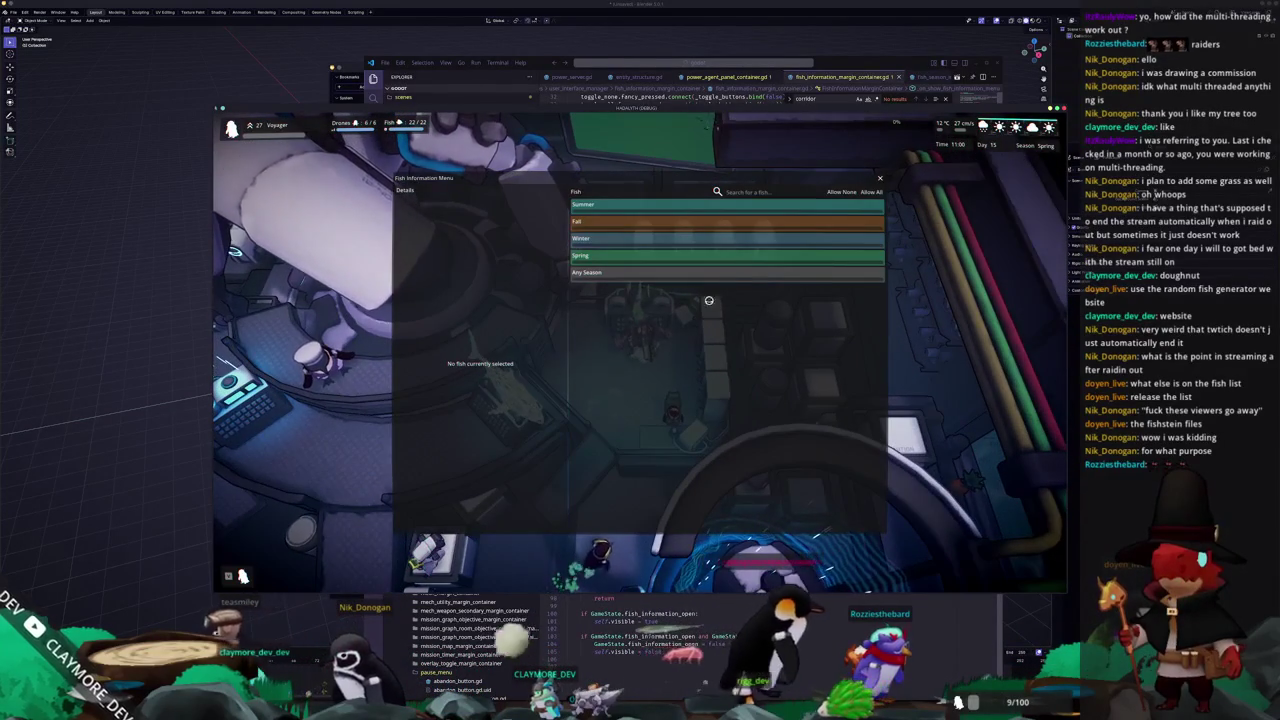
pyautogui.click(626, 598)
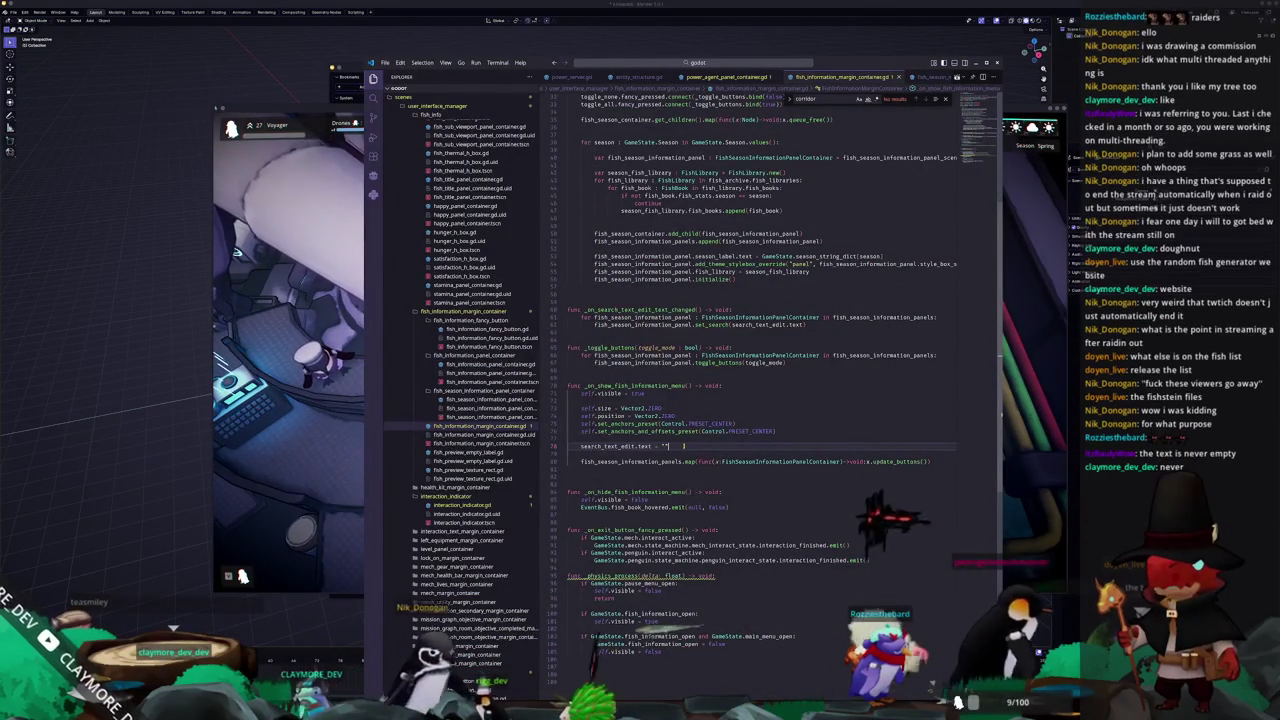
# Add _on_search_text_edit_text_changed() below the search-clearing line and save the script
pyautogui.press('Return')
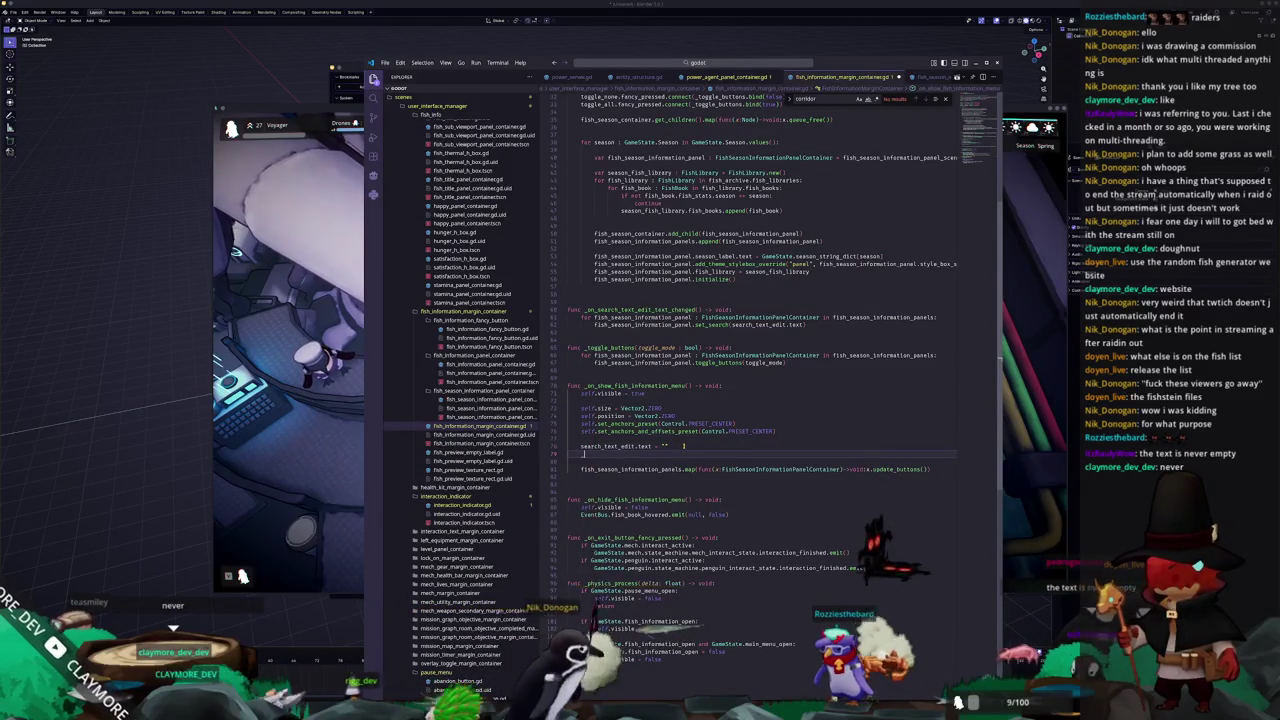
pyautogui.write('_on_search_text_edit_text_changed()')
pyautogui.hotkey('ctrl', 's')
# Retest the in-game fish search with 'iverTuna', then switch back to Blender's file browser
pyautogui.hotkey('alt', 'Tab')
pyautogui.press('Escape')
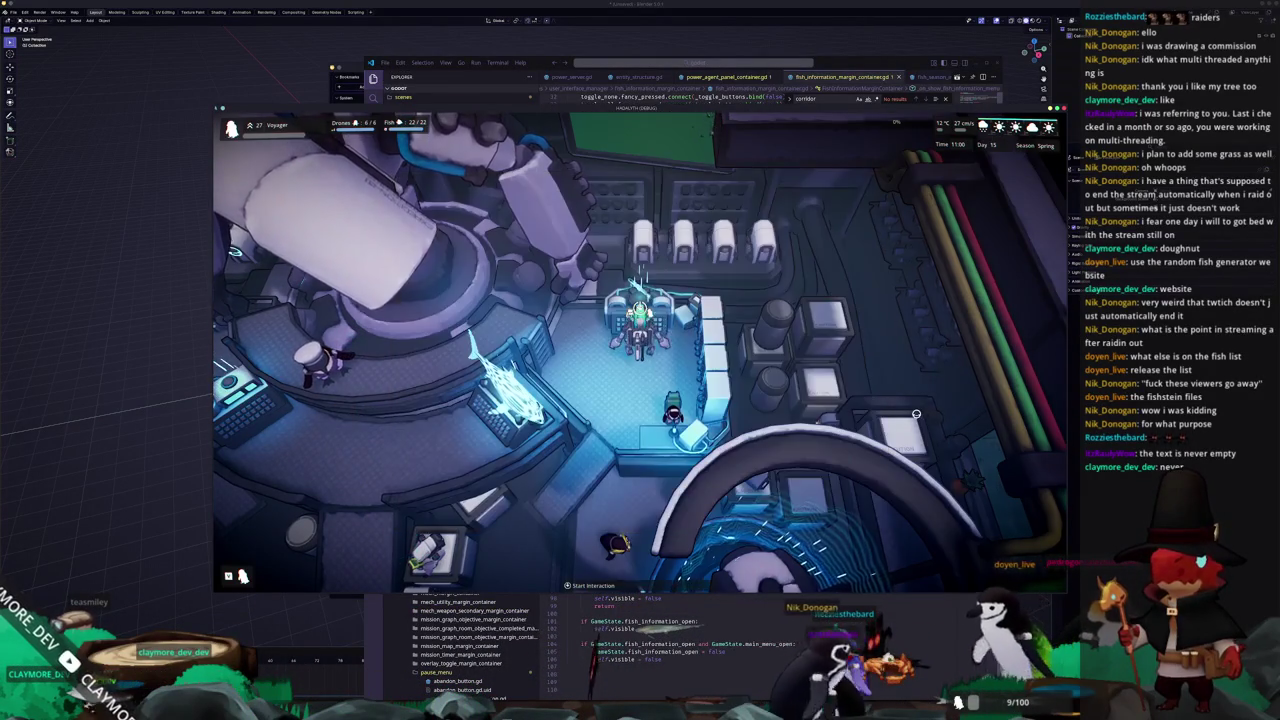
pyautogui.press('f')
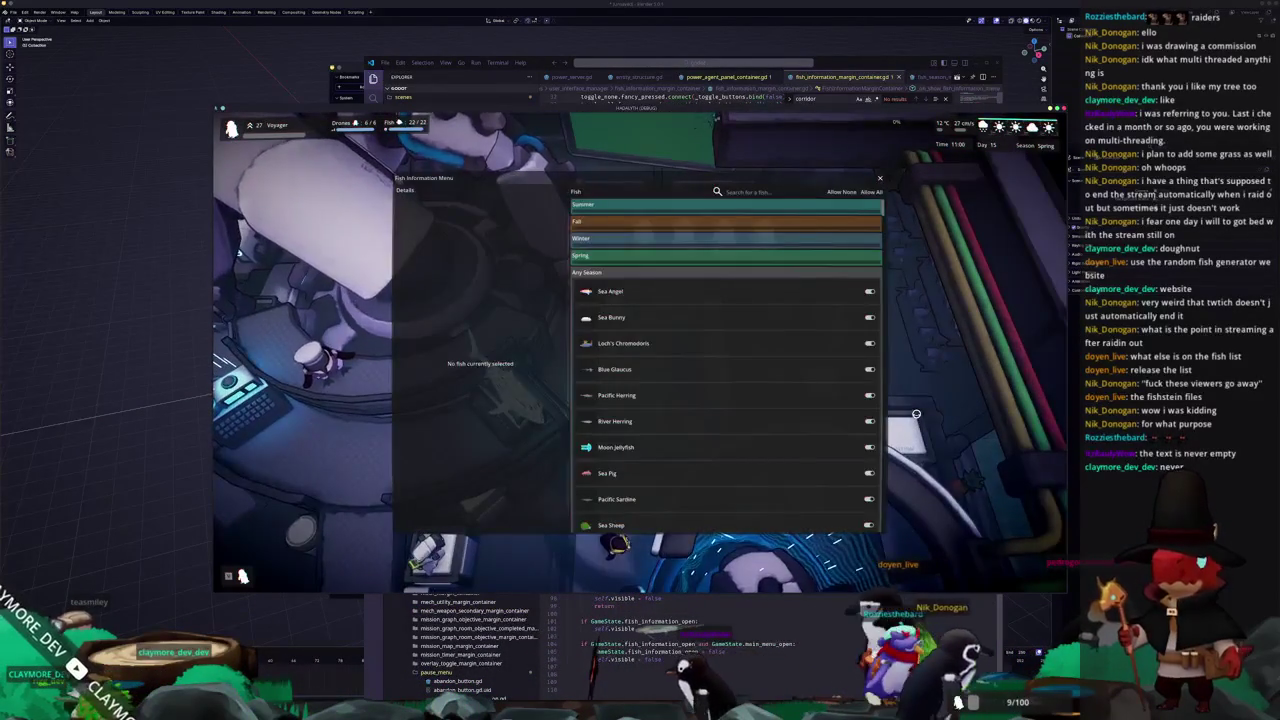
pyautogui.click(654, 467)
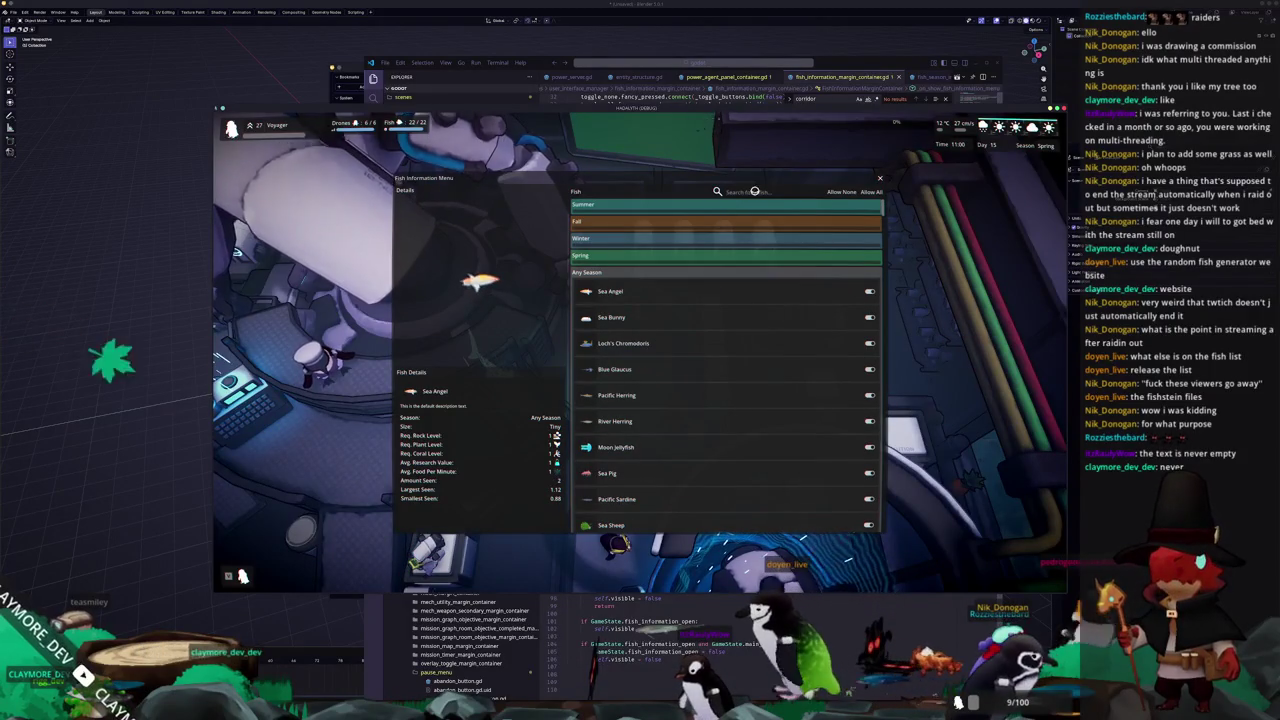
pyautogui.write('river')
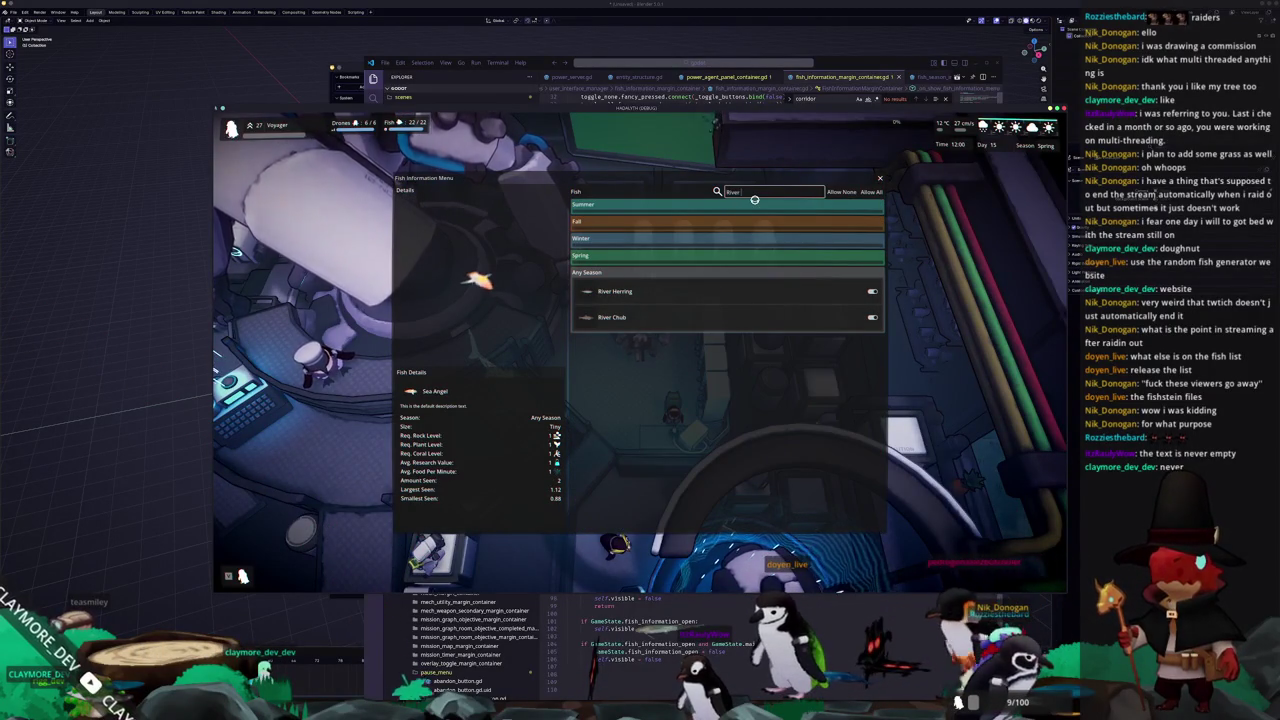
pyautogui.write('Tuna')
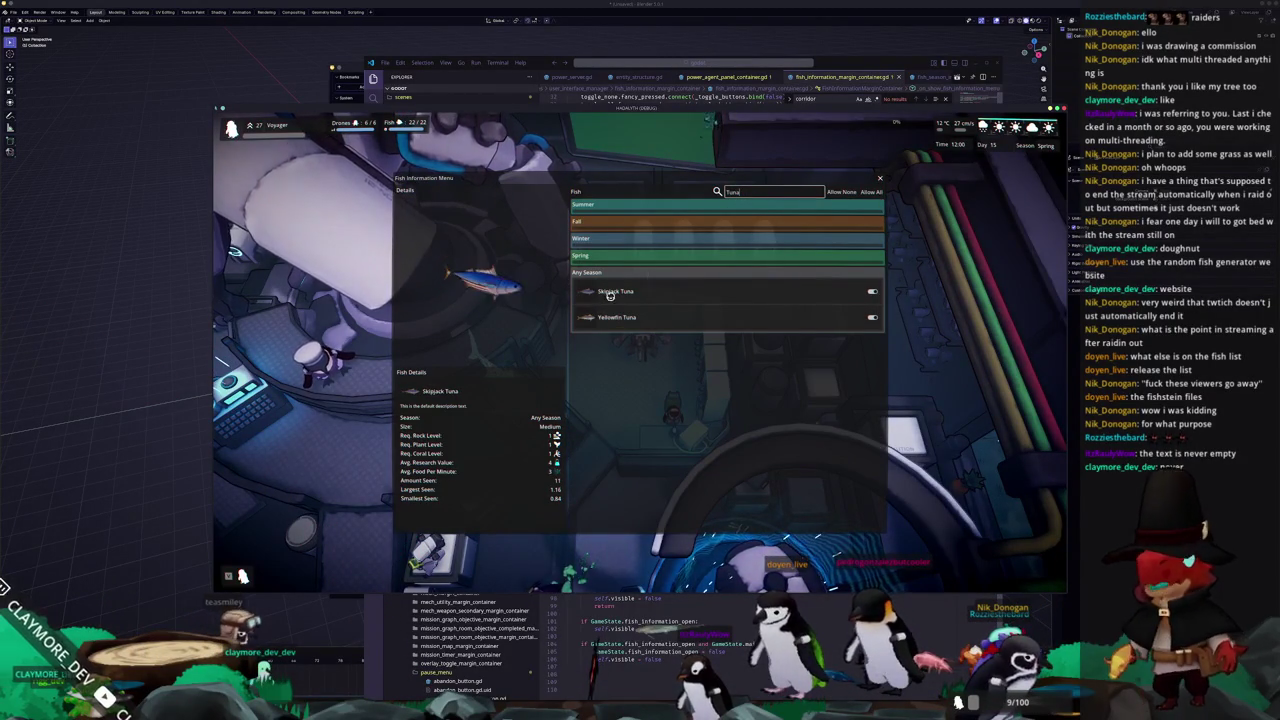
pyautogui.press('Escape')
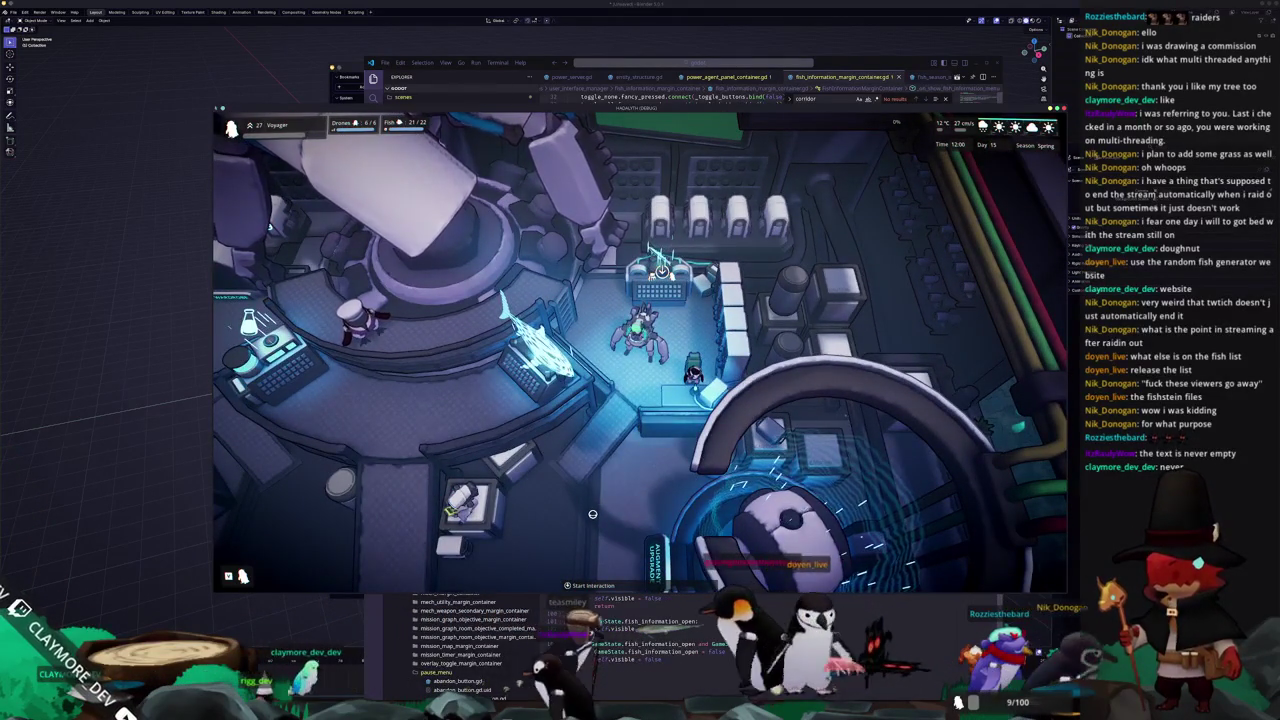
pyautogui.hotkey('alt', 'Tab')
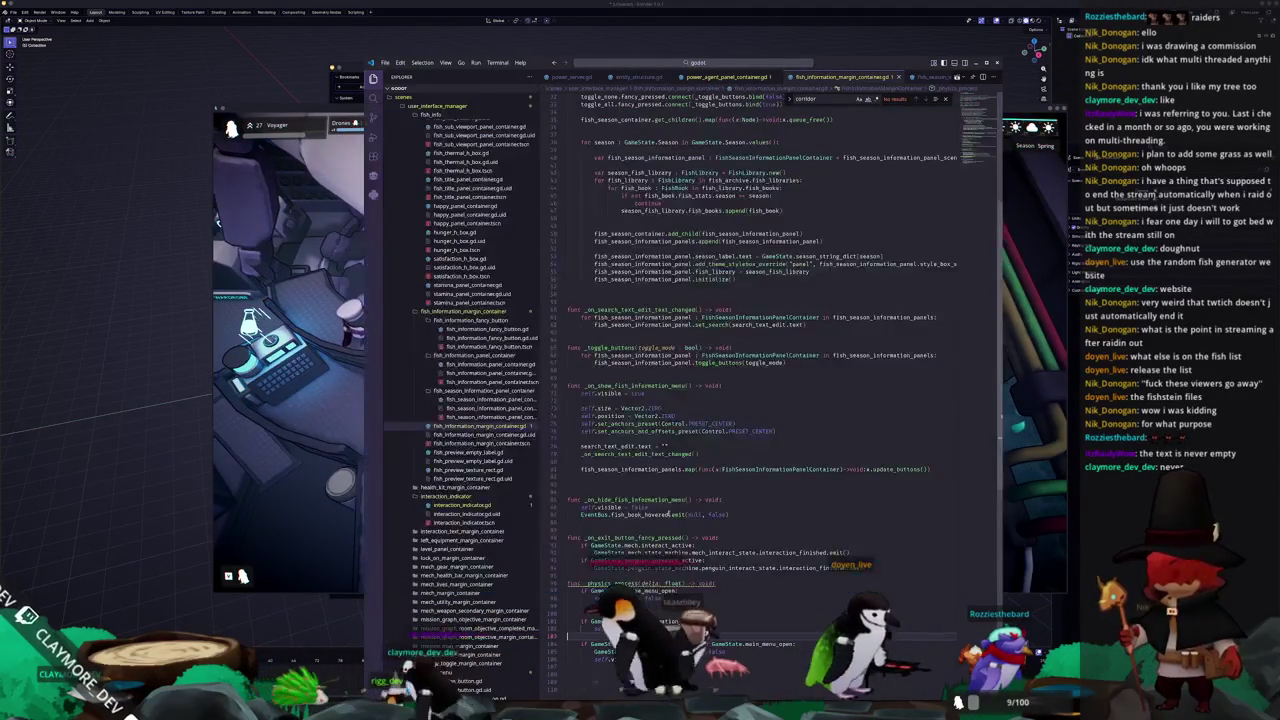
pyautogui.hotkey('alt', 'Tab')
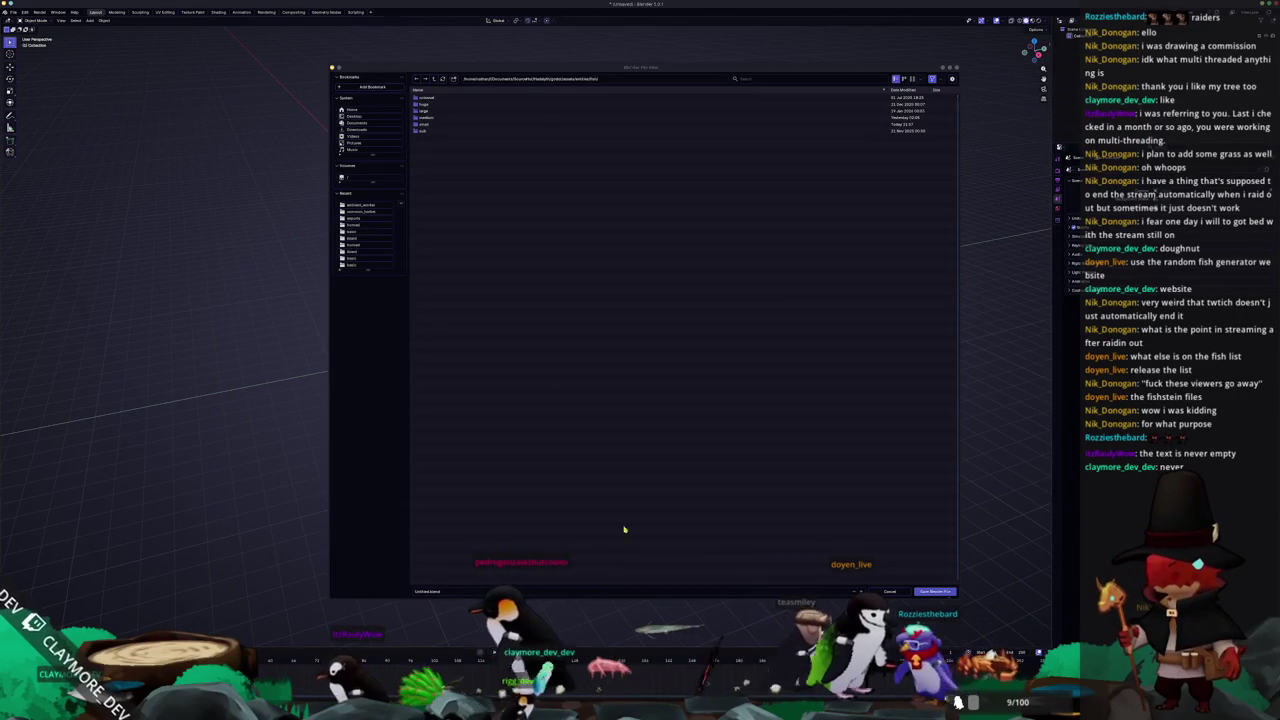
# Open the fish species folder, then browse the Albacore Google Images results
pyautogui.click(448, 117)
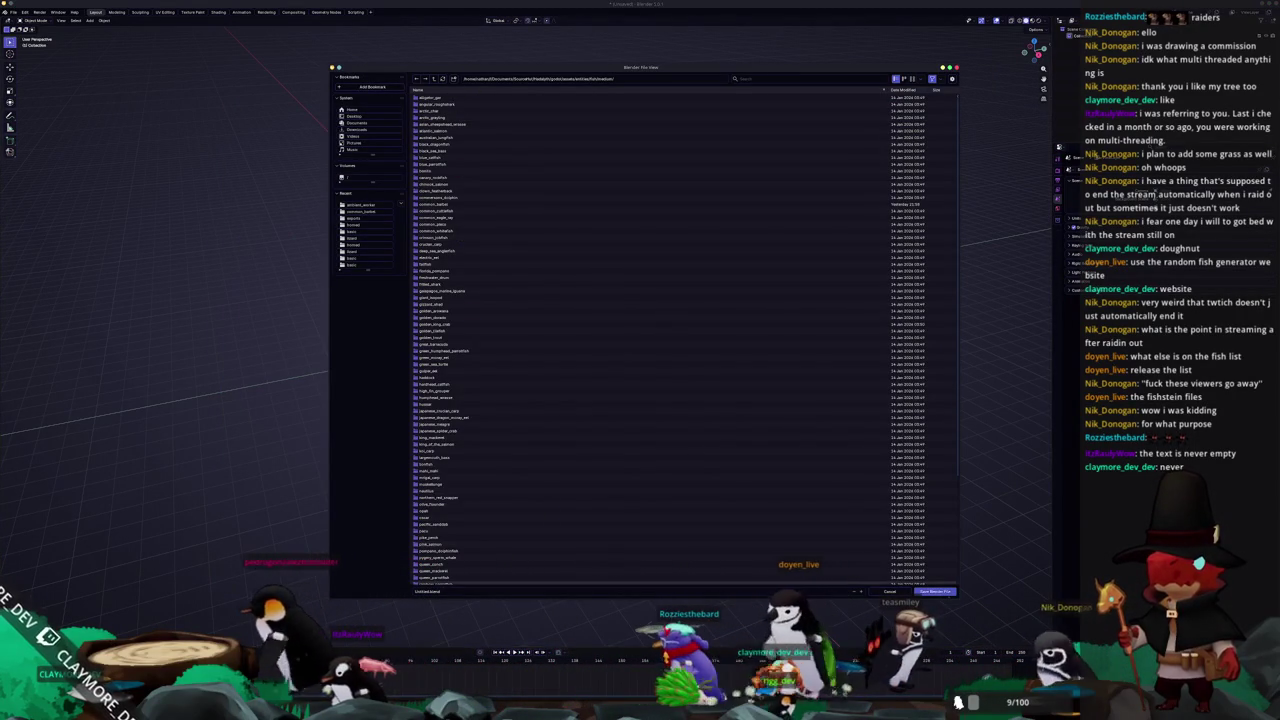
pyautogui.click(500, 678)
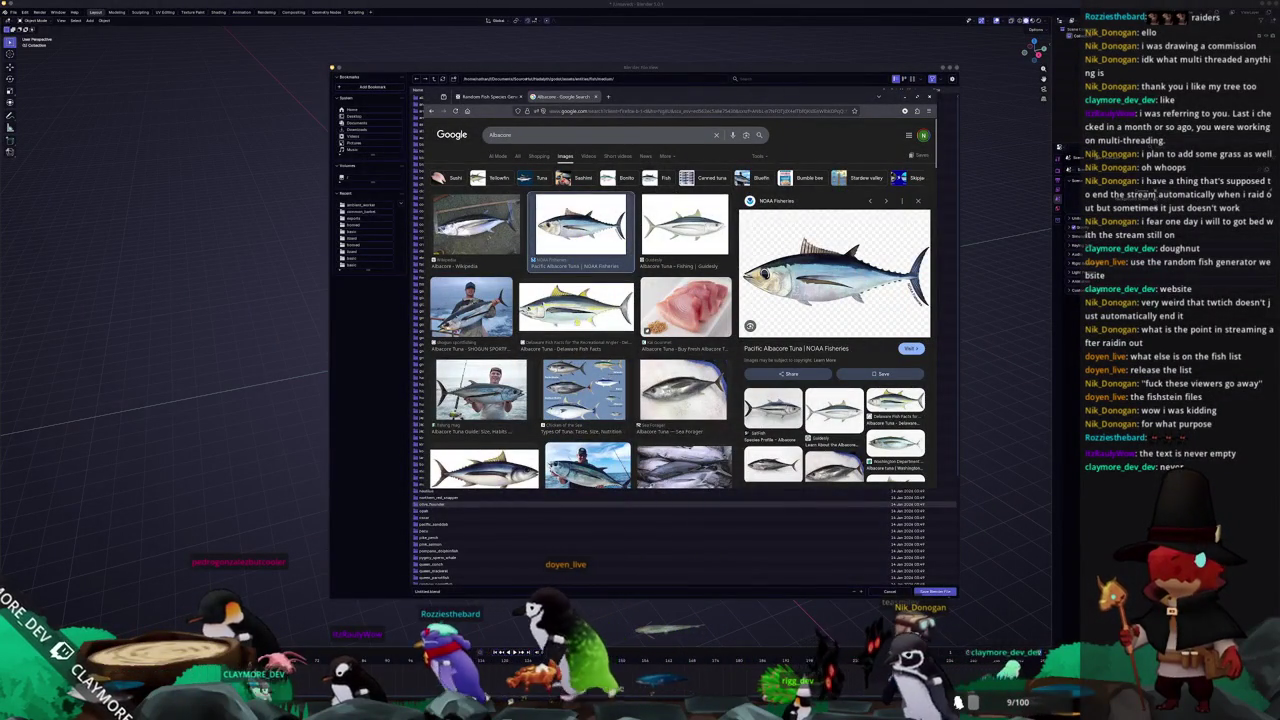
pyautogui.click(576, 306)
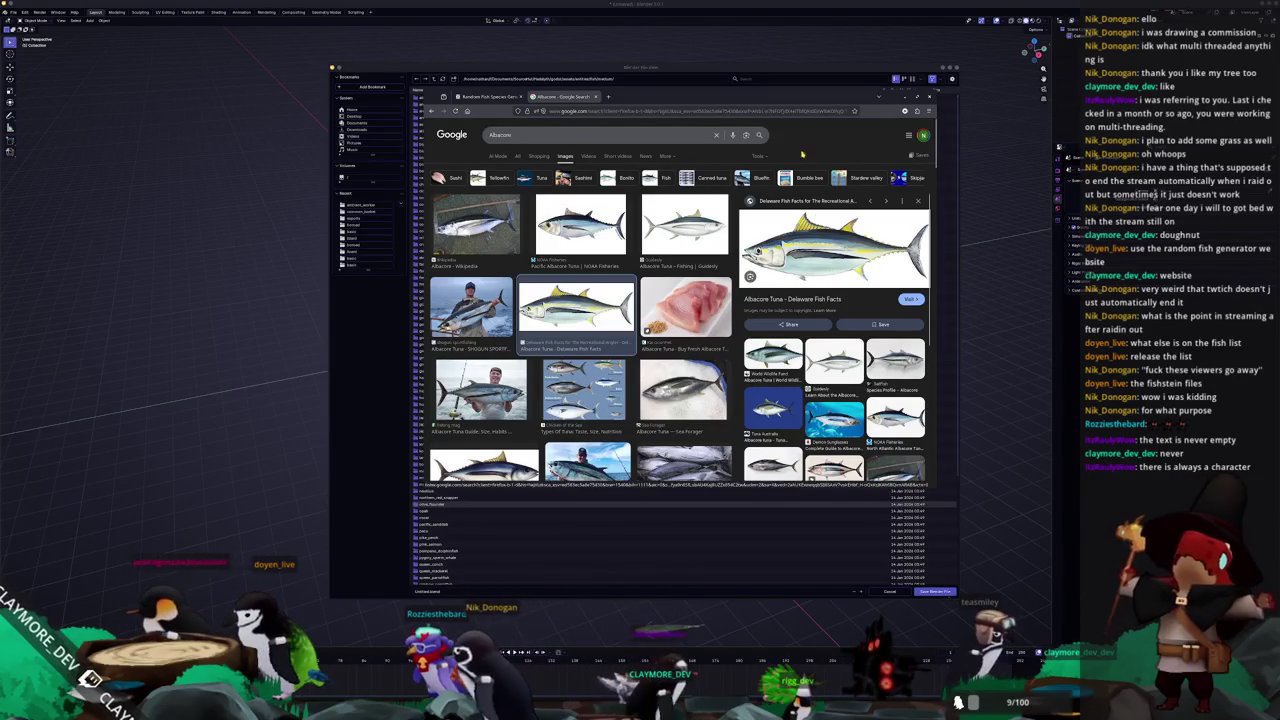
pyautogui.moveTo(804, 100); pyautogui.dragTo(921, 257)
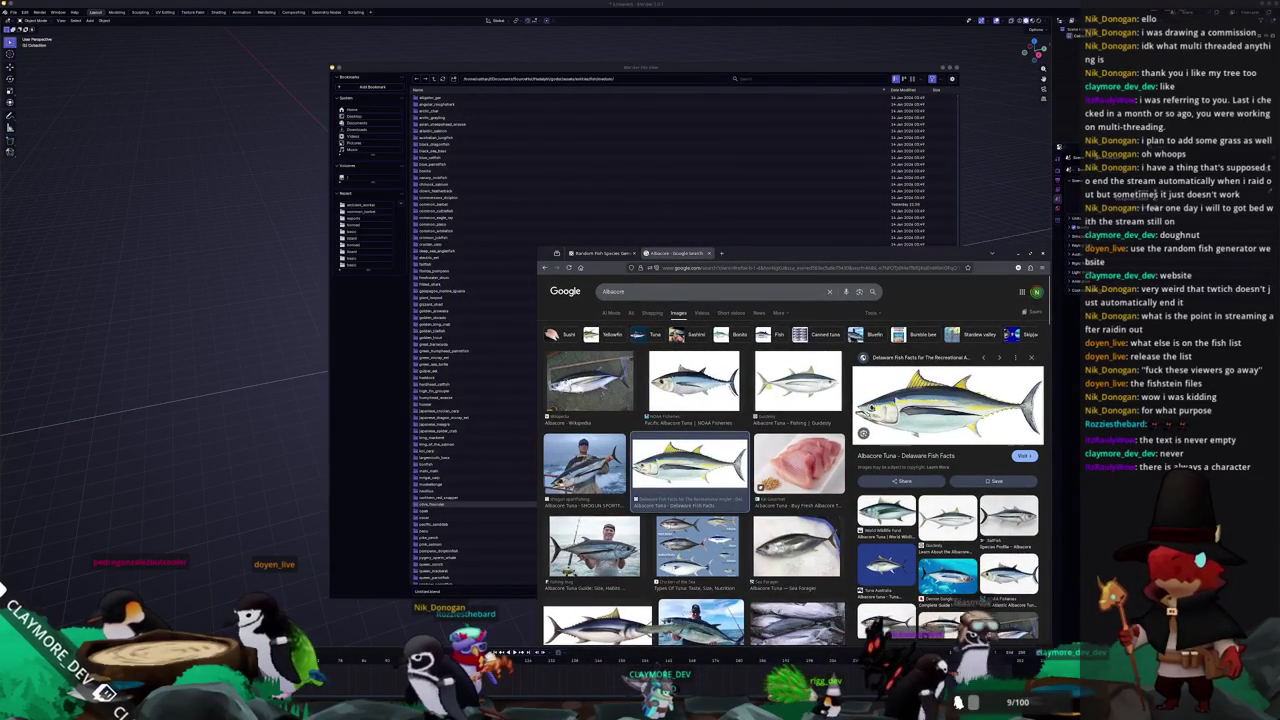
pyautogui.scroll(-1, 690, 470)
pyautogui.scroll(-1, 690, 470)
pyautogui.scroll(-1, 690, 470)
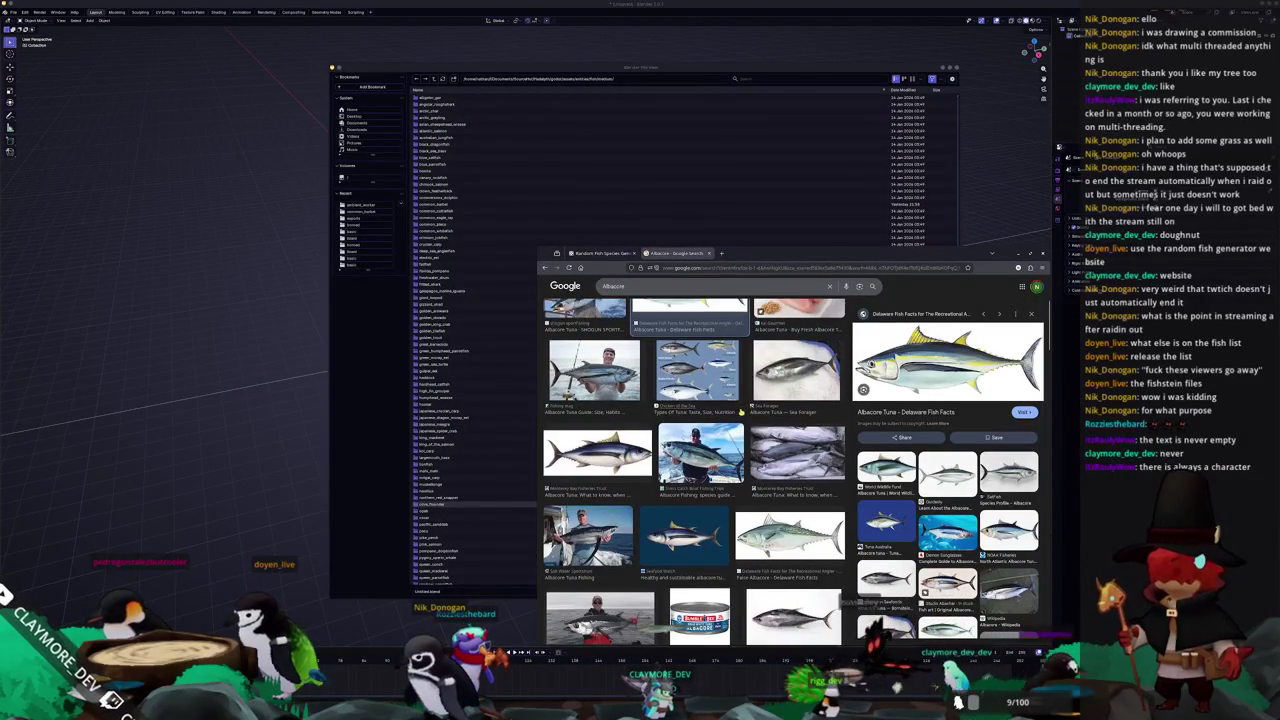
pyautogui.scroll(-1, 747, 413)
pyautogui.scroll(-1, 747, 413)
pyautogui.scroll(-1, 747, 413)
pyautogui.scroll(-1, 806, 604)
pyautogui.scroll(2, 806, 604)
pyautogui.scroll(2, 806, 604)
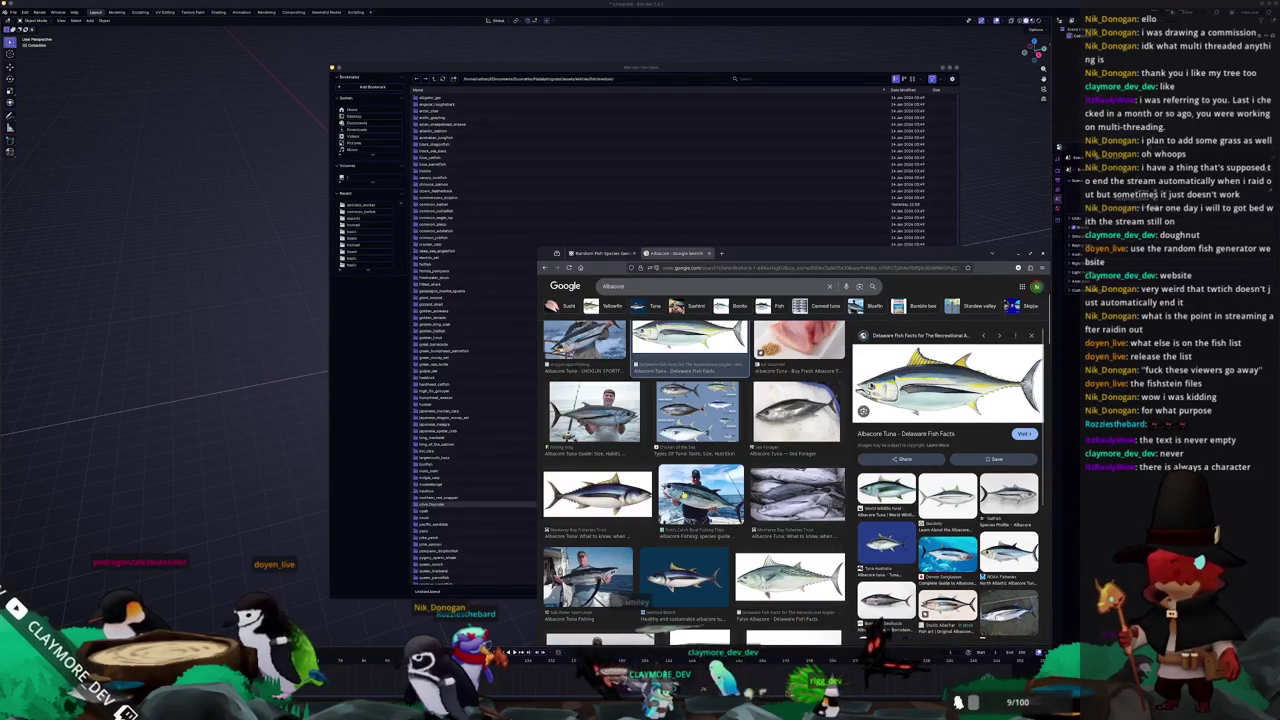
# Compare Monterey Bay, Tuna Guide, Delaware, NOAA and Guidesly albacore previews
pyautogui.click(701, 495)
pyautogui.click(597, 492)
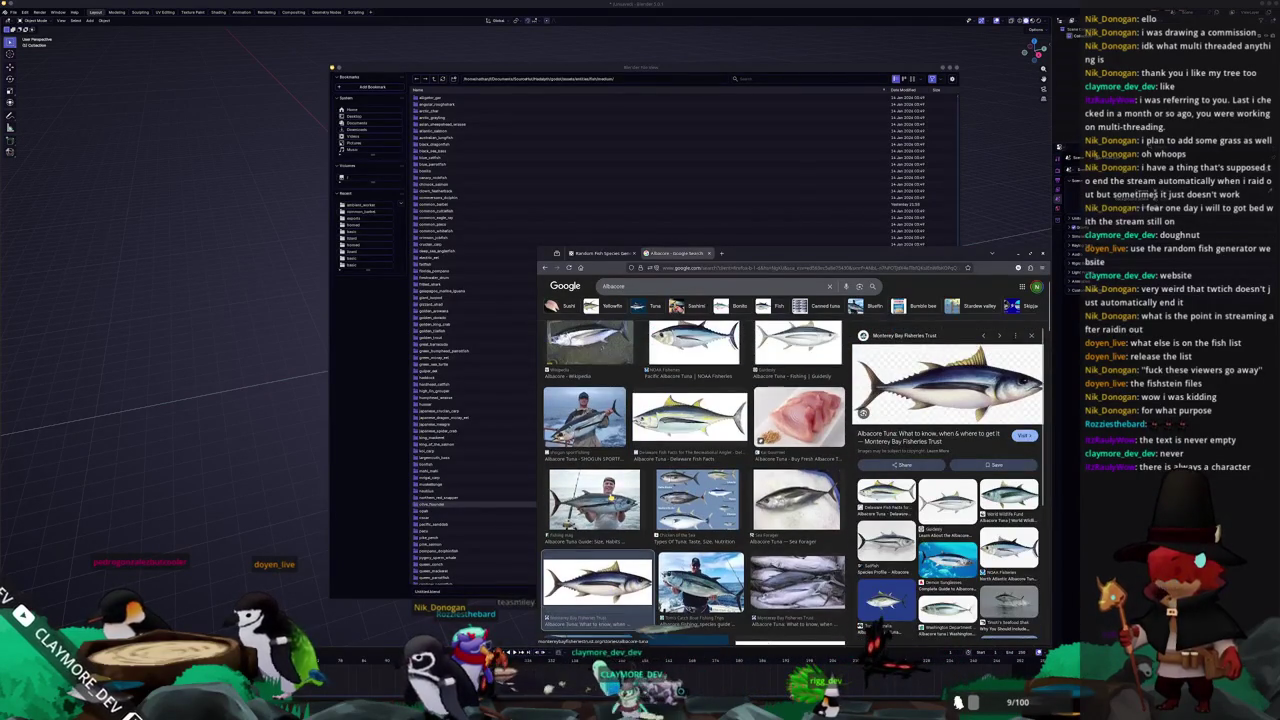
pyautogui.click(609, 496)
pyautogui.click(689, 462)
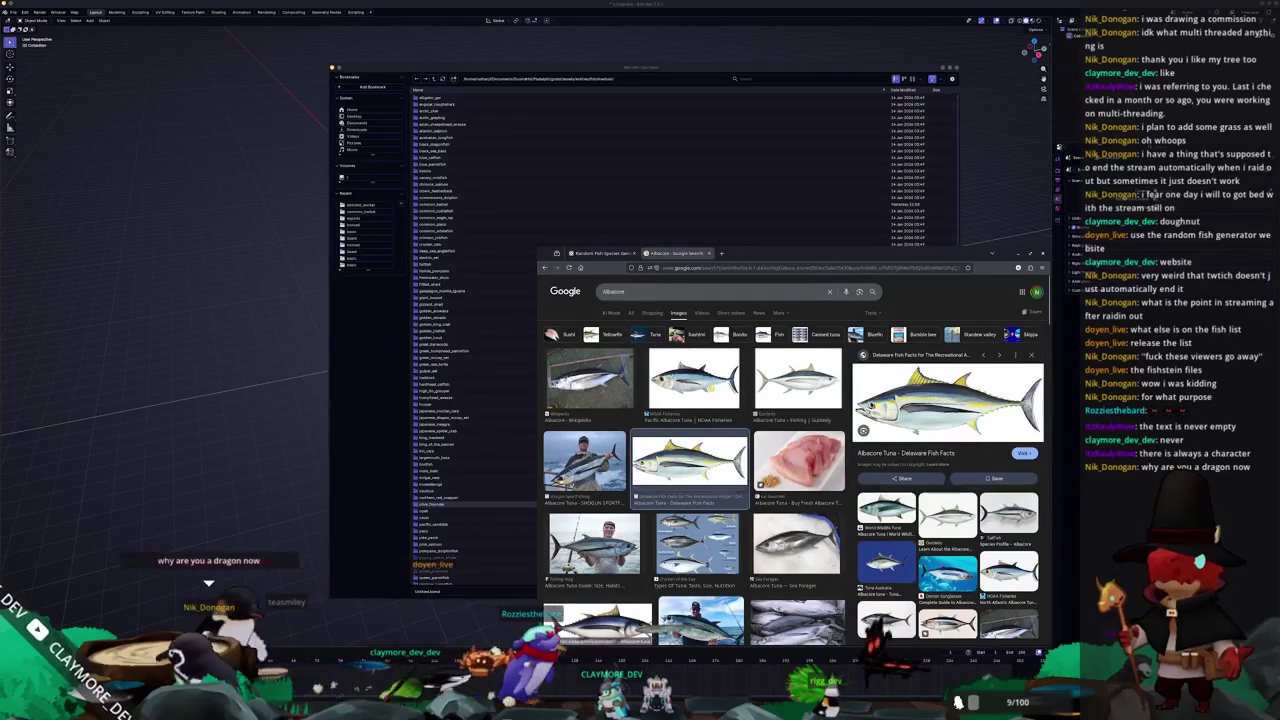
pyautogui.click(589, 378)
pyautogui.click(693, 380)
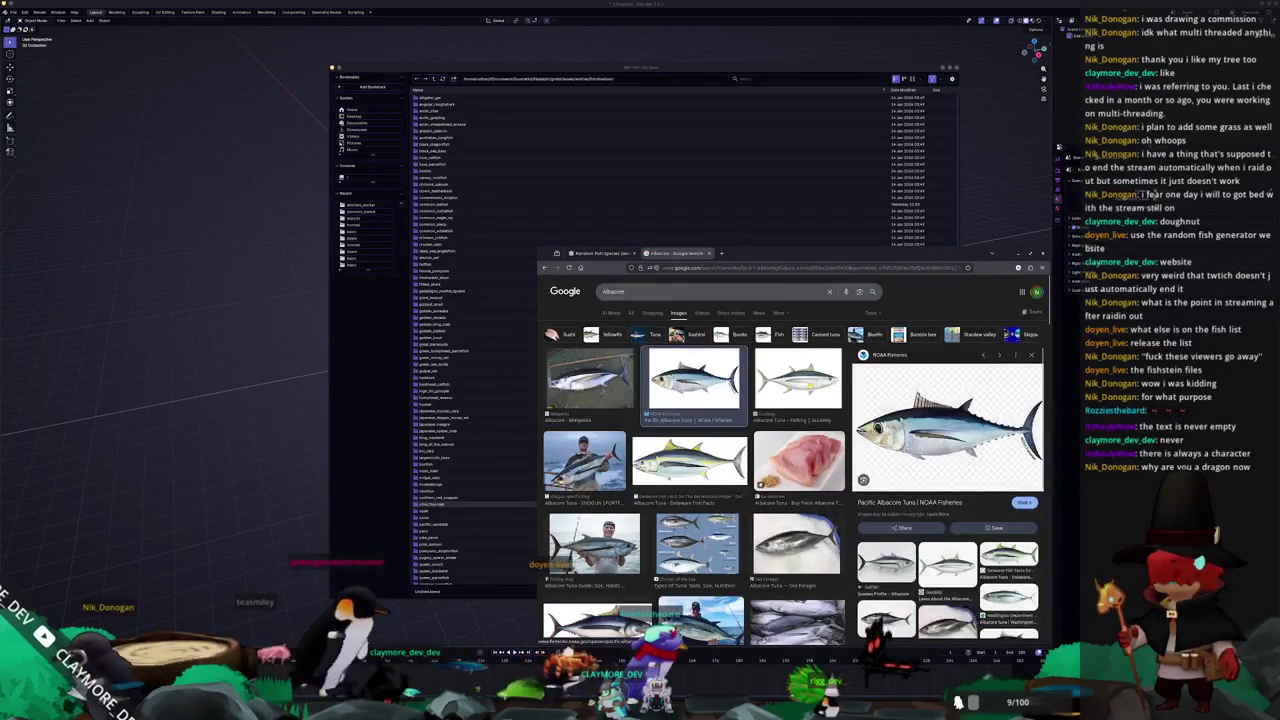
pyautogui.click(798, 378)
# Open the Guidesly albacore illustration in its own tab and return to Blender
pyautogui.rightClick(954, 454)
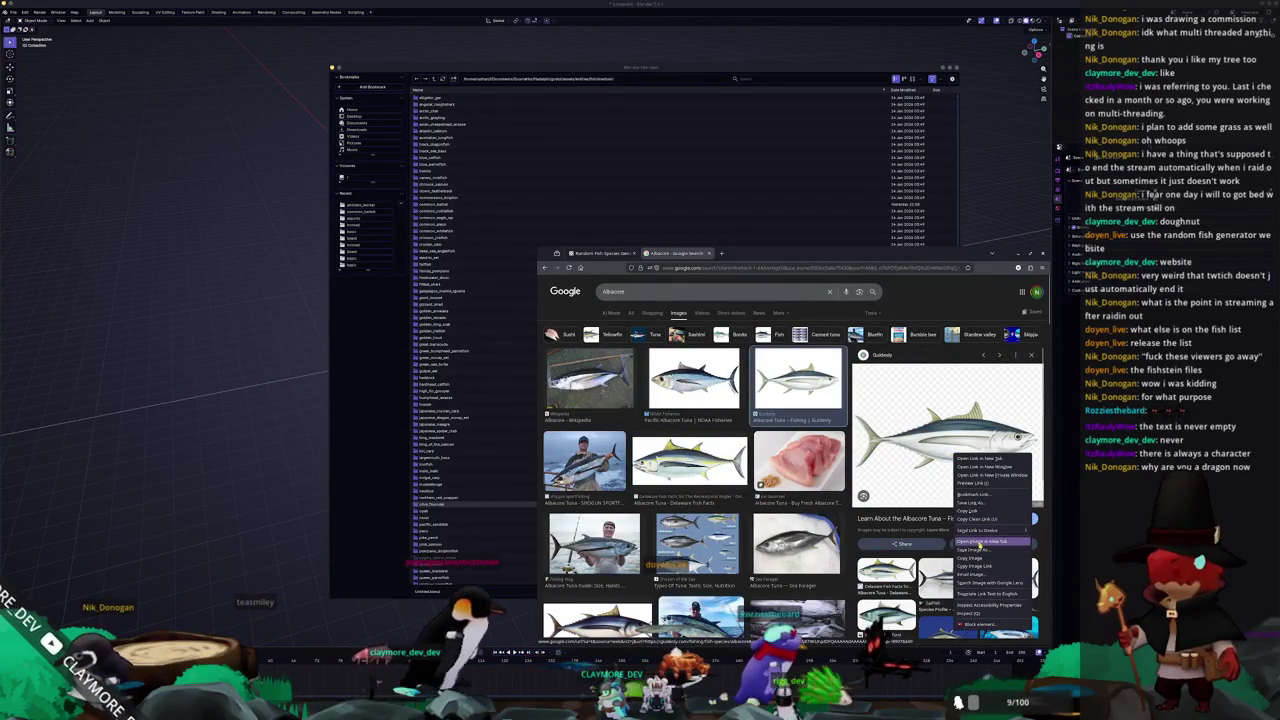
pyautogui.click(980, 542)
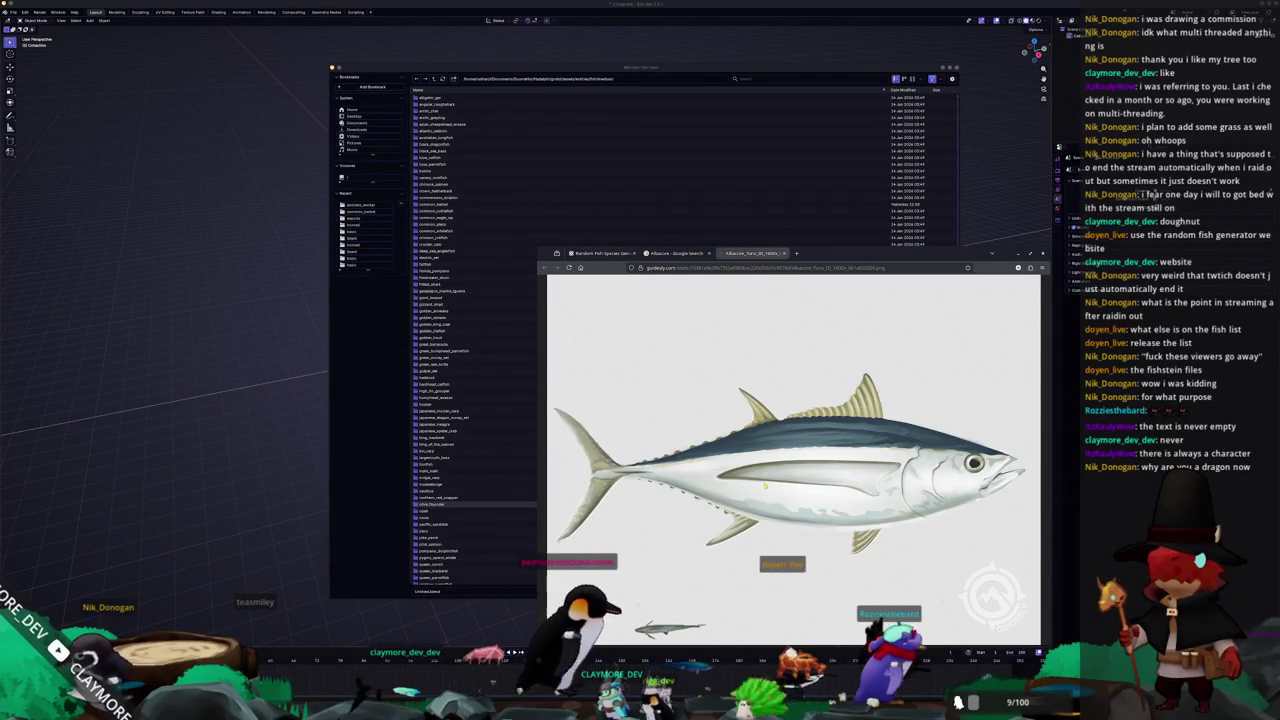
pyautogui.click(378, 478)
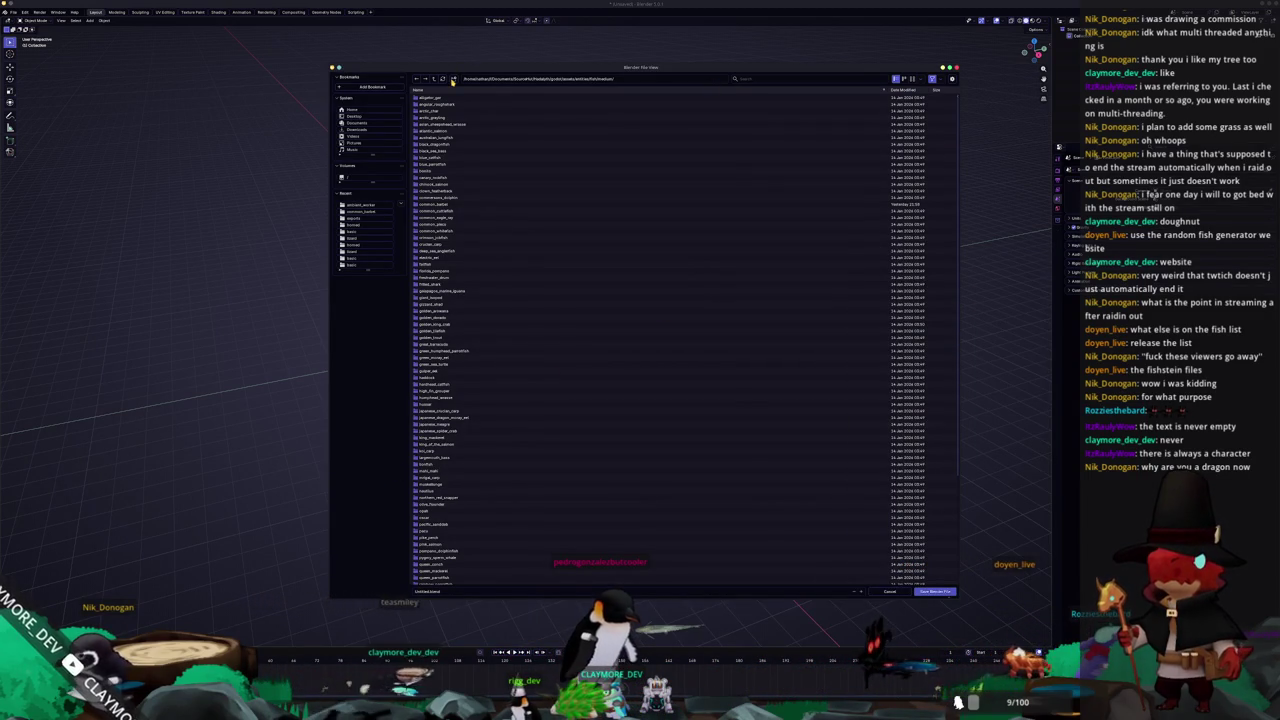
# Create an albacore_tuna folder and save the scene inside it as albacore_tuna.blend
pyautogui.click(452, 80)
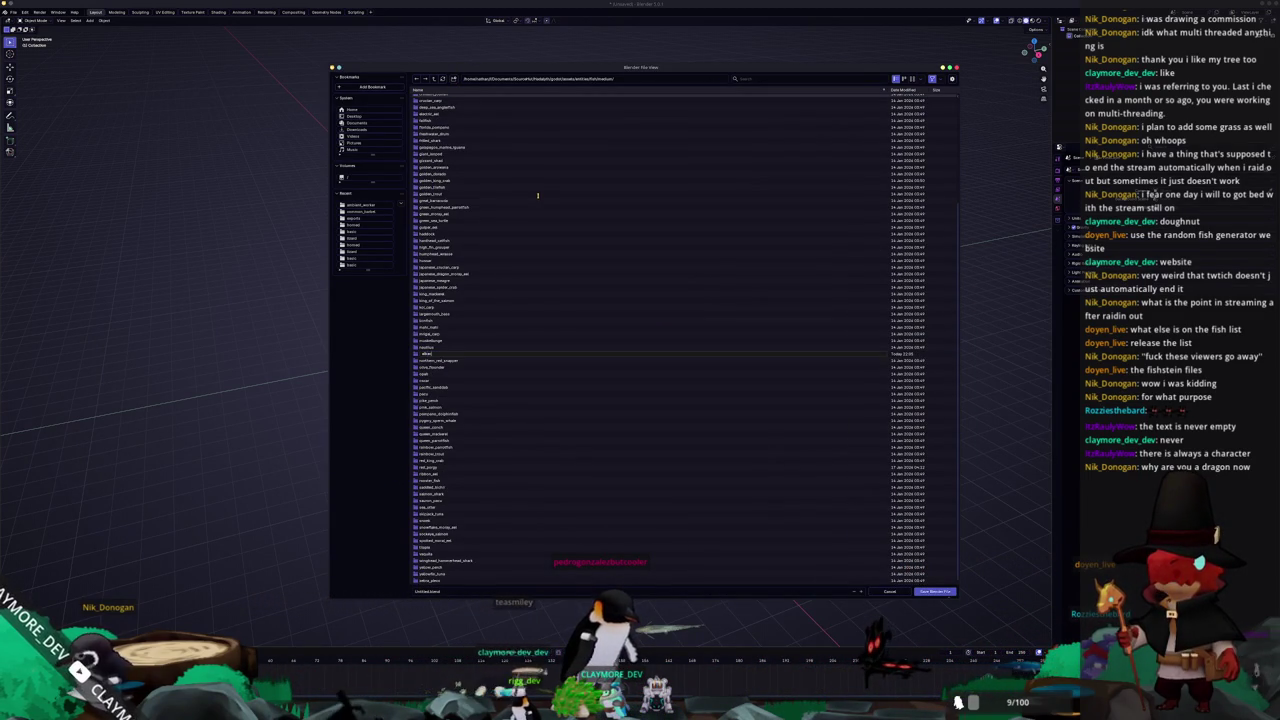
pyautogui.press('Return')
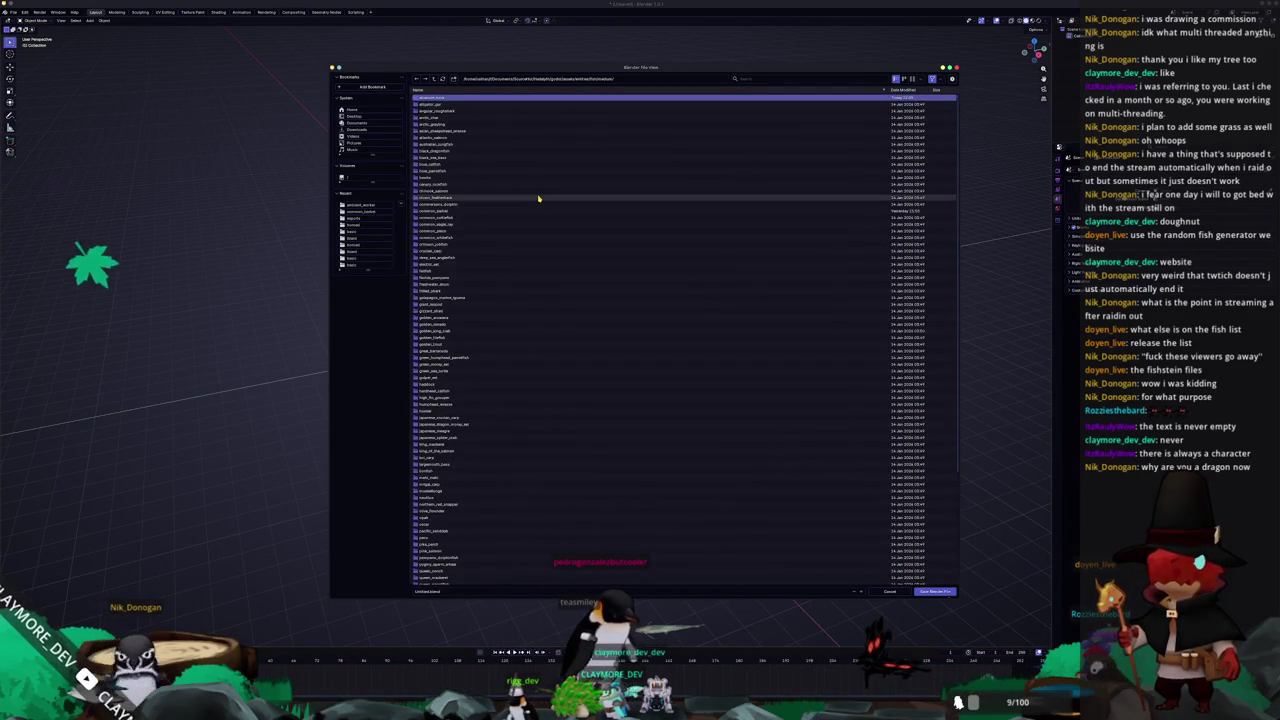
pyautogui.doubleClick(459, 121)
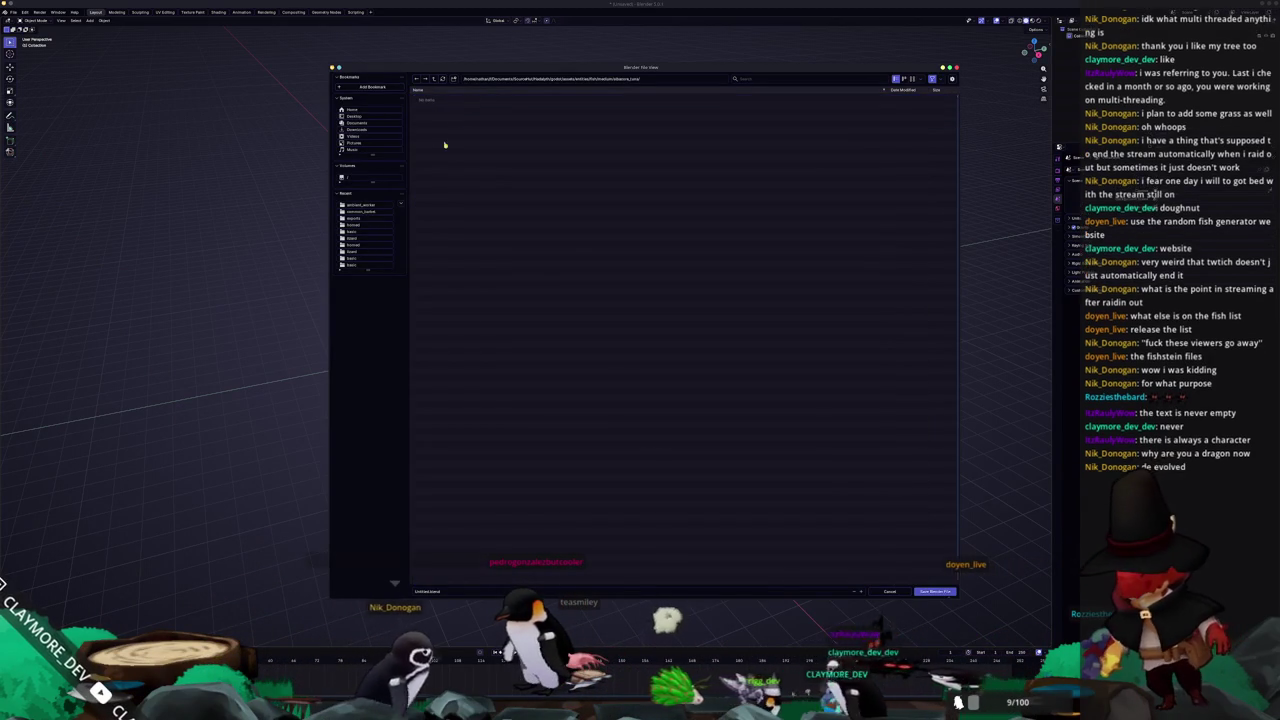
pyautogui.click(463, 588)
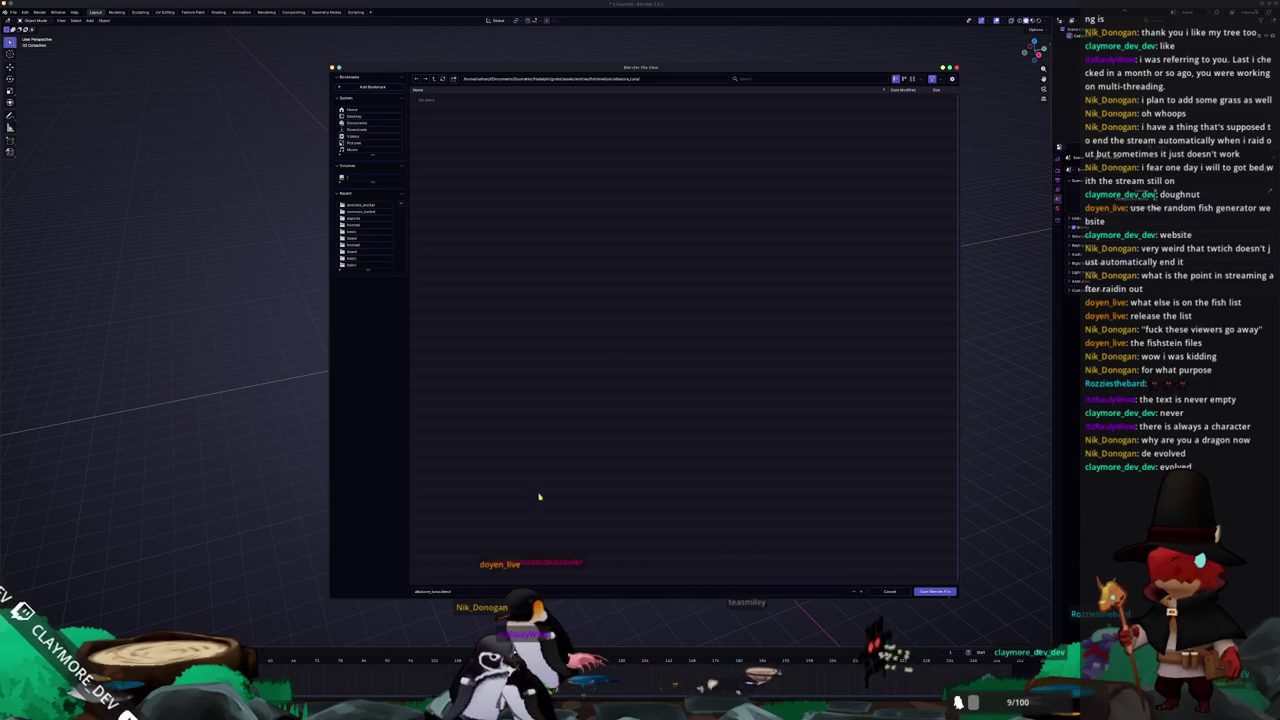
pyautogui.click(930, 591)
pyautogui.hotkey('alt', 'Tab')
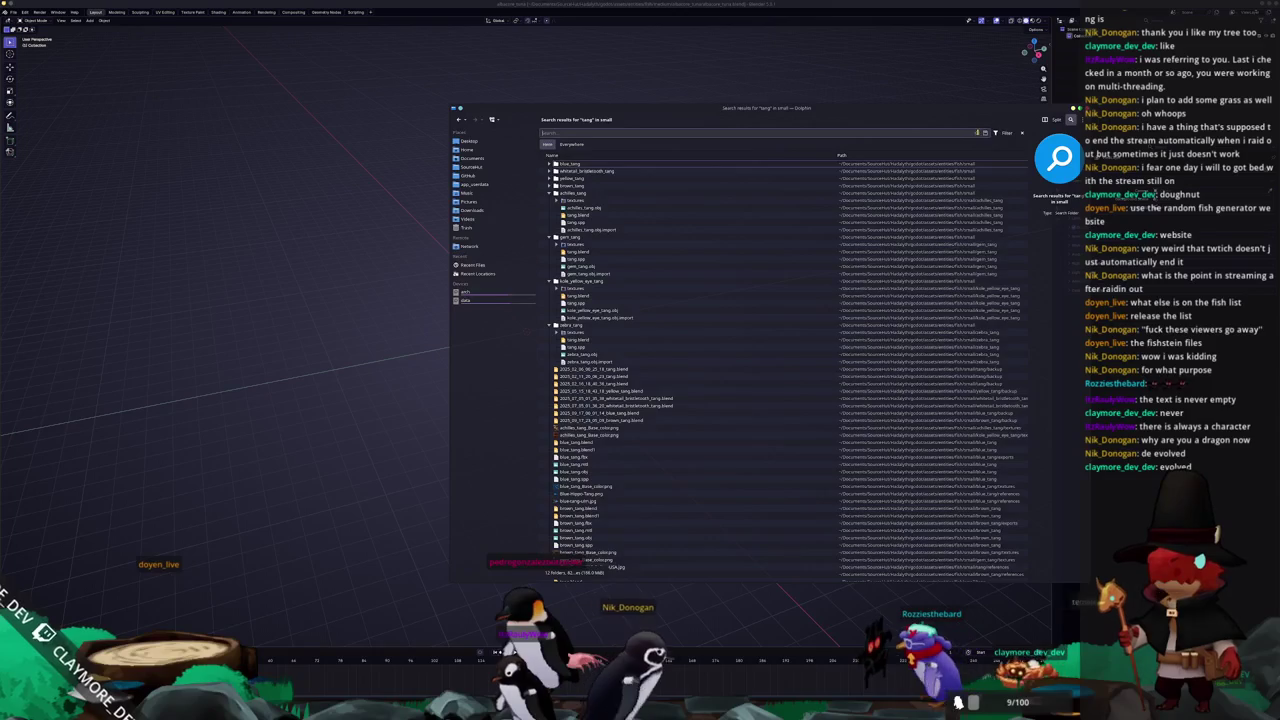
# Create a references folder in fish > medium > albacore_tuna and open it
pyautogui.press('Escape')
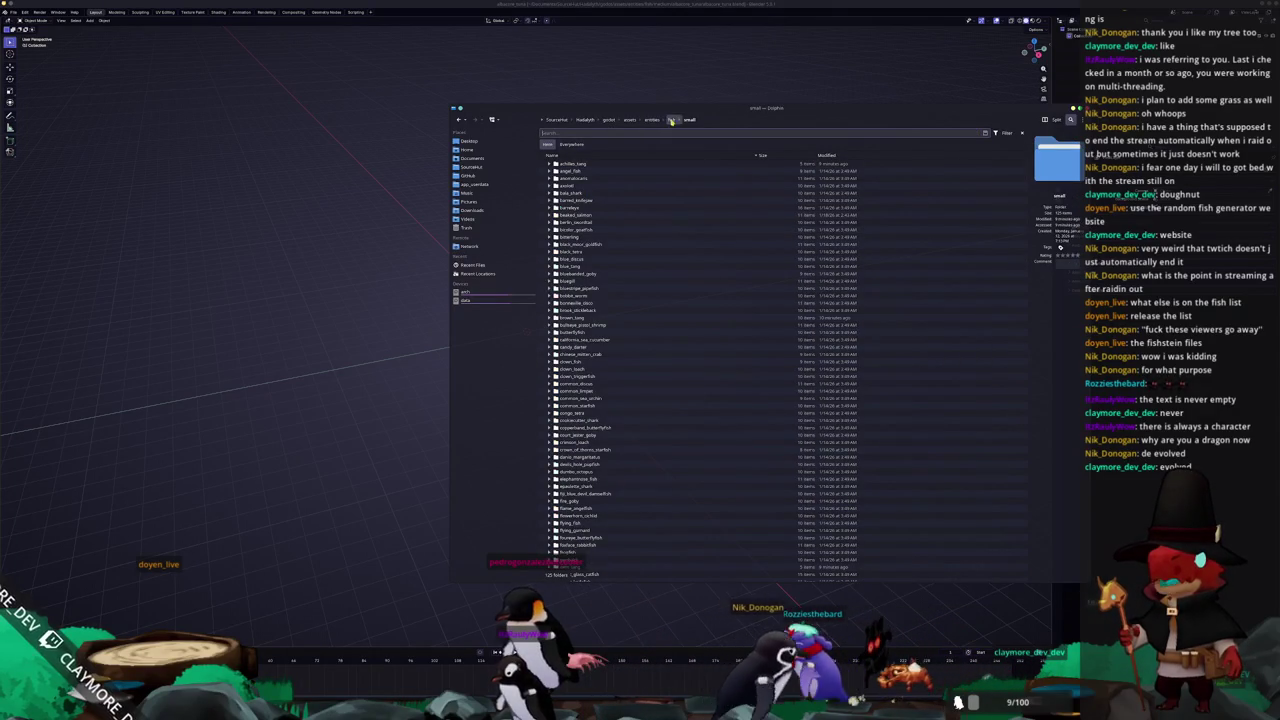
pyautogui.click(671, 119)
pyautogui.doubleClick(566, 186)
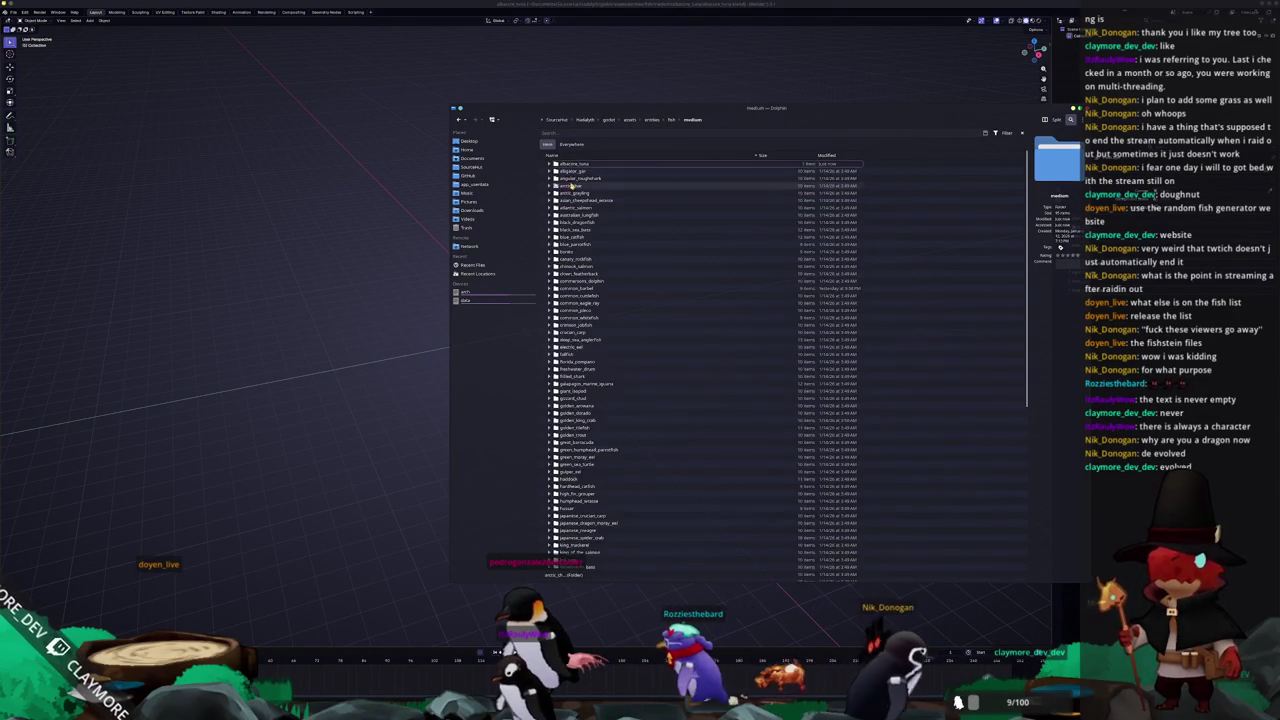
pyautogui.doubleClick(584, 166)
pyautogui.rightClick(601, 230)
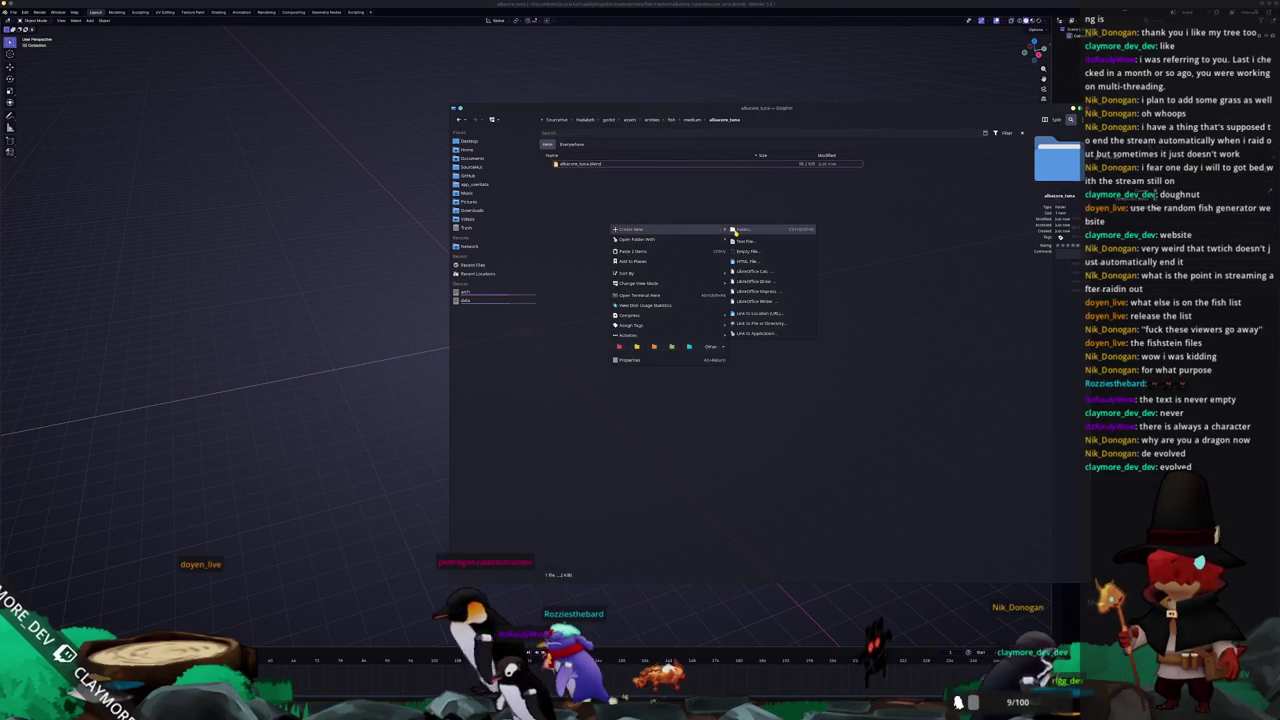
pyautogui.click(737, 233)
pyautogui.write('reference')
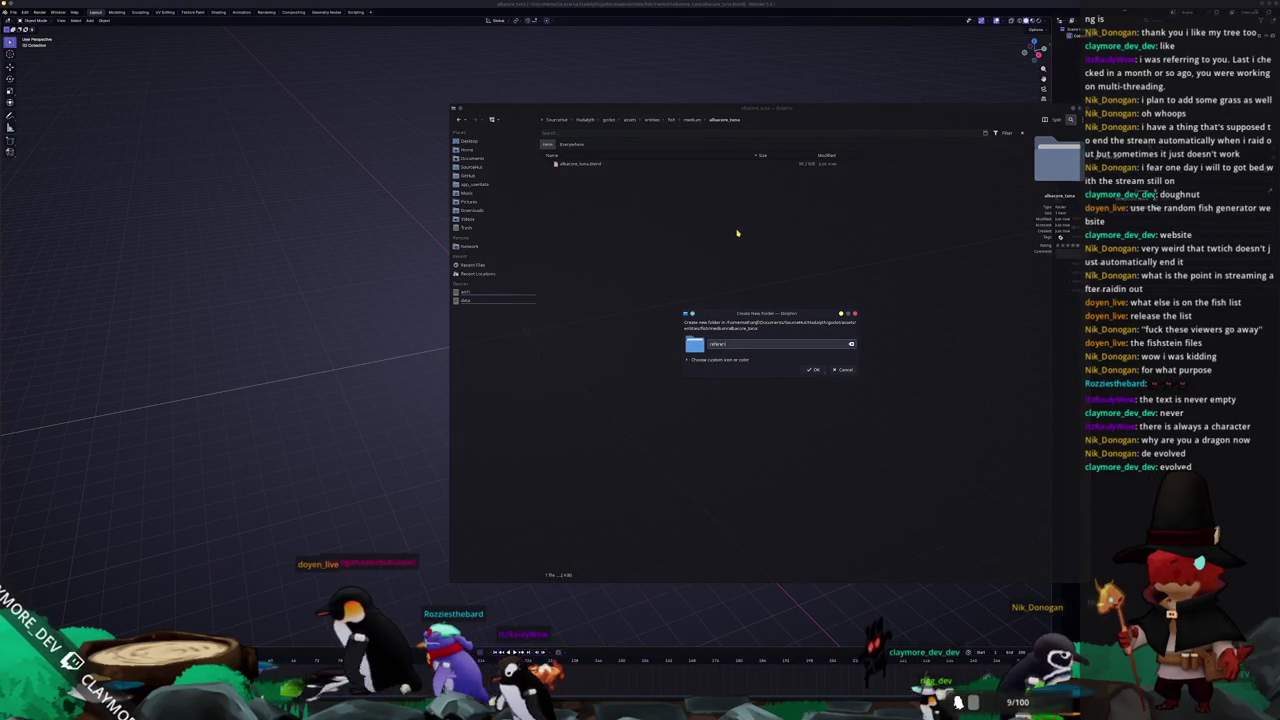
pyautogui.write('s')
pyautogui.click(812, 369)
pyautogui.doubleClick(571, 165)
# Drag the albacore tuna image from the browser into references and download it there
pyautogui.keyDown('super'); pyautogui.moveTo(571, 167); pyautogui.dragTo(163, 171); pyautogui.keyUp('super')
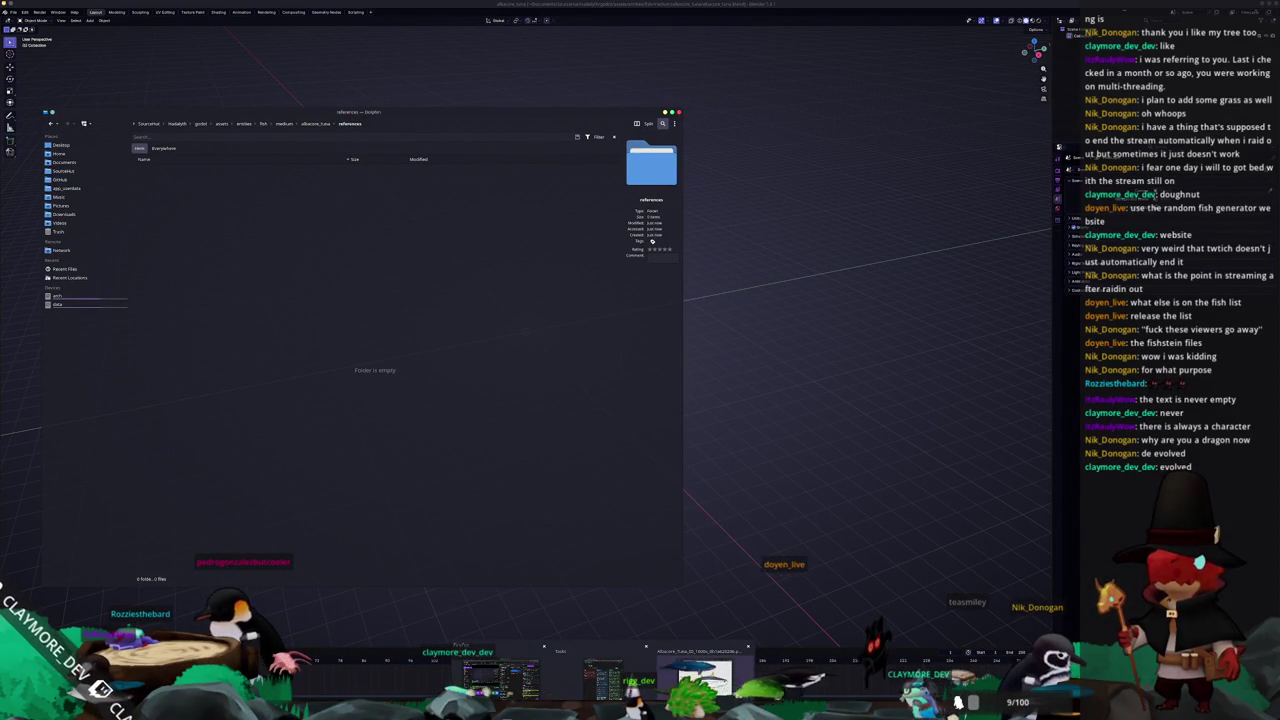
pyautogui.click(705, 675)
pyautogui.moveTo(812, 253); pyautogui.dragTo(976, 156)
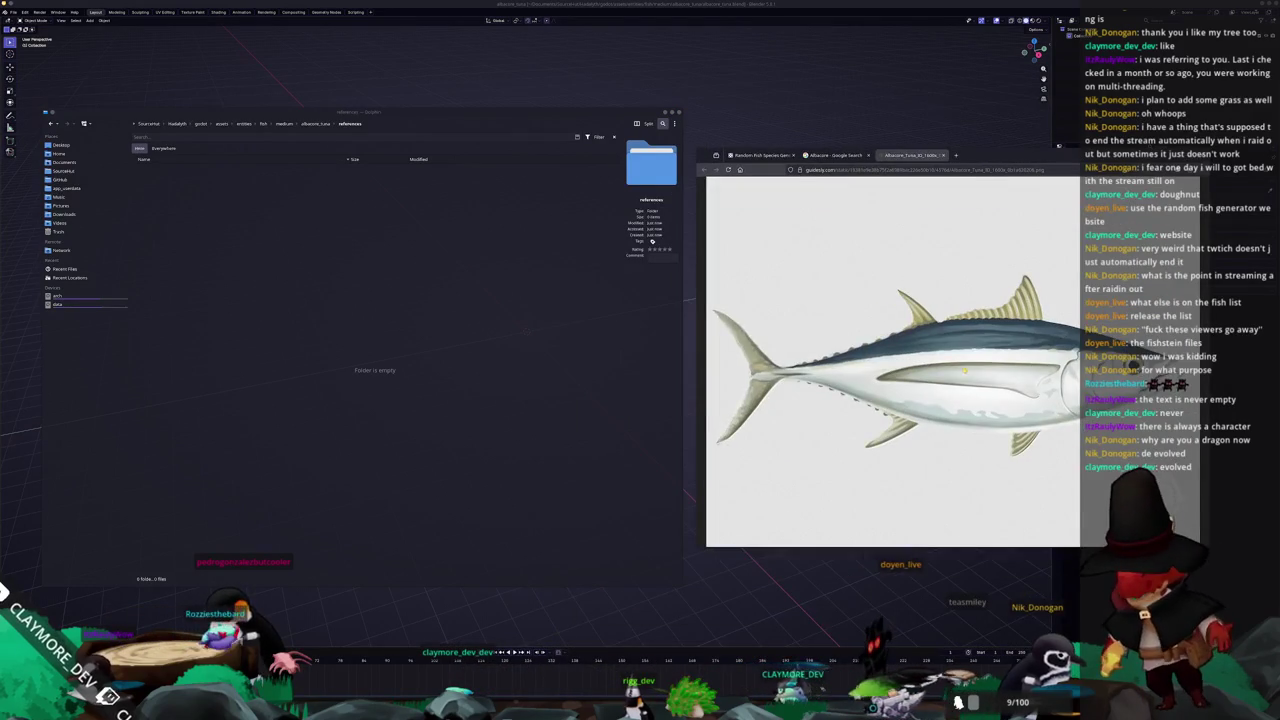
pyautogui.moveTo(880, 360); pyautogui.dragTo(483, 337)
pyautogui.click(488, 334)
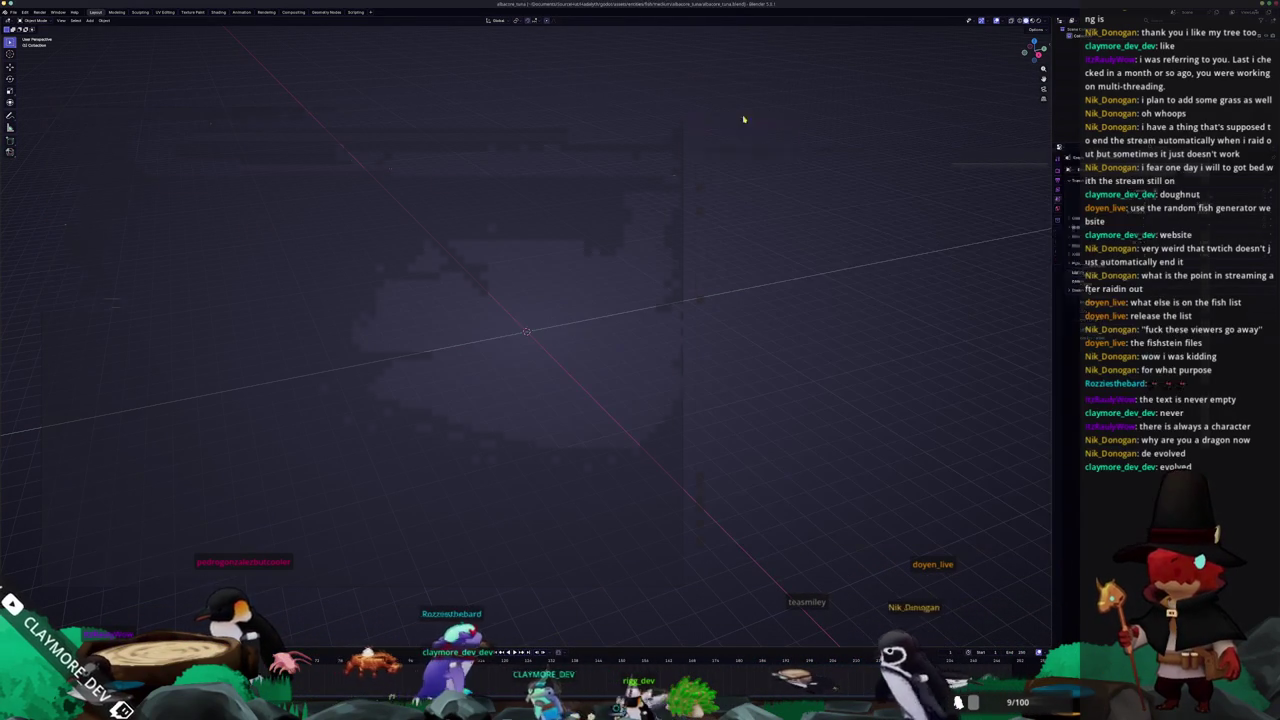
# Import the tuna PNG, stand it upright 90° on X, reposition it, and view it from the side
pyautogui.moveTo(192, 170); pyautogui.dragTo(780, 116)
pyautogui.hotkey('alt', 'g')
pyautogui.write('rx90')
pyautogui.press('Return')
pyautogui.press('g')
pyautogui.press('z')
pyautogui.press('x')
pyautogui.press('Return')
pyautogui.press('KP_3')
# Enlarge the tuna reference image and add a cube mesh to start modelling
pyautogui.press('s')
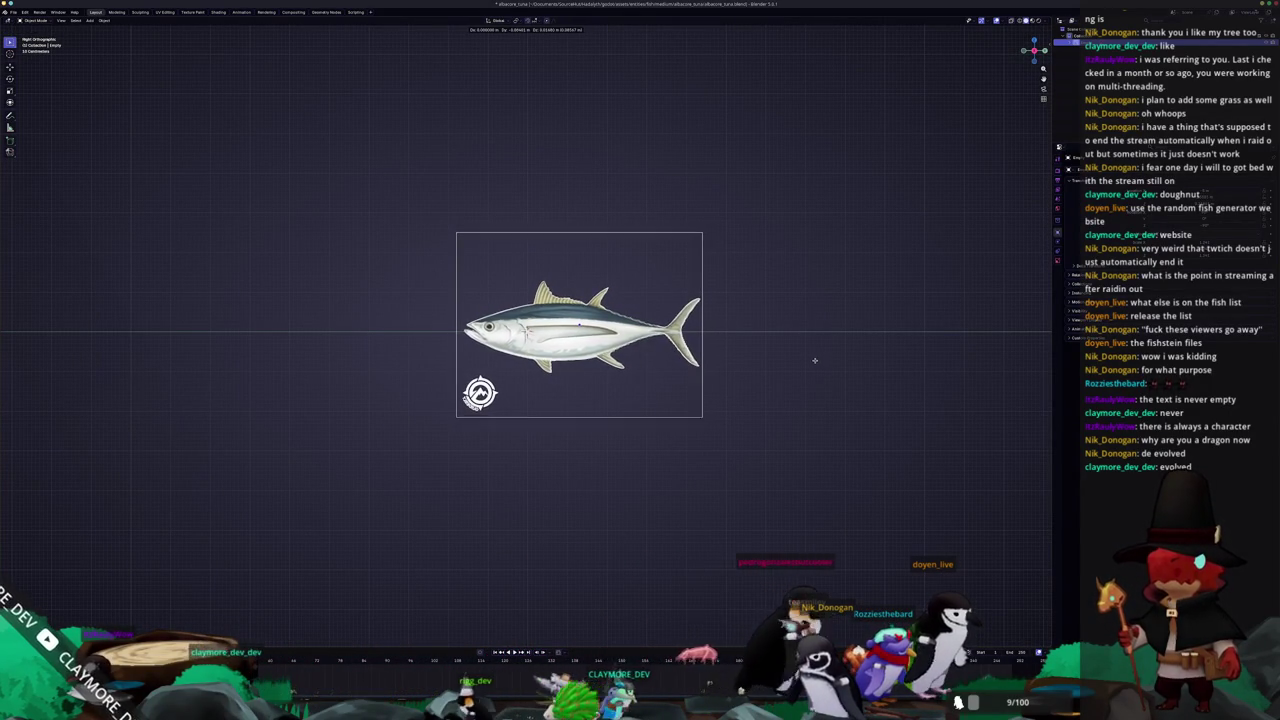
pyautogui.scroll(3, 814, 360)
pyautogui.press('z')
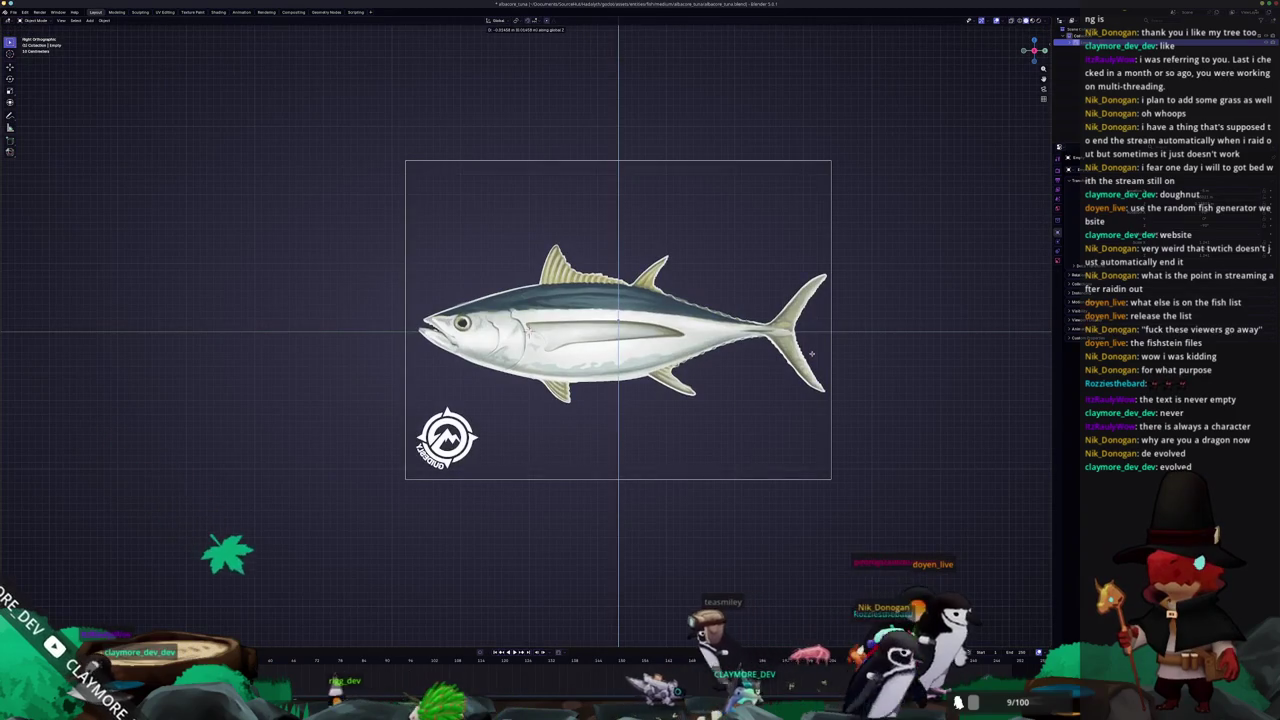
pyautogui.scroll(-2, 811, 354)
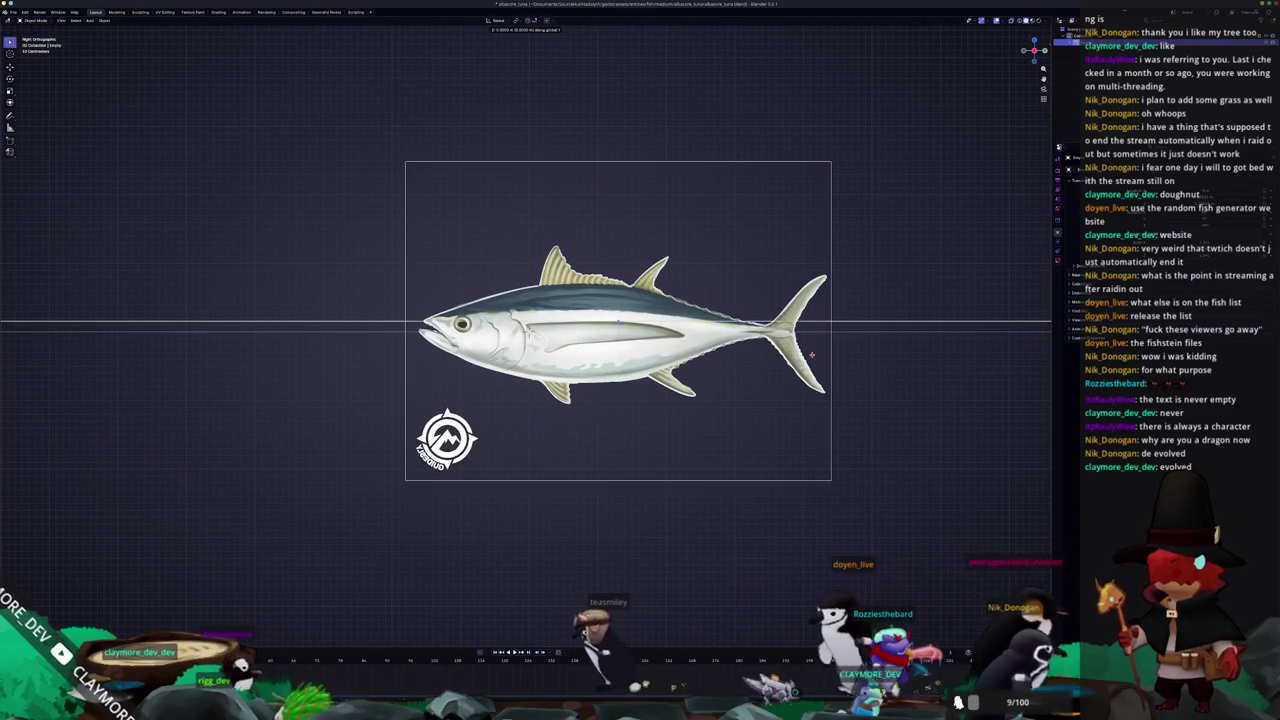
pyautogui.moveTo(811, 354)
pyautogui.mouseDown(button='middle')
pyautogui.moveTo(617, 380)
pyautogui.moveTo(608, 363)
pyautogui.mouseUp(button='middle')
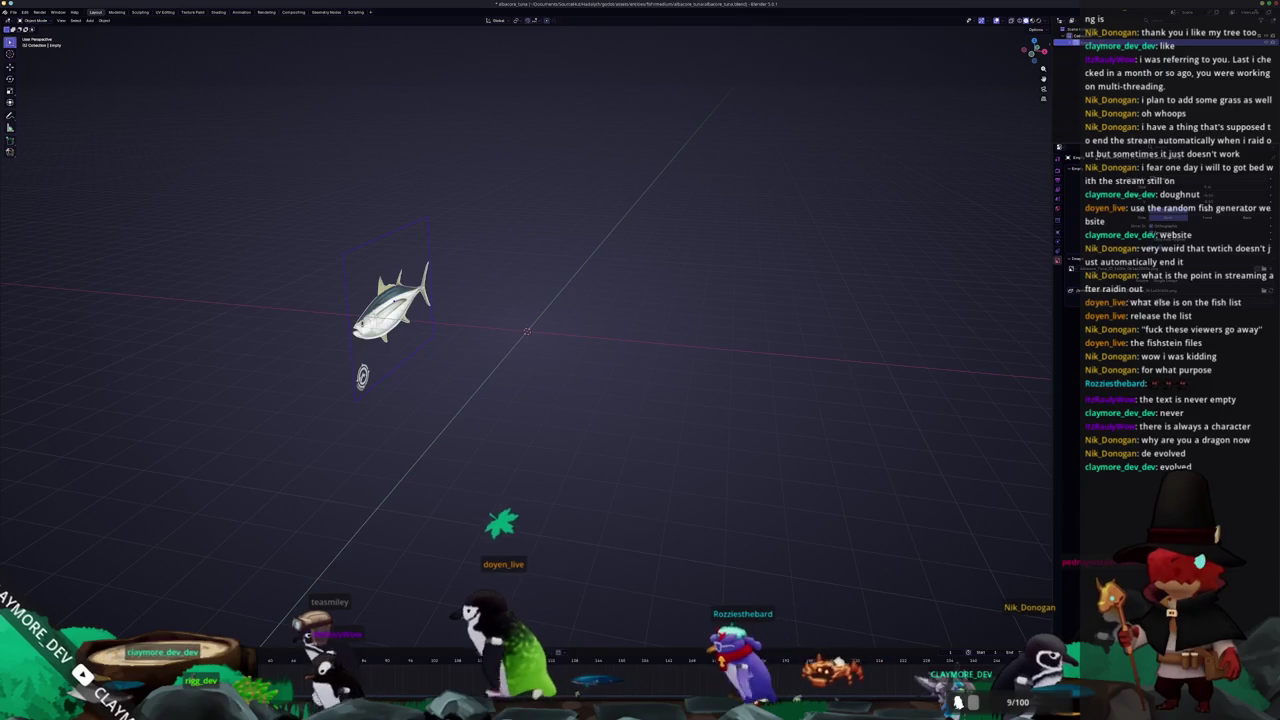
pyautogui.hotkey('shift', 'a')
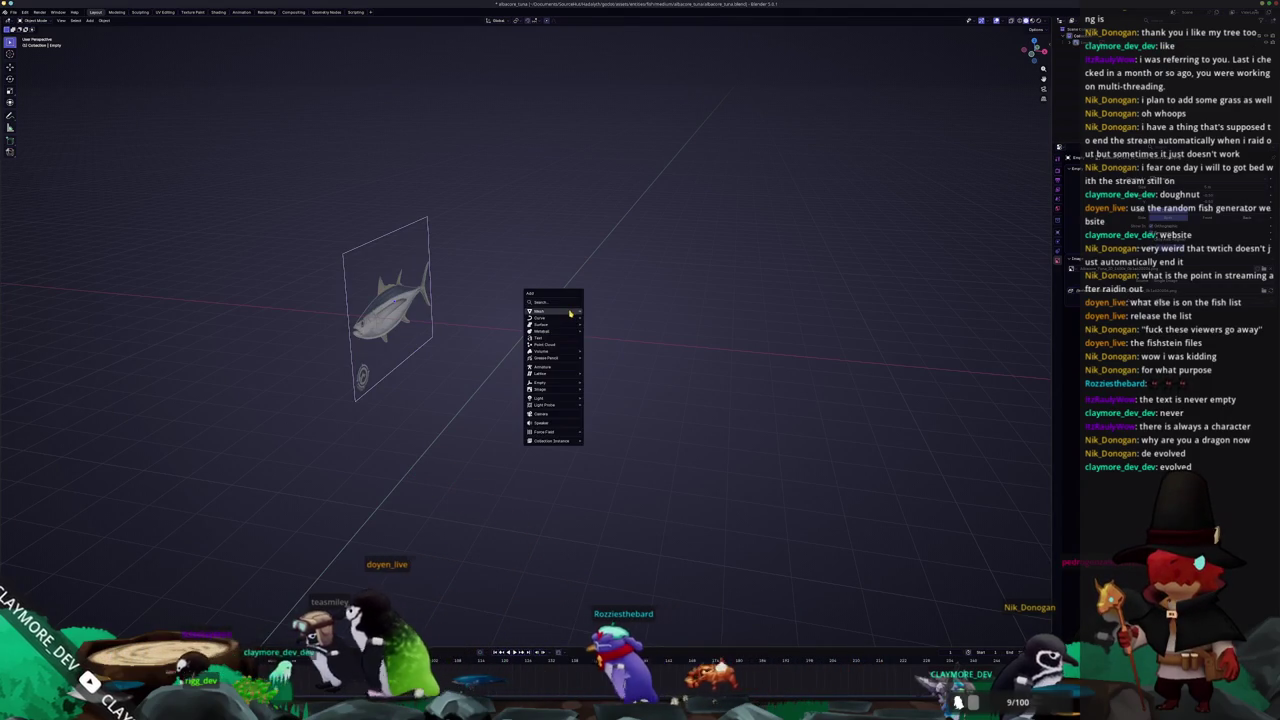
pyautogui.click(605, 318)
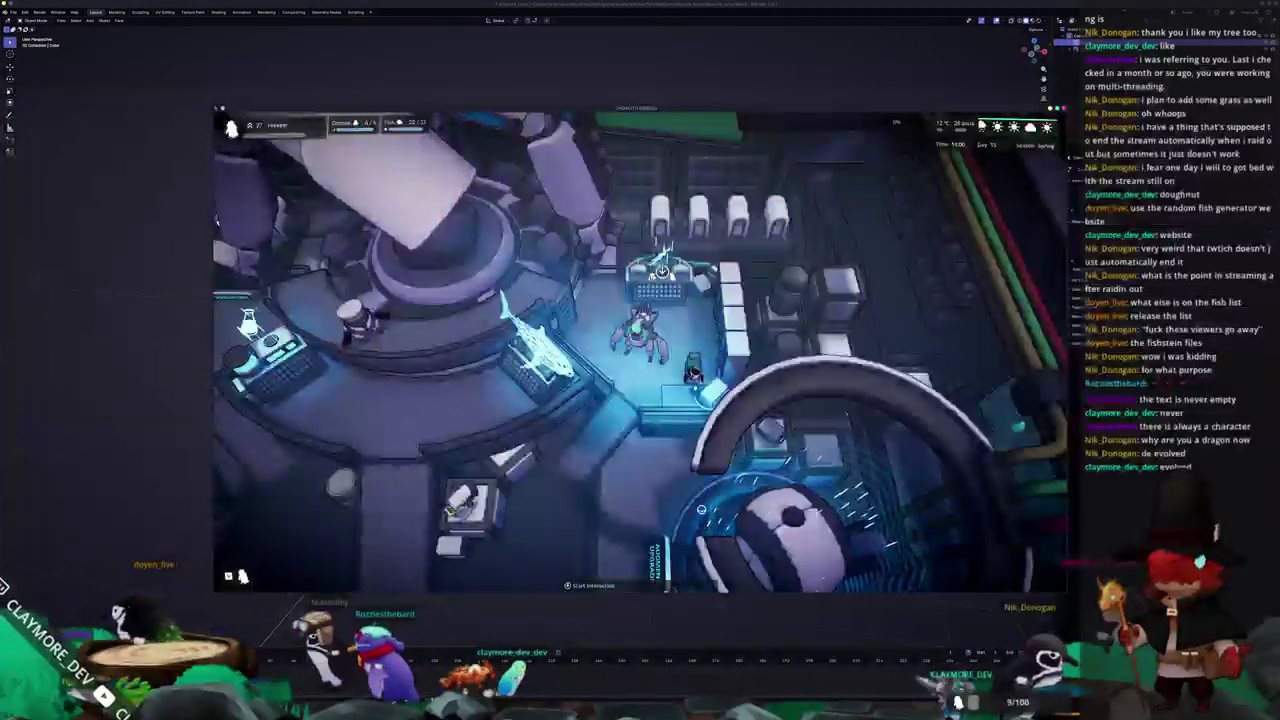
# Walk the character out through the exit platform, inspect a base structure, then close the game
pyautogui.press('s')
pyautogui.press('s')
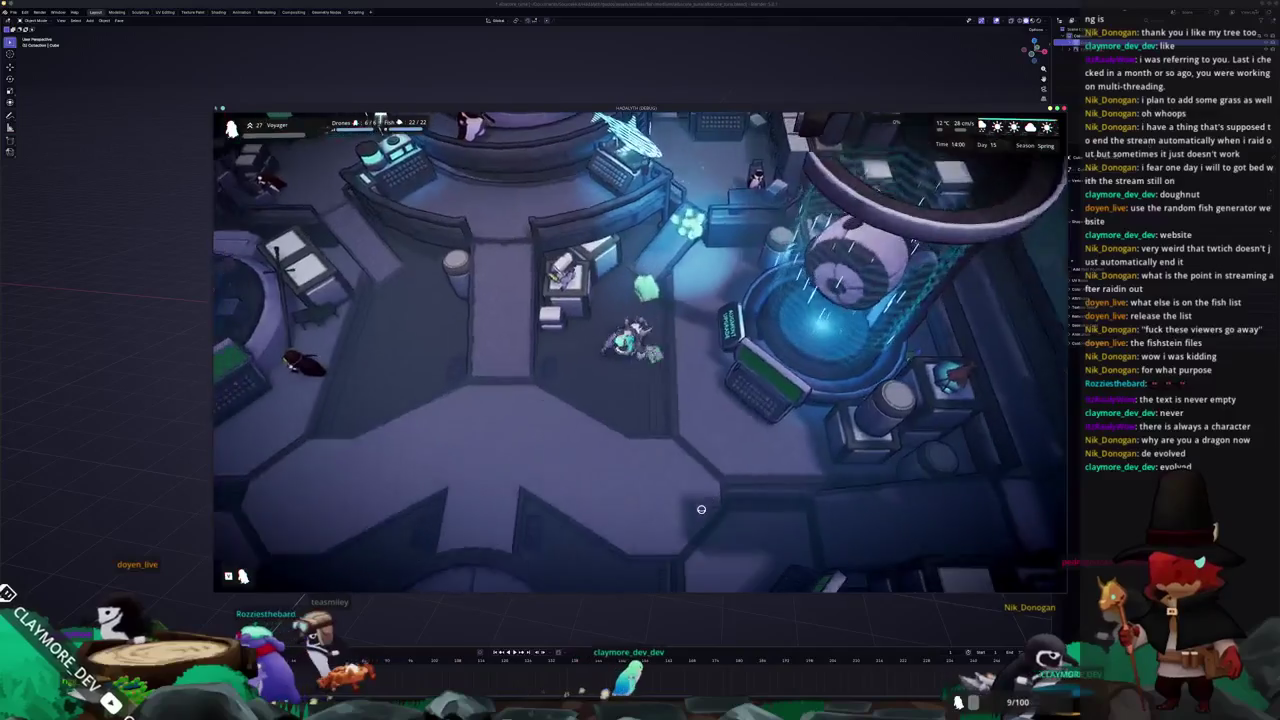
pyautogui.press('e')
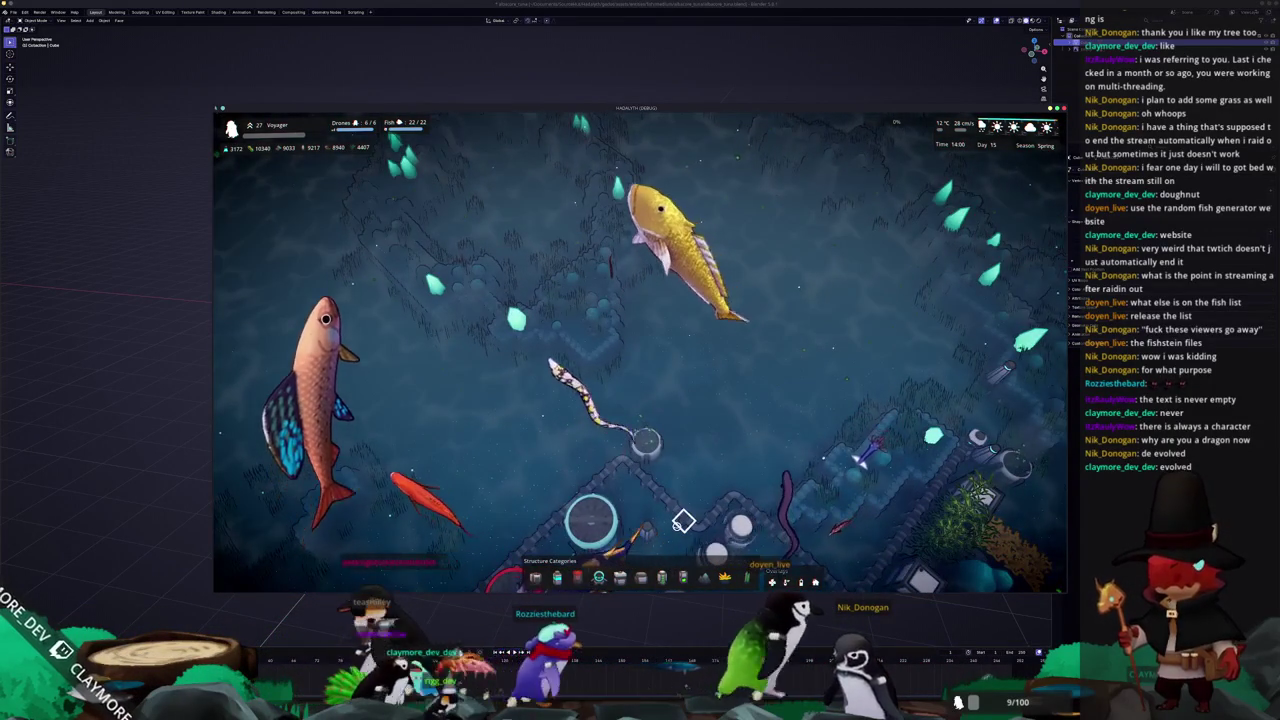
pyautogui.scroll(-2, 680, 515)
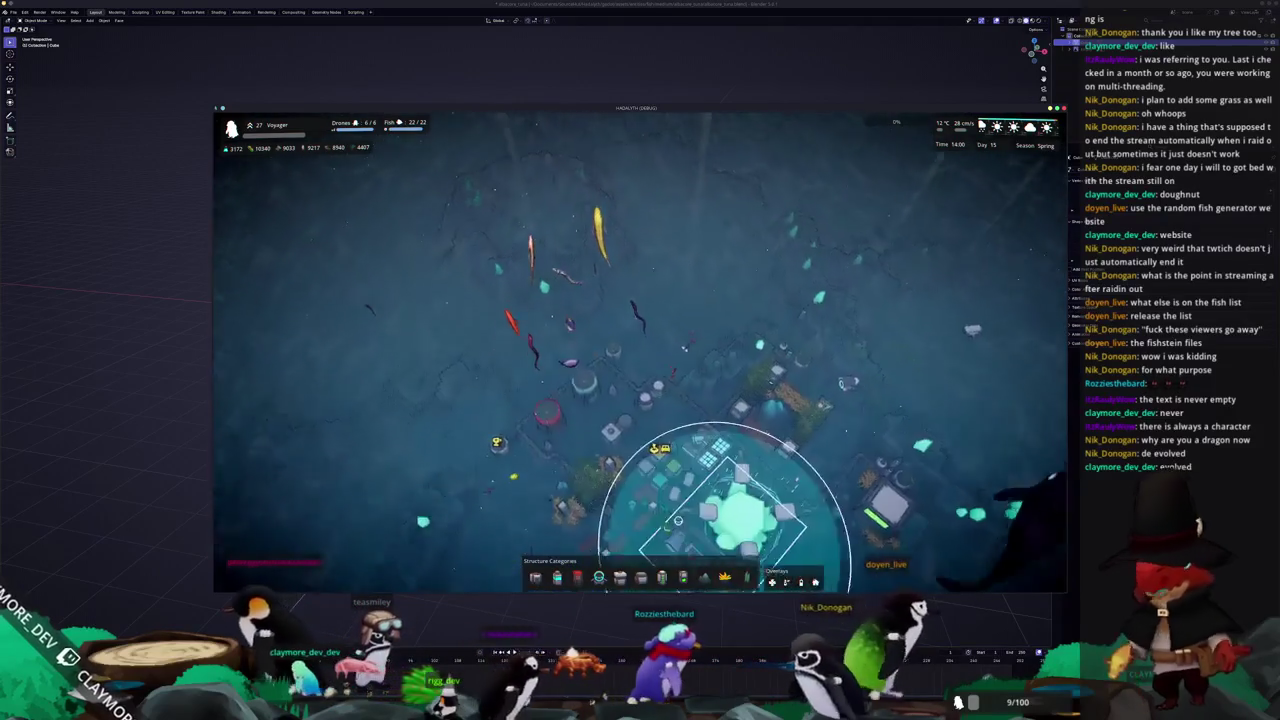
pyautogui.click(677, 515)
pyautogui.click(575, 511)
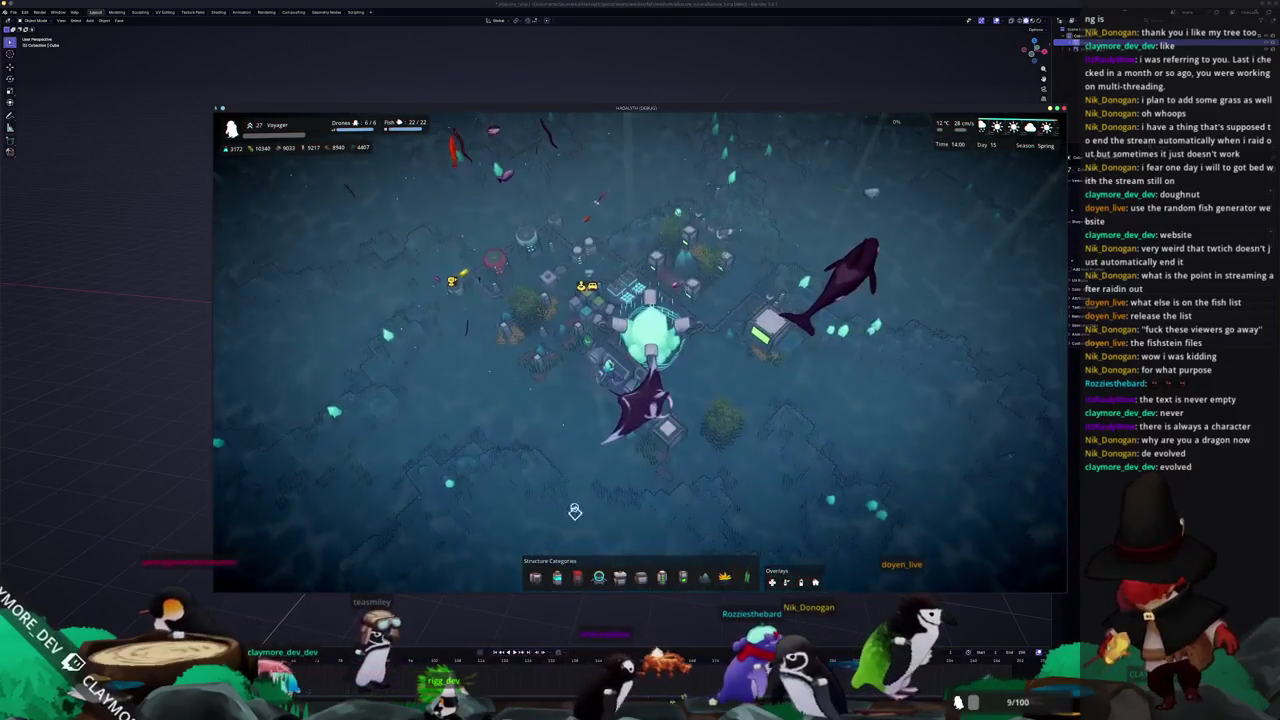
pyautogui.hotkey('alt', 'F4')
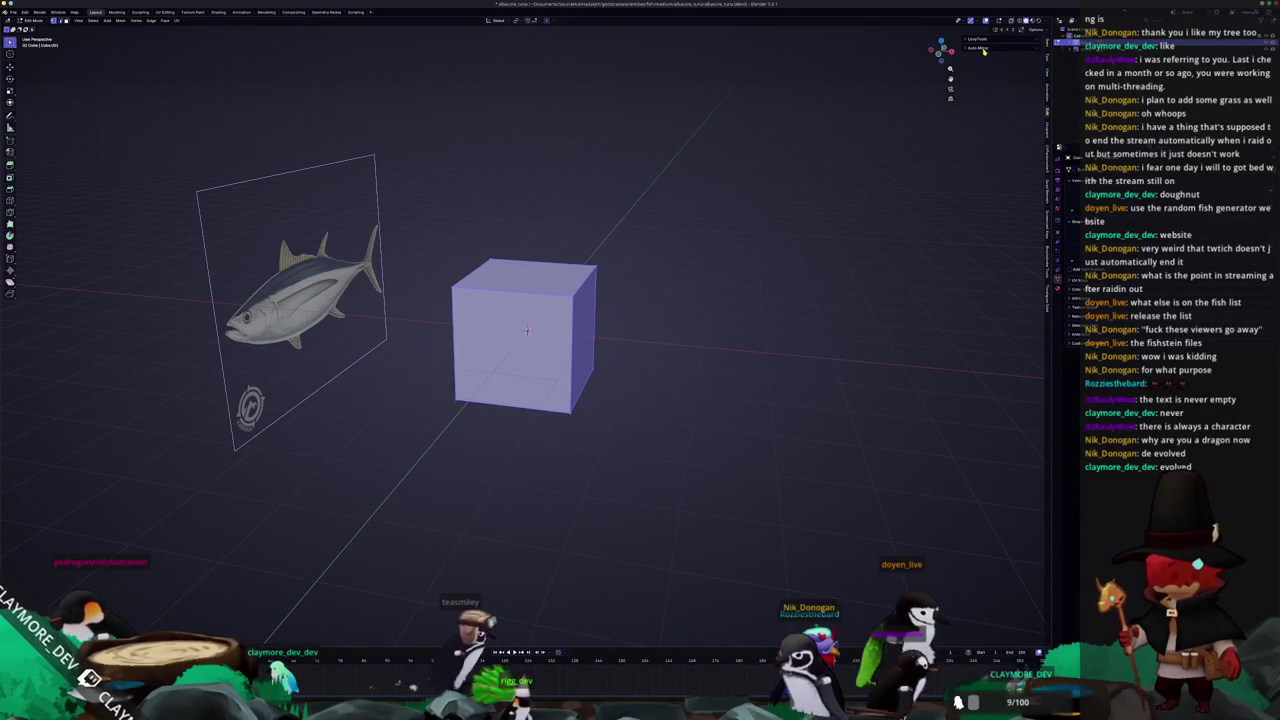
# Make the cube see-through in side view and slant its upper front corner to the head outline
pyautogui.click(984, 49)
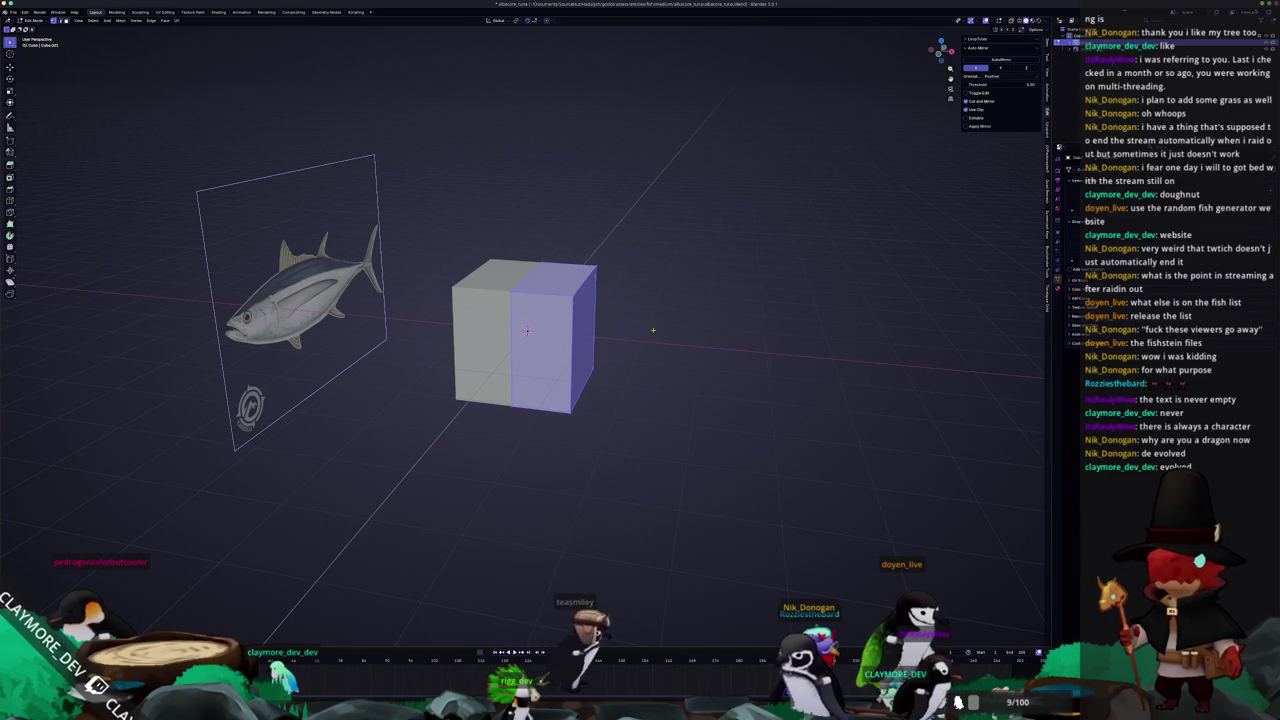
pyautogui.press('KP_3')
pyautogui.hotkey('alt', 'z')
pyautogui.scroll(2, 528, 331)
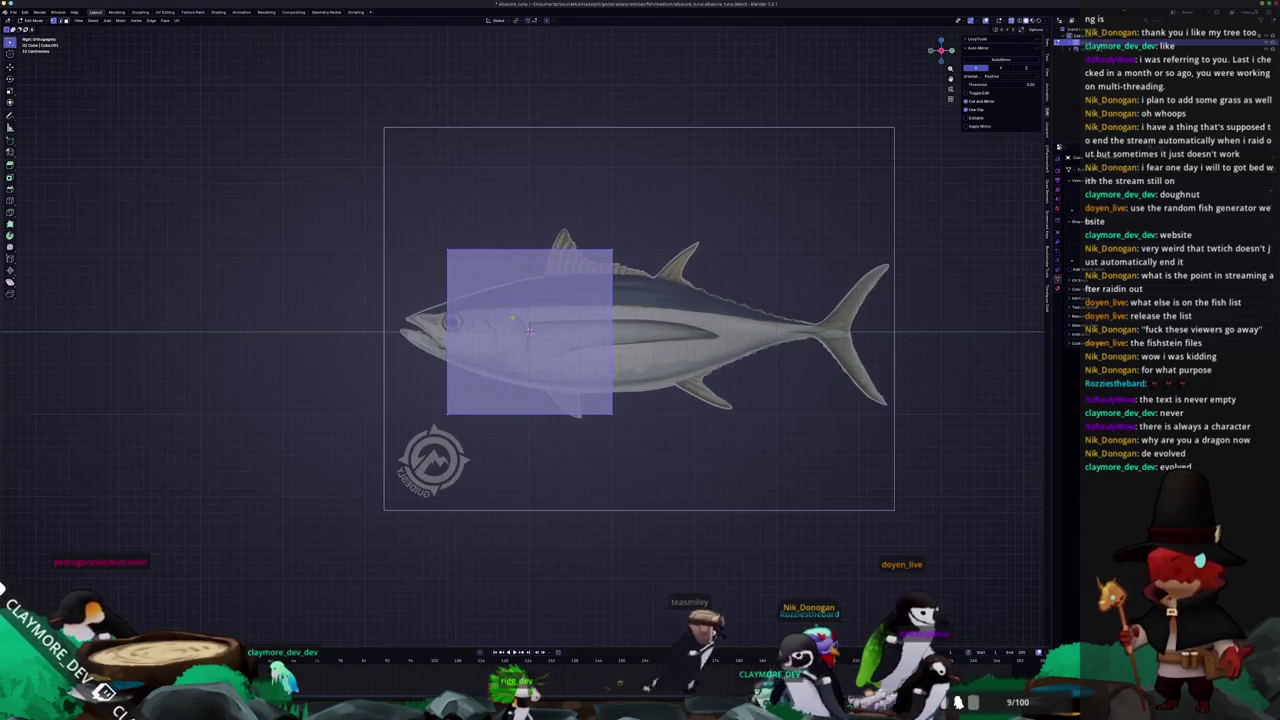
pyautogui.moveTo(425, 225); pyautogui.dragTo(426, 228)
pyautogui.press('g')
pyautogui.press('z')
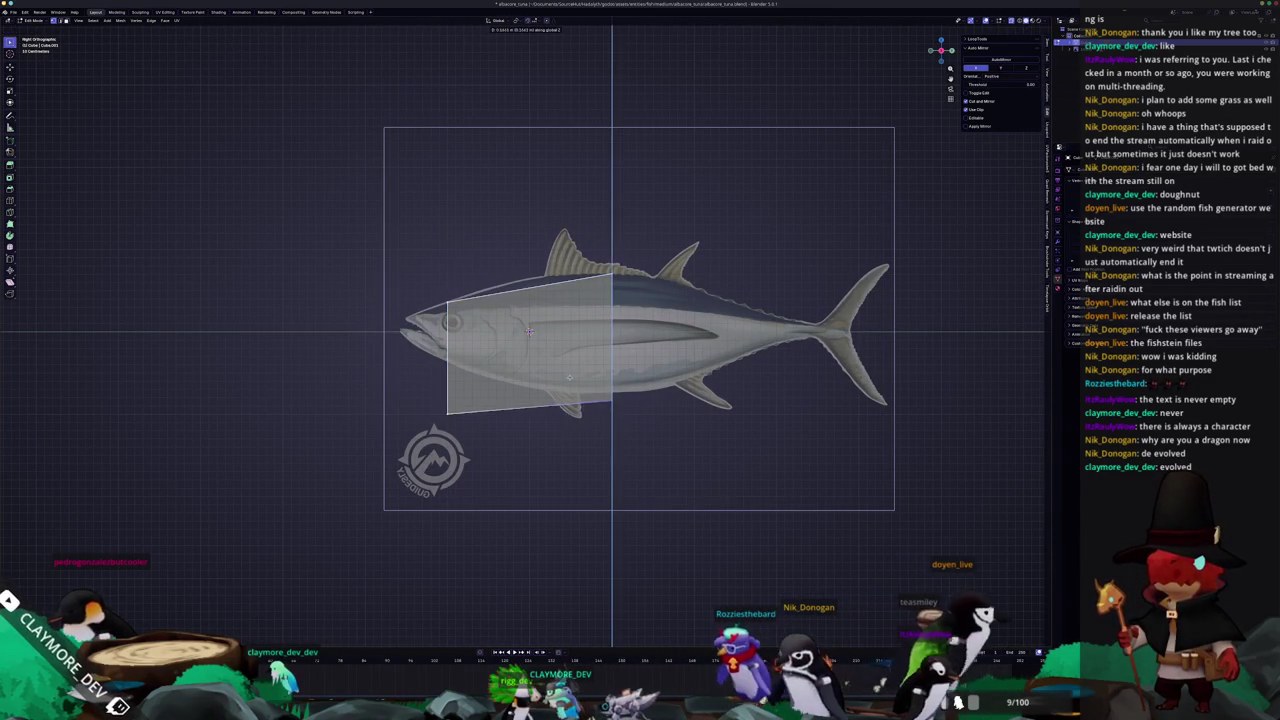
pyautogui.click(572, 371)
# Move the lower front vertices vertically to fit the tuna's body outline
pyautogui.press('g')
pyautogui.press('z')
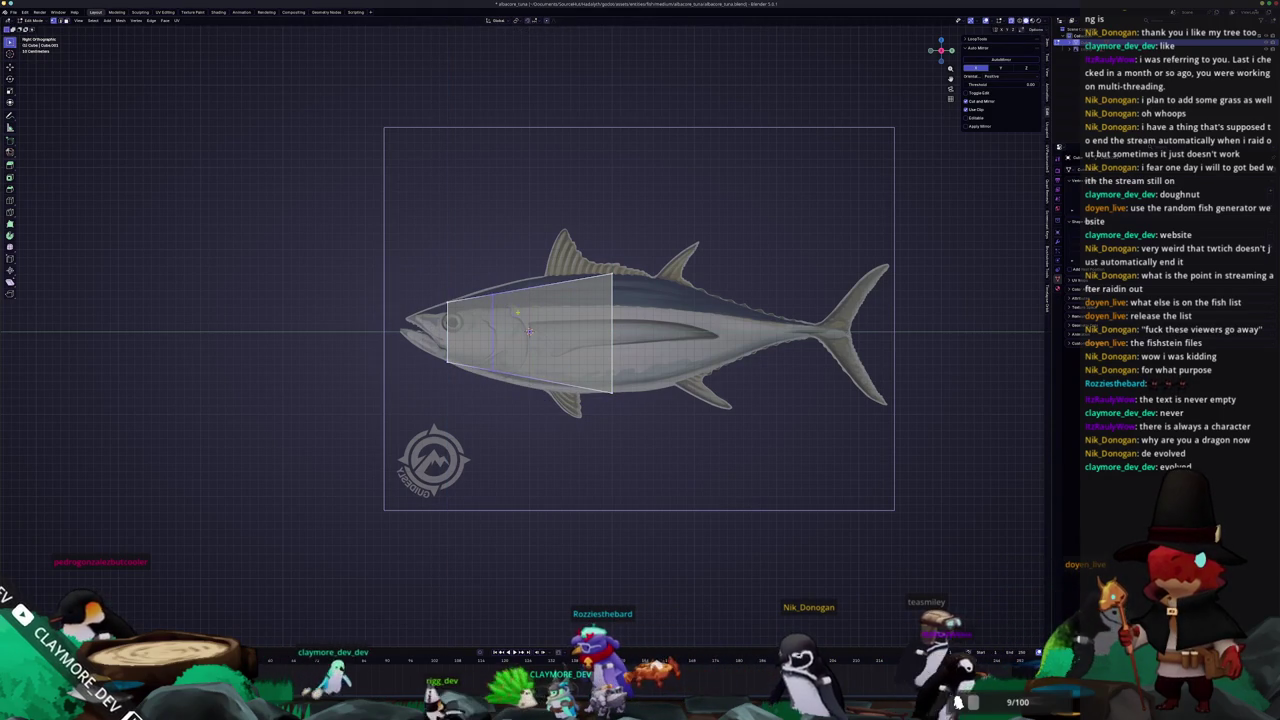
pyautogui.click(491, 253)
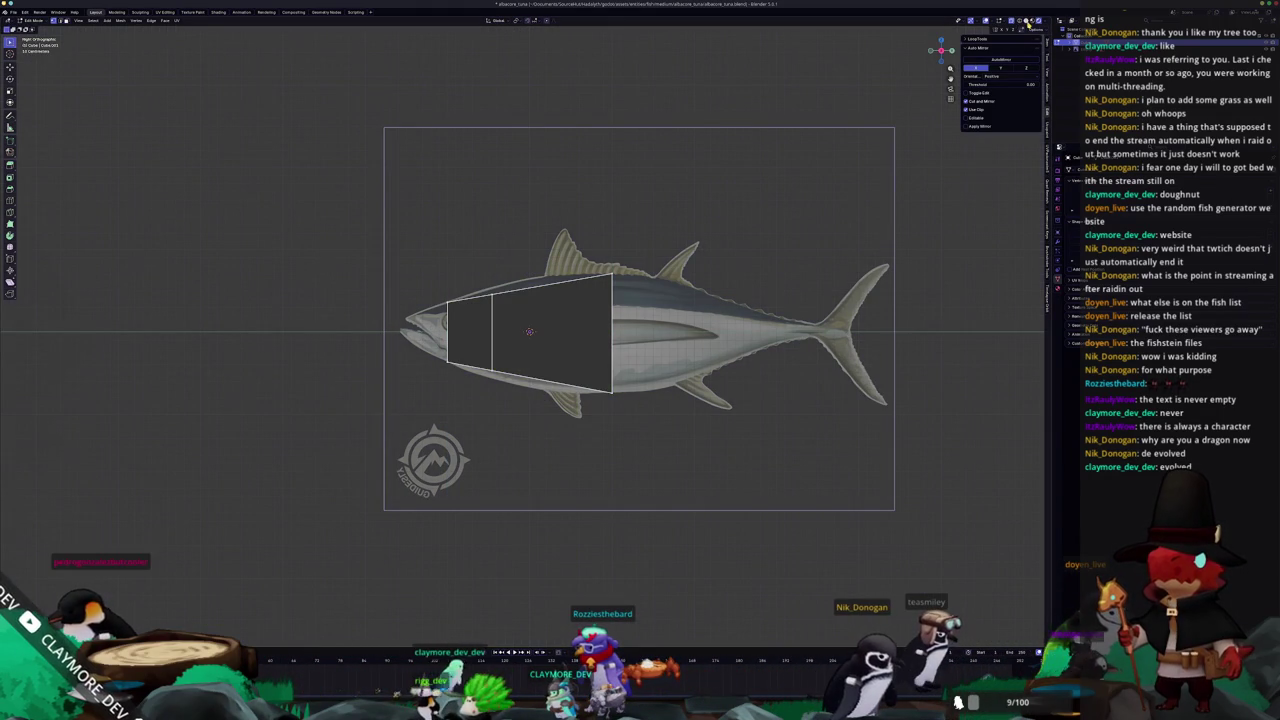
pyautogui.hotkey('alt', 'z')
pyautogui.scroll(2, 529, 331)
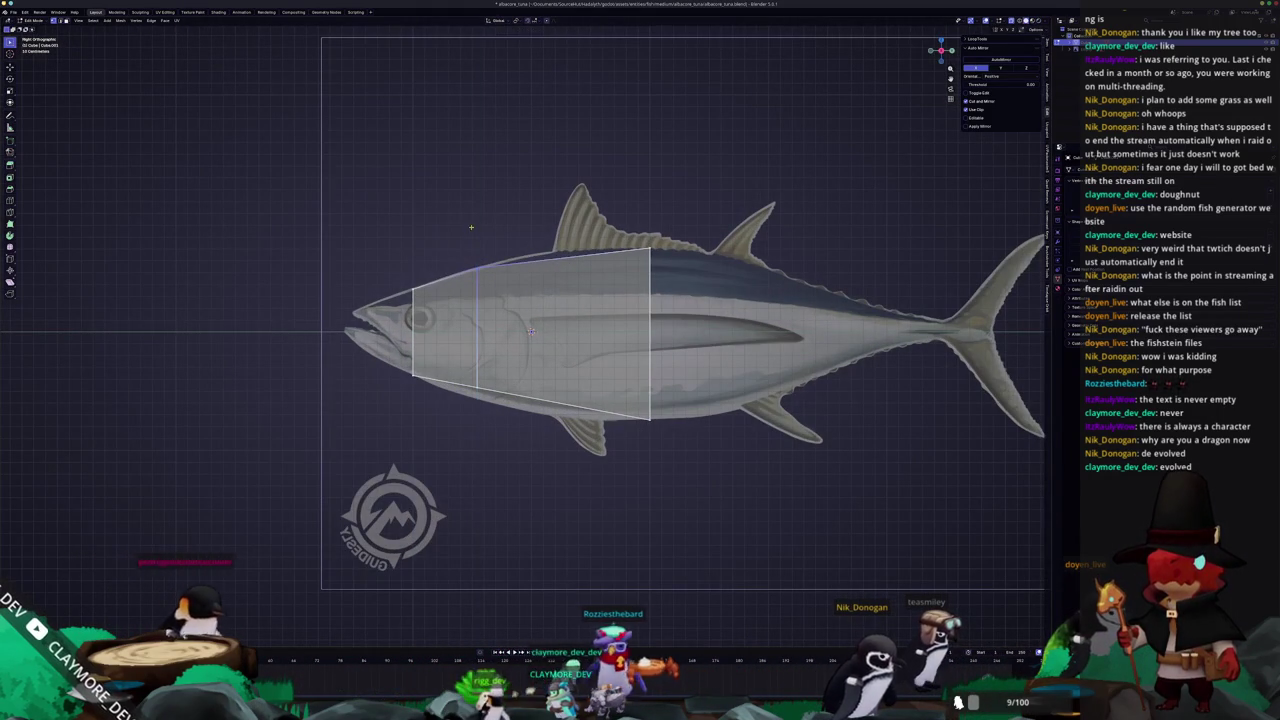
pyautogui.press('g')
pyautogui.press('z')
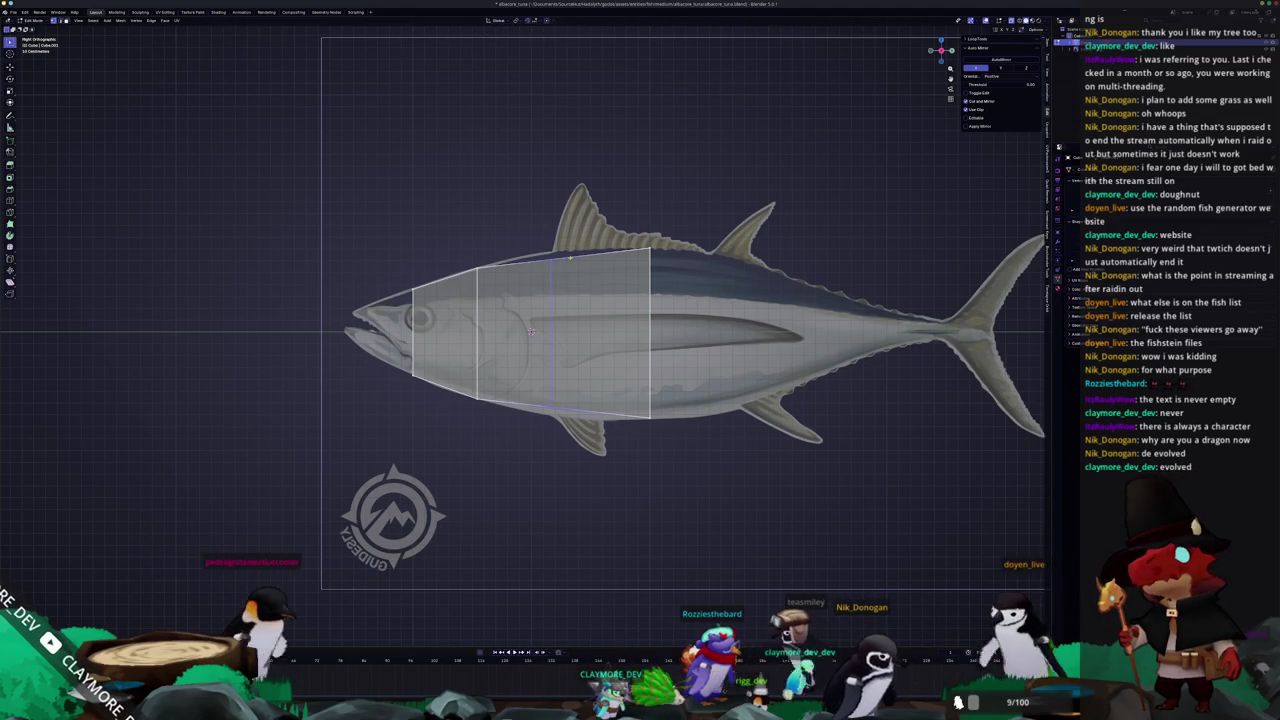
pyautogui.click(553, 430)
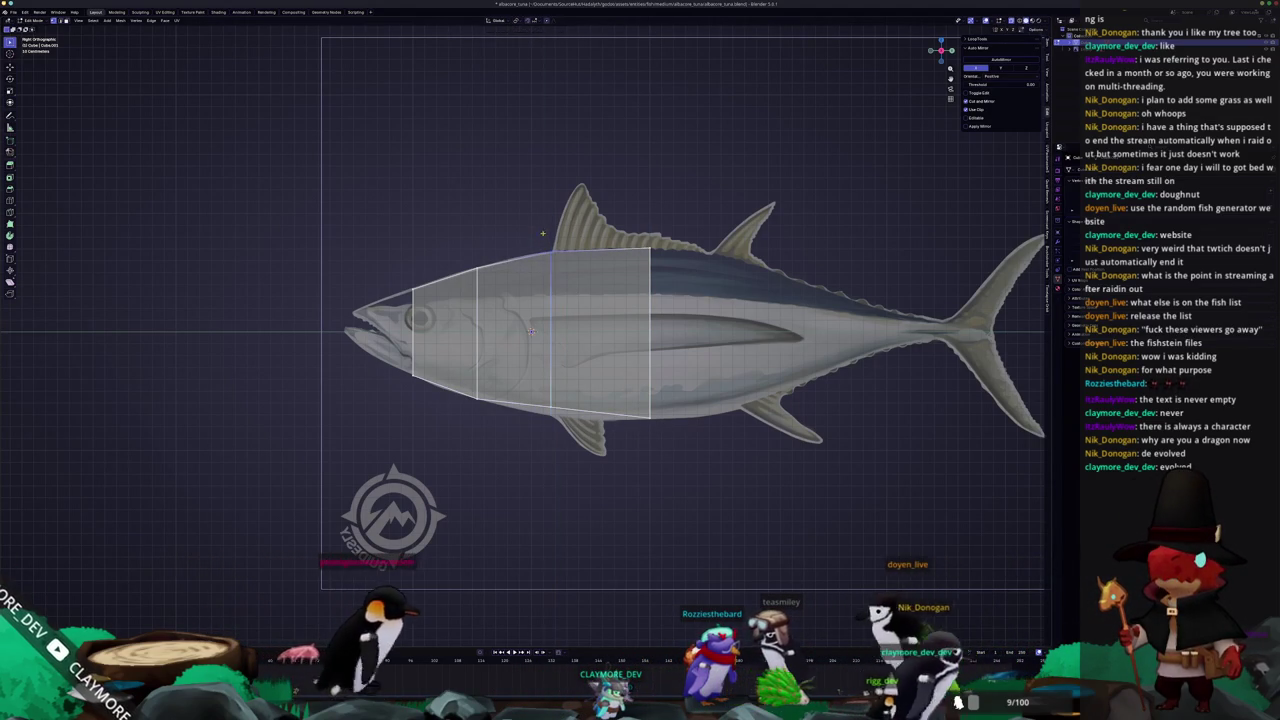
# Extrude the back edge in two body segments toward the tail
pyautogui.keyDown('shift'); pyautogui.moveTo(531, 331); pyautogui.dragTo(446, 356, button='middle'); pyautogui.keyUp('shift')
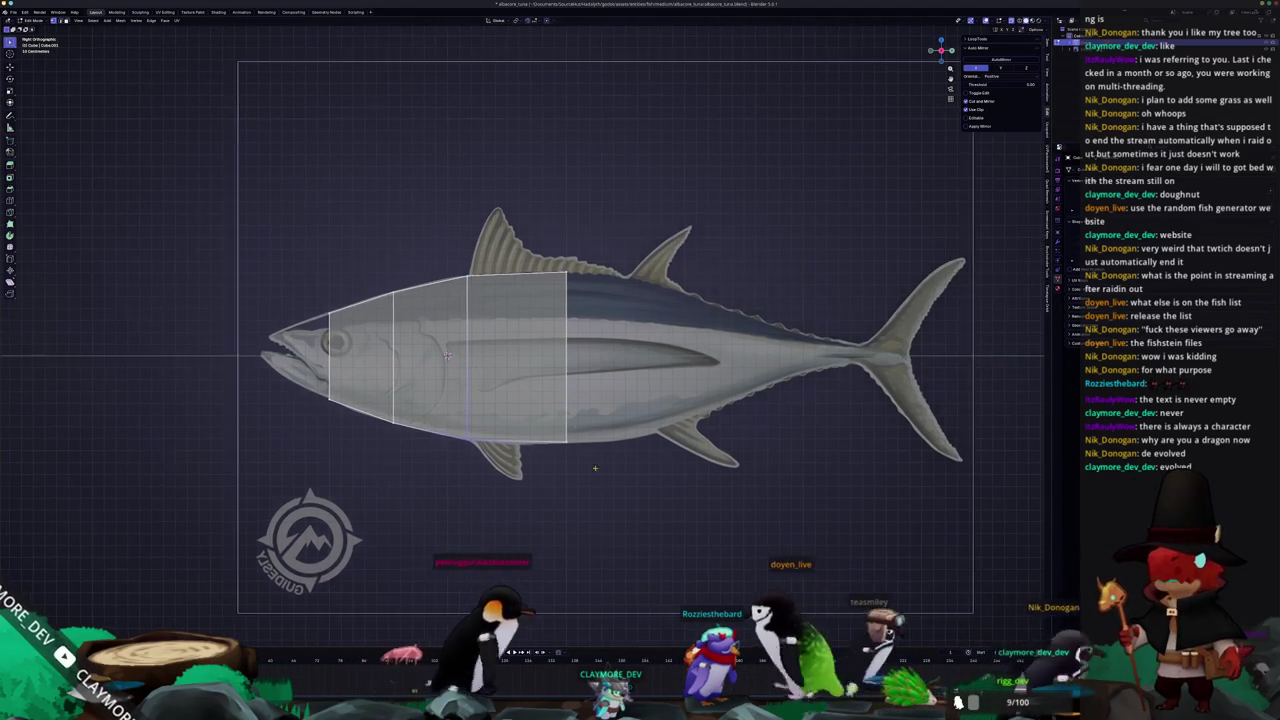
pyautogui.press('e')
pyautogui.click(634, 333)
pyautogui.press('g')
pyautogui.press('z')
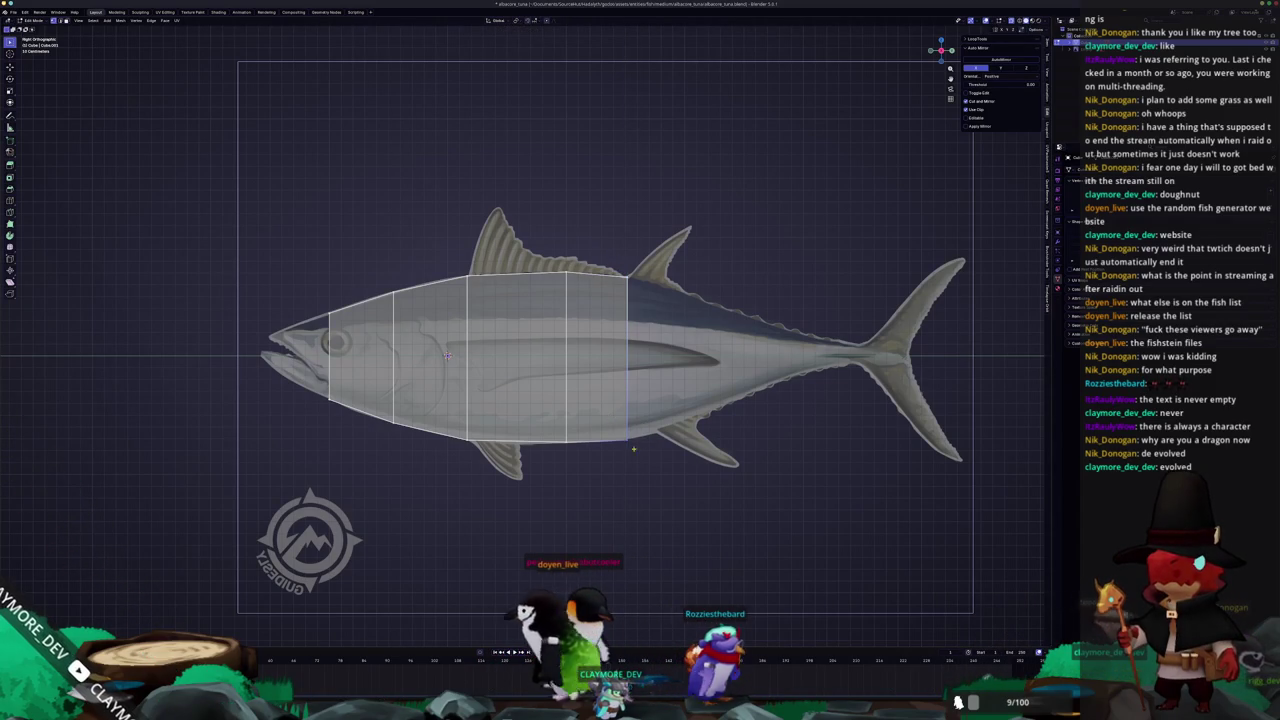
pyautogui.moveTo(648, 465); pyautogui.dragTo(610, 245)
pyautogui.press('e')
pyautogui.click(663, 380)
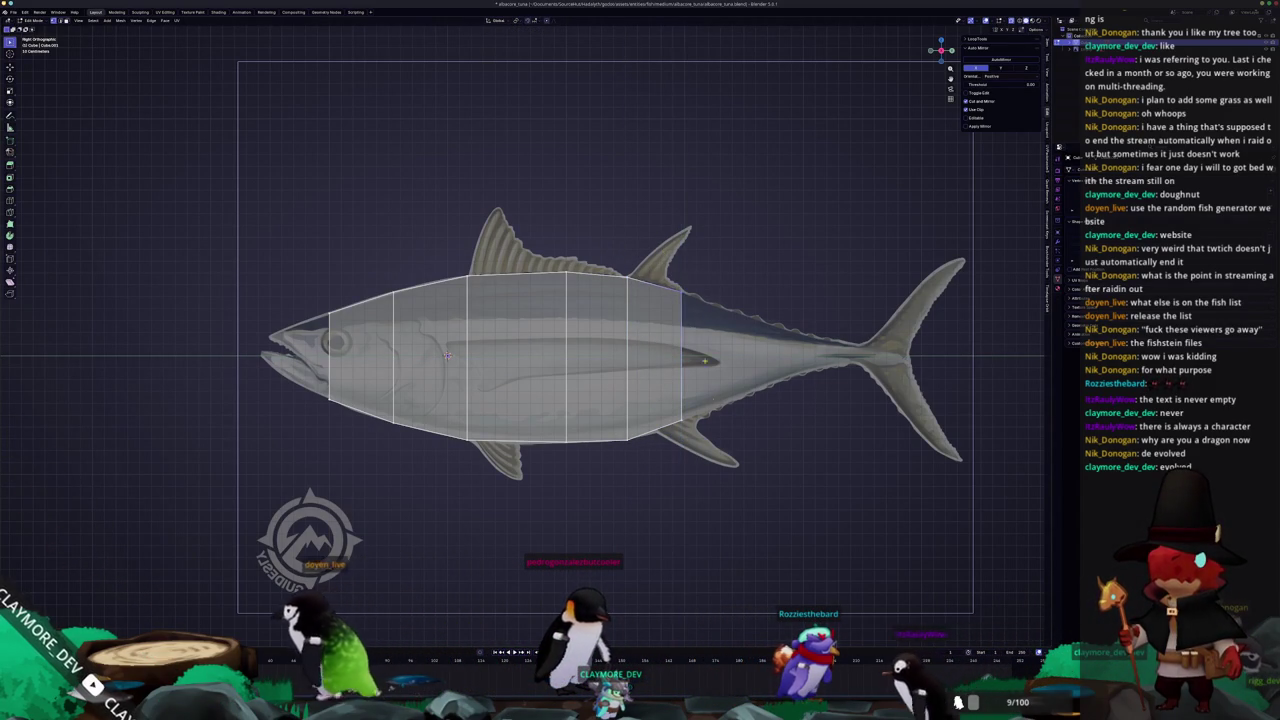
# Extrude a long segment to the tail base and narrow its end vertices
pyautogui.press('e')
pyautogui.click(859, 300)
pyautogui.moveTo(859, 293); pyautogui.dragTo(858, 350)
pyautogui.press('z')
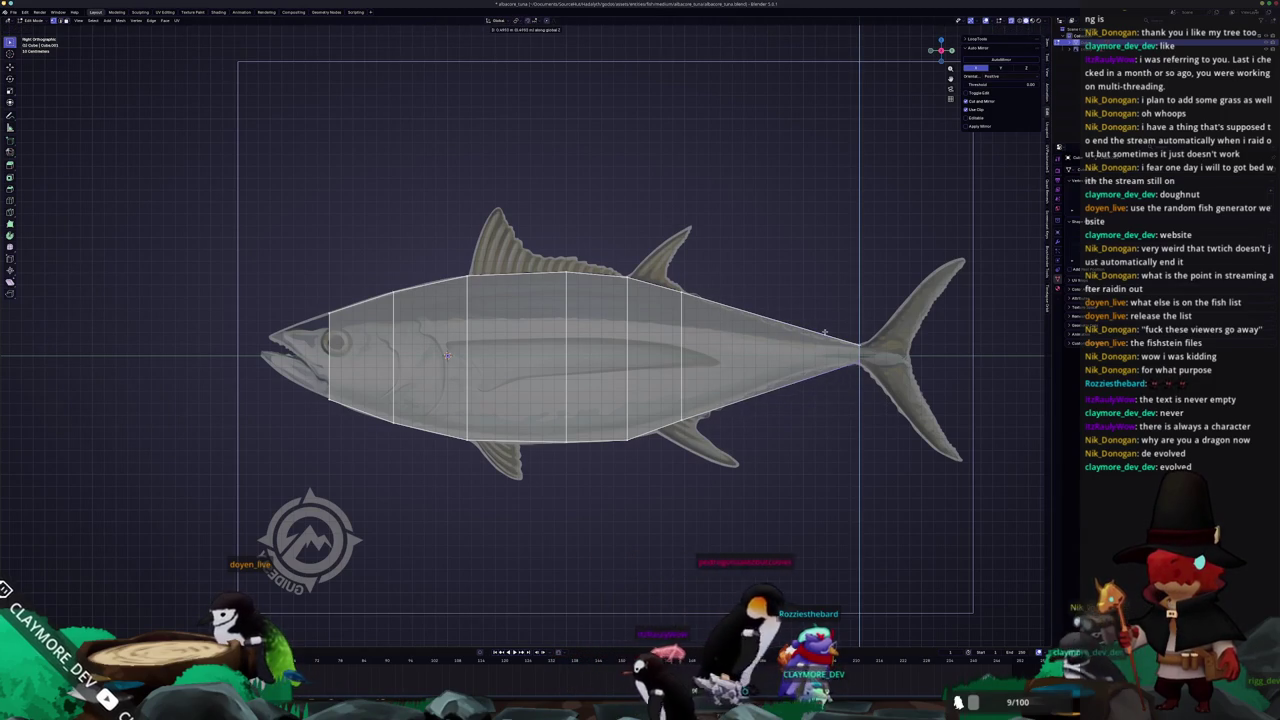
pyautogui.click(824, 335)
# Add an edge loop in the tail section and fit it to the body outline
pyautogui.hotkey('ctrl', 'r')
pyautogui.click(792, 343)
pyautogui.press('g')
pyautogui.press('z')
pyautogui.click(823, 347)
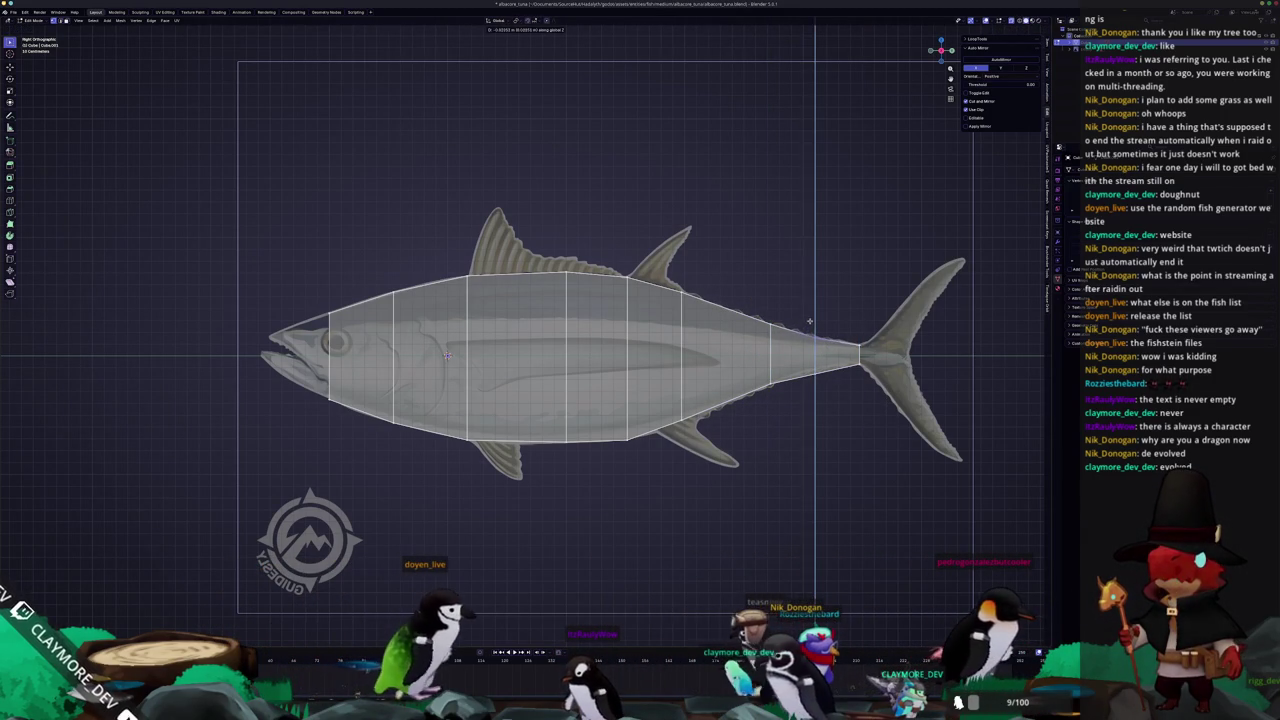
pyautogui.keyDown('shift'); pyautogui.moveTo(868, 384); pyautogui.dragTo(804, 392, button='middle'); pyautogui.keyUp('shift')
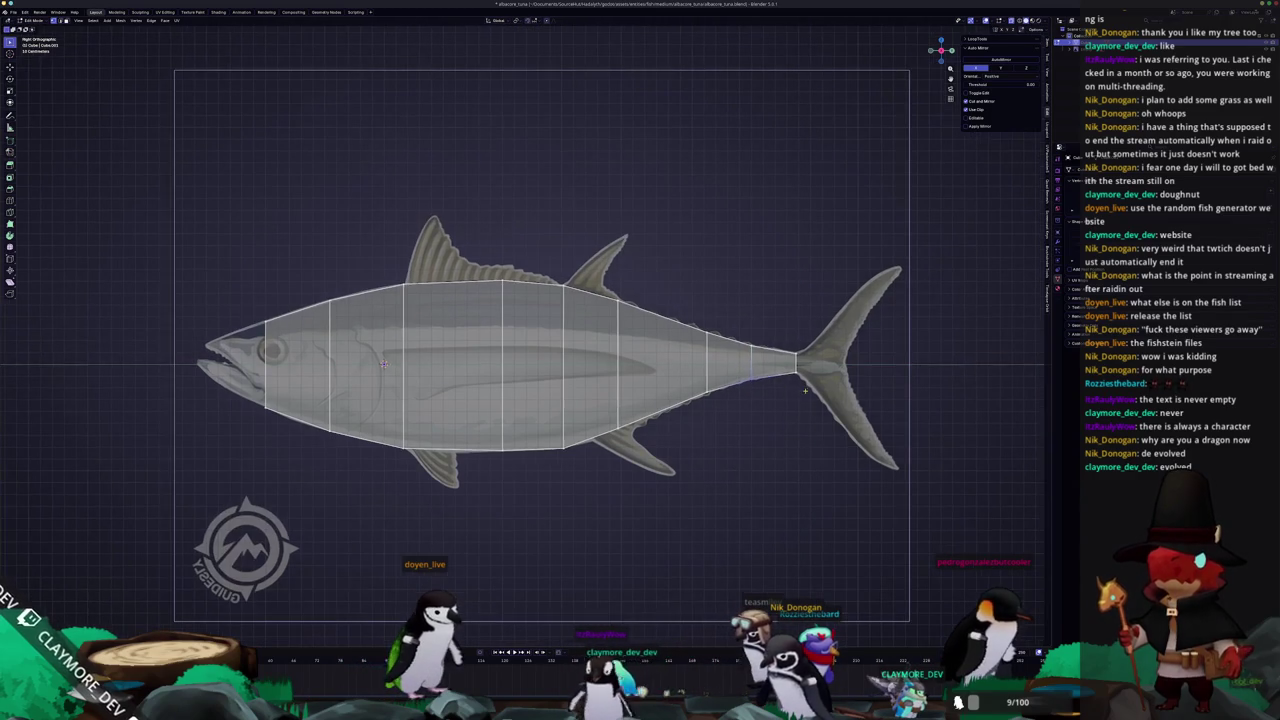
pyautogui.scroll(3, 928, 363)
# Shift the tail-end edge along Y and extrude it out toward the upper fin tip
pyautogui.scroll(1, 880, 372)
pyautogui.scroll(1, 830, 383)
pyautogui.scroll(1, 746, 401)
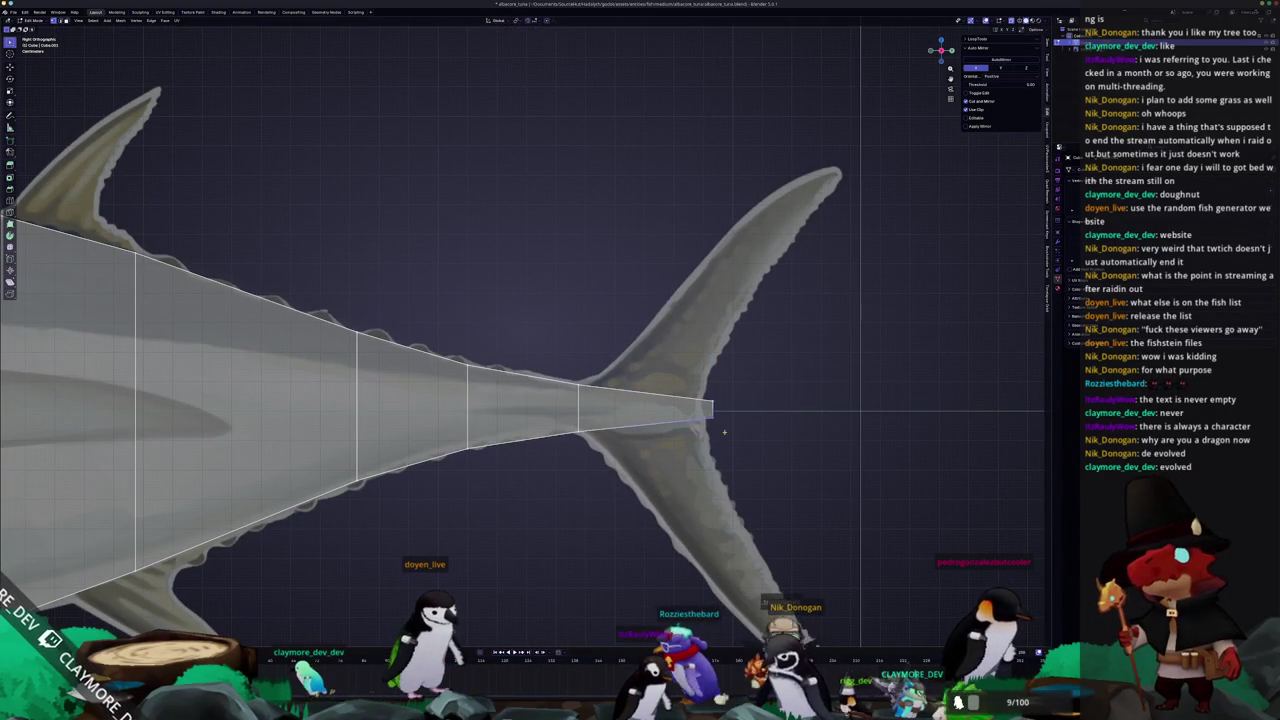
pyautogui.press('g')
pyautogui.press('y')
pyautogui.click(683, 383)
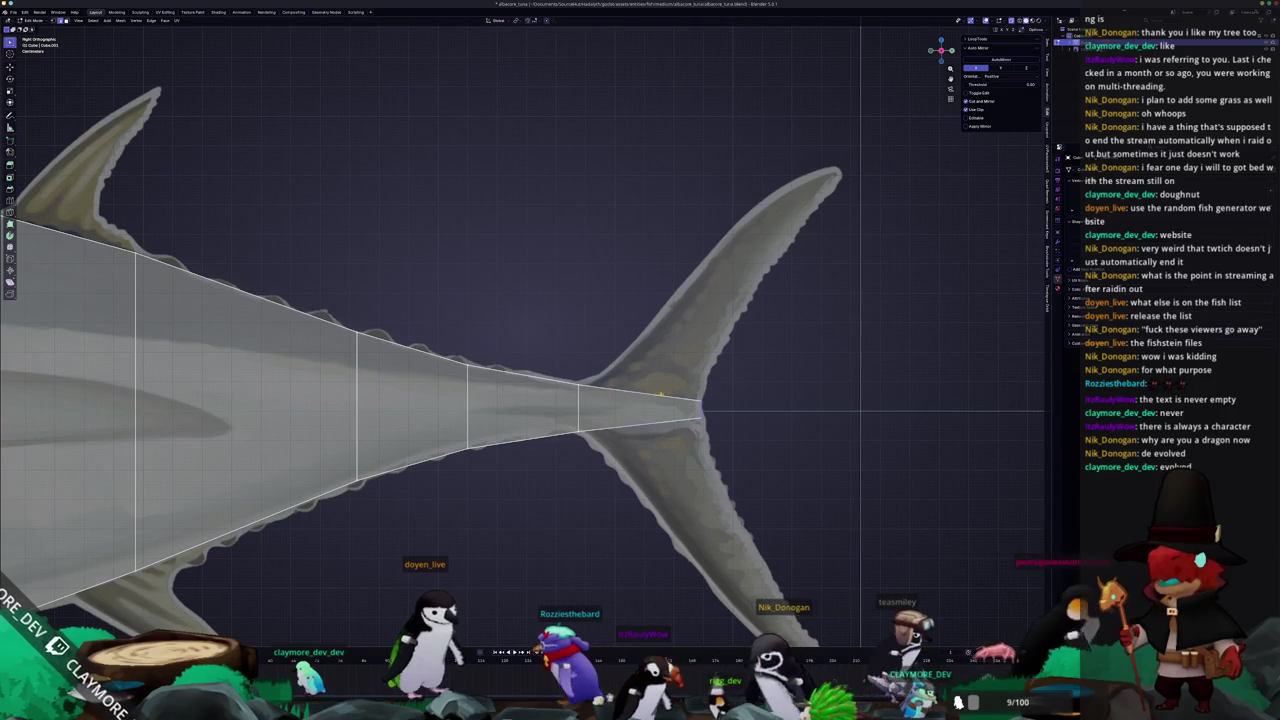
pyautogui.press('e')
pyautogui.scroll(-3, 664, 398)
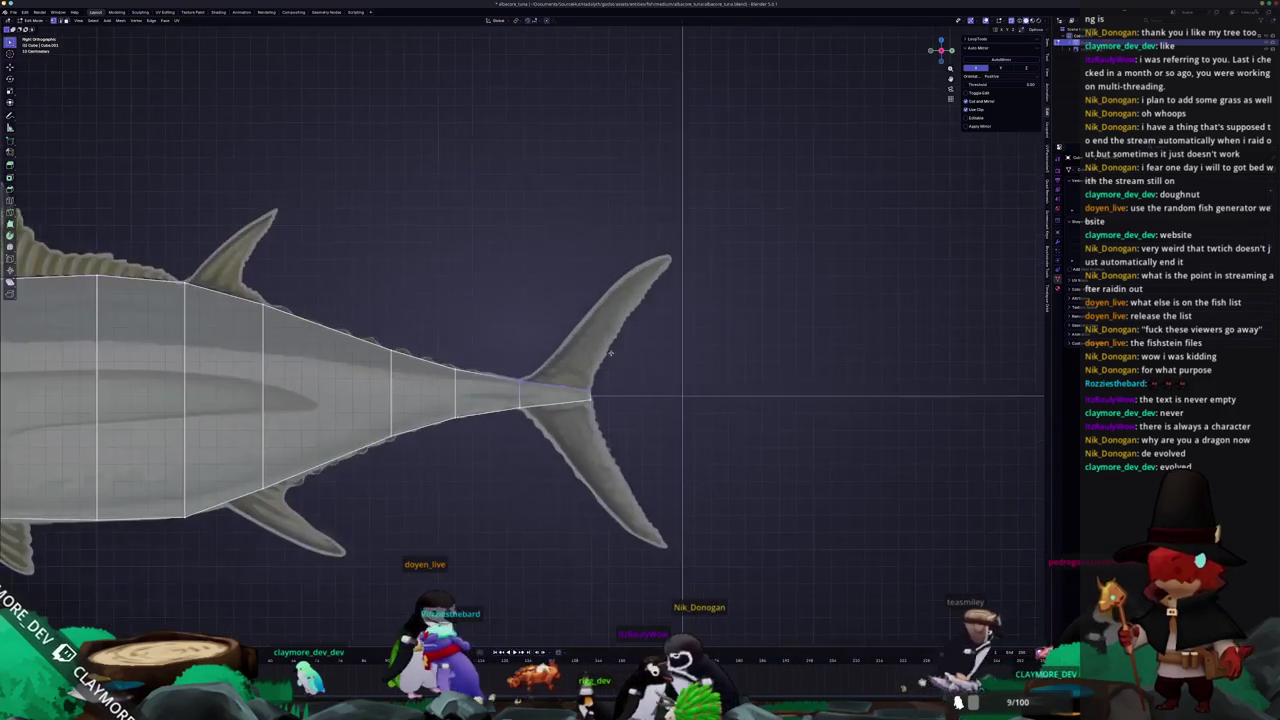
pyautogui.press('z')
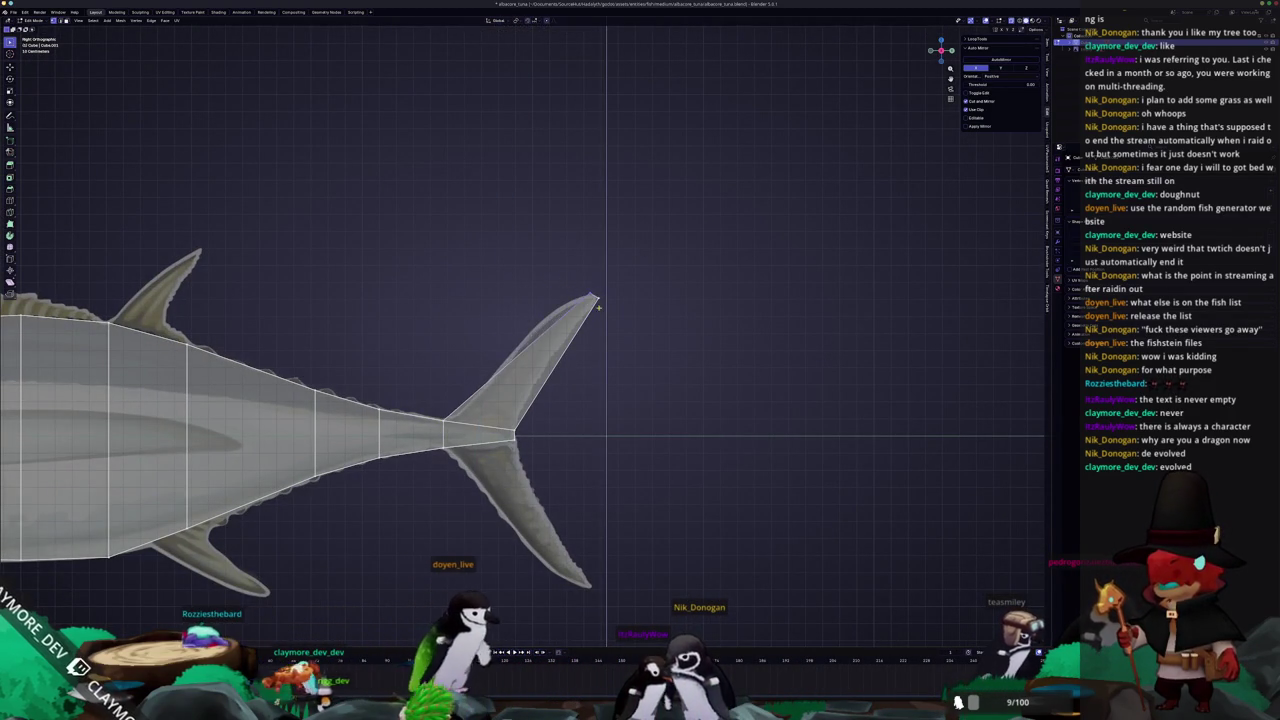
pyautogui.scroll(3, 598, 306)
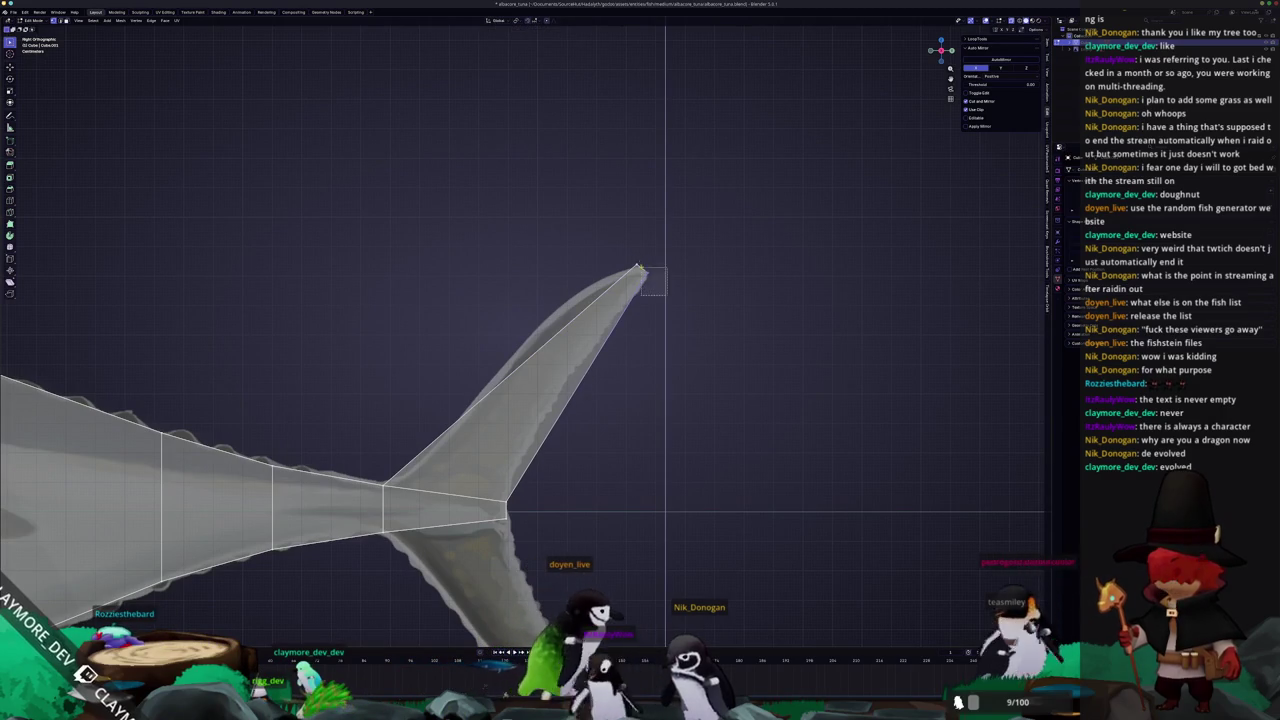
# Add two edge loops across the upper tail lobe and slide them along the fin
pyautogui.hotkey('ctrl', 'r')
pyautogui.click(598, 342)
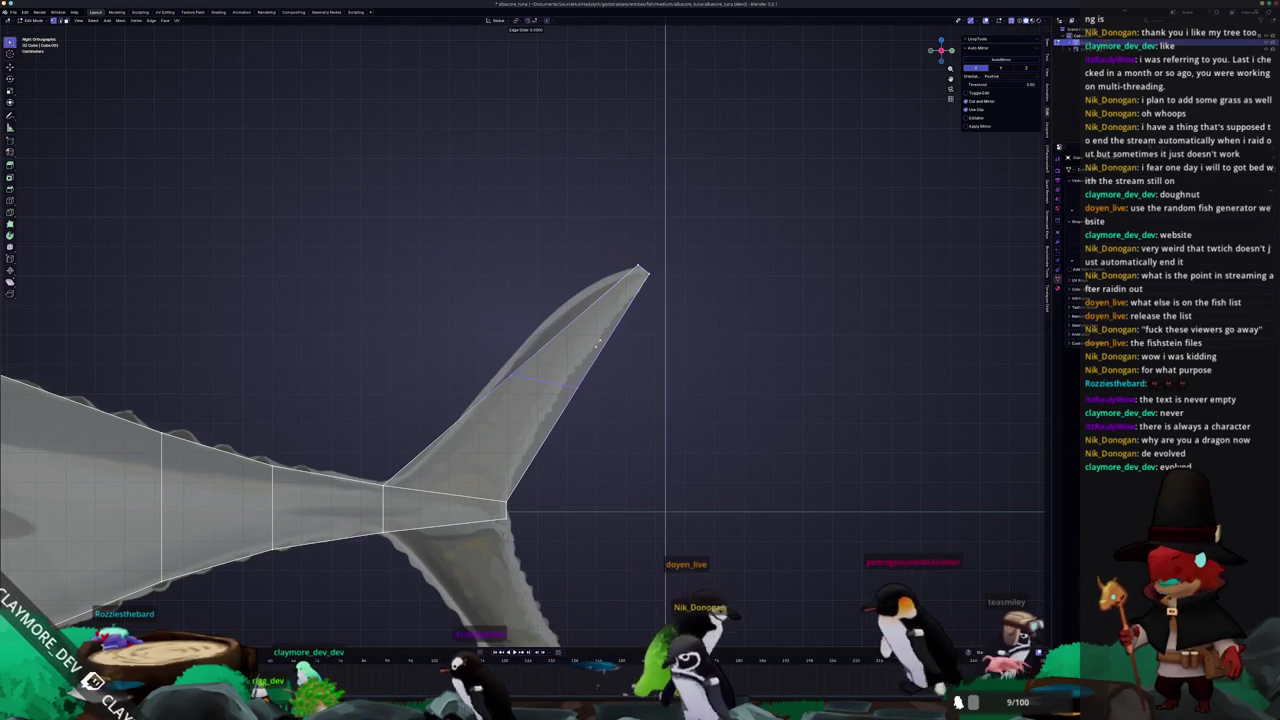
pyautogui.press('g')
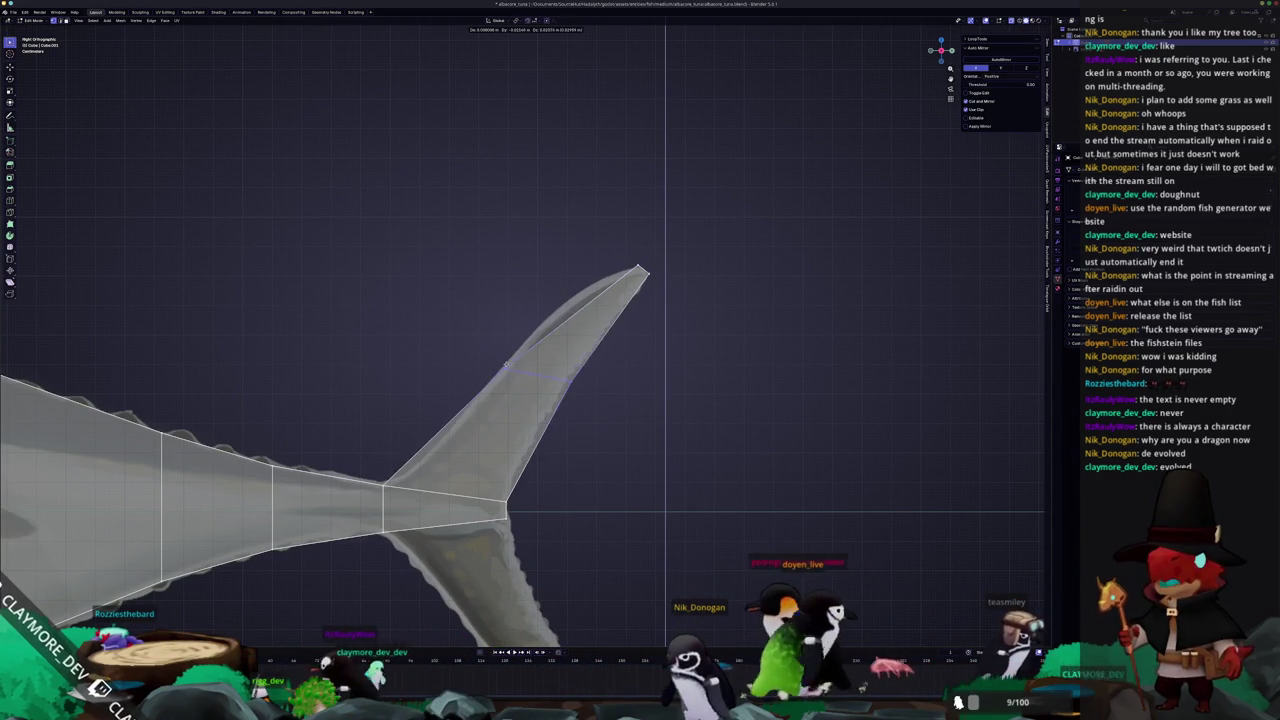
pyautogui.press('g')
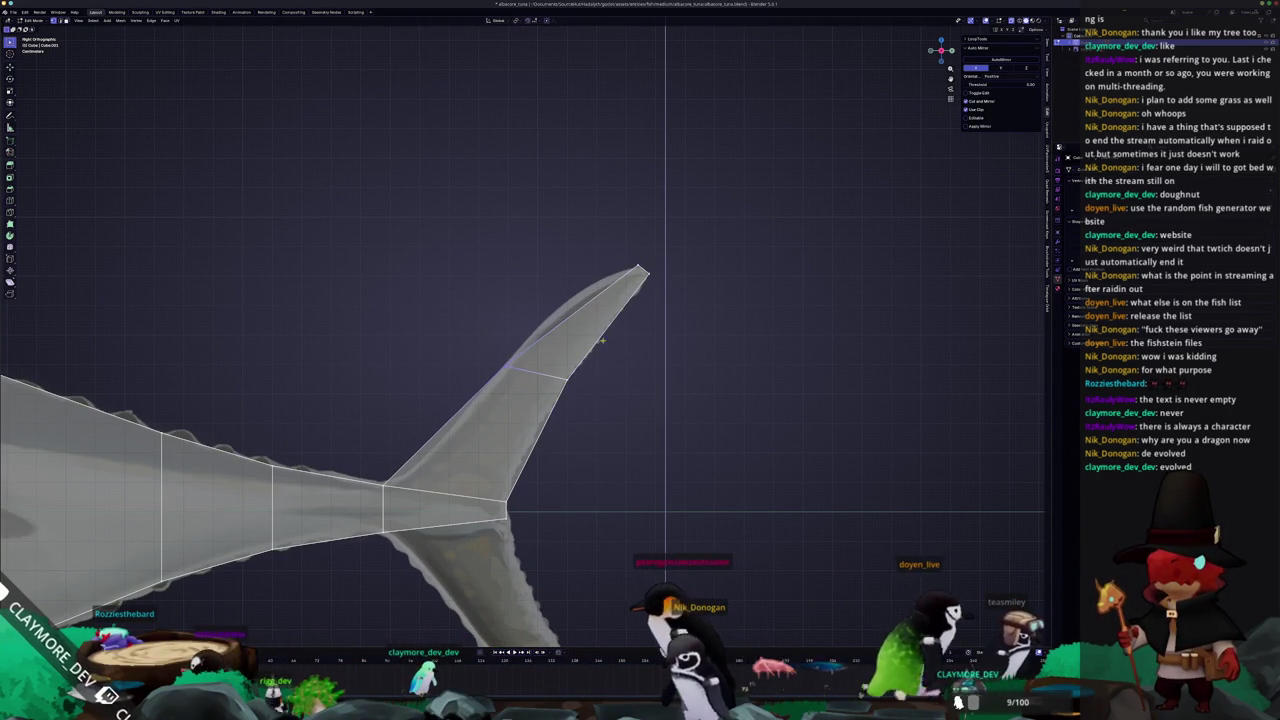
pyautogui.press('g')
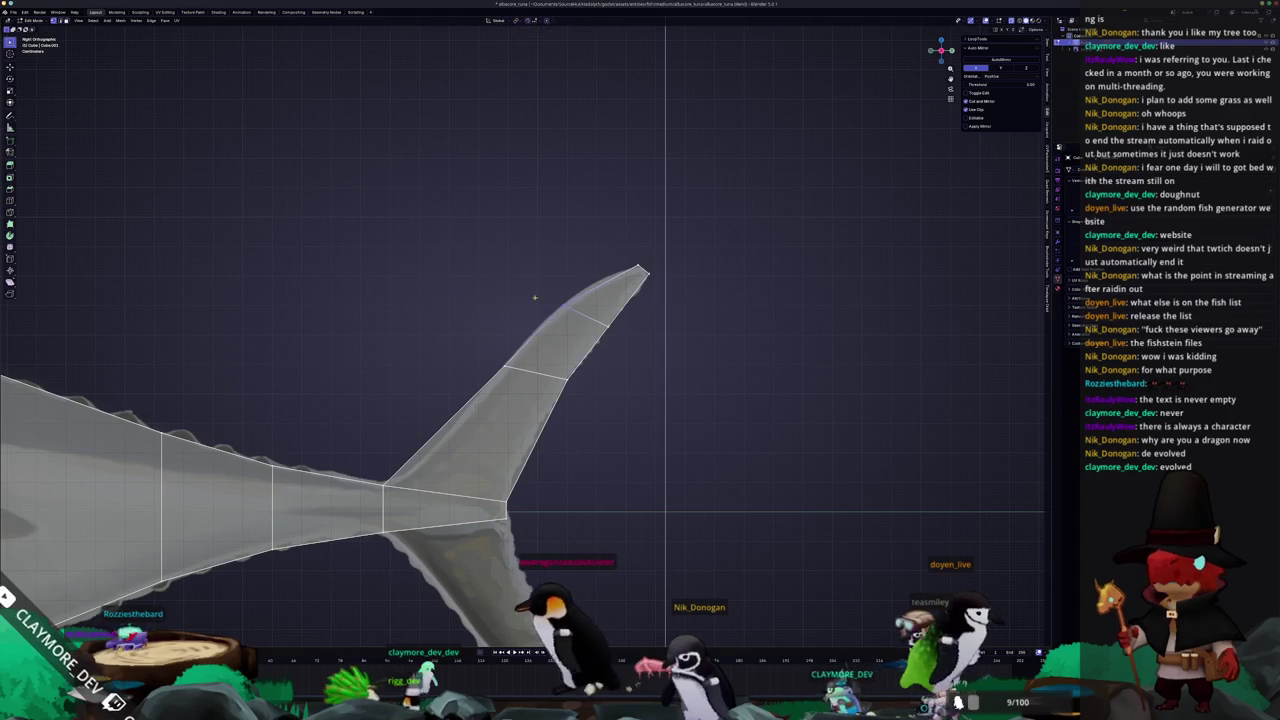
pyautogui.click(596, 301)
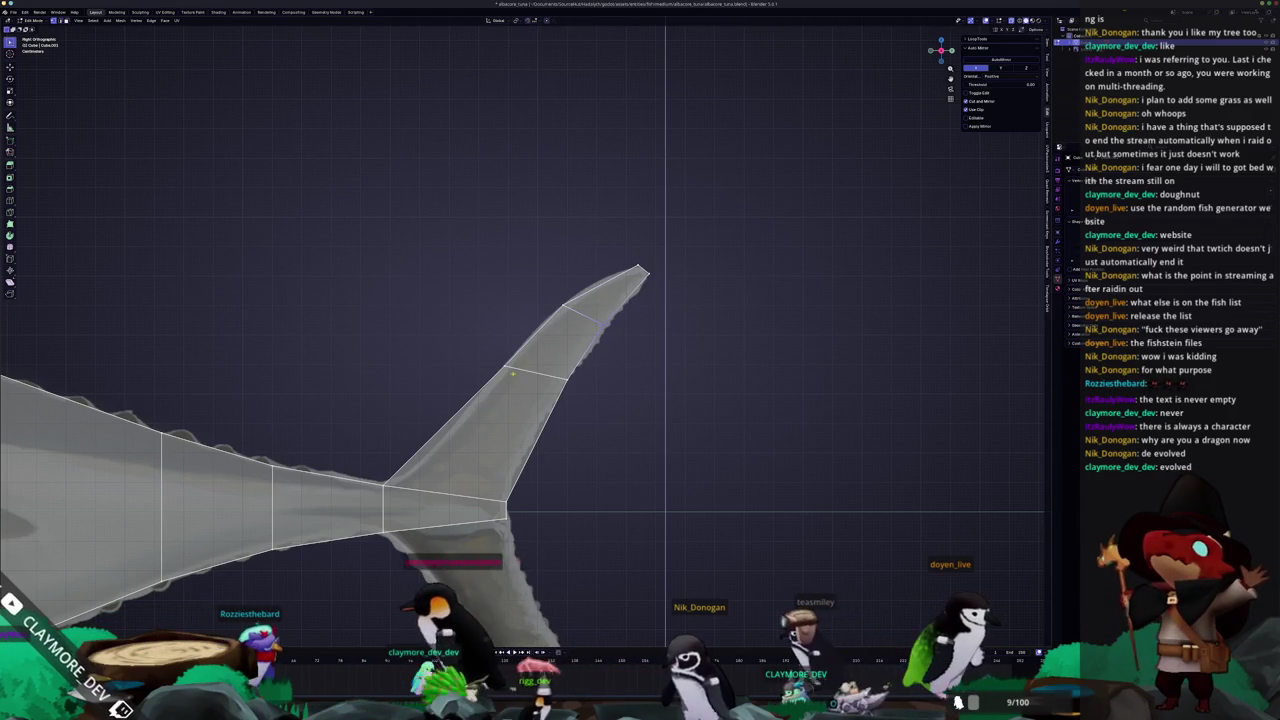
pyautogui.keyDown('shift'); pyautogui.moveTo(596, 301); pyautogui.dragTo(686, 241, button='middle'); pyautogui.keyUp('shift')
pyautogui.hotkey('ctrl', 'r')
pyautogui.click(624, 382)
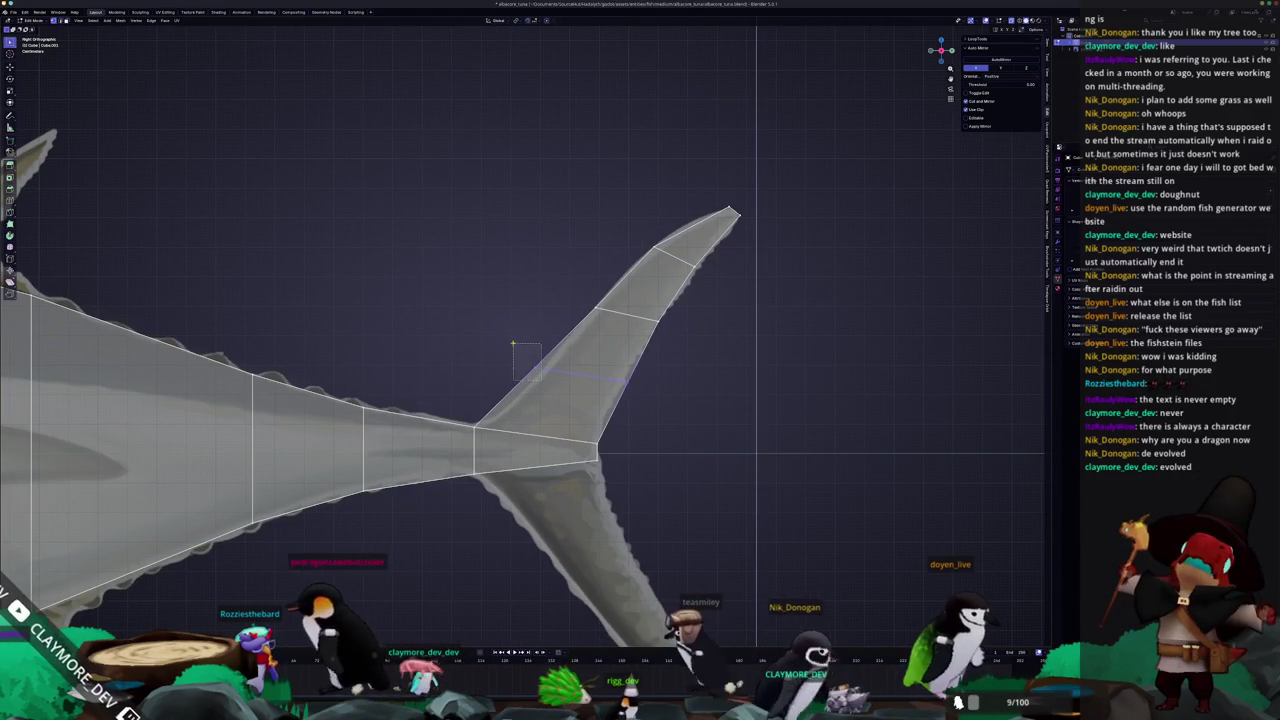
pyautogui.press('g')
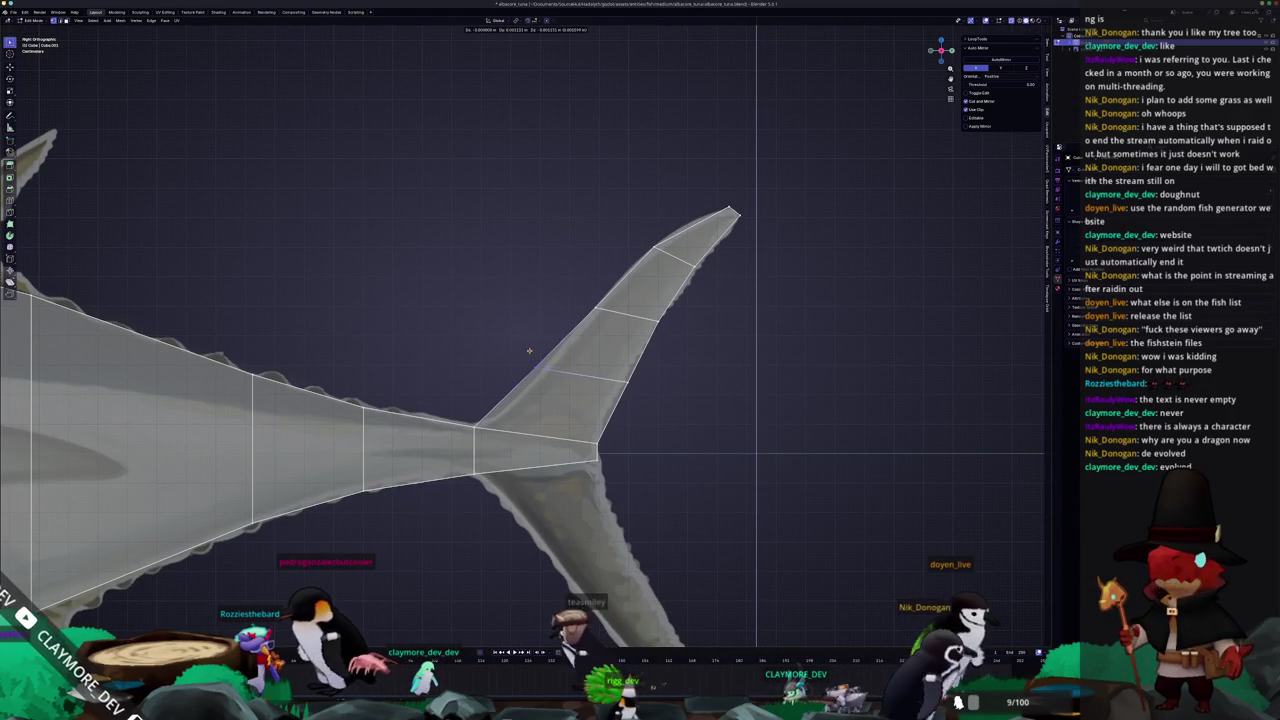
pyautogui.click(594, 358)
pyautogui.keyDown('shift'); pyautogui.moveTo(610, 488); pyautogui.dragTo(618, 340, button='middle'); pyautogui.keyUp('shift')
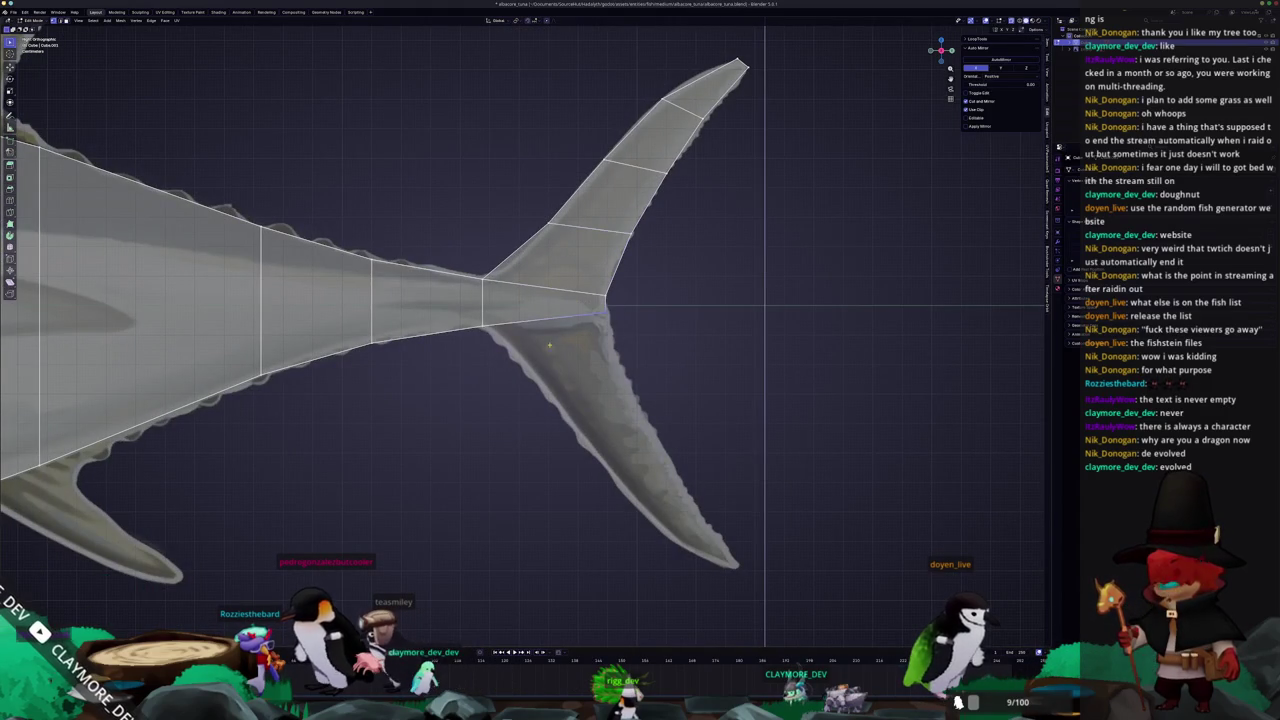
# Extrude the bottom tail edge and pull it down toward the lower fin tip
pyautogui.press('e')
pyautogui.press('g')
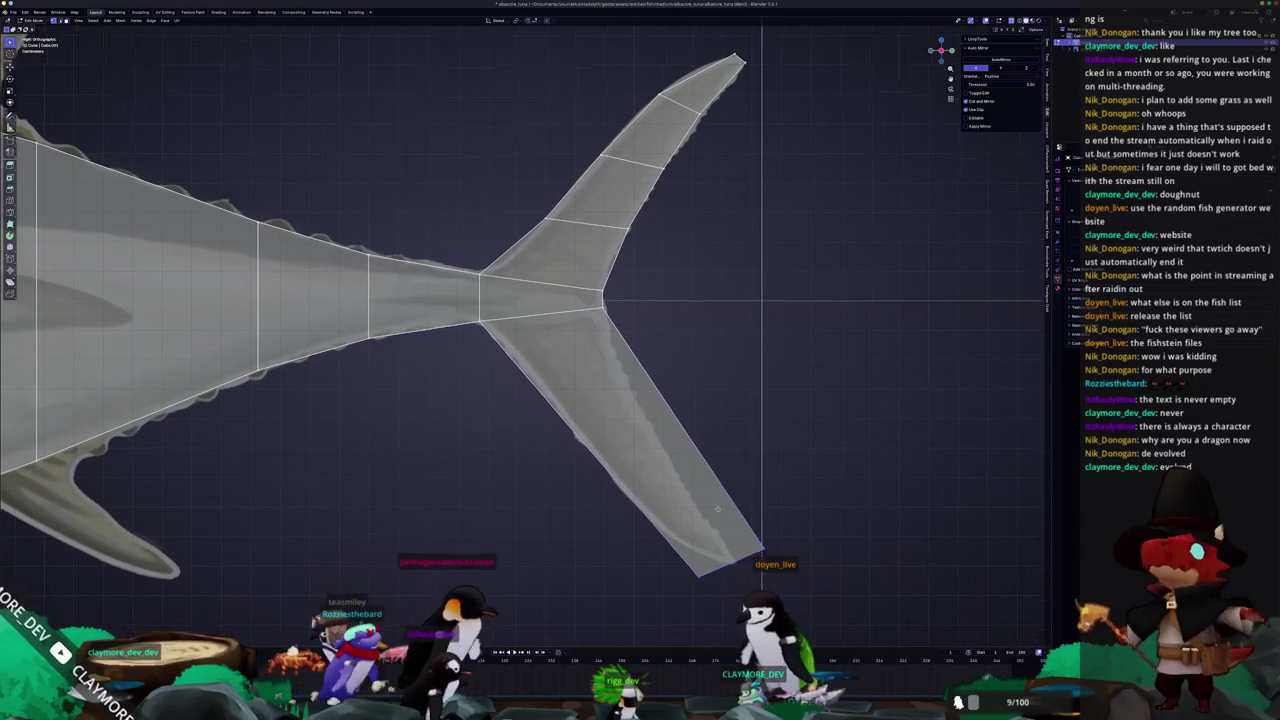
pyautogui.keyDown('shift'); pyautogui.moveTo(765, 556); pyautogui.dragTo(740, 434, button='middle'); pyautogui.keyUp('shift')
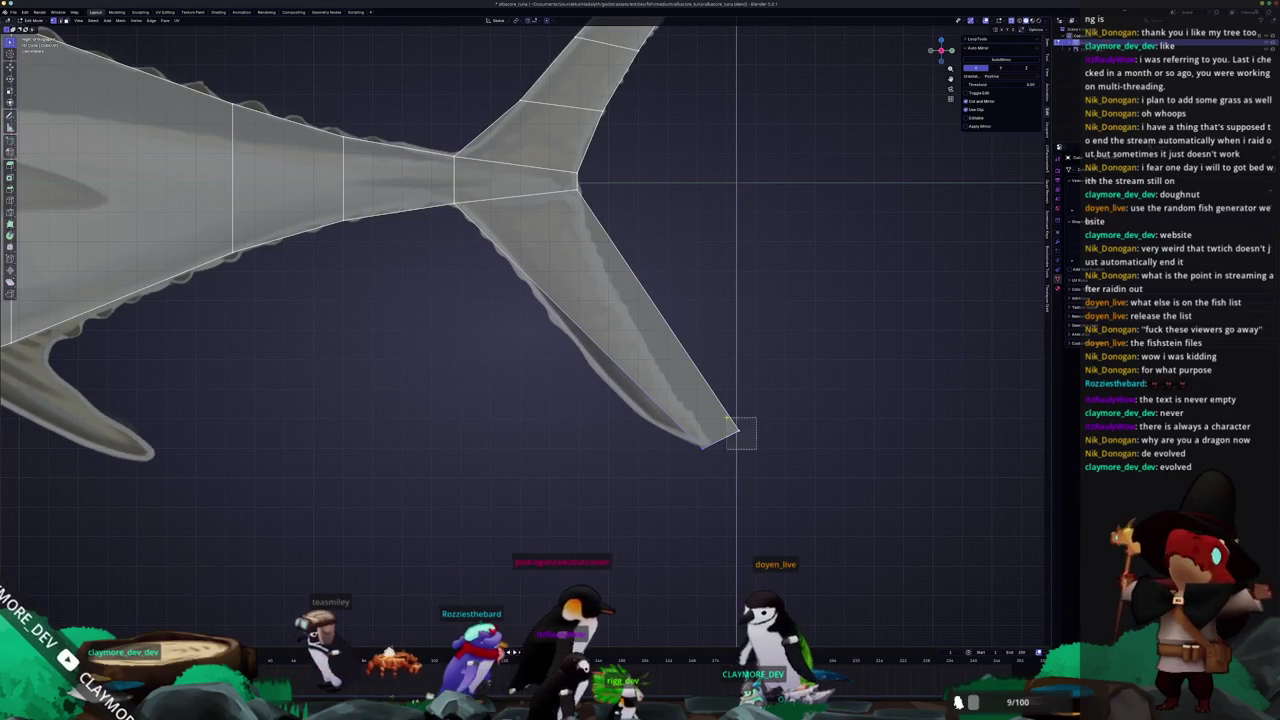
pyautogui.scroll(-2, 735, 380)
pyautogui.scroll(1, 731, 313)
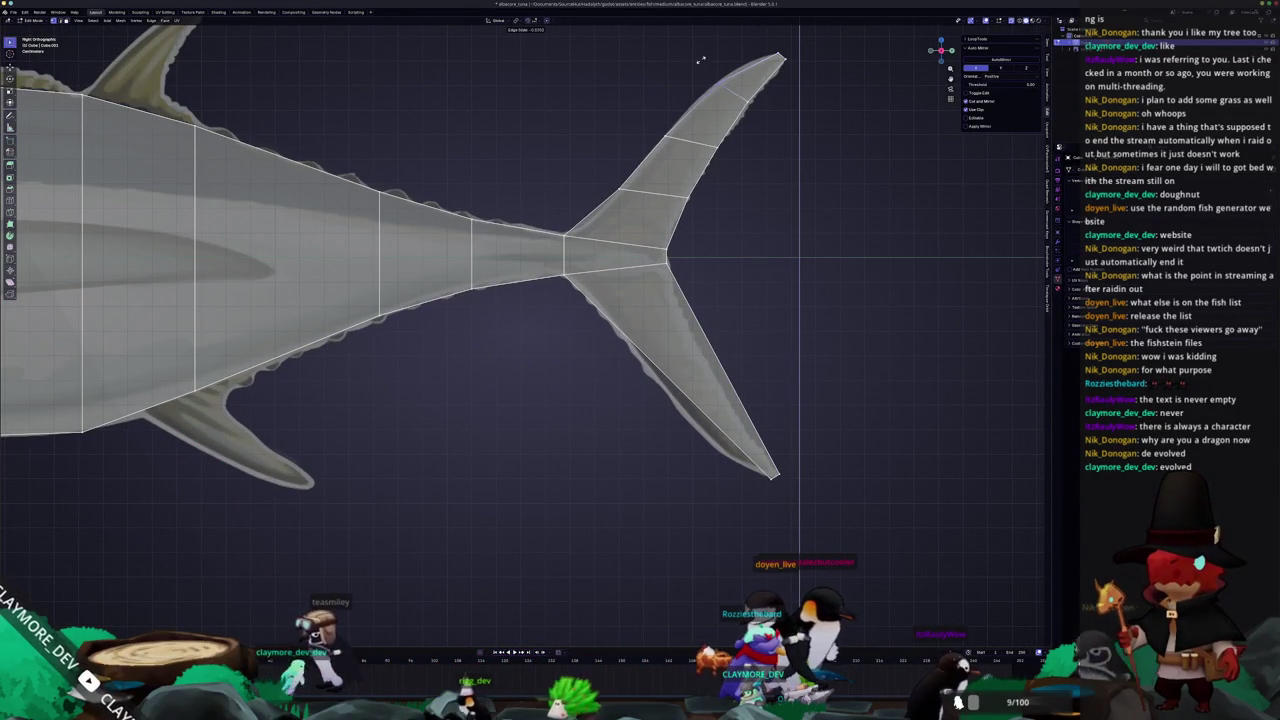
pyautogui.scroll(-1, 722, 105)
pyautogui.scroll(2, 660, 200)
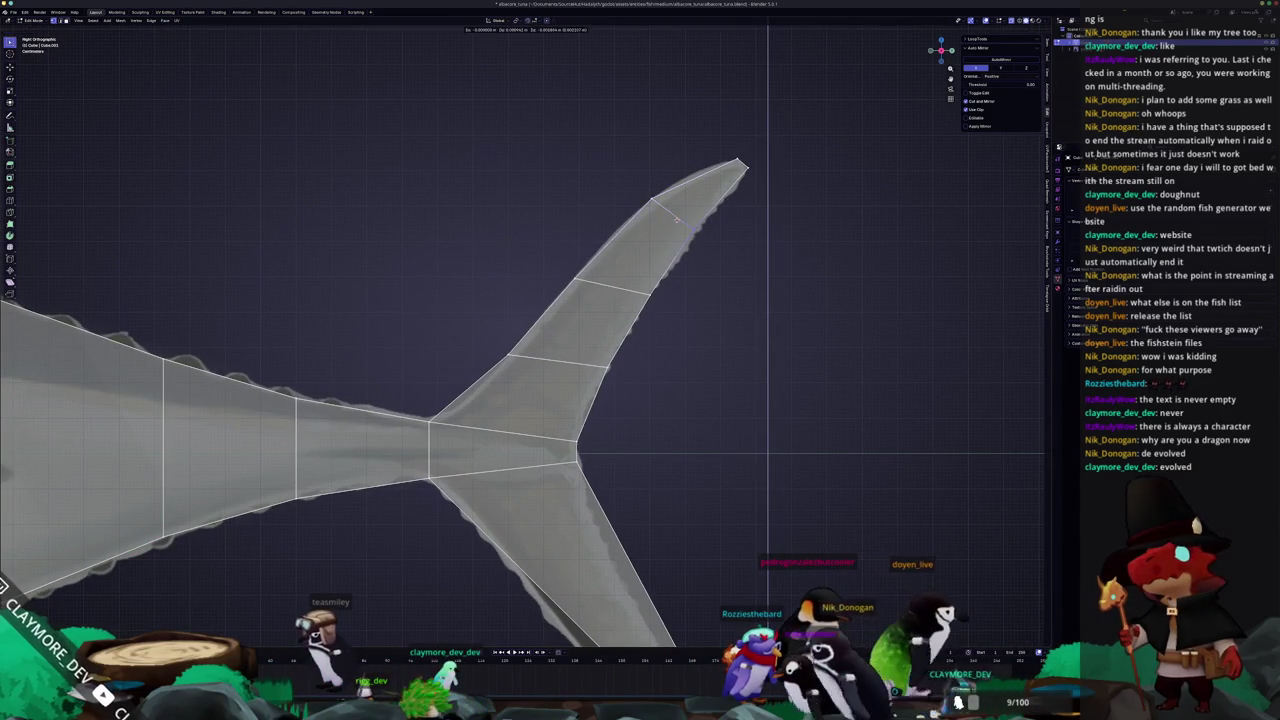
pyautogui.press('g')
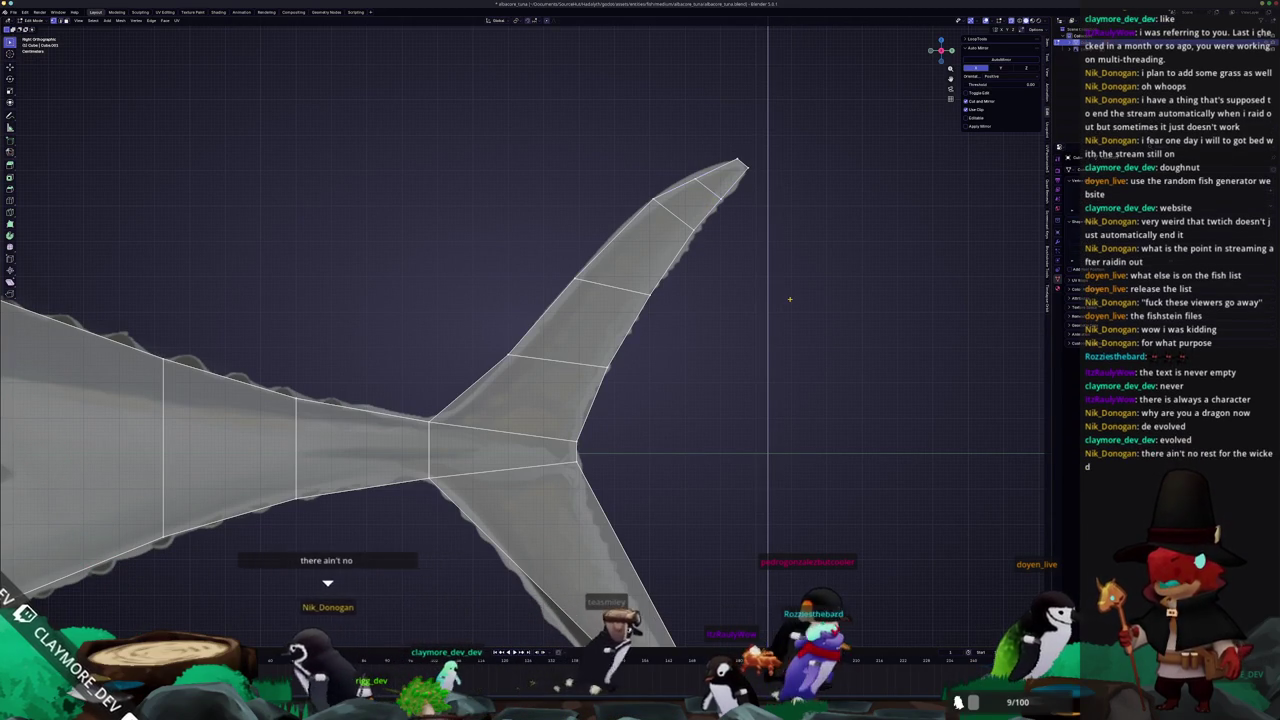
# Leave mesh editing and return the fish to Object Mode
pyautogui.hotkey('alt', 'Tab')
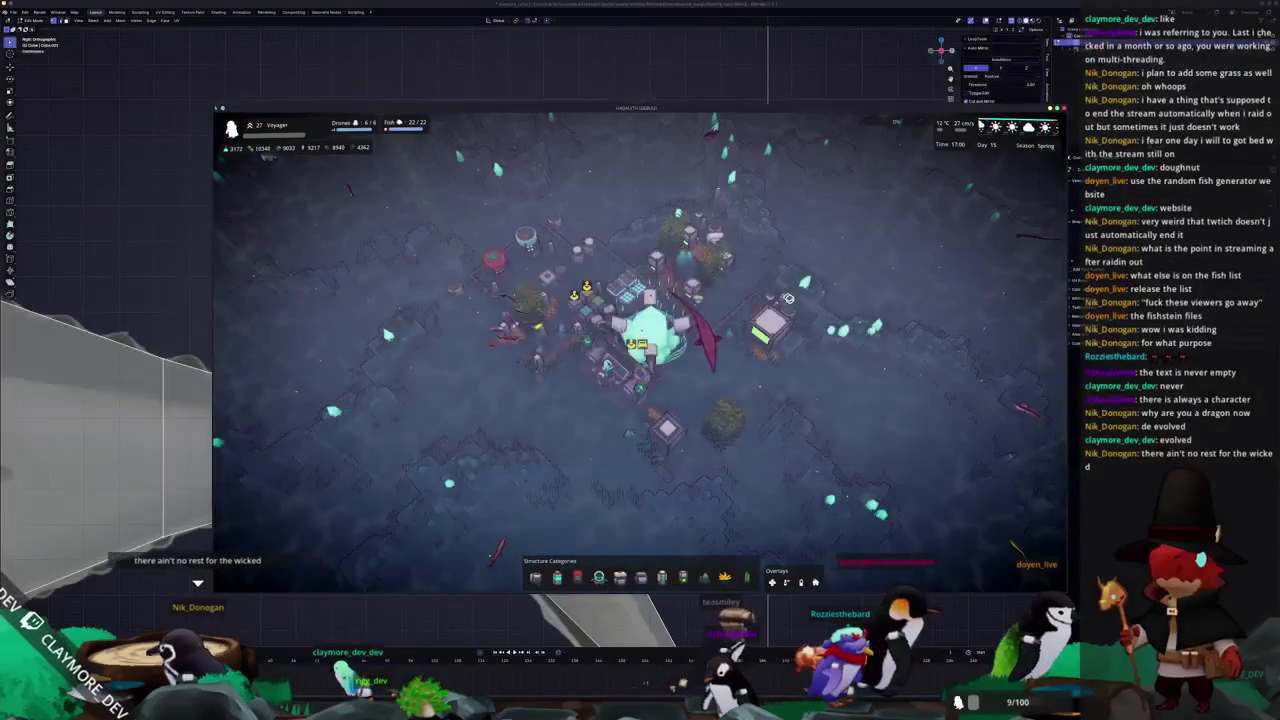
pyautogui.hotkey('ctrl', 'Tab')
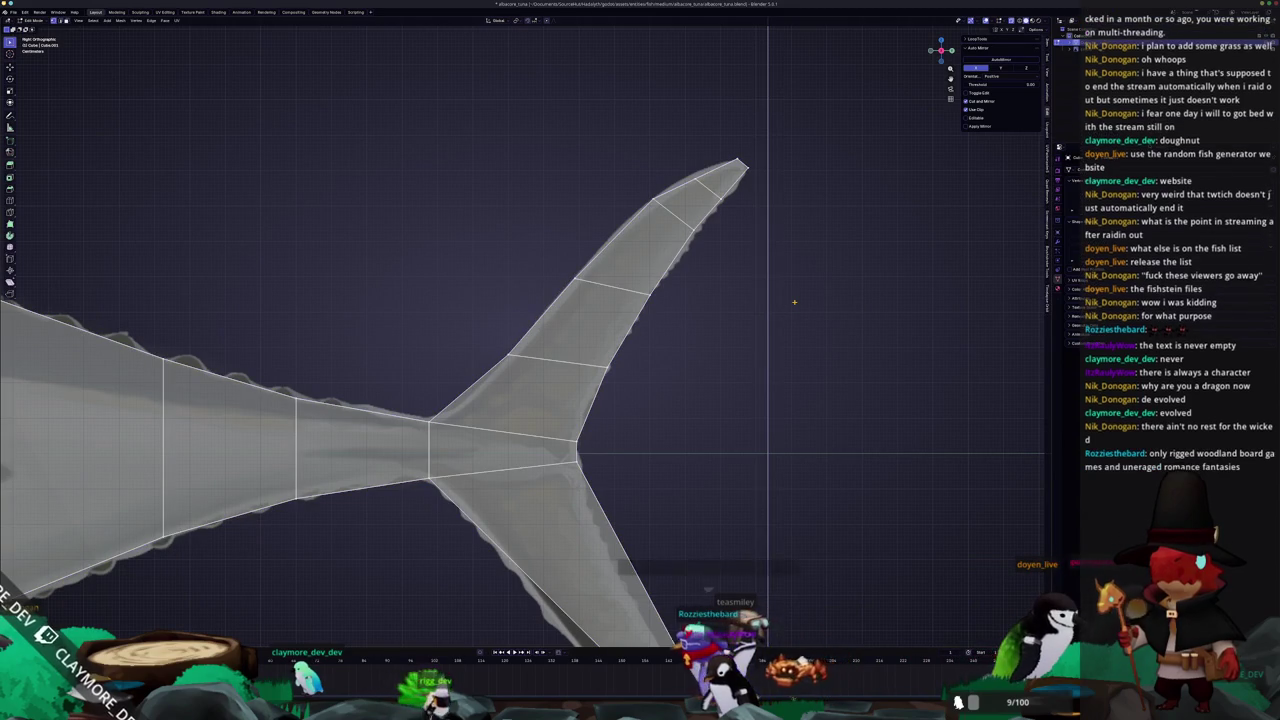
pyautogui.press('Tab')
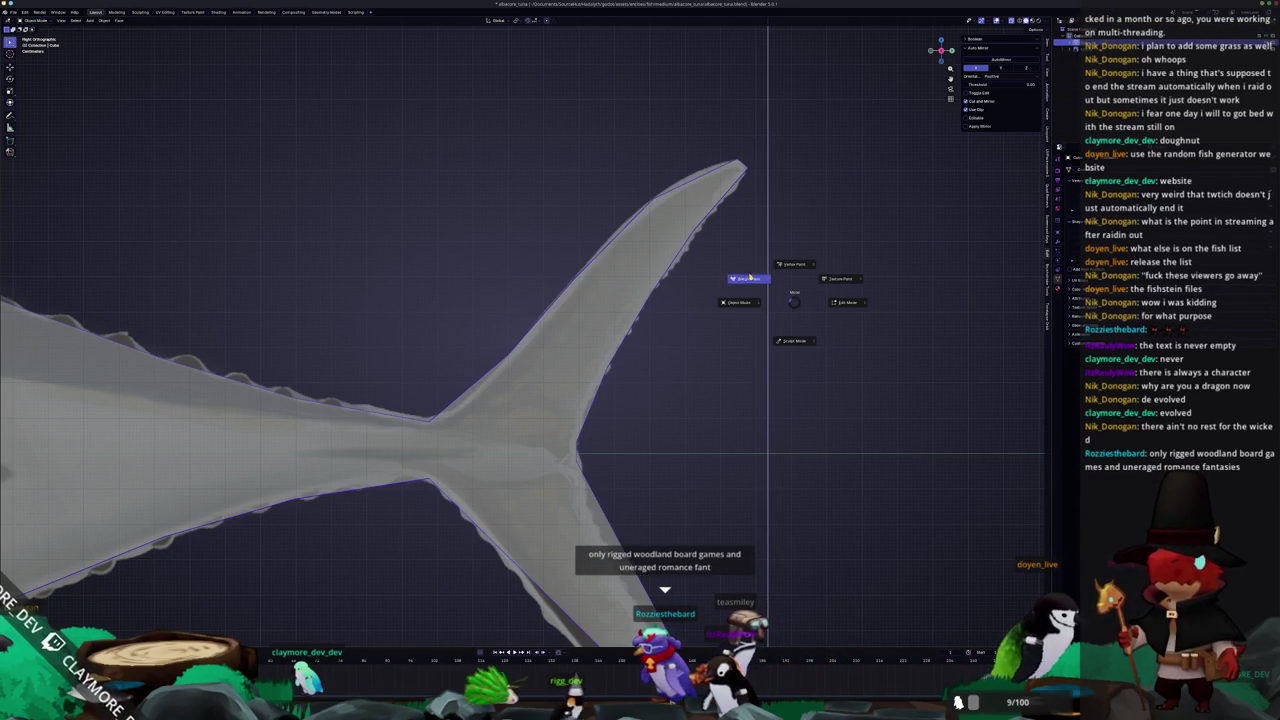
# Add cross edges across the lower tail lobe and adjust the one near its tip
pyautogui.press('Tab')
pyautogui.scroll(1, 727, 275)
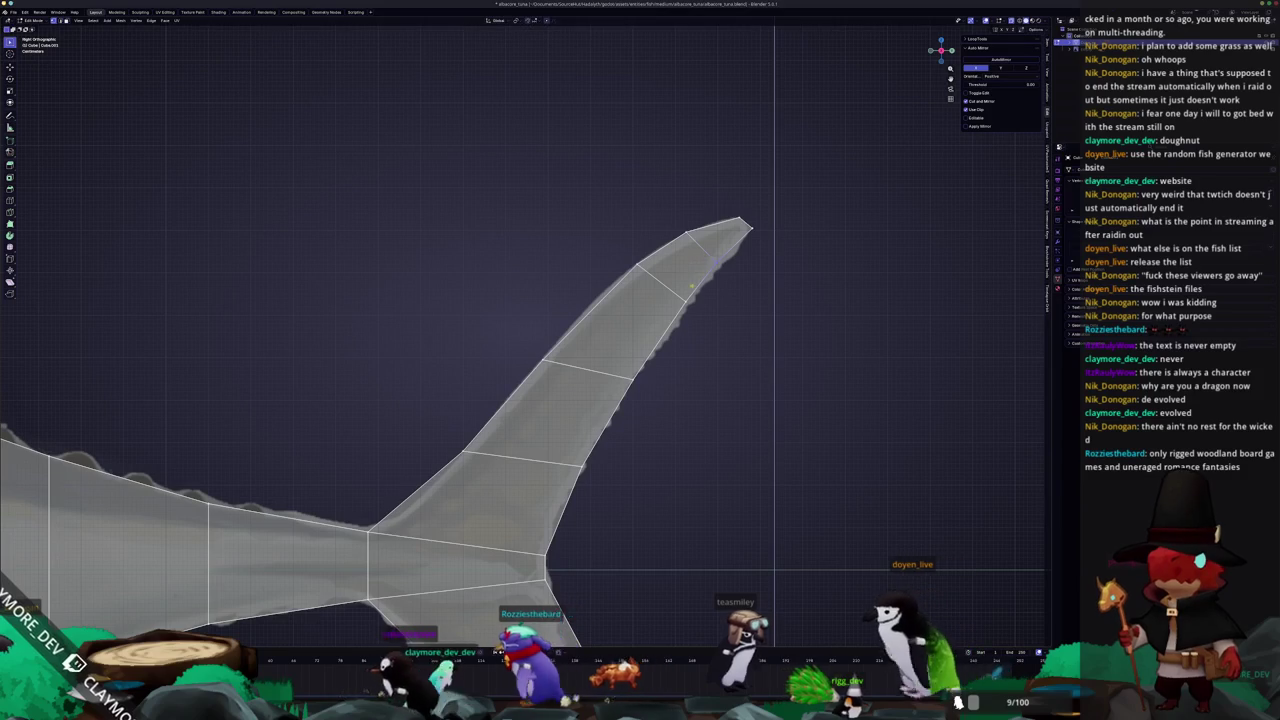
pyautogui.scroll(-4, 774, 570)
pyautogui.scroll(2, 790, 267)
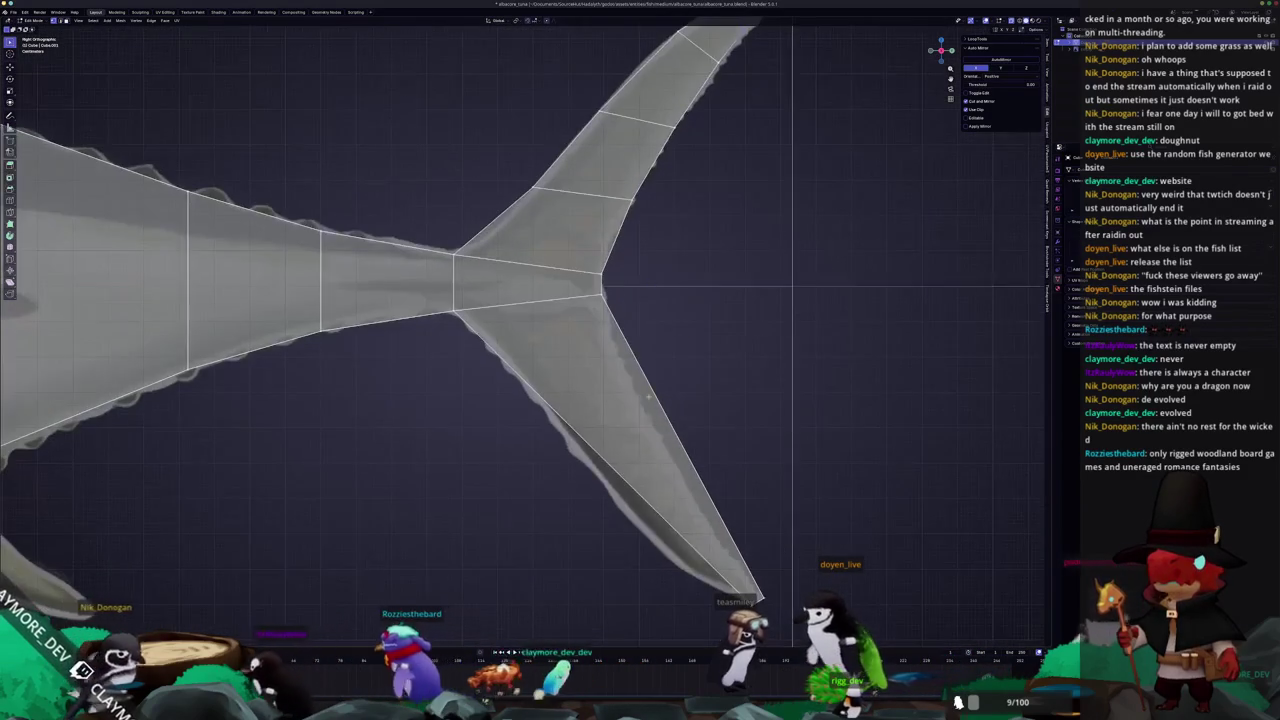
pyautogui.scroll(2, 790, 267)
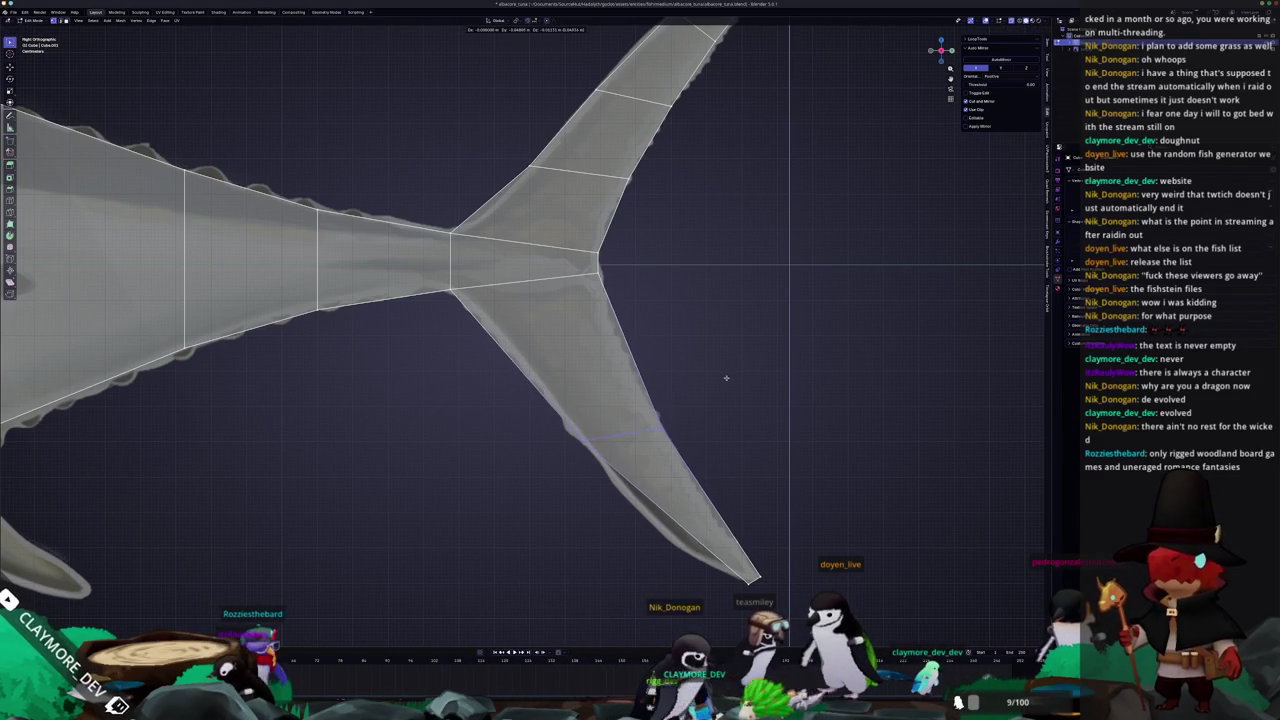
pyautogui.click(570, 428)
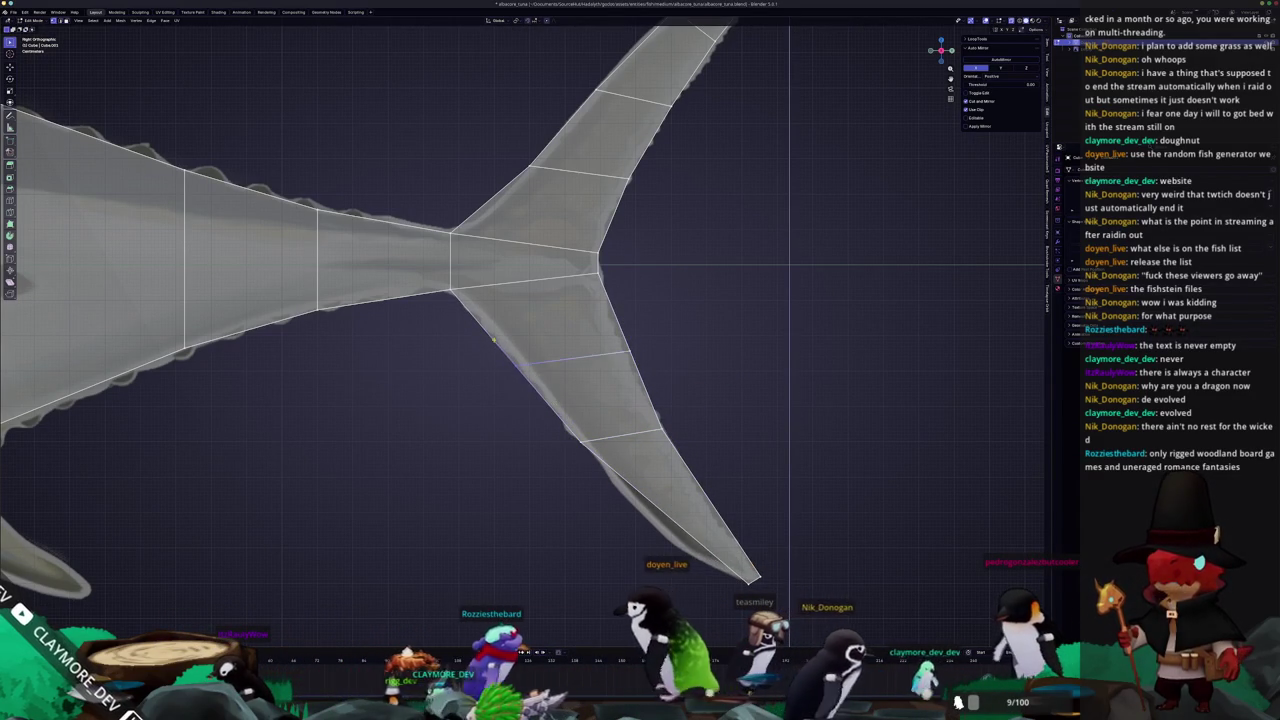
pyautogui.click(617, 326)
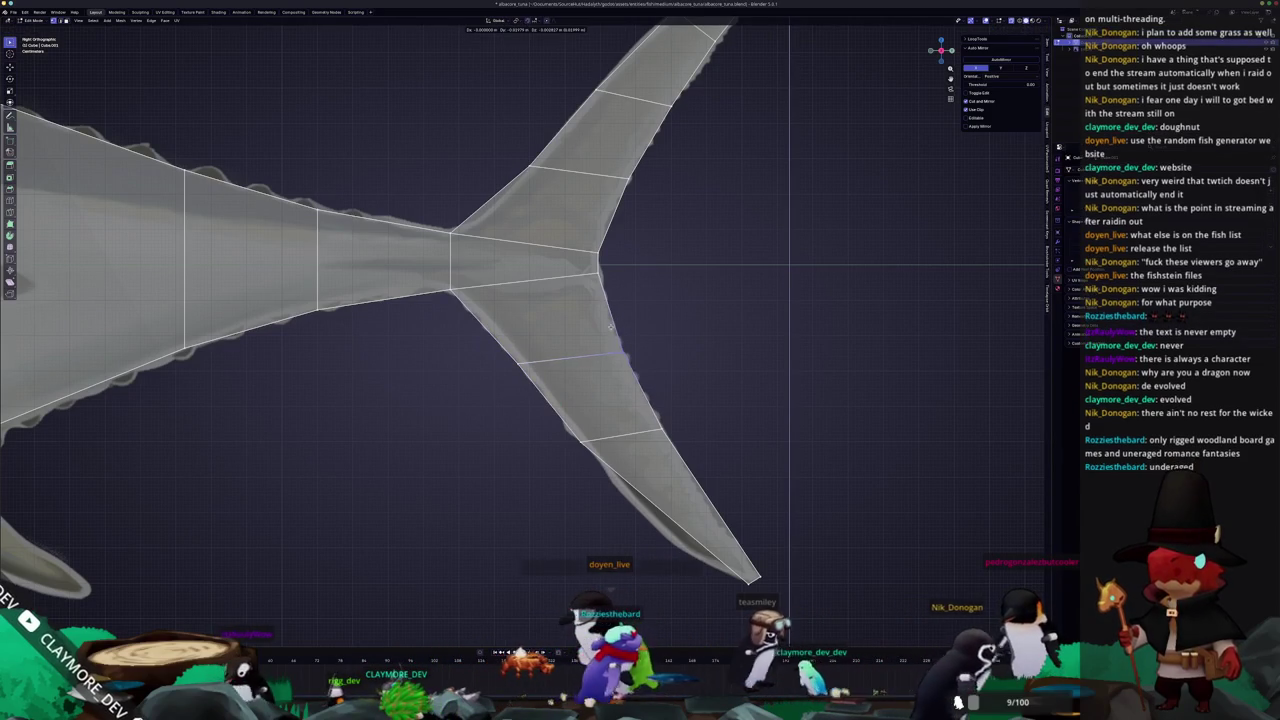
pyautogui.keyDown('shift'); pyautogui.moveTo(726, 404); pyautogui.dragTo(706, 292, button='middle'); pyautogui.keyUp('shift')
pyautogui.scroll(1, 717, 389)
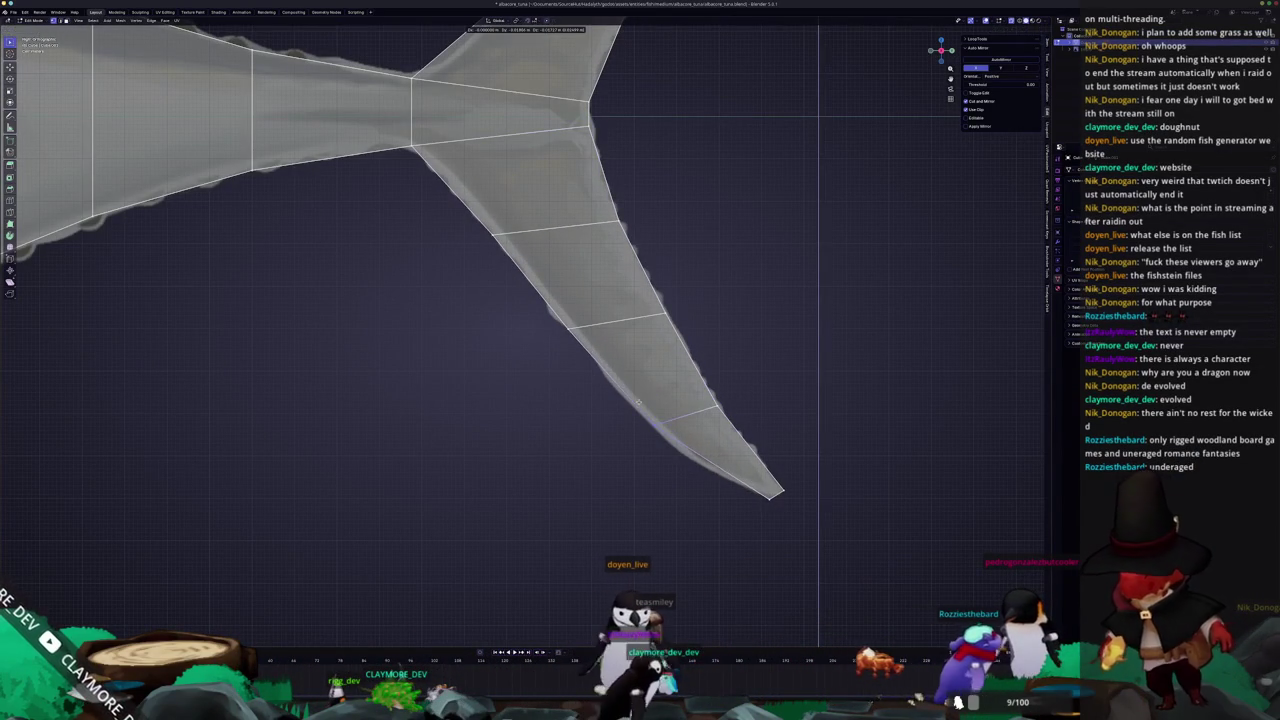
pyautogui.click(755, 453)
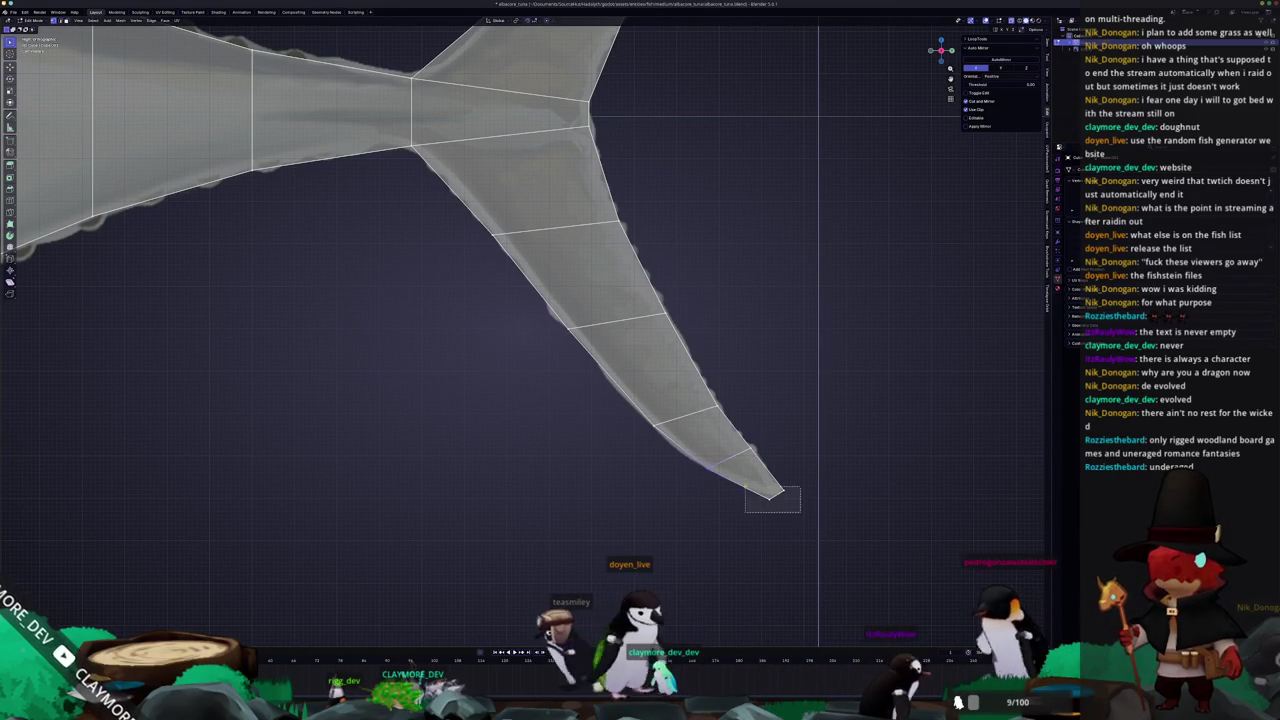
pyautogui.scroll(-5, 700, 440)
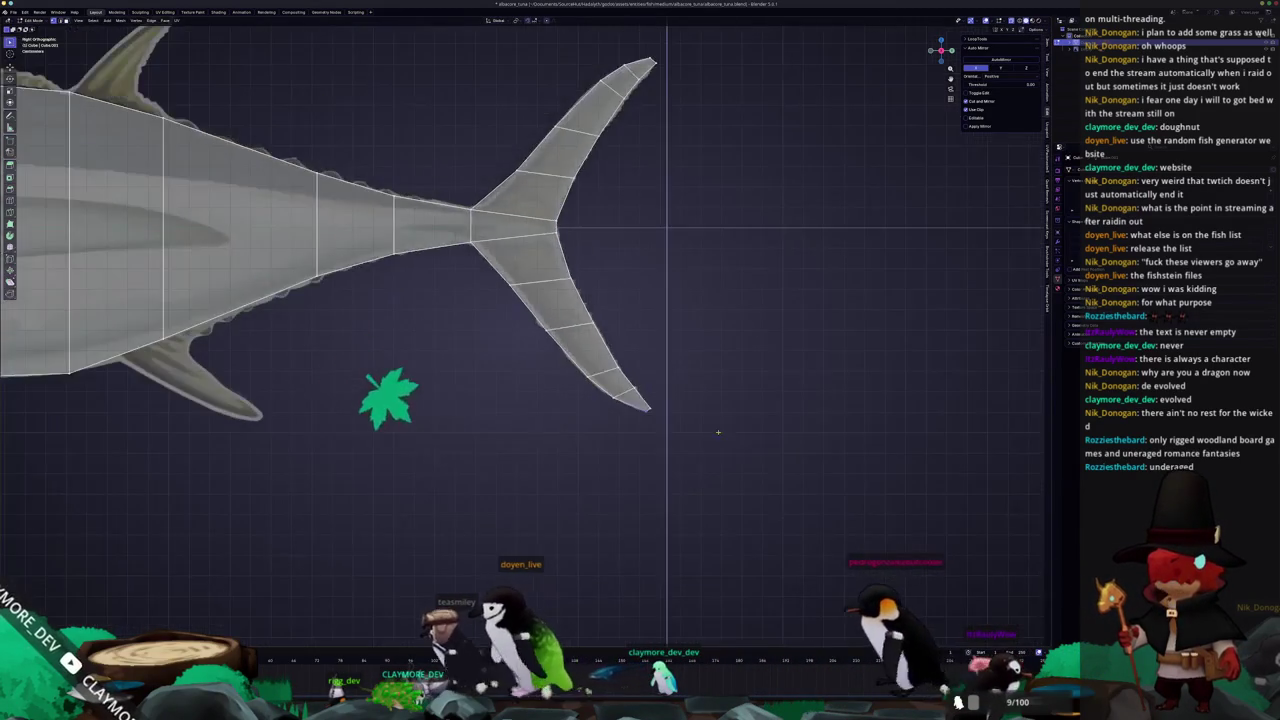
# Frame the whole fish, re-enter Edit Mode and zoom toward the head
pyautogui.press('Tab')
pyautogui.scroll(-2, 695, 425)
pyautogui.press('Home')
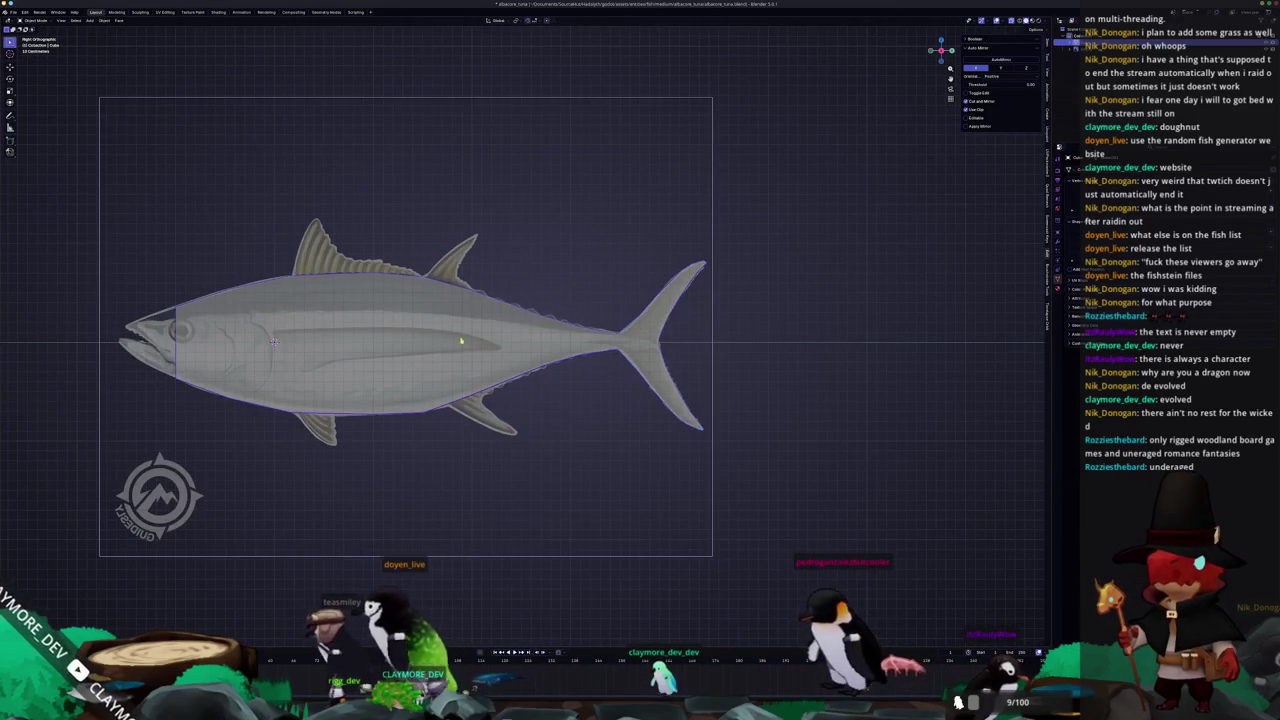
pyautogui.scroll(2, 465, 341)
pyautogui.press('Tab')
pyautogui.keyDown('shift'); pyautogui.moveTo(465, 341); pyautogui.dragTo(579, 318, button='middle'); pyautogui.keyUp('shift')
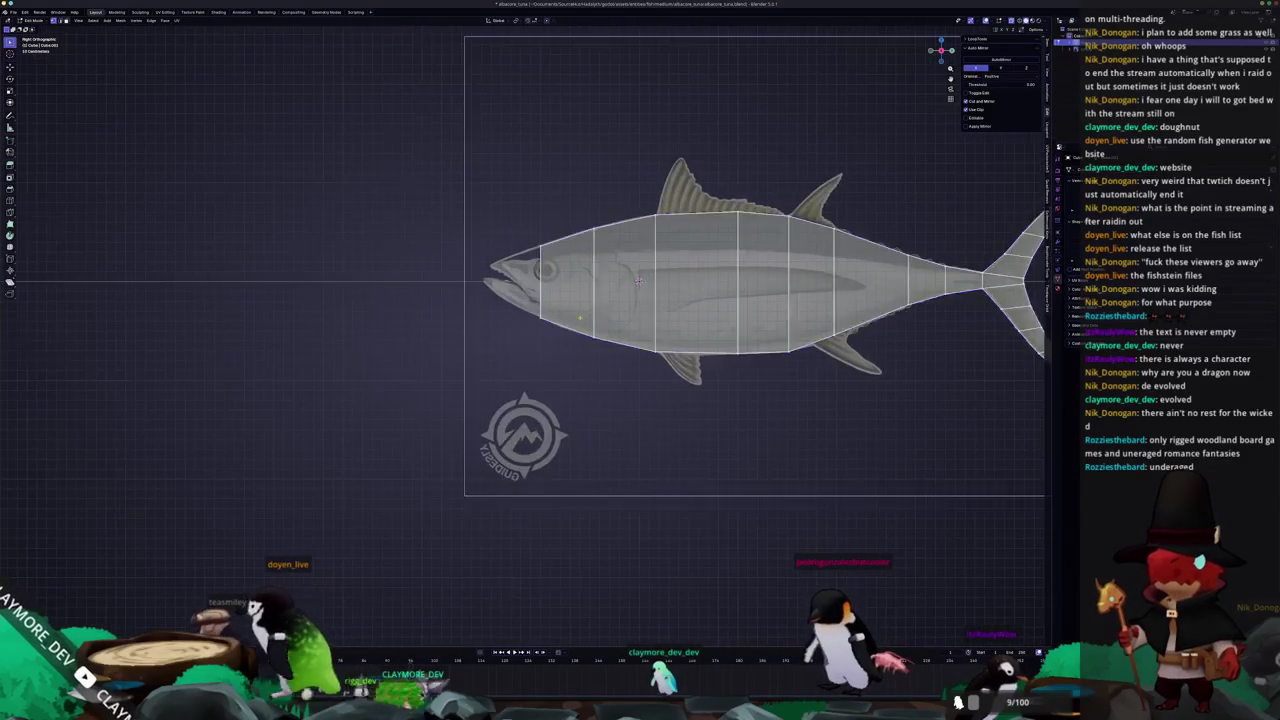
pyautogui.scroll(3, 638, 280)
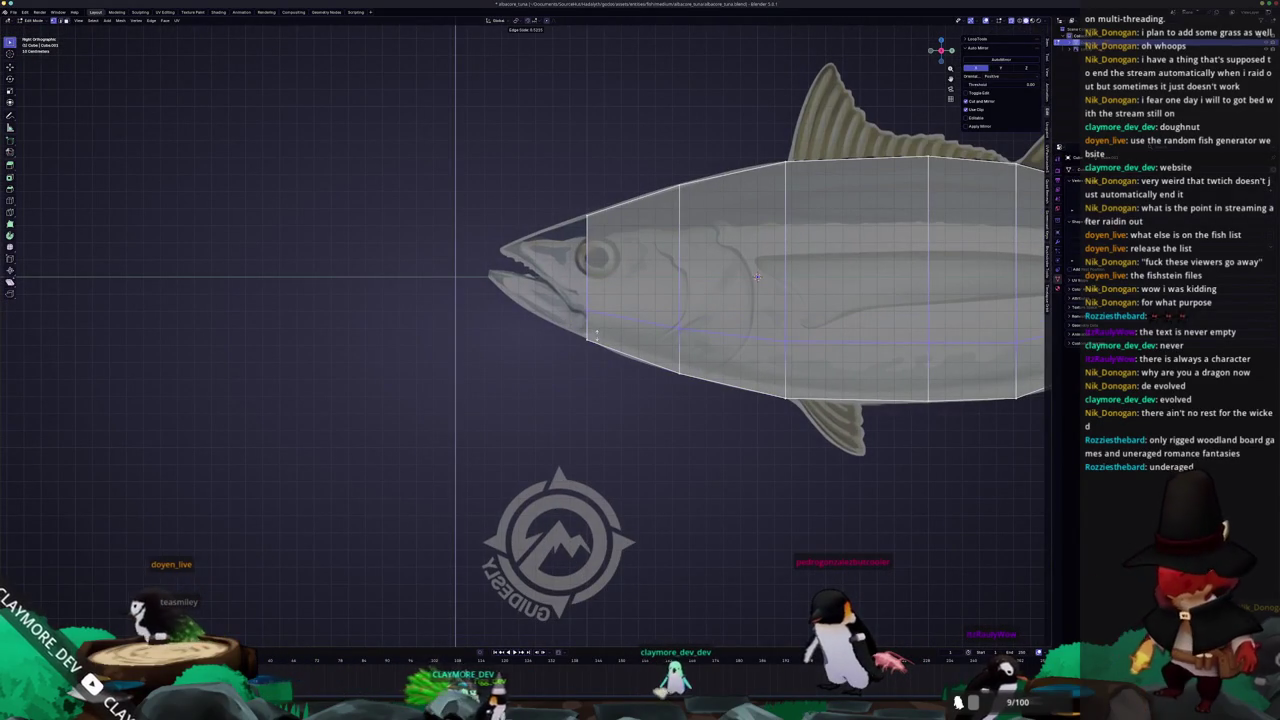
# Slide an edge loop along the tuna's body to match the reference
pyautogui.moveTo(757, 277)
pyautogui.keyDown('shift'); pyautogui.mouseDown(button='middle')
pyautogui.moveTo(628, 257)
pyautogui.moveTo(374, 260)
pyautogui.mouseUp(button='middle'); pyautogui.keyUp('shift')
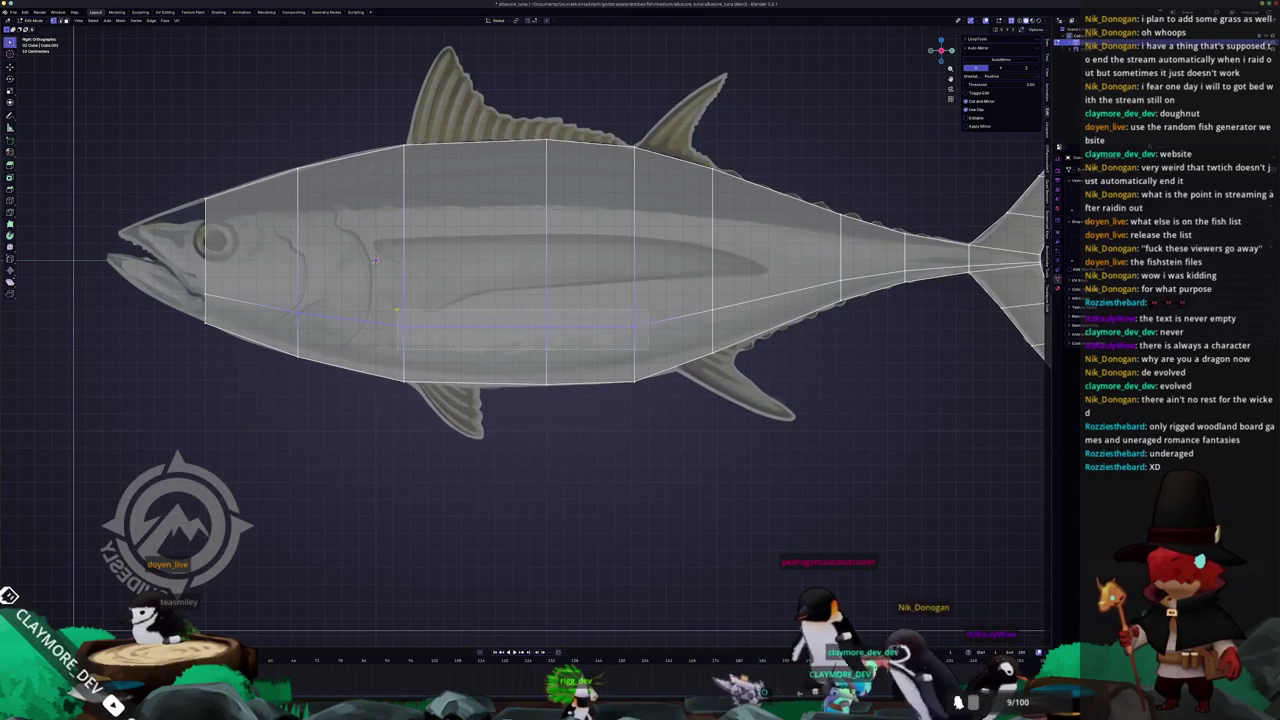
pyautogui.scroll(1, 375, 260)
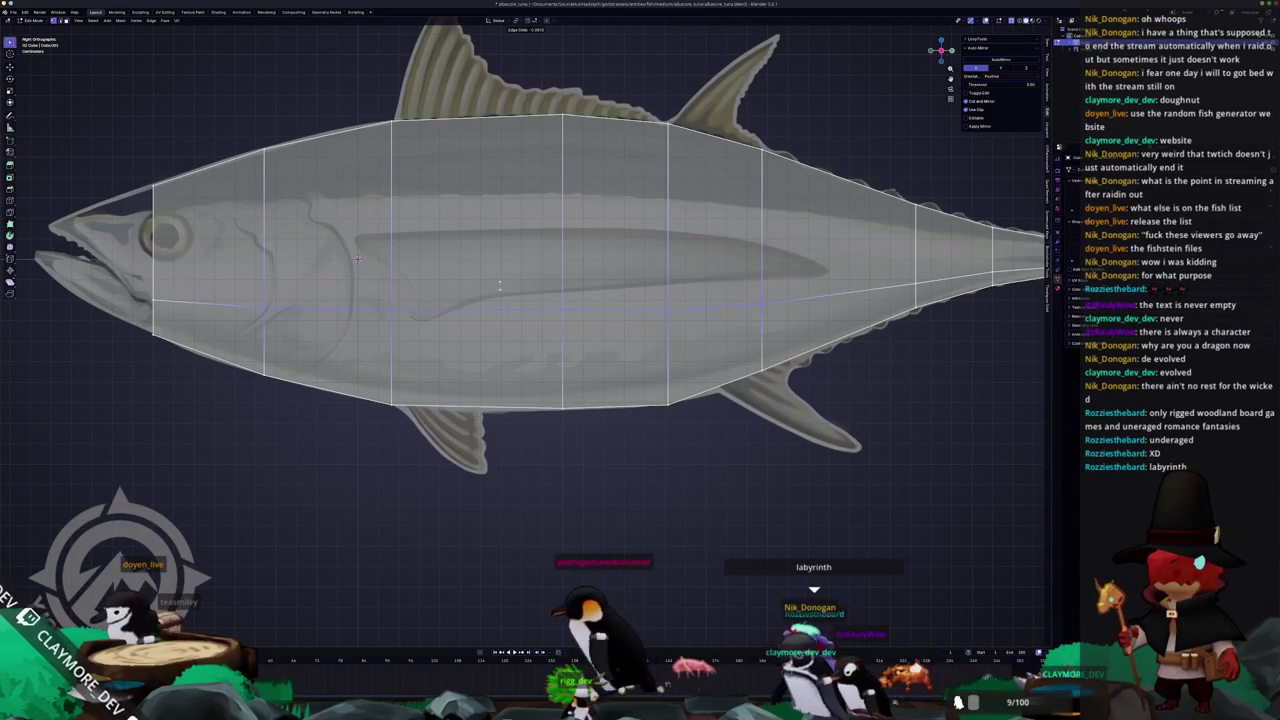
pyautogui.scroll(-2, 357, 259)
pyautogui.press('g')
pyautogui.press('g')
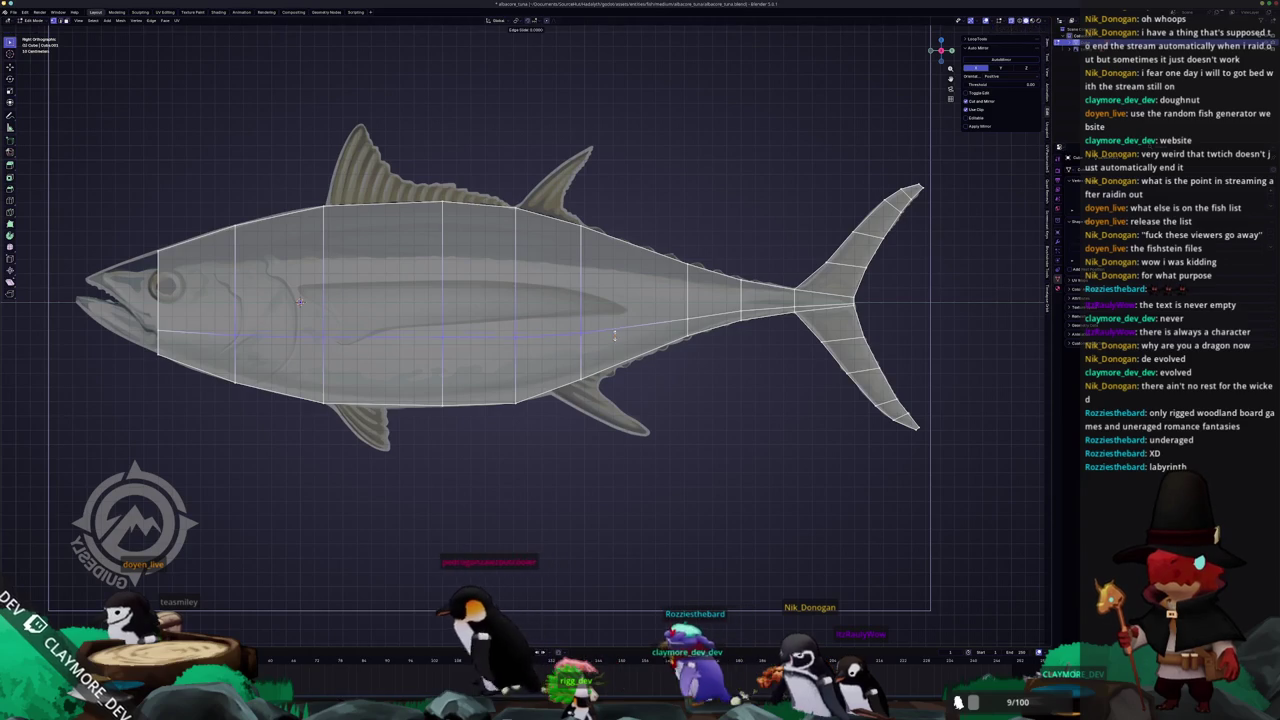
# Slide the tail-fork edge so its centre point sits on the fin notch
pyautogui.keyDown('shift'); pyautogui.moveTo(615, 330); pyautogui.dragTo(633, 337, button='middle'); pyautogui.keyUp('shift')
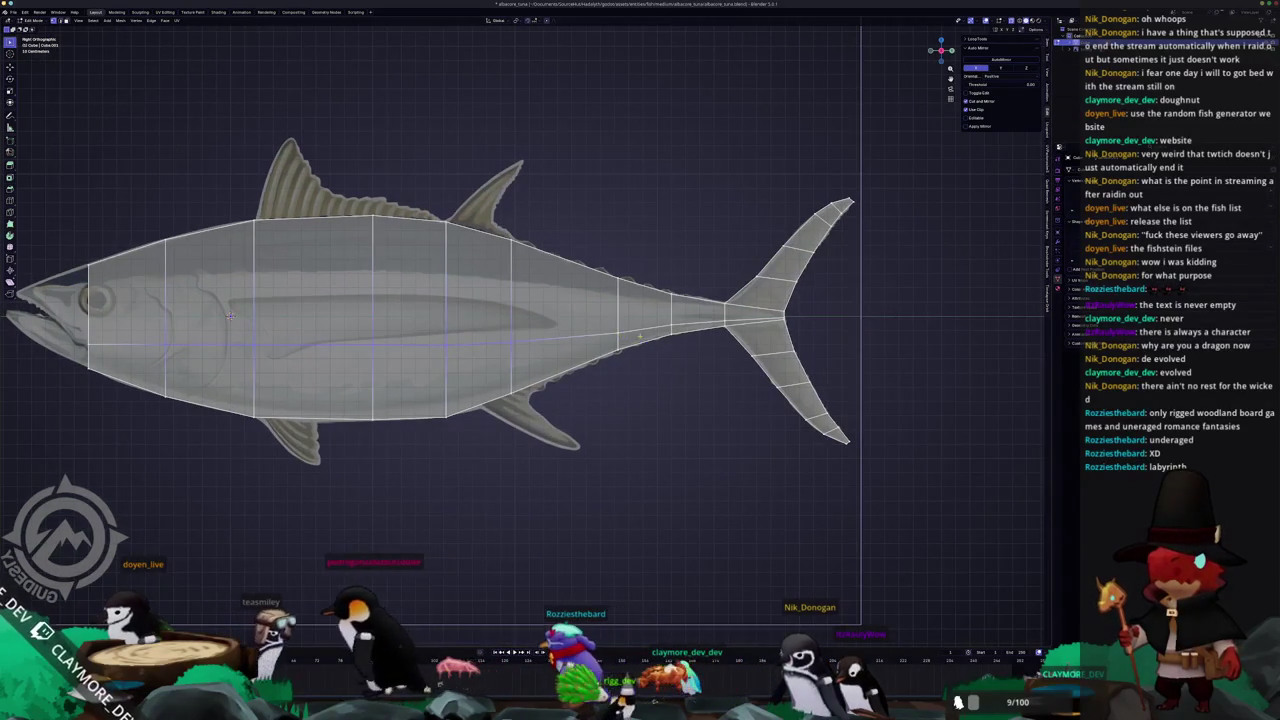
pyautogui.scroll(3, 669, 323)
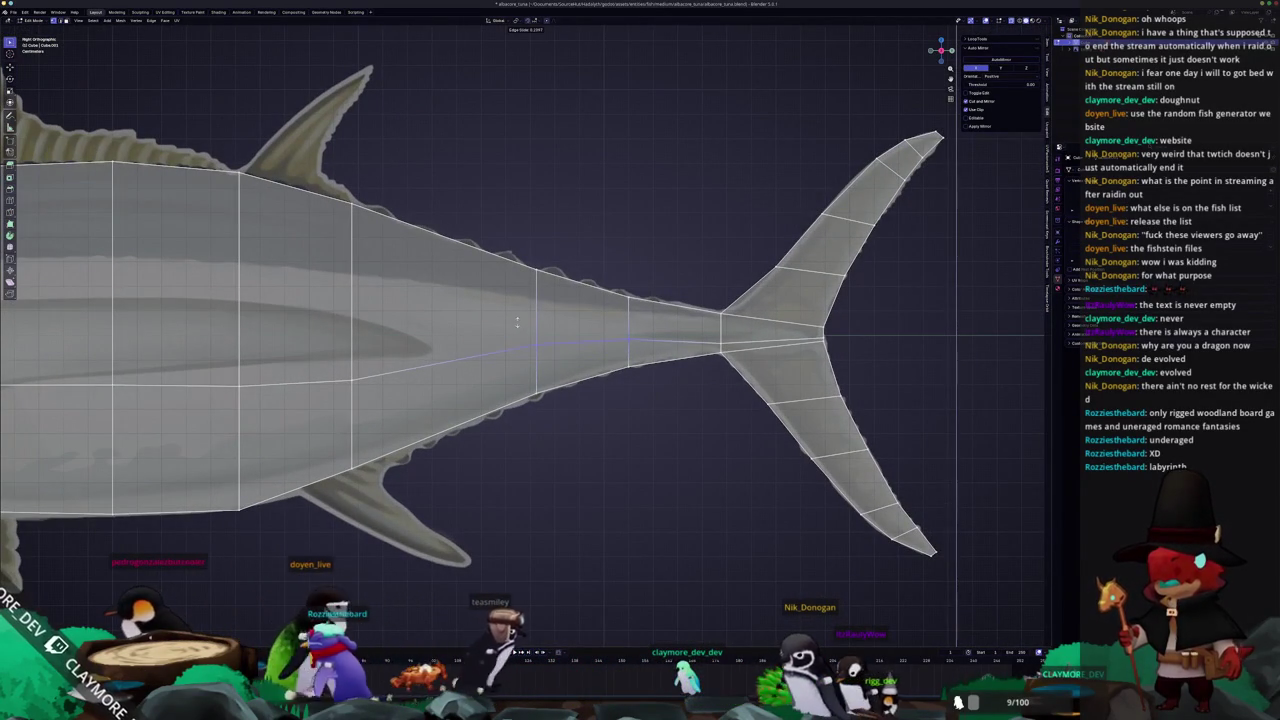
pyautogui.scroll(1, 600, 350)
pyautogui.scroll(1, 662, 363)
pyautogui.press('g')
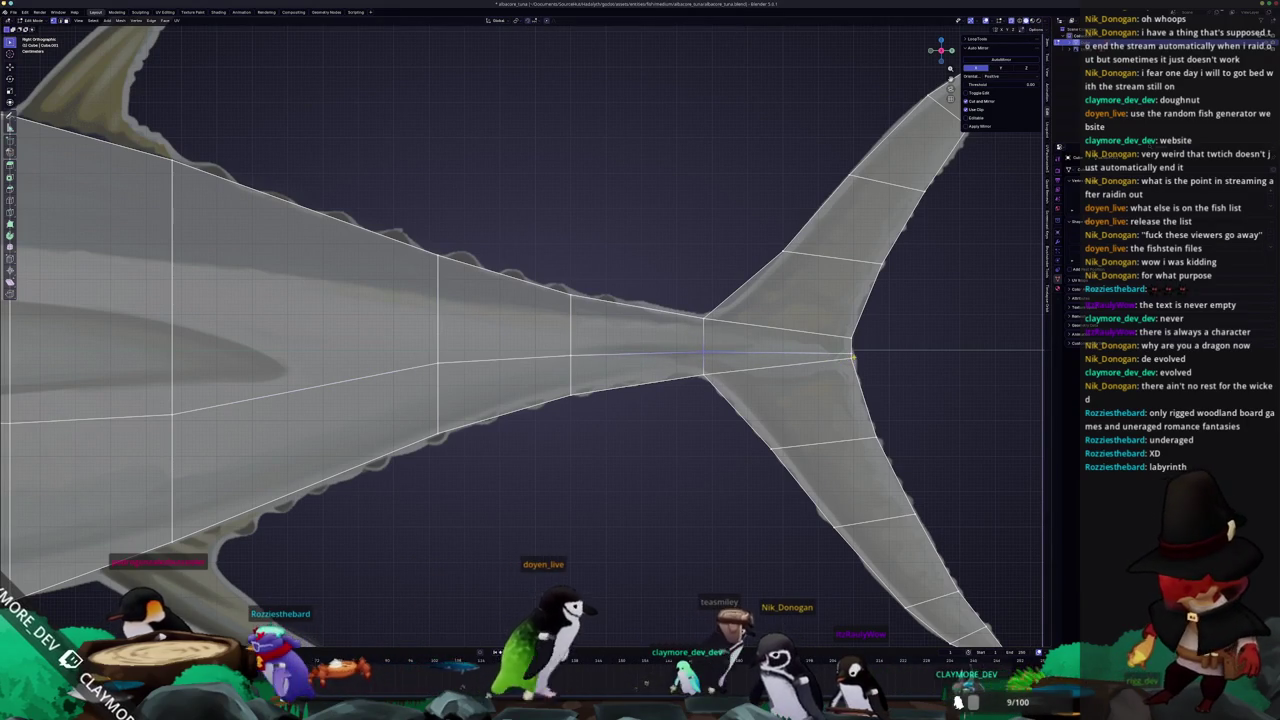
pyautogui.press('g')
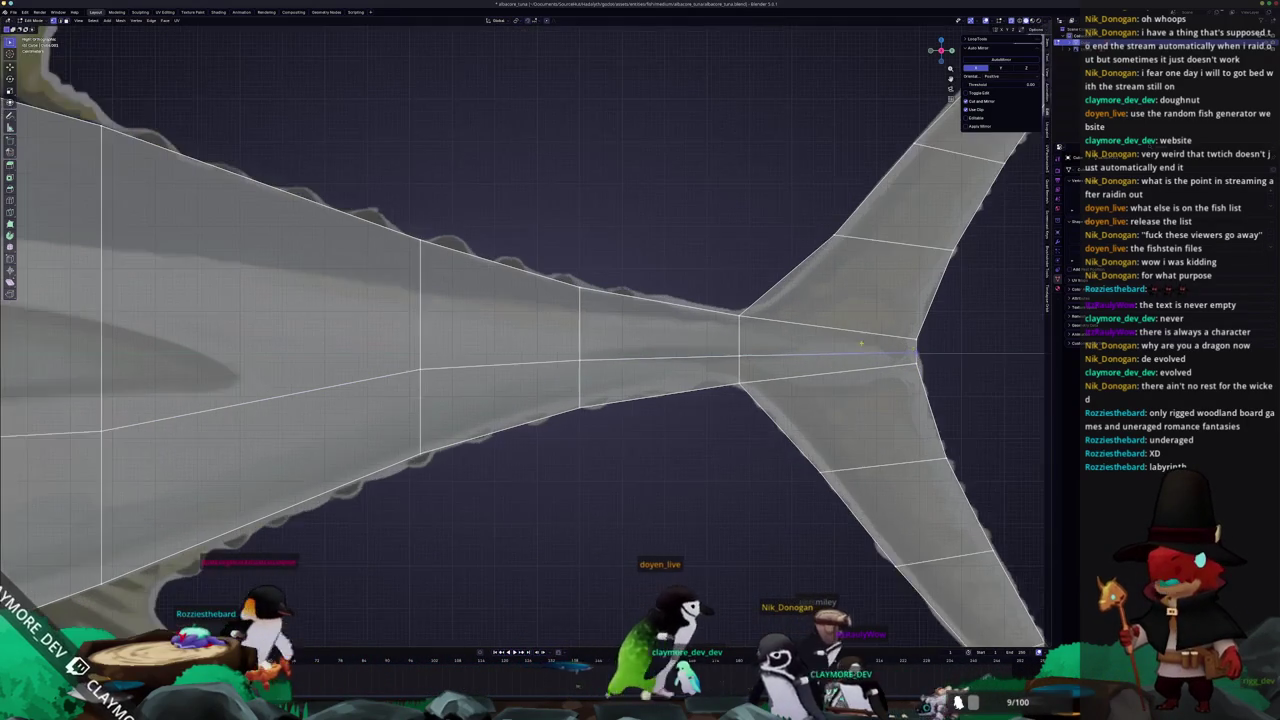
pyautogui.scroll(2, 790, 330)
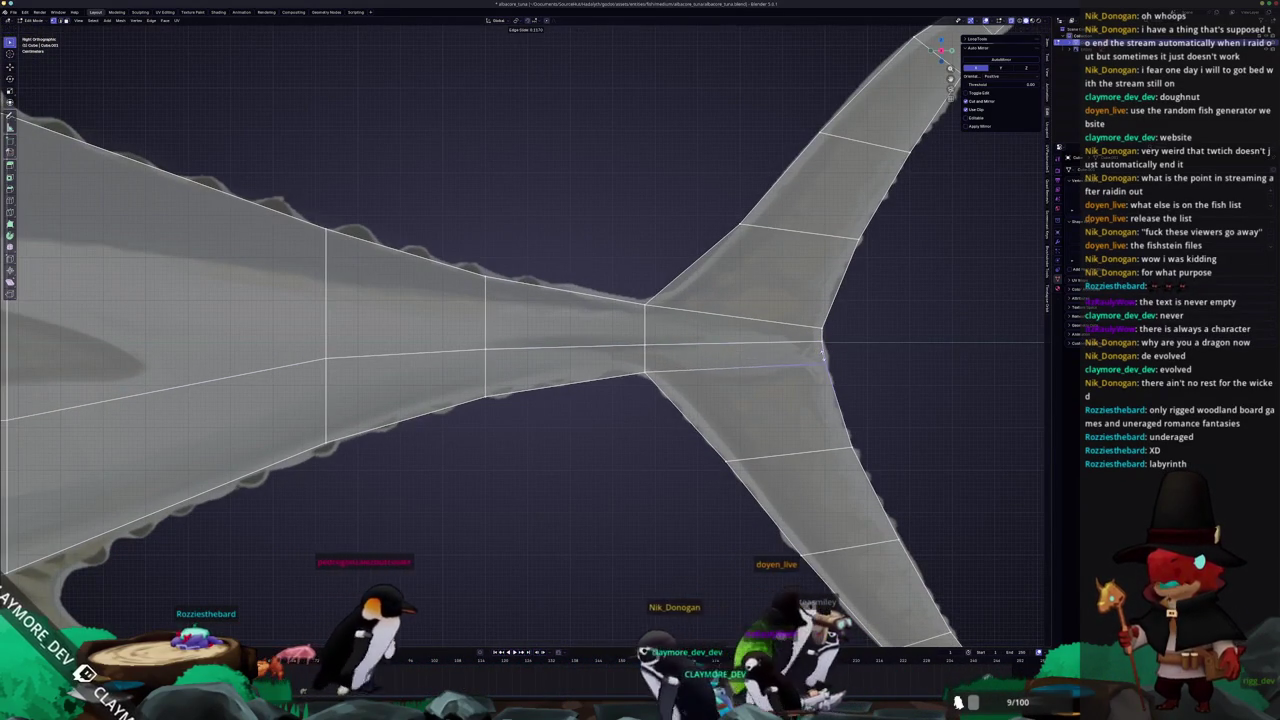
pyautogui.click(813, 320)
# Return to the head, start and cancel a vertical move, then frame the fish
pyautogui.scroll(-3, 790, 310)
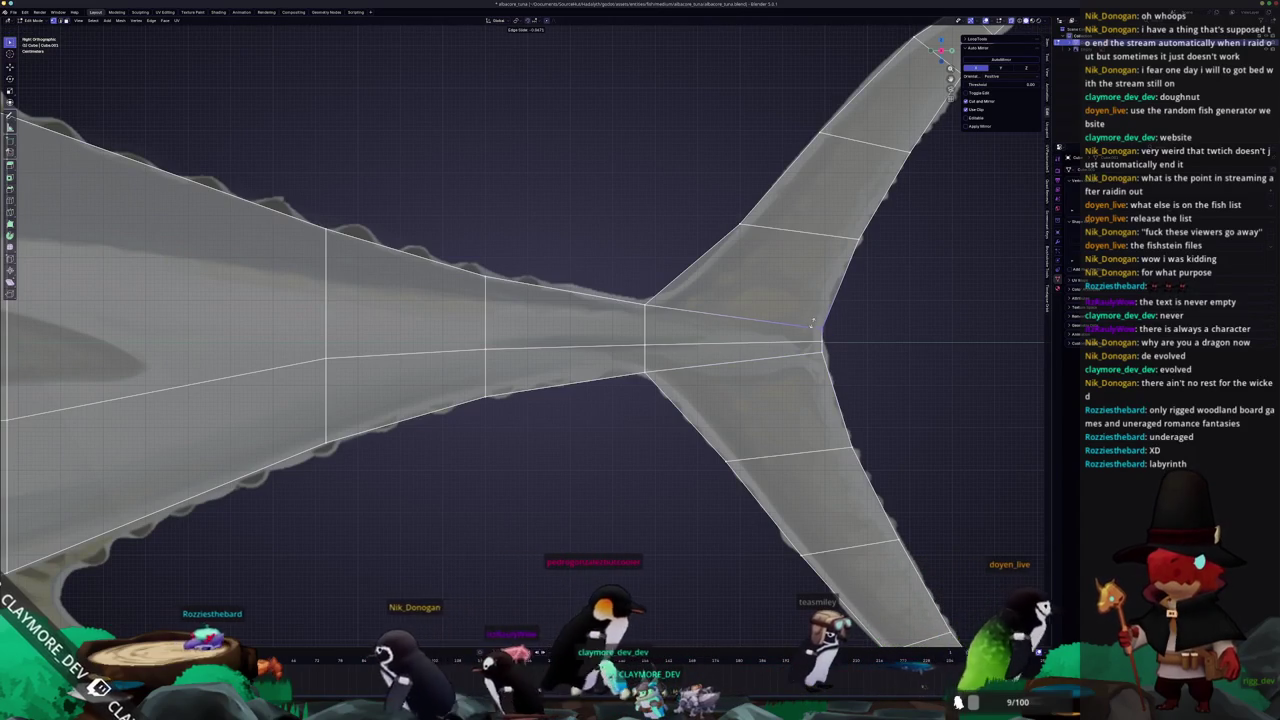
pyautogui.scroll(-2, 770, 300)
pyautogui.scroll(1, 740, 288)
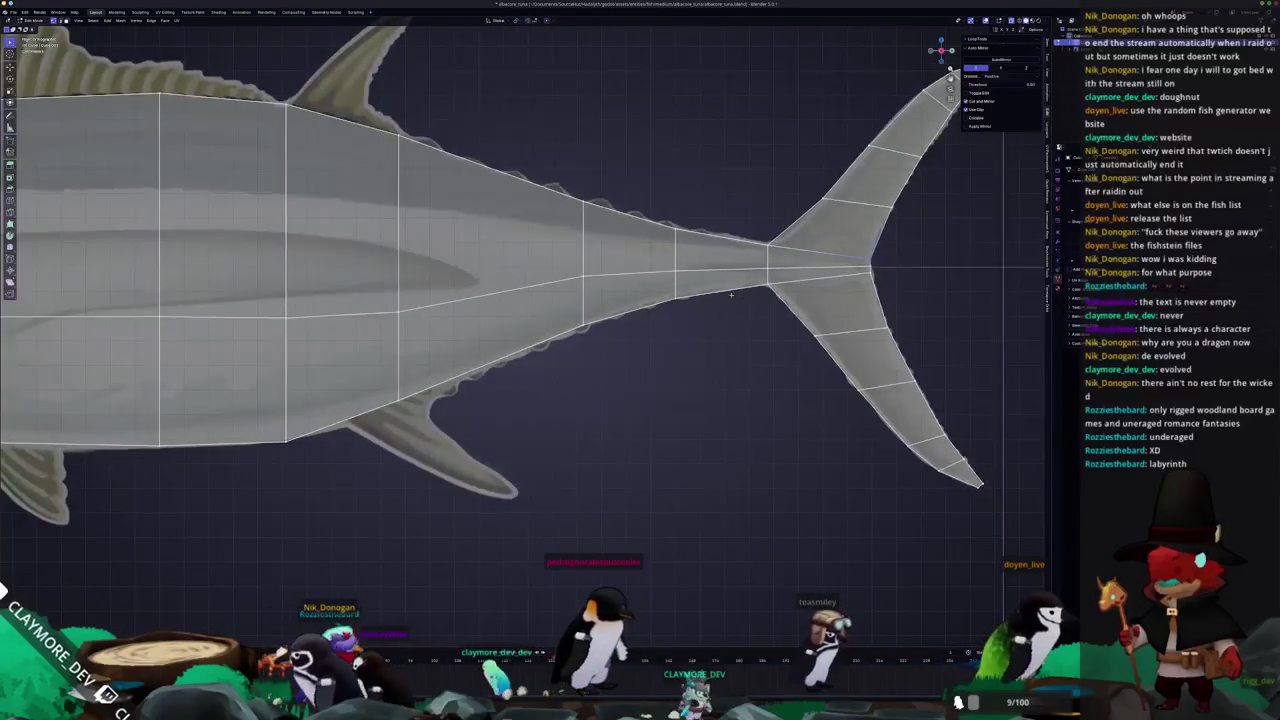
pyautogui.scroll(-2, 676, 316)
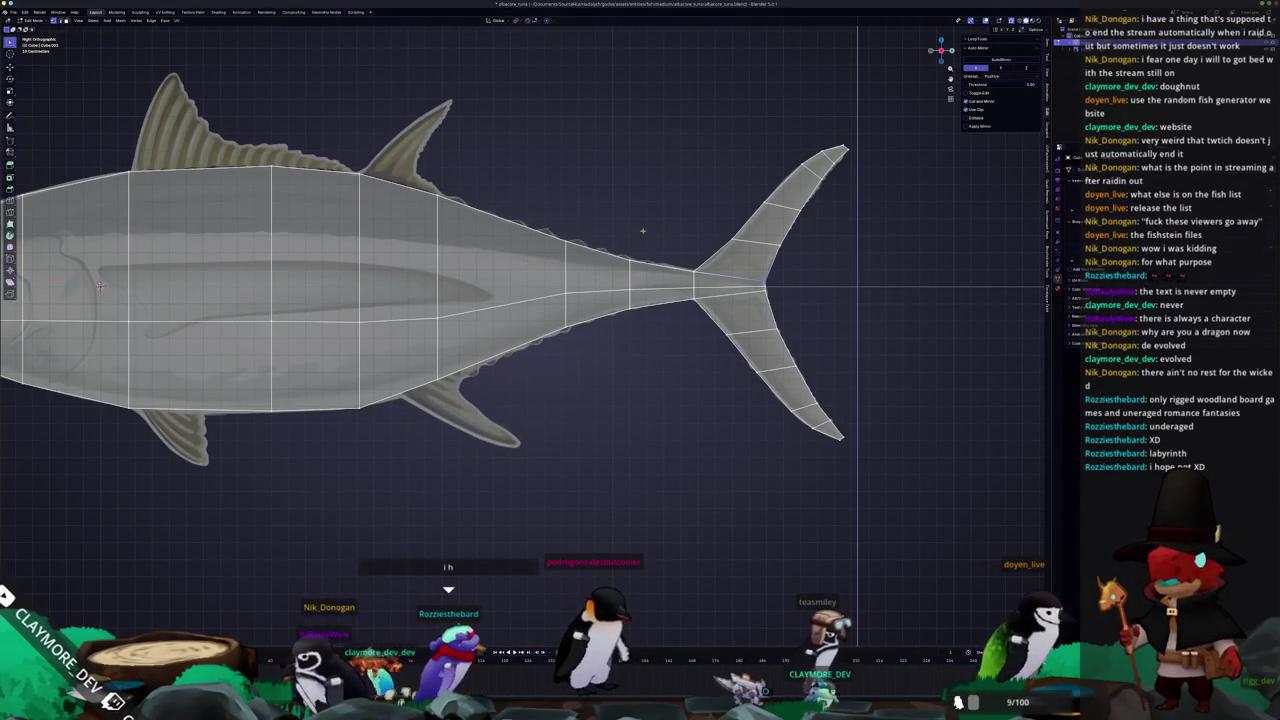
pyautogui.keyDown('shift'); pyautogui.moveTo(630, 168); pyautogui.dragTo(683, 305, button='middle'); pyautogui.keyUp('shift')
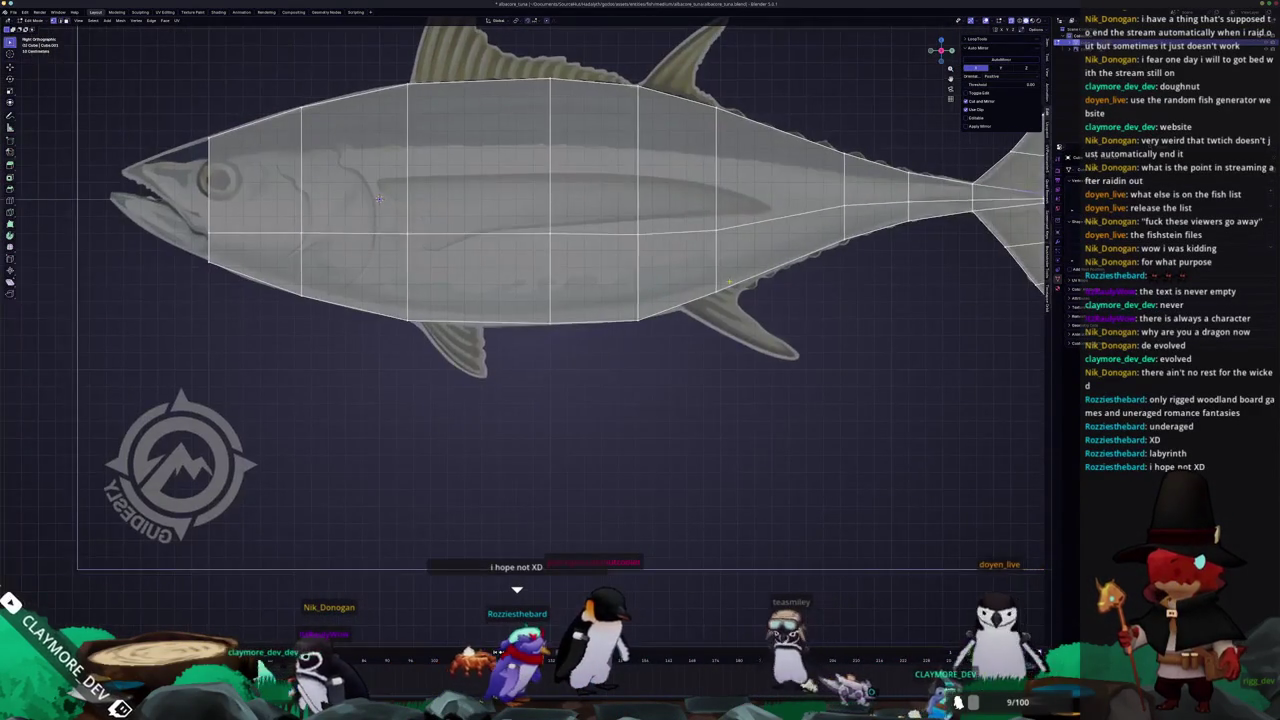
pyautogui.press('g')
pyautogui.press('z')
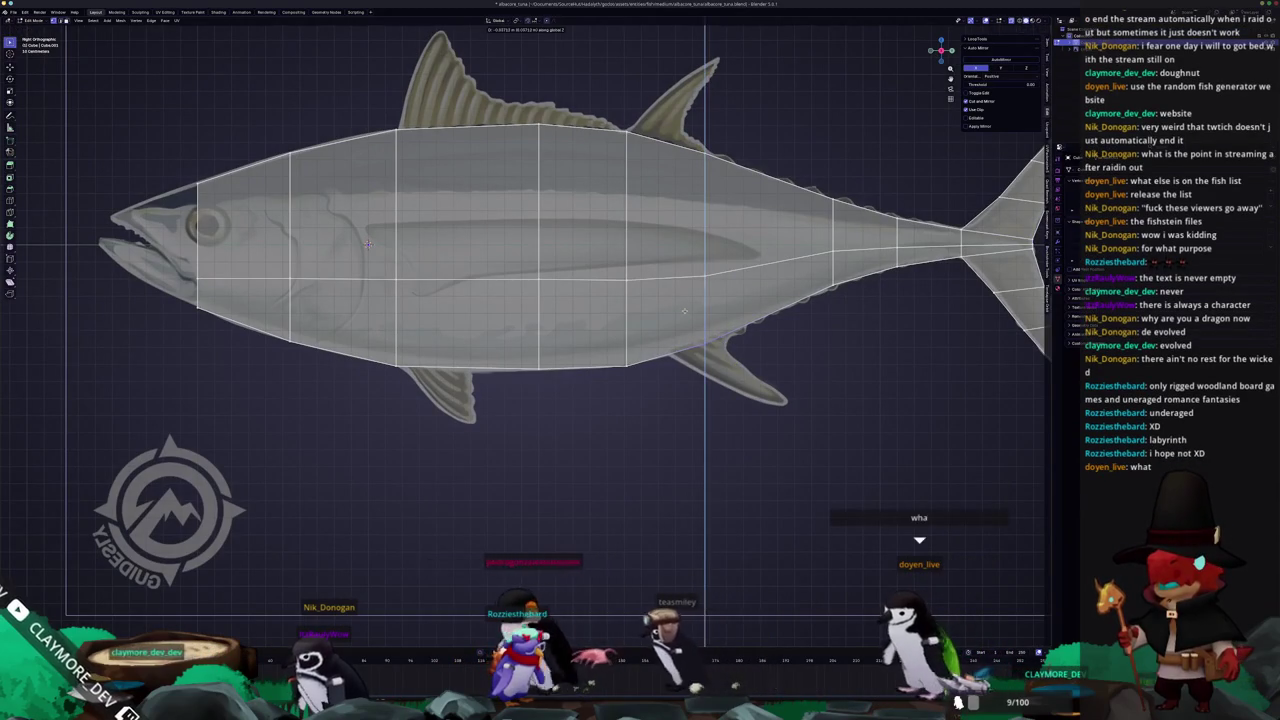
pyautogui.press('Escape')
pyautogui.scroll(1, 684, 311)
pyautogui.scroll(-1, 720, 330)
pyautogui.keyDown('shift'); pyautogui.moveTo(740, 300); pyautogui.dragTo(754, 348, button='middle'); pyautogui.keyUp('shift')
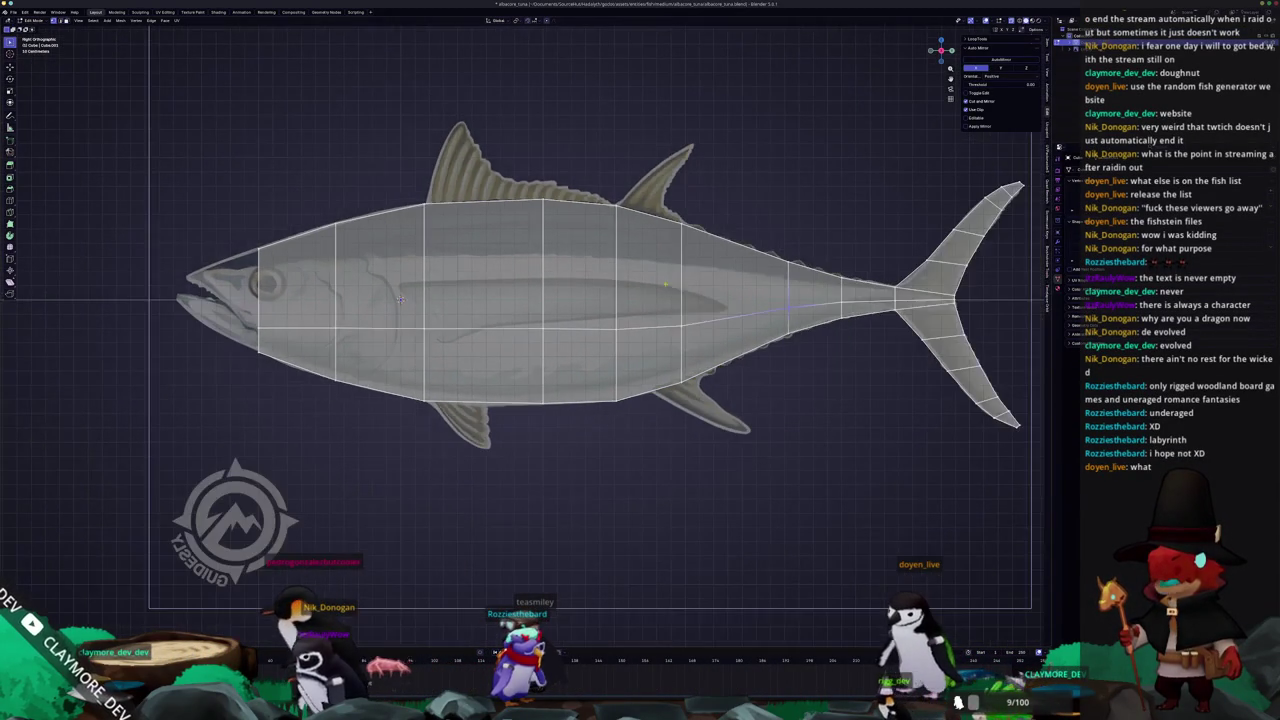
# Extrude the head's front vertices toward the snout and add a loop cut near the nose
pyautogui.keyDown('shift'); pyautogui.moveTo(375, 293); pyautogui.dragTo(772, 292, button='middle'); pyautogui.keyUp('shift')
pyautogui.scroll(1, 772, 292)
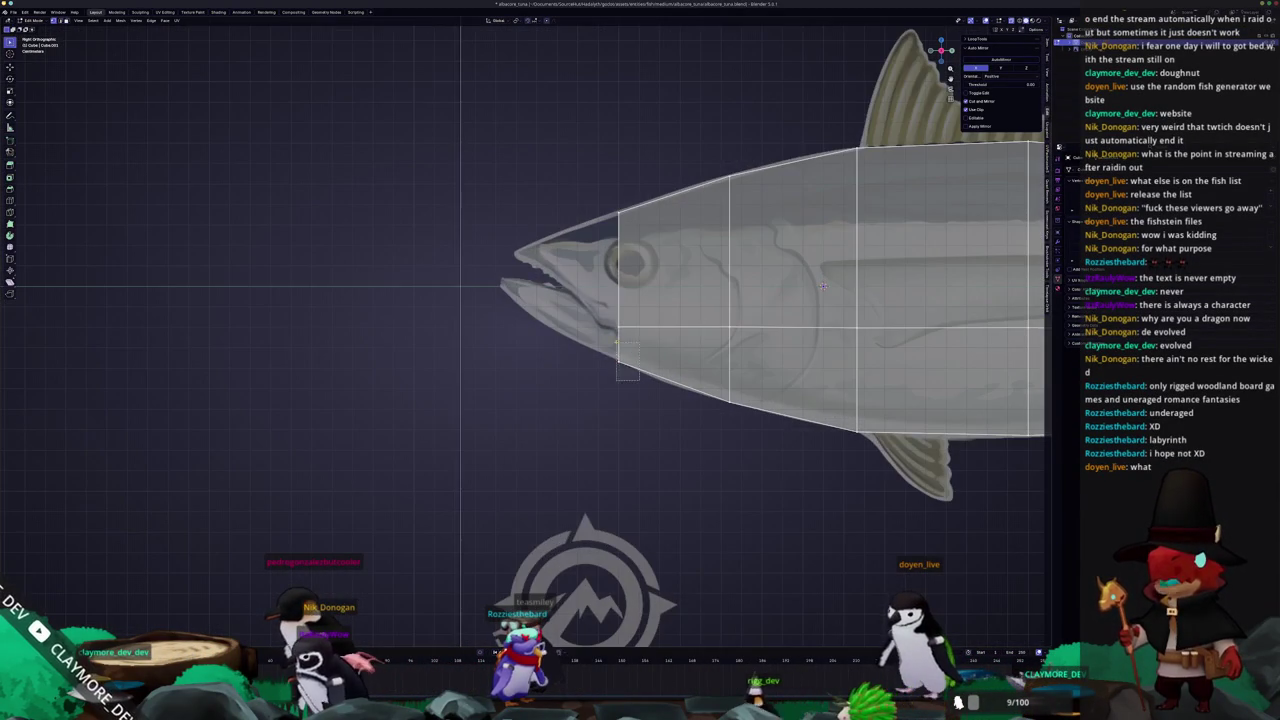
pyautogui.click(612, 313)
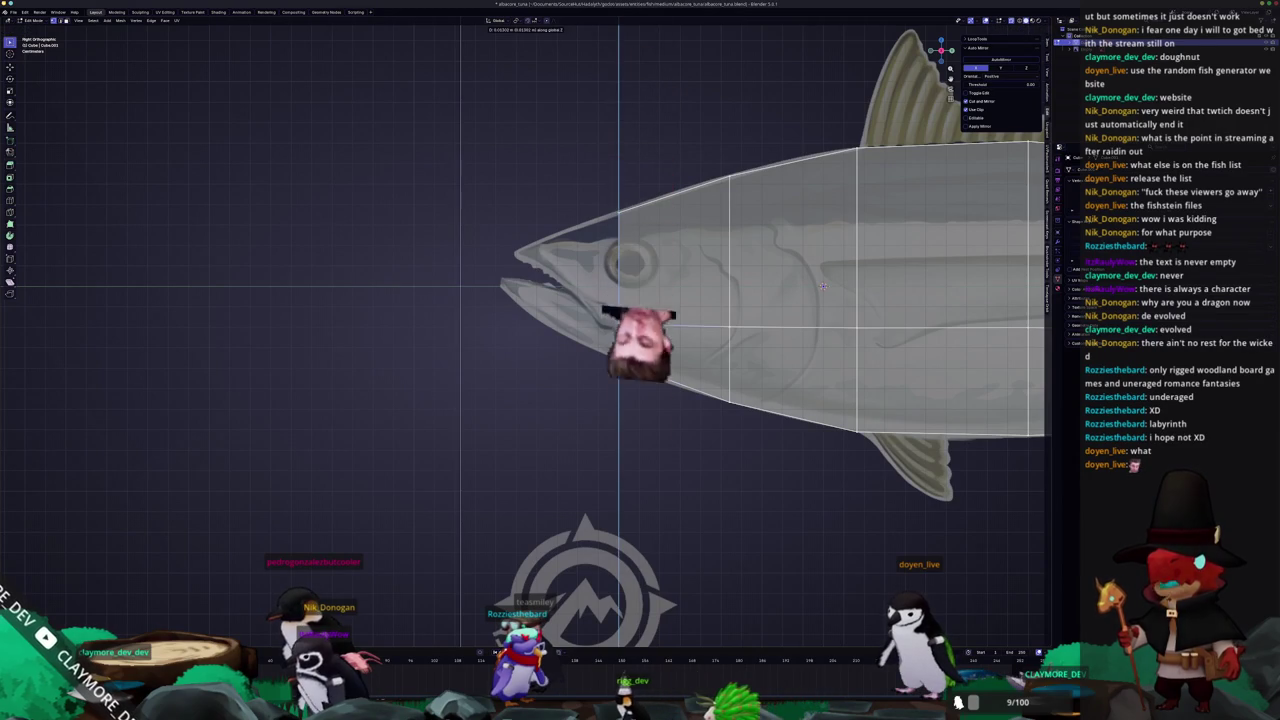
pyautogui.moveTo(640, 335); pyautogui.dragTo(580, 178)
pyautogui.press('e')
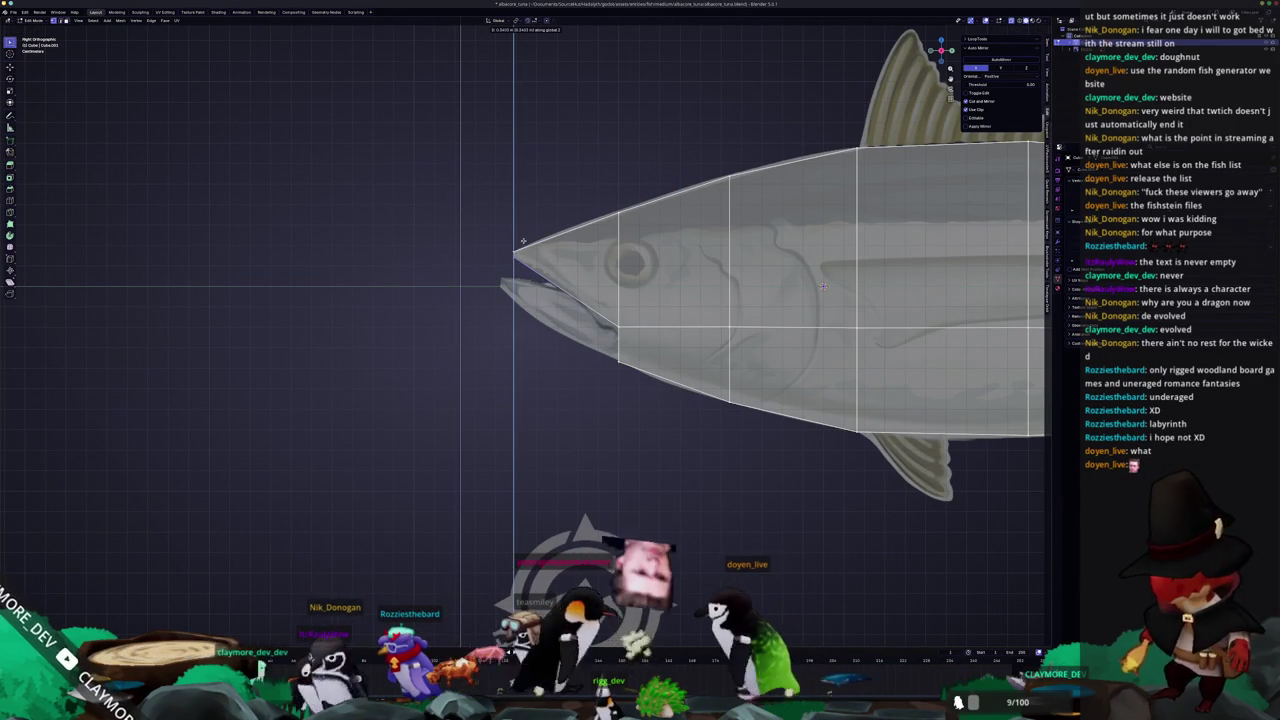
pyautogui.press('Return')
pyautogui.hotkey('ctrl', 'r')
pyautogui.click(567, 237)
pyautogui.click(567, 237)
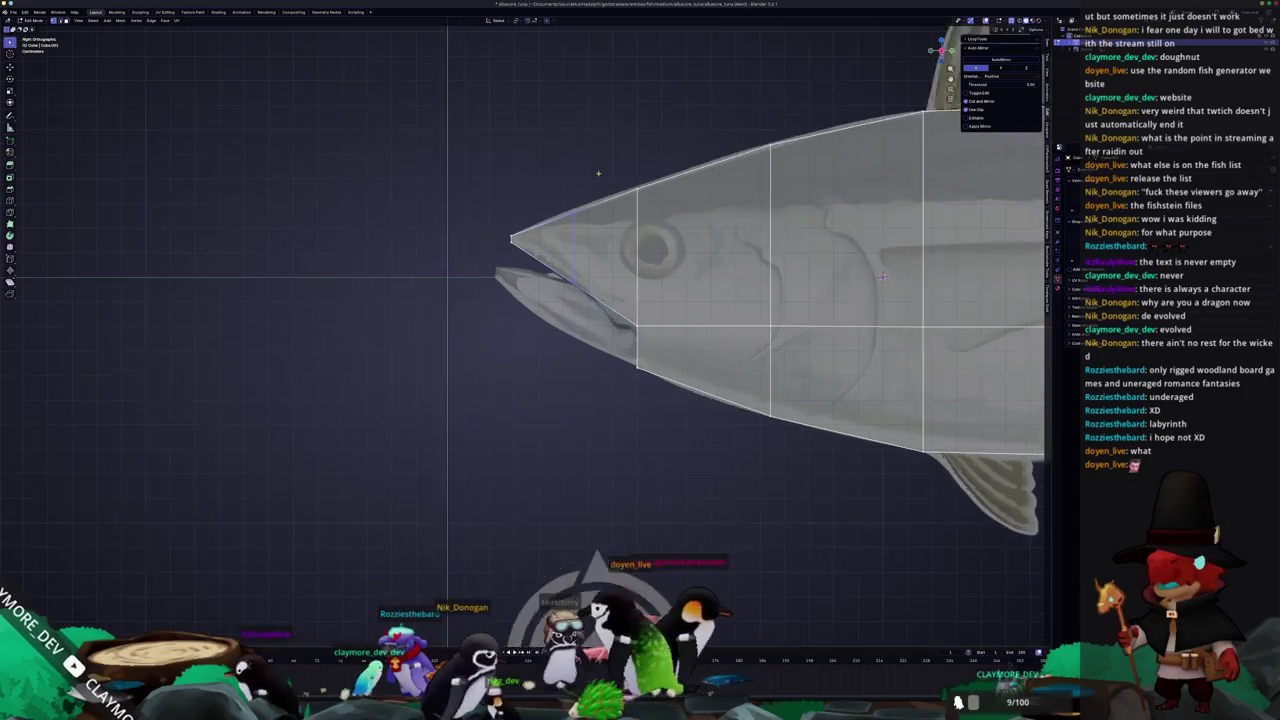
# Select the upper head edge vertices and move them vertically to shape the upper jaw
pyautogui.scroll(2, 555, 180)
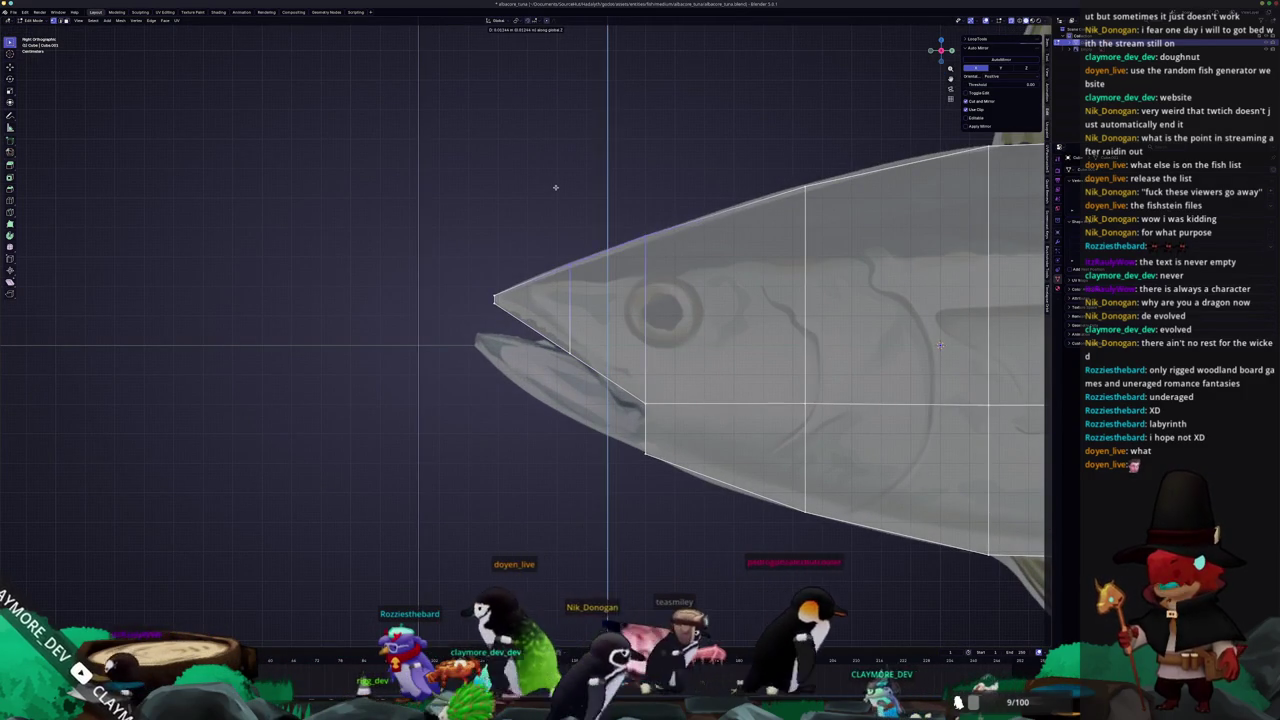
pyautogui.moveTo(672, 260); pyautogui.dragTo(640, 216)
pyautogui.keyDown('shift'); pyautogui.moveTo(860, 162); pyautogui.dragTo(641, 234, button='middle'); pyautogui.keyUp('shift')
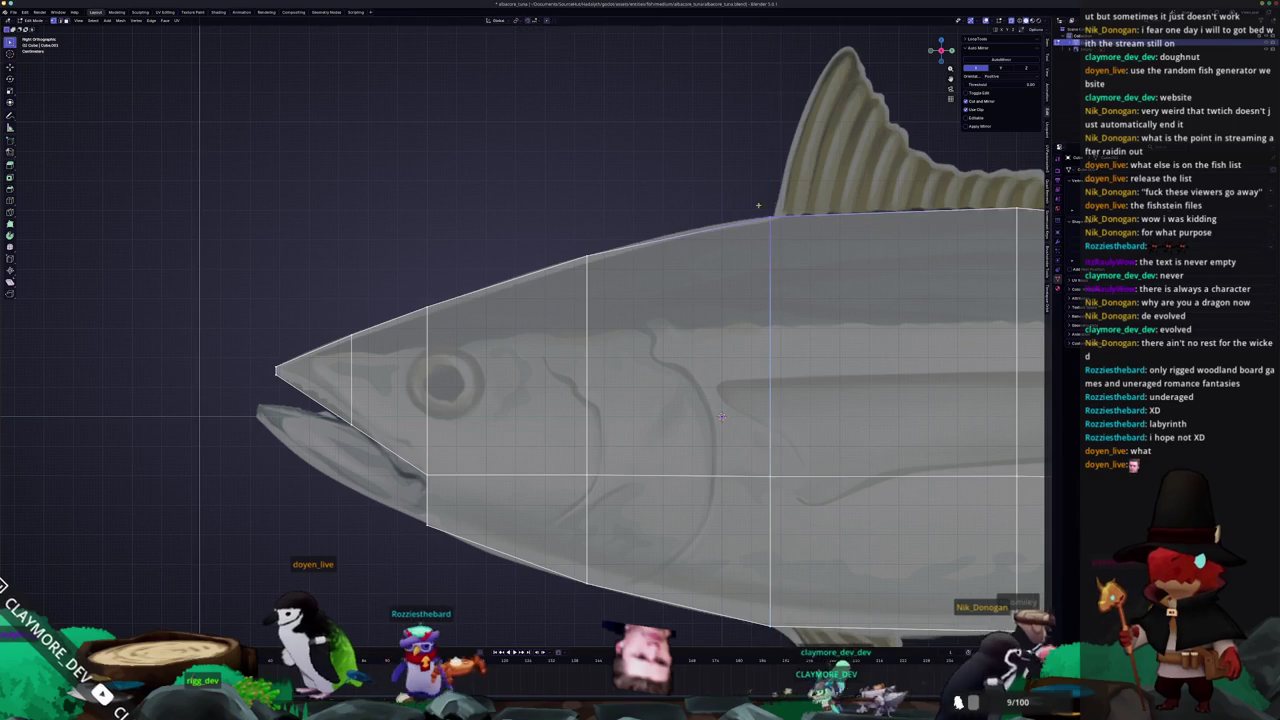
pyautogui.keyDown('shift'); pyautogui.moveTo(722, 416); pyautogui.dragTo(996, 330, button='middle'); pyautogui.keyUp('shift')
pyautogui.scroll(1, 996, 330)
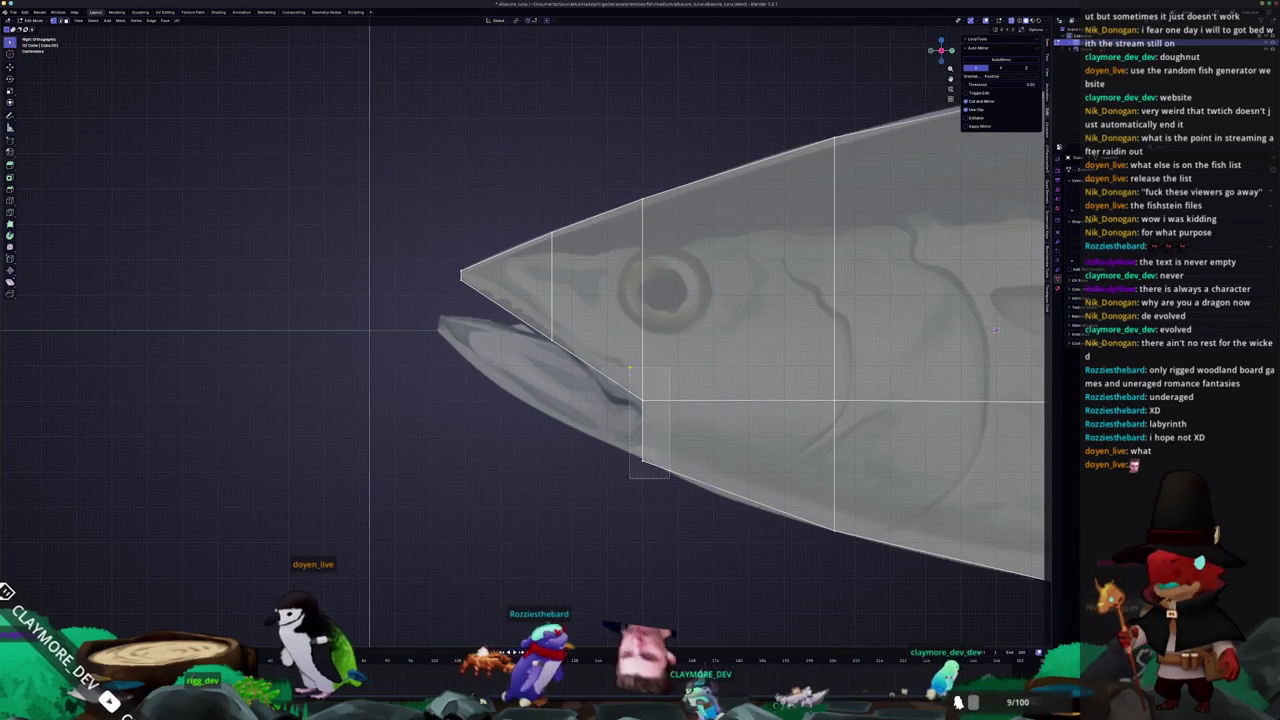
pyautogui.press('g')
pyautogui.press('z')
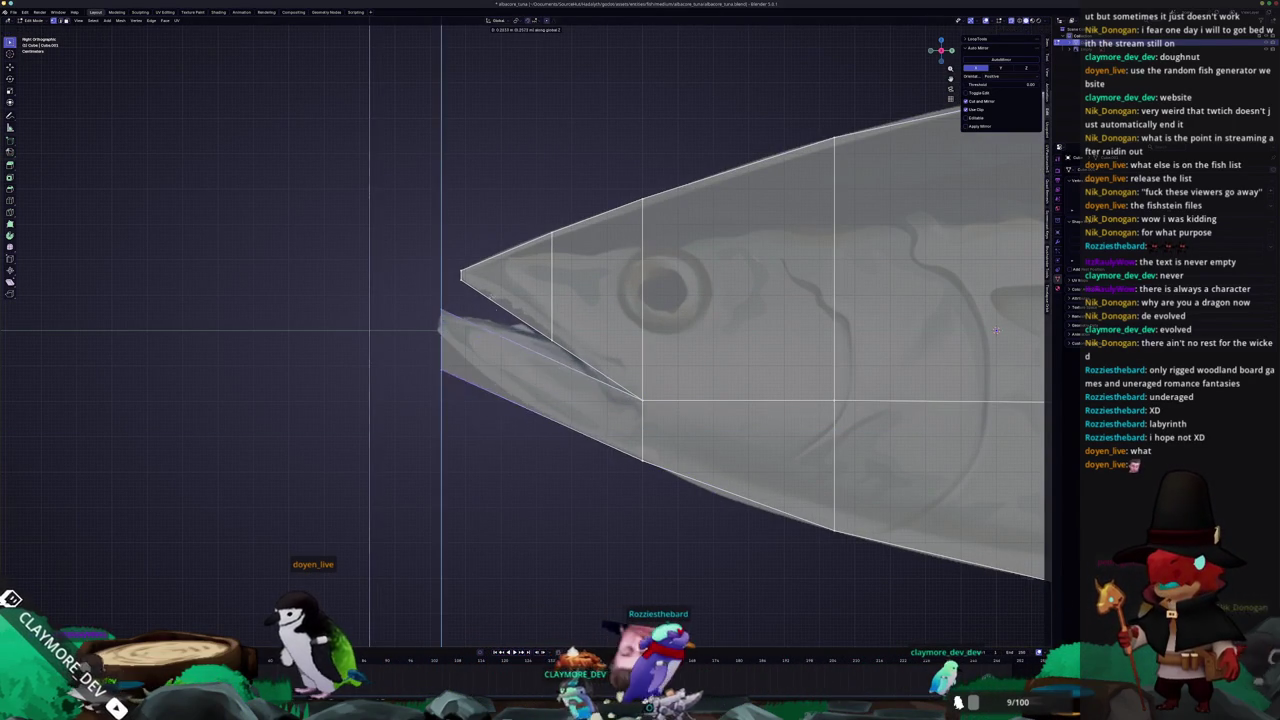
# Slide and reposition the lower jaw vertices to open the mouth over the reference
pyautogui.press('g')
pyautogui.press('g')
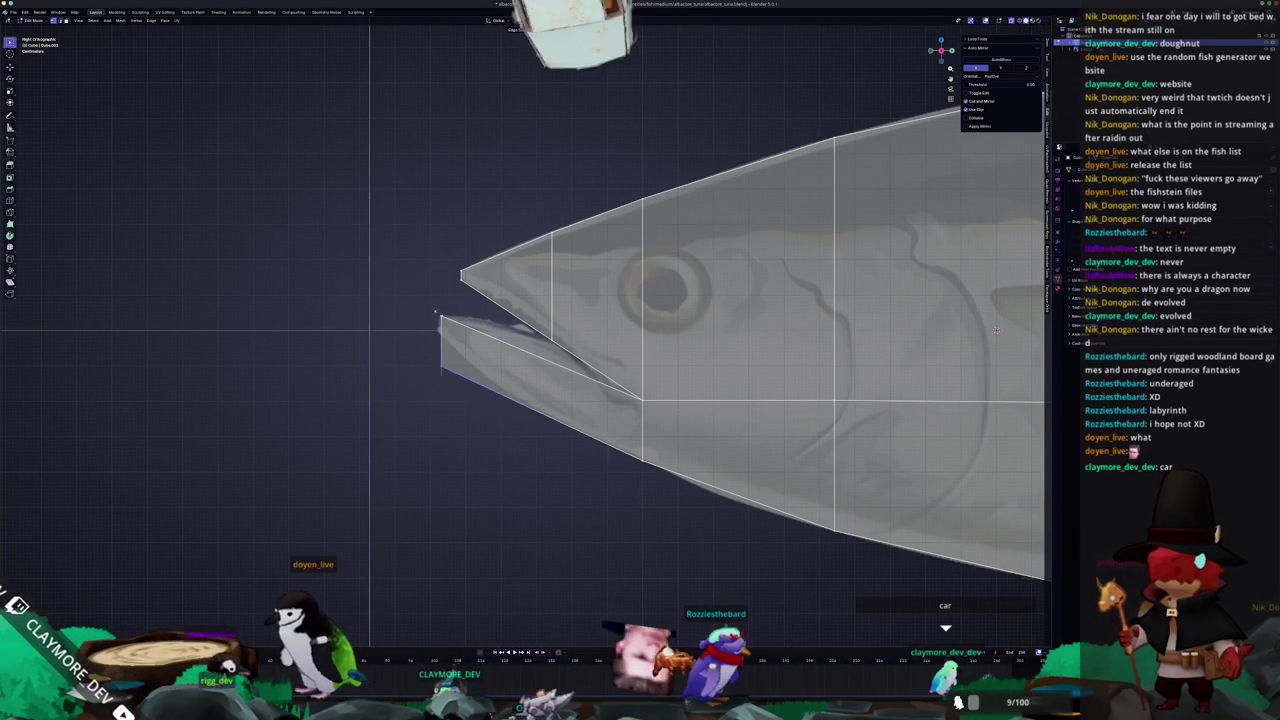
pyautogui.press('Return')
pyautogui.press('g')
pyautogui.click(495, 459)
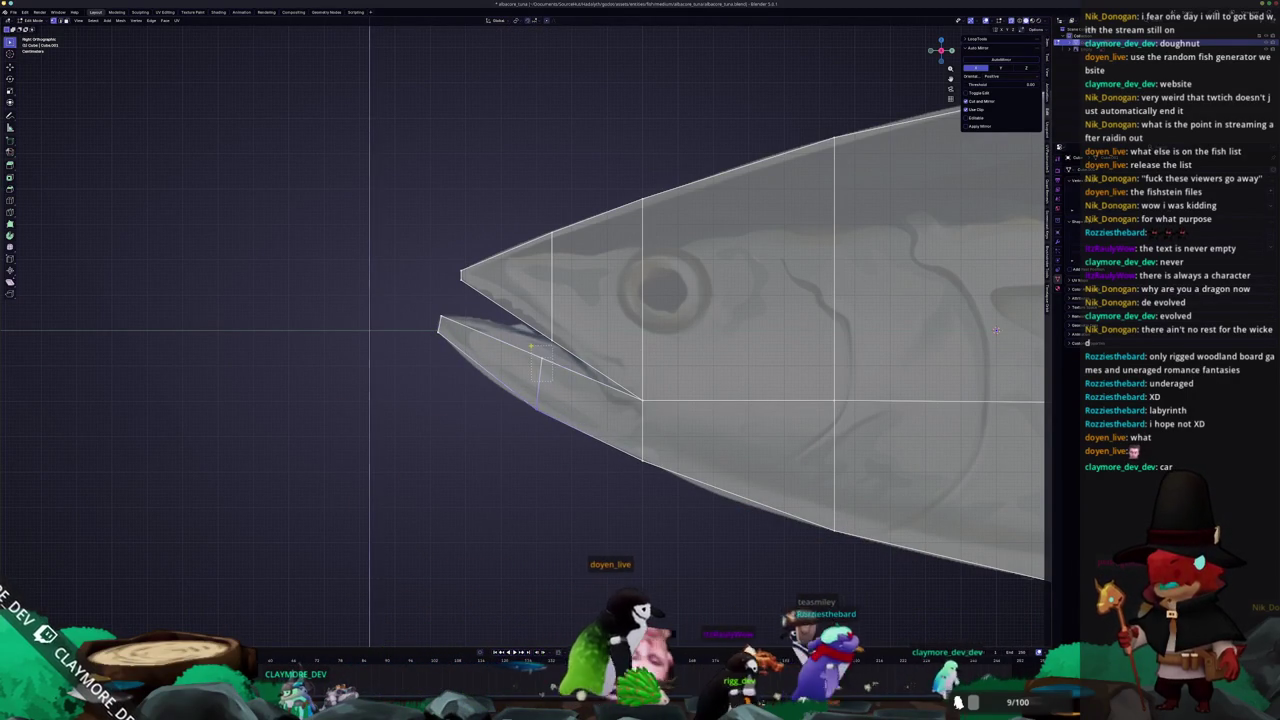
pyautogui.scroll(2, 565, 350)
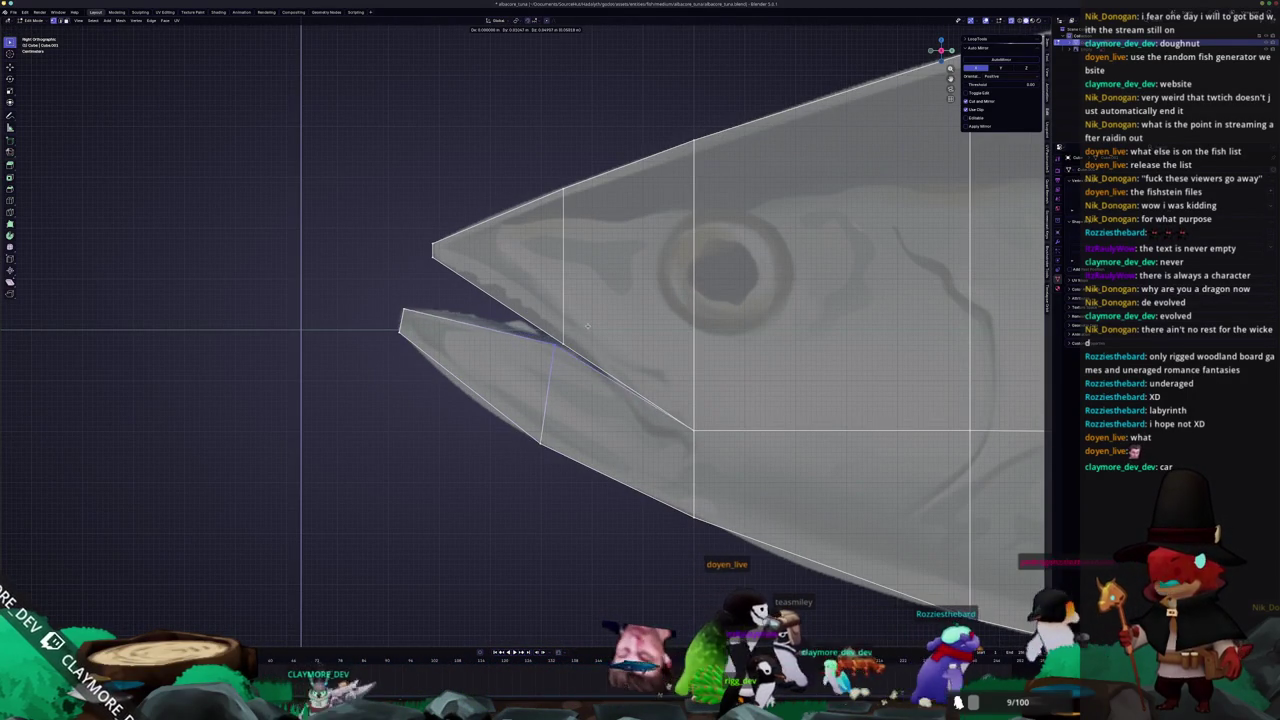
pyautogui.click(585, 338)
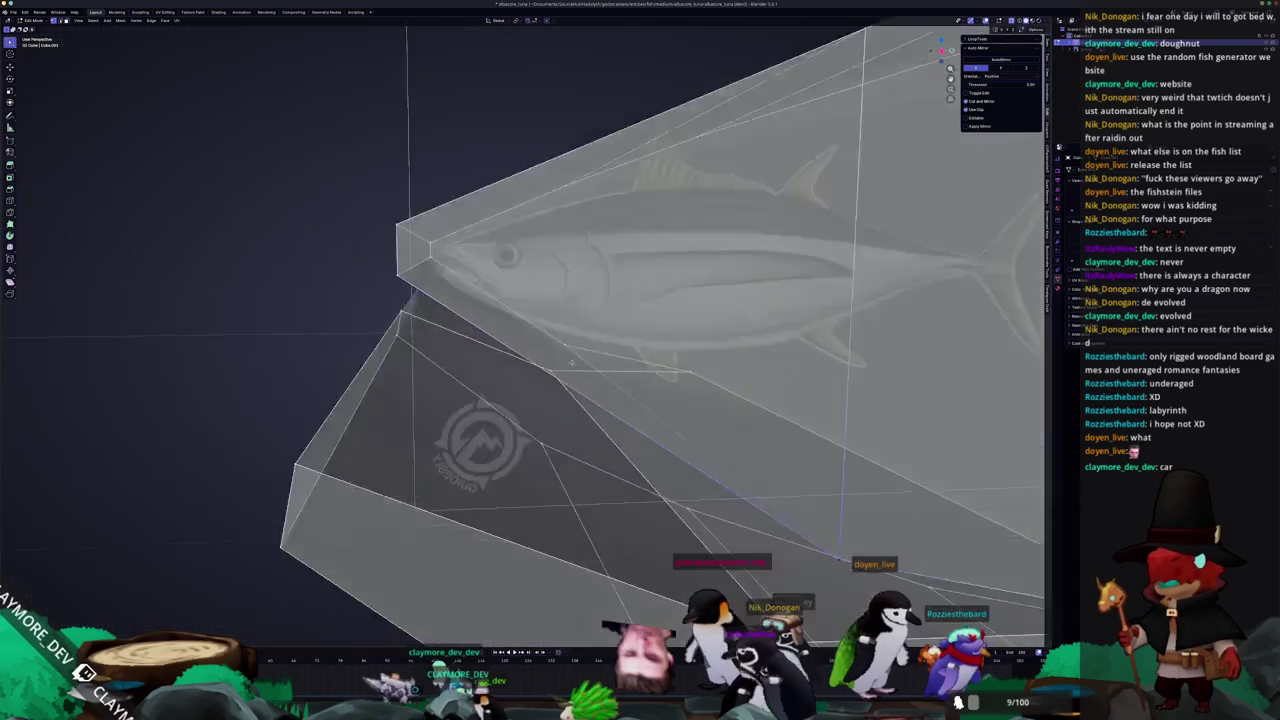
pyautogui.moveTo(700, 330); pyautogui.dragTo(891, 286, button='middle')
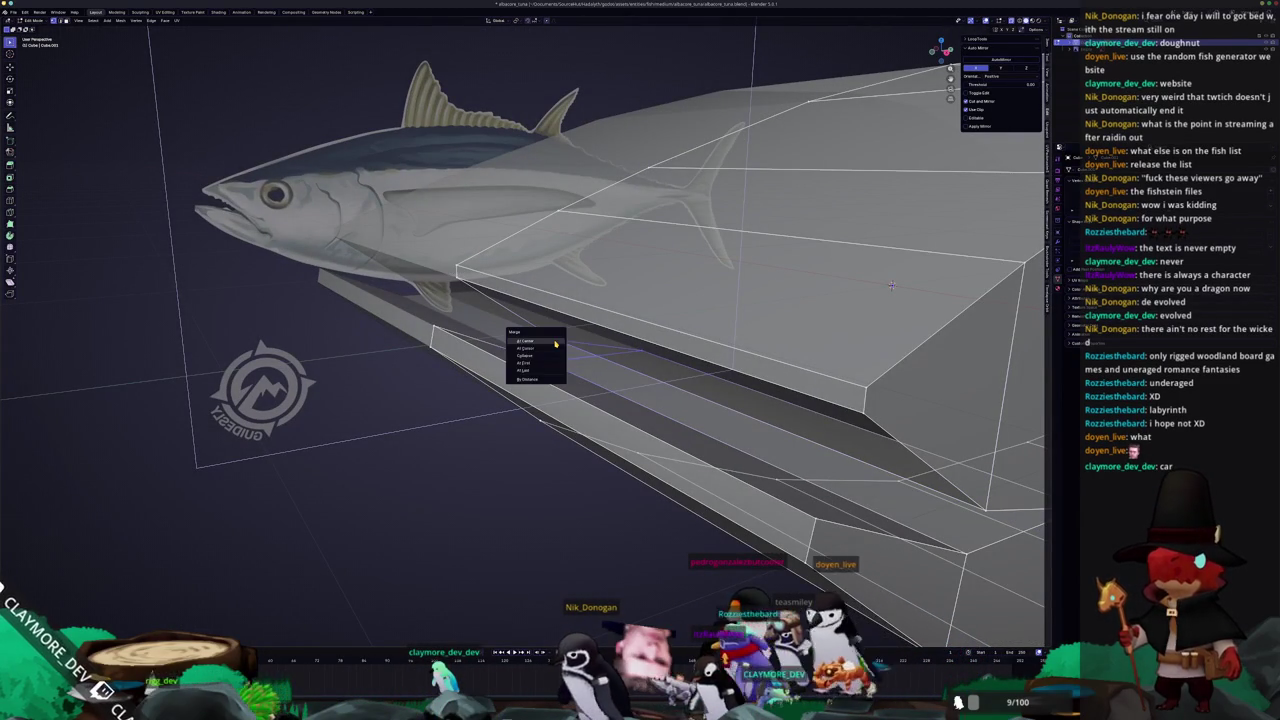
# Merge the selected lower jaw vertices at their centre
pyautogui.click(546, 347)
pyautogui.moveTo(546, 347); pyautogui.dragTo(643, 391, button='middle')
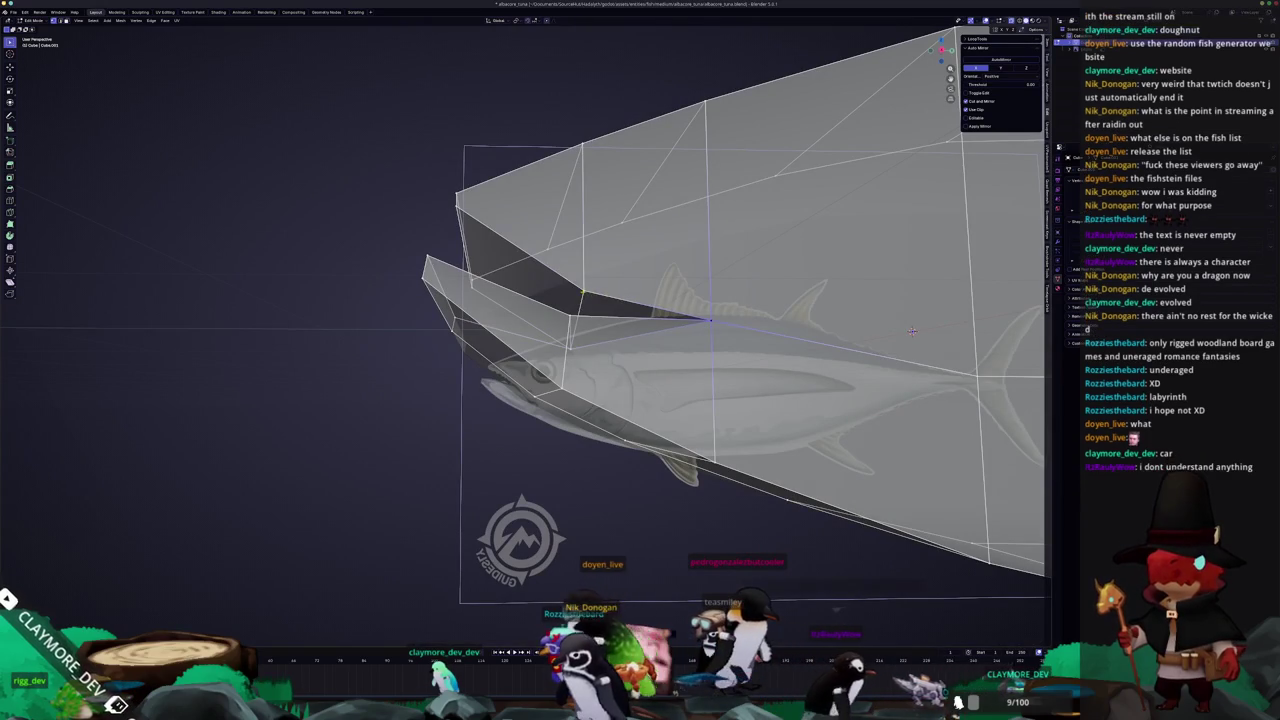
pyautogui.press('m')
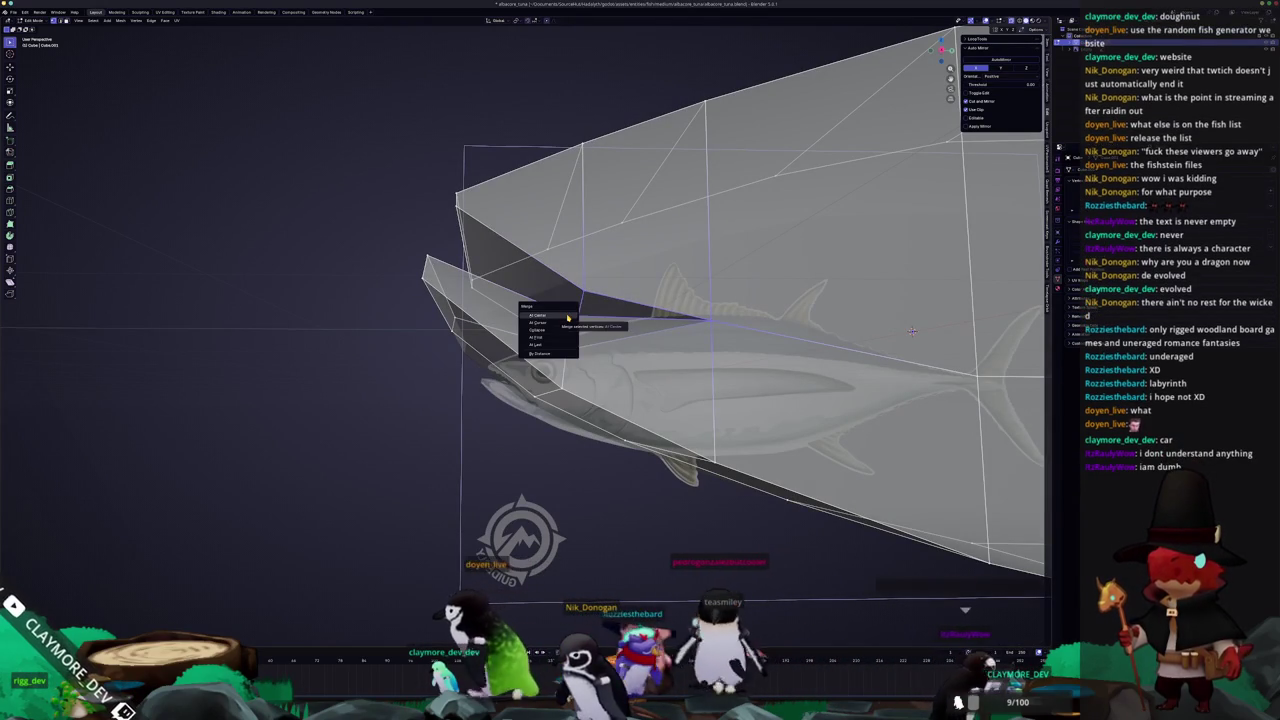
pyautogui.click(567, 317)
pyautogui.press('KP_3')
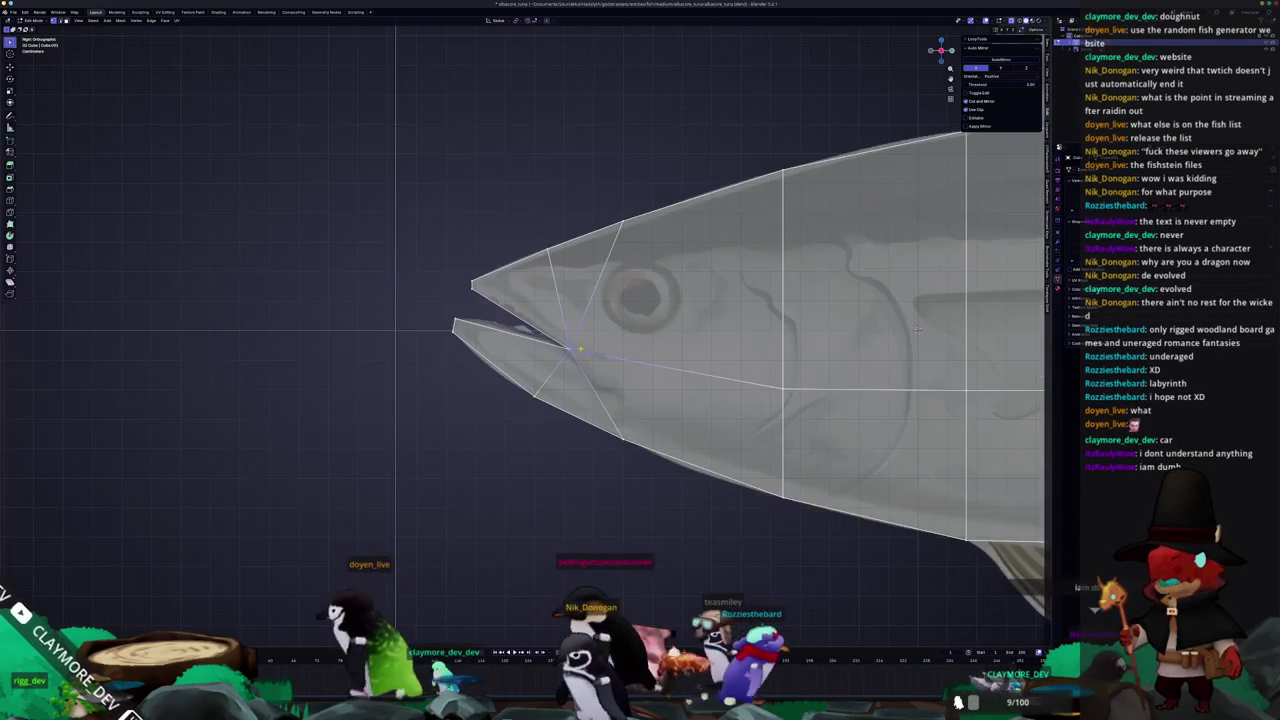
pyautogui.scroll(2, 582, 347)
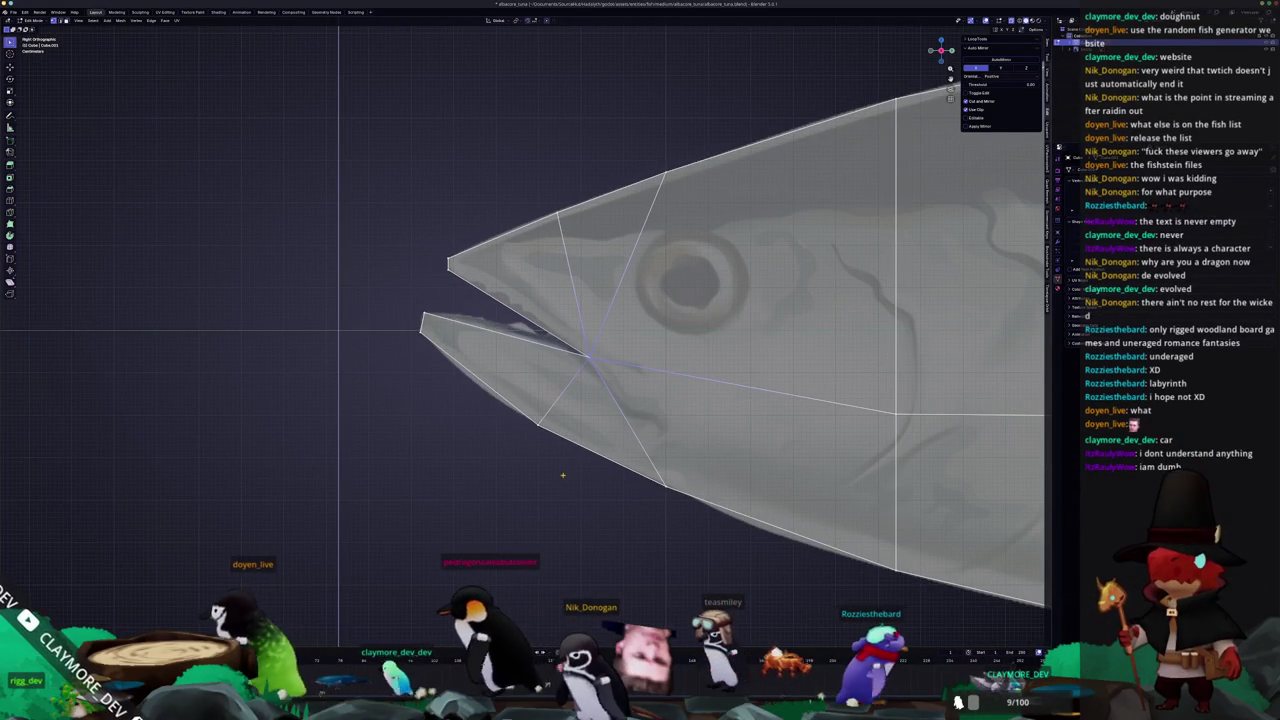
# Dissolve the stray edges near the lower jaw
pyautogui.moveTo(565, 488); pyautogui.dragTo(512, 386)
pyautogui.press('x')
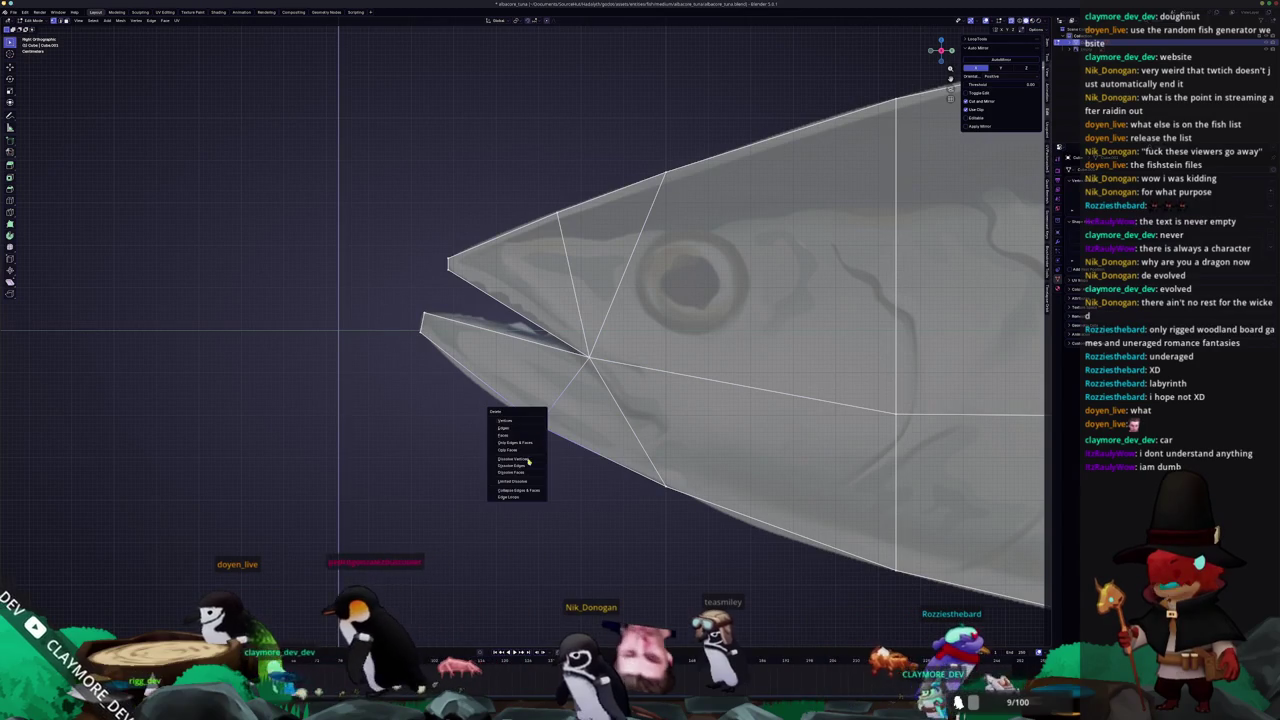
pyautogui.click(521, 465)
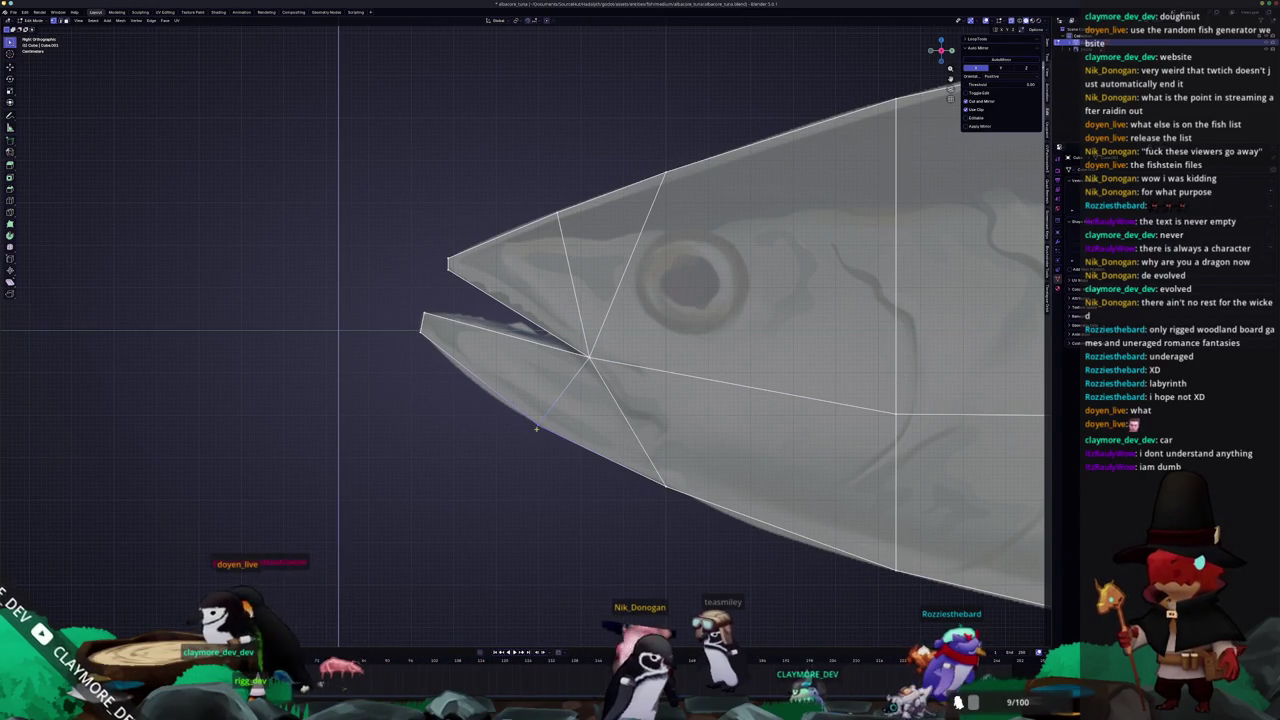
pyautogui.moveTo(535, 430); pyautogui.dragTo(541, 427, button='middle')
pyautogui.scroll(-3, 541, 427)
pyautogui.rightClick(541, 427)
pyautogui.press('Escape')
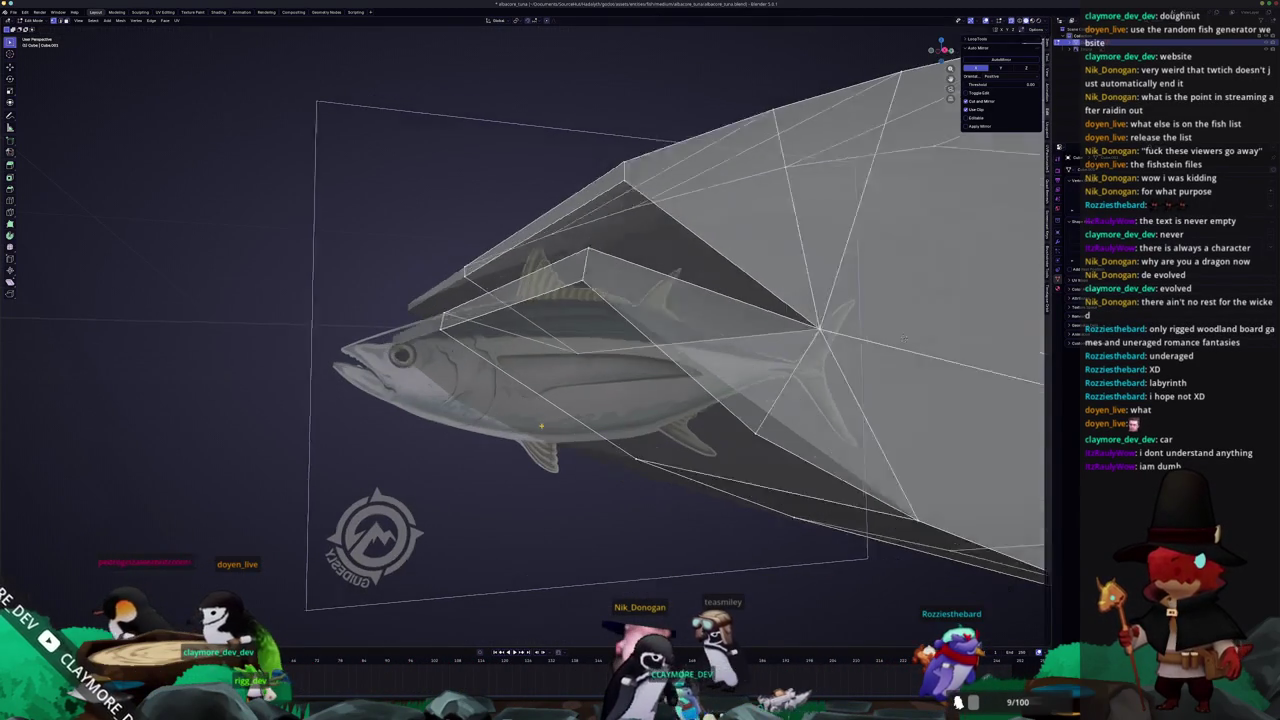
# Dissolve the leftover jaw vertex and connect a new edge across the lower jaw
pyautogui.moveTo(904, 339); pyautogui.dragTo(849, 337, button='middle')
pyautogui.click(693, 404)
pyautogui.press('KP_3')
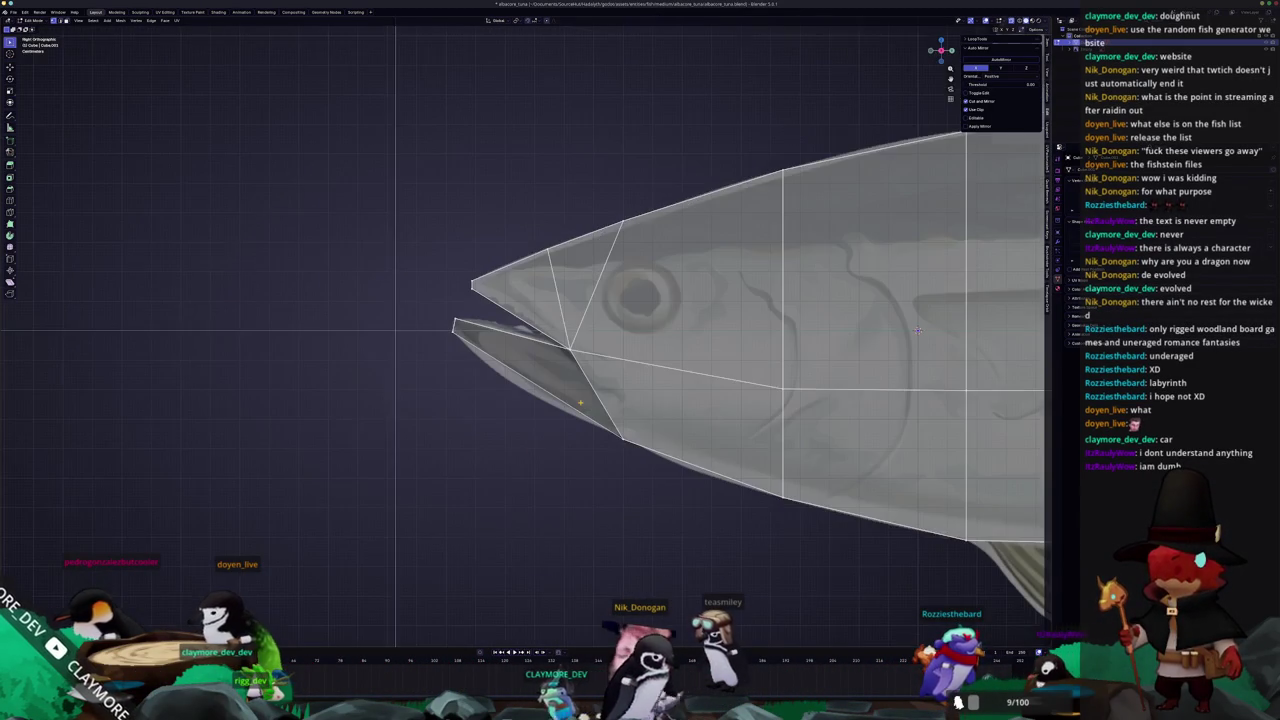
pyautogui.click(580, 403)
# Dissolve the slanted upper-head edges, redoing the dissolve after an undo
pyautogui.moveTo(918, 330); pyautogui.dragTo(837, 397, button='middle')
pyautogui.press('x')
pyautogui.click(832, 397)
pyautogui.hotkey('ctrl', 'z')
pyautogui.press('x')
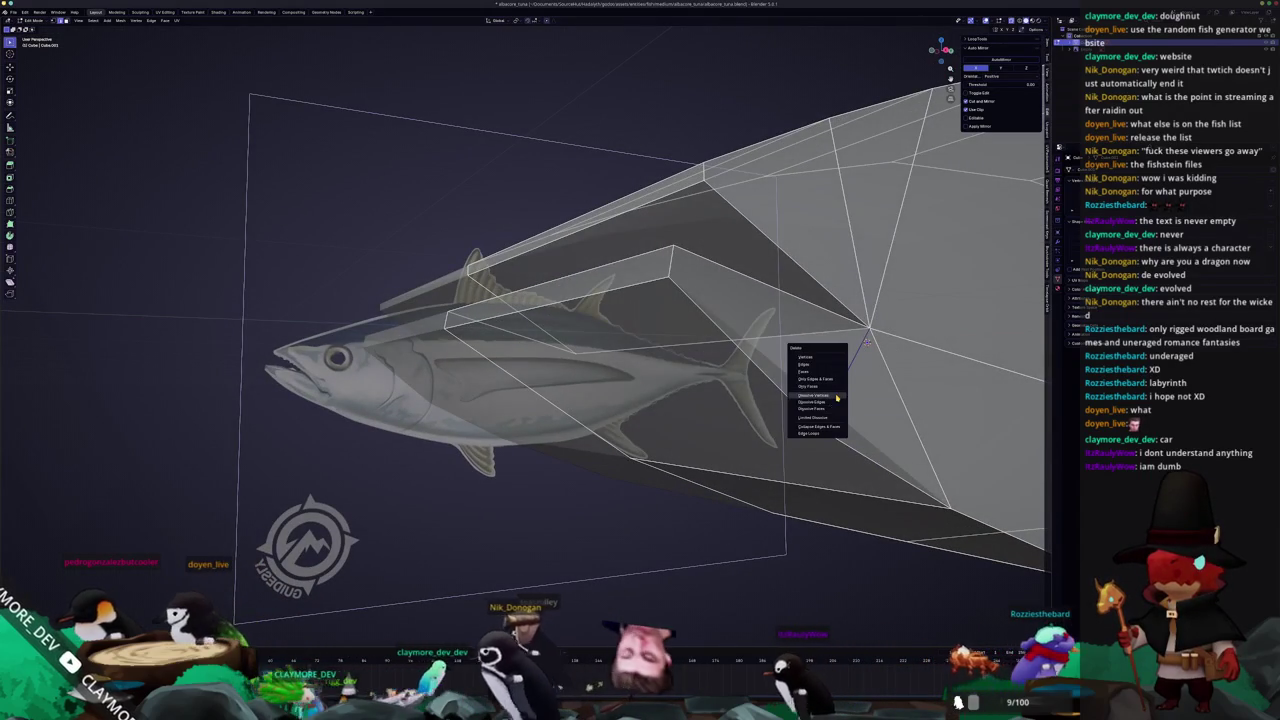
pyautogui.click(826, 404)
pyautogui.moveTo(826, 405)
pyautogui.mouseDown(button='middle')
pyautogui.moveTo(890, 330)
pyautogui.moveTo(875, 317)
pyautogui.mouseUp(button='middle')
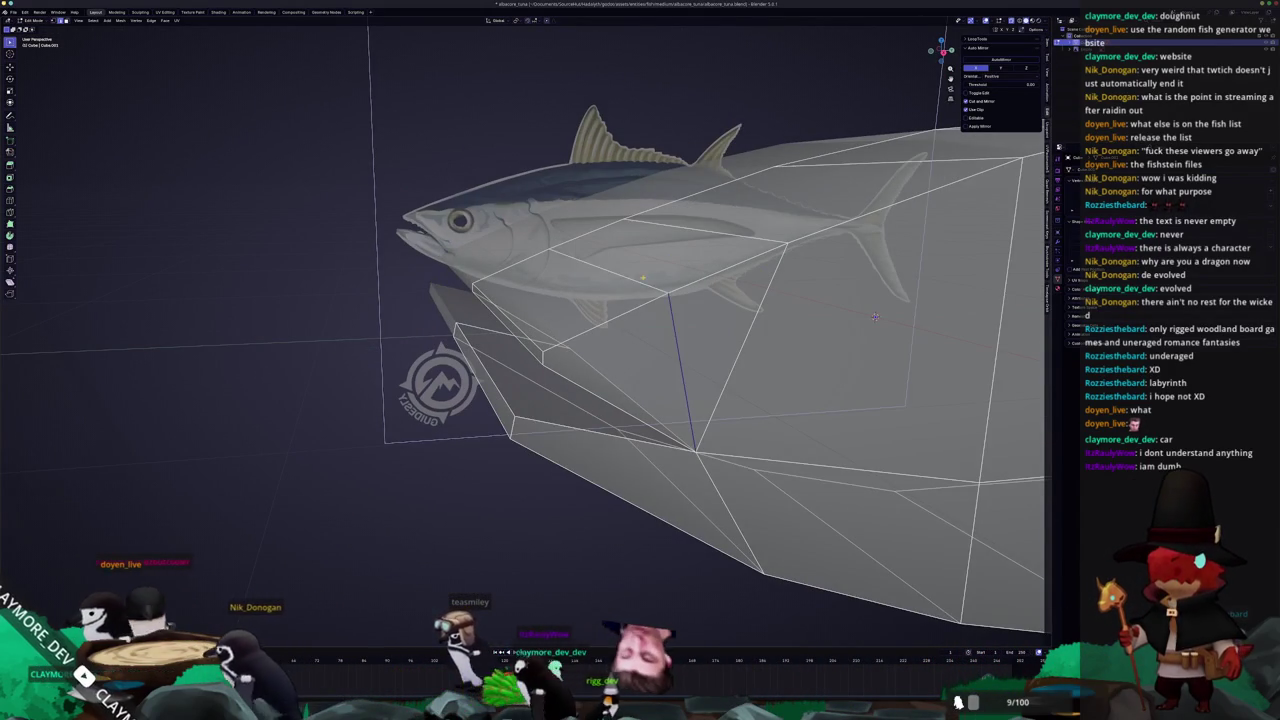
pyautogui.press('KP_3')
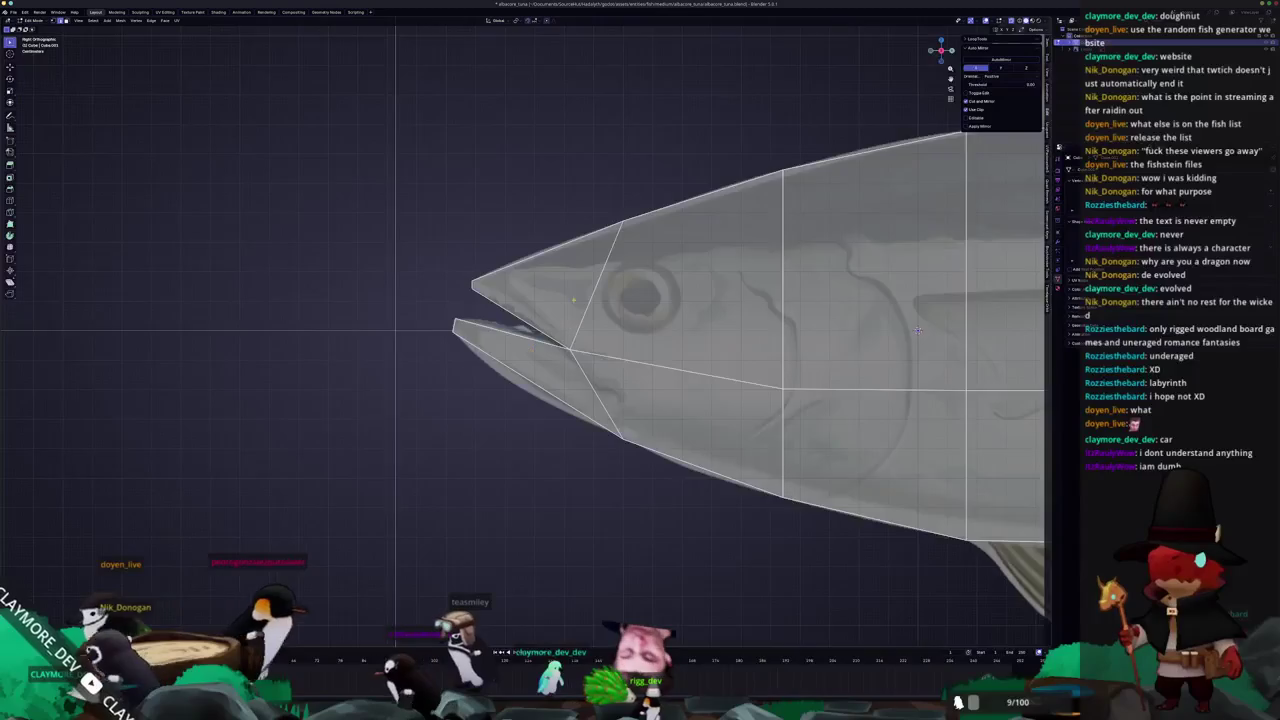
# Slide the lower jaw vertex left and place the upper vertex to form vertical cross edges
pyautogui.scroll(1, 917, 330)
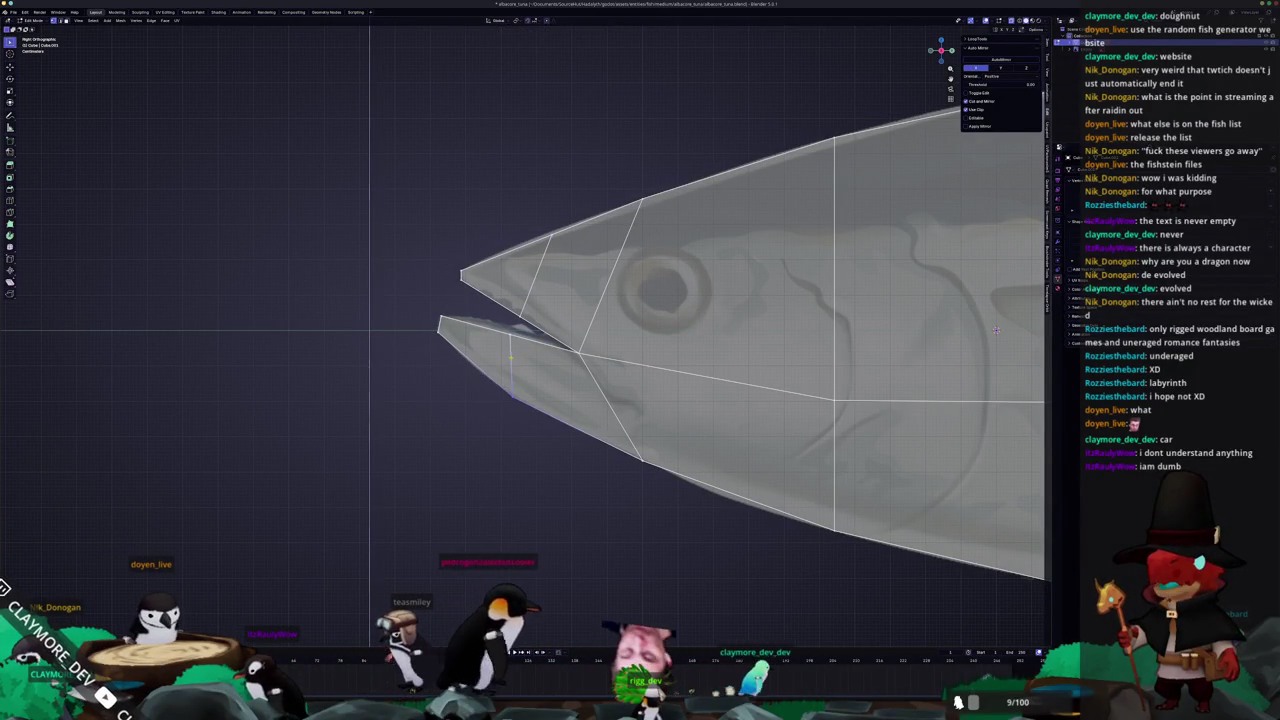
pyautogui.scroll(2, 996, 330)
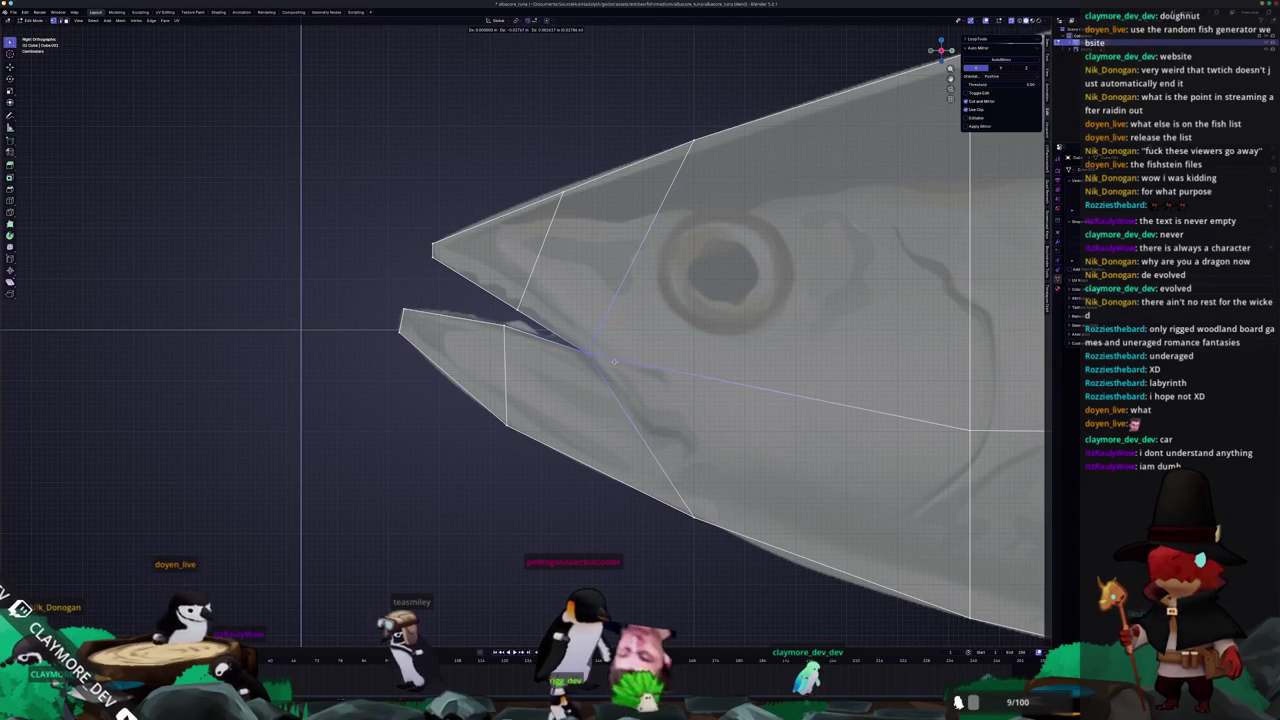
pyautogui.click(520, 465)
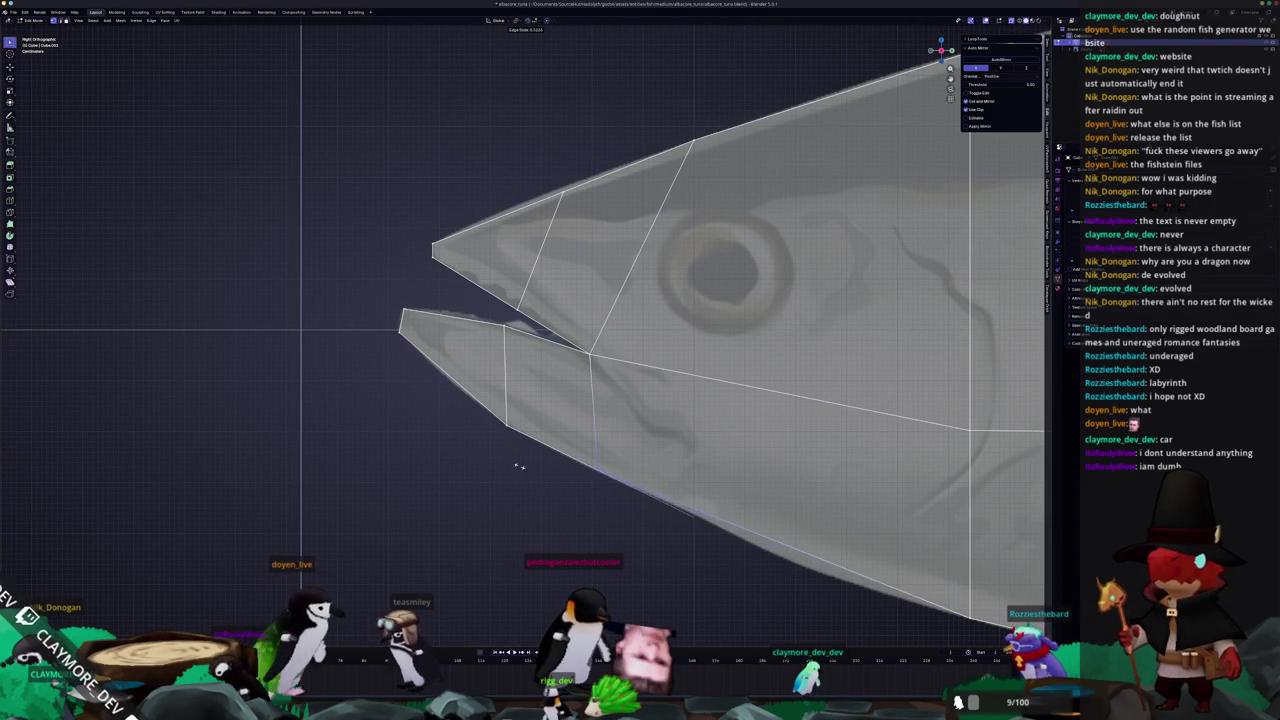
pyautogui.press('g')
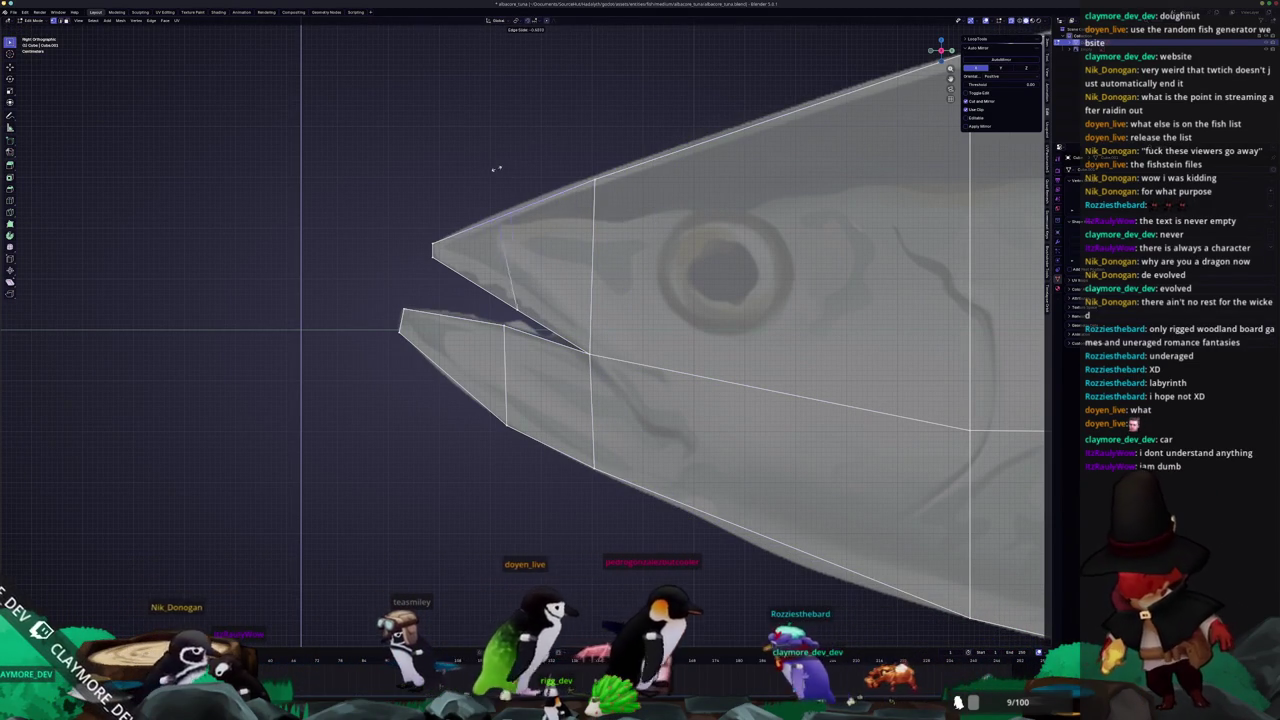
pyautogui.click(518, 212)
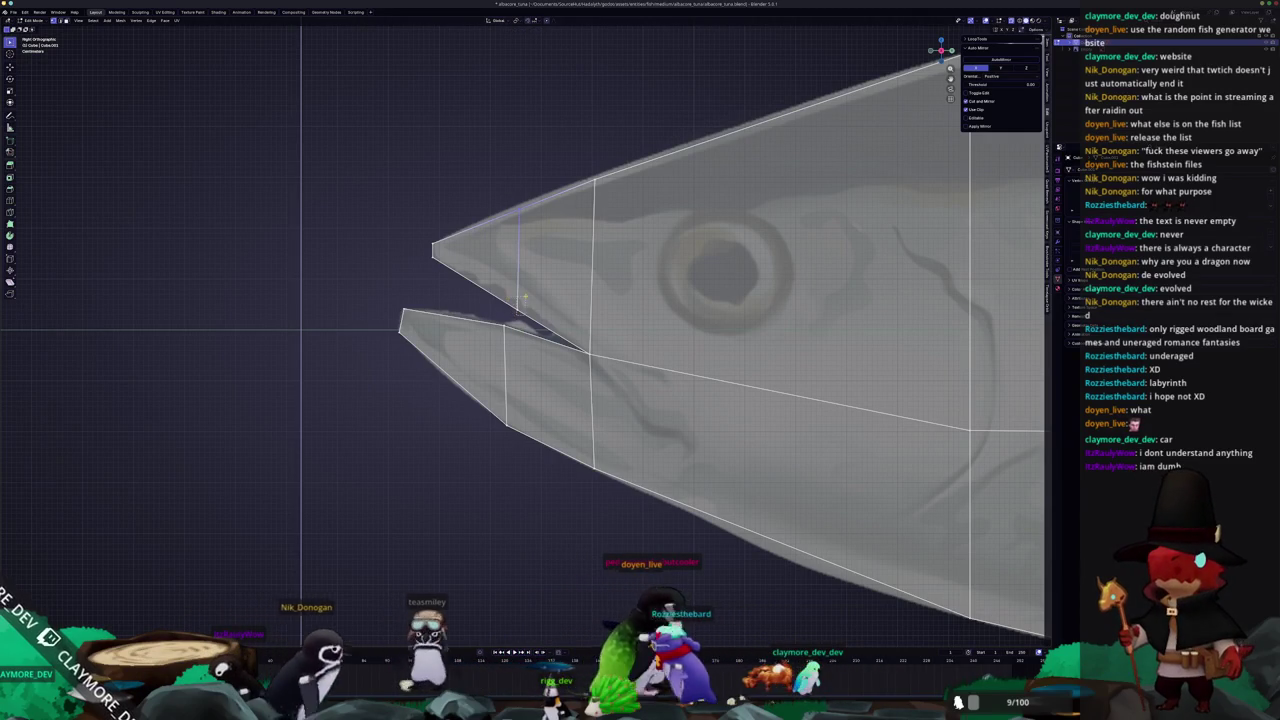
pyautogui.scroll(-3, 535, 287)
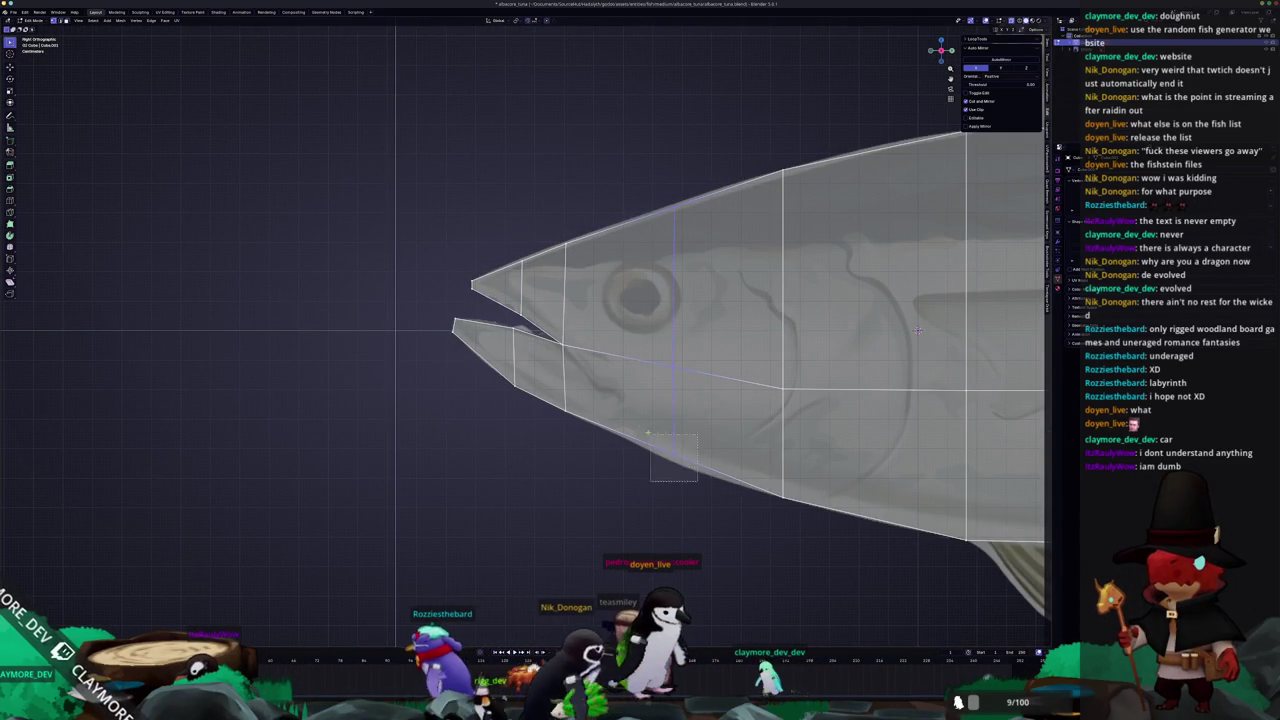
pyautogui.scroll(2, 356, 219)
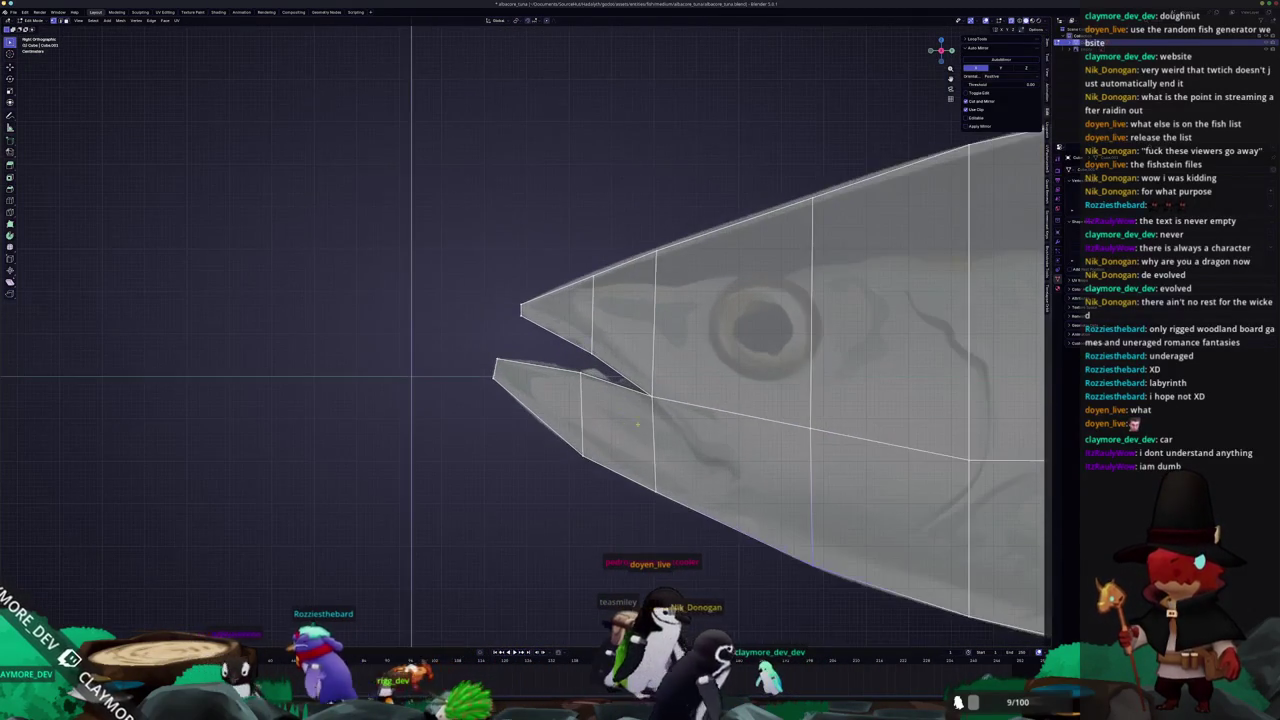
pyautogui.scroll(-2, 697, 403)
pyautogui.scroll(-3, 697, 403)
pyautogui.press('KP_7')
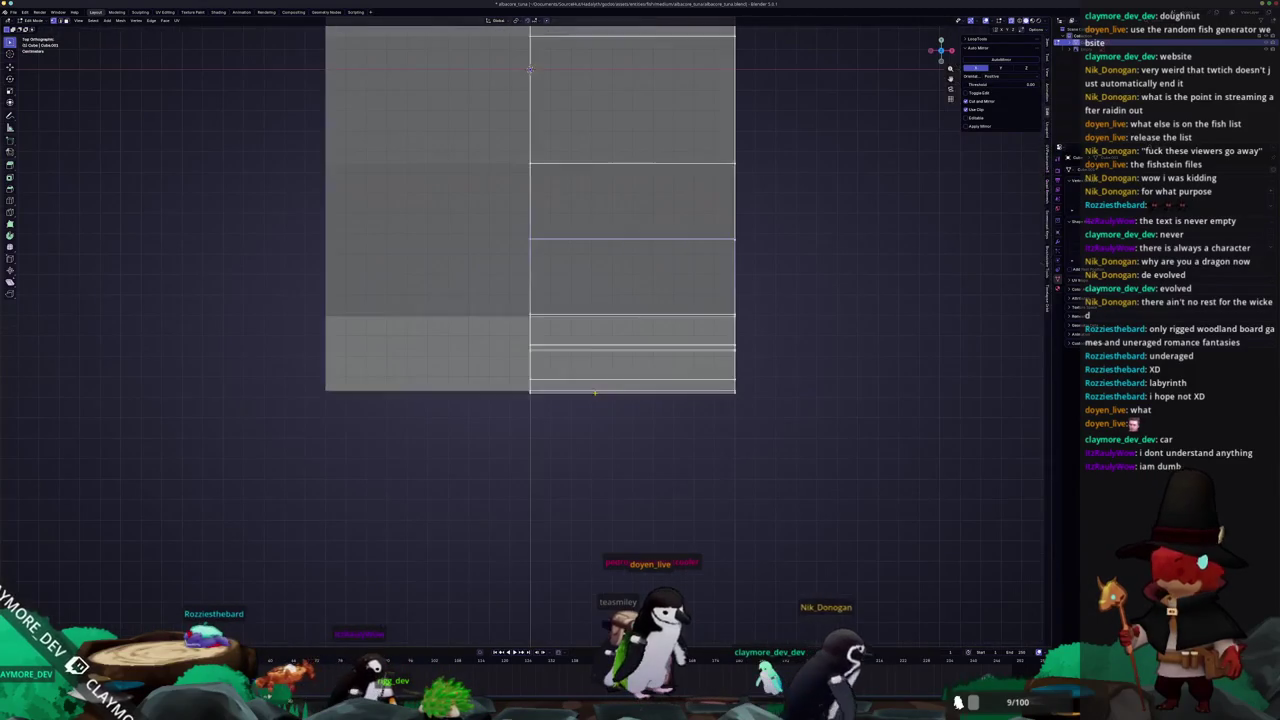
# In top view, move side vertices inward along X to narrow the bottom into a V
pyautogui.press('Tab')
pyautogui.press('Tab')
pyautogui.scroll(2, 745, 420)
pyautogui.press('g')
pyautogui.press('x')
pyautogui.click(526, 459)
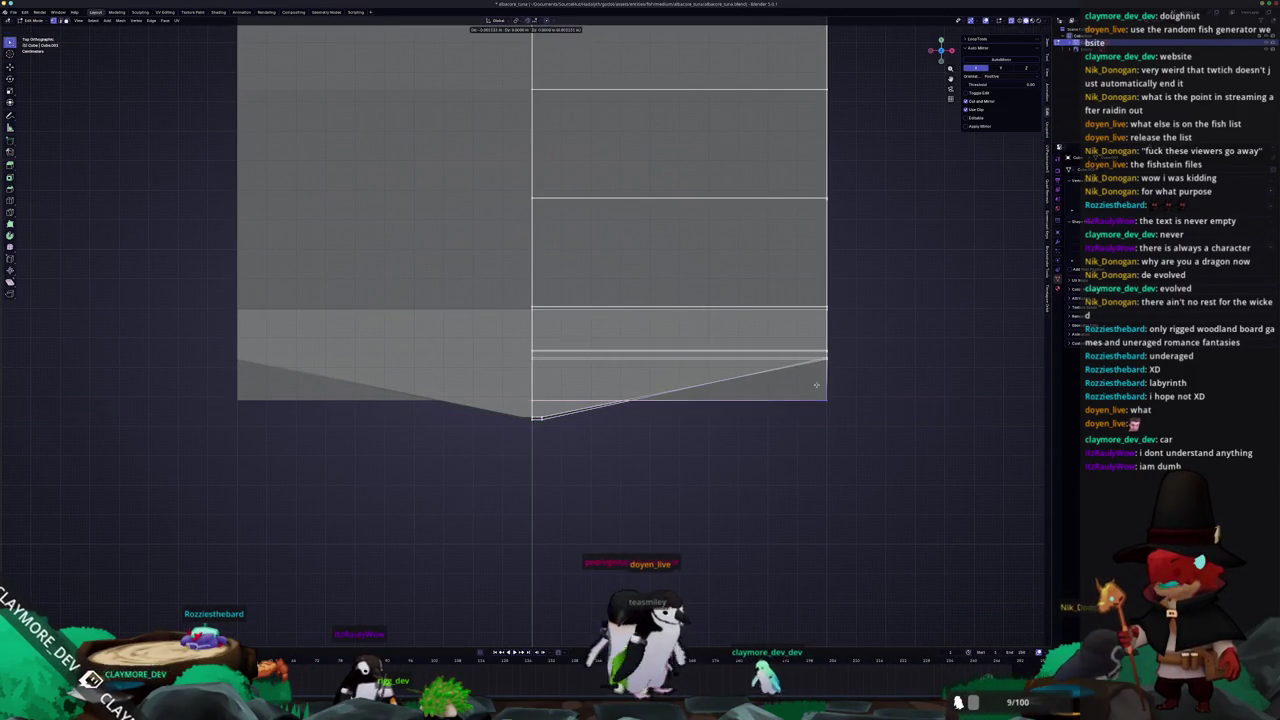
pyautogui.press('x')
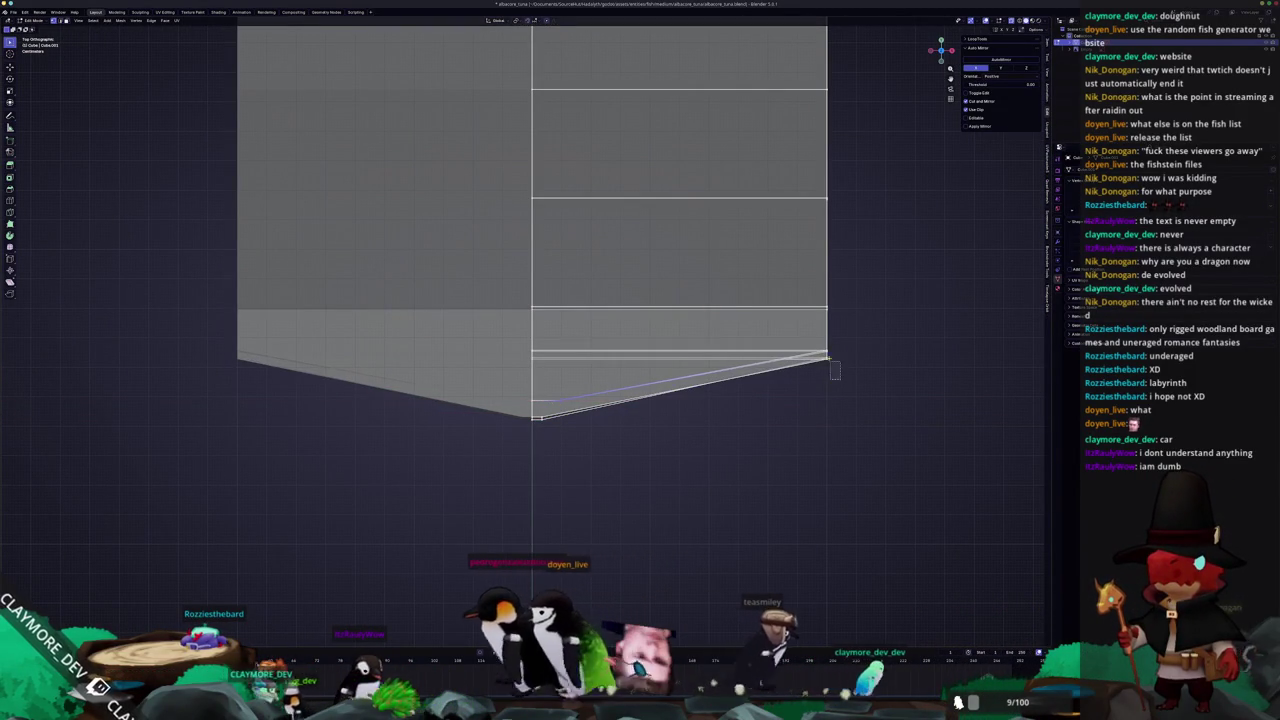
pyautogui.click(754, 369)
pyautogui.press('g')
pyautogui.press('x')
pyautogui.click(558, 309)
# Pull the remaining side vertex rows inward along X into a slim tapered point
pyautogui.press('g')
pyautogui.press('x')
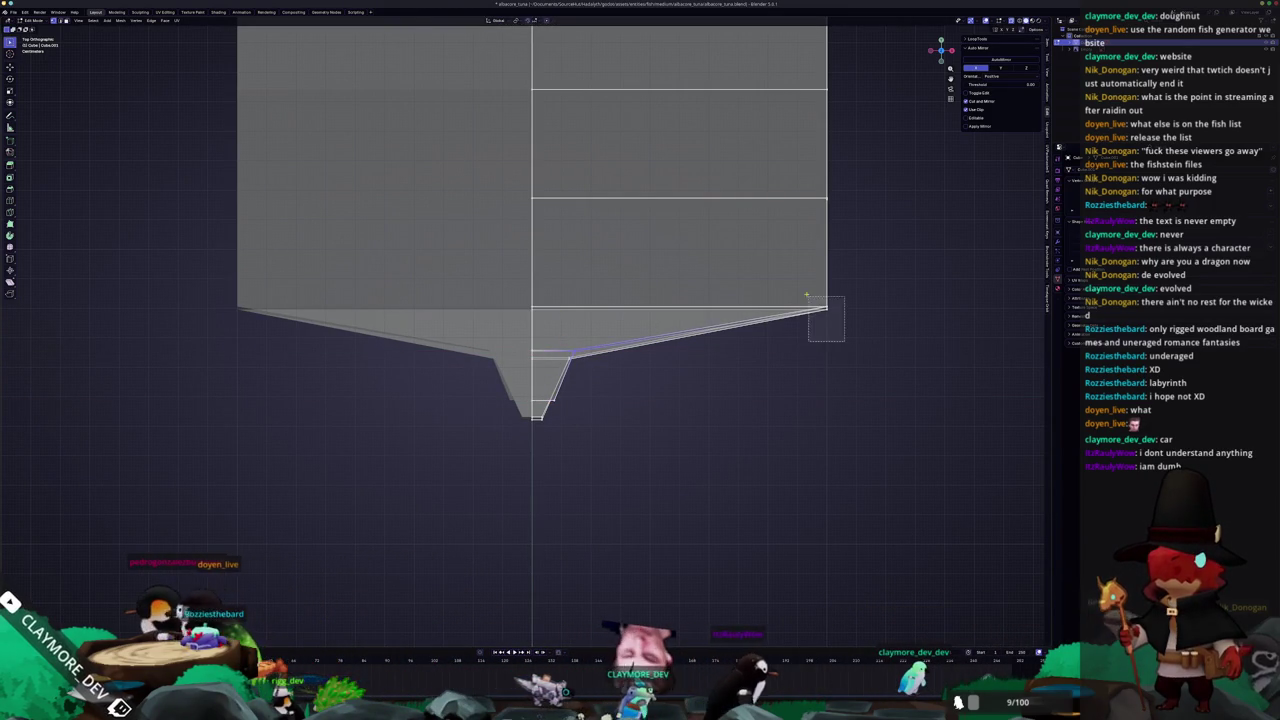
pyautogui.scroll(-3, 590, 315)
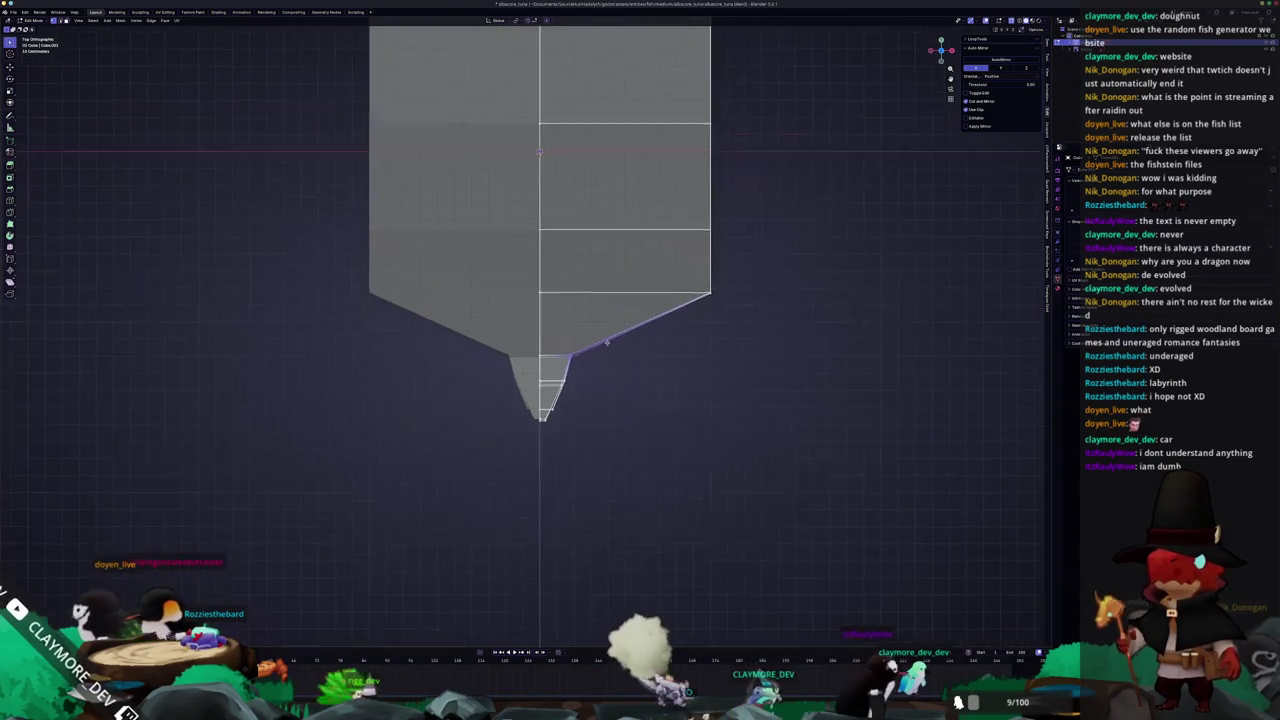
pyautogui.scroll(-1, 616, 344)
pyautogui.scroll(1, 612, 310)
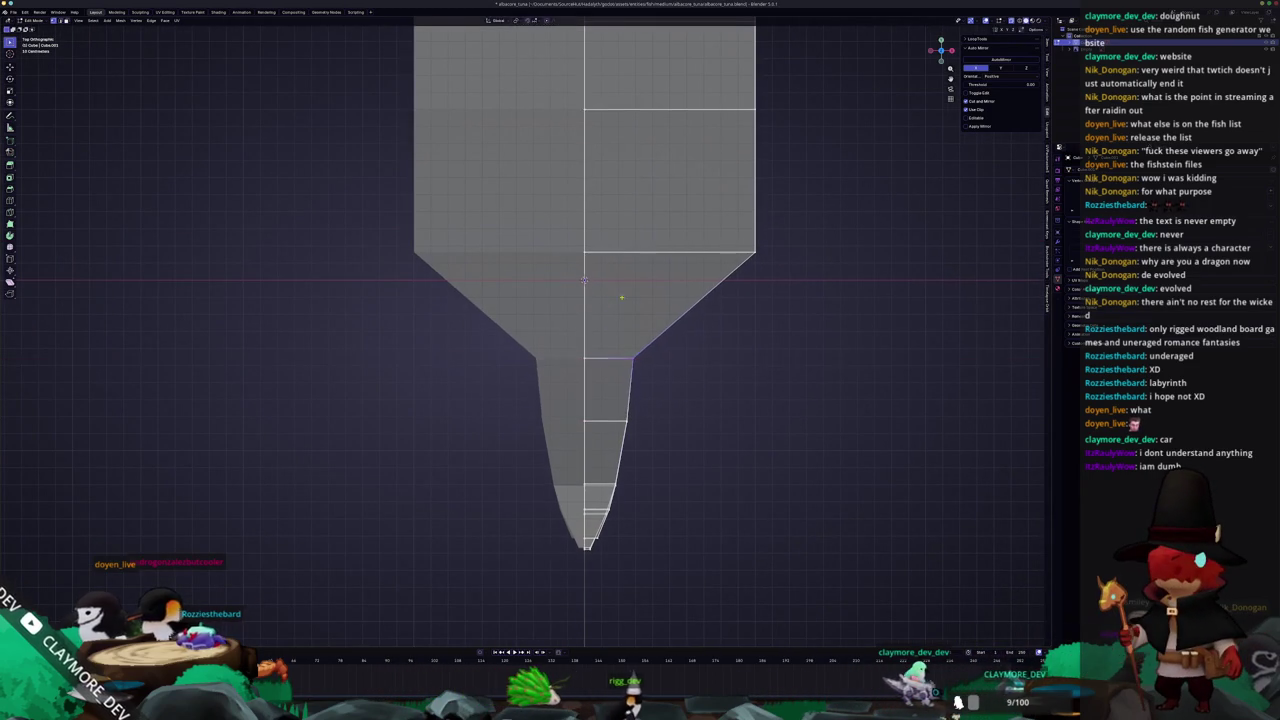
pyautogui.keyDown('shift'); pyautogui.moveTo(606, 297); pyautogui.dragTo(629, 253, button='middle'); pyautogui.keyUp('shift')
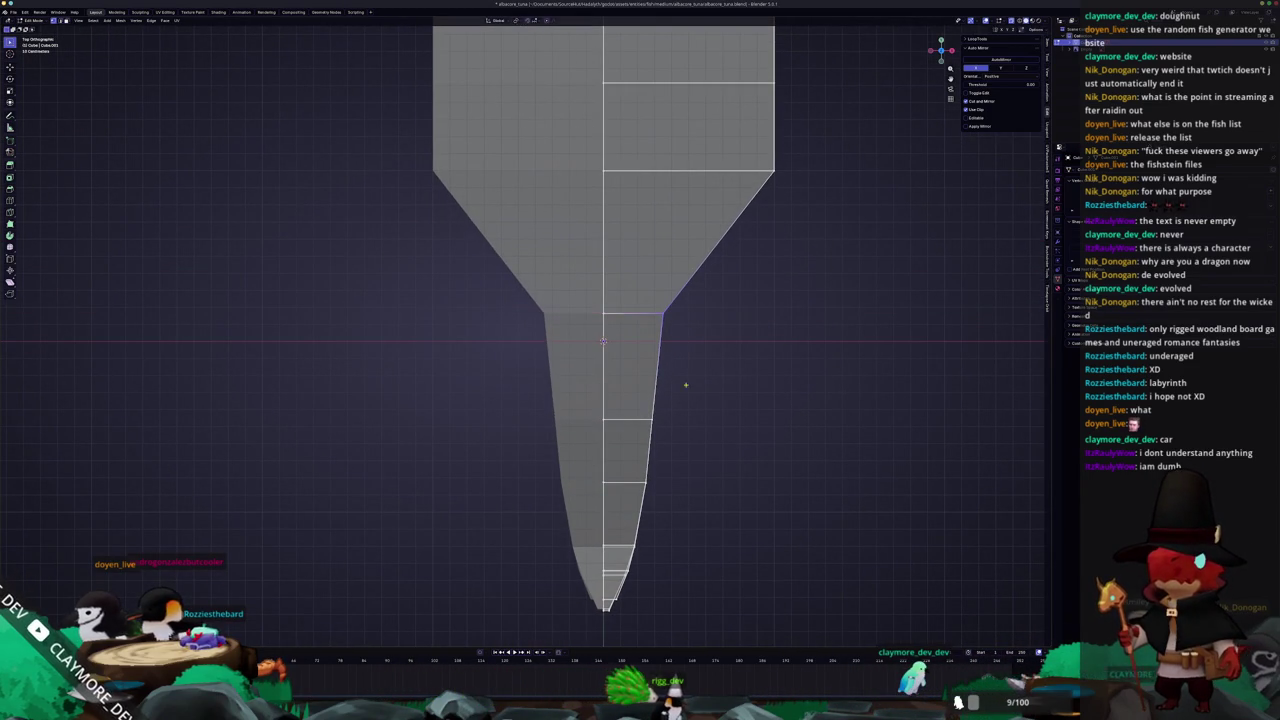
pyautogui.press('g')
pyautogui.press('x')
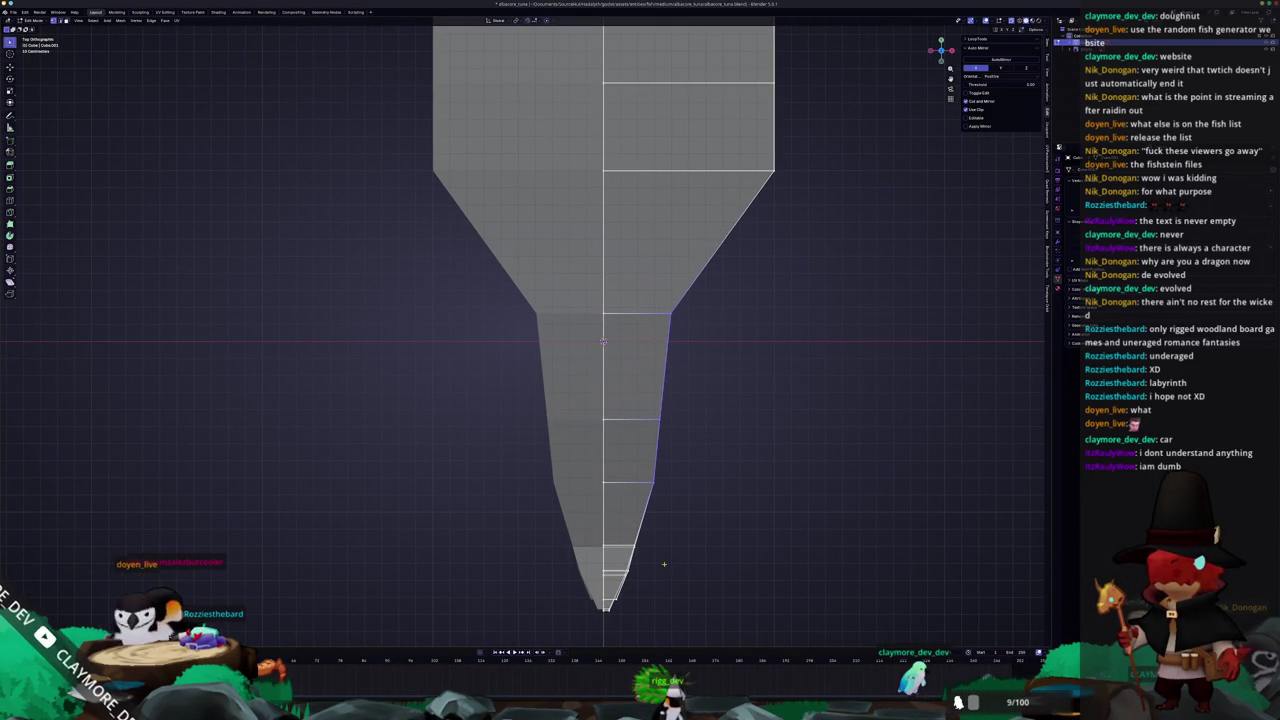
pyautogui.click(630, 526)
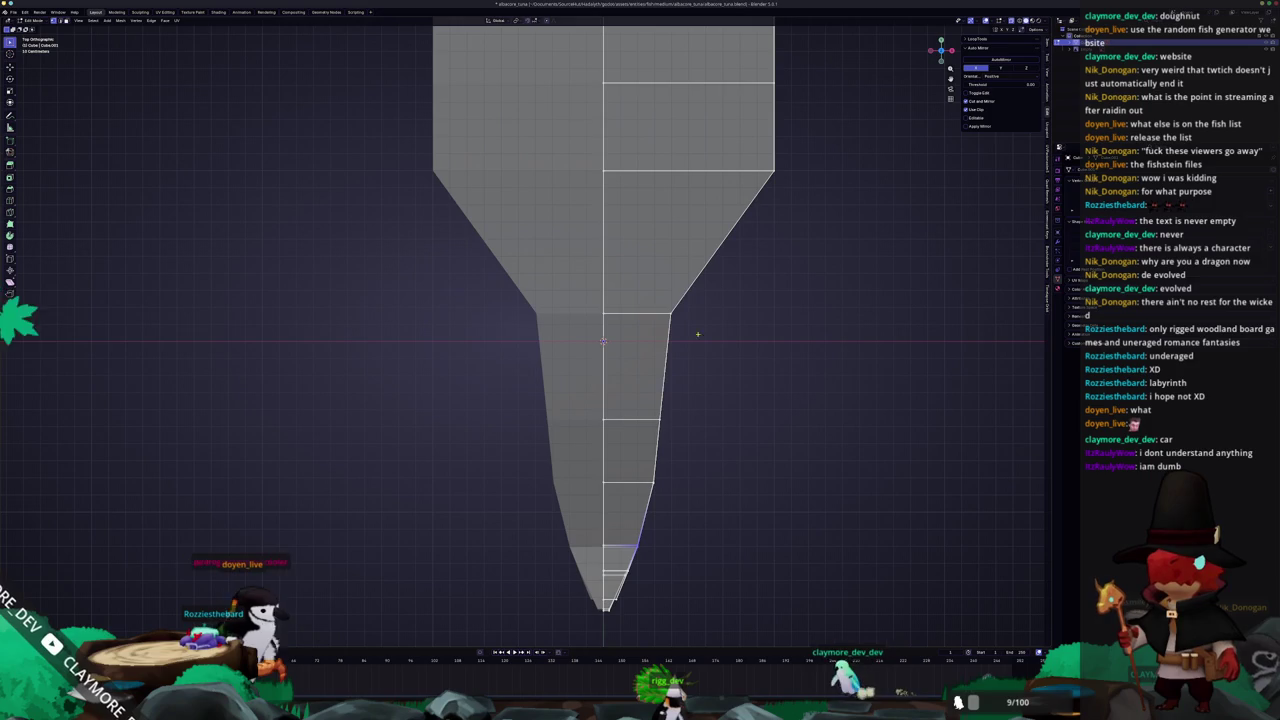
pyautogui.press('g')
pyautogui.press('x')
pyautogui.click(732, 314)
pyautogui.scroll(-5, 643, 378)
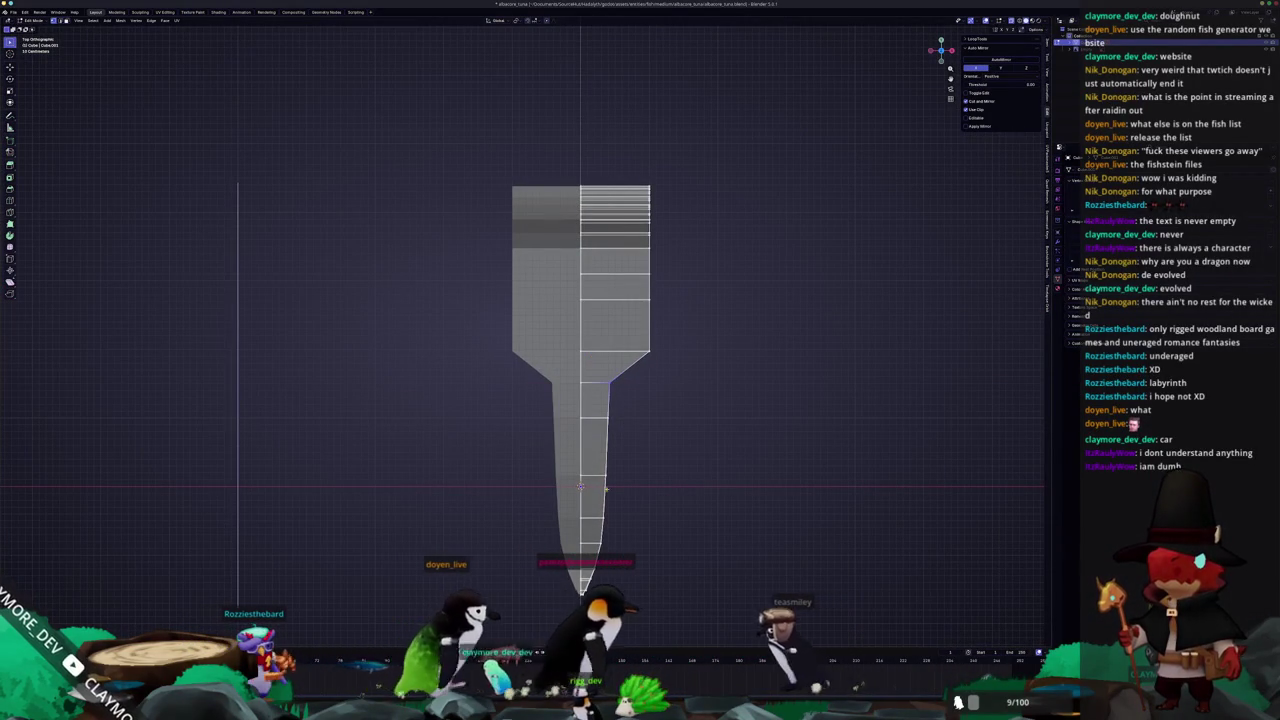
# Slide two sets of side vertices along X to narrow the lower body
pyautogui.press('g')
pyautogui.press('x')
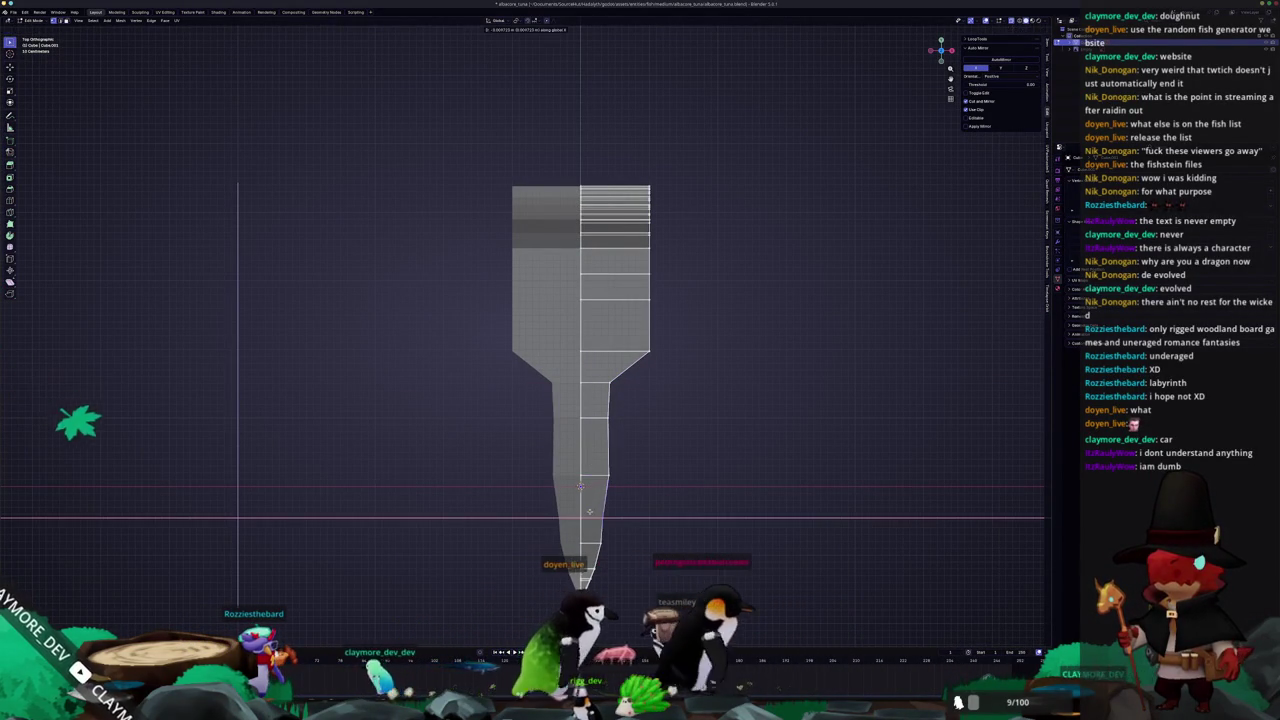
pyautogui.click(595, 508)
pyautogui.scroll(2, 620, 500)
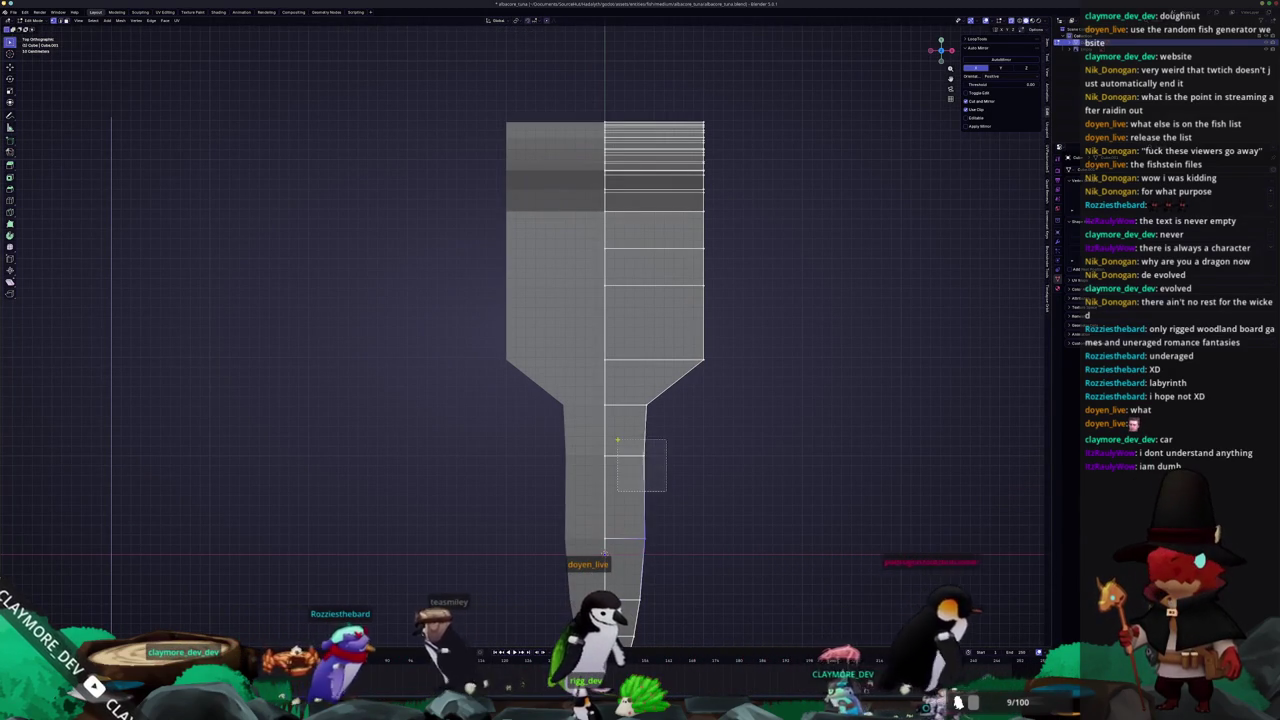
pyautogui.press('g')
pyautogui.press('x')
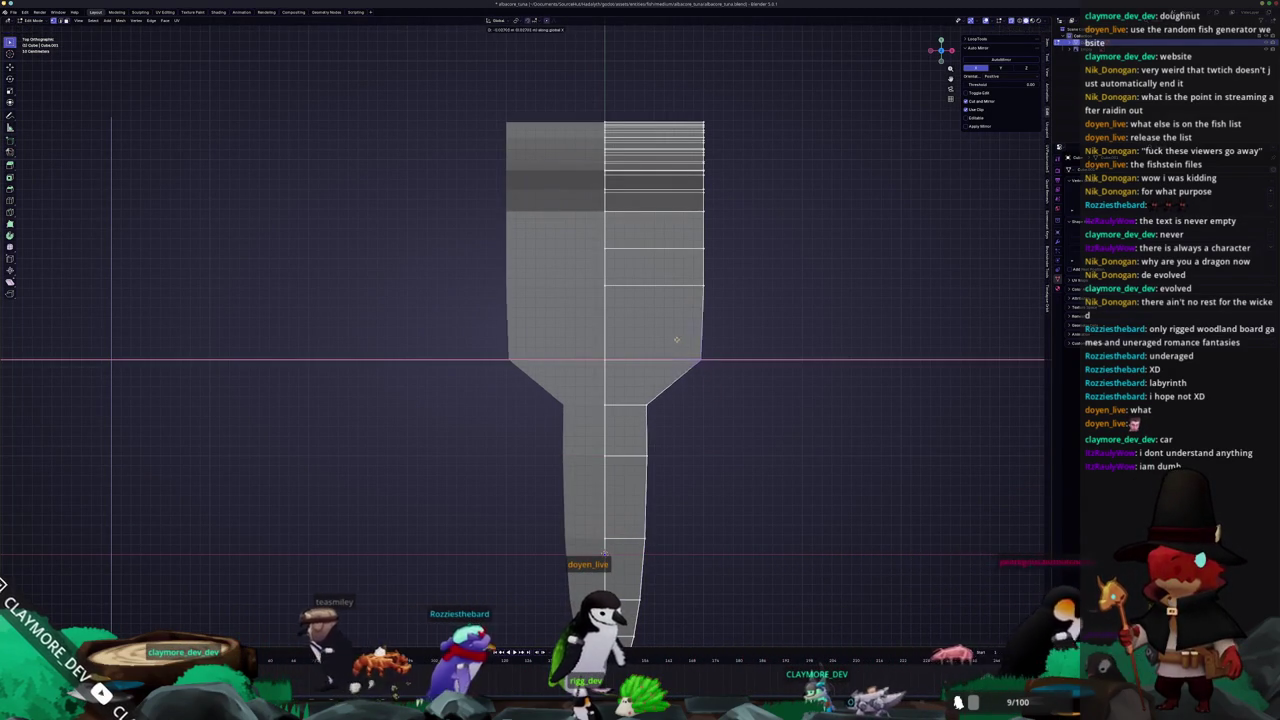
pyautogui.click(619, 326)
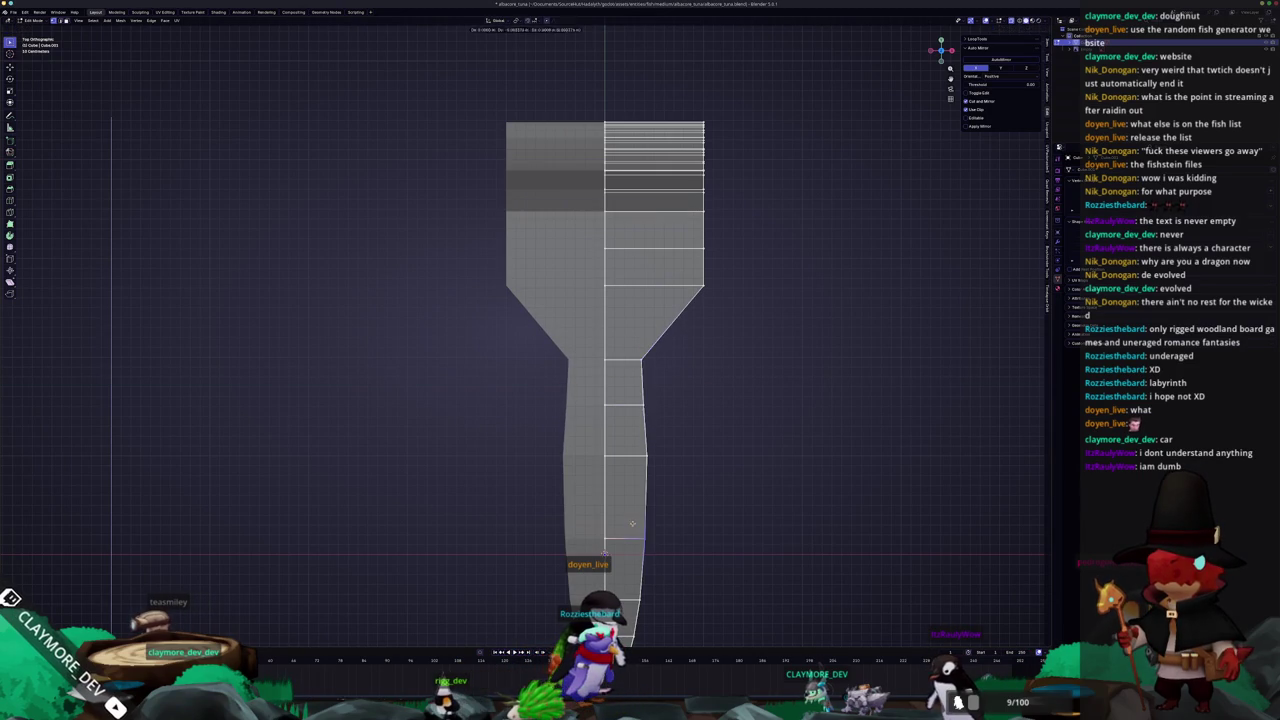
# Shift the tapered tip's edge vertex slightly right along X
pyautogui.keyDown('shift'); pyautogui.moveTo(635, 525); pyautogui.dragTo(640, 382, button='middle'); pyautogui.keyUp('shift')
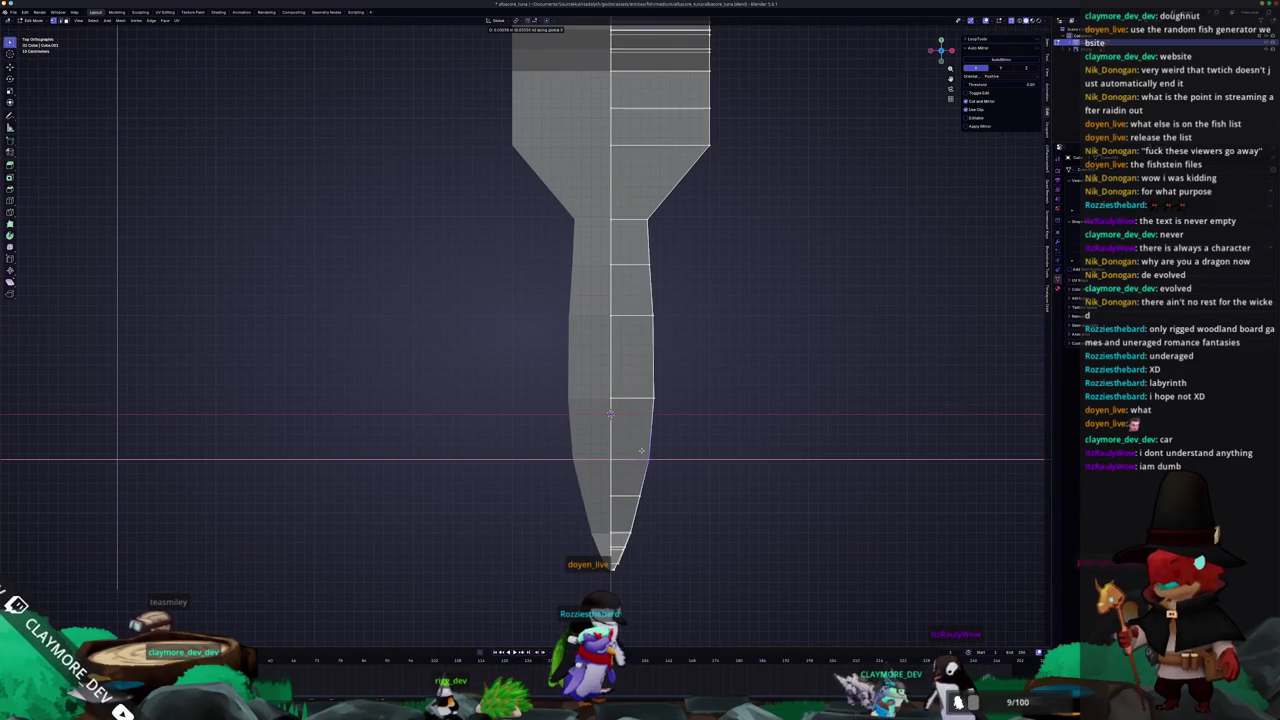
pyautogui.scroll(1, 660, 462)
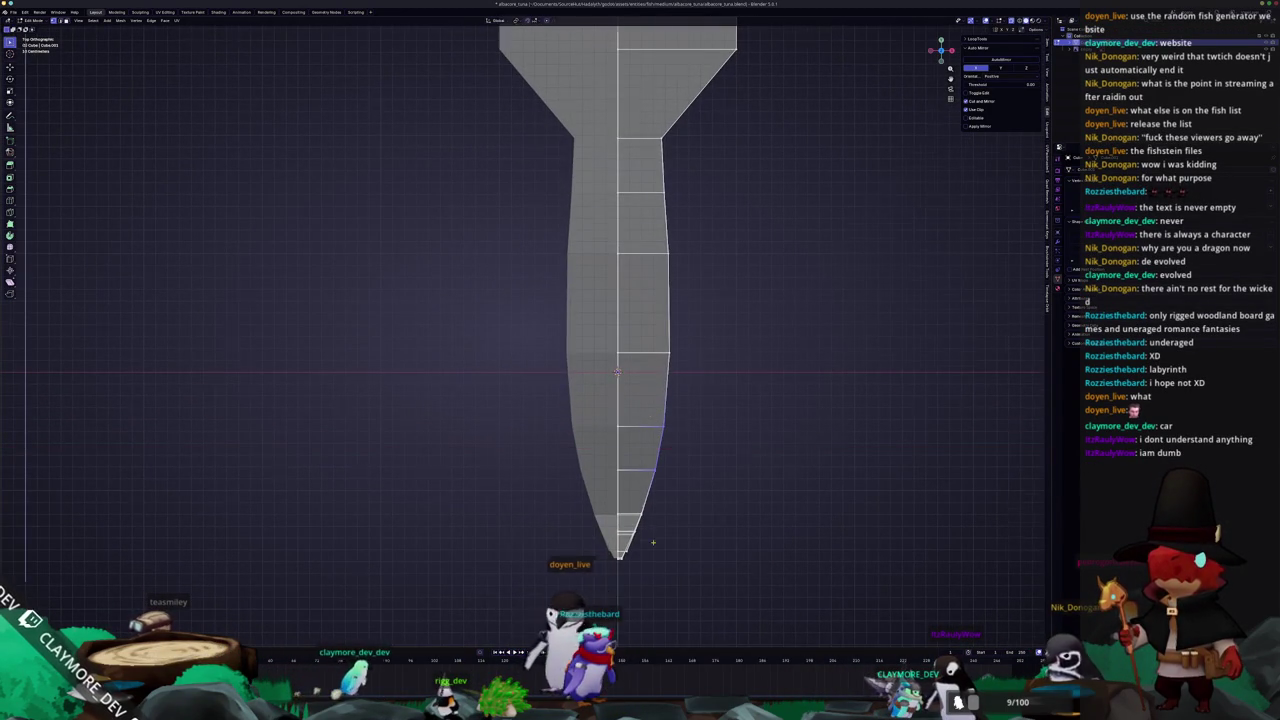
pyautogui.scroll(2, 653, 542)
pyautogui.press('g')
pyautogui.press('x')
pyautogui.click(667, 476)
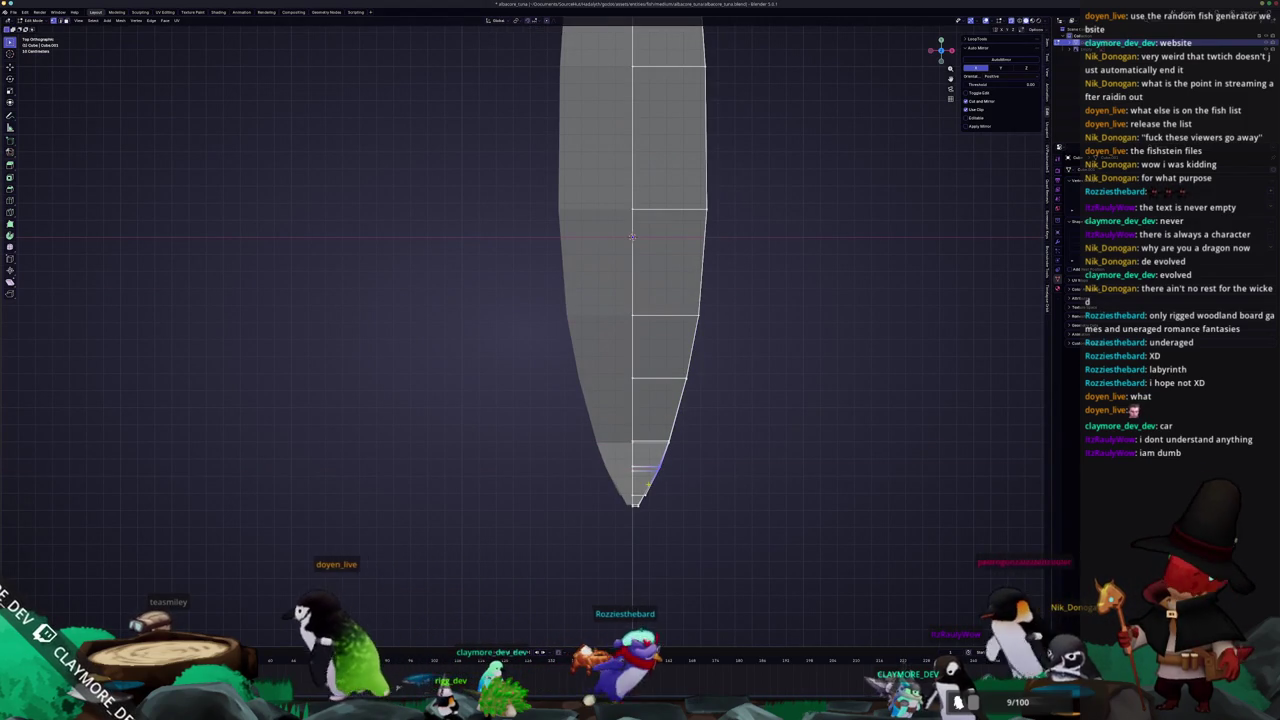
# Slide a side edge of the wider upper section along X to smooth the taper
pyautogui.keyDown('shift'); pyautogui.moveTo(655, 265); pyautogui.dragTo(577, 580, button='middle'); pyautogui.keyUp('shift')
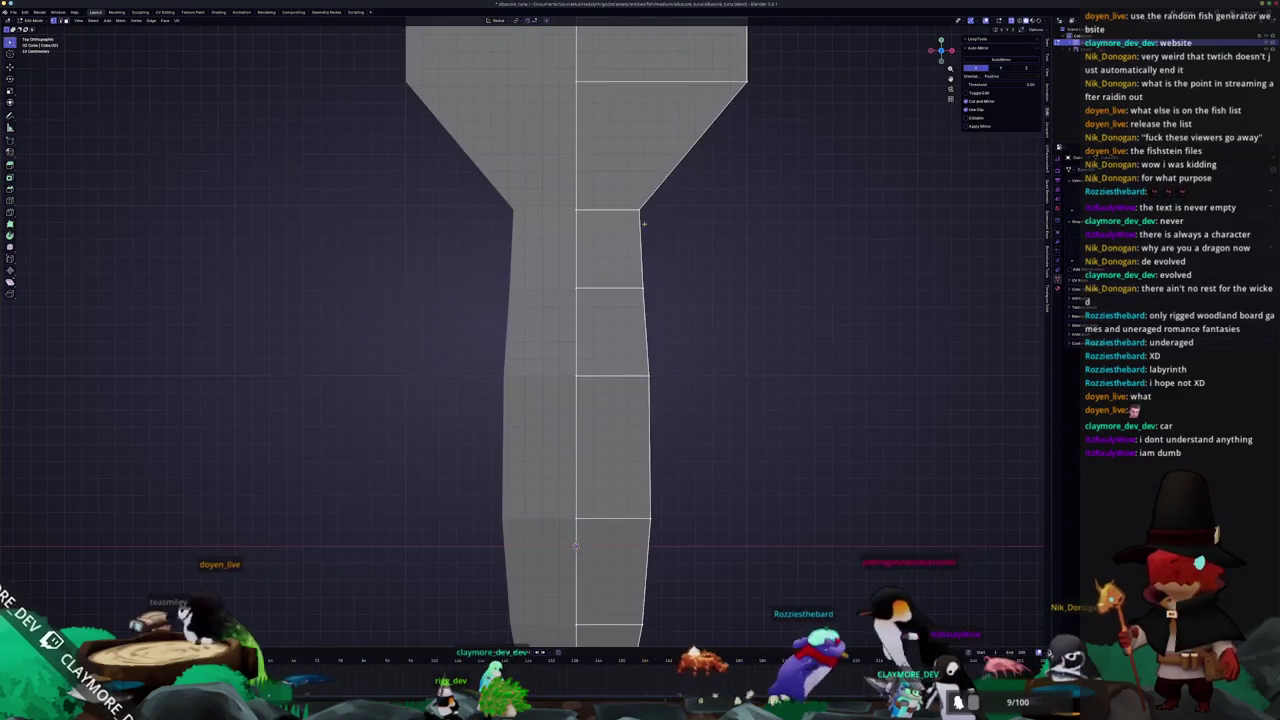
pyautogui.keyDown('shift'); pyautogui.moveTo(618, 368); pyautogui.dragTo(625, 466, button='middle'); pyautogui.keyUp('shift')
pyautogui.press('g')
pyautogui.press('x')
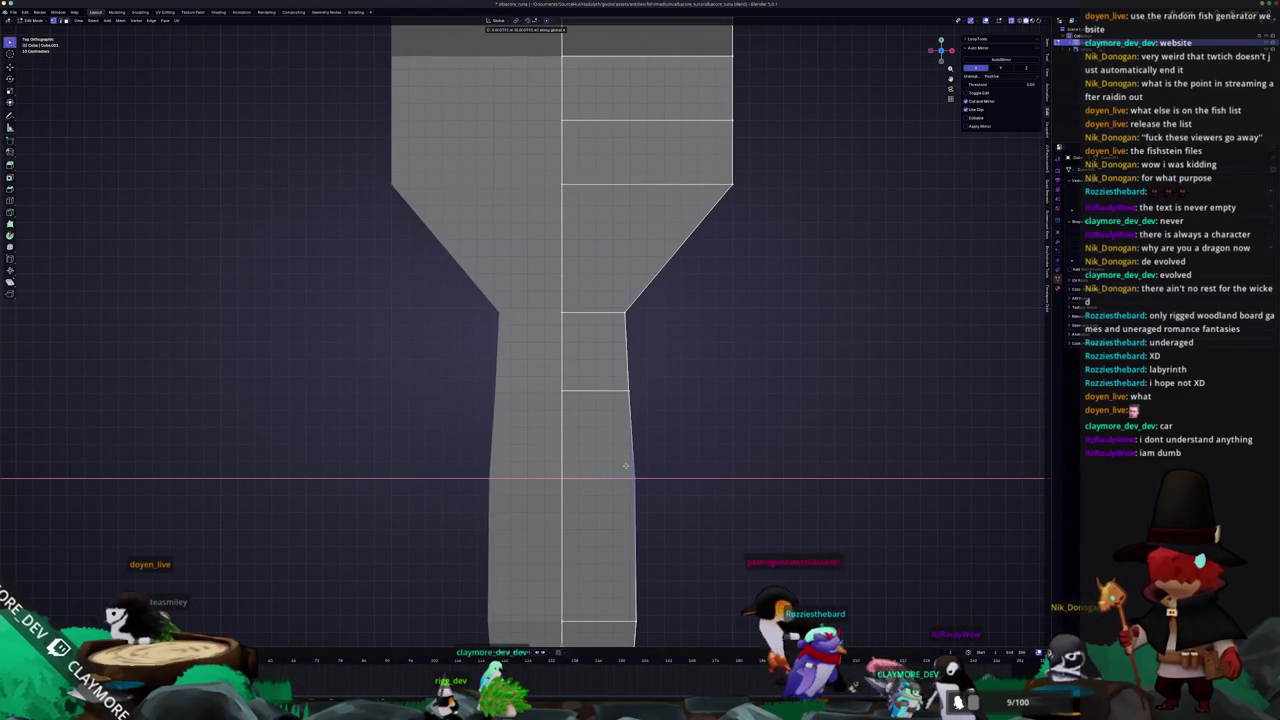
pyautogui.click(630, 365)
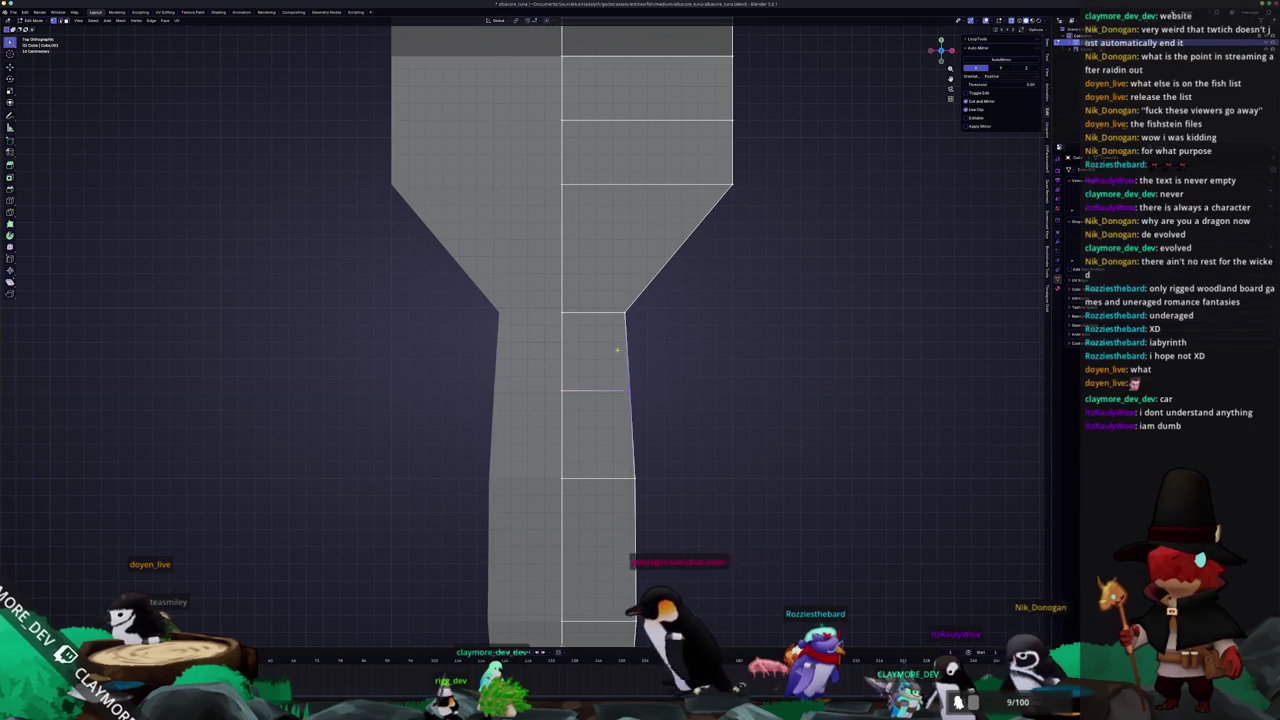
pyautogui.scroll(-1, 678, 378)
pyautogui.scroll(-1, 678, 378)
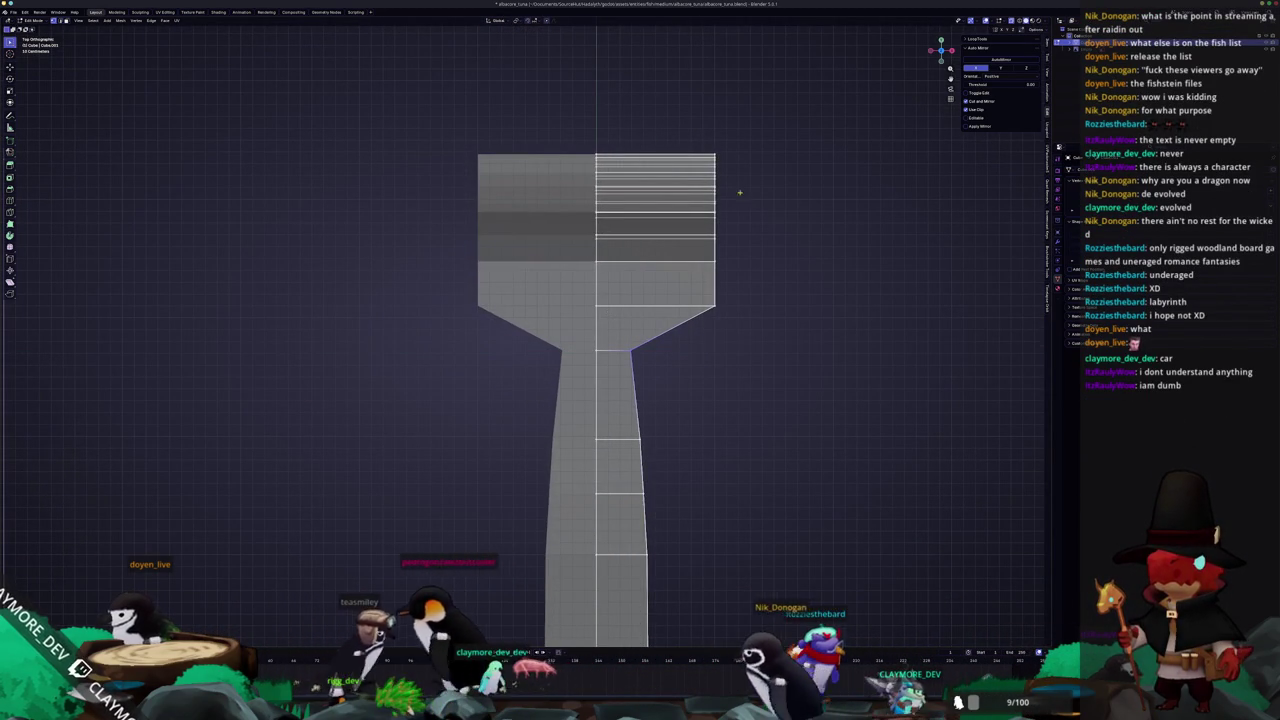
# Pull the upper edge loops and the flared wing point inward along X
pyautogui.press('g')
pyautogui.press('x')
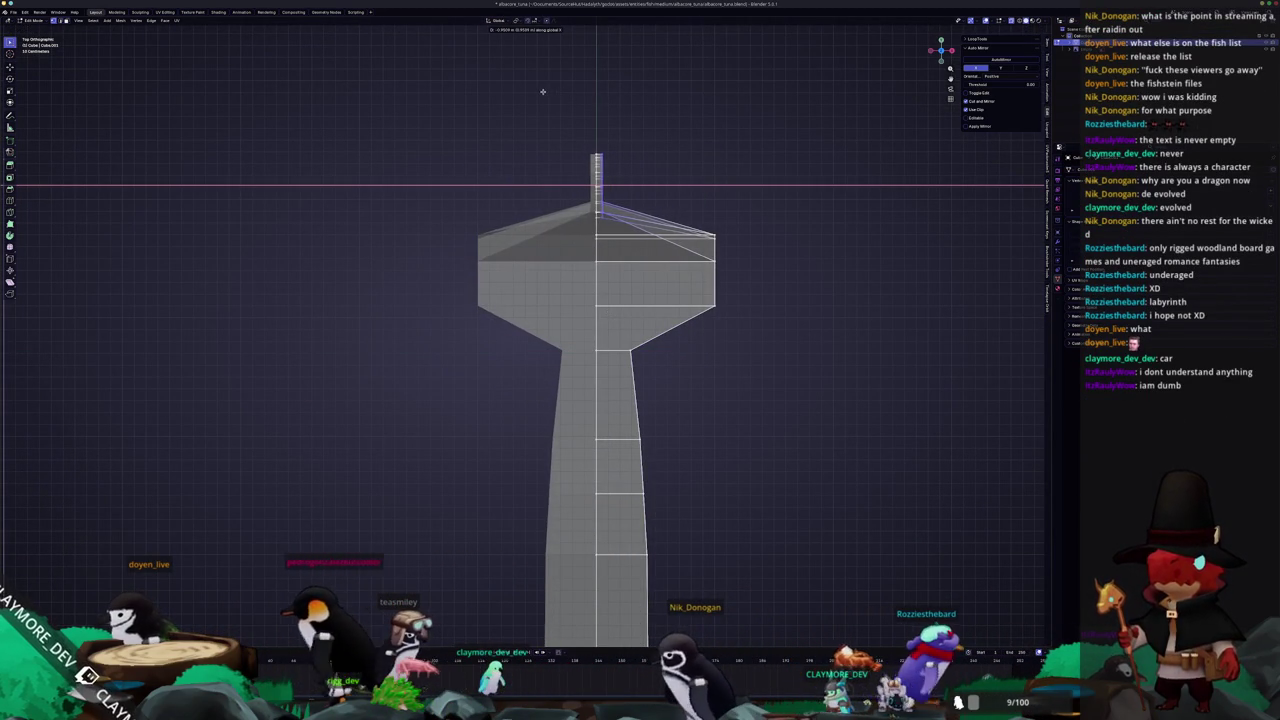
pyautogui.click(542, 90)
pyautogui.press('x')
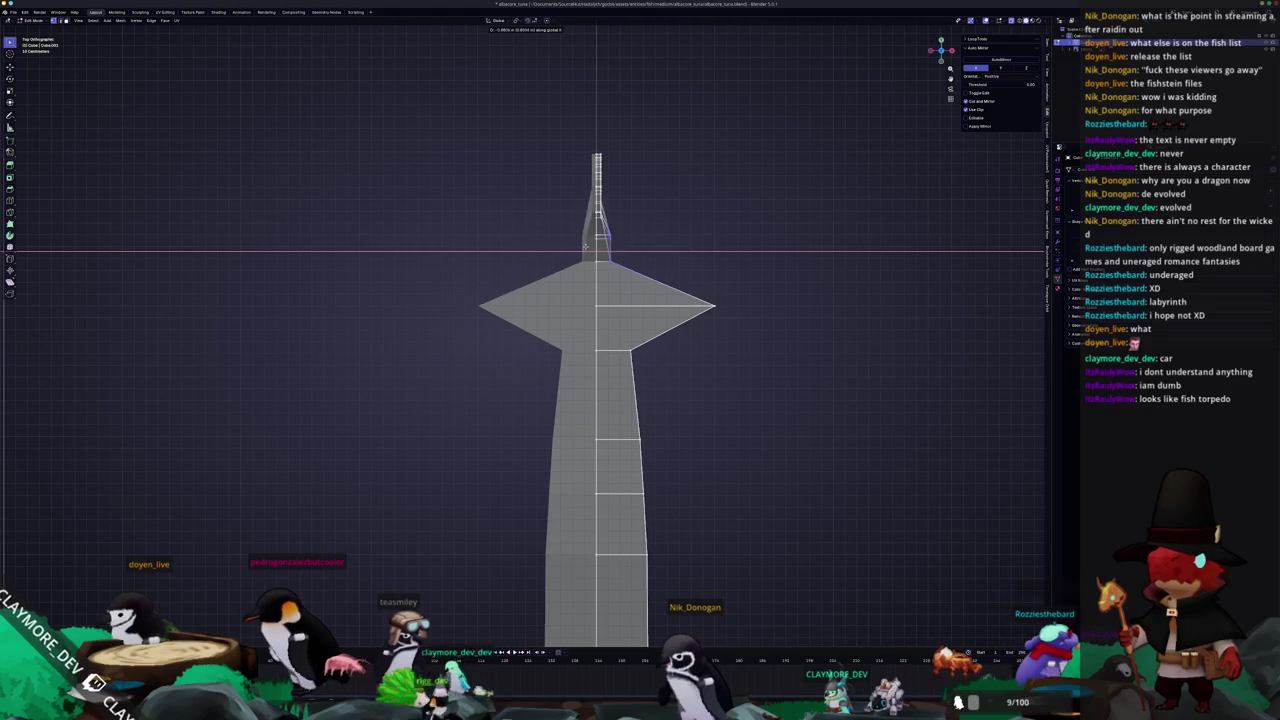
pyautogui.scroll(1, 530, 335)
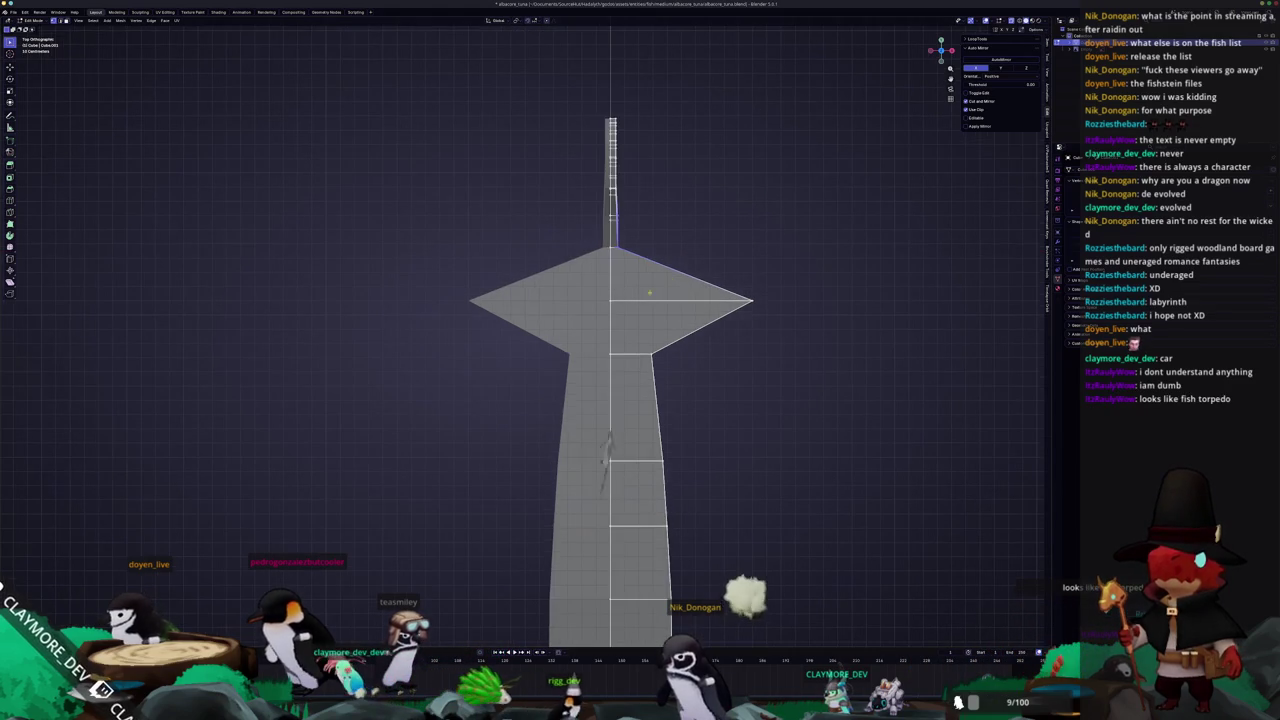
pyautogui.press('g')
pyautogui.press('x')
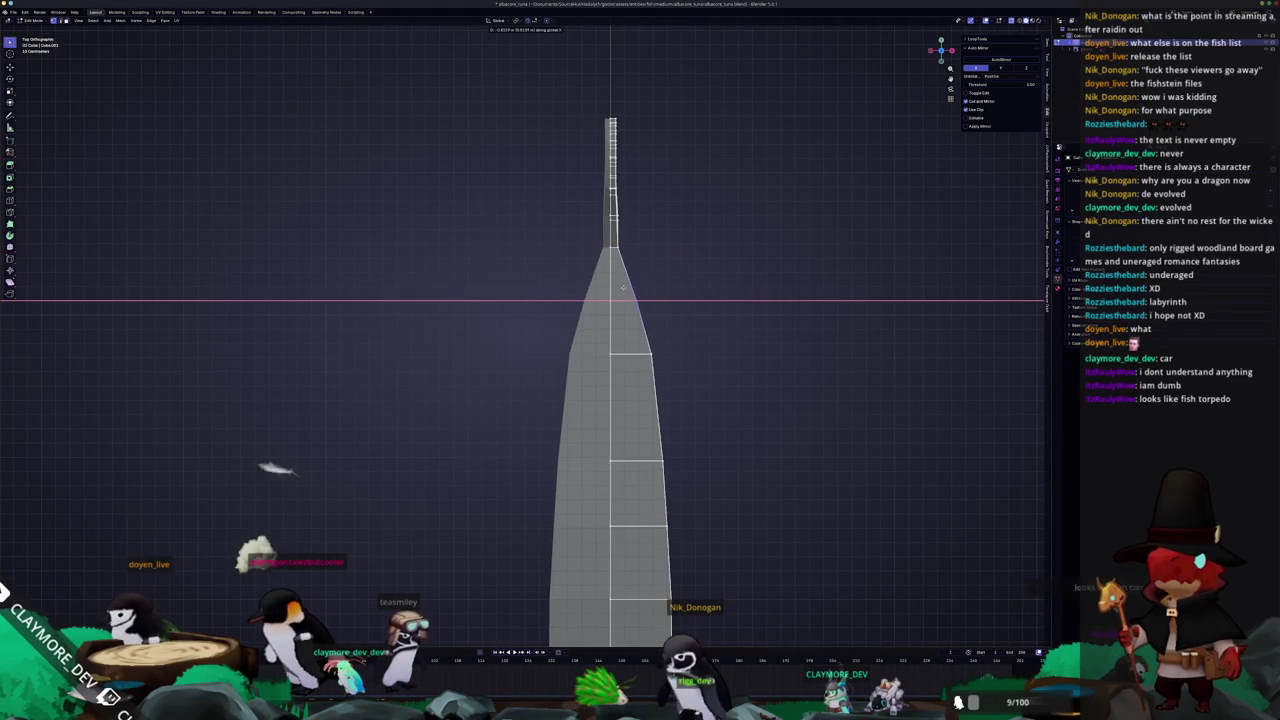
# Move the next upper-body vertices inward one by one along X
pyautogui.press('g')
pyautogui.press('x')
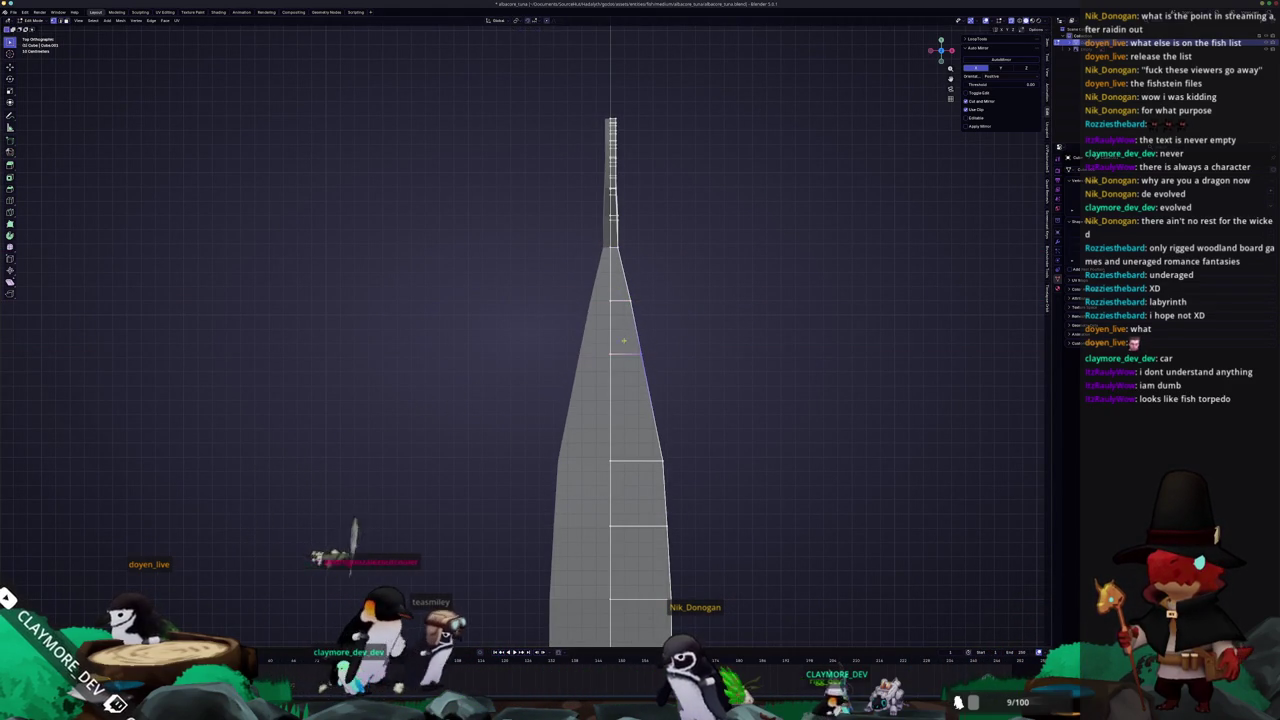
pyautogui.press('g')
pyautogui.press('x')
pyautogui.click(604, 291)
pyautogui.press('g')
pyautogui.press('x')
pyautogui.click(626, 339)
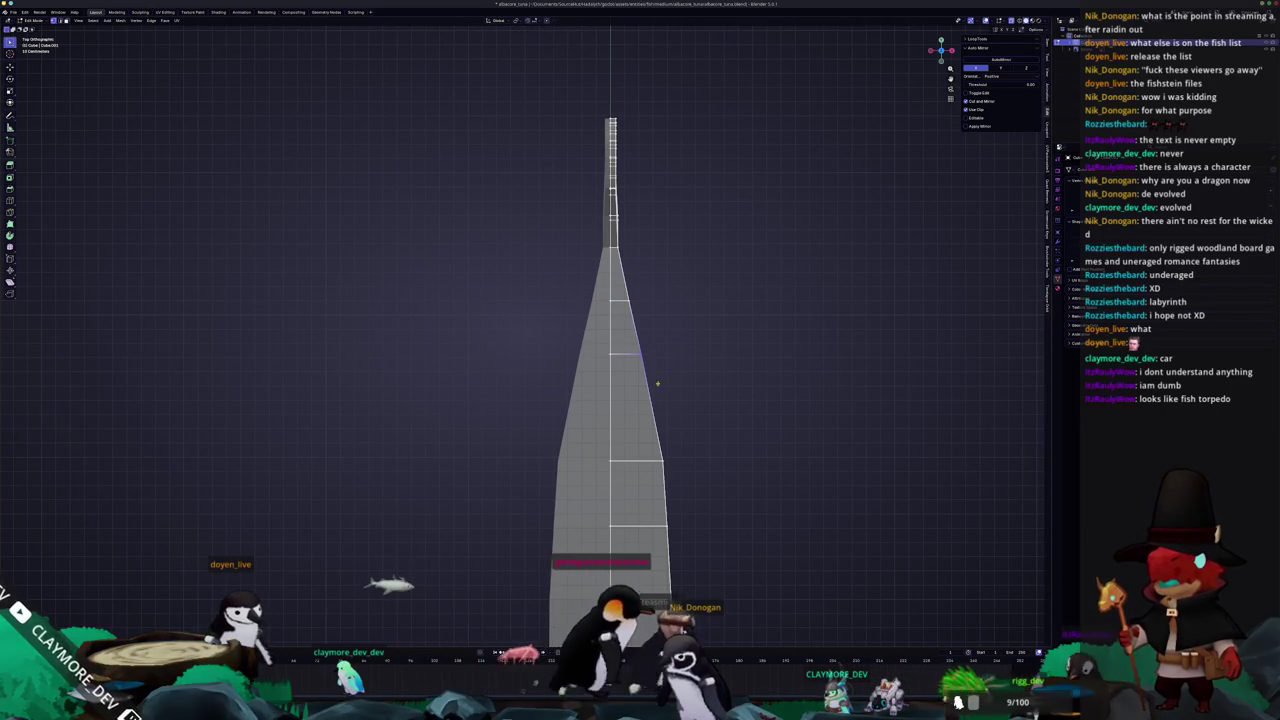
pyautogui.scroll(1, 723, 425)
pyautogui.scroll(1, 723, 425)
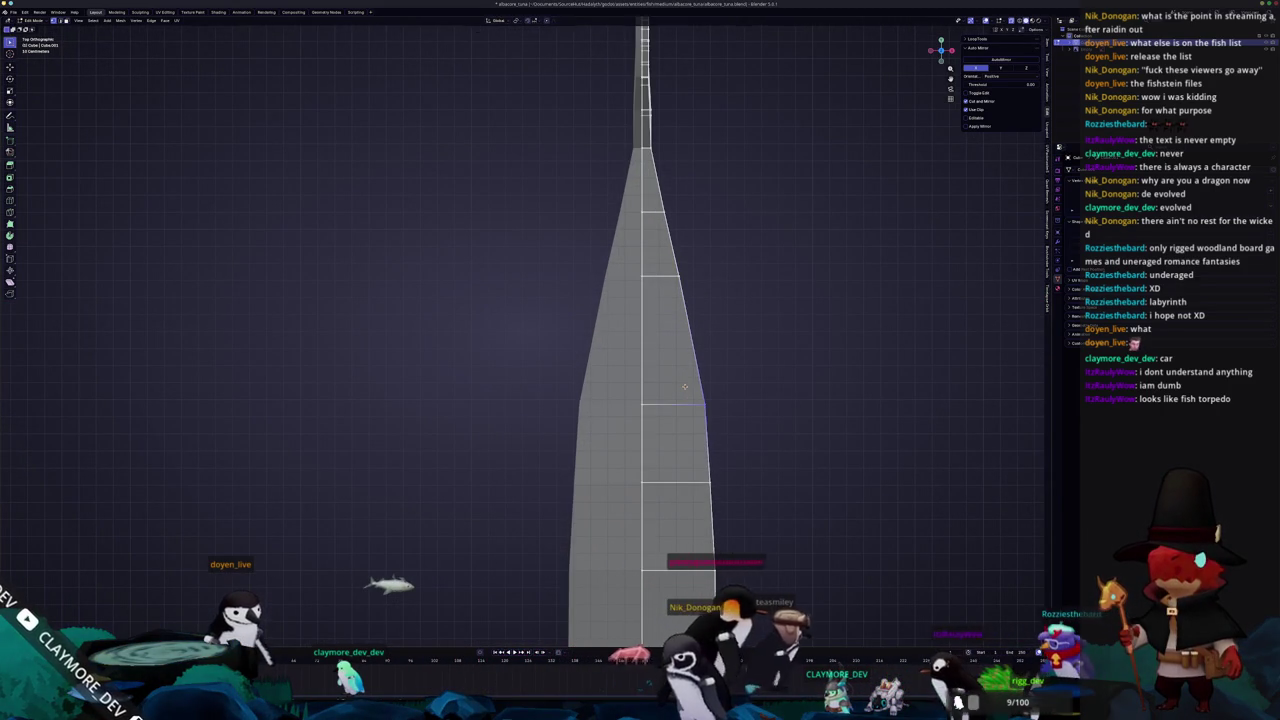
pyautogui.press('g')
pyautogui.press('x')
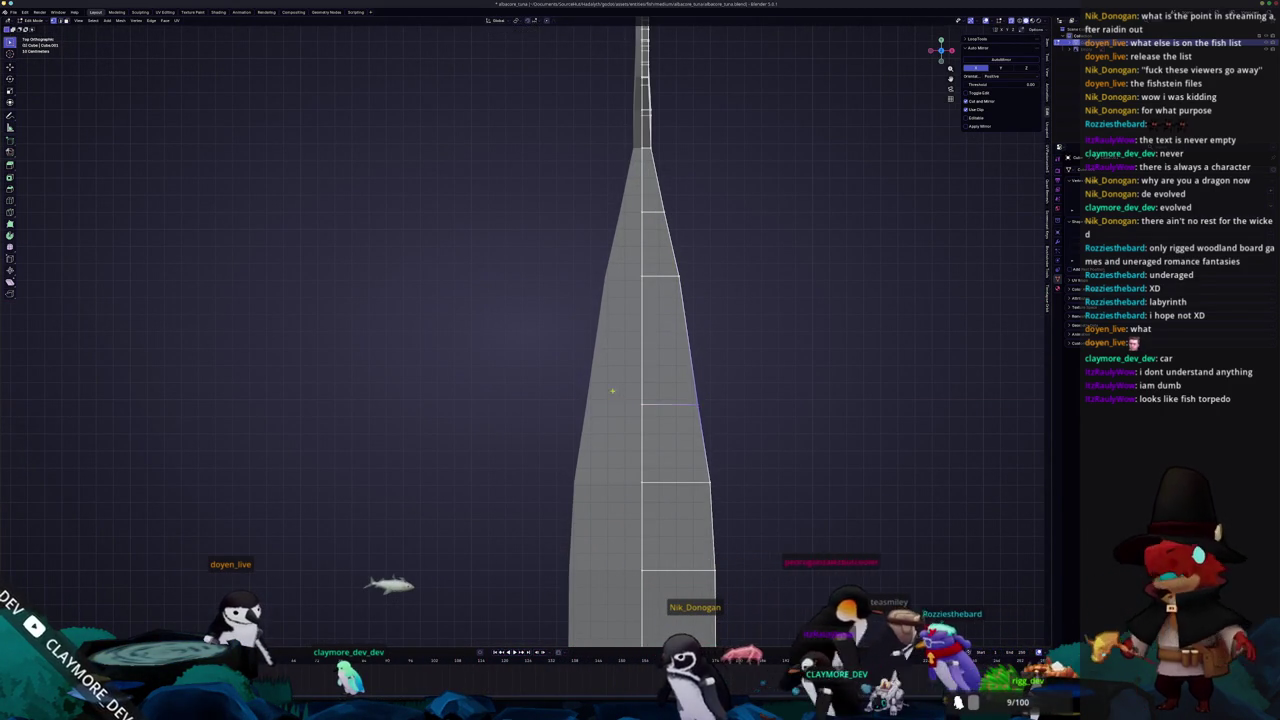
pyautogui.click(613, 391)
# Pull the right-side mid-body vertices inward along X in two adjustments
pyautogui.moveTo(657, 257); pyautogui.dragTo(731, 436)
pyautogui.press('g')
pyautogui.press('x')
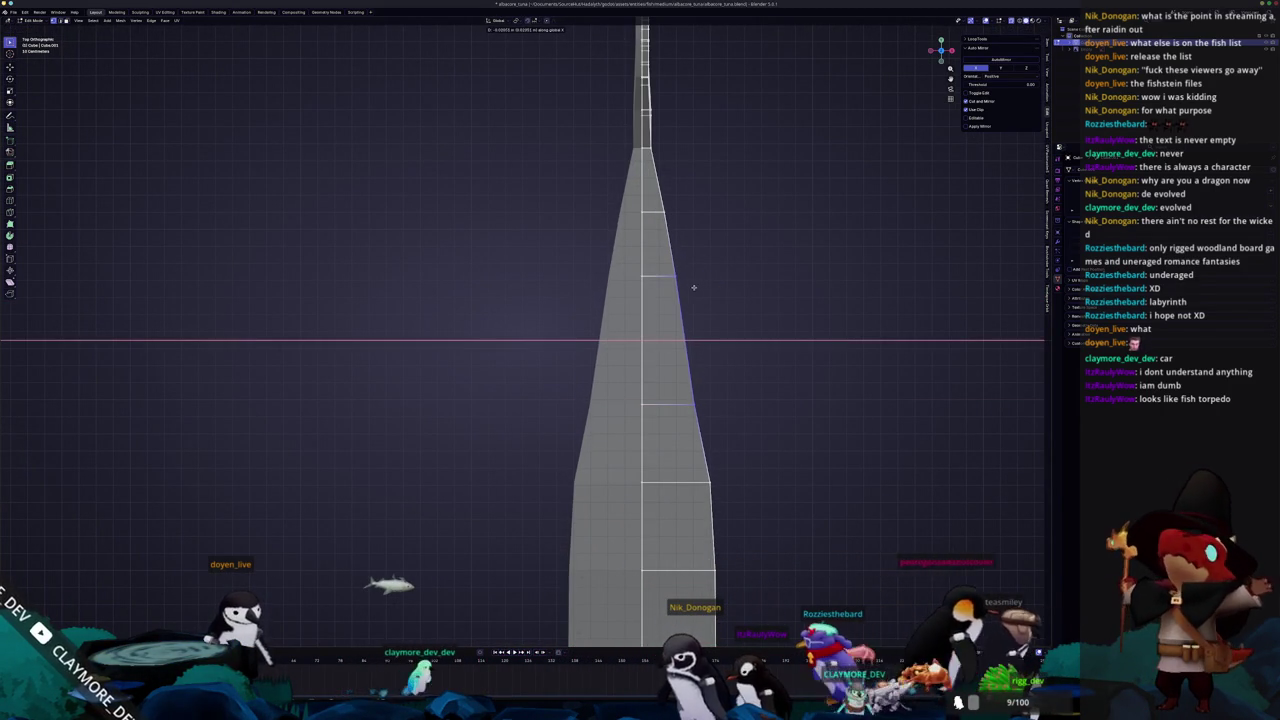
pyautogui.click(695, 287)
pyautogui.press('g')
pyautogui.press('x')
pyautogui.click(701, 407)
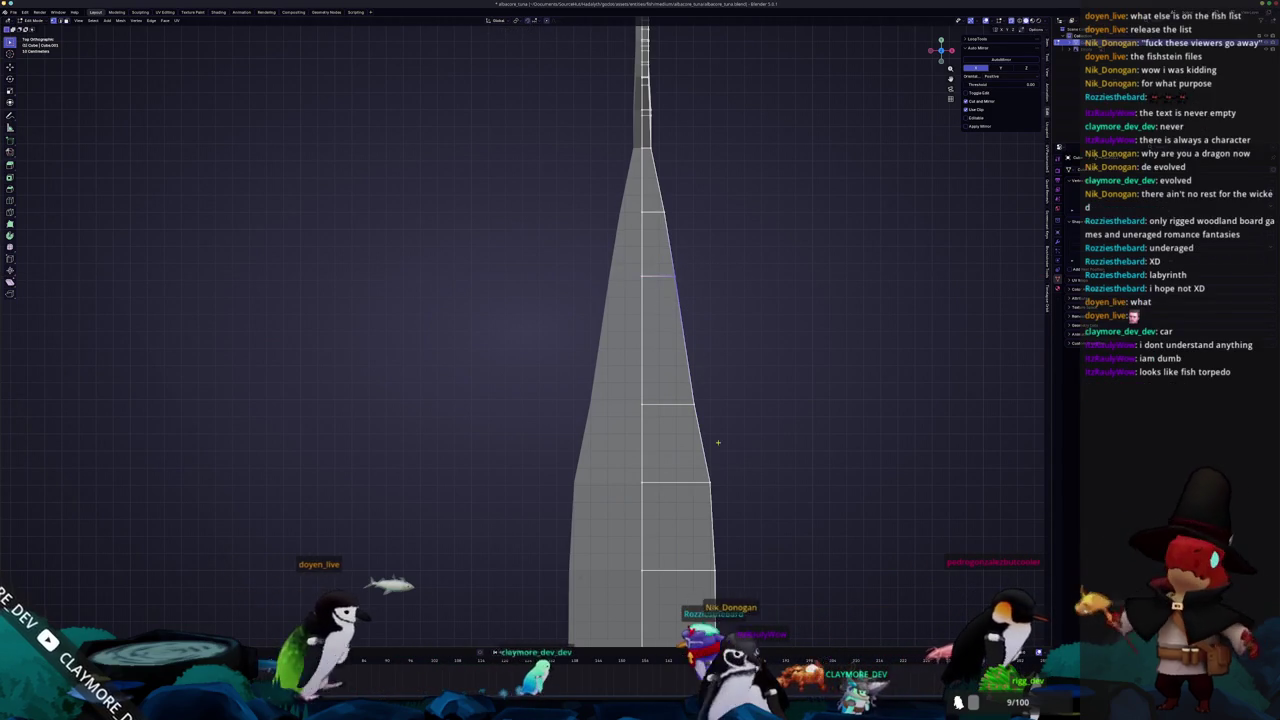
# Narrow the lower vertex row along X and frame the whole spindle-shaped mesh
pyautogui.click(709, 484)
pyautogui.press('g')
pyautogui.press('x')
pyautogui.click(651, 485)
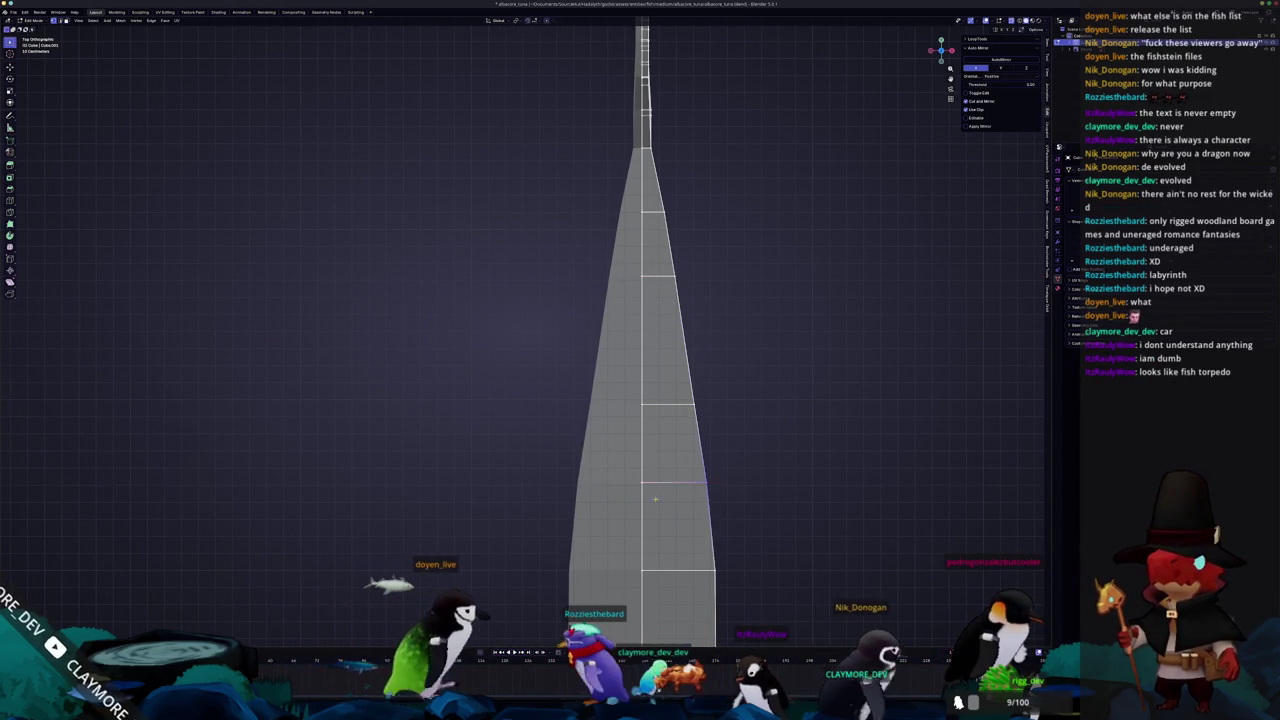
pyautogui.press('Home')
pyautogui.click(683, 427)
# Narrow a vertex row along X and tighten the edge near the pointed tip
pyautogui.press('g')
pyautogui.press('x')
pyautogui.click(744, 437)
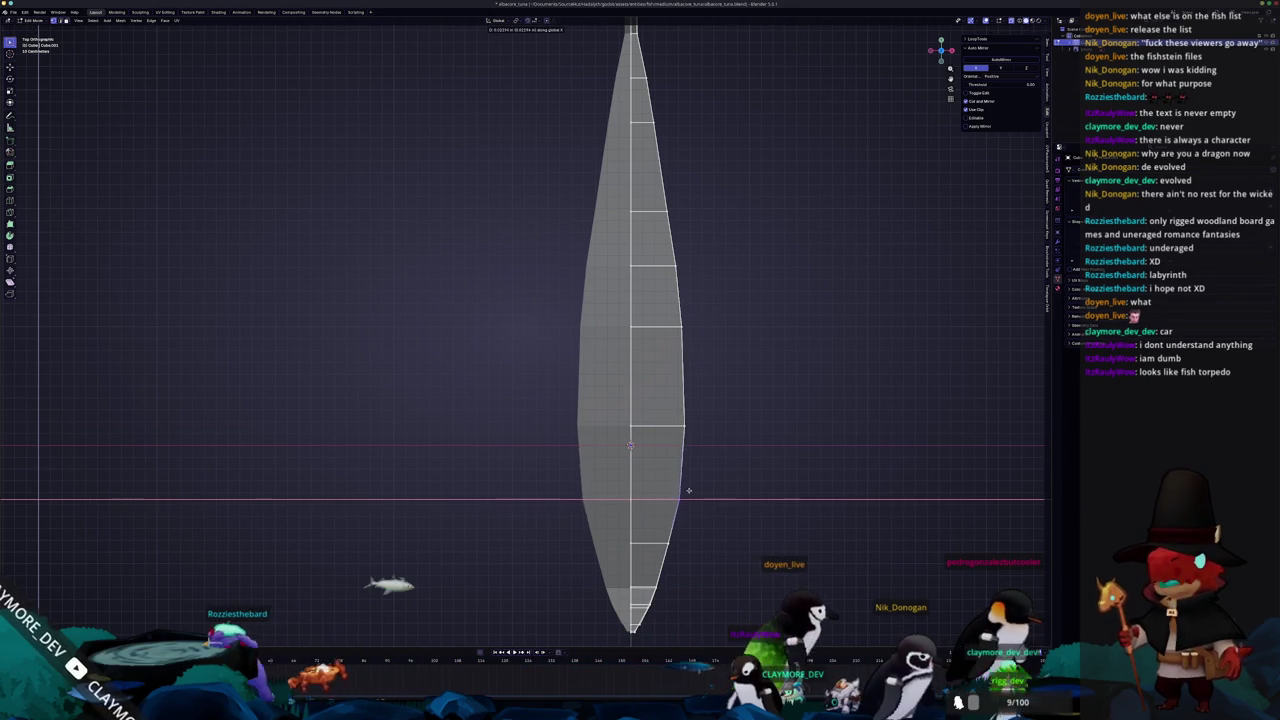
pyautogui.keyDown('shift'); pyautogui.moveTo(695, 511); pyautogui.dragTo(697, 394, button='middle'); pyautogui.keyUp('shift')
pyautogui.scroll(1, 697, 451)
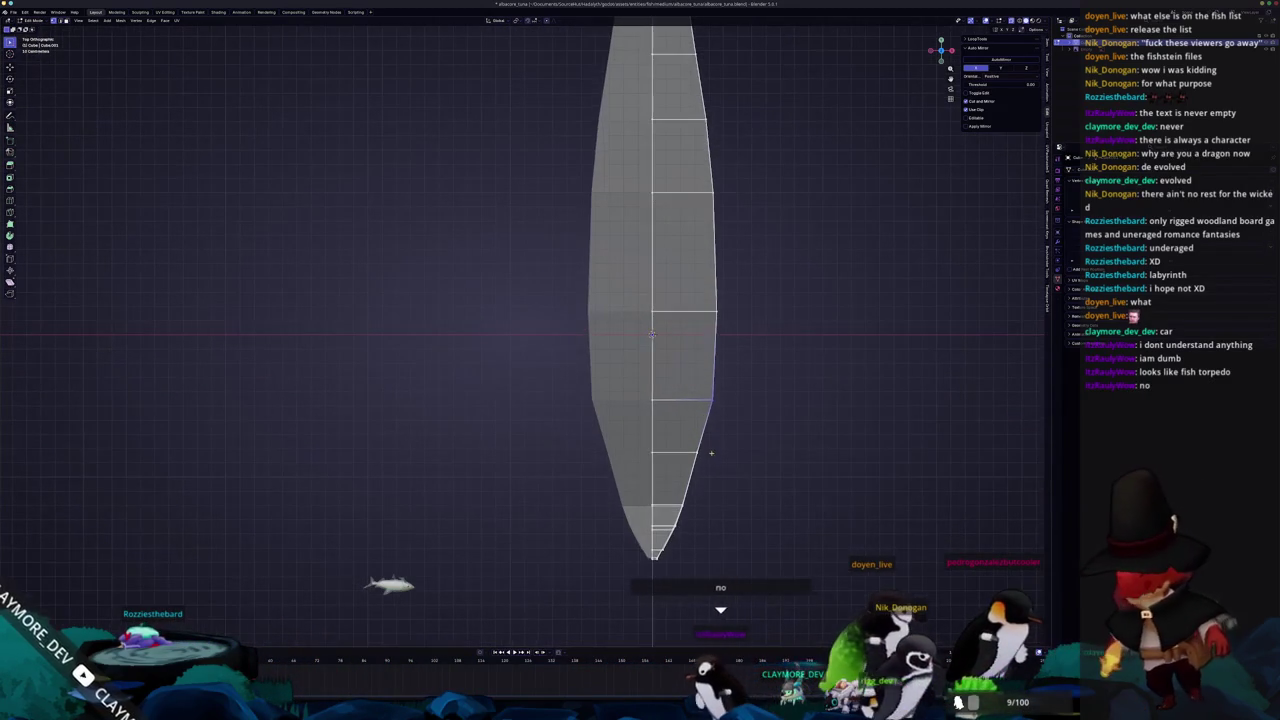
pyautogui.moveTo(716, 470); pyautogui.dragTo(686, 437)
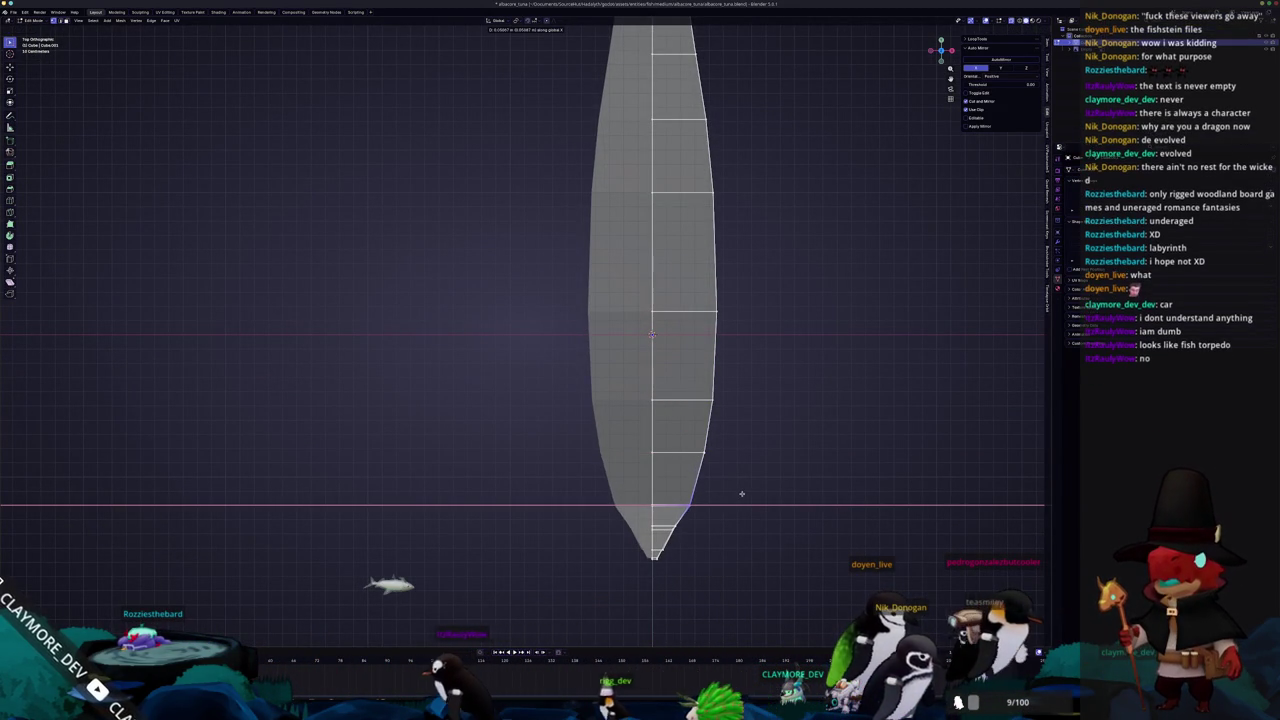
pyautogui.keyDown('shift'); pyautogui.moveTo(738, 497); pyautogui.dragTo(698, 438, button='middle'); pyautogui.keyUp('shift')
pyautogui.scroll(2, 698, 438)
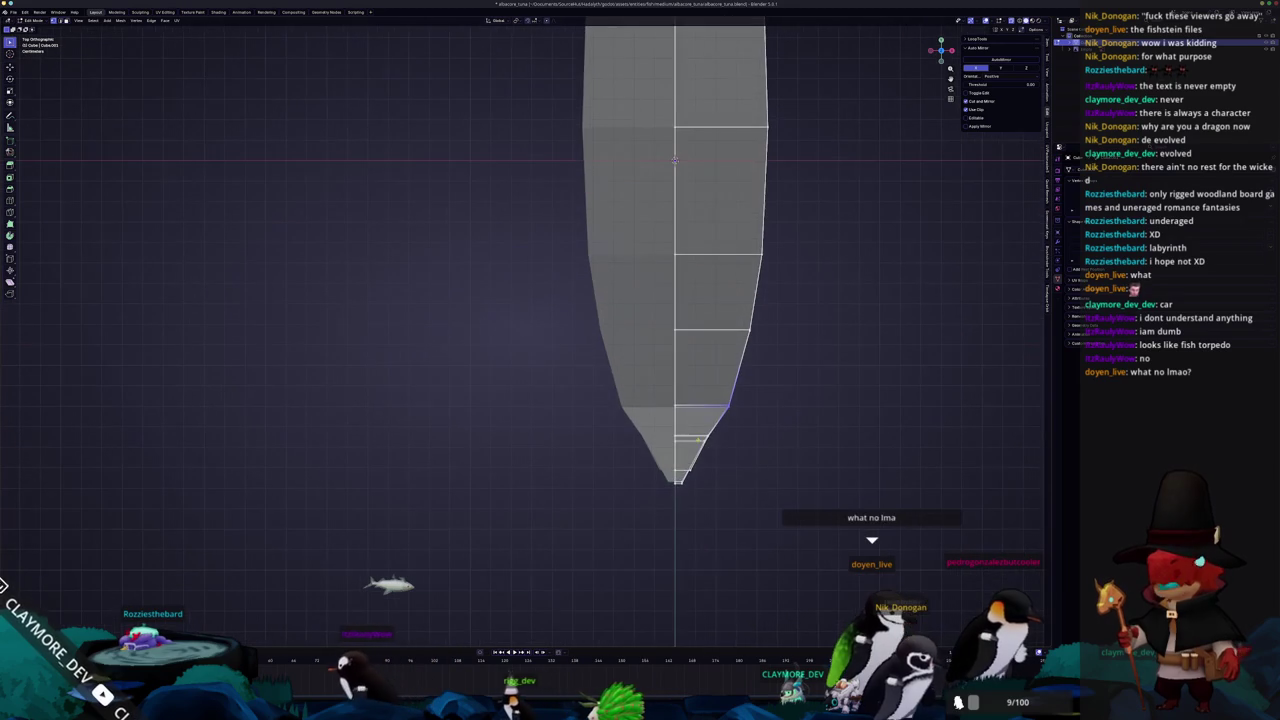
pyautogui.click(784, 443)
# Narrow the middle edge loop of the tapered body in two X-axis moves
pyautogui.scroll(-3, 723, 449)
pyautogui.keyDown('shift'); pyautogui.moveTo(627, 300); pyautogui.dragTo(627, 455, button='middle'); pyautogui.keyUp('shift')
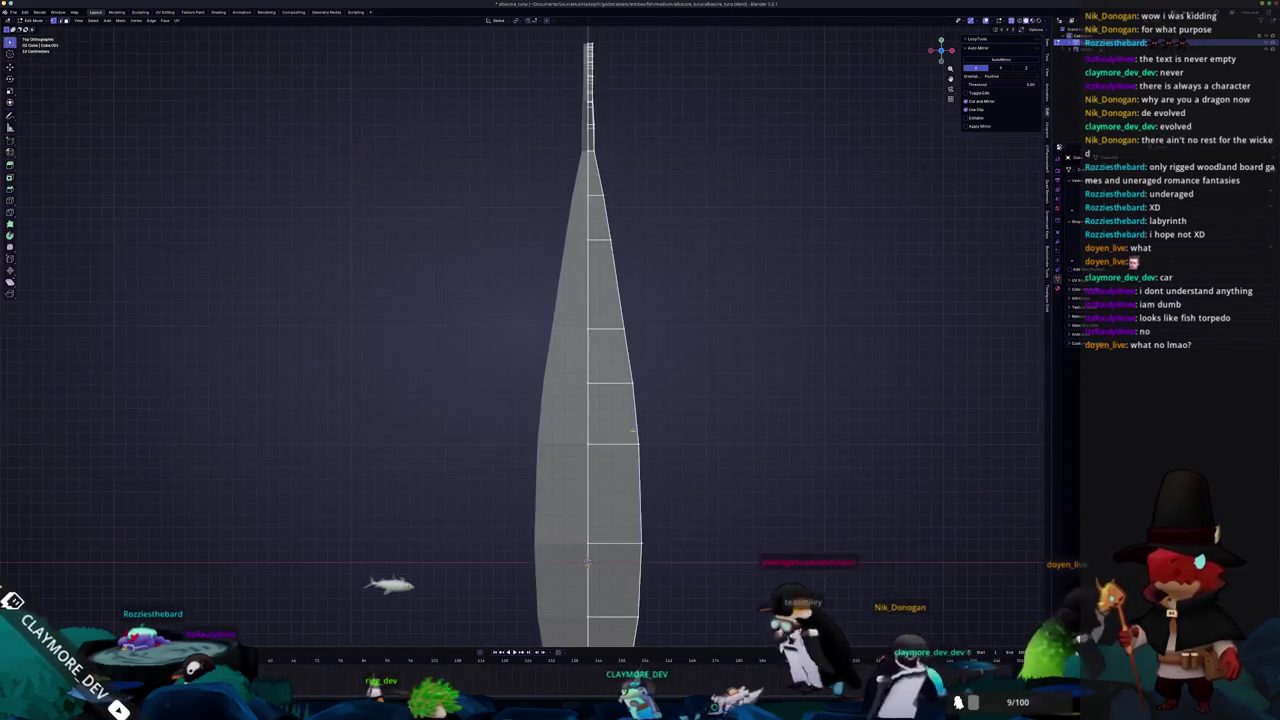
pyautogui.moveTo(656, 311); pyautogui.dragTo(621, 293, button='middle')
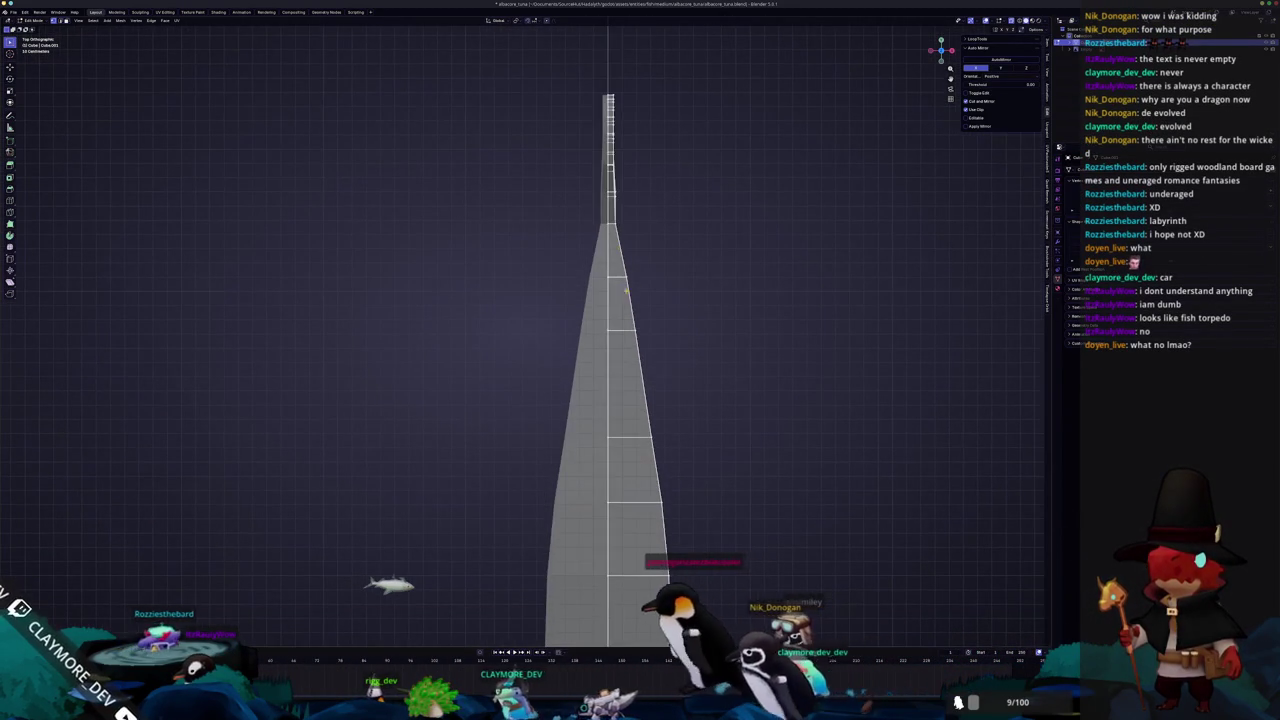
pyautogui.press('g')
pyautogui.press('x')
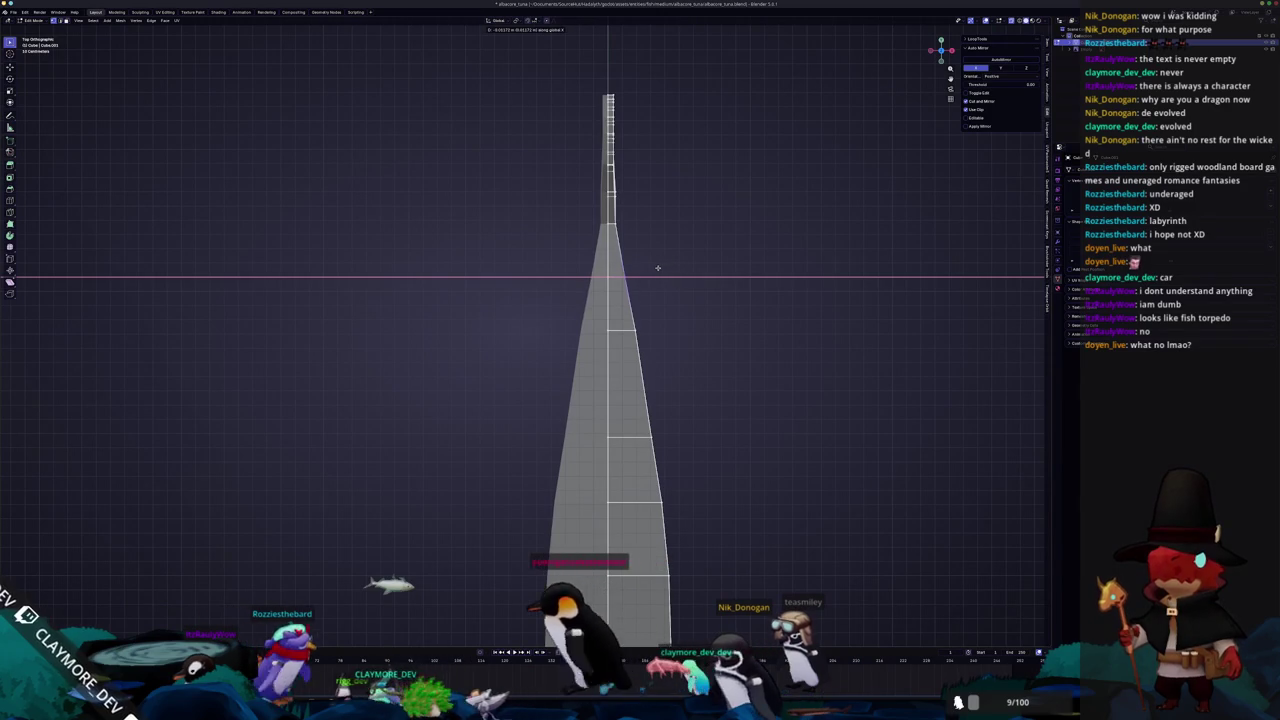
pyautogui.click(654, 270)
pyautogui.press('g')
pyautogui.press('x')
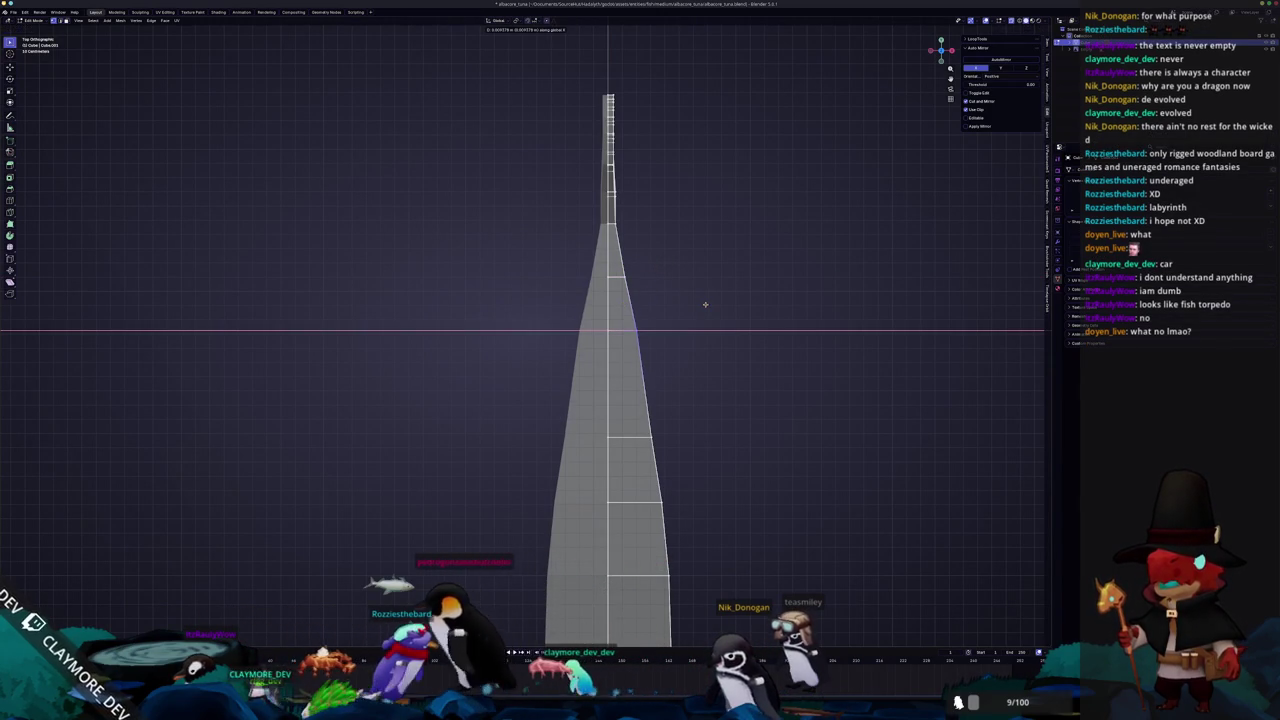
pyautogui.click(674, 302)
# Cancel a further X move and bring the Reddit post window over Blender
pyautogui.keyDown('shift'); pyautogui.moveTo(674, 302); pyautogui.dragTo(671, 391, button='middle'); pyautogui.keyUp('shift')
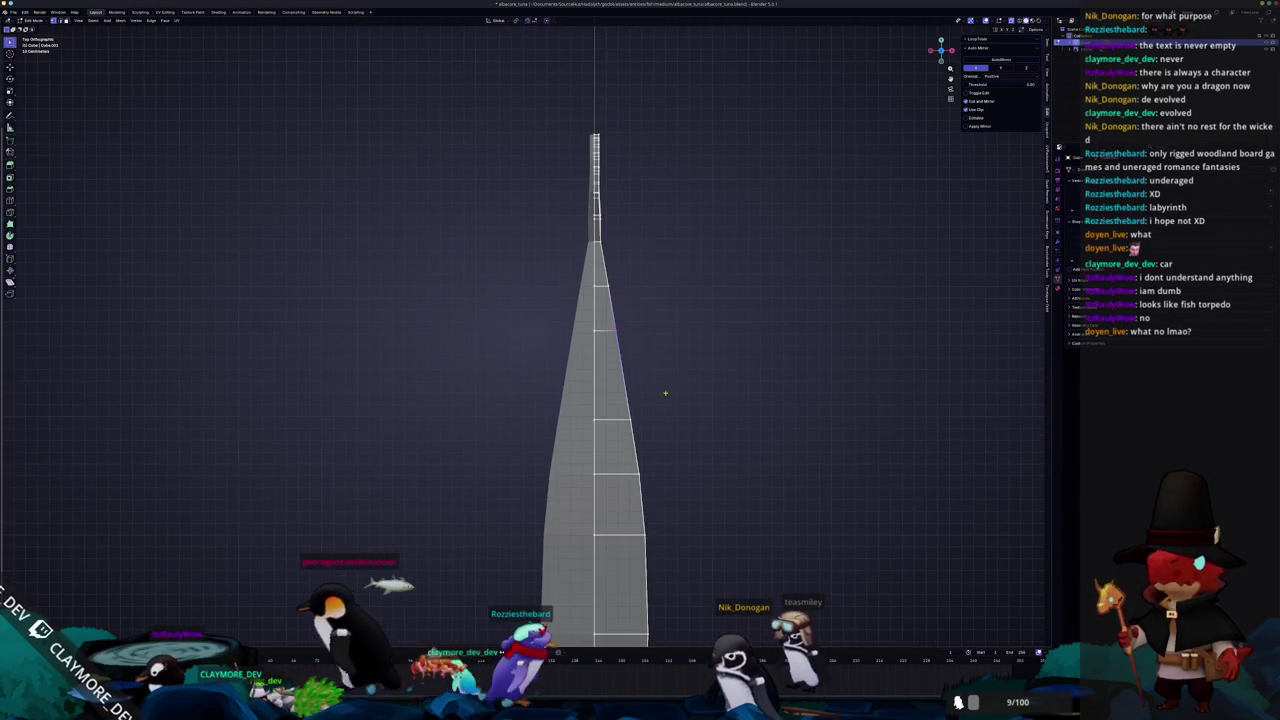
pyautogui.press('g')
pyautogui.press('x')
pyautogui.press('Escape')
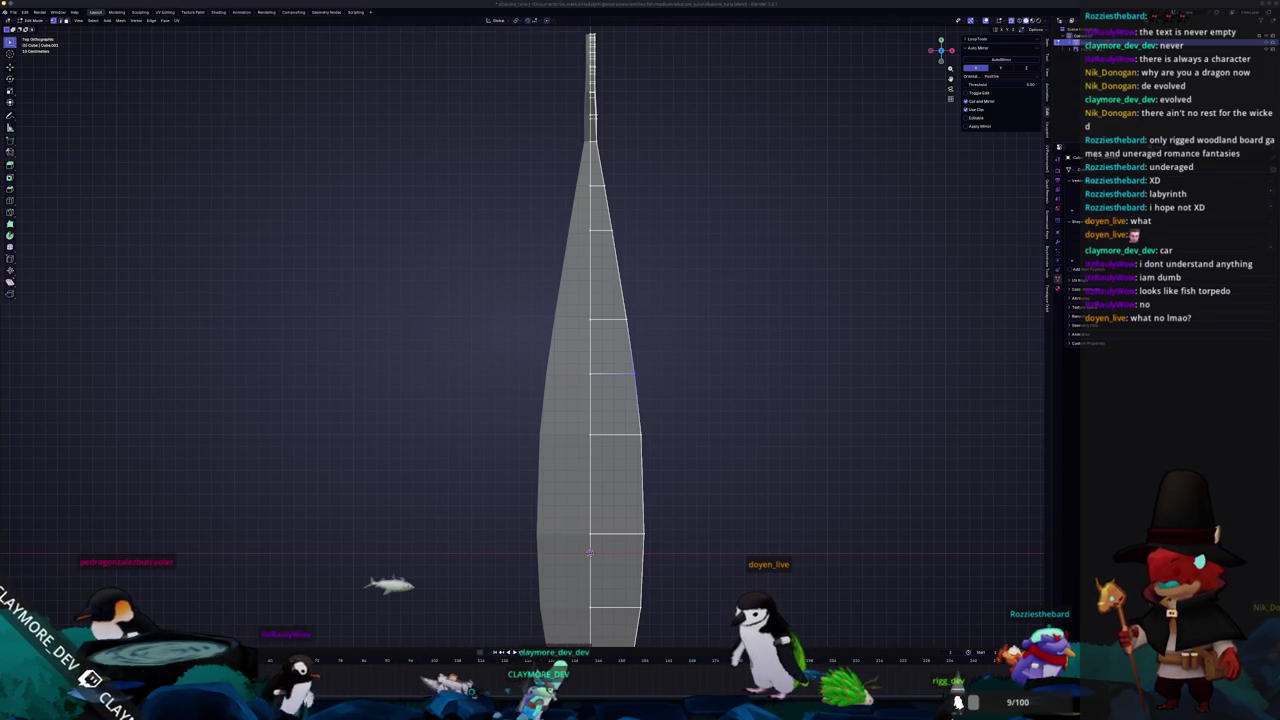
pyautogui.hotkey('alt', 'Tab')
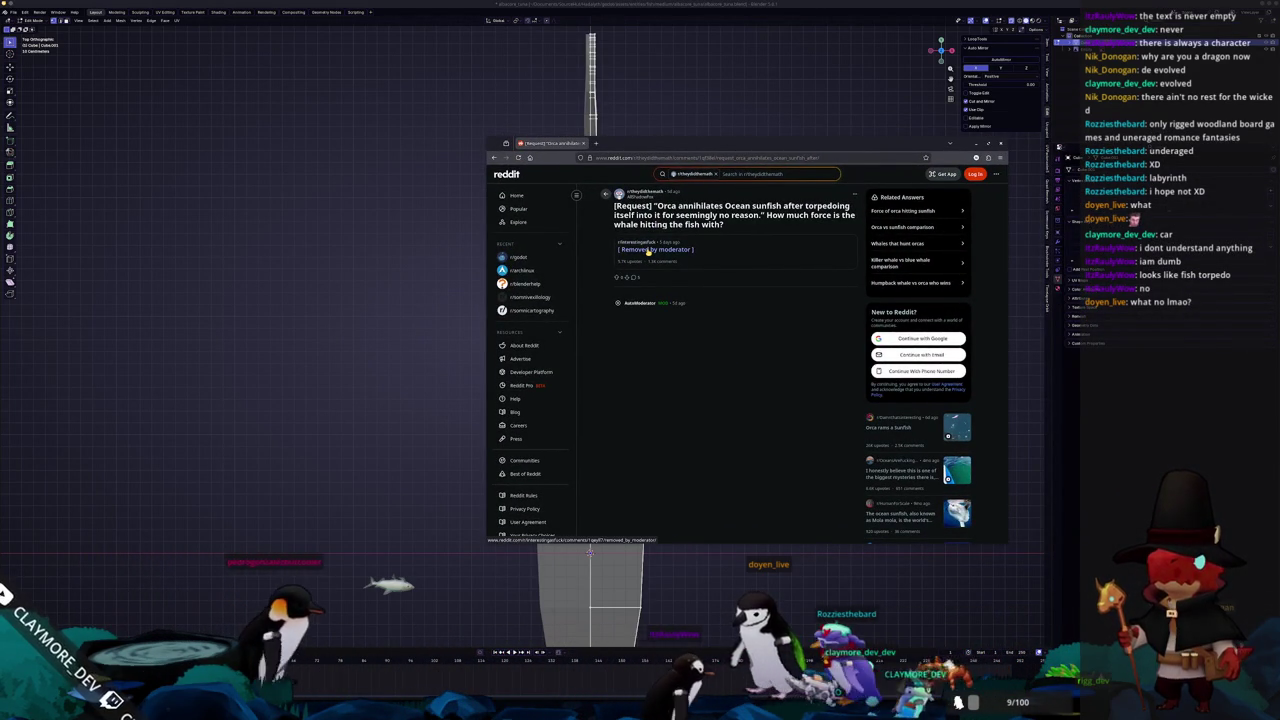
# Watch the 'Orca rams a Sunfish' video post, then return to Blender
pyautogui.click(957, 426)
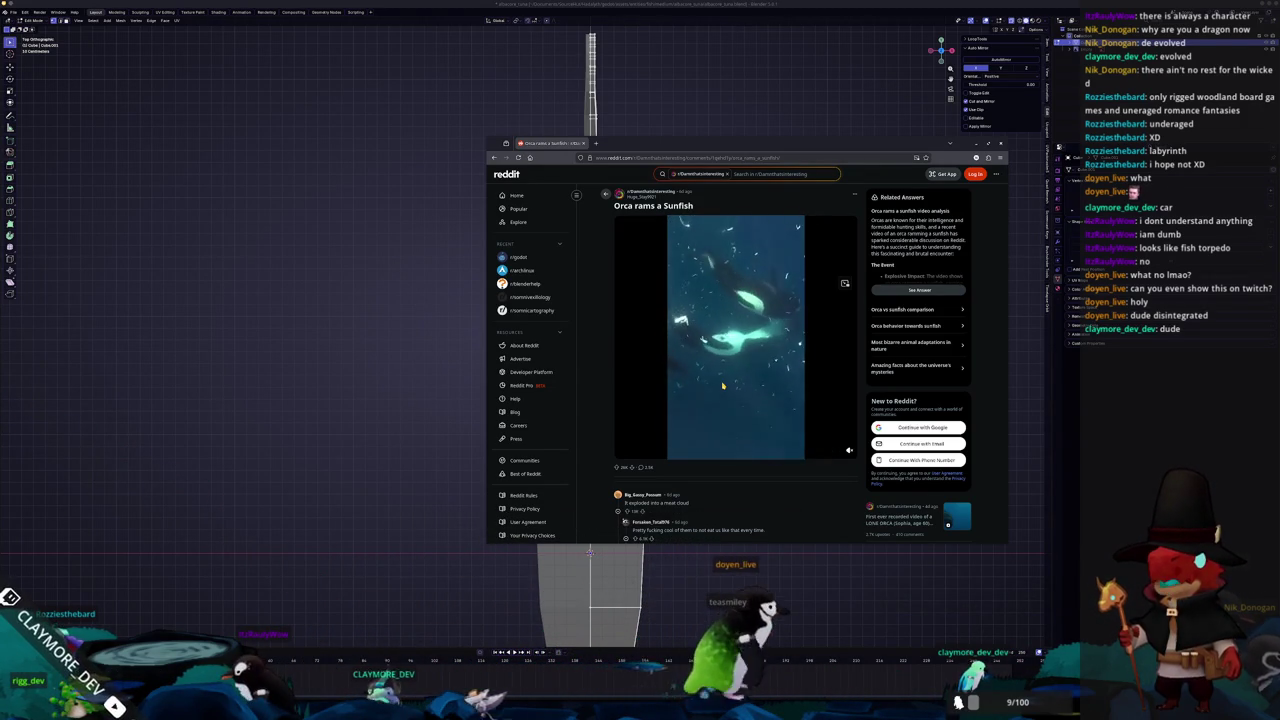
pyautogui.hotkey('alt', 'Tab')
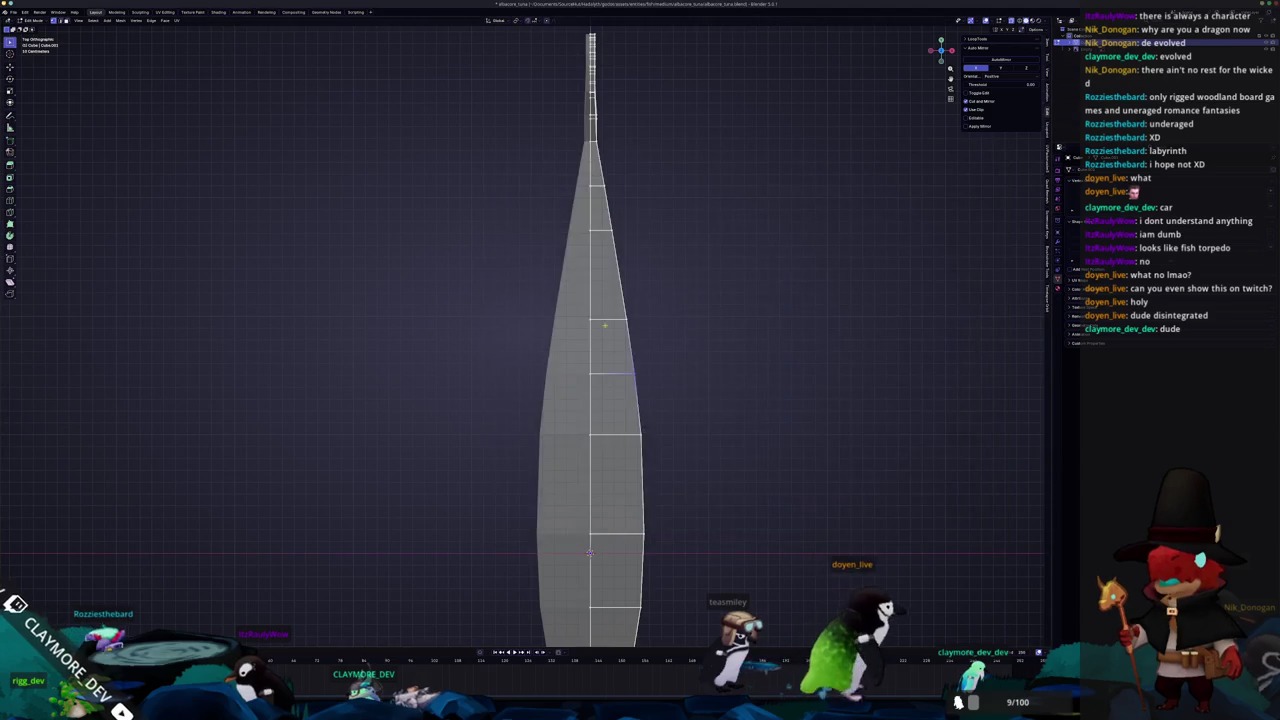
# Move body vertices along X to straighten the taper and shape a smooth bulge
pyautogui.scroll(1, 687, 406)
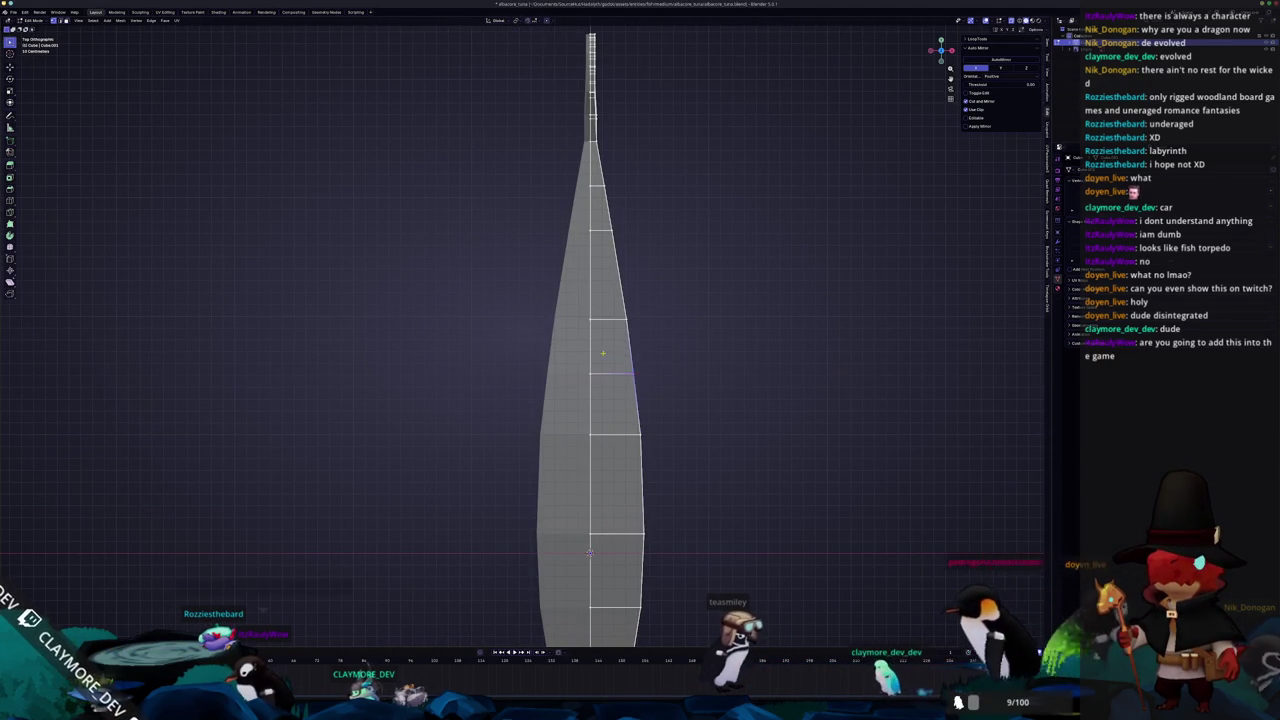
pyautogui.press('g')
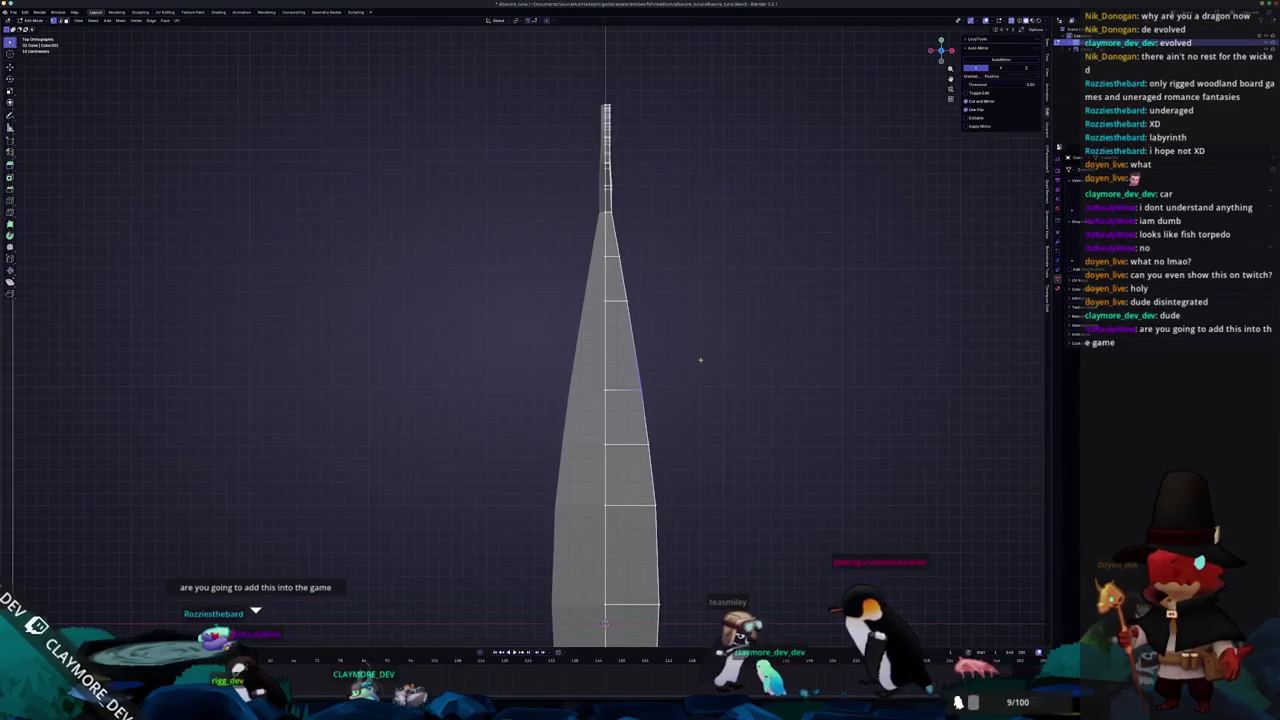
pyautogui.press('x')
pyautogui.click(713, 355)
pyautogui.press('g')
pyautogui.press('x')
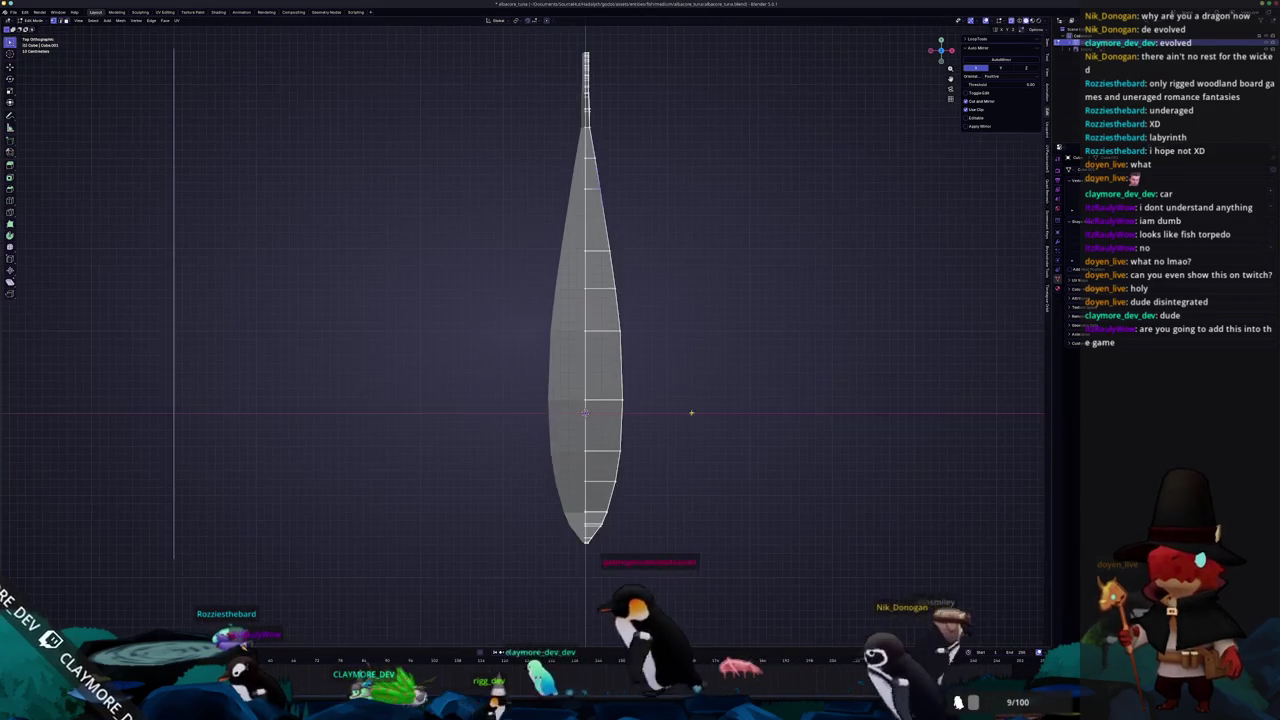
pyautogui.scroll(1, 690, 499)
pyautogui.press('g')
pyautogui.press('x')
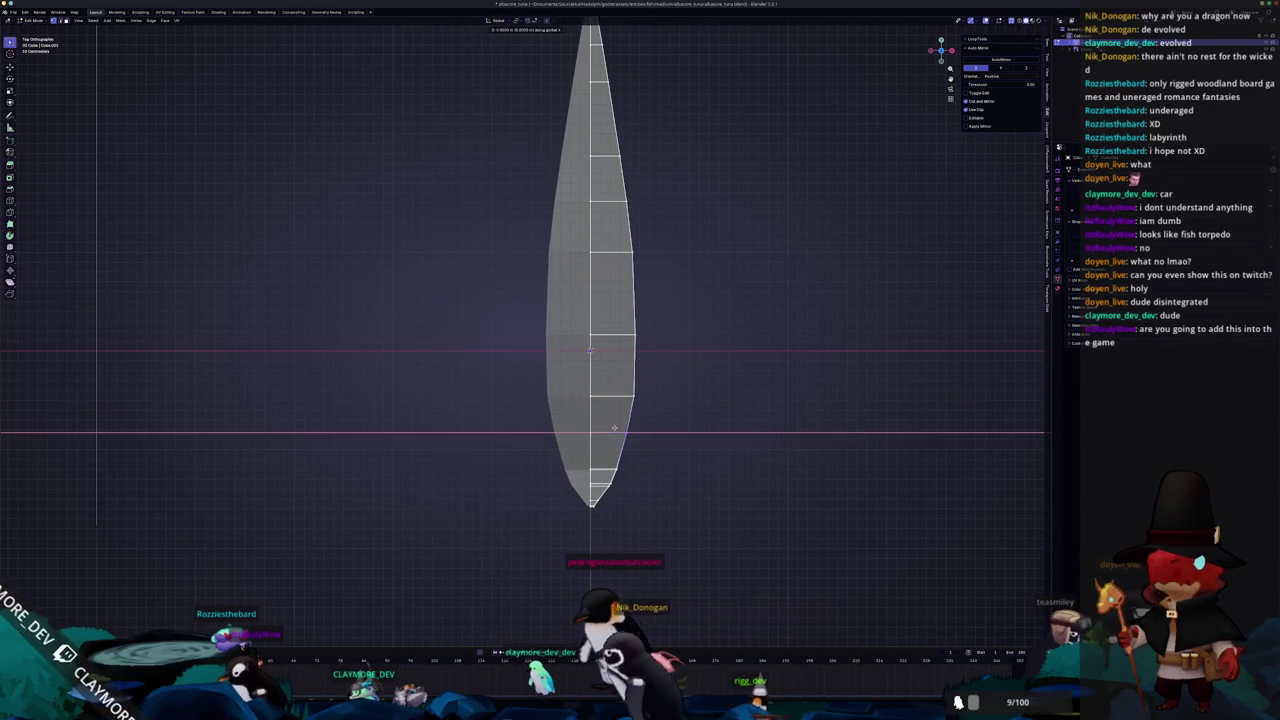
pyautogui.scroll(2, 636, 464)
pyautogui.scroll(1, 621, 429)
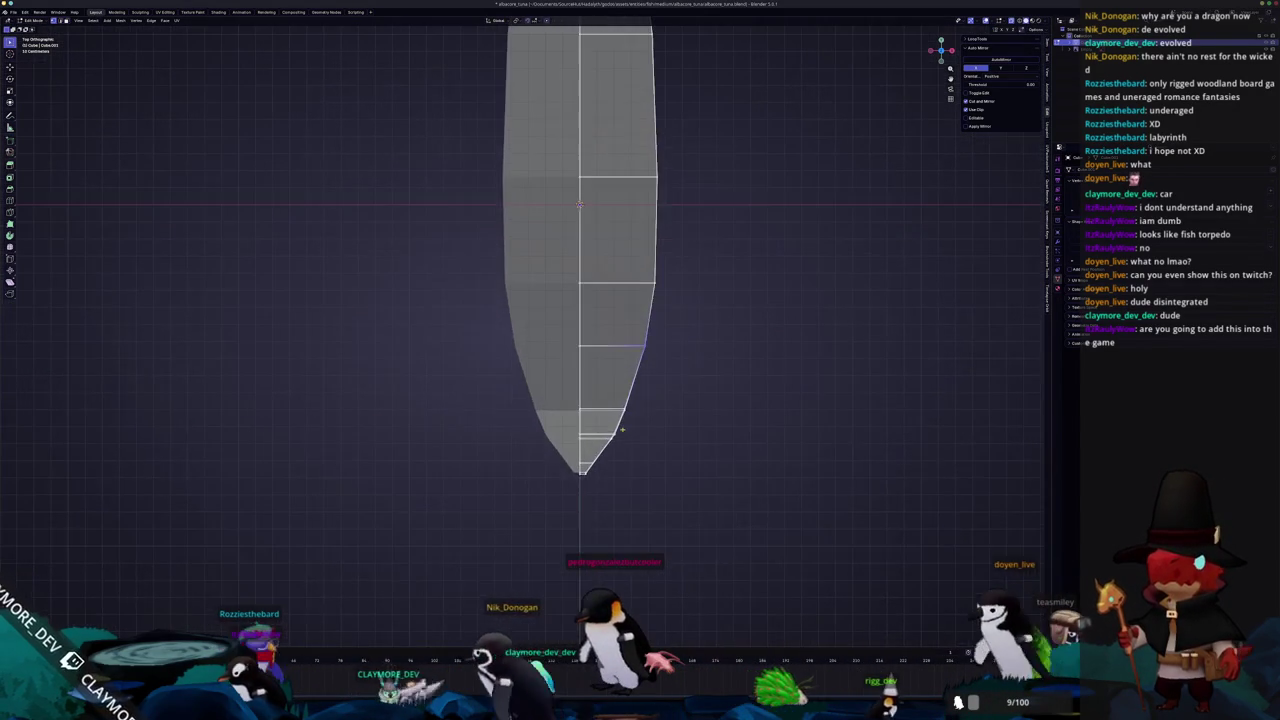
# Shift the edge loop near the tip along Y and narrow the tip vertices along X
pyautogui.click(637, 410)
pyautogui.press('g')
pyautogui.press('y')
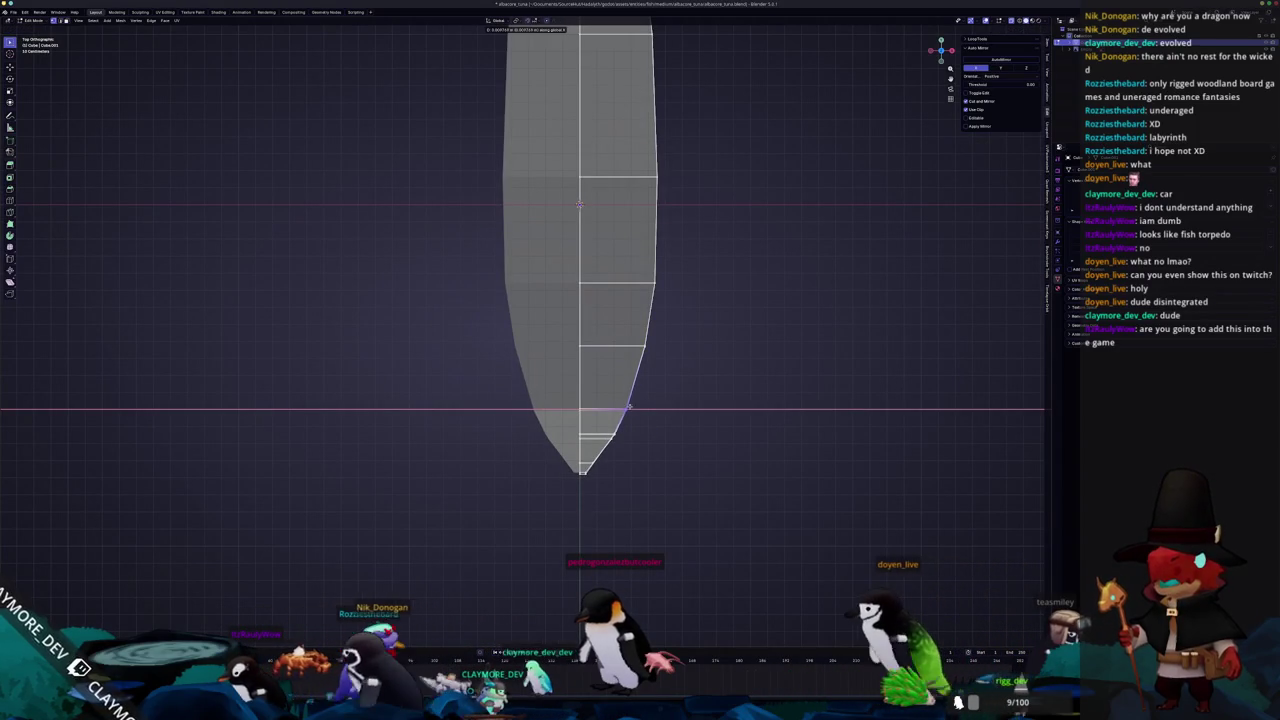
pyautogui.click(638, 407)
pyautogui.scroll(1, 605, 463)
pyautogui.scroll(1, 605, 463)
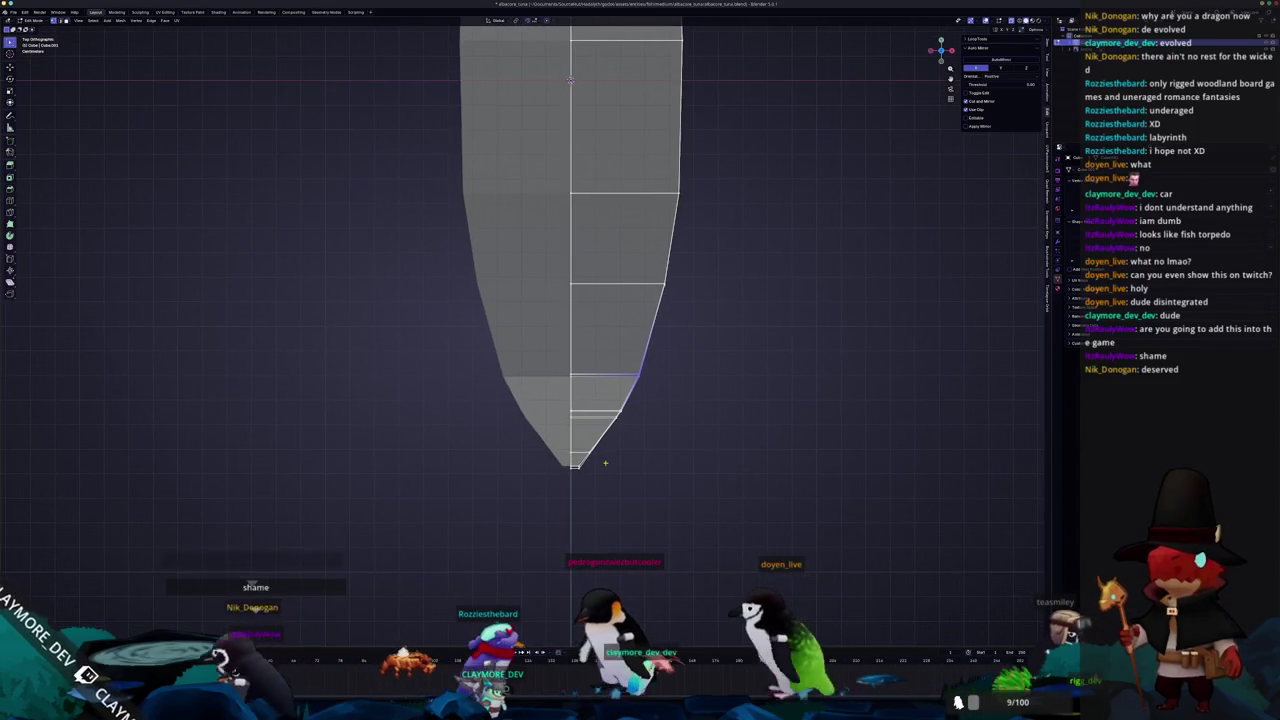
pyautogui.press('g')
pyautogui.press('x')
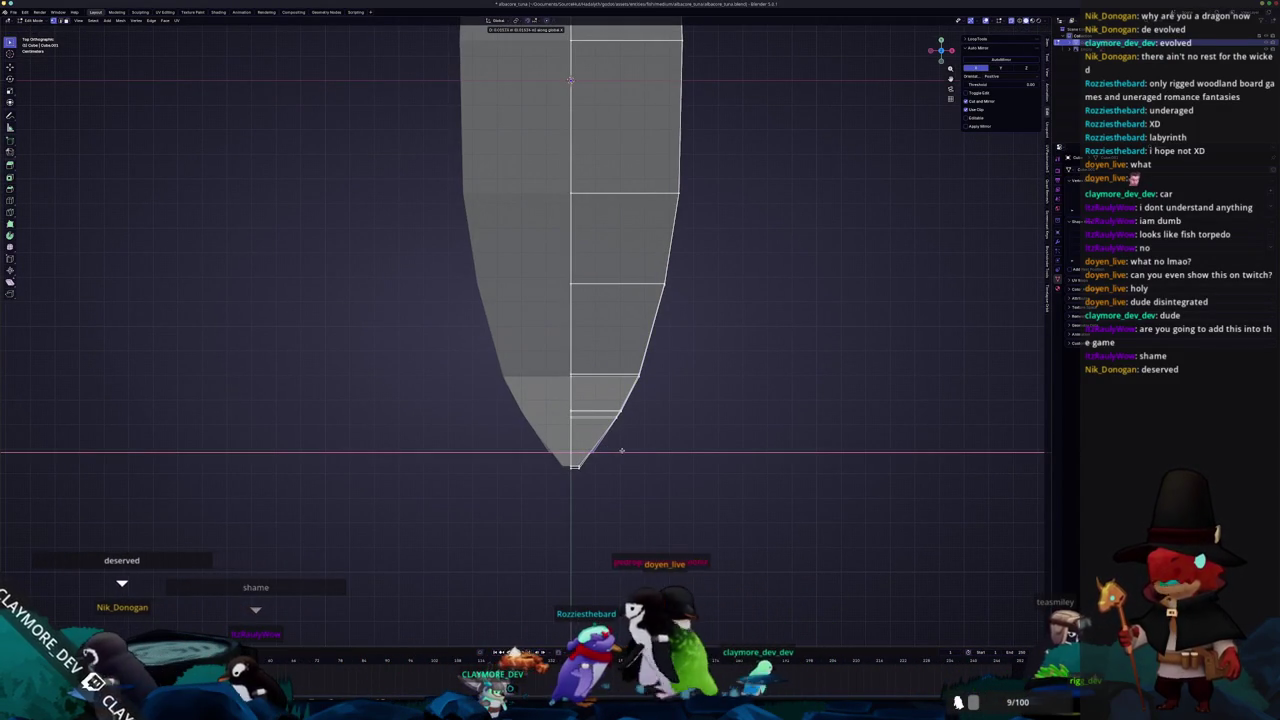
pyautogui.click(515, 434)
# Narrow the tip edge once more along X, then return to Object Mode
pyautogui.scroll(1, 540, 445)
pyautogui.scroll(1, 590, 470)
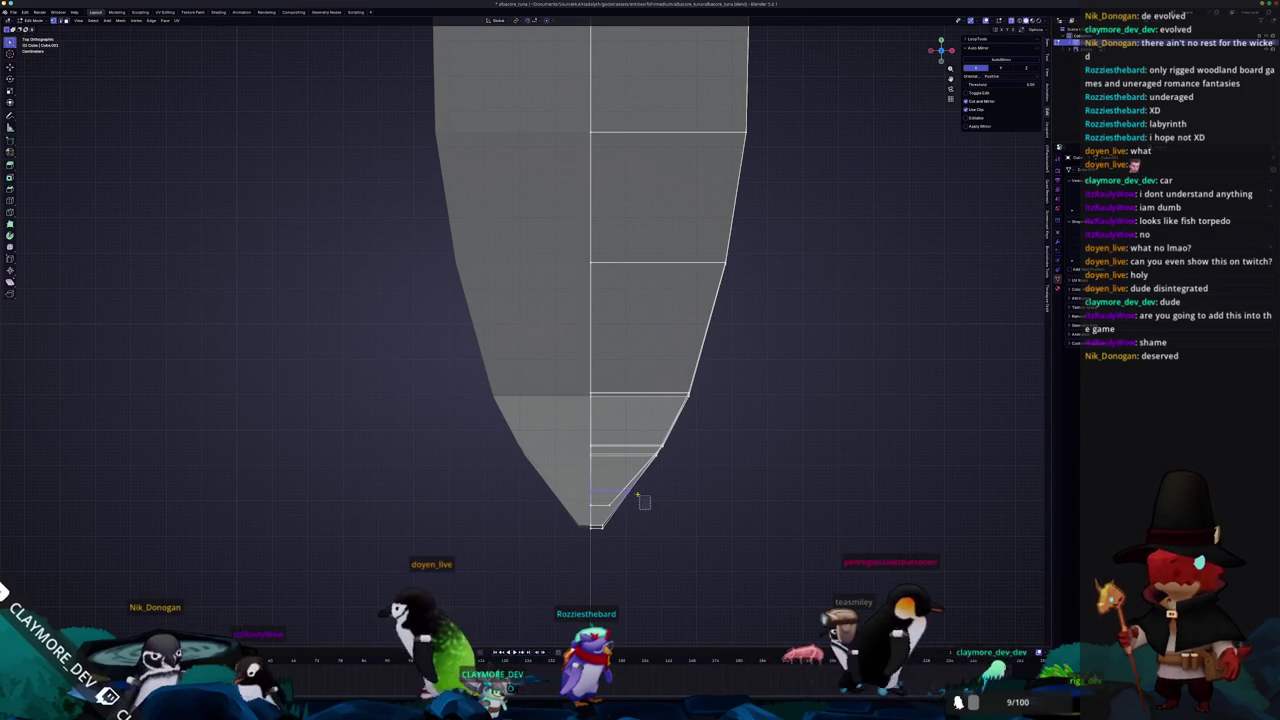
pyautogui.press('g')
pyautogui.press('x')
pyautogui.click(682, 484)
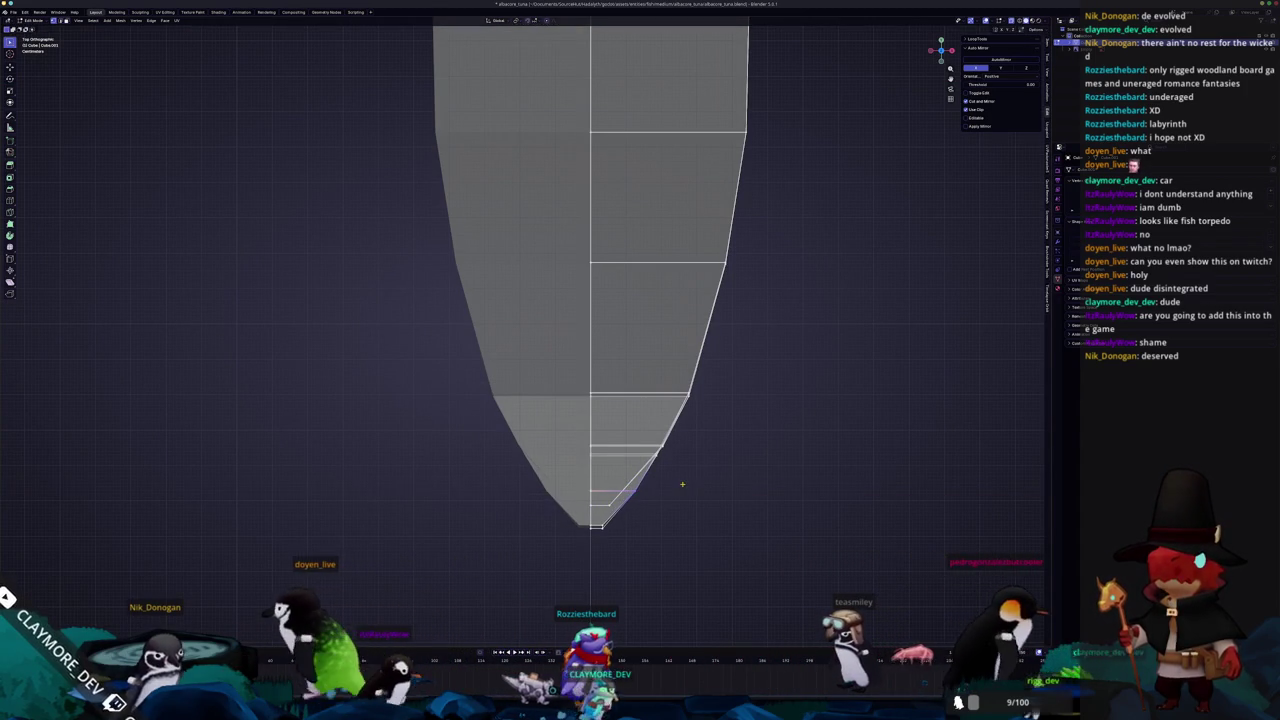
pyautogui.scroll(-3, 614, 491)
pyautogui.press('Tab')
pyautogui.moveTo(614, 491); pyautogui.dragTo(600, 418, button='middle')
pyautogui.press('KP_3')
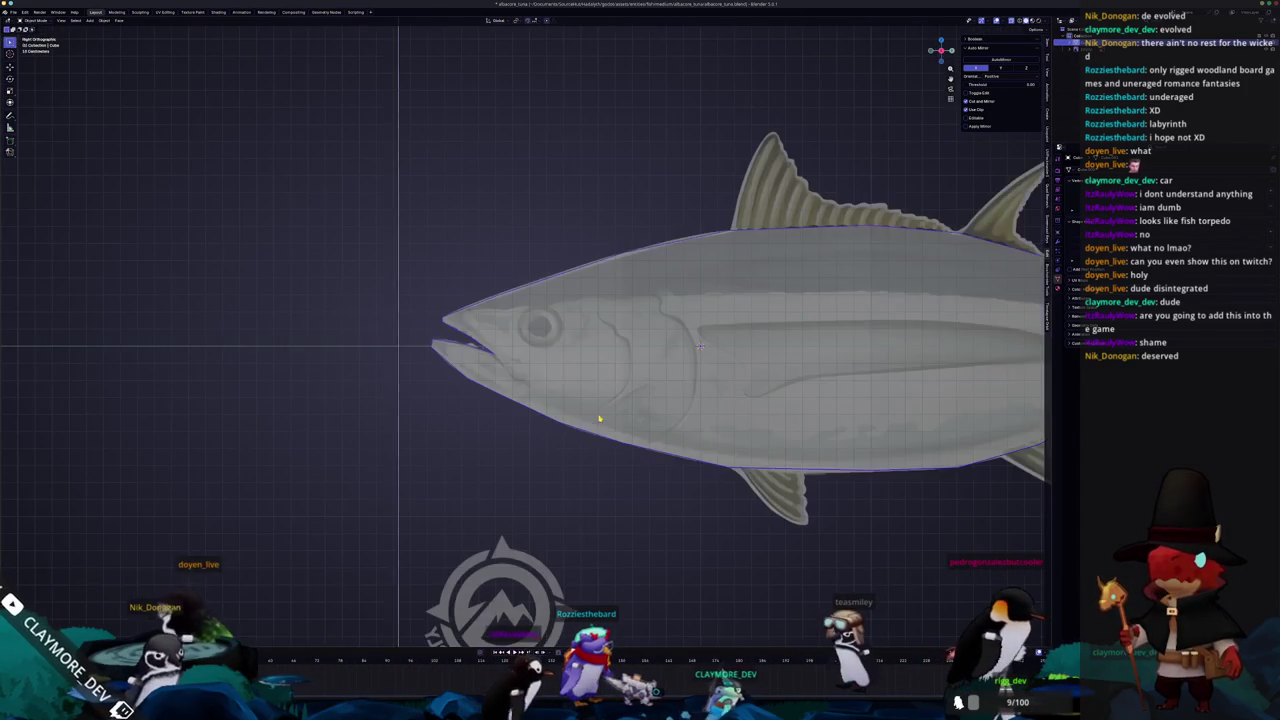
# Slide a new edge loop across the fish body and undo the top-front bulge
pyautogui.press('Tab')
pyautogui.scroll(-2, 651, 286)
pyautogui.scroll(-1, 647, 342)
pyautogui.moveTo(647, 342)
pyautogui.mouseDown(button='middle')
pyautogui.moveTo(750, 297)
pyautogui.moveTo(640, 318)
pyautogui.mouseUp(button='middle')
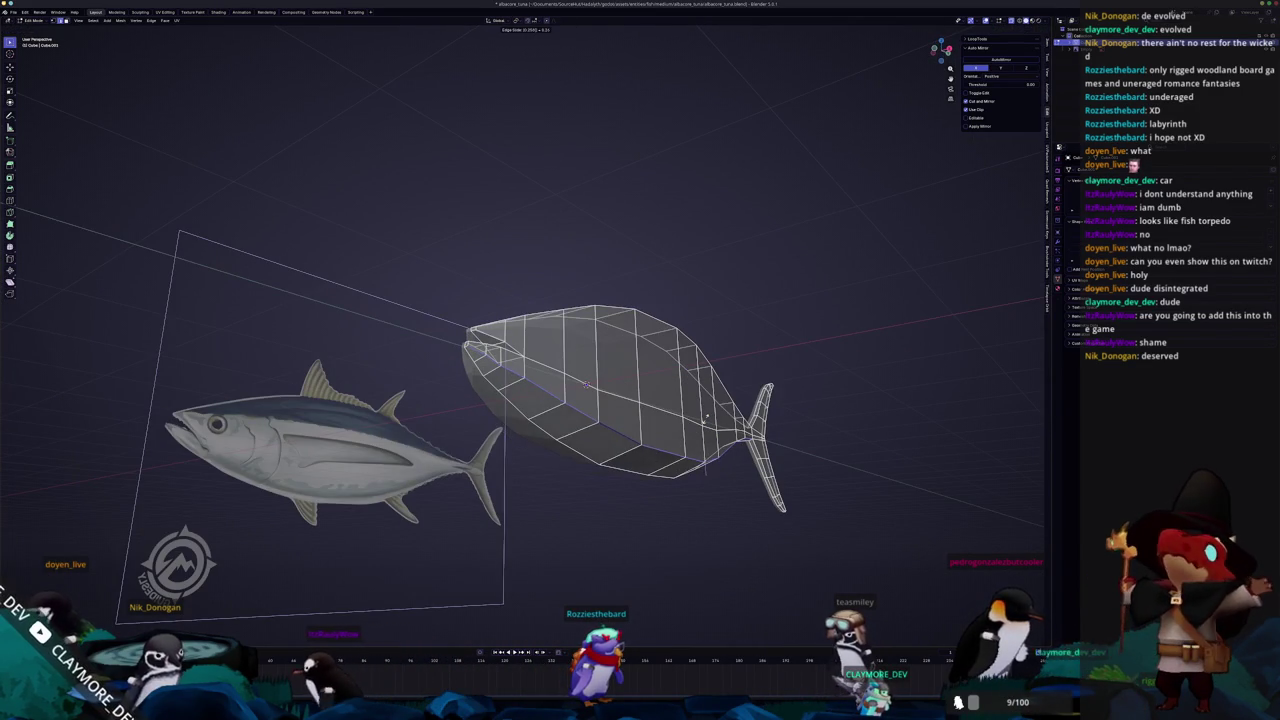
pyautogui.click(706, 418)
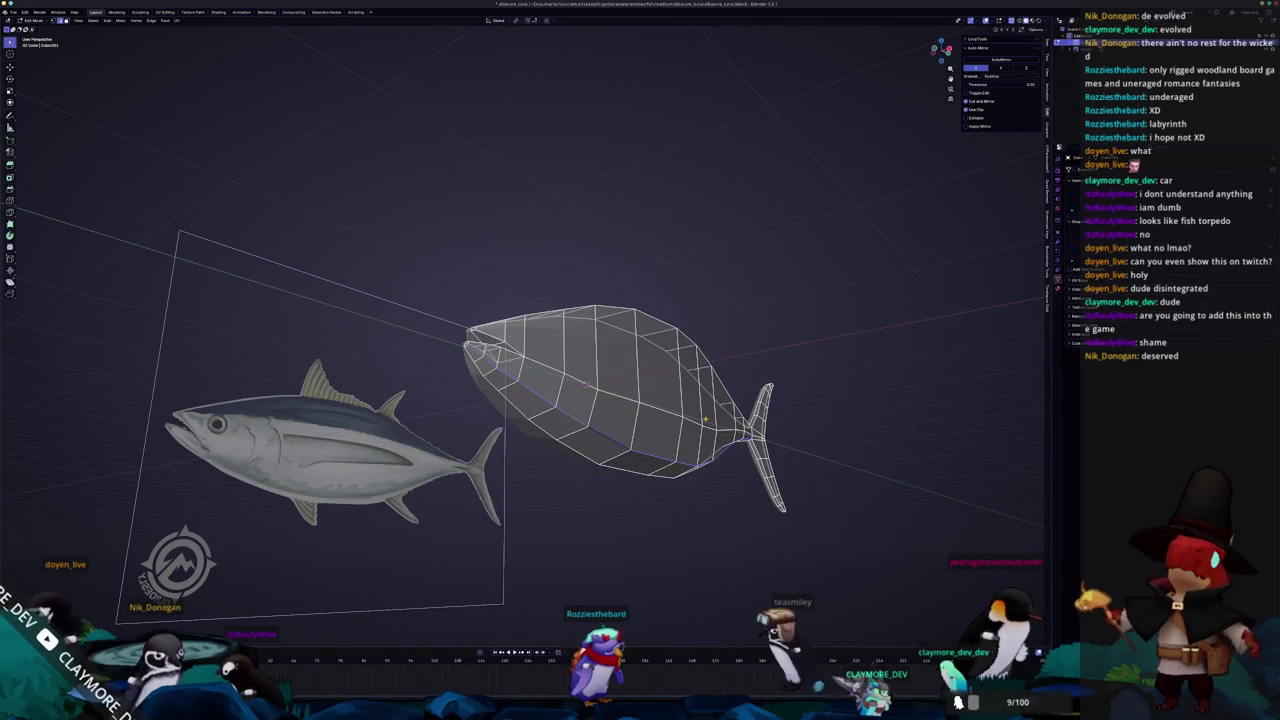
pyautogui.moveTo(664, 359)
pyautogui.mouseDown(button='middle')
pyautogui.moveTo(680, 296)
pyautogui.moveTo(720, 290)
pyautogui.mouseUp(button='middle')
pyautogui.click(575, 352)
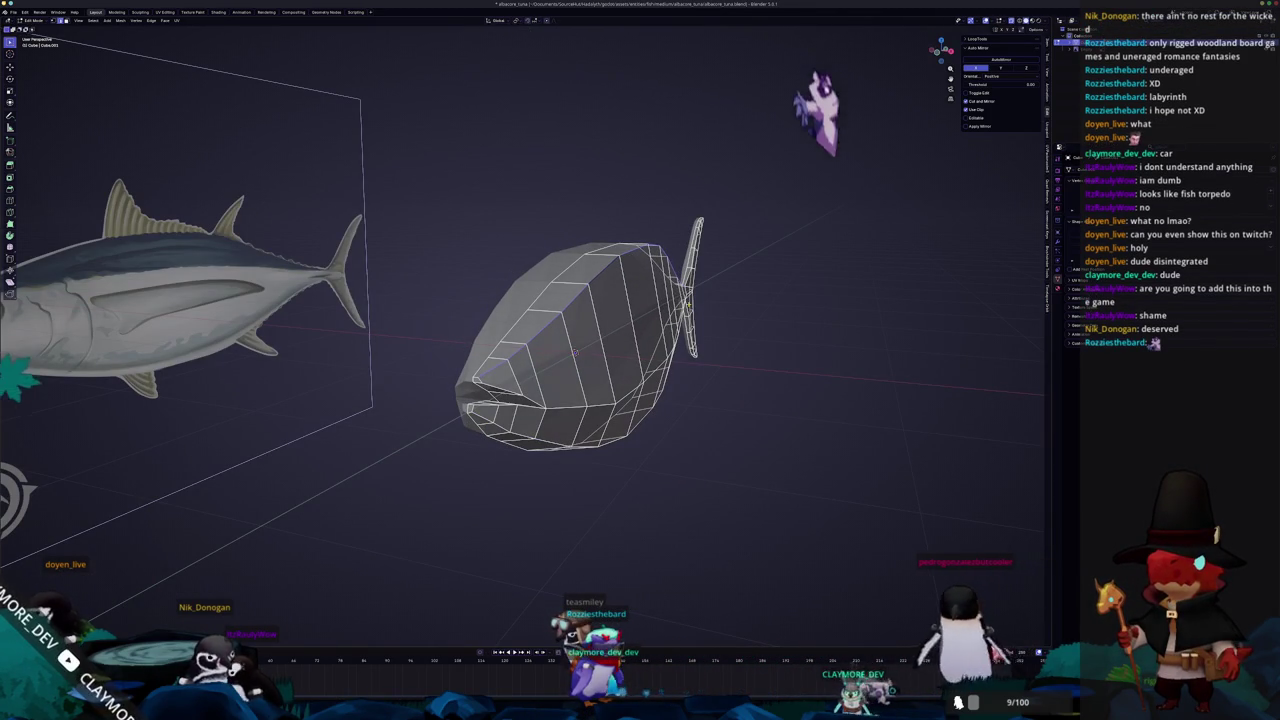
pyautogui.hotkey('ctrl', 'z')
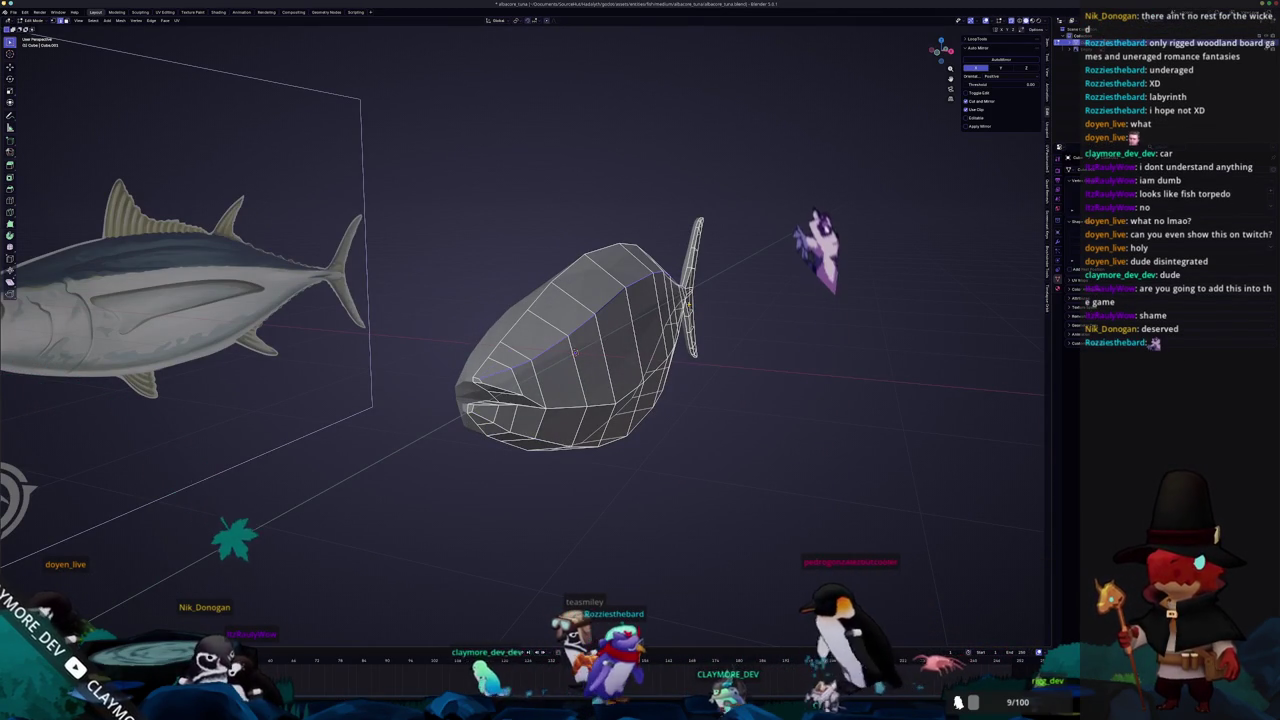
pyautogui.press('KP_3')
pyautogui.moveTo(466, 352); pyautogui.dragTo(966, 328)
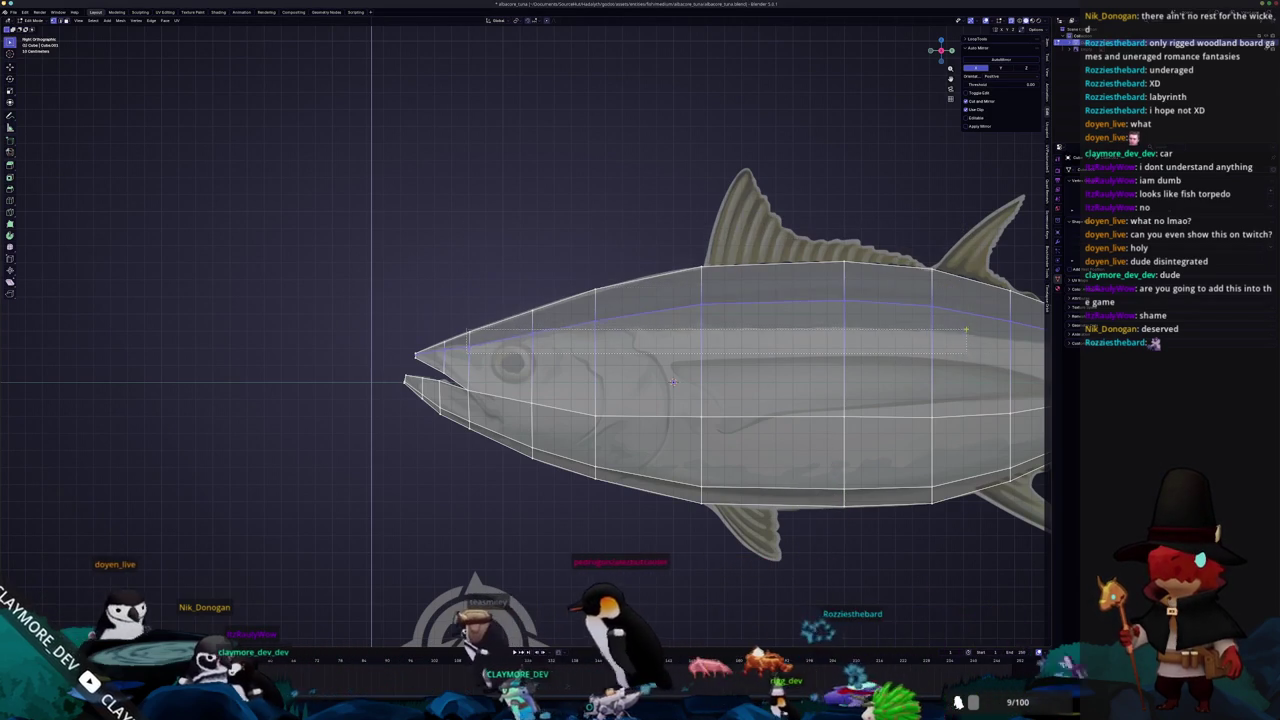
# Box-select the body's and tail's top faces and move them along Z
pyautogui.moveTo(966, 328); pyautogui.dragTo(984, 232)
pyautogui.keyDown('shift'); pyautogui.moveTo(958, 252); pyautogui.dragTo(773, 237, button='middle'); pyautogui.keyUp('shift')
pyautogui.keyDown('shift'); pyautogui.moveTo(970, 324); pyautogui.dragTo(781, 224); pyautogui.keyUp('shift')
pyautogui.press('g')
pyautogui.press('z')
pyautogui.press('Escape')
# Select an edge on the lower jaw and the bottom belly edge
pyautogui.keyDown('shift'); pyautogui.moveTo(487, 366); pyautogui.dragTo(714, 363, button='middle'); pyautogui.keyUp('shift')
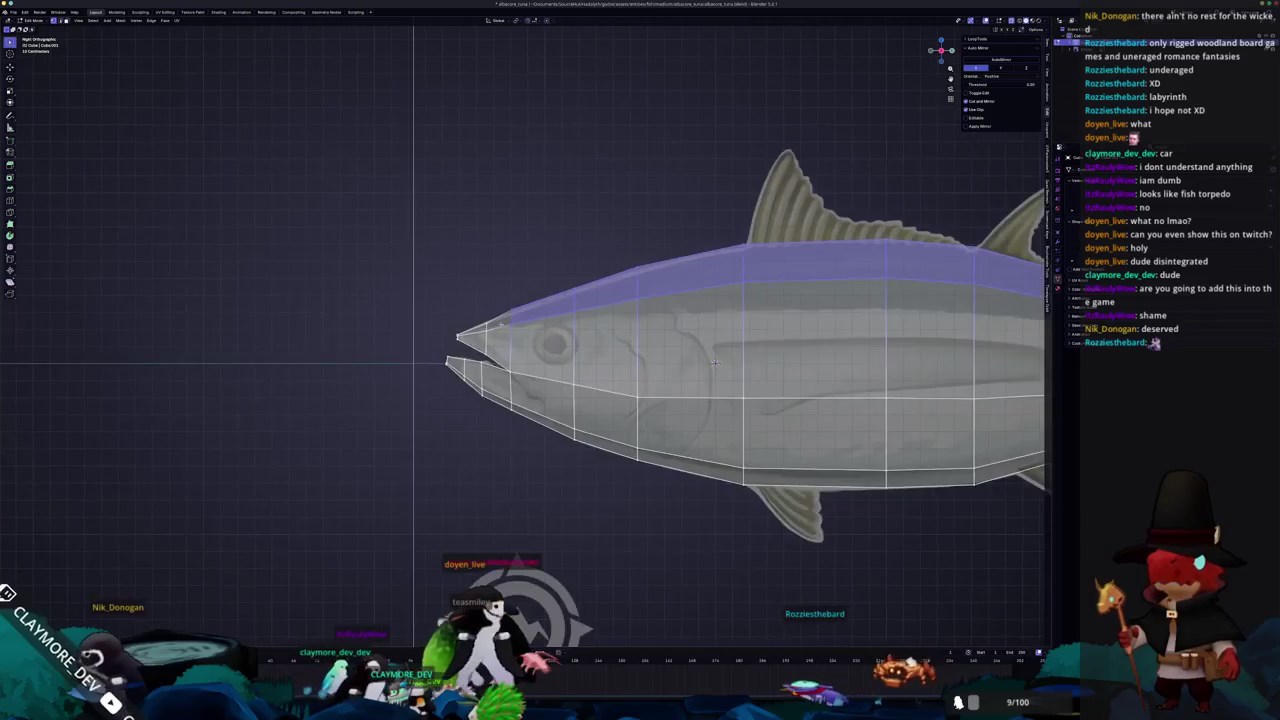
pyautogui.scroll(2, 714, 363)
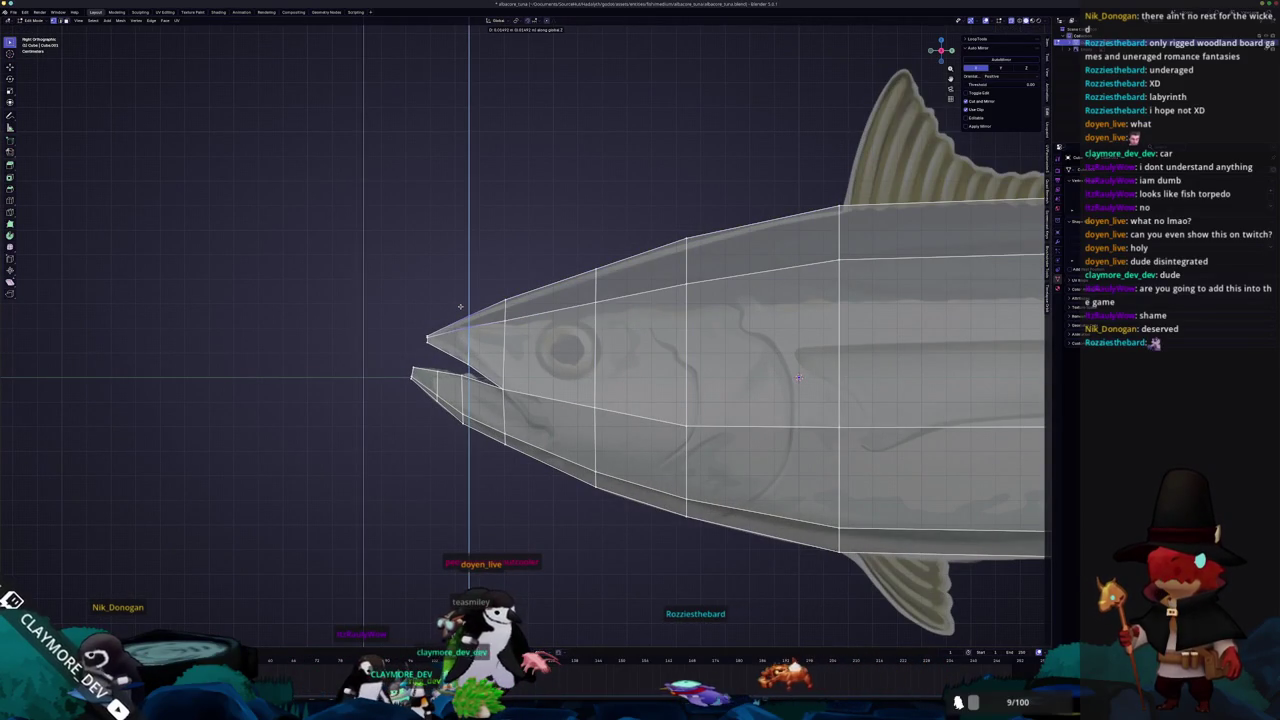
pyautogui.scroll(-5, 798, 378)
pyautogui.scroll(1, 669, 261)
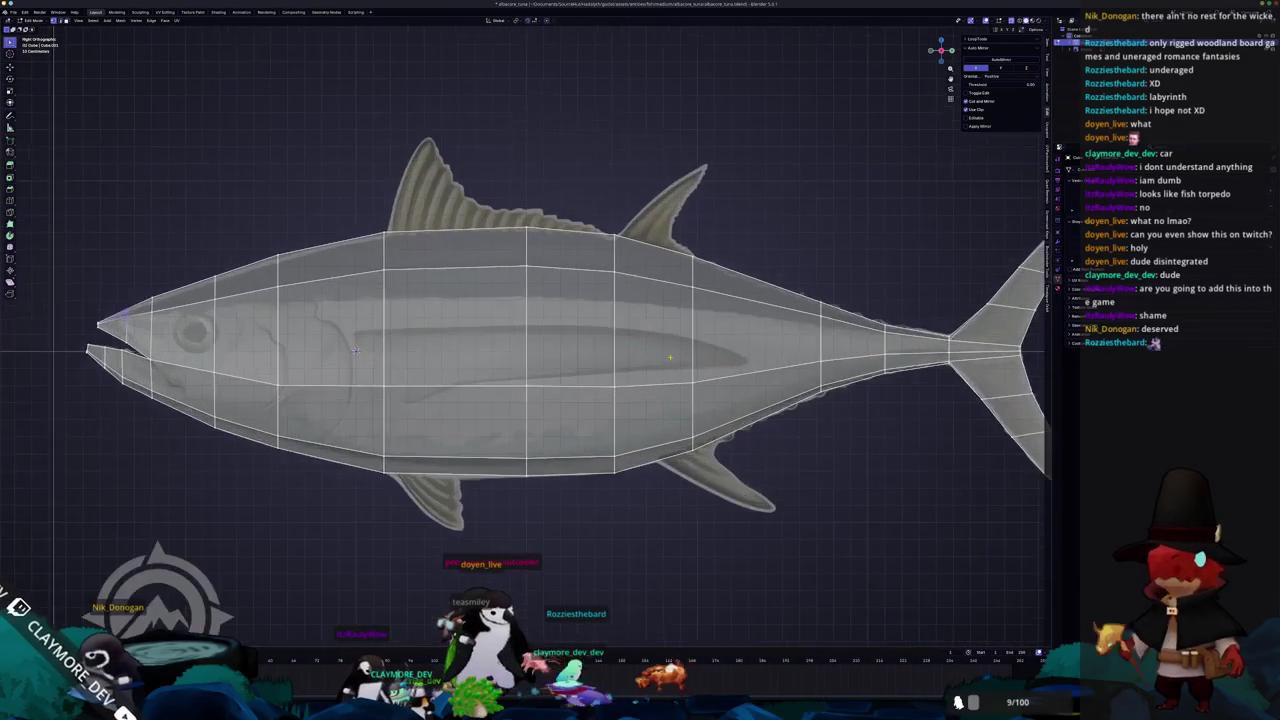
pyautogui.scroll(1, 669, 261)
pyautogui.scroll(-1, 669, 261)
pyautogui.scroll(-1, 669, 261)
pyautogui.scroll(1, 762, 313)
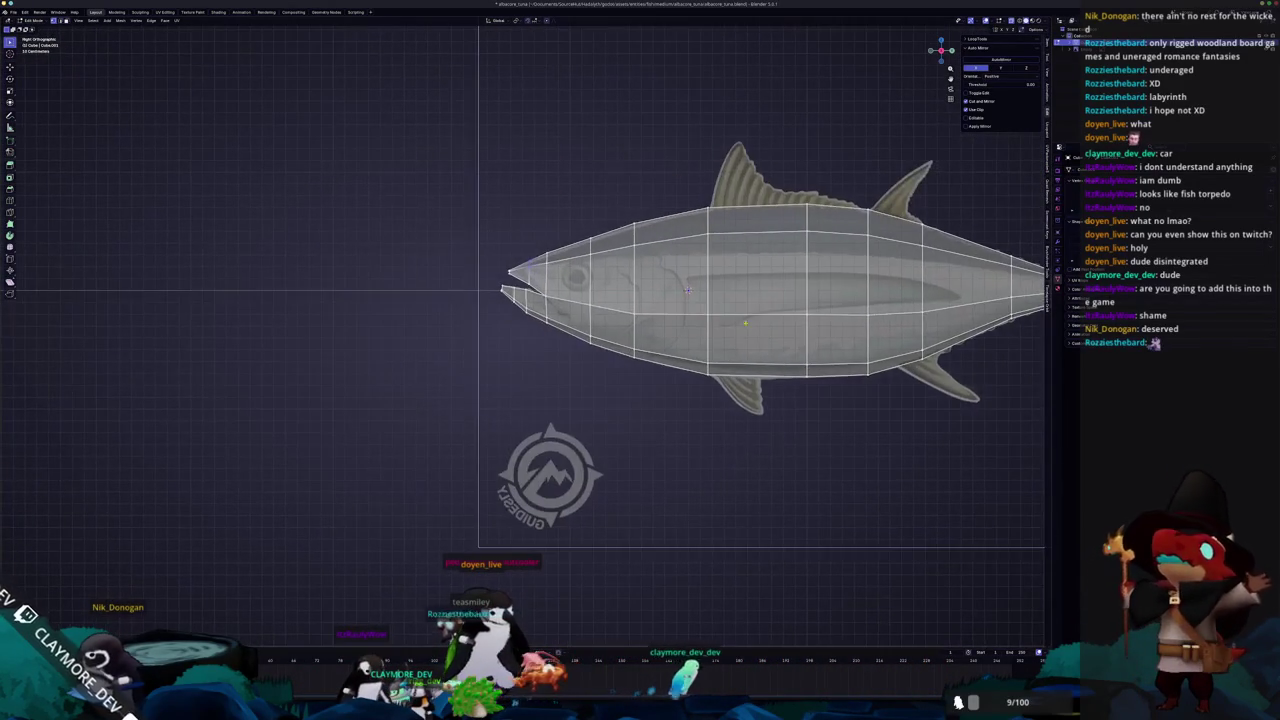
pyautogui.scroll(2, 762, 313)
pyautogui.scroll(3, 697, 357)
pyautogui.moveTo(697, 360)
pyautogui.mouseDown()
pyautogui.moveTo(814, 457)
pyautogui.moveTo(808, 466)
pyautogui.mouseUp()
pyautogui.keyDown('shift'); pyautogui.moveTo(808, 466); pyautogui.dragTo(625, 392, button='middle'); pyautogui.keyUp('shift')
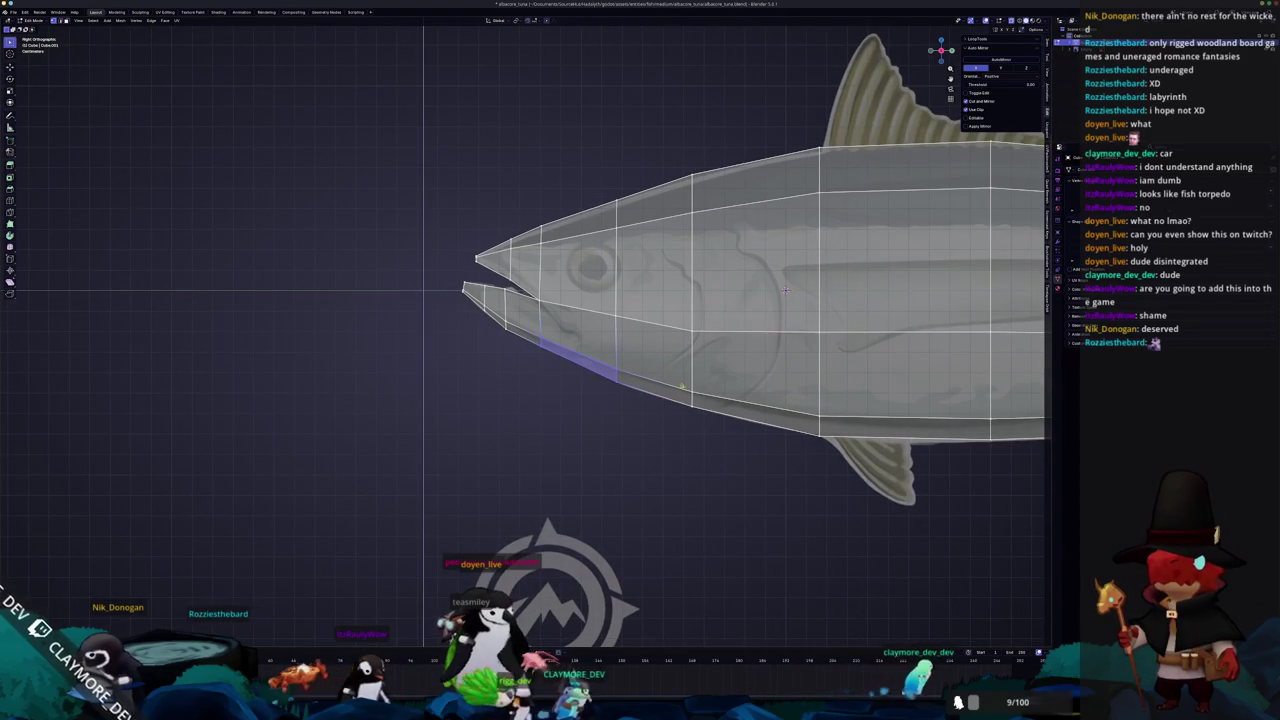
pyautogui.keyDown('shift'); pyautogui.moveTo(790, 433); pyautogui.dragTo(621, 396, button='middle'); pyautogui.keyUp('shift')
pyautogui.keyDown('shift'); pyautogui.moveTo(765, 462); pyautogui.dragTo(747, 472, button='middle'); pyautogui.keyUp('shift')
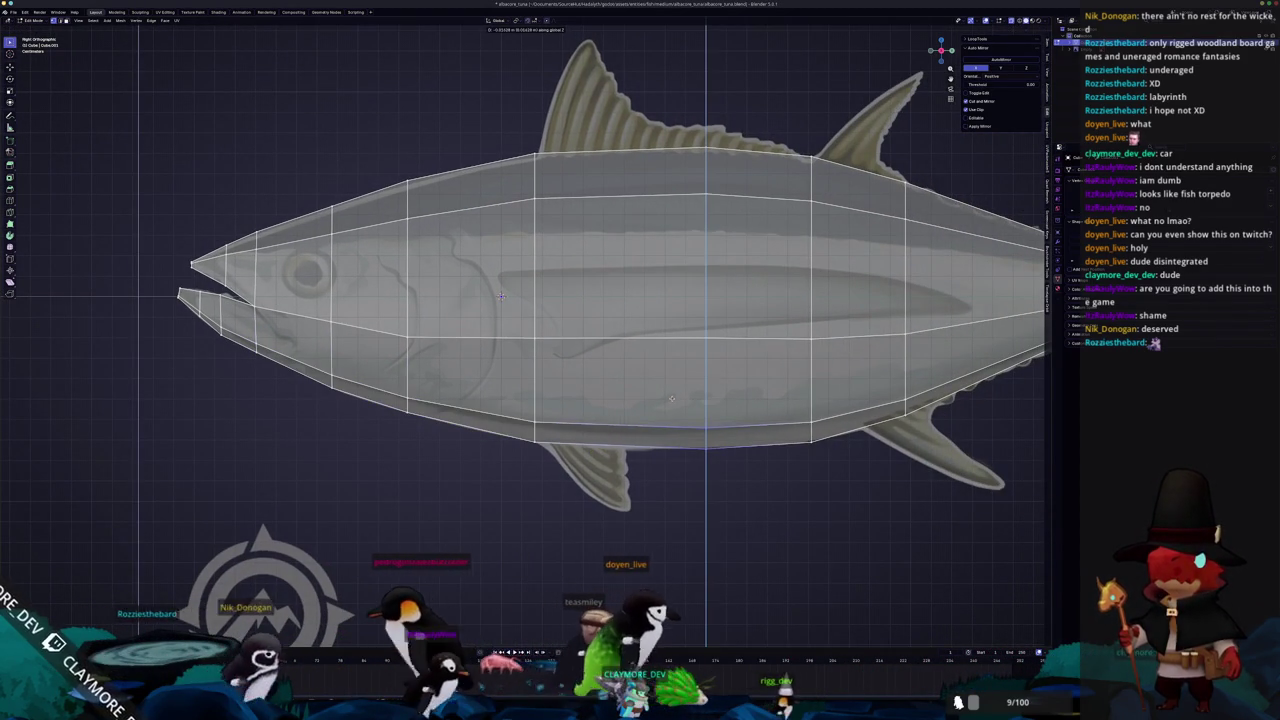
pyautogui.click(712, 447)
pyautogui.scroll(-3, 501, 296)
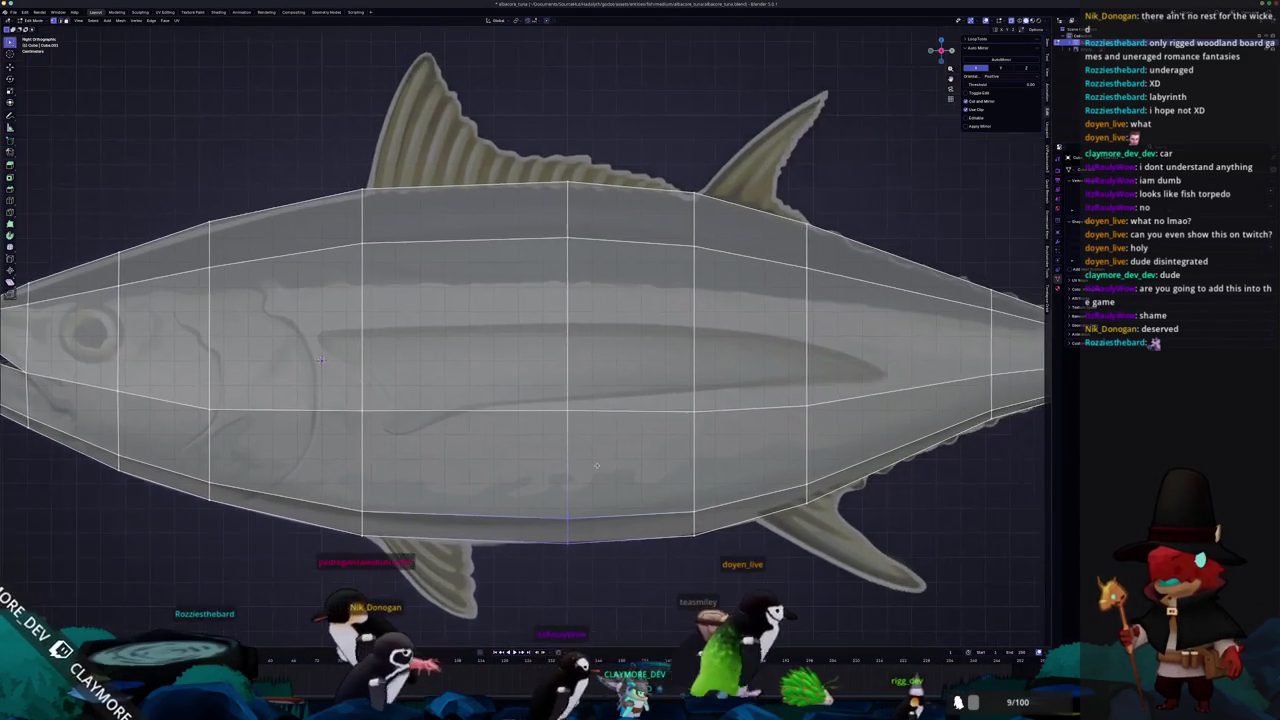
# Check the whole fish in Object Mode, then resume editing in side view
pyautogui.press('Tab')
pyautogui.moveTo(544, 456)
pyautogui.mouseDown(button='middle')
pyautogui.moveTo(539, 432)
pyautogui.moveTo(537, 446)
pyautogui.mouseUp(button='middle')
pyautogui.press('Tab')
pyautogui.press('KP_3')
pyautogui.scroll(5, 606, 314)
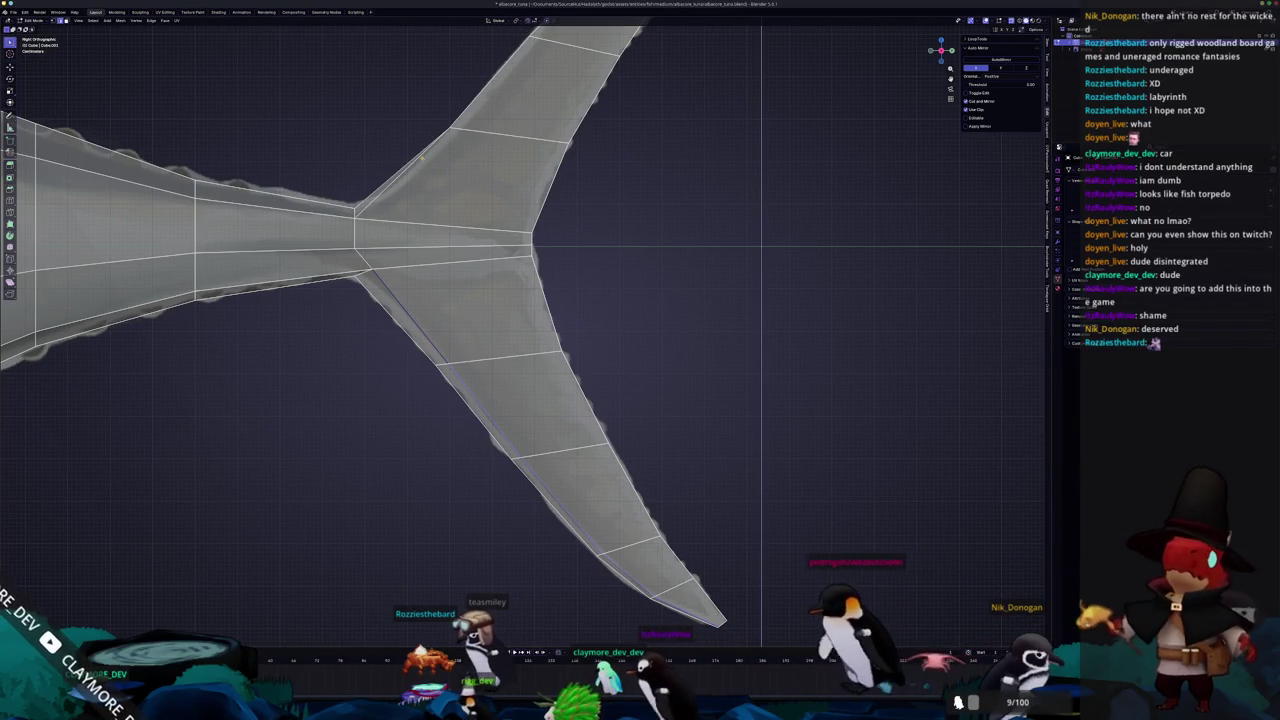
# Frame the tail fin and edge-slide an edge along its upper lobe
pyautogui.press('KP_Decimal')
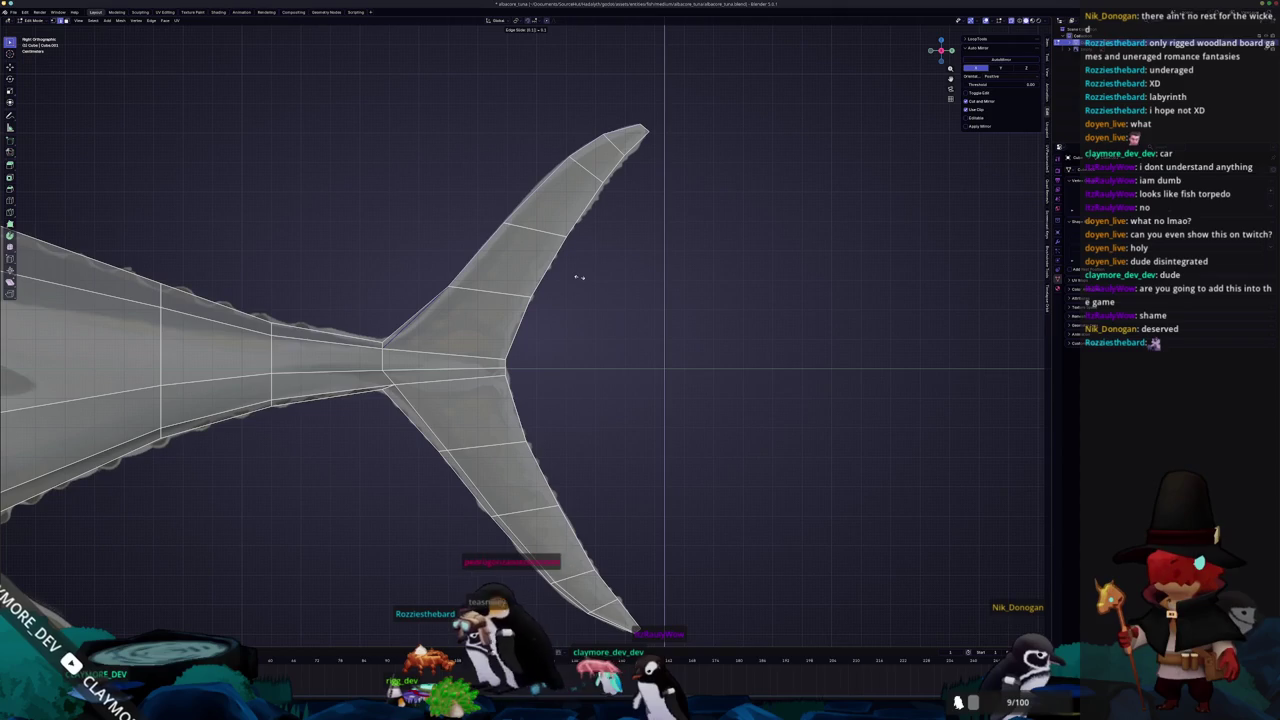
pyautogui.moveTo(578, 278); pyautogui.dragTo(520, 291, button='middle')
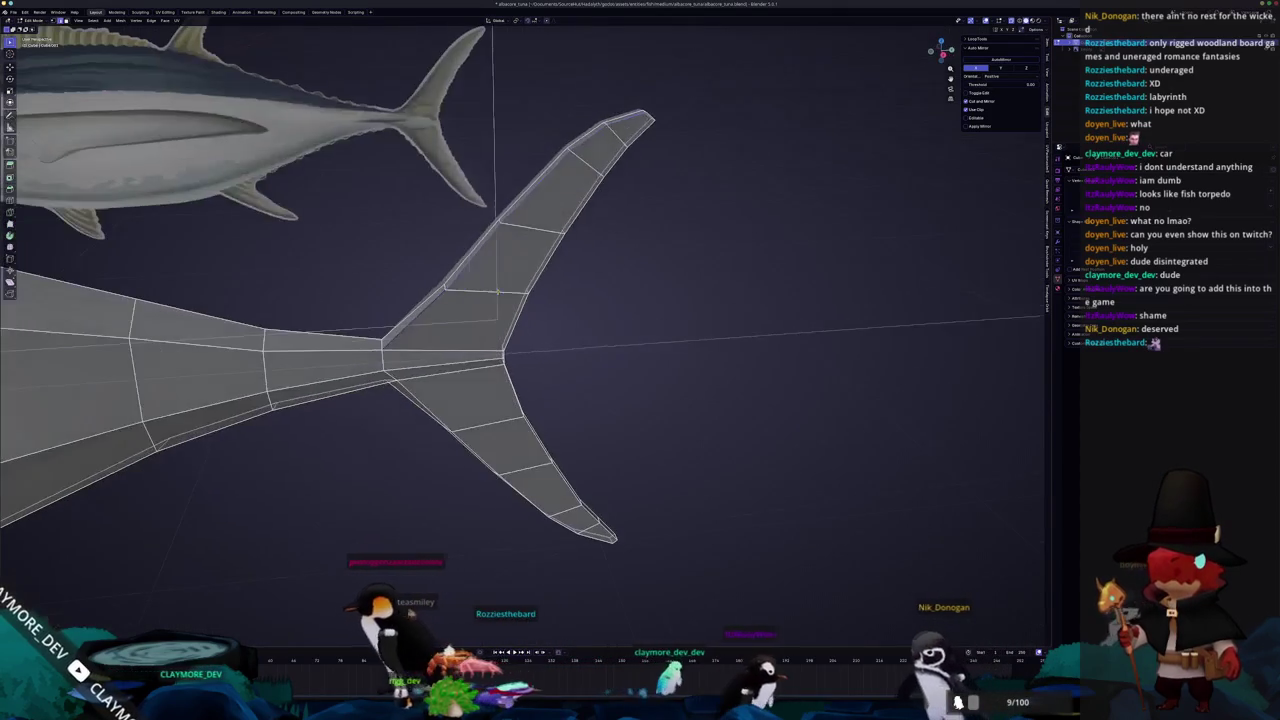
pyautogui.press('g')
pyautogui.press('g')
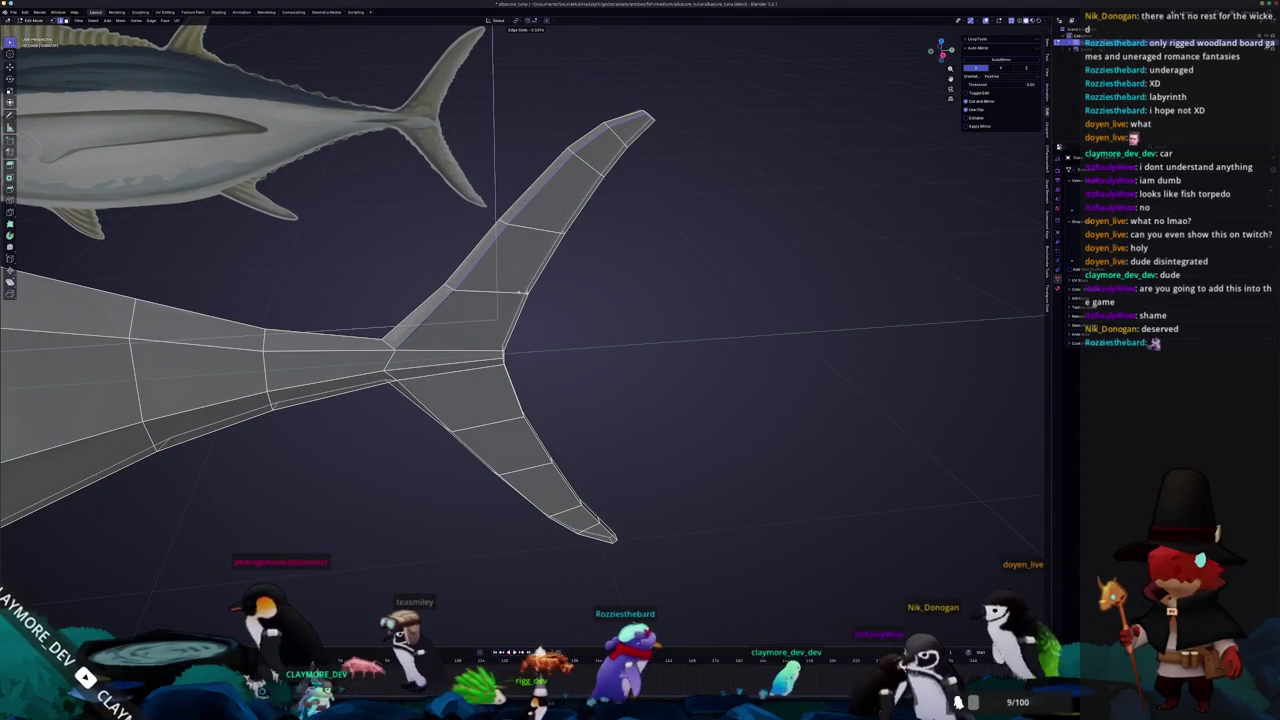
pyautogui.click(520, 291)
pyautogui.moveTo(520, 291); pyautogui.dragTo(153, 316, button='middle')
pyautogui.moveTo(153, 316); pyautogui.dragTo(605, 352, button='middle')
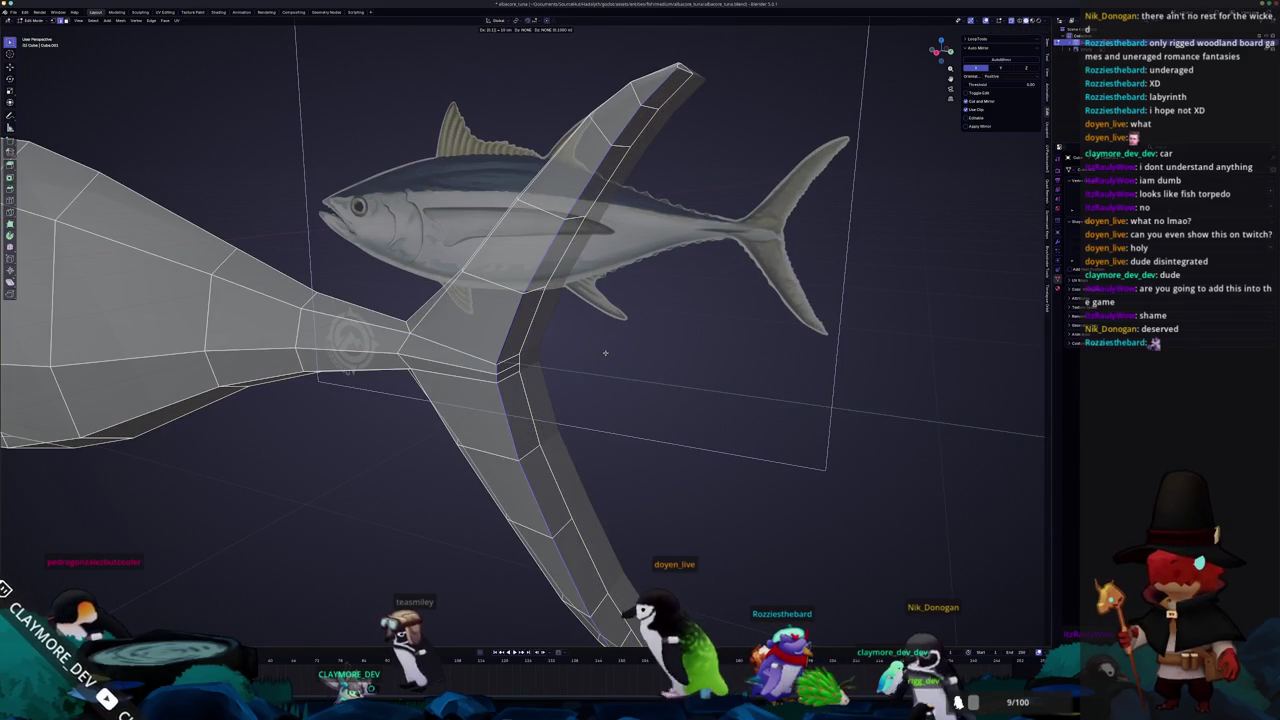
# Cancel the fin thickening and edge-slide a fin edge to match the reference fork
pyautogui.press('Escape')
pyautogui.press('g')
pyautogui.press('g')
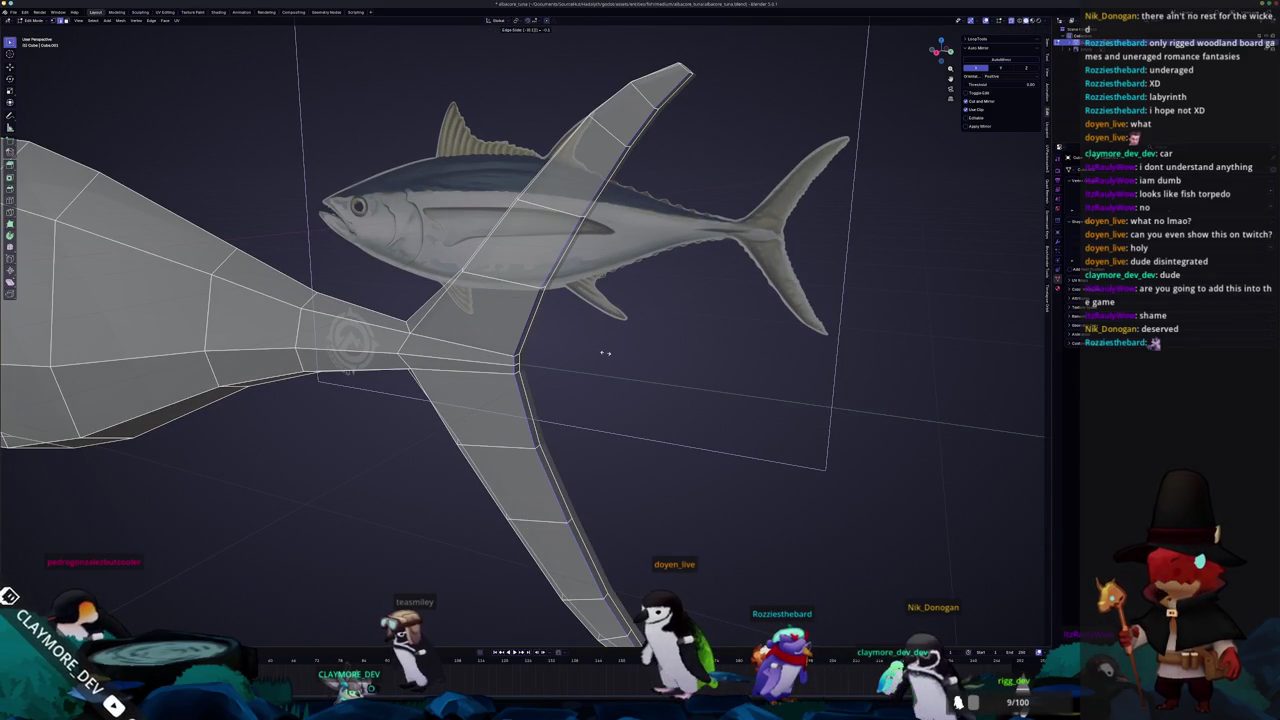
pyautogui.moveTo(633, 379); pyautogui.dragTo(660, 415, button='middle')
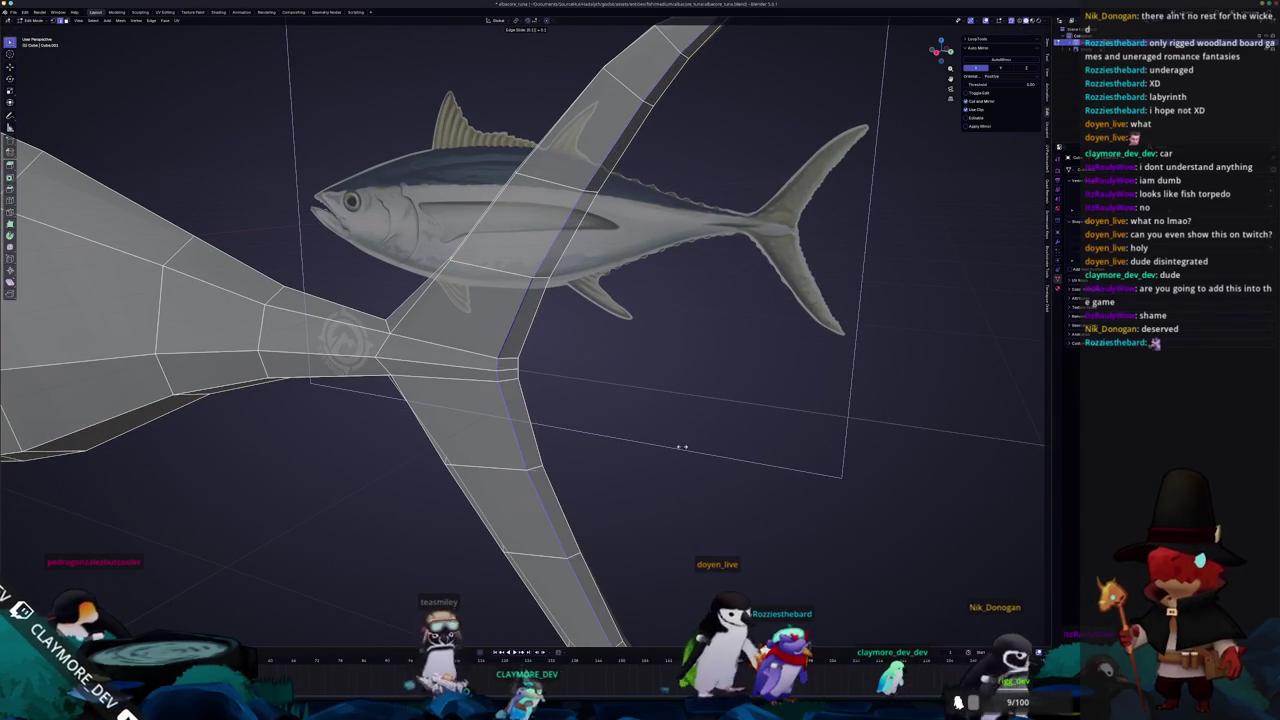
pyautogui.moveTo(682, 446)
pyautogui.mouseDown(button='middle')
pyautogui.moveTo(573, 352)
pyautogui.moveTo(632, 422)
pyautogui.mouseUp(button='middle')
pyautogui.moveTo(726, 516)
pyautogui.mouseDown(button='middle')
pyautogui.moveTo(608, 194)
pyautogui.moveTo(603, 111)
pyautogui.mouseUp(button='middle')
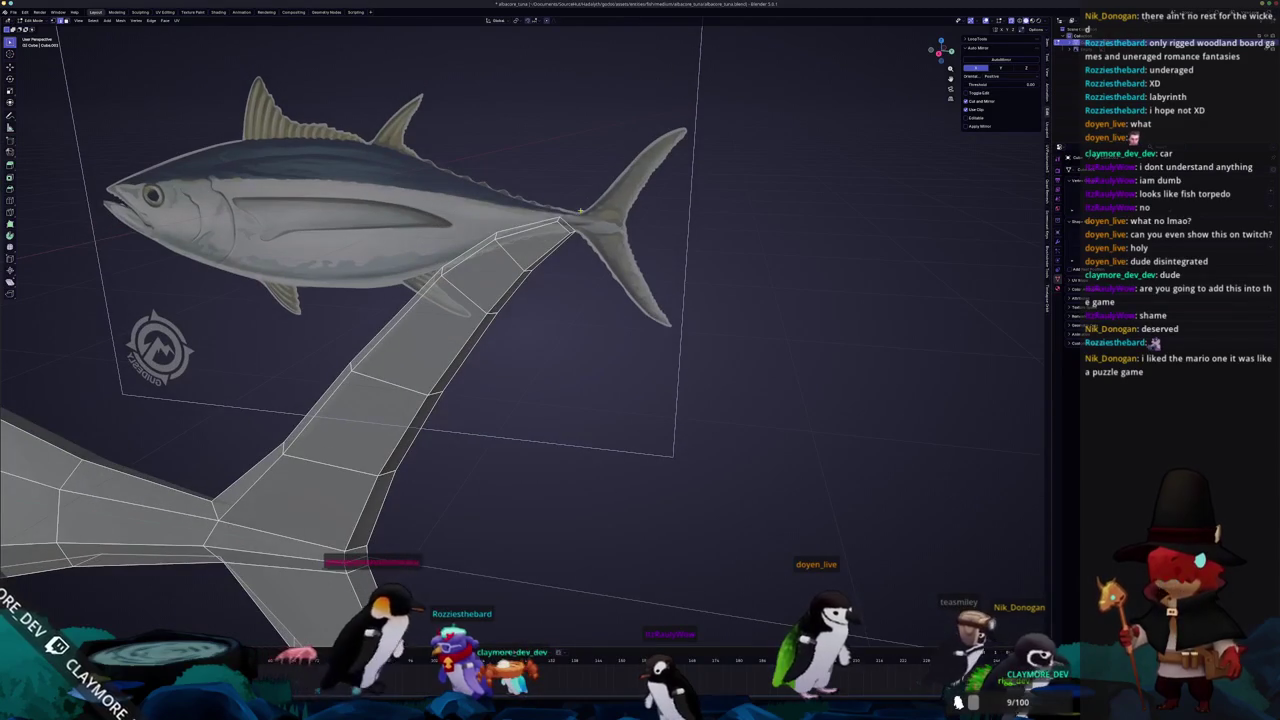
pyautogui.moveTo(550, 240); pyautogui.dragTo(588, 247, button='middle')
pyautogui.press('KP_3')
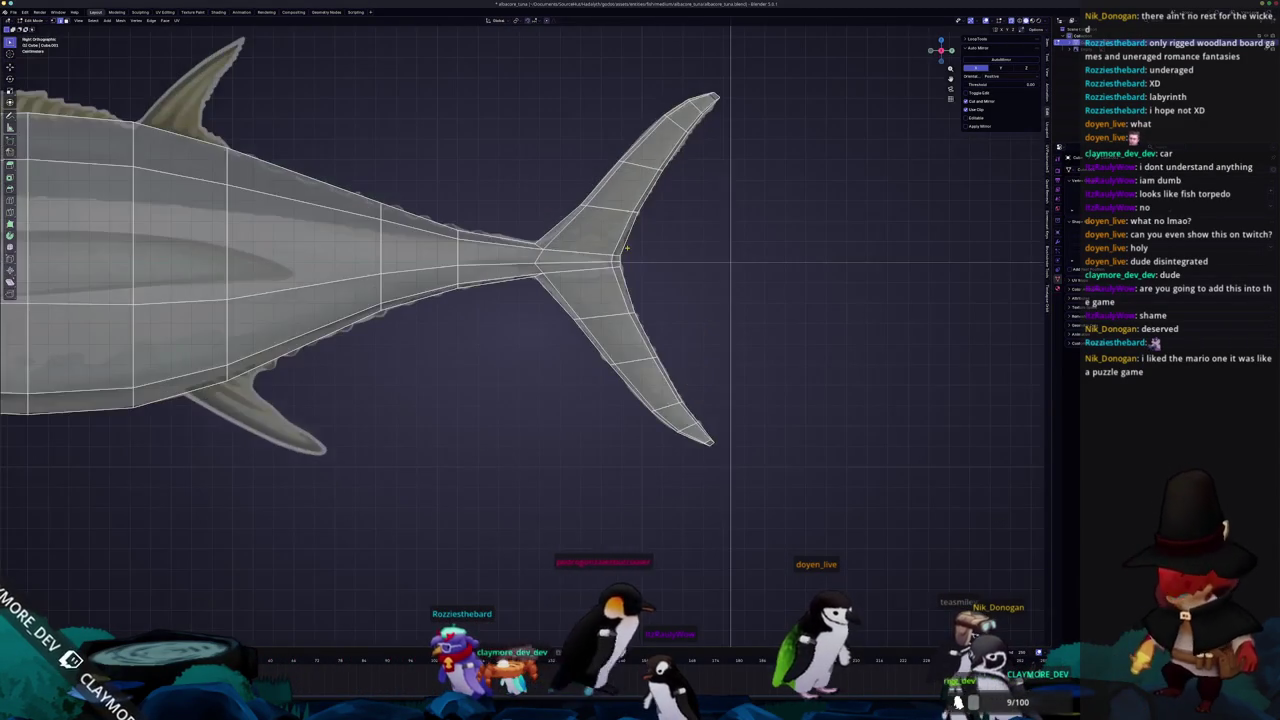
# Re-enter Edit Mode zoomed on the fish head, ready to cut across the lower jaw
pyautogui.press('Tab')
pyautogui.scroll(-3, 695, 238)
pyautogui.scroll(3, 695, 238)
pyautogui.keyDown('shift'); pyautogui.moveTo(695, 238); pyautogui.dragTo(840, 253, button='middle'); pyautogui.keyUp('shift')
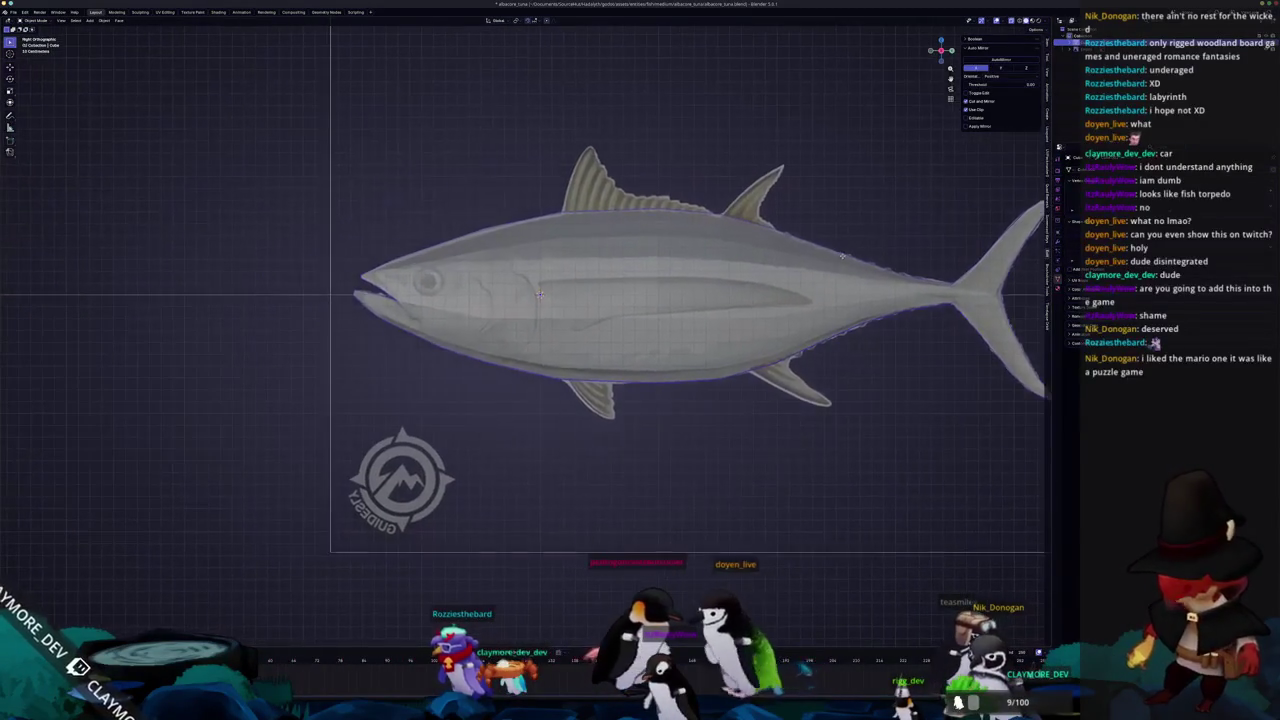
pyautogui.press('Tab')
pyautogui.scroll(4, 450, 280)
pyautogui.scroll(3, 258, 279)
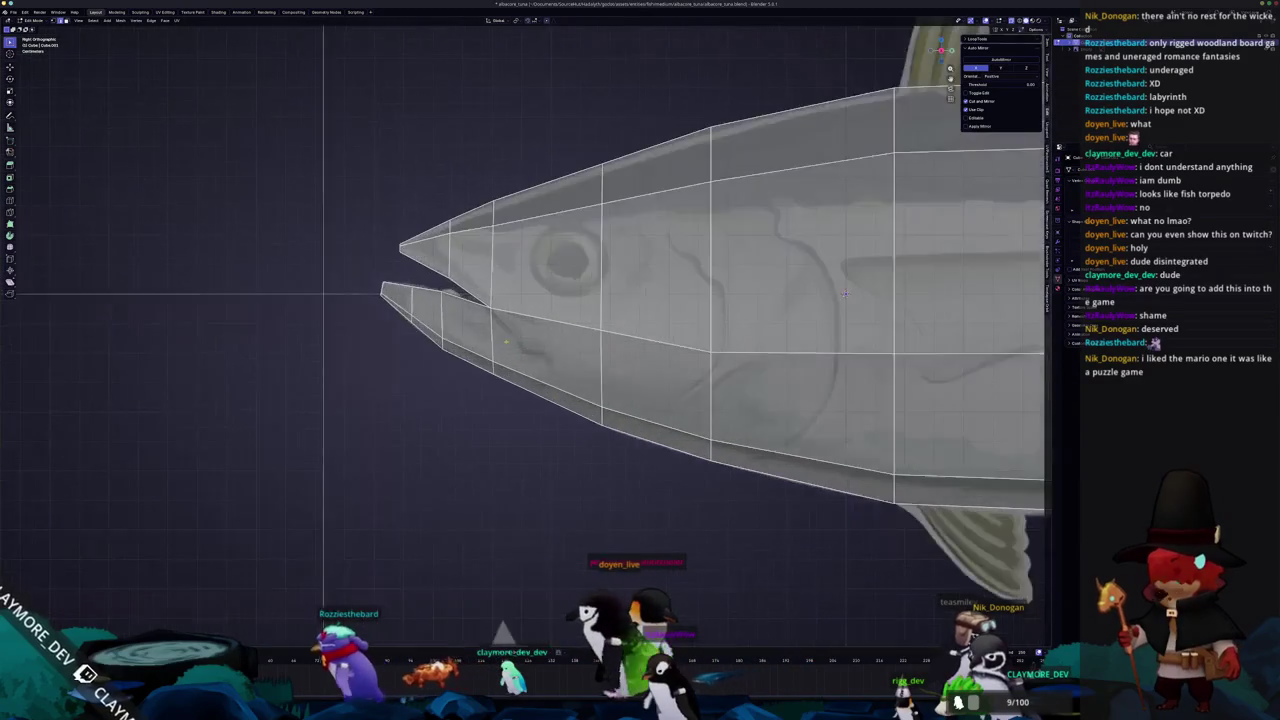
pyautogui.scroll(2, 258, 279)
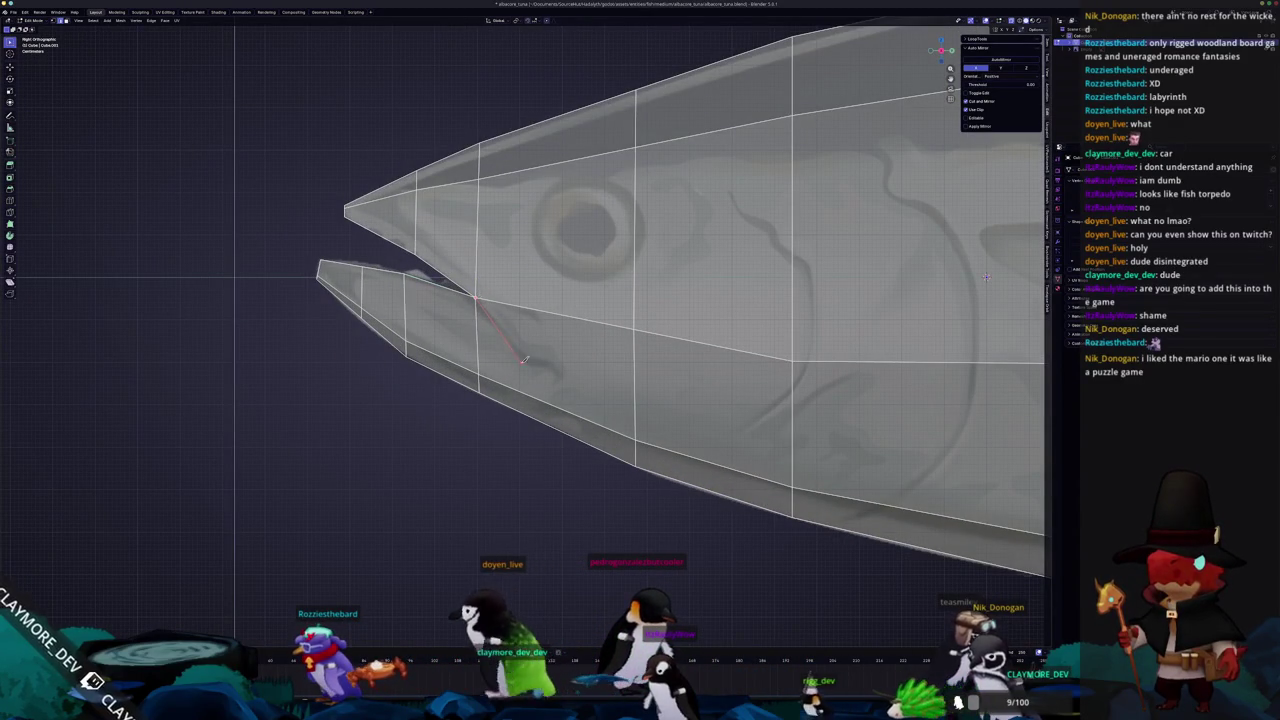
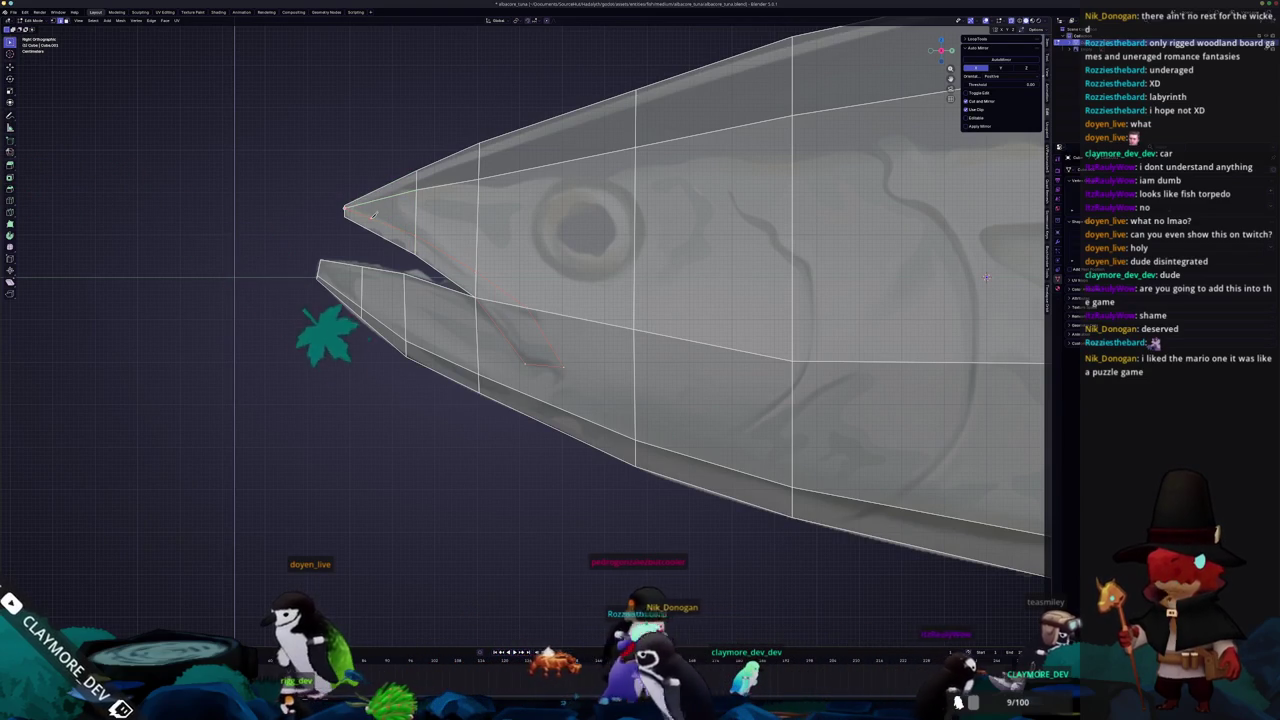
# Knife-cut a two-point edge line from the mouth corner down across the lower jaw
pyautogui.scroll(1, 370, 218)
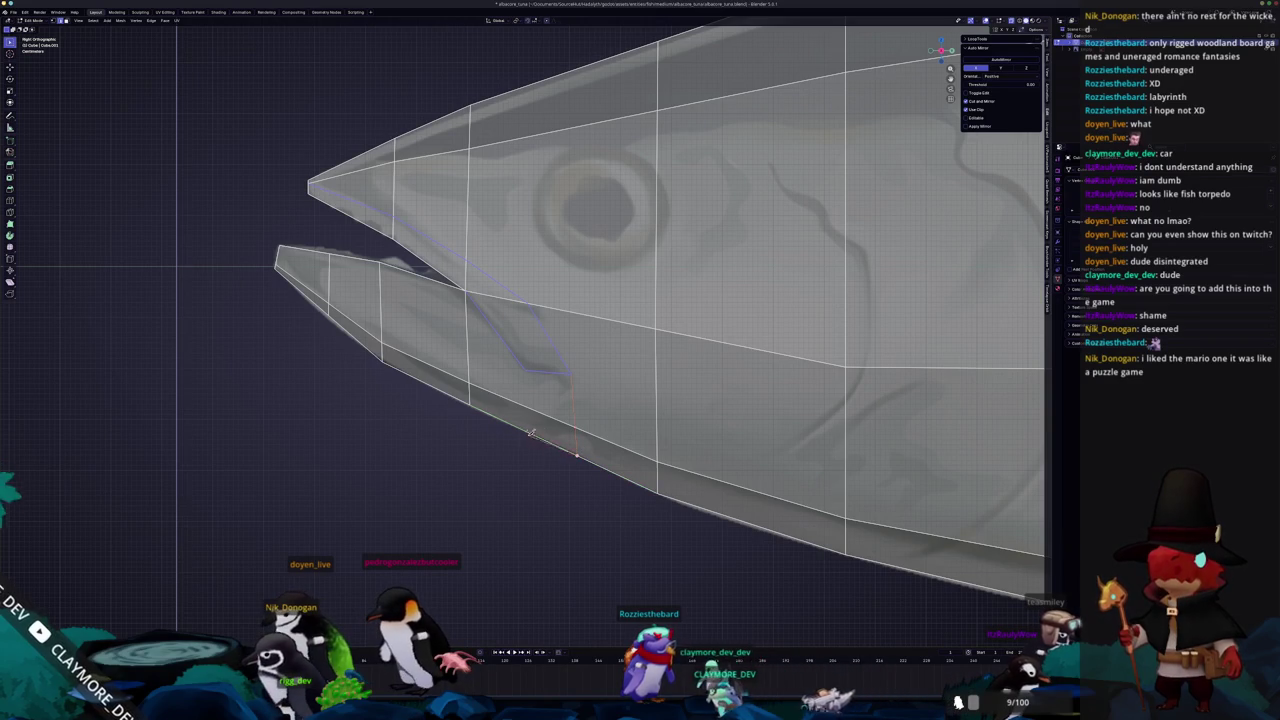
pyautogui.click(526, 369)
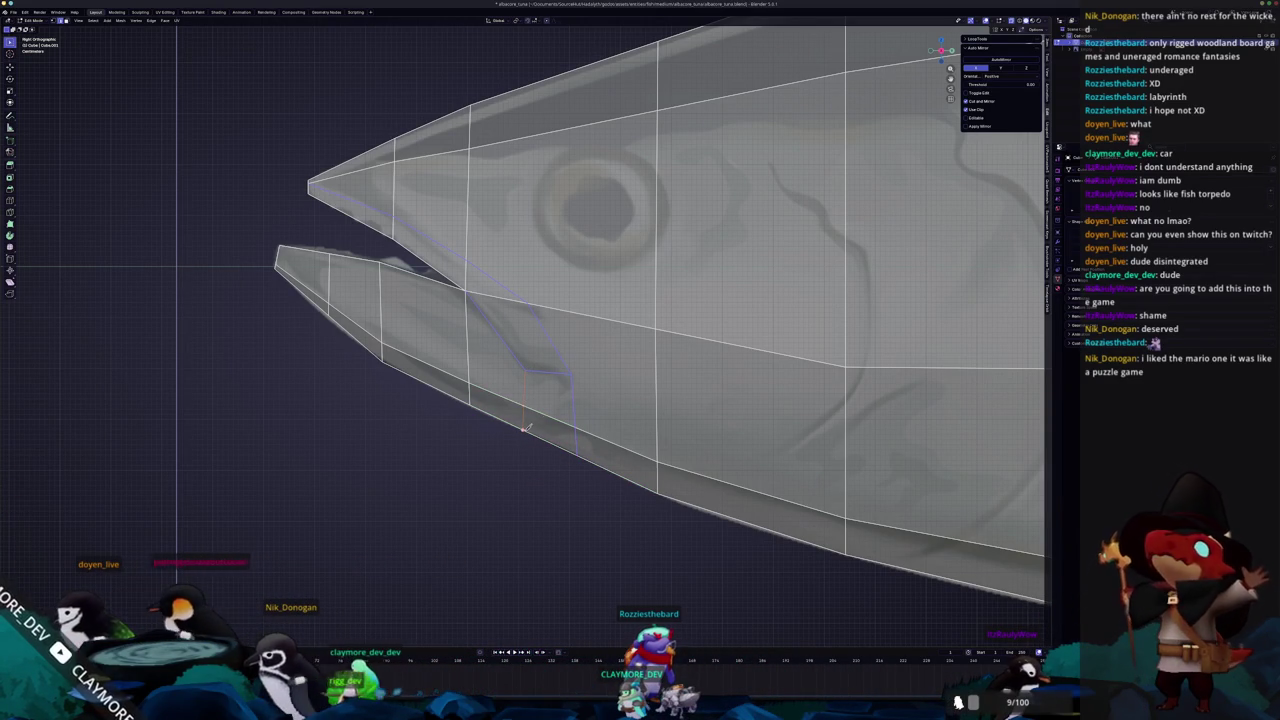
pyautogui.keyDown('shift'); pyautogui.moveTo(545, 378); pyautogui.dragTo(540, 383, button='middle'); pyautogui.keyUp('shift')
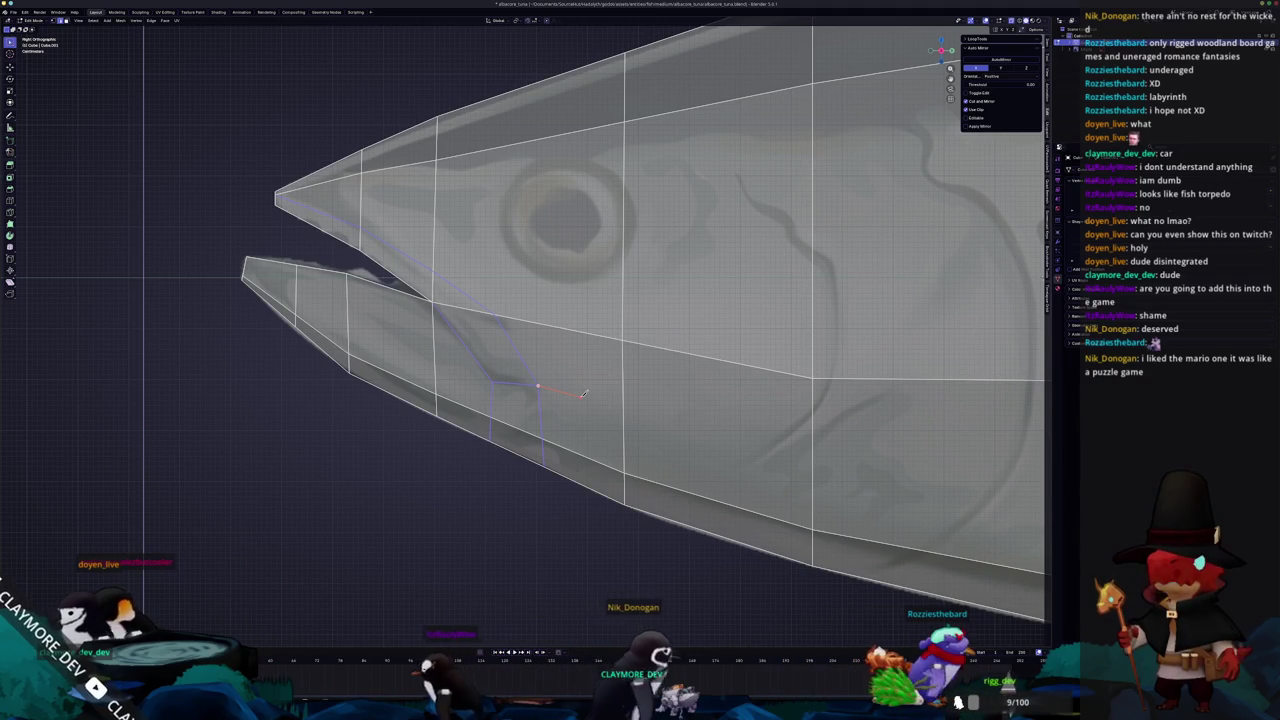
pyautogui.click(623, 344)
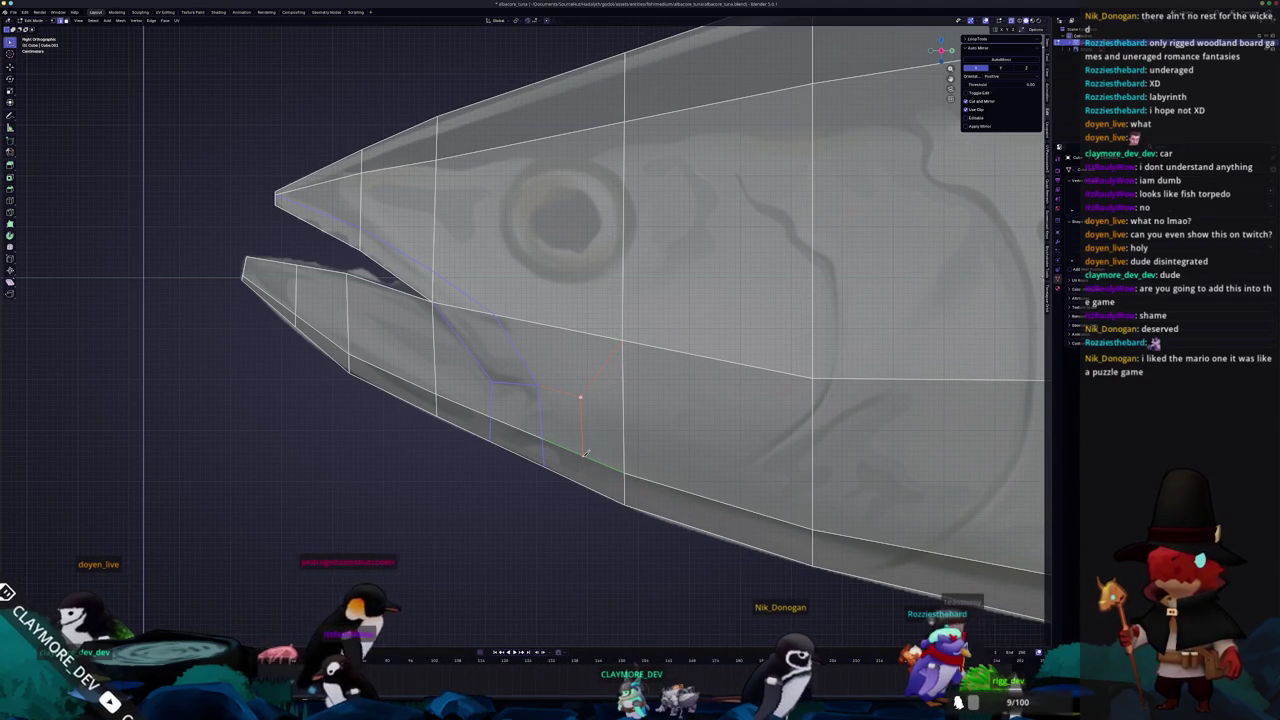
pyautogui.press('Return')
pyautogui.scroll(-1, 587, 481)
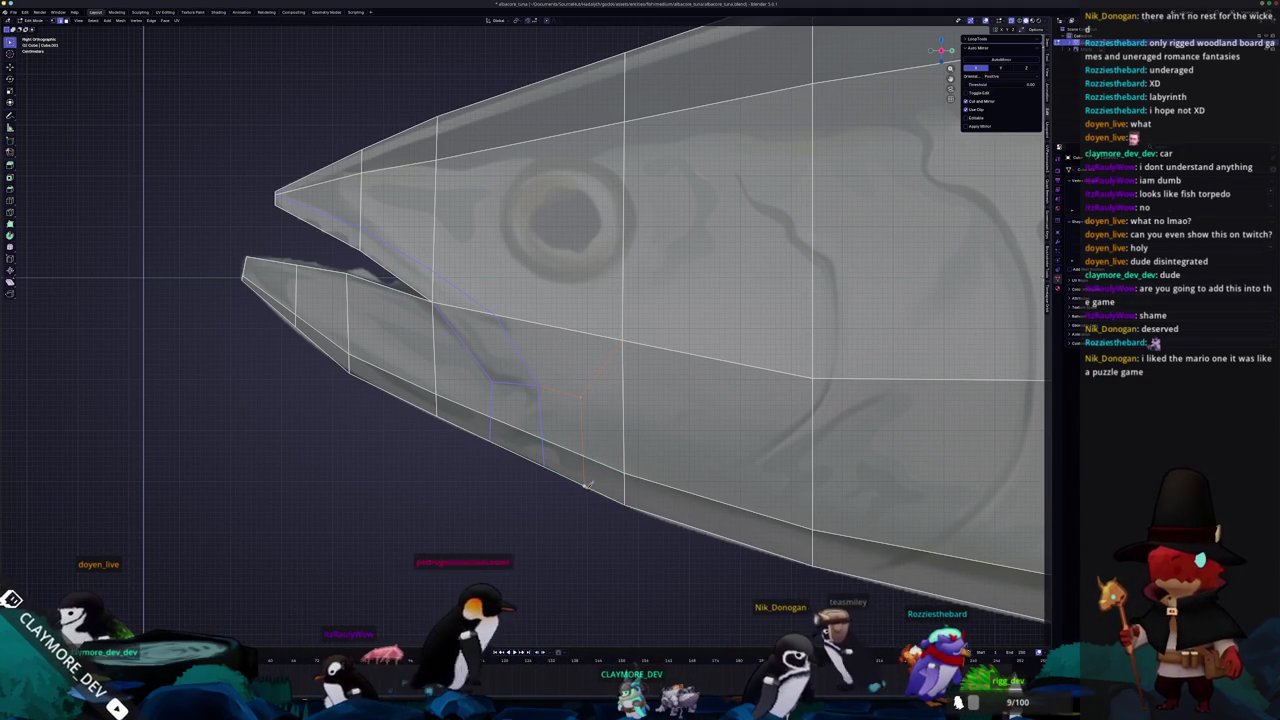
pyautogui.scroll(1, 553, 381)
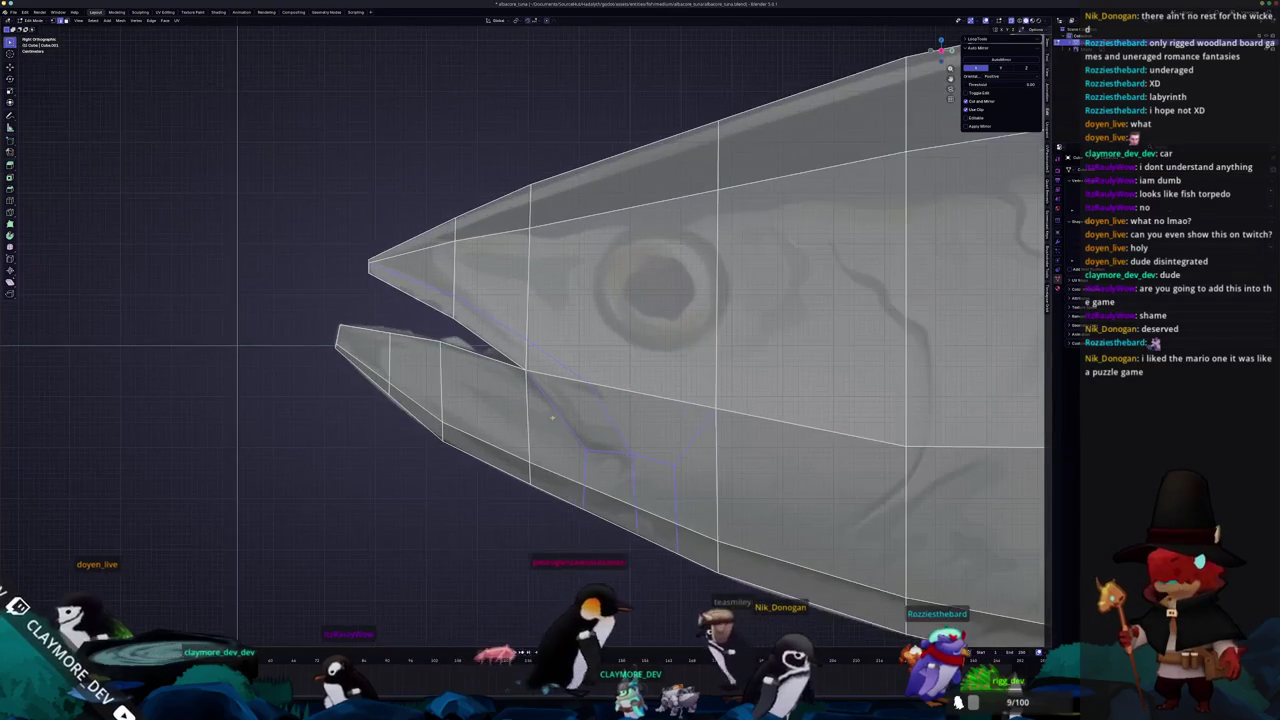
# Select the faces of the strip along the mouth line toward the jaw tip
pyautogui.click(582, 411)
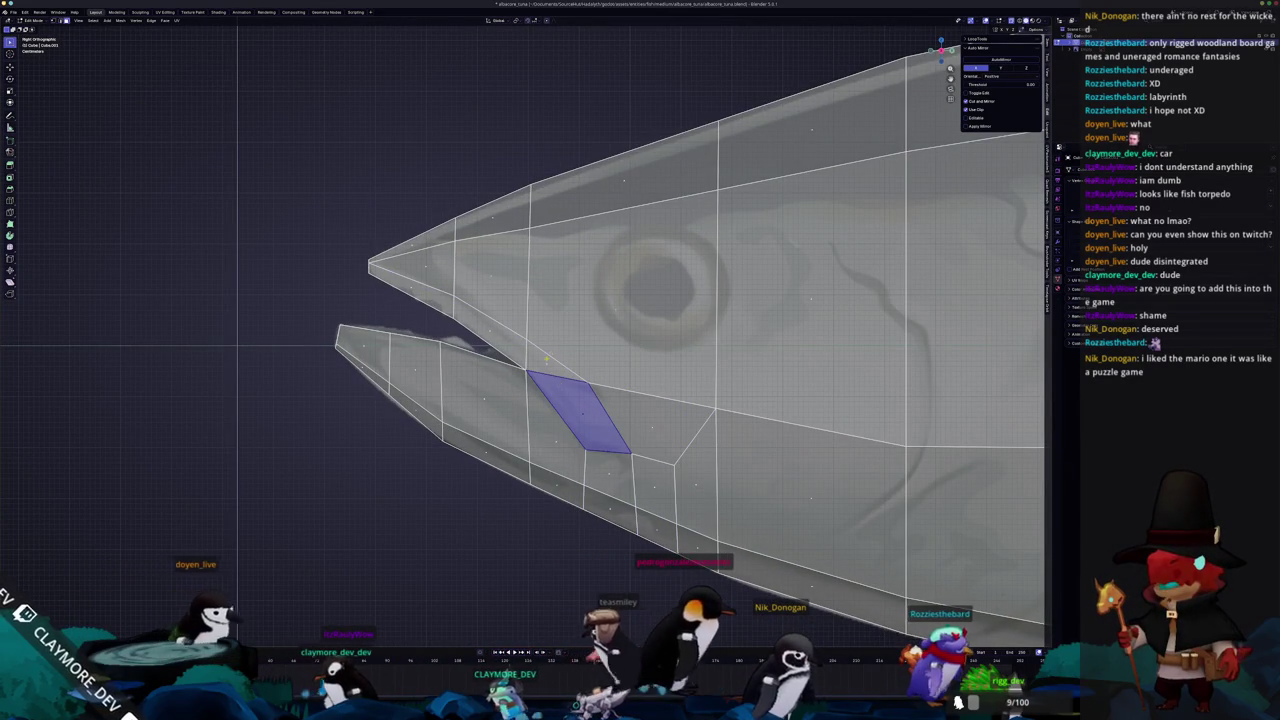
pyautogui.click(560, 362)
pyautogui.keyDown('ctrl'); pyautogui.click(395, 300); pyautogui.keyUp('ctrl')
pyautogui.moveTo(600, 330)
pyautogui.mouseDown(button='middle')
pyautogui.moveTo(685, 323)
pyautogui.moveTo(800, 360)
pyautogui.mouseUp(button='middle')
pyautogui.scroll(-3, 685, 323)
pyautogui.scroll(2, 800, 360)
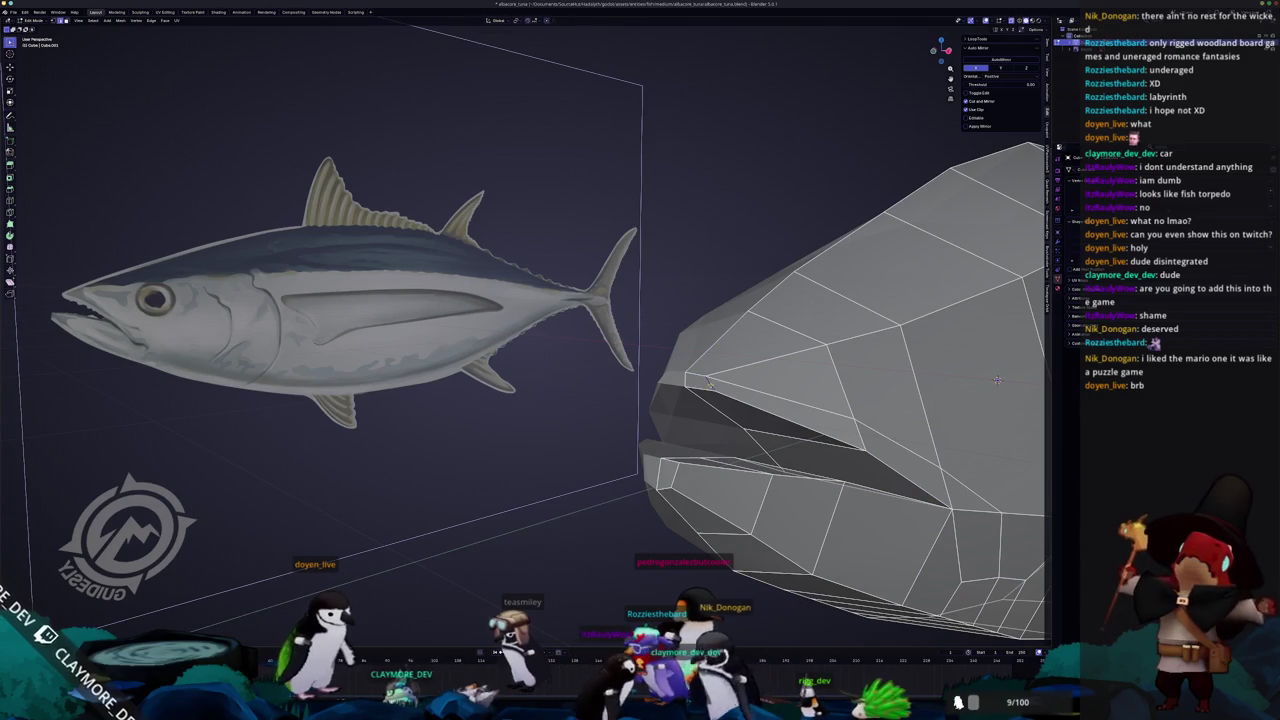
# Add the lower-jaw tip vertex and a face below the mouth strip to the selection
pyautogui.click(675, 478)
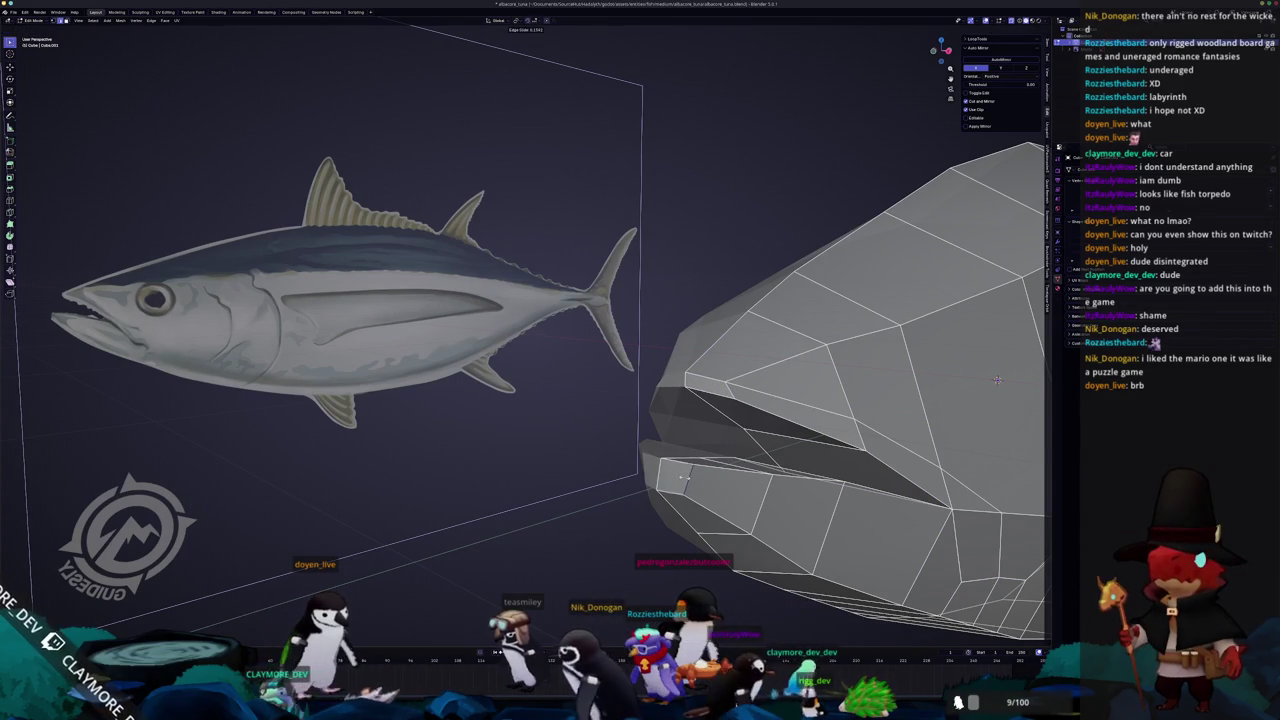
pyautogui.moveTo(997, 380); pyautogui.dragTo(974, 531, button='middle')
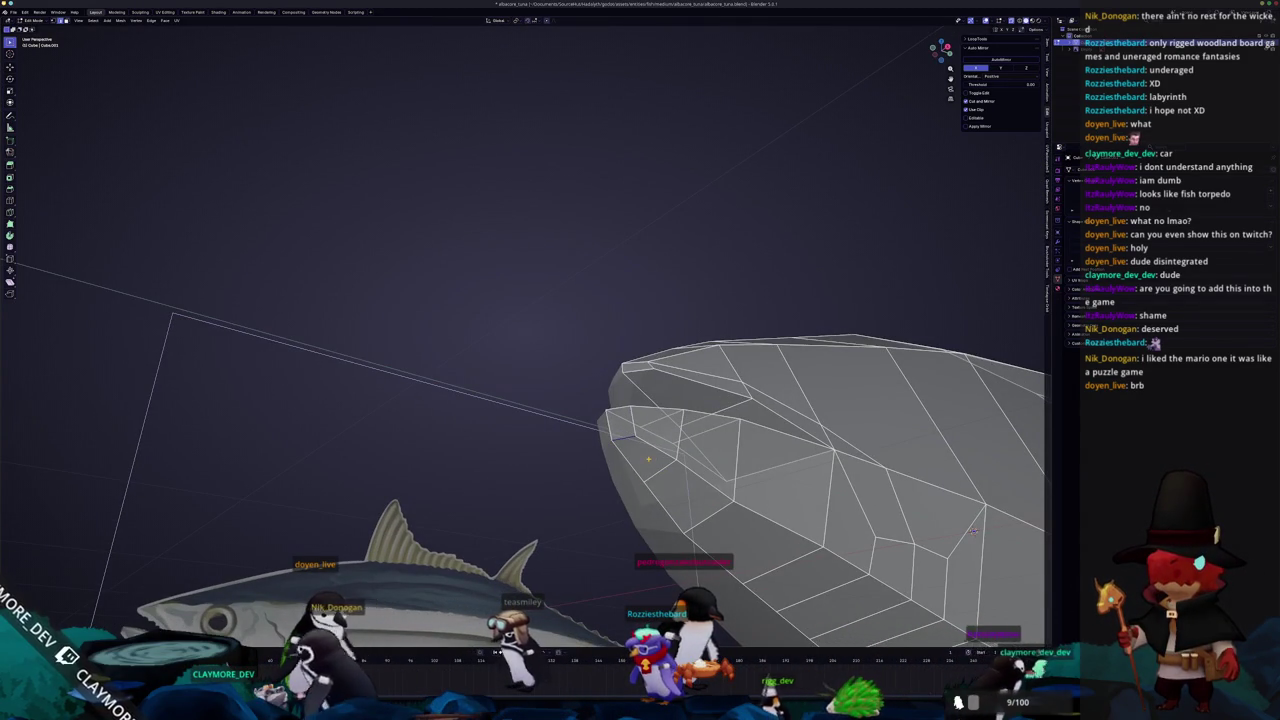
pyautogui.press('KP_3')
pyautogui.moveTo(771, 425)
pyautogui.keyDown('shift'); pyautogui.mouseDown(button='middle')
pyautogui.moveTo(631, 405)
pyautogui.moveTo(556, 356)
pyautogui.moveTo(564, 332)
pyautogui.mouseUp(button='middle'); pyautogui.keyUp('shift')
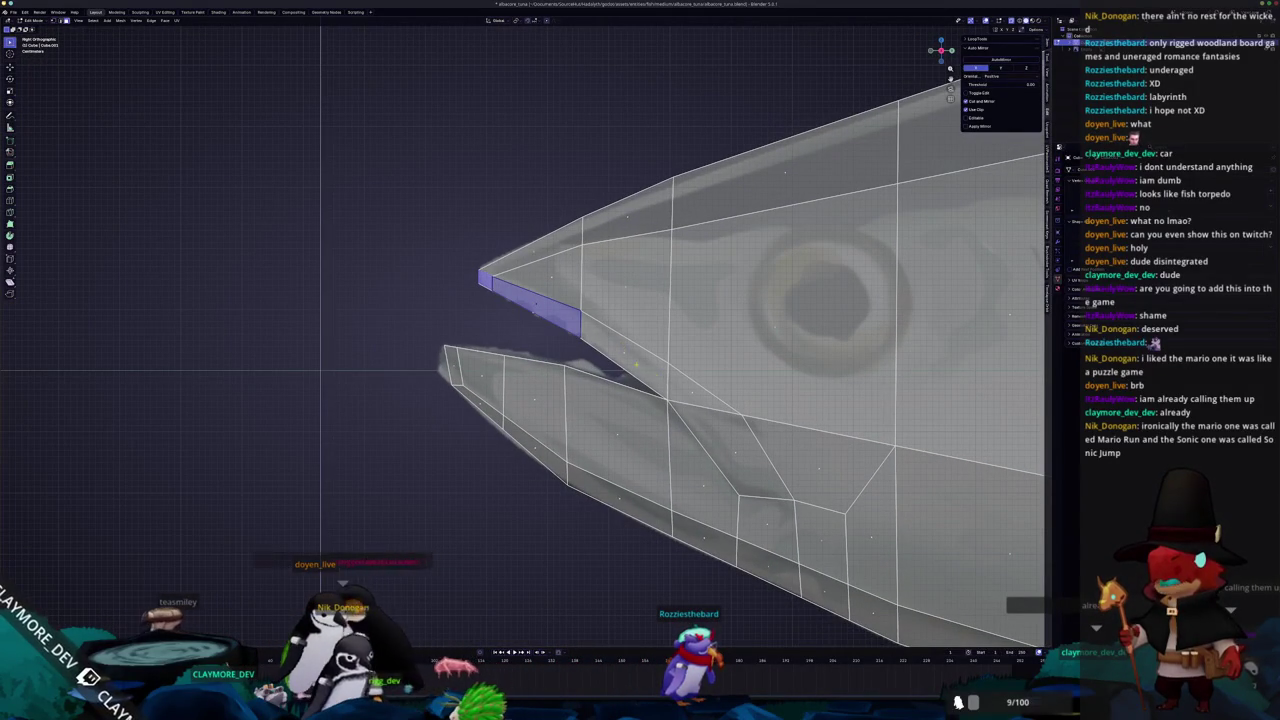
pyautogui.keyDown('shift'); pyautogui.click(735, 455); pyautogui.keyUp('shift')
pyautogui.moveTo(735, 455)
pyautogui.mouseDown(button='middle')
pyautogui.moveTo(960, 312)
pyautogui.moveTo(840, 308)
pyautogui.moveTo(745, 383)
pyautogui.moveTo(707, 174)
pyautogui.mouseUp(button='middle')
pyautogui.scroll(-3, 960, 312)
pyautogui.scroll(3, 745, 383)
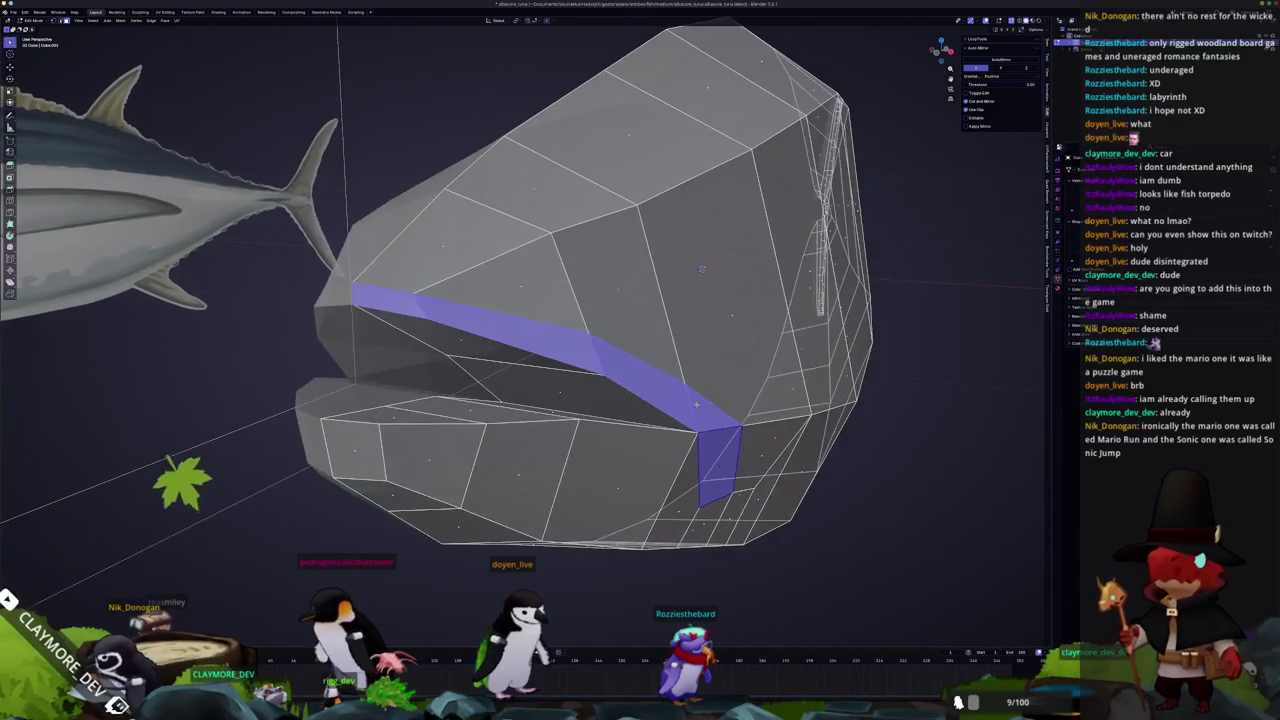
pyautogui.scroll(2, 707, 174)
# Shrink the selected mouth strip inward with Alt+S
pyautogui.hotkey('alt', 's')
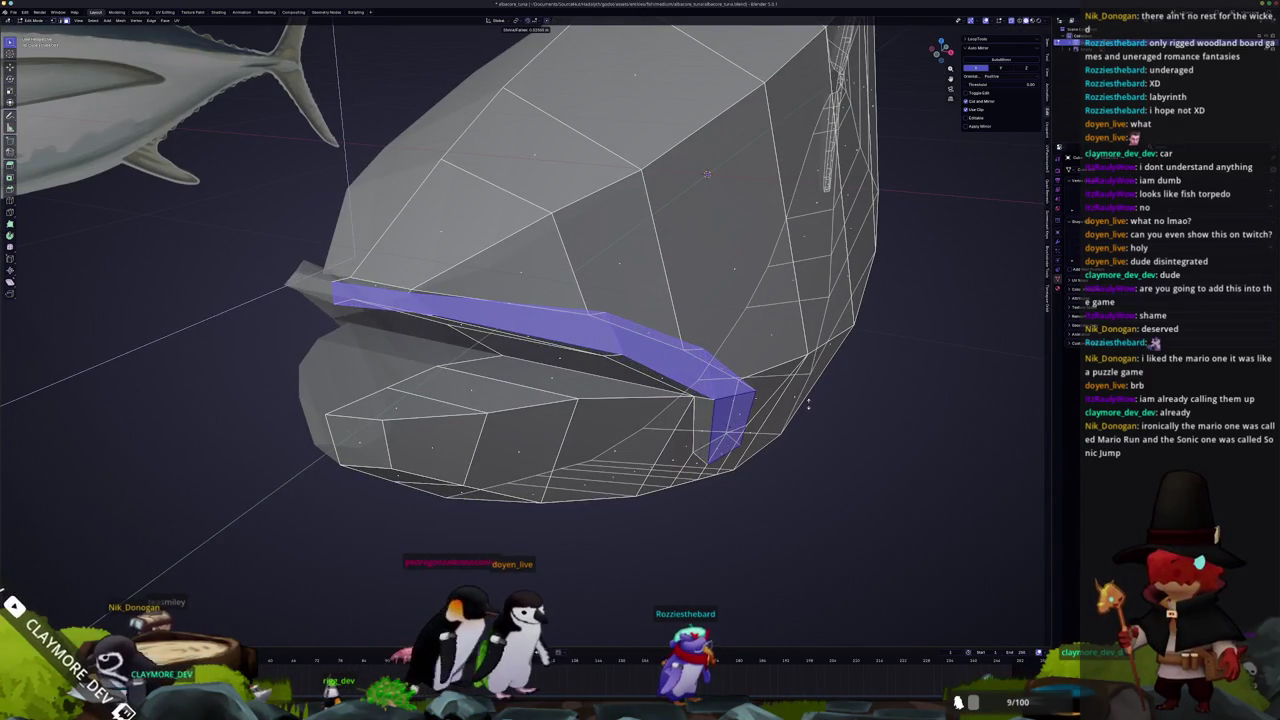
pyautogui.click(707, 174)
pyautogui.moveTo(707, 174); pyautogui.dragTo(705, 391, button='middle')
pyautogui.scroll(2, 705, 391)
pyautogui.scroll(2, 705, 391)
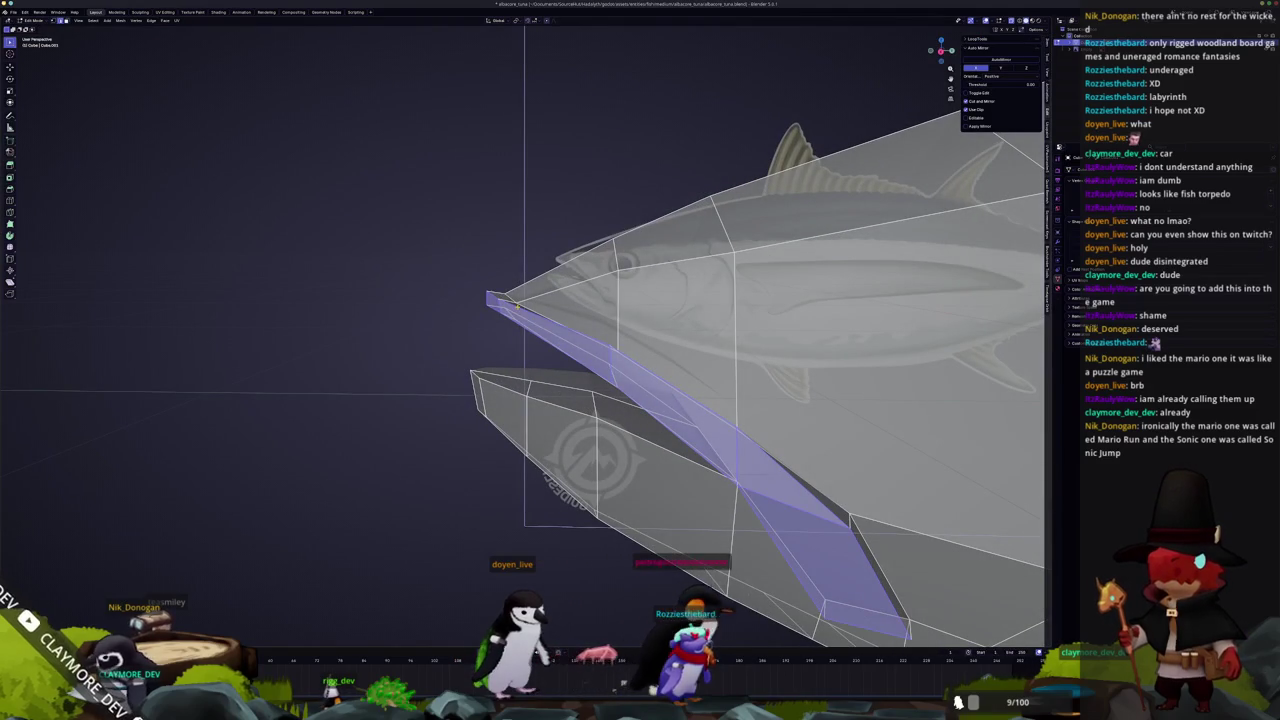
pyautogui.moveTo(517, 306); pyautogui.dragTo(500, 333, button='middle')
# Edge-slide two edges of the mouth groove into position
pyautogui.press('g')
pyautogui.press('g')
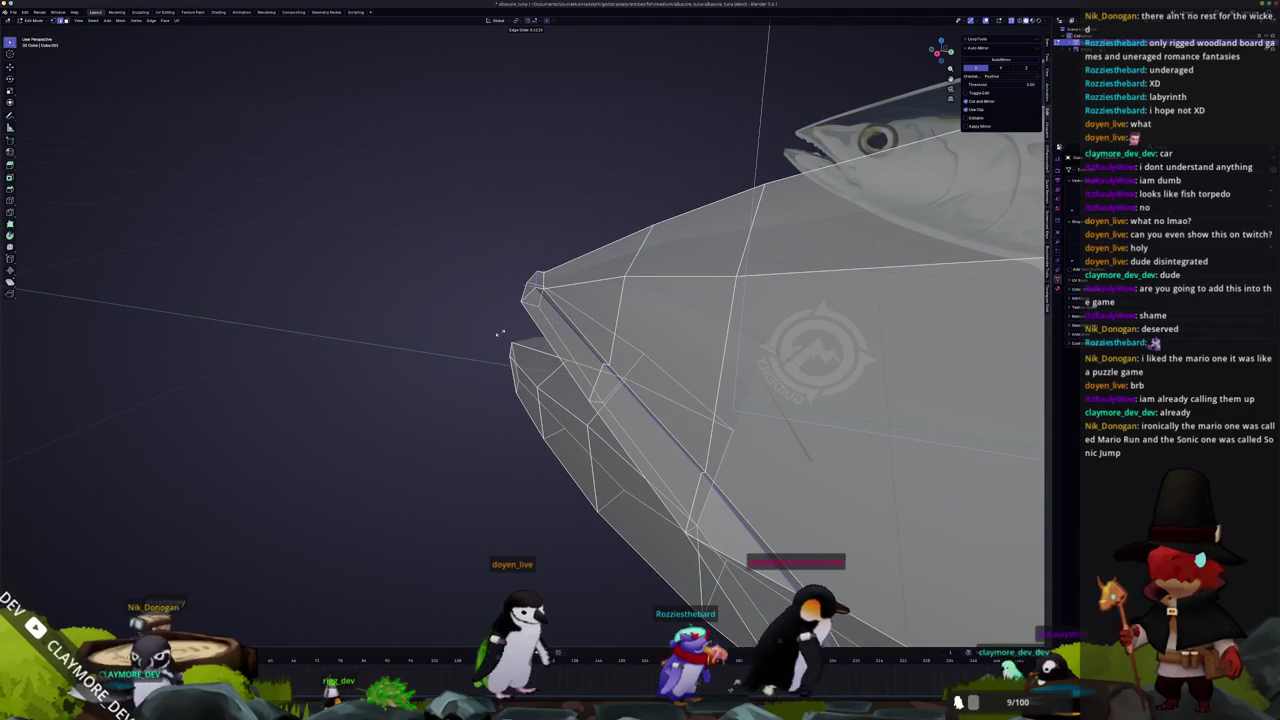
pyautogui.click(500, 333)
pyautogui.moveTo(505, 330); pyautogui.dragTo(524, 292, button='middle')
pyautogui.moveTo(543, 343); pyautogui.dragTo(717, 432, button='middle')
pyautogui.press('g')
pyautogui.press('g')
pyautogui.click(546, 336)
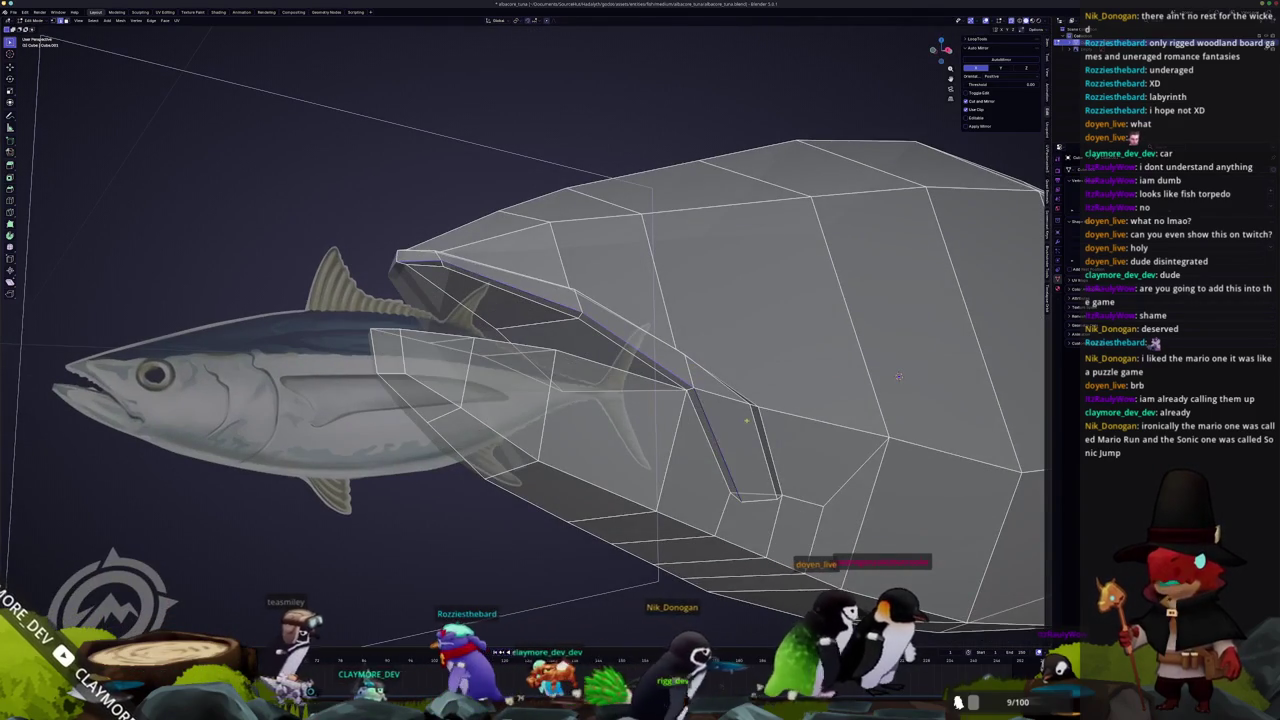
pyautogui.scroll(1, 717, 432)
# Slide another groove edge and the mouth-corner vertex, then turn X-ray off
pyautogui.press('g')
pyautogui.press('g')
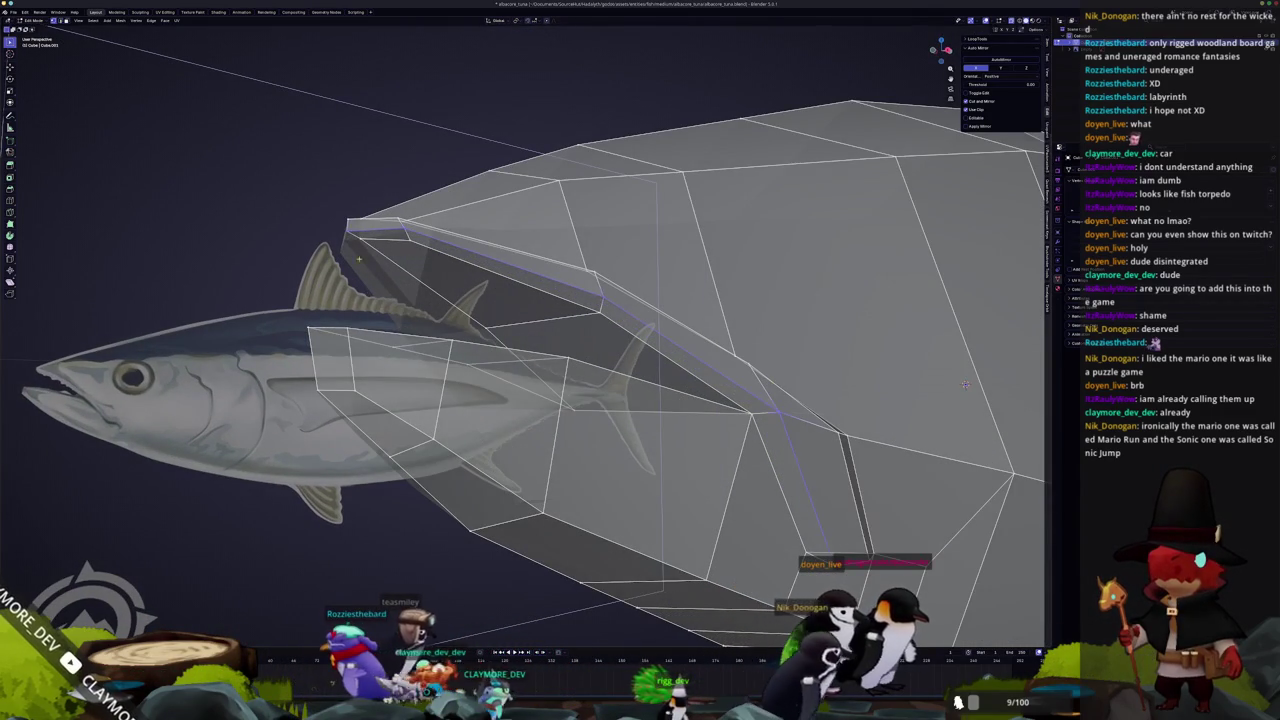
pyautogui.moveTo(965, 384); pyautogui.dragTo(827, 163, button='middle')
pyautogui.press('g')
pyautogui.press('g')
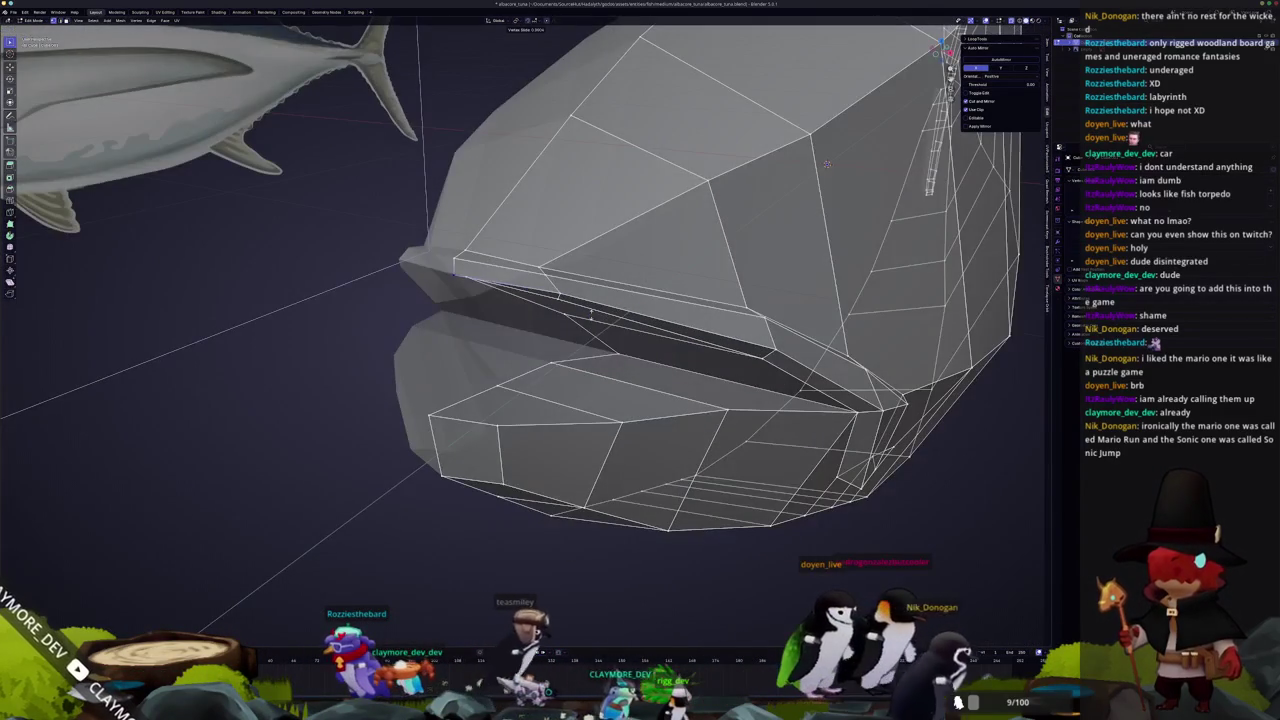
pyautogui.click(591, 312)
pyautogui.moveTo(591, 312)
pyautogui.mouseDown(button='middle')
pyautogui.moveTo(493, 240)
pyautogui.moveTo(902, 466)
pyautogui.moveTo(918, 462)
pyautogui.moveTo(949, 264)
pyautogui.moveTo(760, 300)
pyautogui.mouseUp(button='middle')
pyautogui.moveTo(483, 300); pyautogui.dragTo(979, 253, button='middle')
pyautogui.hotkey('alt', 'z')
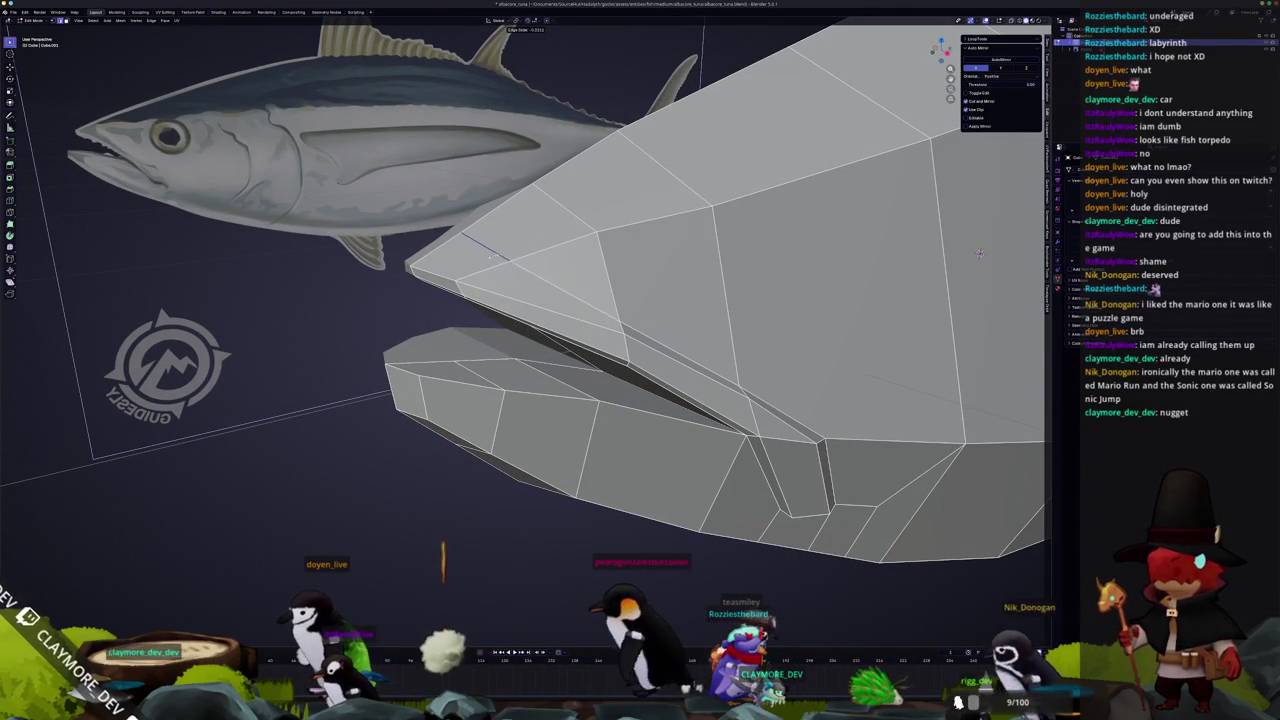
# Edge-slide the bottom edge of the jaw slot upward by the mouth corner
pyautogui.click(573, 303)
pyautogui.moveTo(979, 253)
pyautogui.mouseDown(button='middle')
pyautogui.moveTo(573, 303)
pyautogui.moveTo(662, 352)
pyautogui.moveTo(630, 366)
pyautogui.mouseUp(button='middle')
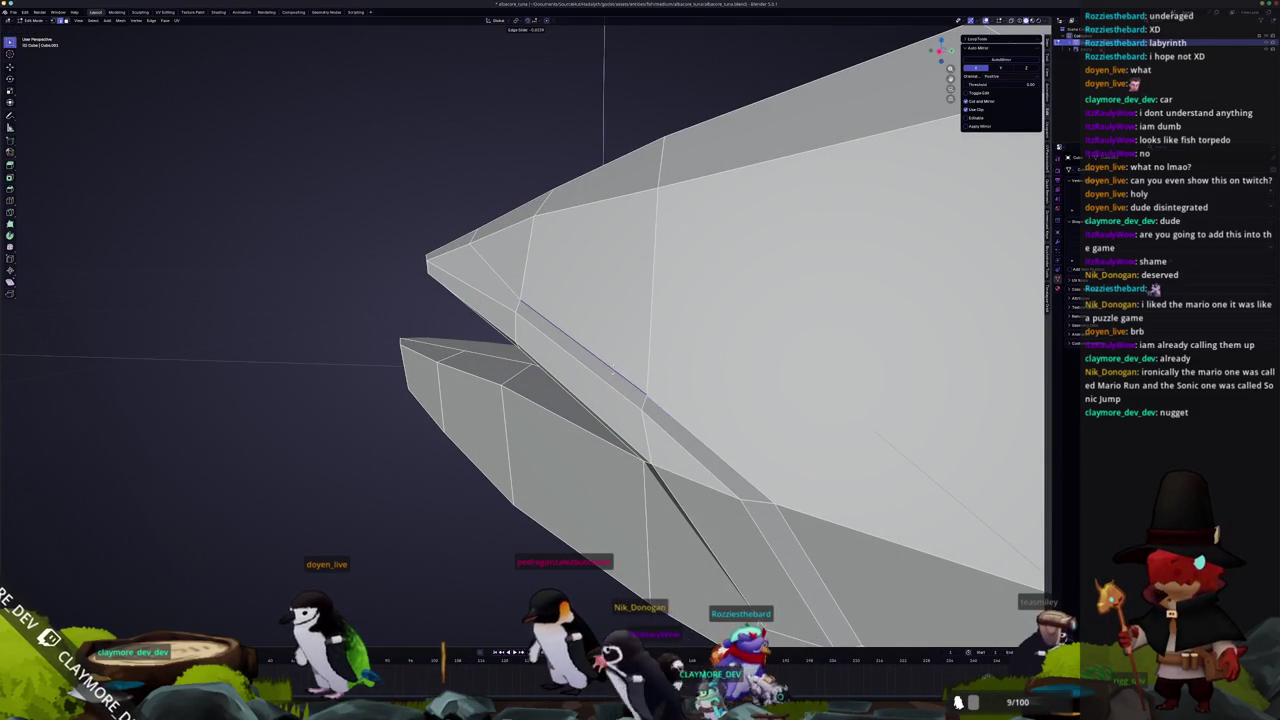
pyautogui.scroll(-2, 615, 370)
pyautogui.moveTo(615, 370)
pyautogui.mouseDown(button='middle')
pyautogui.moveTo(572, 352)
pyautogui.moveTo(601, 346)
pyautogui.moveTo(664, 428)
pyautogui.mouseUp(button='middle')
pyautogui.scroll(3, 568, 352)
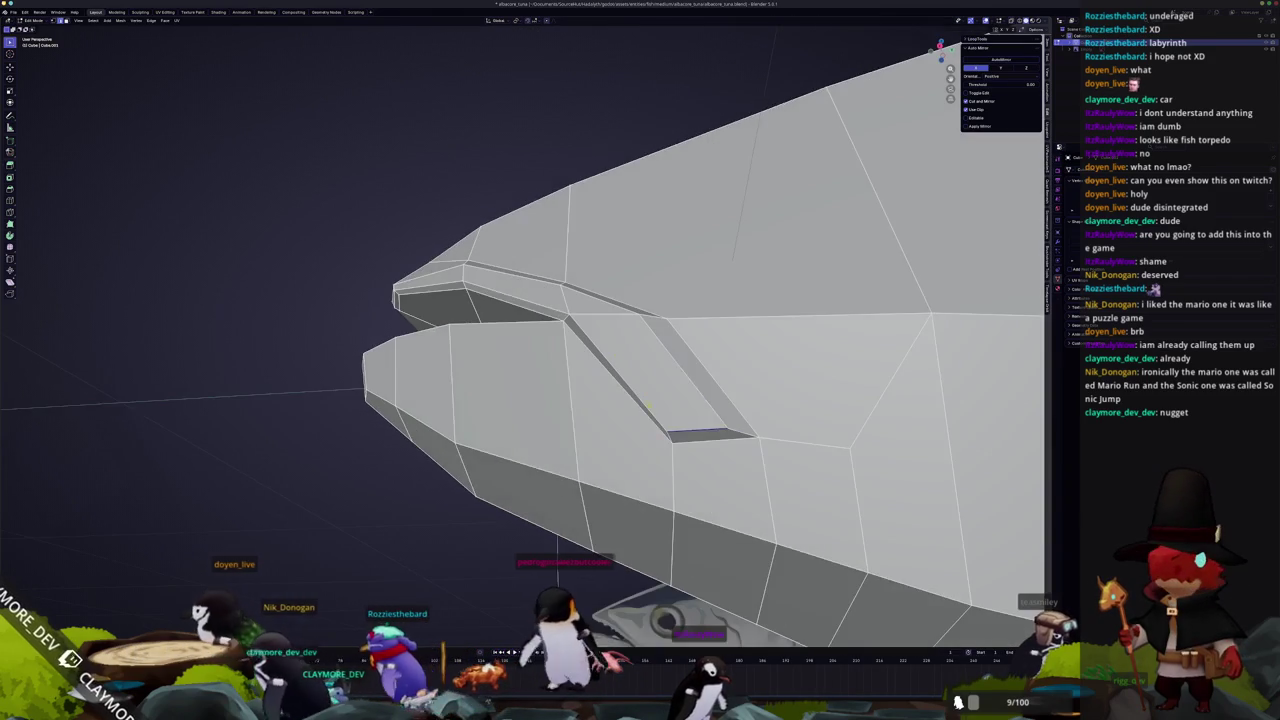
pyautogui.scroll(2, 664, 428)
pyautogui.scroll(1, 640, 400)
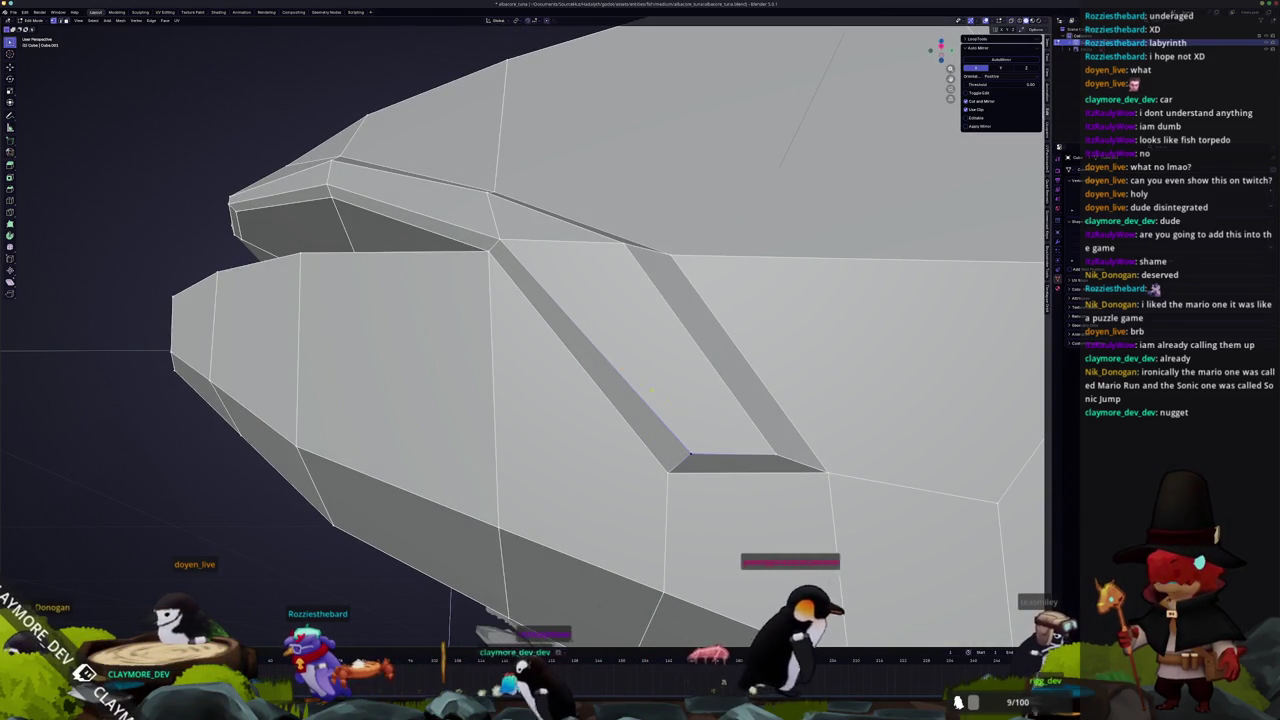
pyautogui.press('g')
pyautogui.press('g')
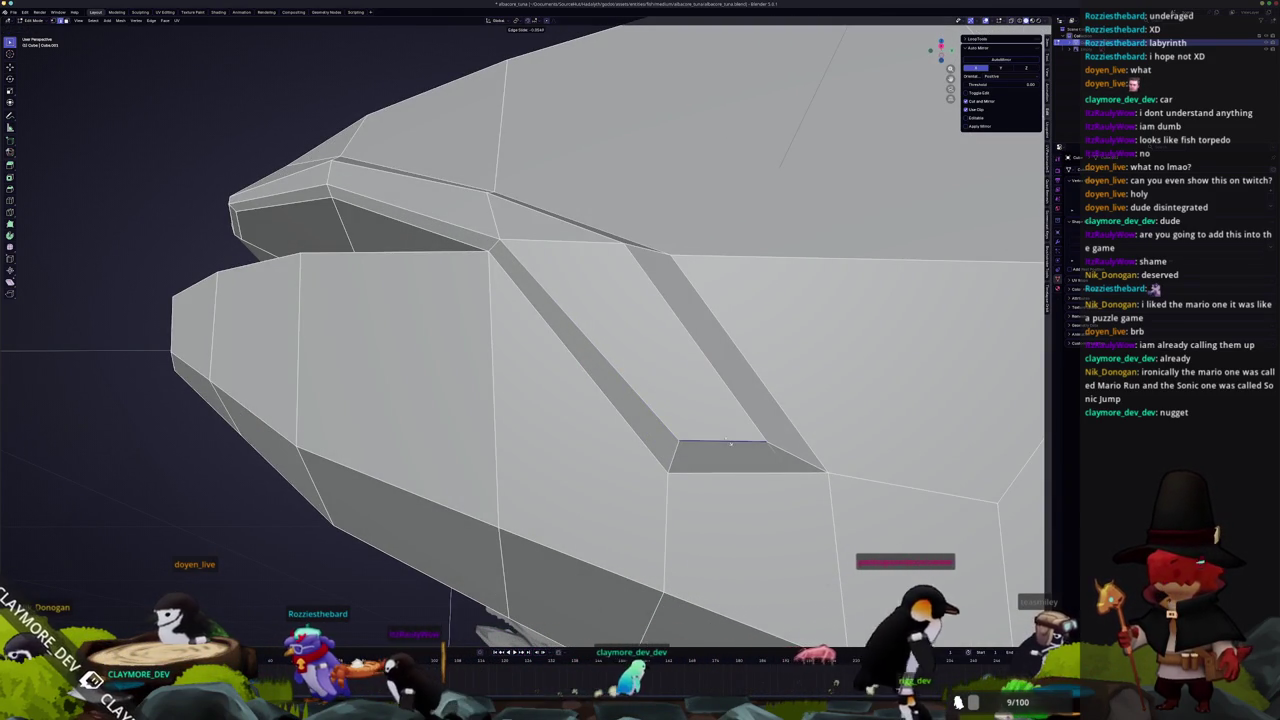
pyautogui.click(730, 443)
pyautogui.scroll(-5, 700, 430)
pyautogui.scroll(-3, 700, 430)
pyautogui.moveTo(700, 430)
pyautogui.mouseDown(button='middle')
pyautogui.moveTo(600, 430)
pyautogui.moveTo(737, 429)
pyautogui.moveTo(723, 443)
pyautogui.mouseUp(button='middle')
# Check the jaw in Object Mode, then resume editing in side view with X-ray on
pyautogui.press('Tab')
pyautogui.scroll(5, 676, 433)
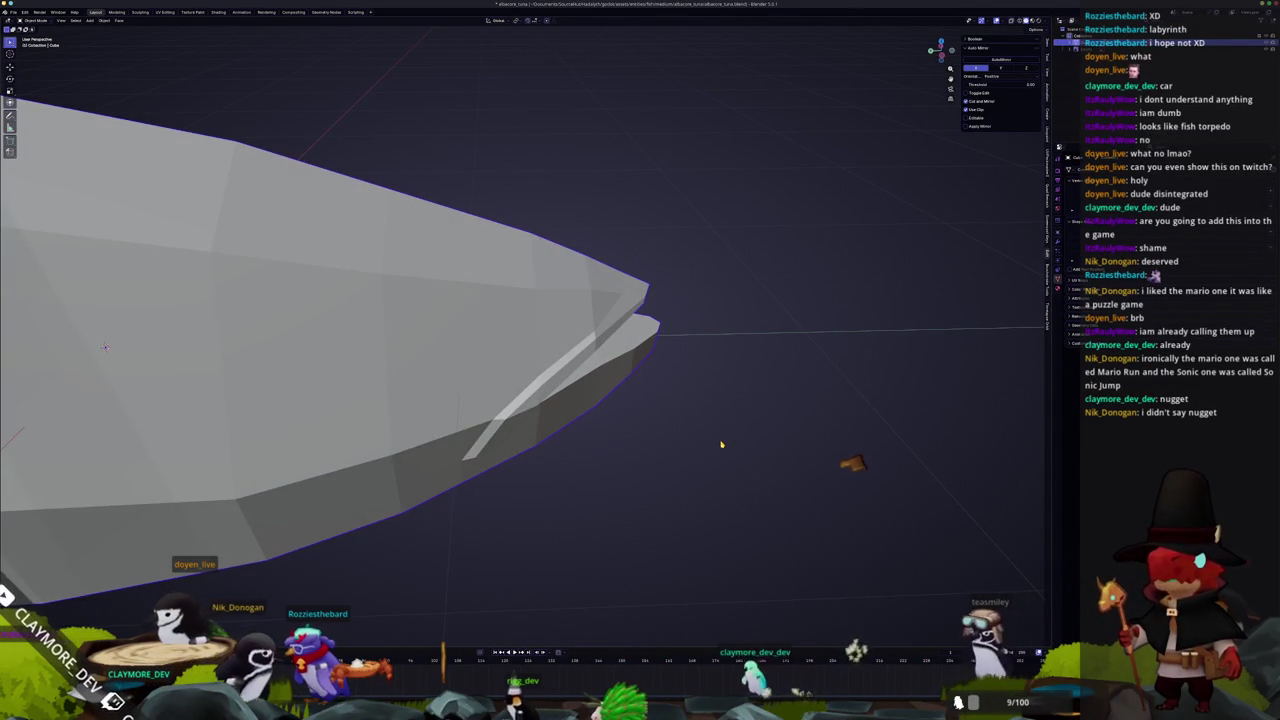
pyautogui.press('KP_1')
pyautogui.press('KP_3')
pyautogui.press('Tab')
pyautogui.hotkey('alt', 'z')
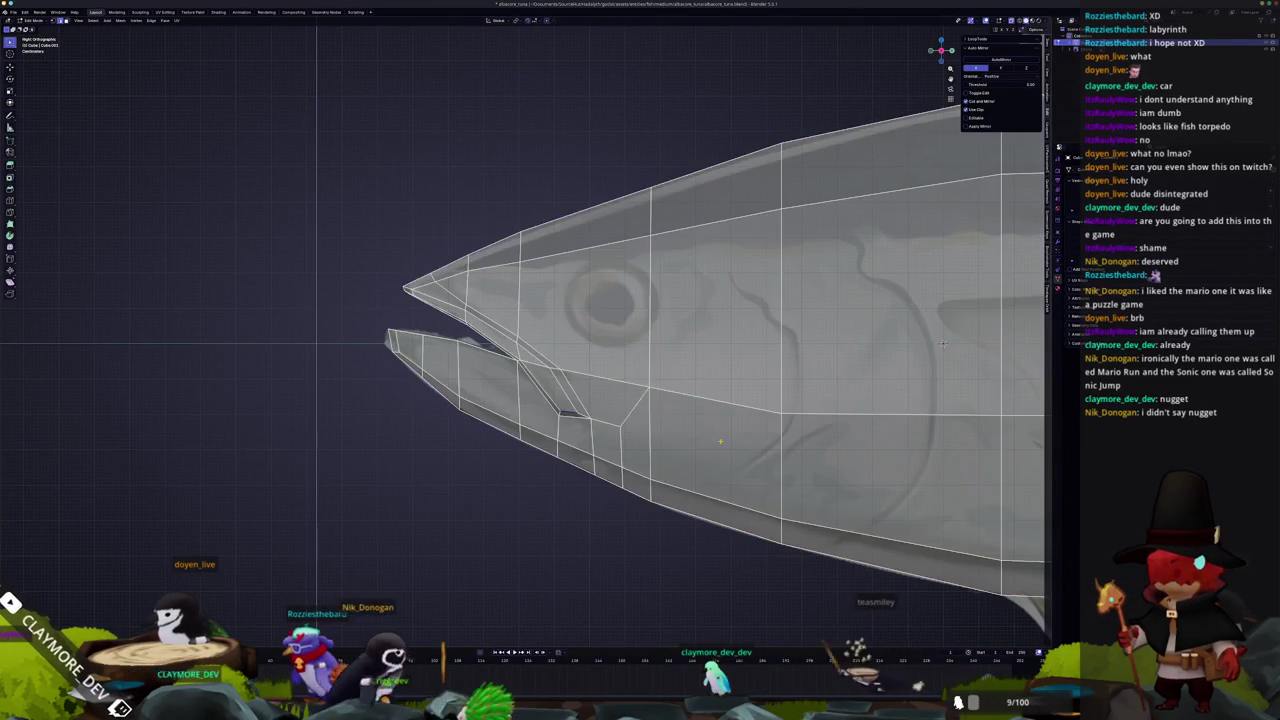
# Slide the vertical jaw edge slightly right and check it in Object Mode
pyautogui.scroll(2, 460, 340)
pyautogui.scroll(1, 490, 355)
pyautogui.scroll(2, 528, 374)
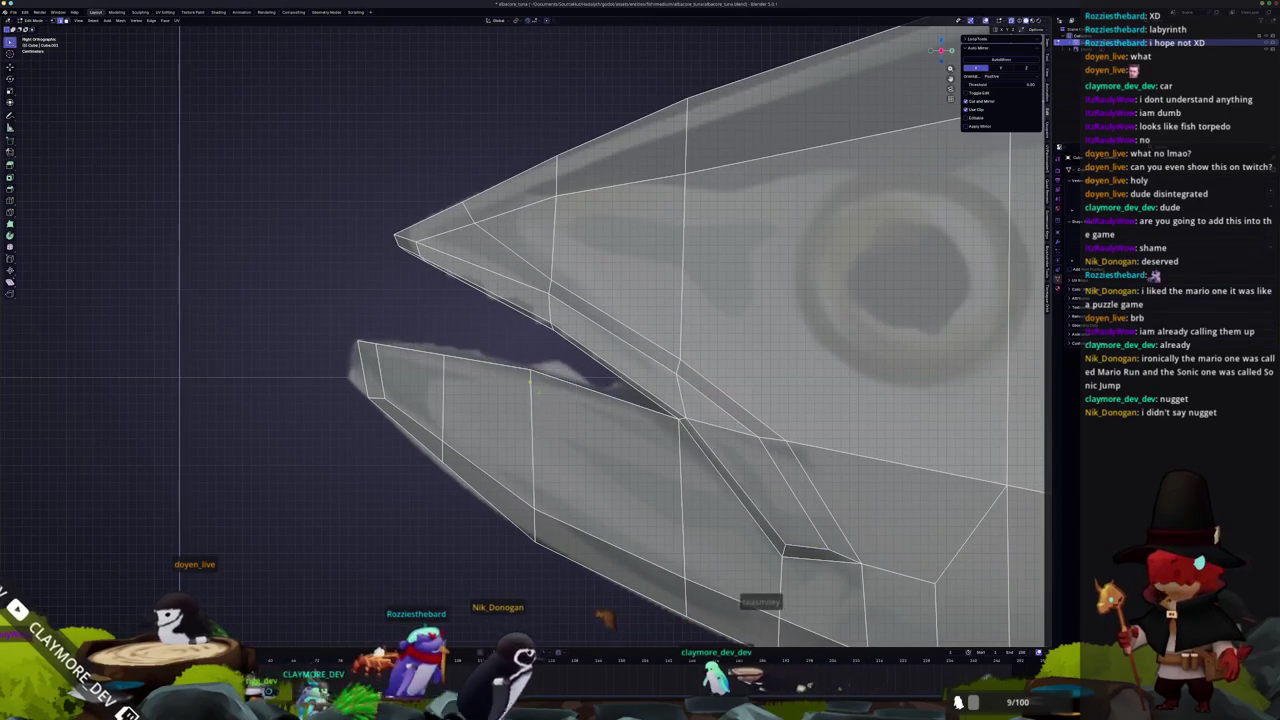
pyautogui.press('g')
pyautogui.press('g')
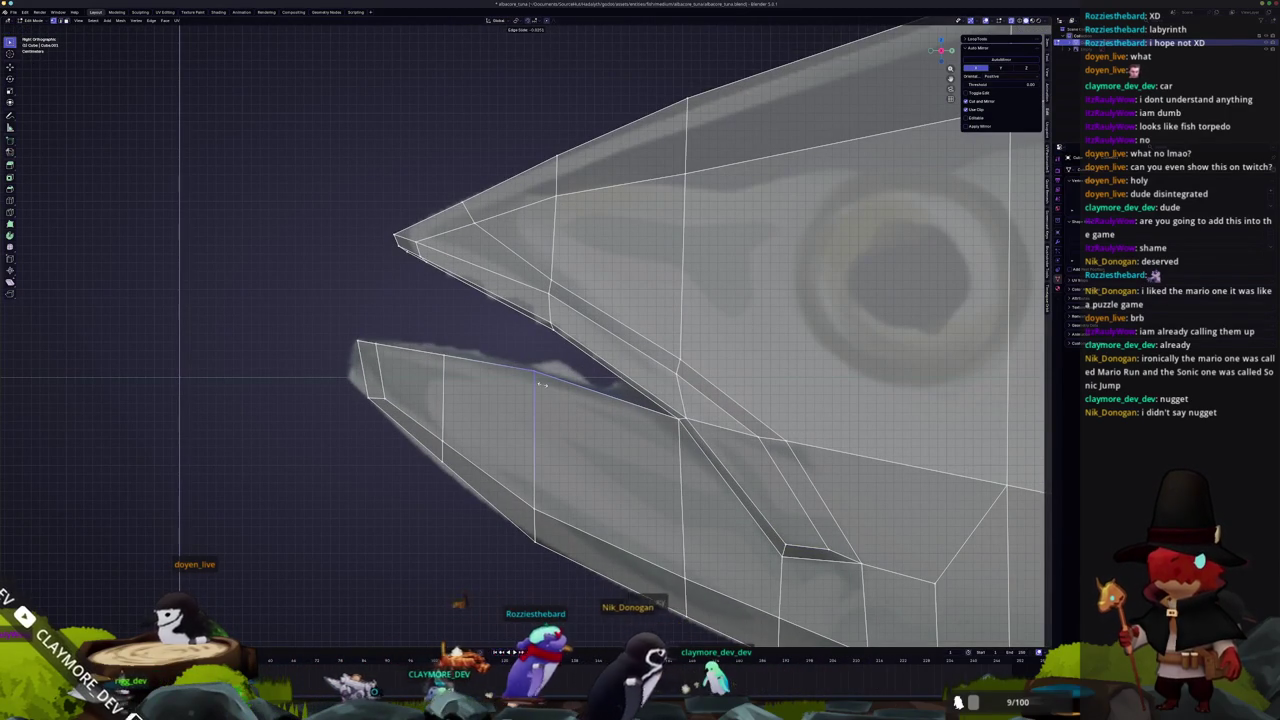
pyautogui.click(521, 368)
pyautogui.press('Tab')
pyautogui.moveTo(494, 420); pyautogui.dragTo(517, 428, button='middle')
pyautogui.press('Tab')
pyautogui.scroll(4, 773, 312)
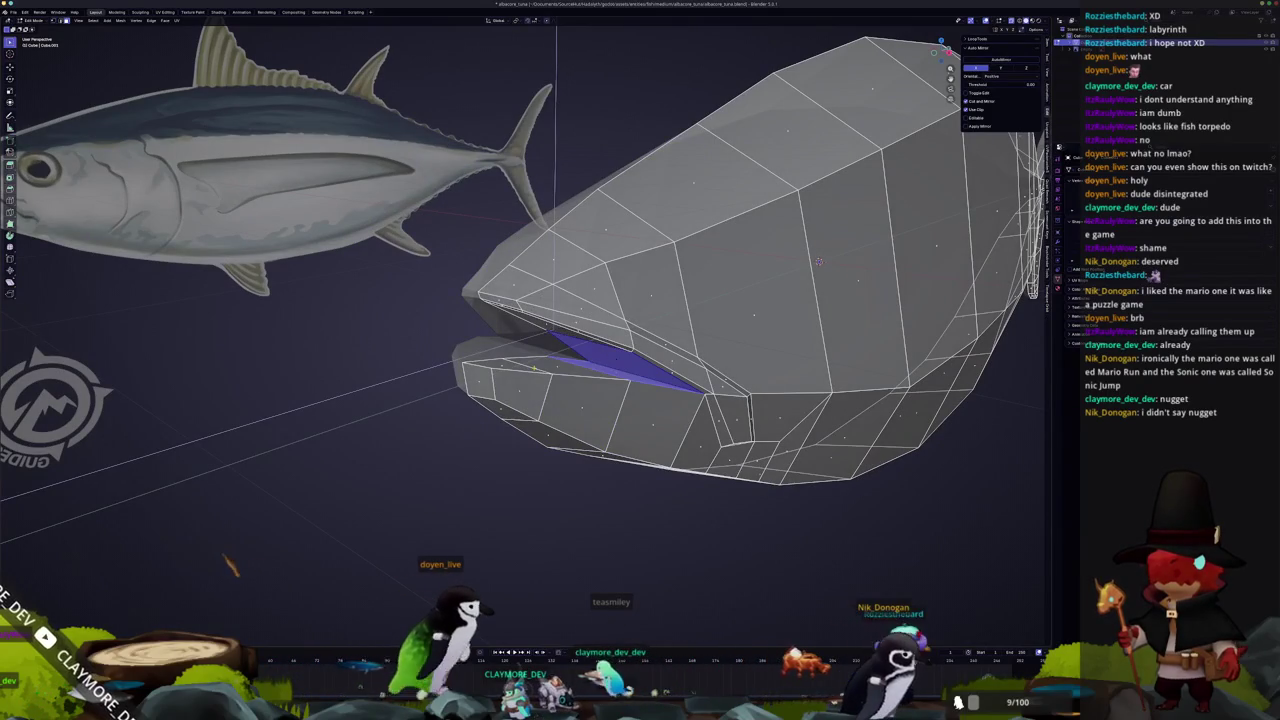
pyautogui.moveTo(819, 262)
pyautogui.mouseDown(button='middle')
pyautogui.moveTo(798, 369)
pyautogui.moveTo(593, 295)
pyautogui.mouseUp(button='middle')
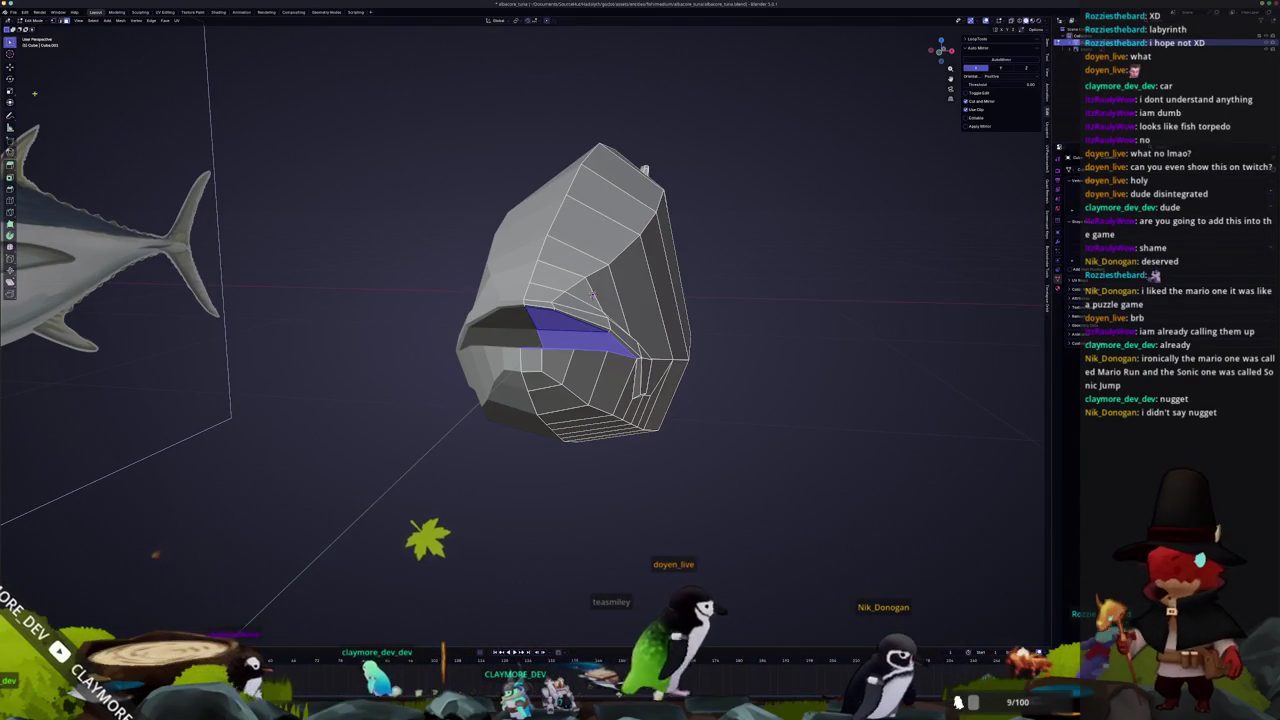
# Inset the mouth faces and extrude them deeper into the mouth
pyautogui.click(10, 177)
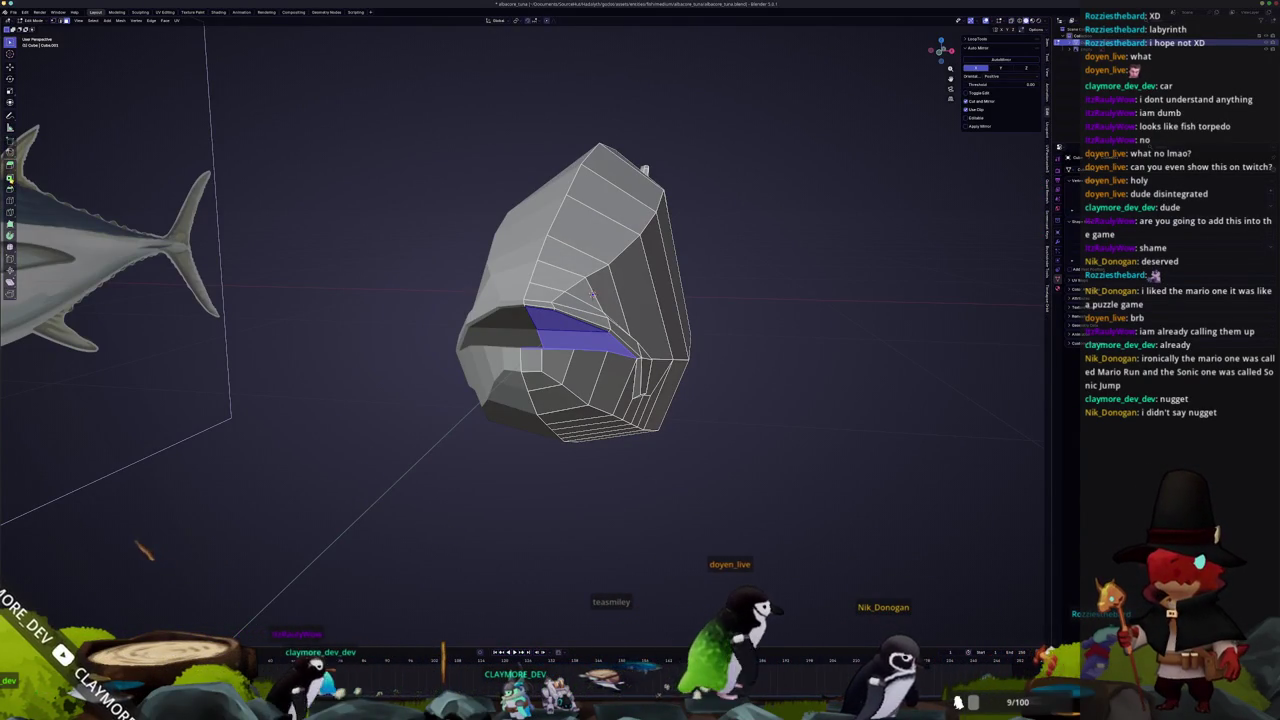
pyautogui.click(541, 344)
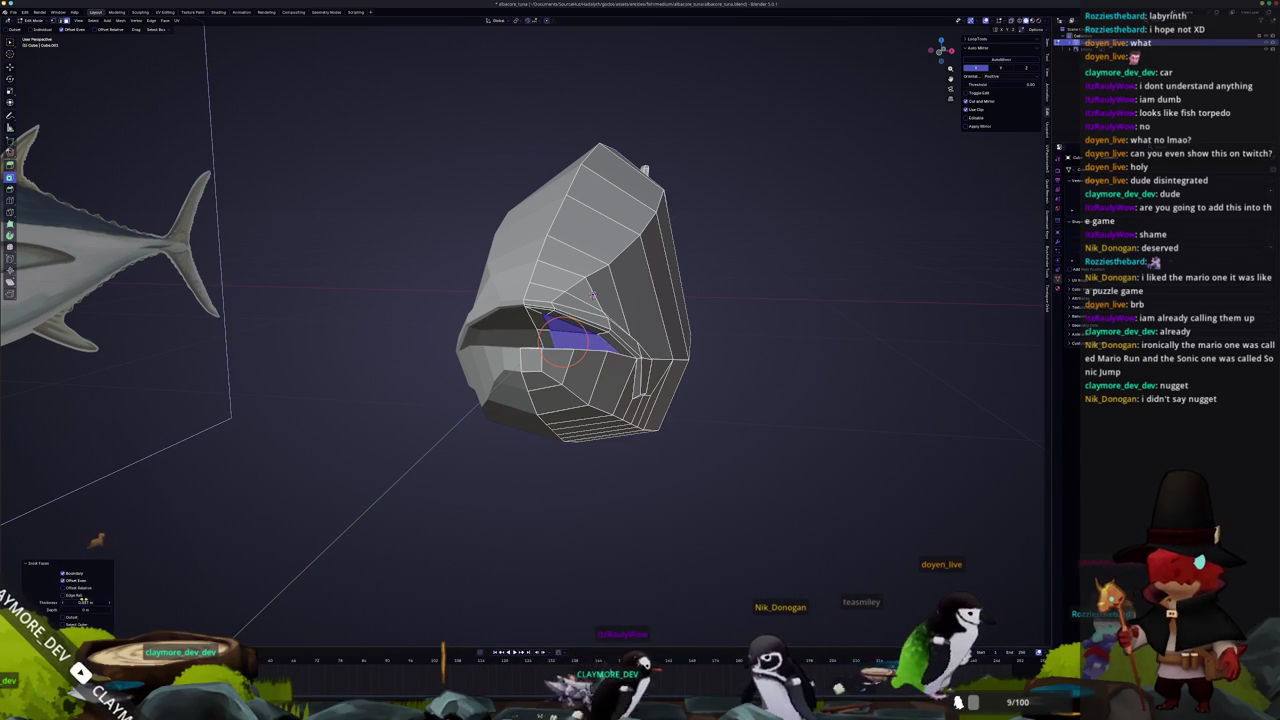
pyautogui.moveTo(592, 295); pyautogui.dragTo(694, 386, button='middle')
pyautogui.scroll(2, 640, 340)
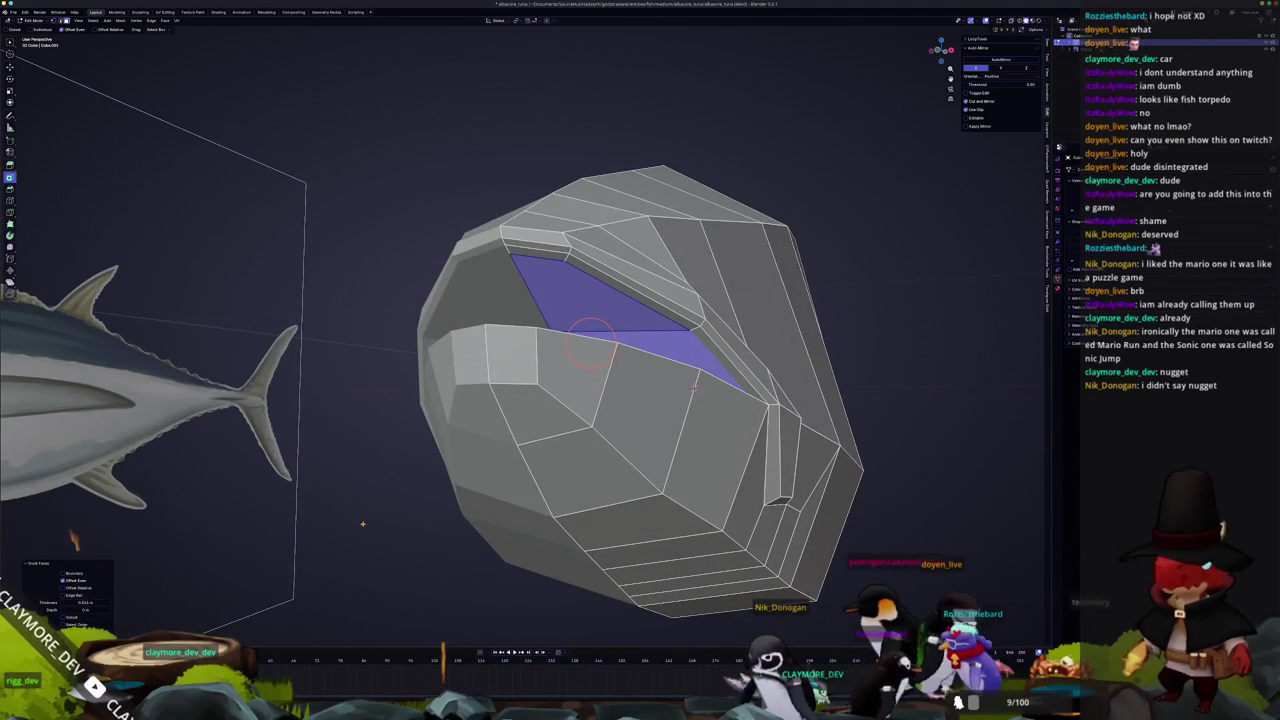
pyautogui.press('KP_3')
pyautogui.keyDown('shift'); pyautogui.moveTo(694, 386); pyautogui.dragTo(1013, 350, button='middle'); pyautogui.keyUp('shift')
pyautogui.press('e')
pyautogui.press('Escape')
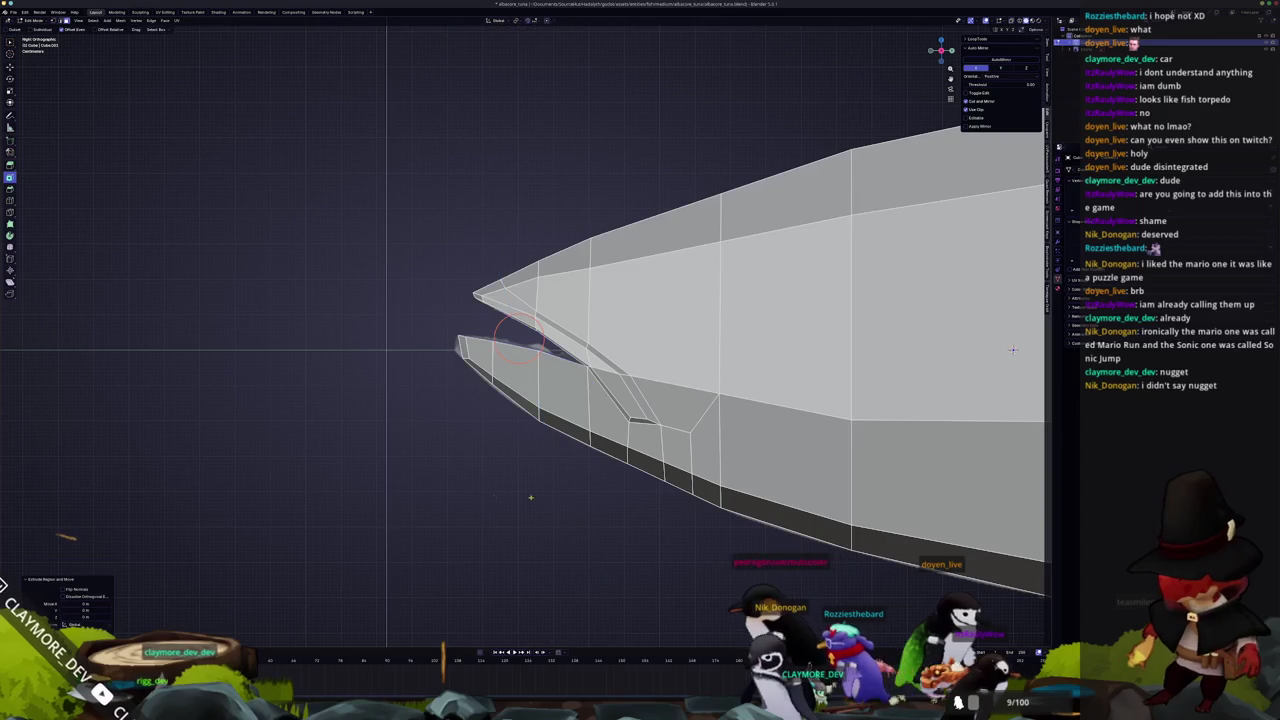
pyautogui.hotkey('alt', 'z')
pyautogui.scroll(2, 486, 505)
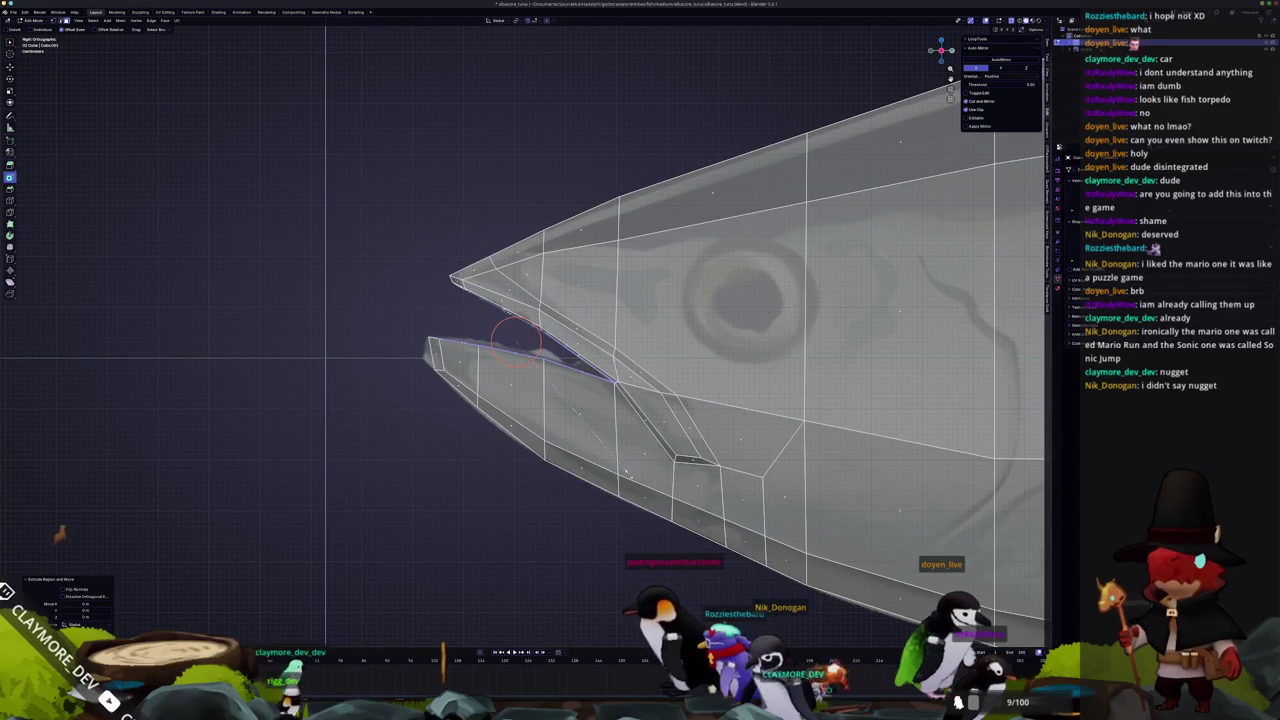
pyautogui.click(672, 468)
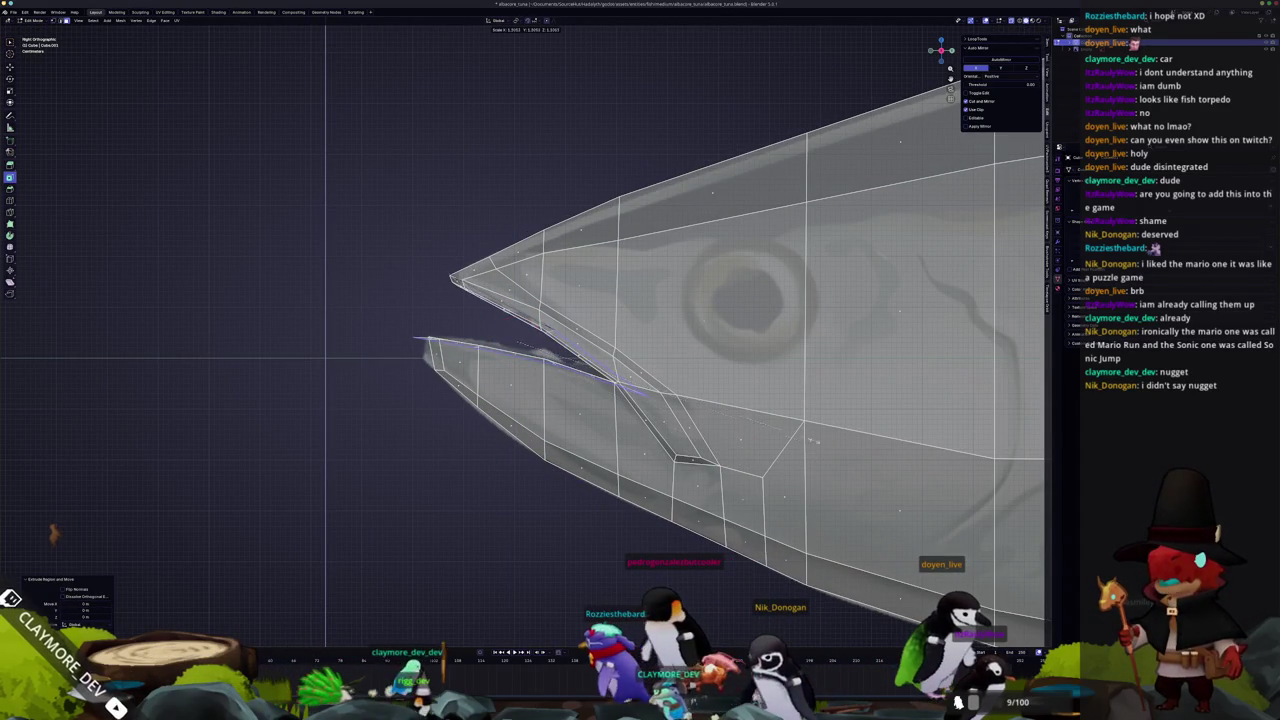
# Flatten the lower jaw edge along Z and reposition the inner mouth and upper jaw edges
pyautogui.click(720, 466)
pyautogui.press('s')
pyautogui.press('z')
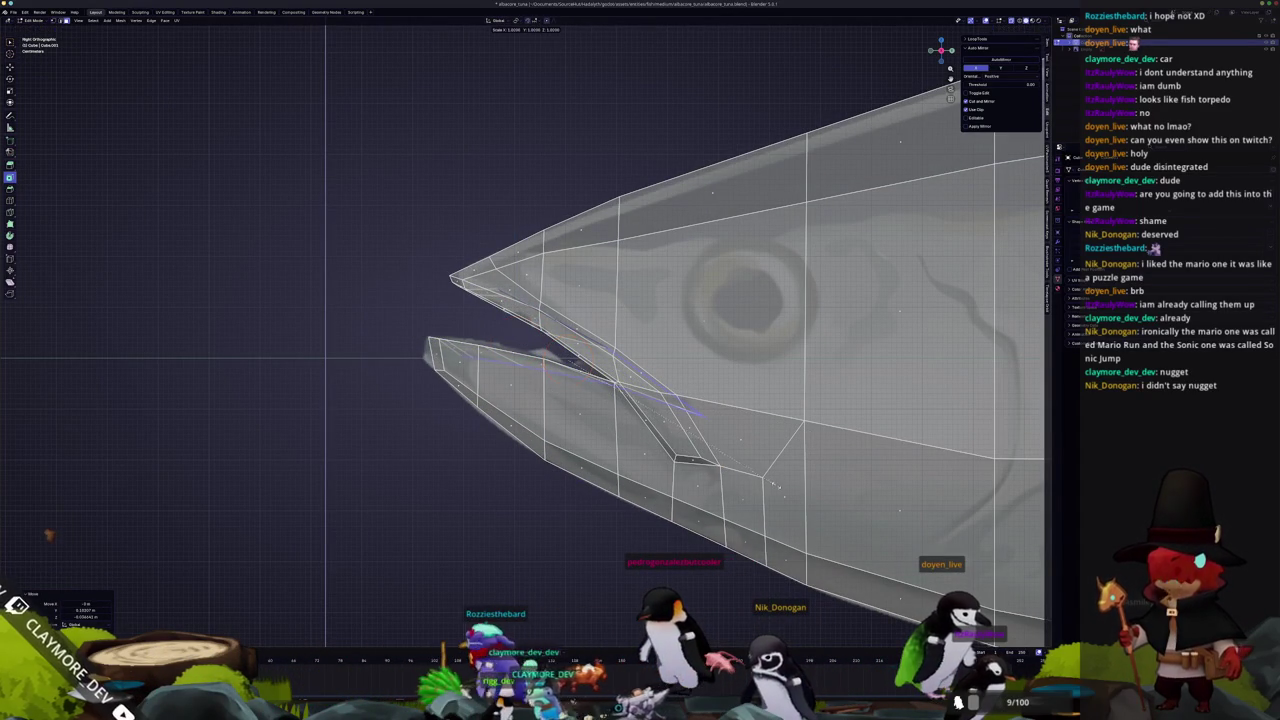
pyautogui.click(575, 368)
pyautogui.scroll(1, 575, 368)
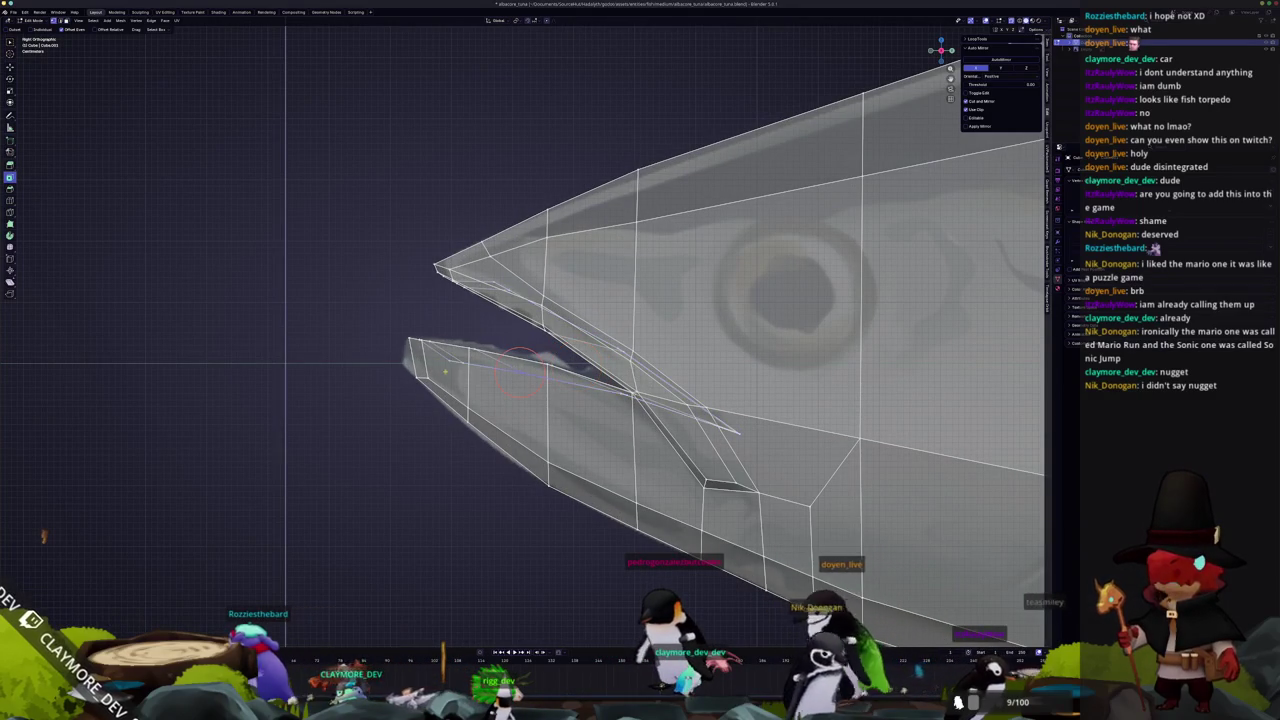
pyautogui.scroll(1, 485, 365)
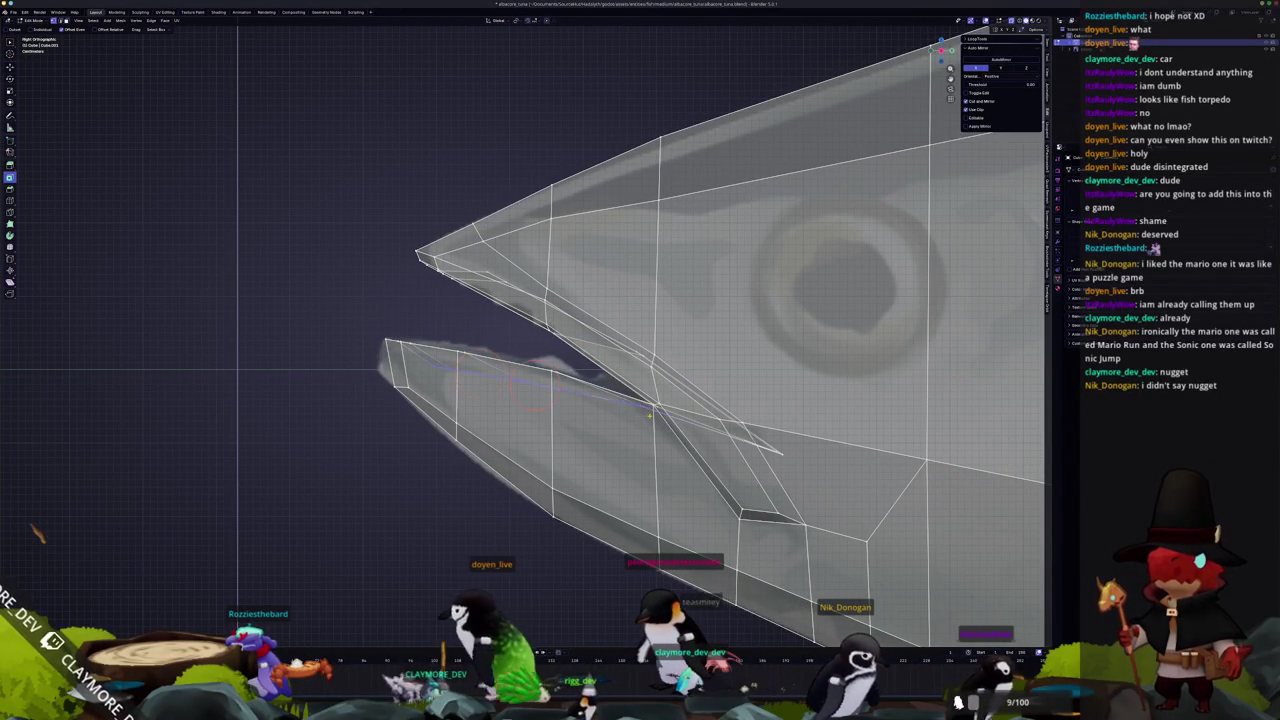
pyautogui.click(700, 426)
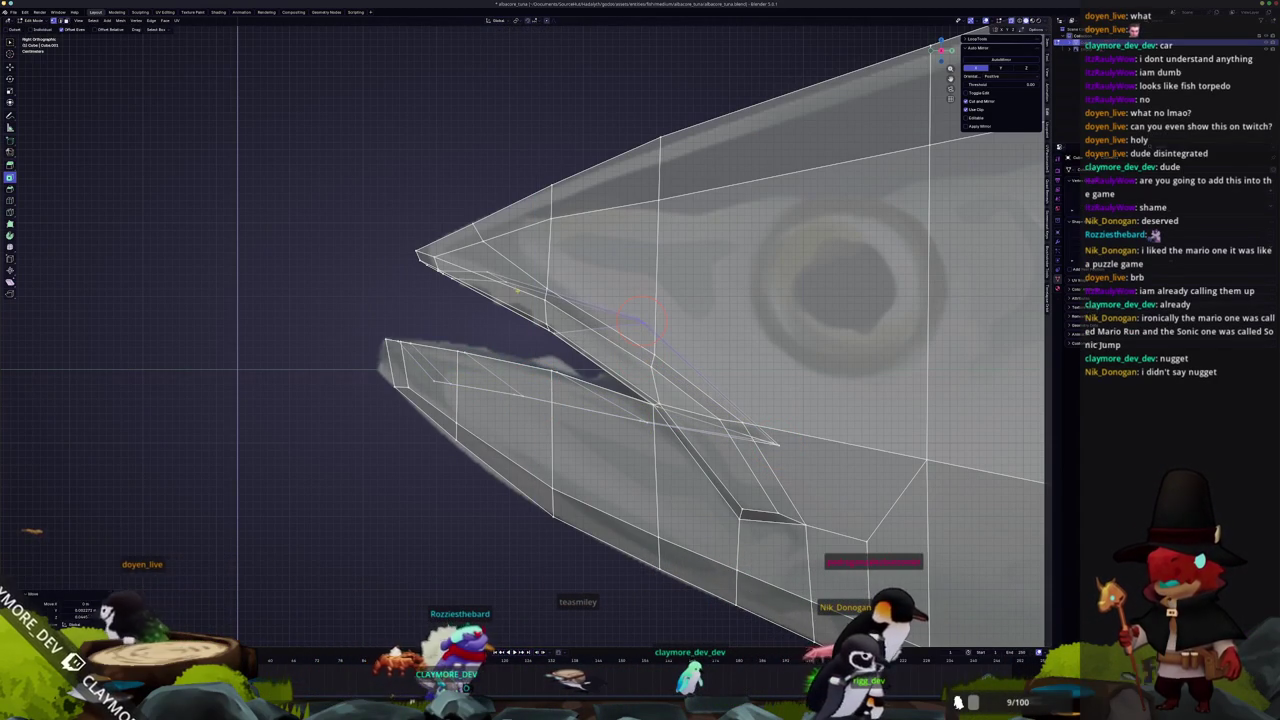
pyautogui.click(483, 246)
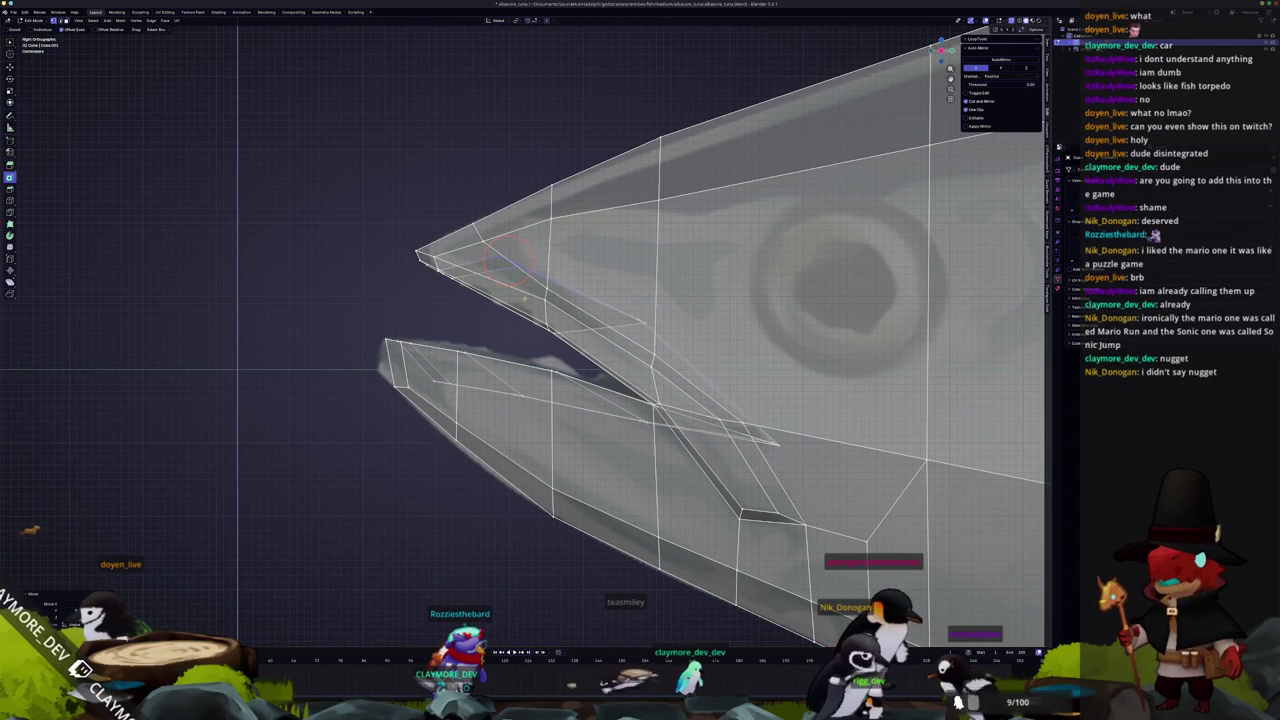
# Review the mouth in solid, non-X-ray shading in Object Mode, then return to Edit Mode
pyautogui.press('Tab')
pyautogui.moveTo(505, 258); pyautogui.dragTo(897, 350, button='middle')
pyautogui.hotkey('alt', 'z')
pyautogui.moveTo(618, 441)
pyautogui.mouseDown(button='middle')
pyautogui.moveTo(602, 453)
pyautogui.moveTo(640, 443)
pyautogui.mouseUp(button='middle')
pyautogui.press('Tab')
pyautogui.scroll(3, 603, 192)
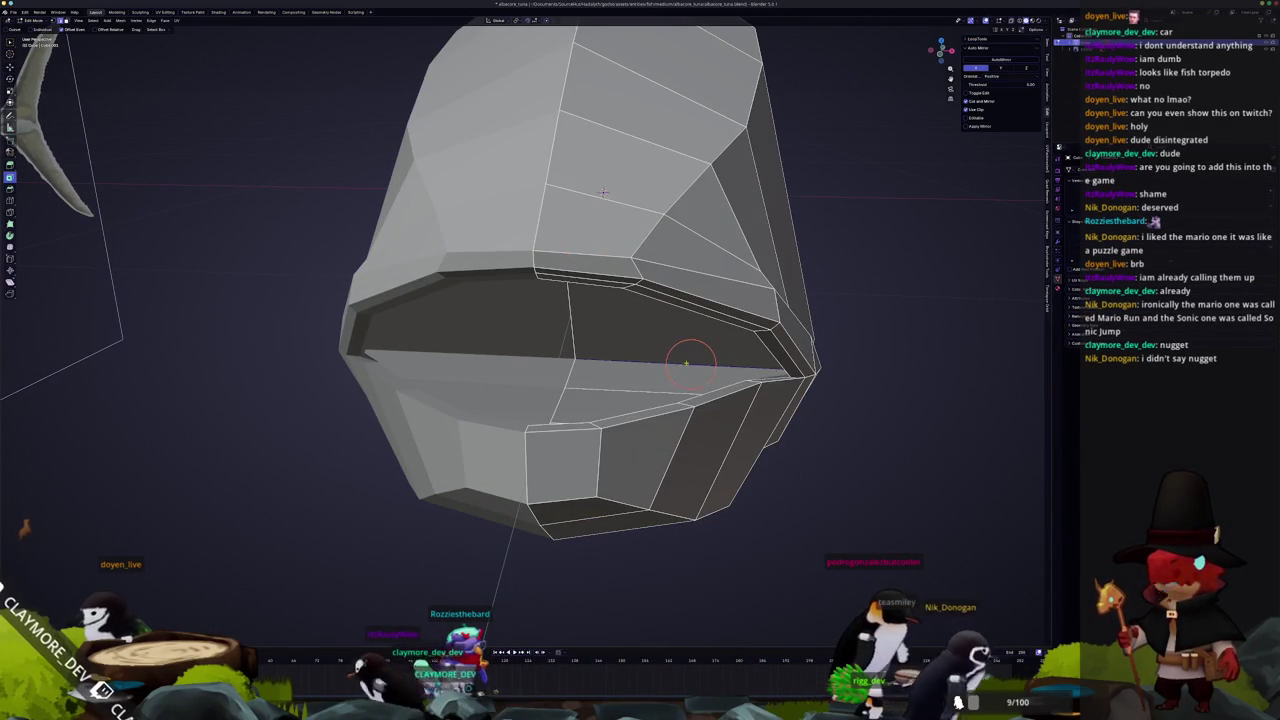
pyautogui.moveTo(691, 360); pyautogui.dragTo(733, 297, button='middle')
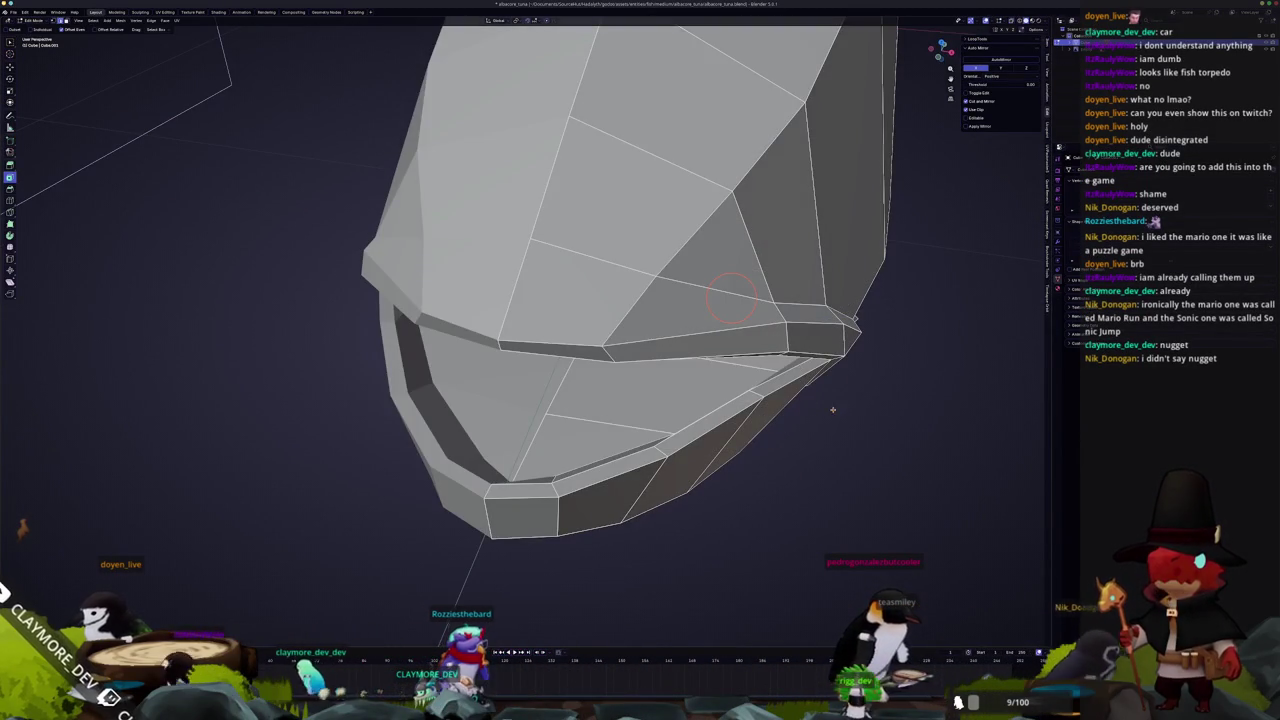
# Move the mouth vertices along X and vertex-slide two more into place
pyautogui.press('g')
pyautogui.press('x')
pyautogui.click(820, 403)
pyautogui.moveTo(820, 403); pyautogui.dragTo(380, 130, button='middle')
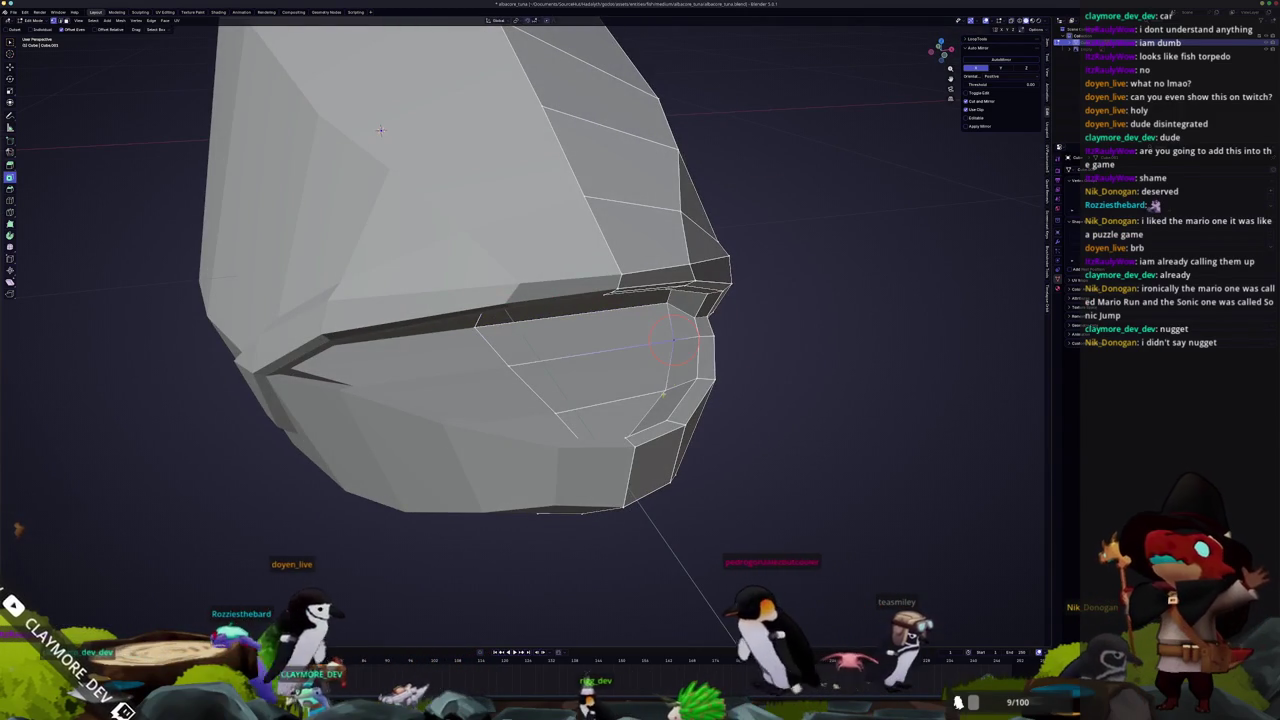
pyautogui.moveTo(380, 130)
pyautogui.mouseDown(button='middle')
pyautogui.moveTo(548, 58)
pyautogui.moveTo(391, 168)
pyautogui.moveTo(584, 324)
pyautogui.moveTo(625, 405)
pyautogui.moveTo(743, 286)
pyautogui.moveTo(620, 322)
pyautogui.moveTo(630, 315)
pyautogui.moveTo(572, 406)
pyautogui.mouseUp(button='middle')
pyautogui.press('g')
pyautogui.press('g')
pyautogui.click(584, 324)
pyautogui.press('g')
pyautogui.press('g')
pyautogui.click(620, 322)
pyautogui.press('Tab')
pyautogui.scroll(-3, 630, 315)
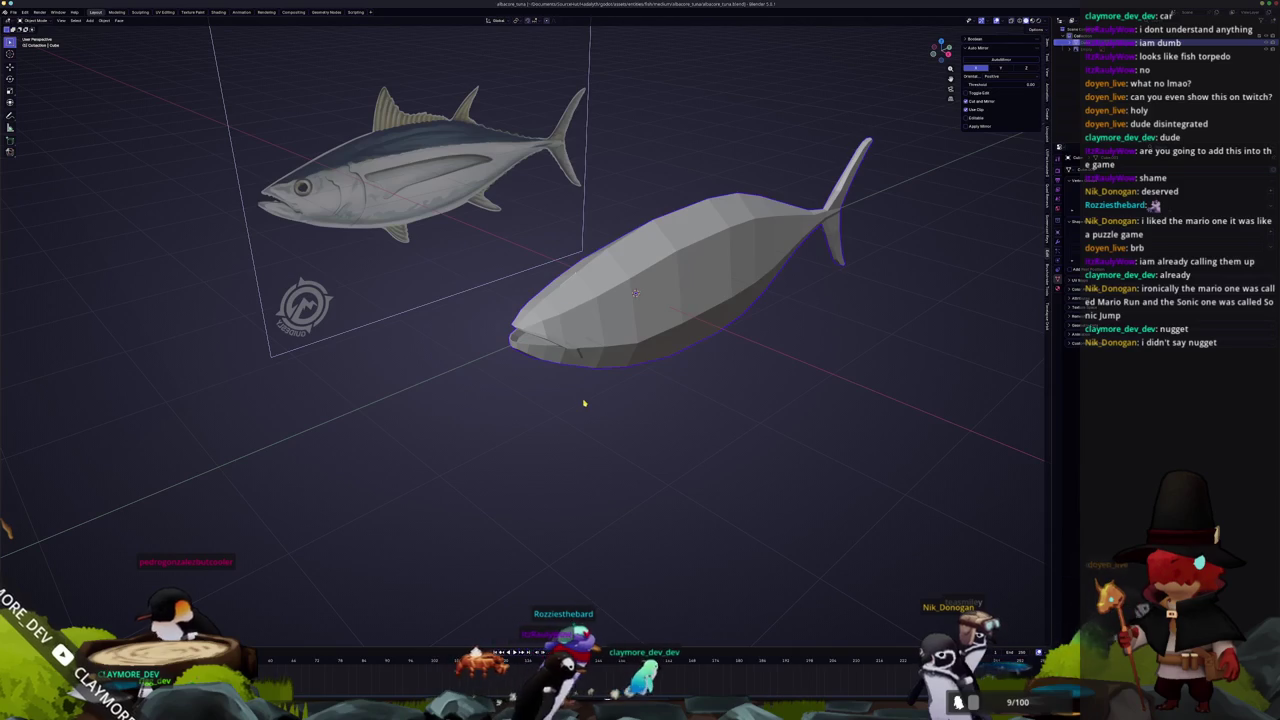
# Select the entire fish mesh in top view and scale it along X to narrow it
pyautogui.press('Tab')
pyautogui.press('KP_7')
pyautogui.scroll(-3, 588, 385)
pyautogui.scroll(-3, 593, 340)
pyautogui.press('a')
pyautogui.press('s')
pyautogui.press('x')
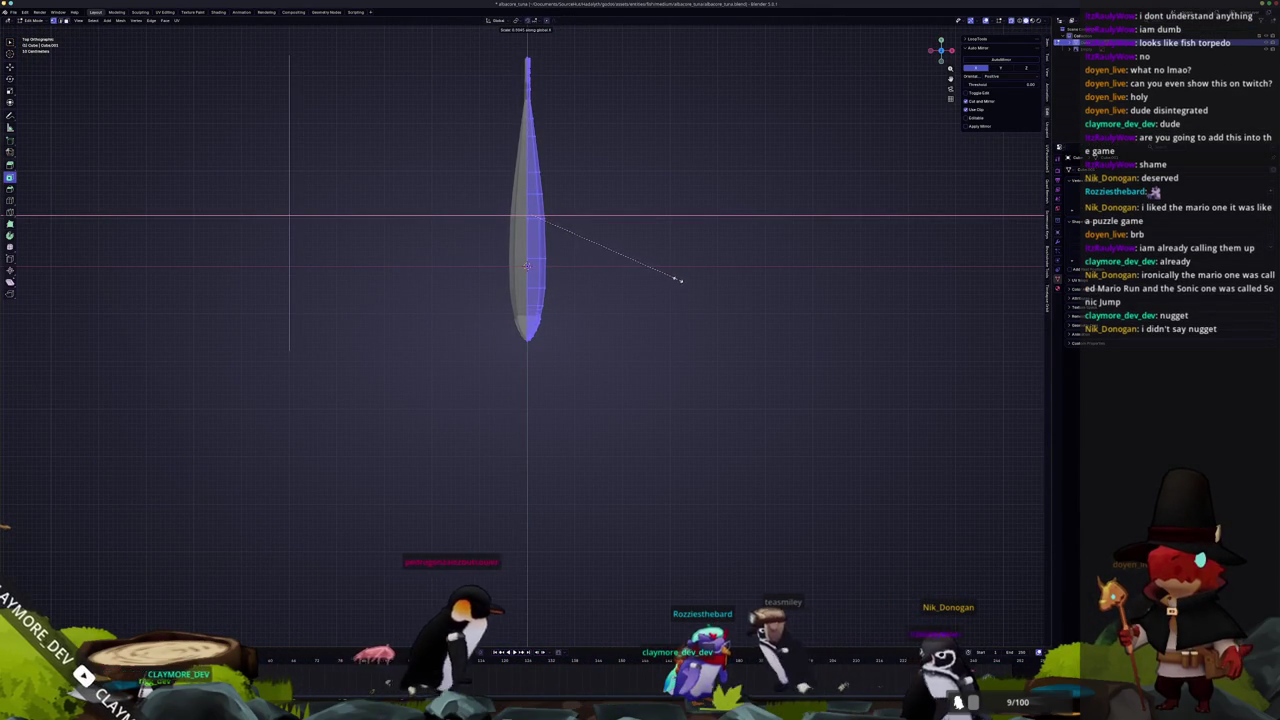
pyautogui.click(665, 276)
pyautogui.scroll(3, 660, 273)
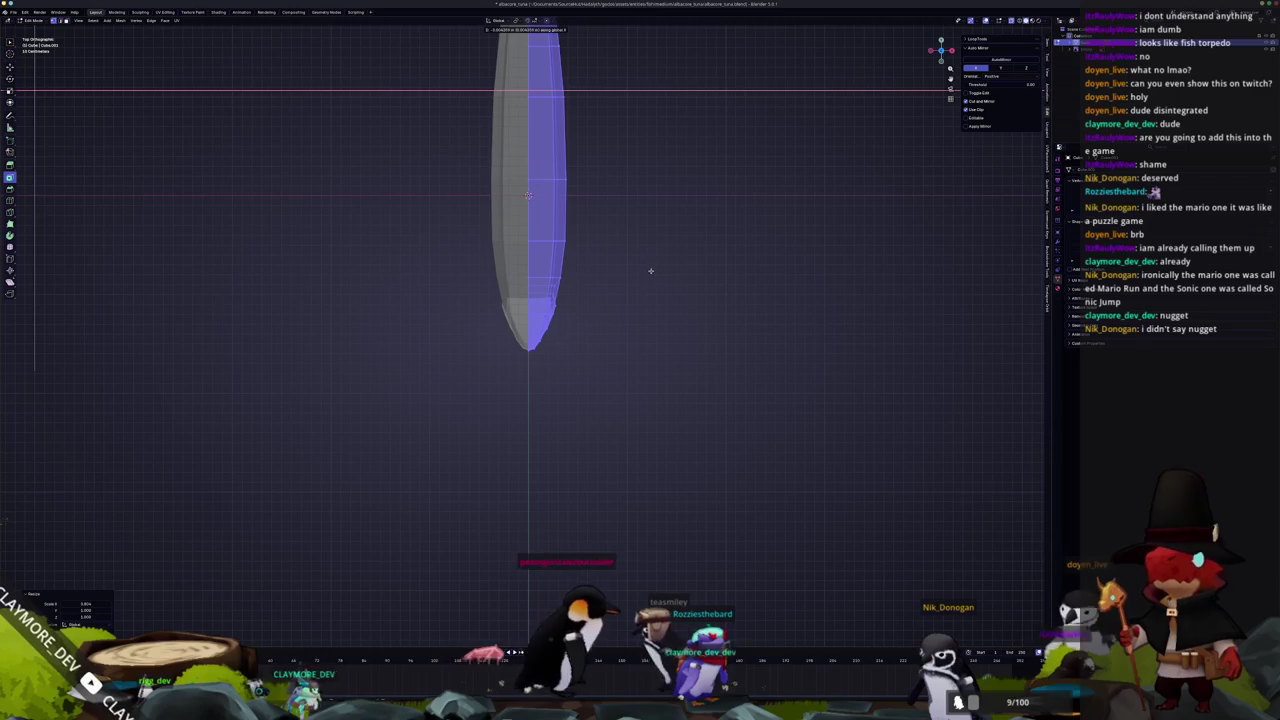
# Compare the rescaled fish with the reference from the side in Object Mode
pyautogui.press('Tab')
pyautogui.moveTo(655, 270)
pyautogui.mouseDown(button='middle')
pyautogui.moveTo(563, 365)
pyautogui.moveTo(534, 414)
pyautogui.moveTo(537, 436)
pyautogui.mouseUp(button='middle')
pyautogui.press('Tab')
pyautogui.press('Tab')
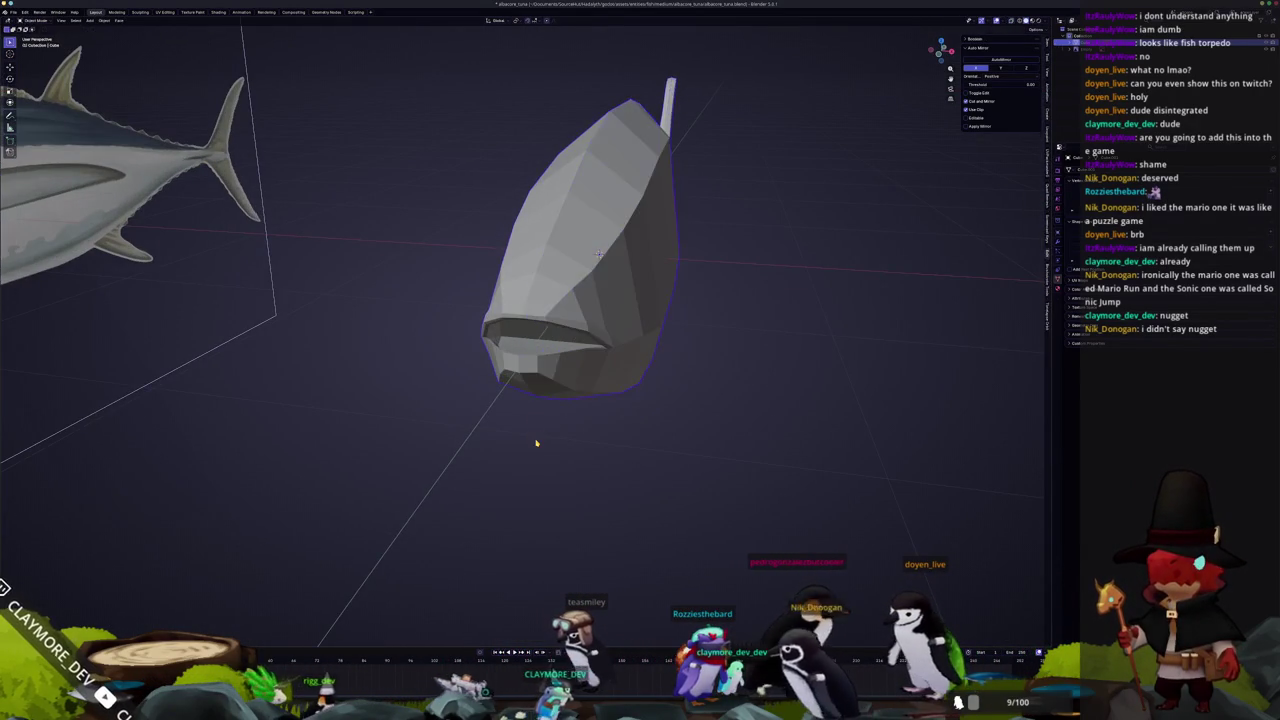
pyautogui.press('KP_3')
pyautogui.scroll(-3, 413, 417)
pyautogui.press('Tab')
pyautogui.scroll(3, 413, 417)
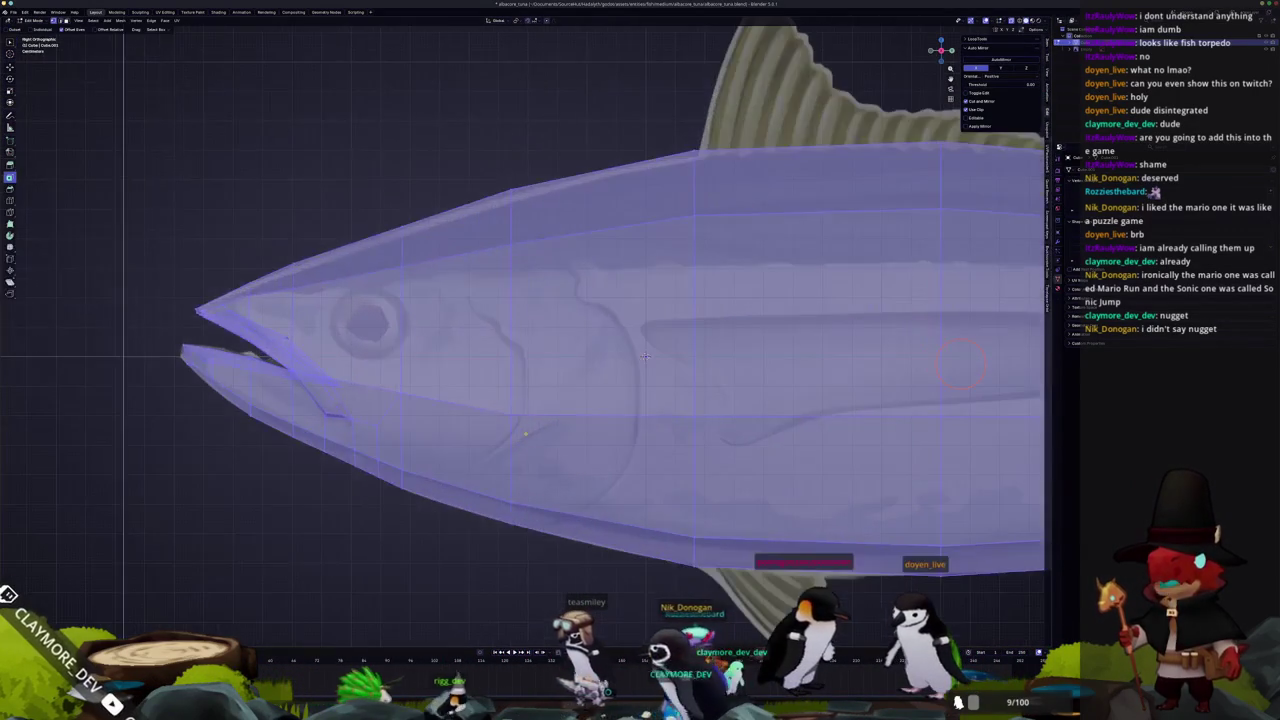
# Knife-cut an edge across the head up to its top outline
pyautogui.scroll(2, 559, 362)
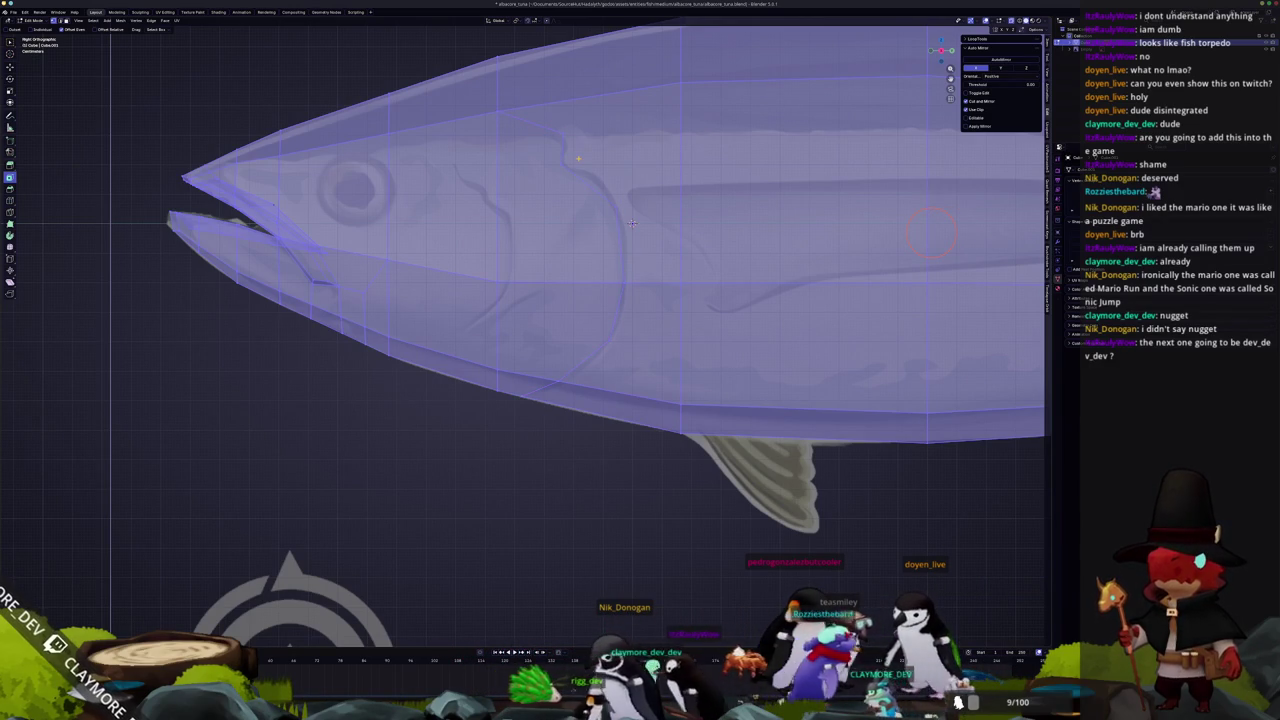
pyautogui.scroll(1, 632, 223)
pyautogui.scroll(1, 560, 289)
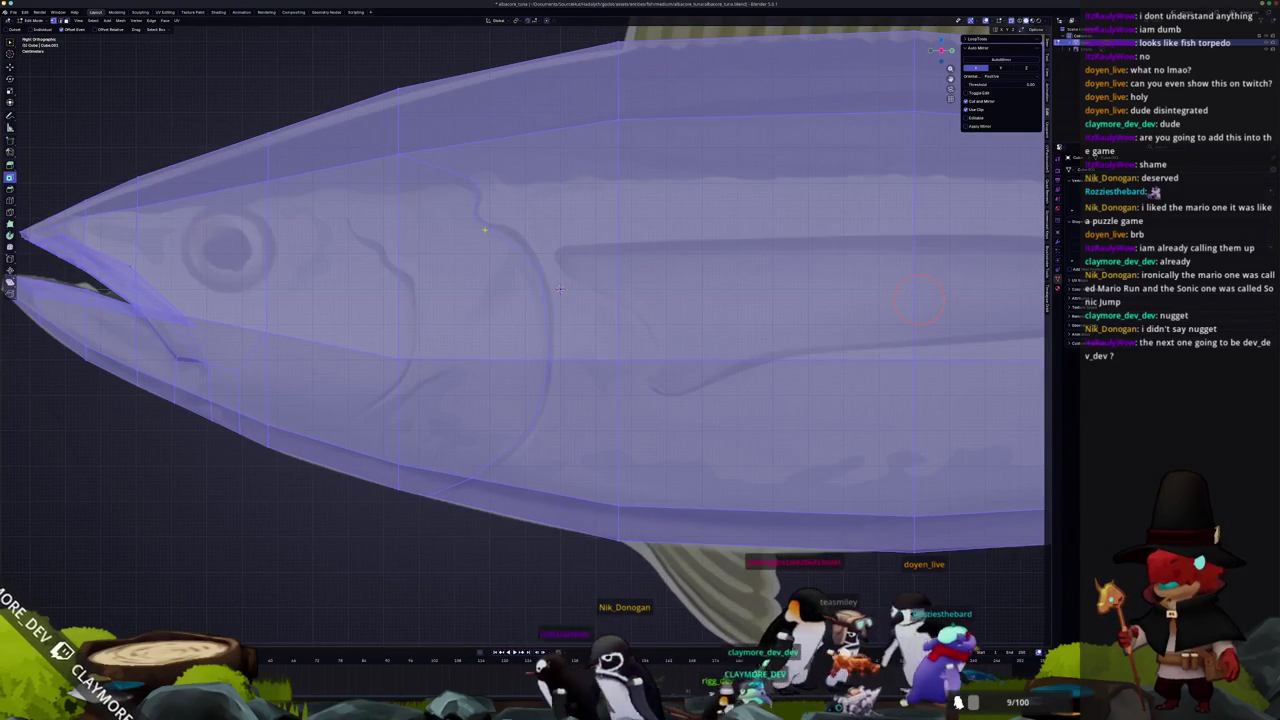
pyautogui.click(479, 141)
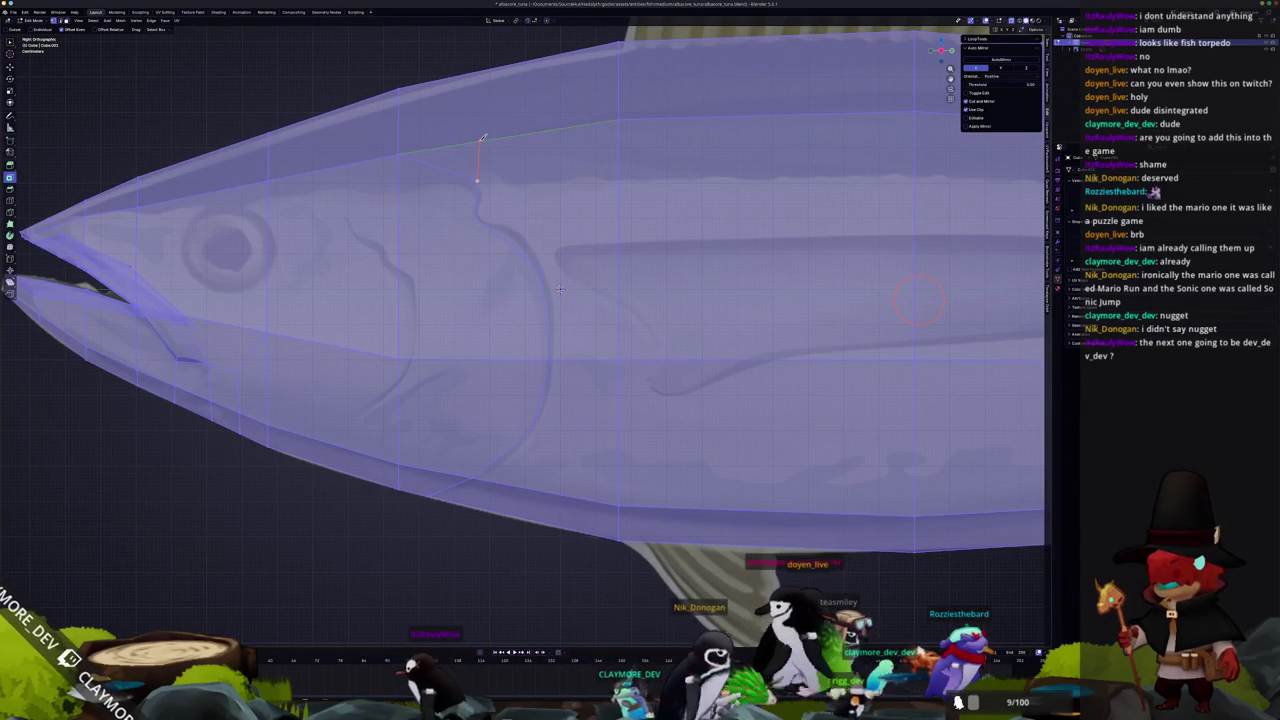
pyautogui.doubleClick(481, 69)
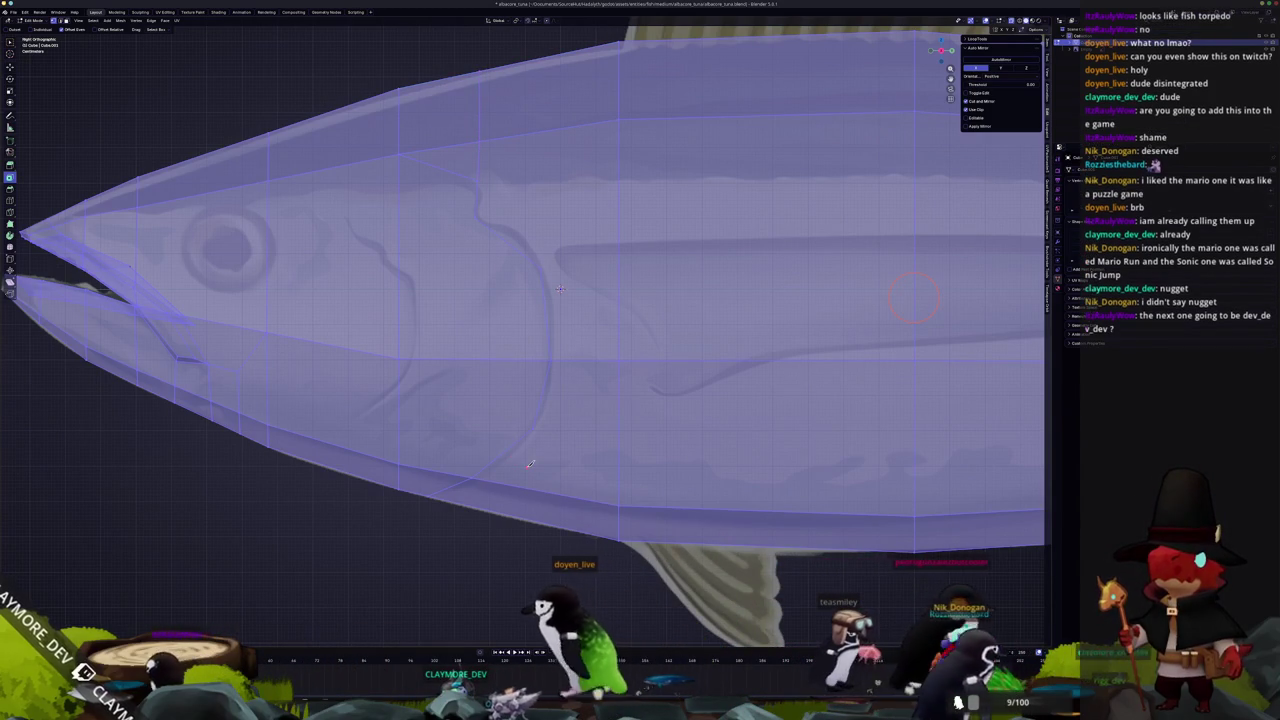
pyautogui.press('Return')
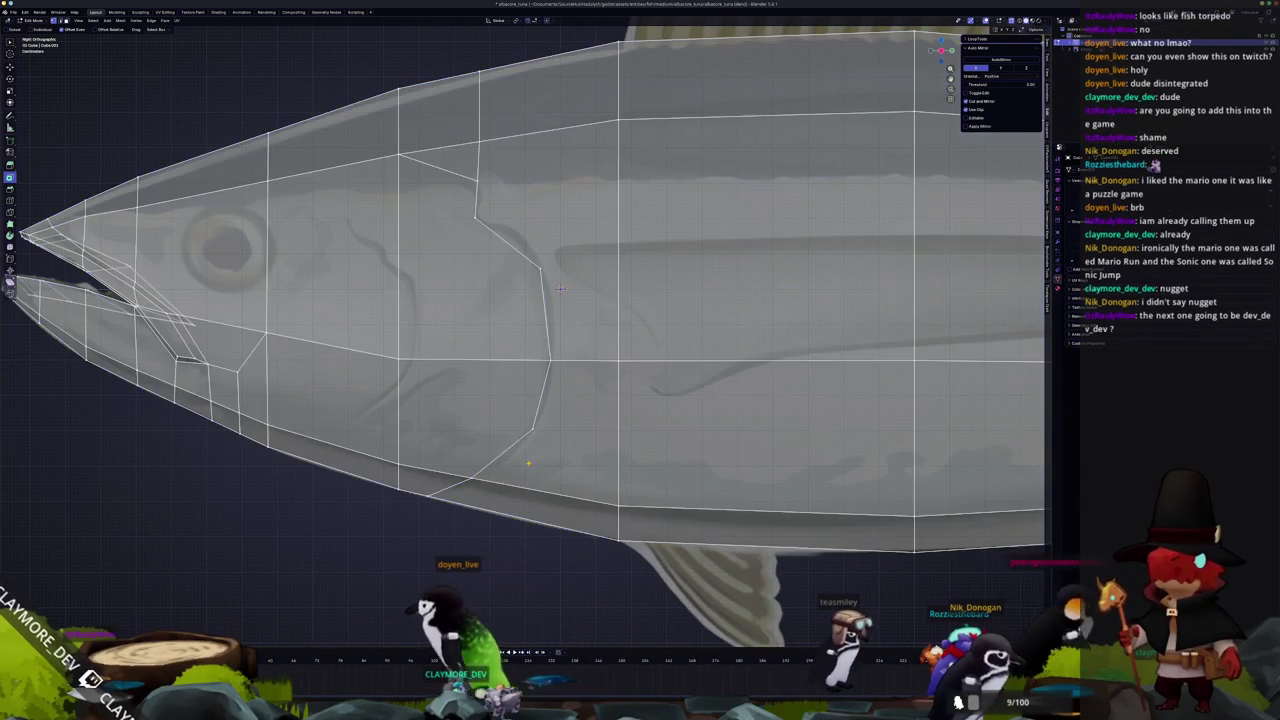
# Knife-cut the gill cover outline from the lower gill vertex up behind the eye, plus one more cut there
pyautogui.click(534, 429)
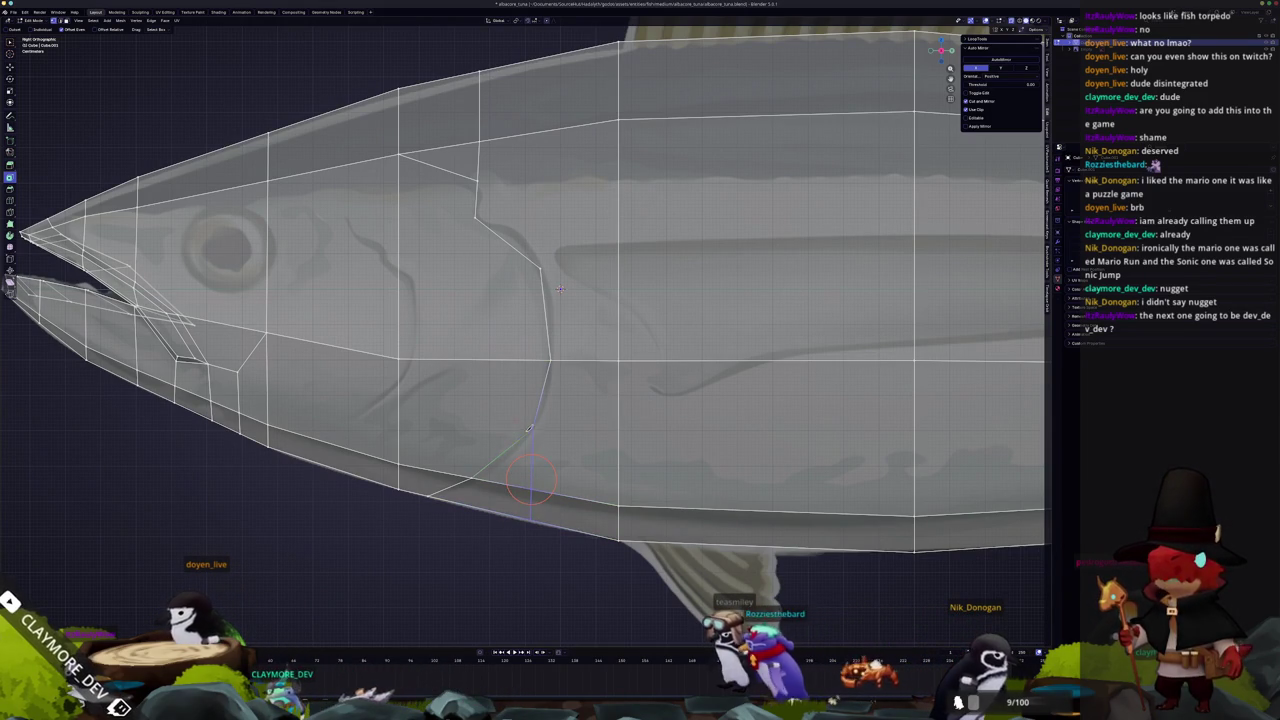
pyautogui.click(401, 358)
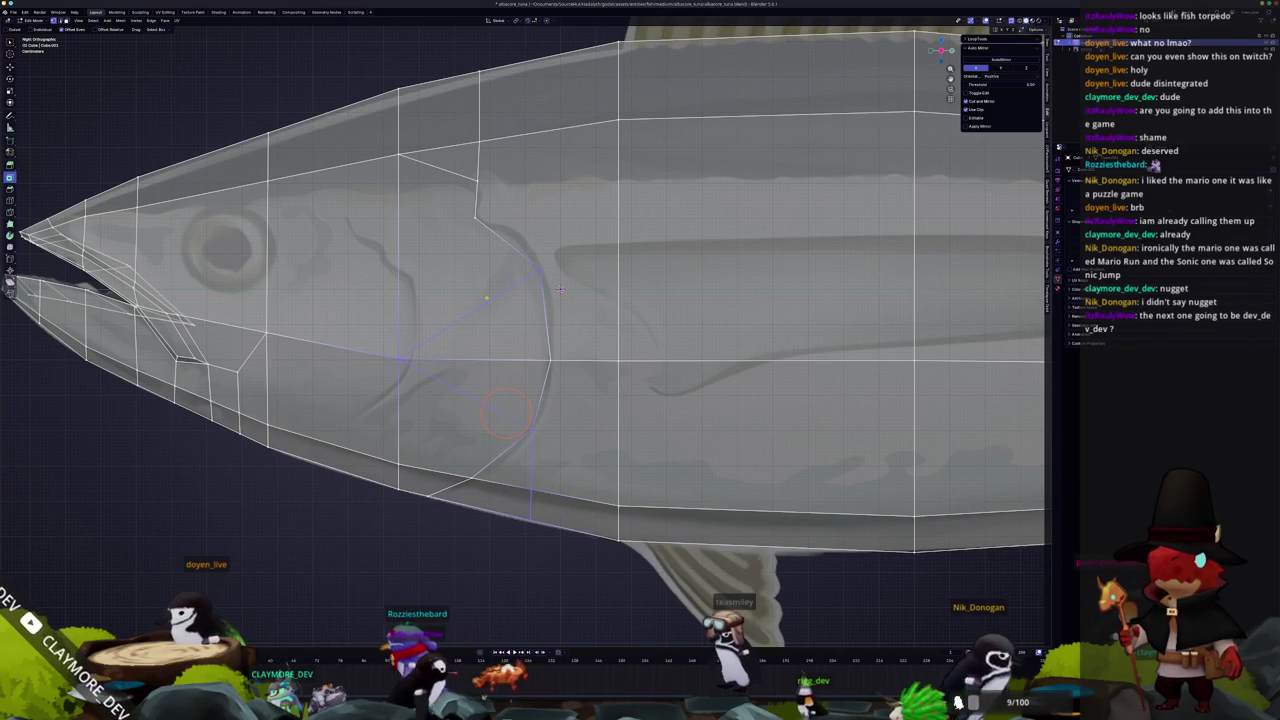
pyautogui.click(478, 217)
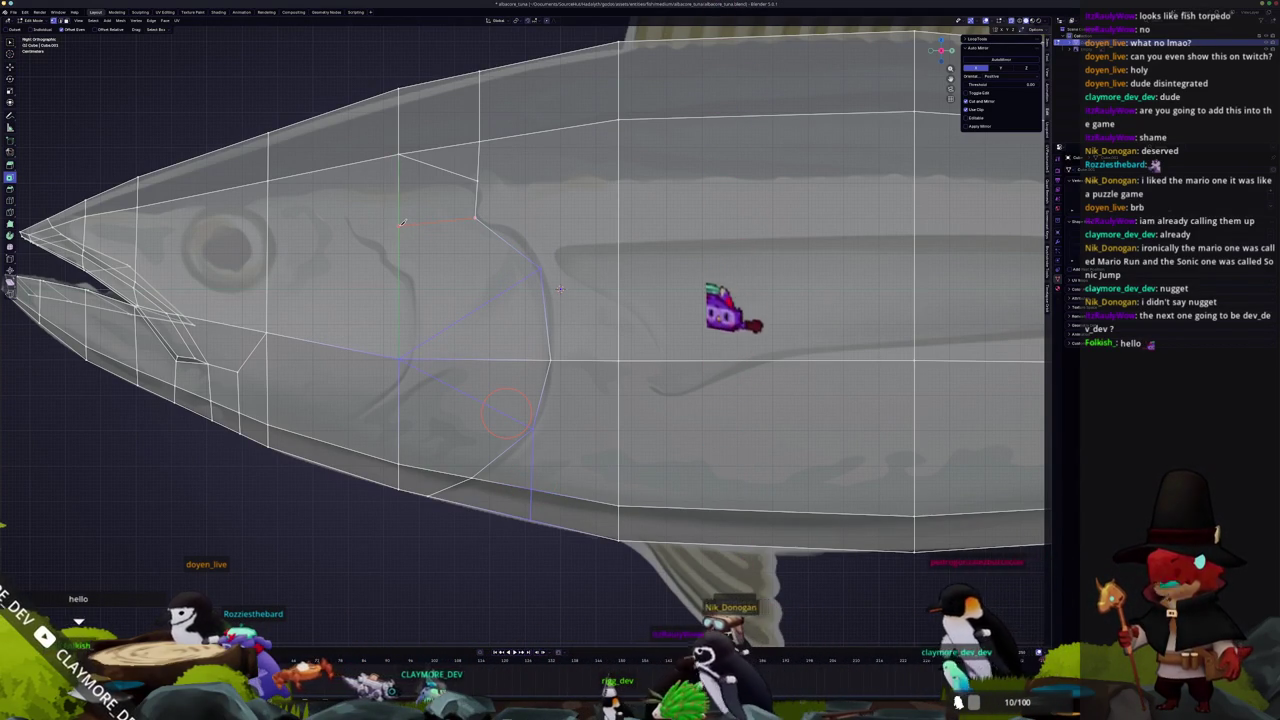
pyautogui.click(336, 225)
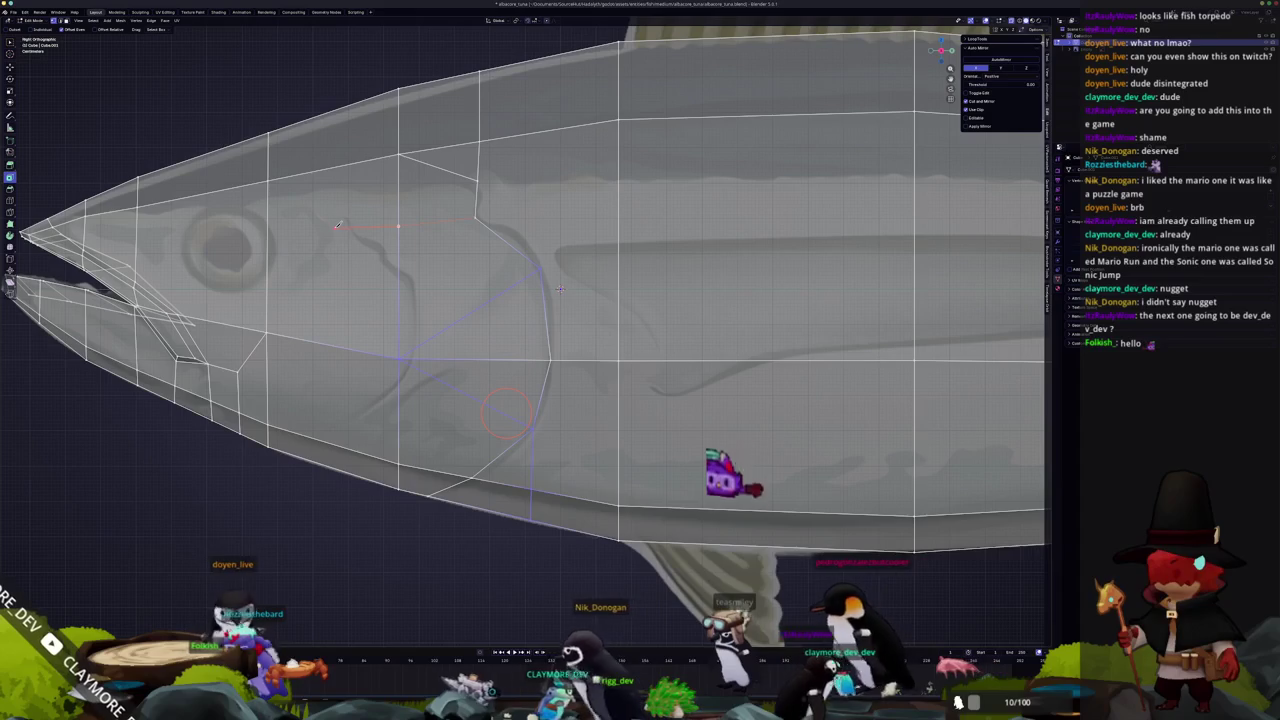
pyautogui.click(336, 166)
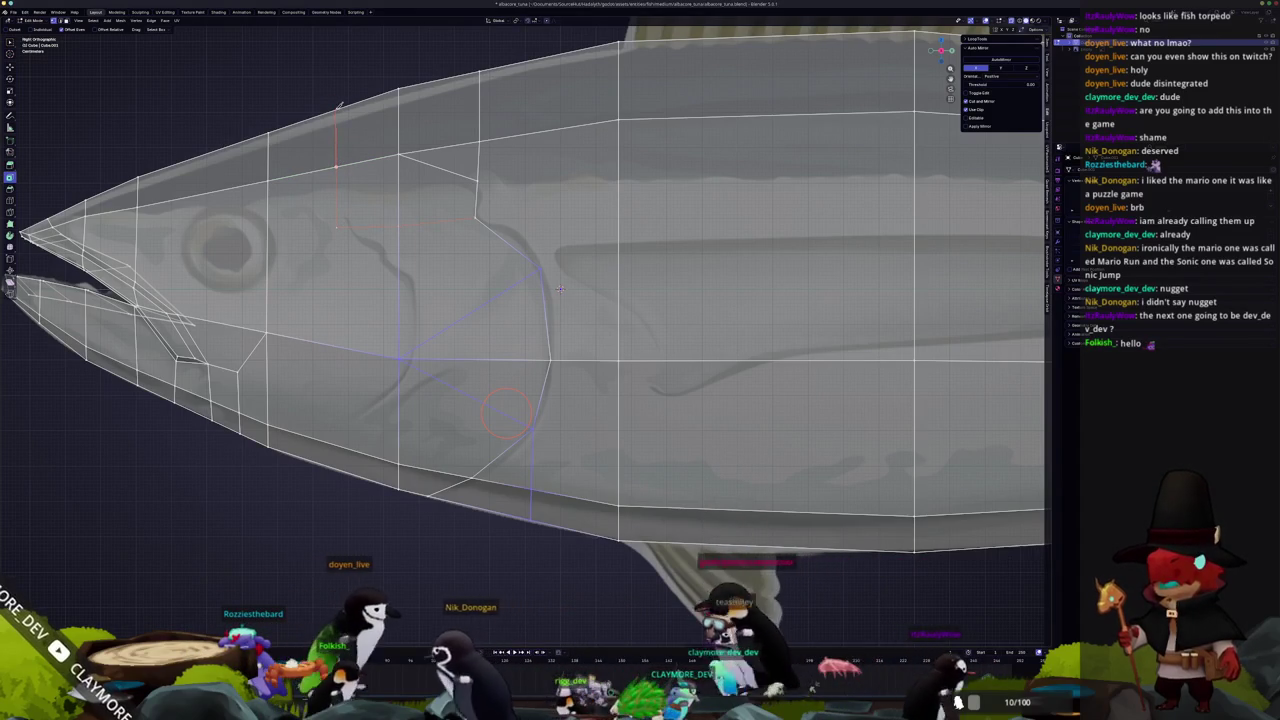
pyautogui.press('Return')
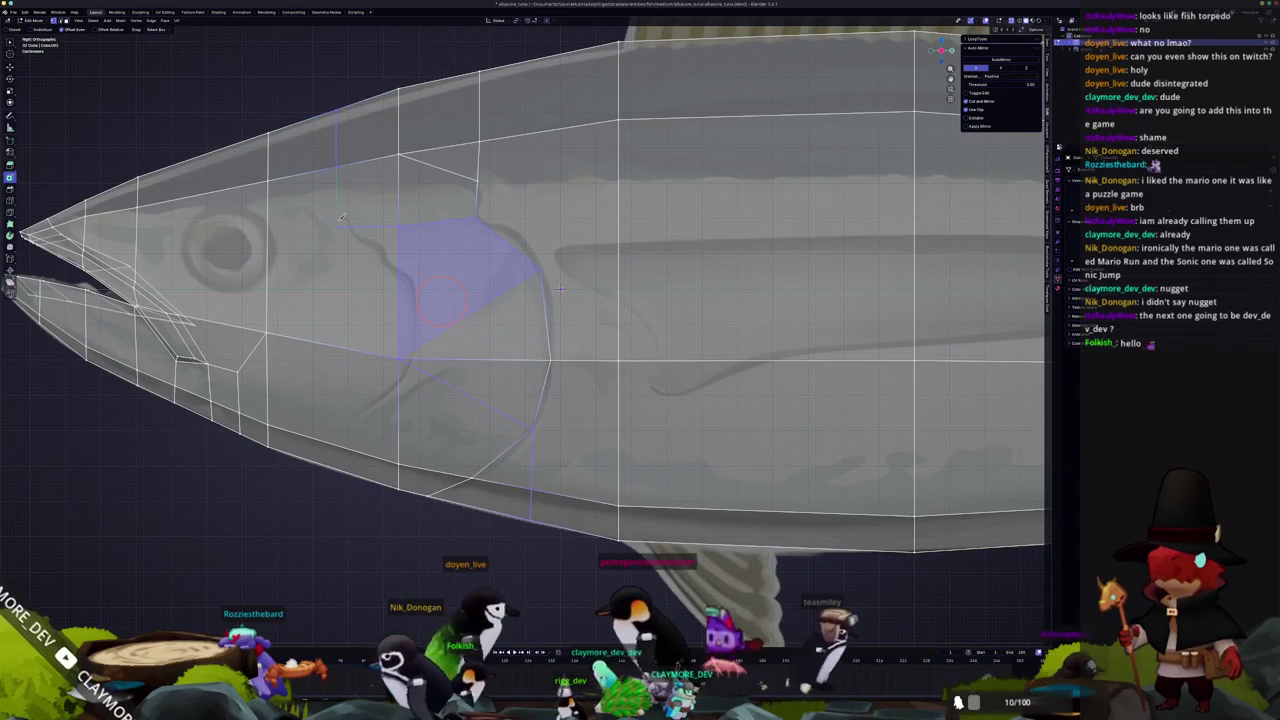
pyautogui.click(337, 227)
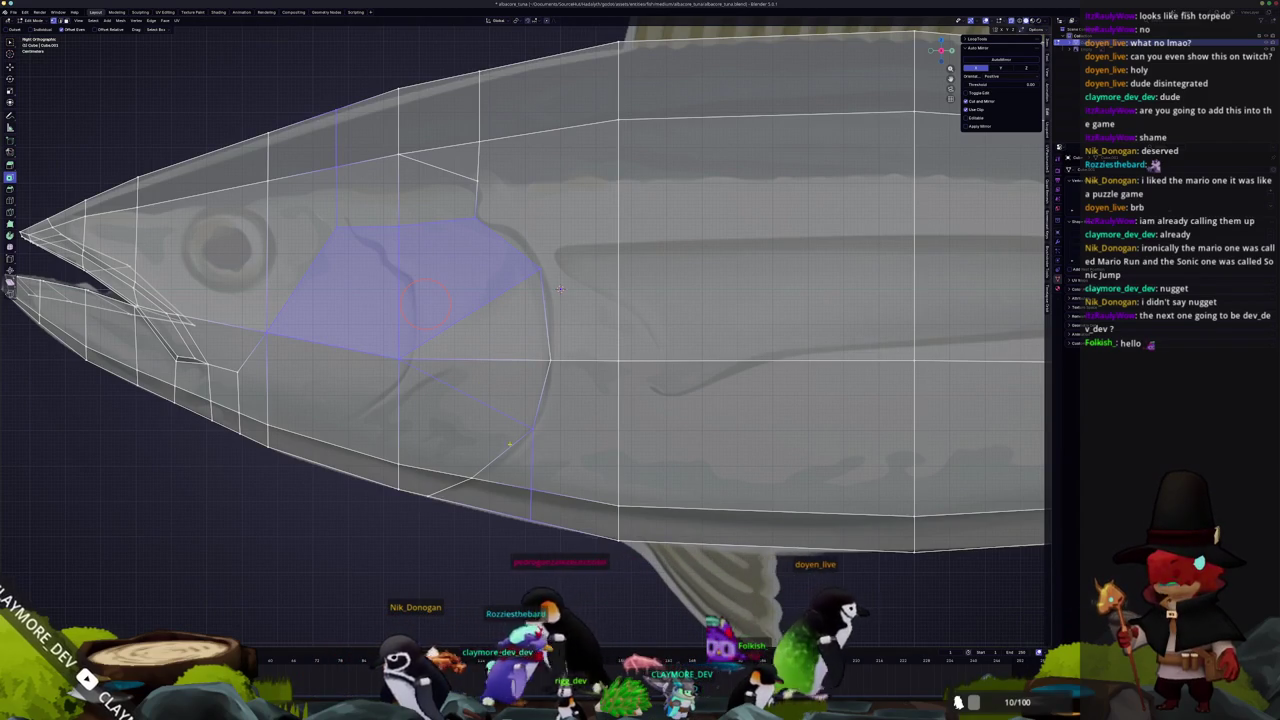
pyautogui.press('Return')
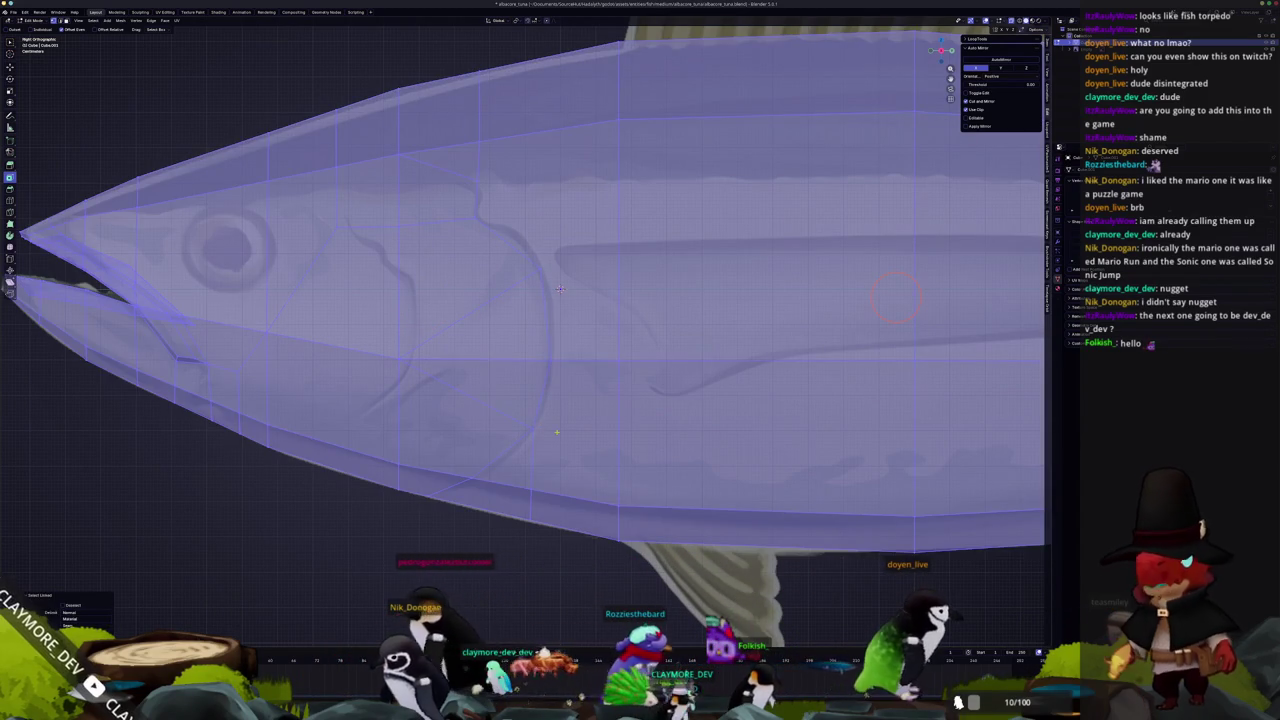
# Knife-cut a new edge from the lower gill vertex up to the top of the head
pyautogui.hotkey('alt', 'a')
pyautogui.click(533, 428)
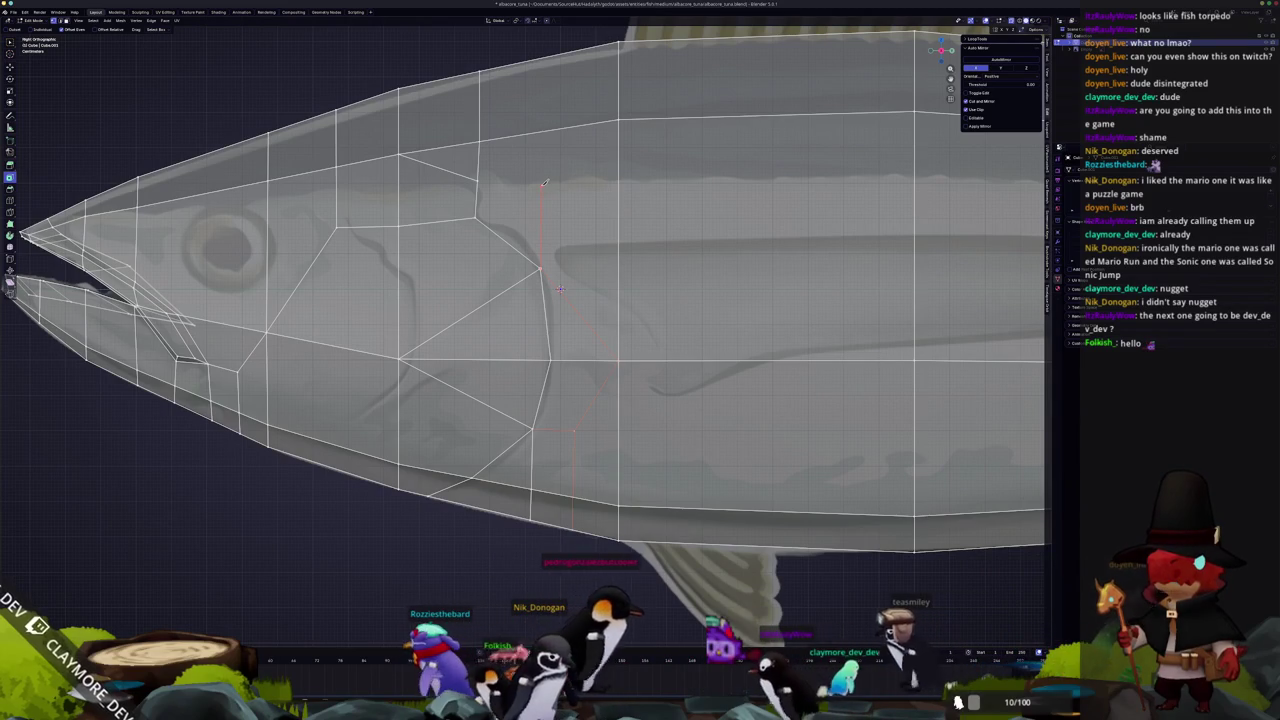
pyautogui.click(544, 183)
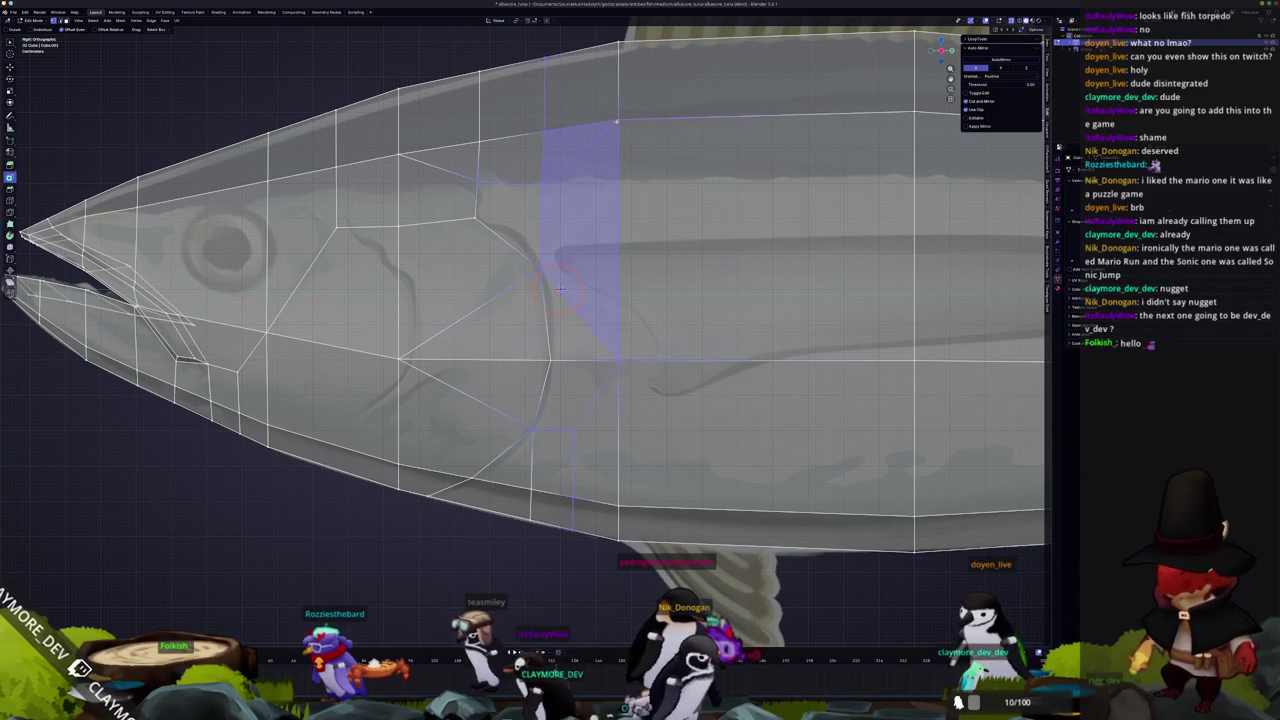
pyautogui.hotkey('ctrl', 'x')
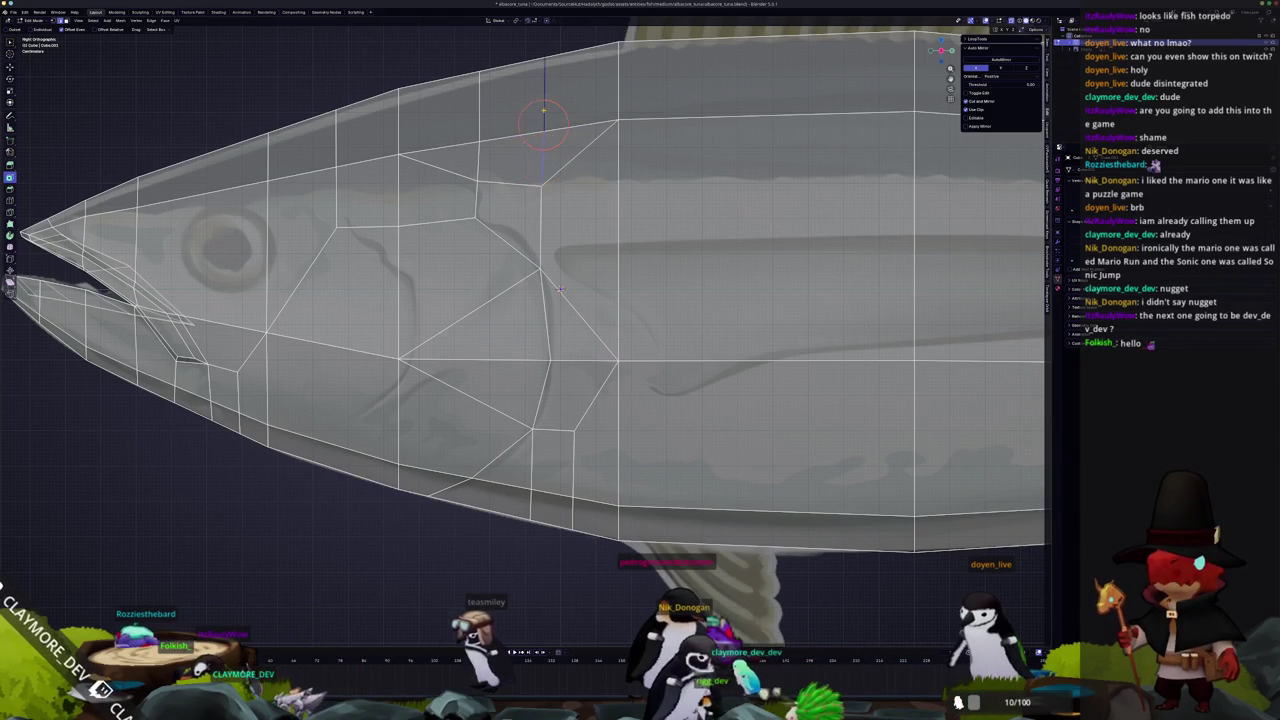
# Dissolve the extra edges on the upper head and select the top-middle faces
pyautogui.press('x')
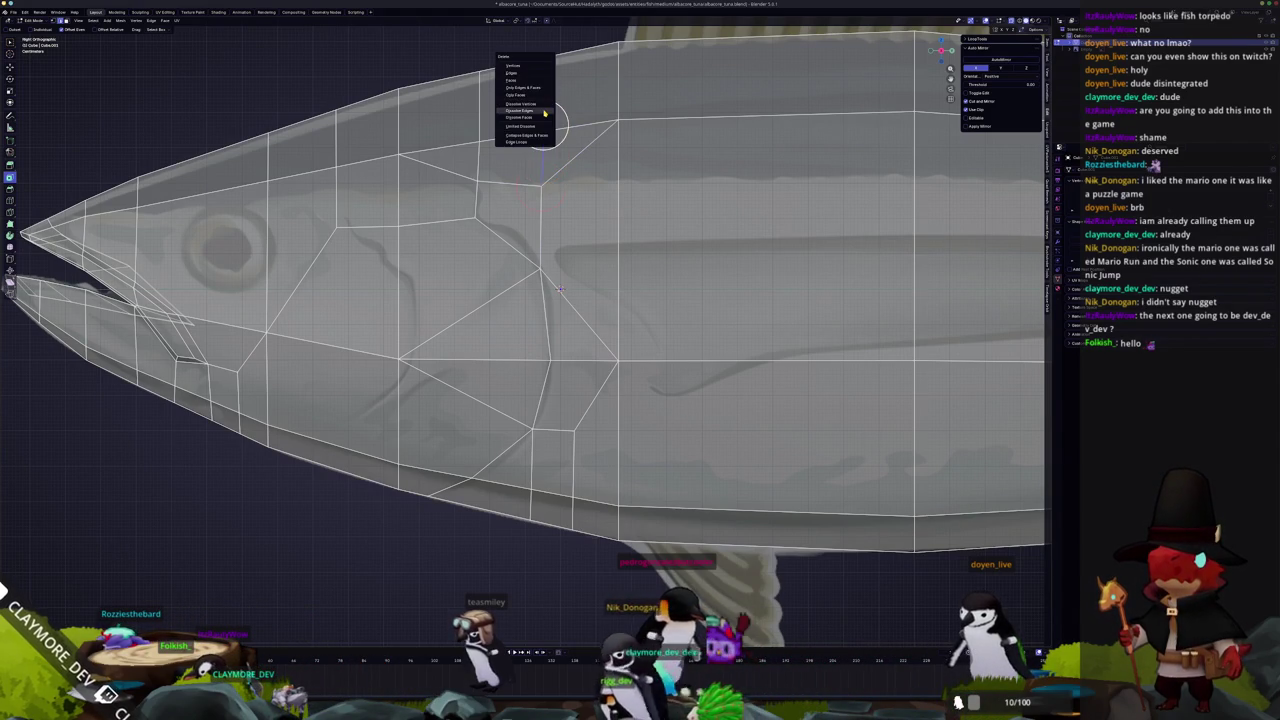
pyautogui.click(544, 112)
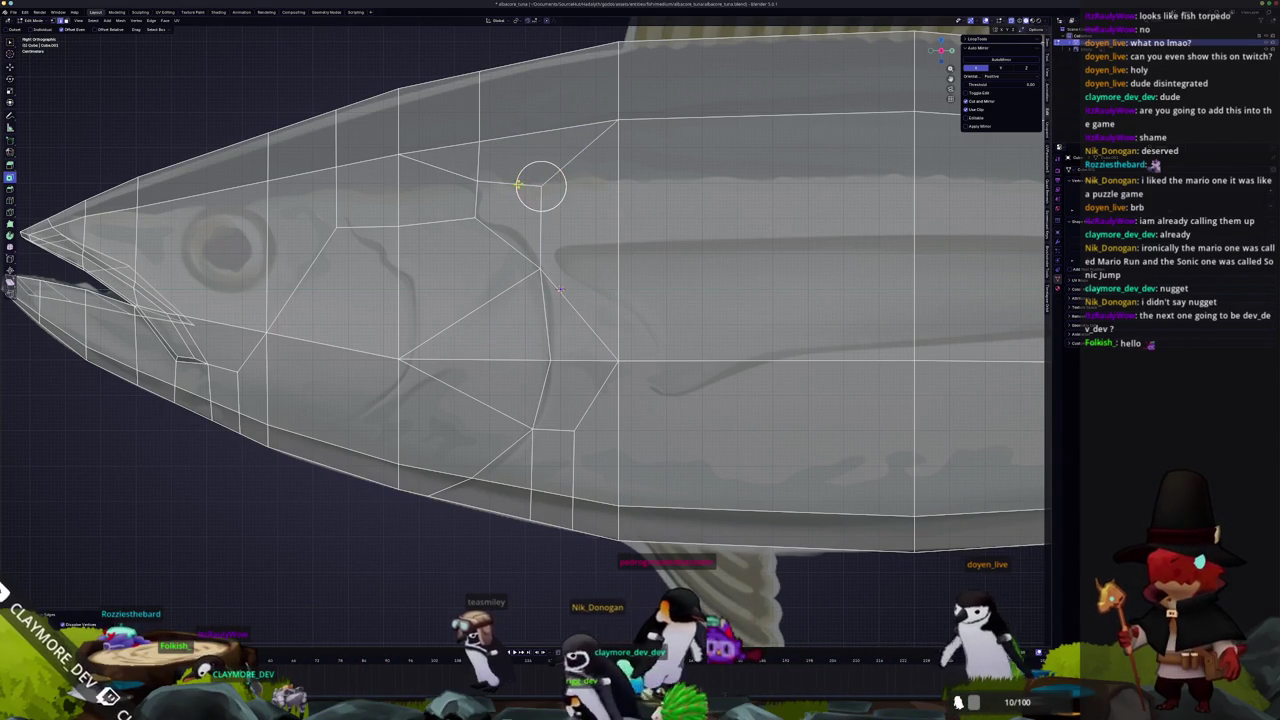
pyautogui.moveTo(560, 289); pyautogui.dragTo(571, 234)
pyautogui.scroll(-4, 571, 234)
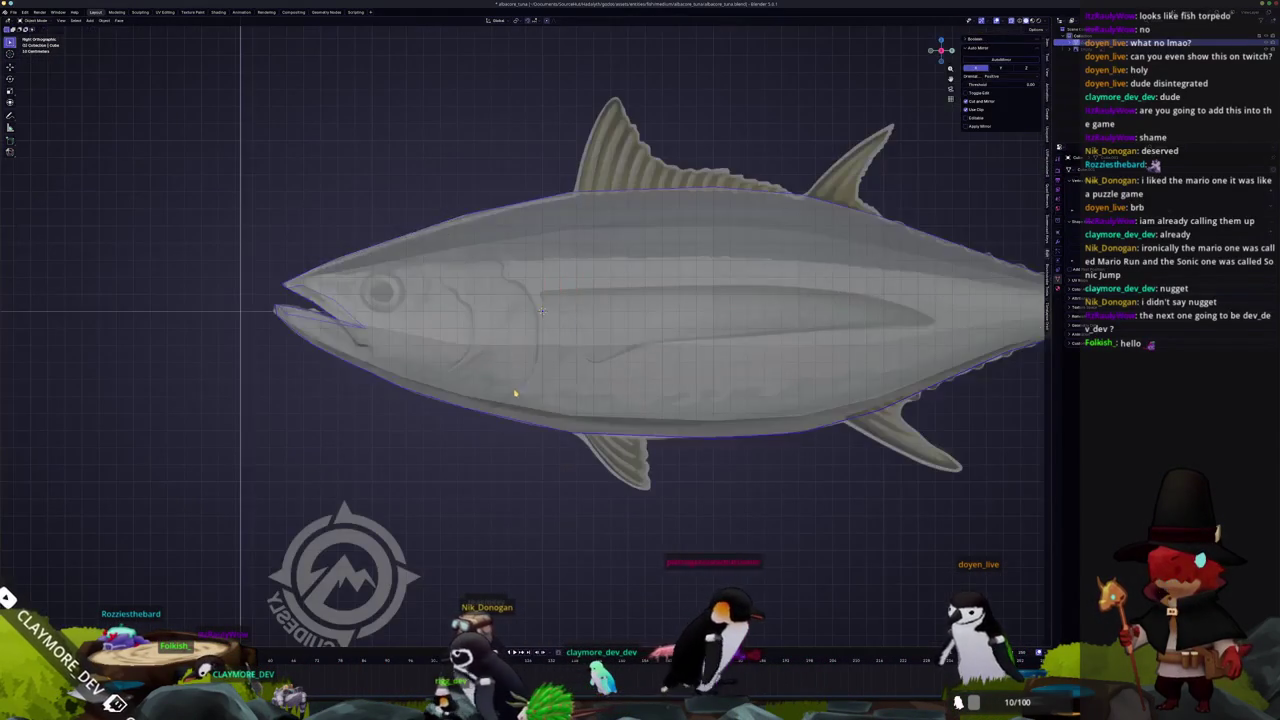
# Undo the last two changes to return to edge selection behind the gill
pyautogui.scroll(1, 538, 309)
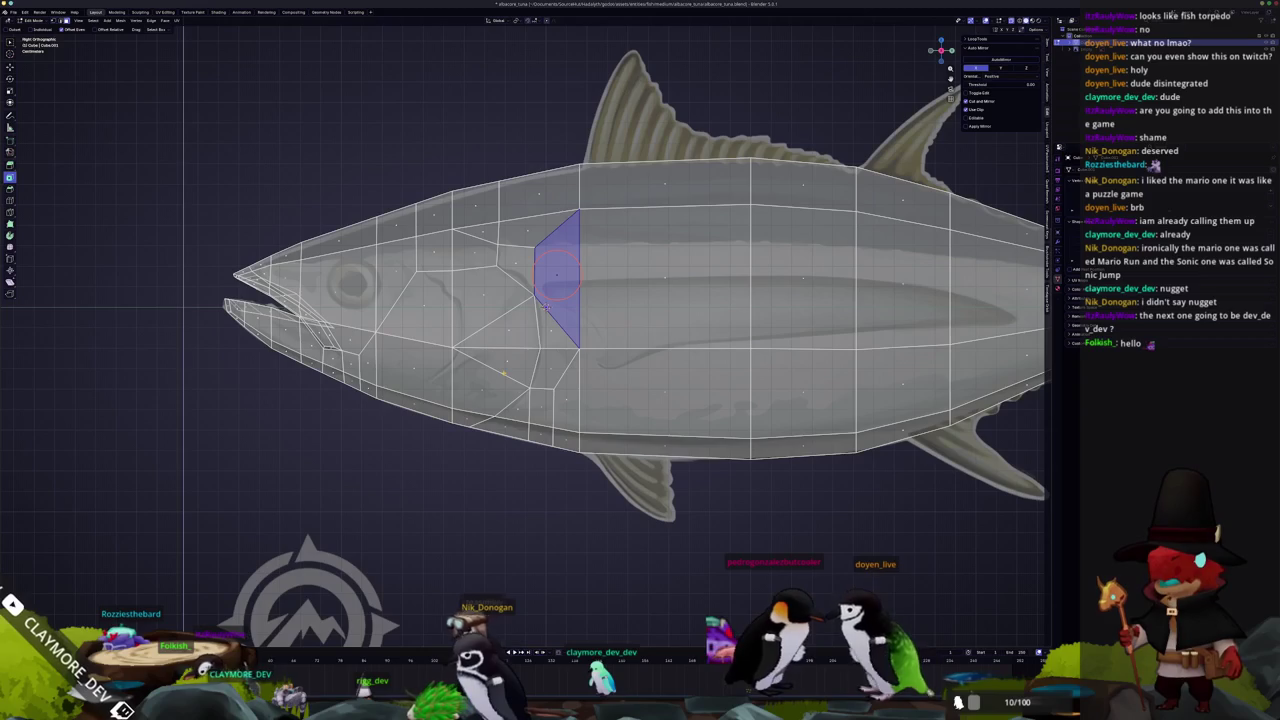
pyautogui.hotkey('ctrl', 'z')
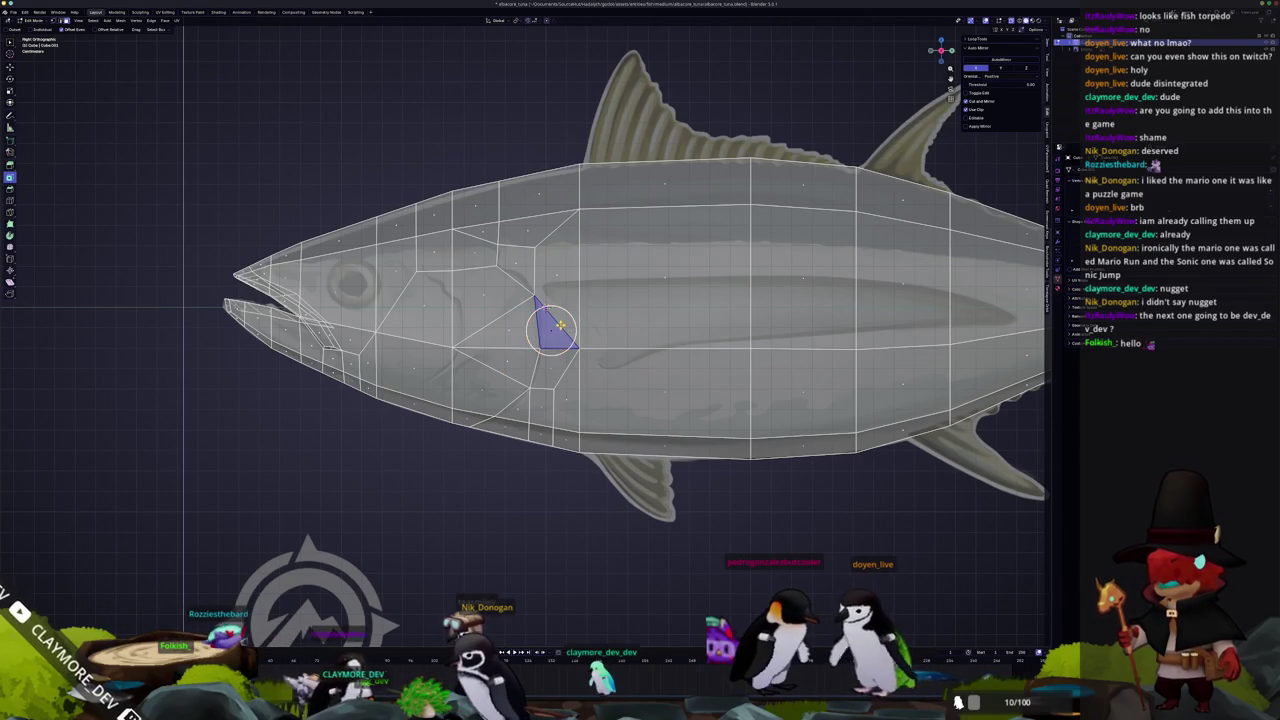
pyautogui.hotkey('ctrl', 'z')
pyautogui.scroll(1, 560, 327)
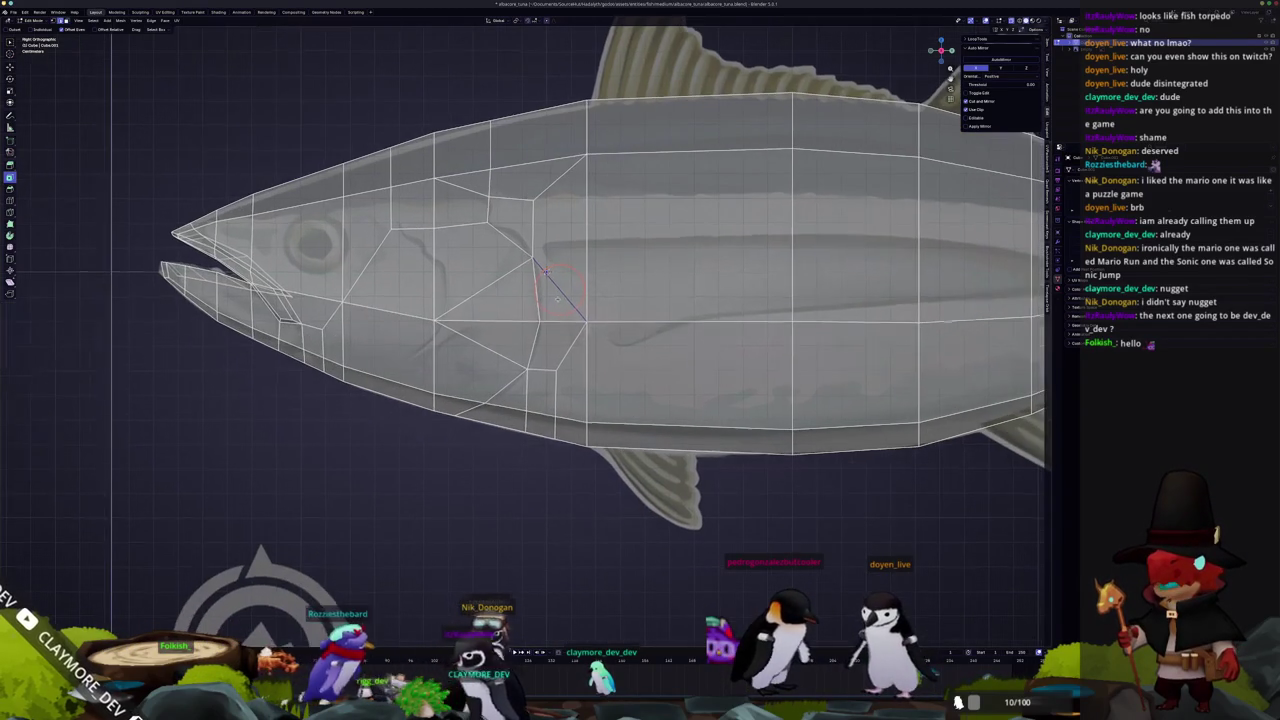
pyautogui.scroll(1, 541, 264)
# Dissolve the diagonal edge and the remaining extra edges behind the gill
pyautogui.press('x')
pyautogui.click(545, 282)
pyautogui.press('x')
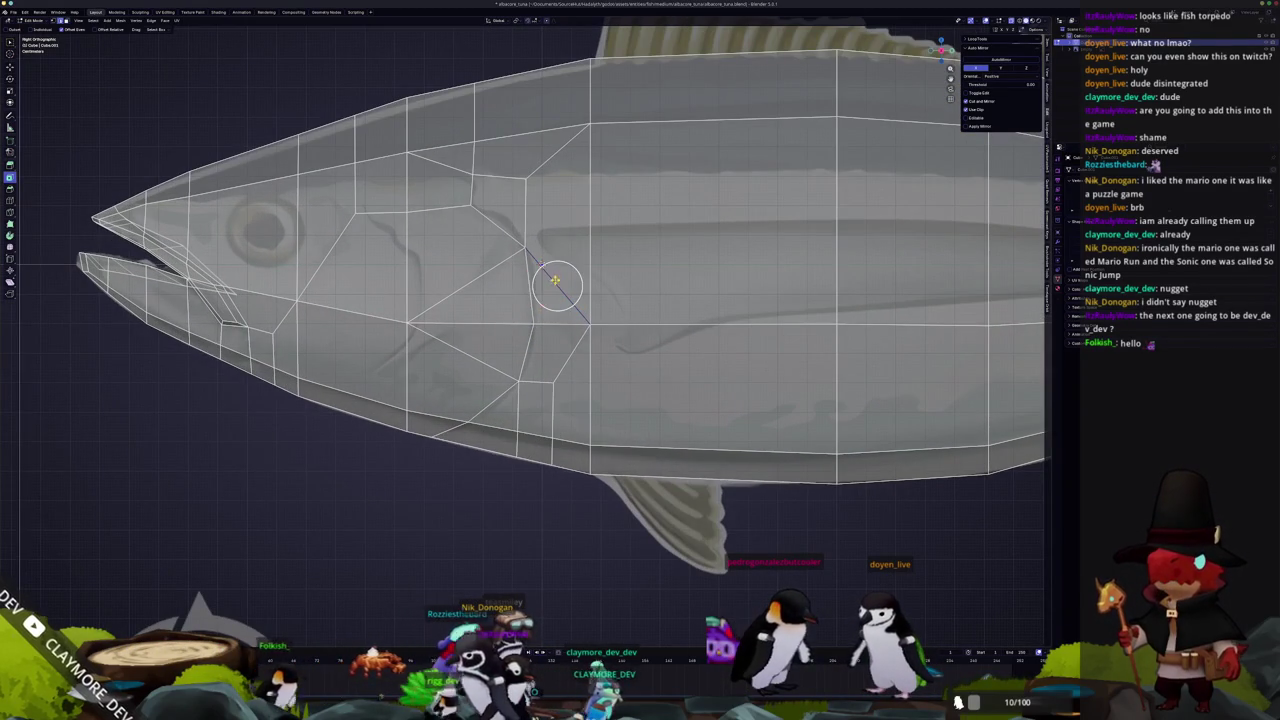
pyautogui.click(549, 166)
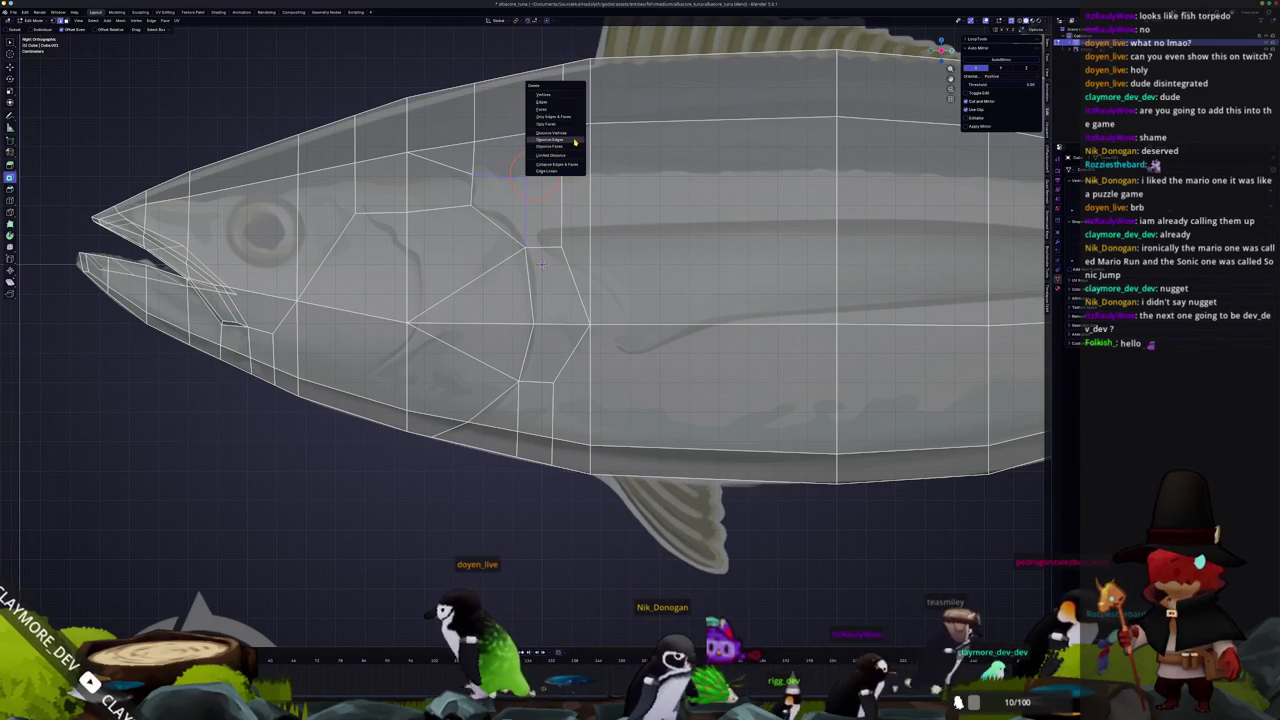
pyautogui.scroll(2, 550, 200)
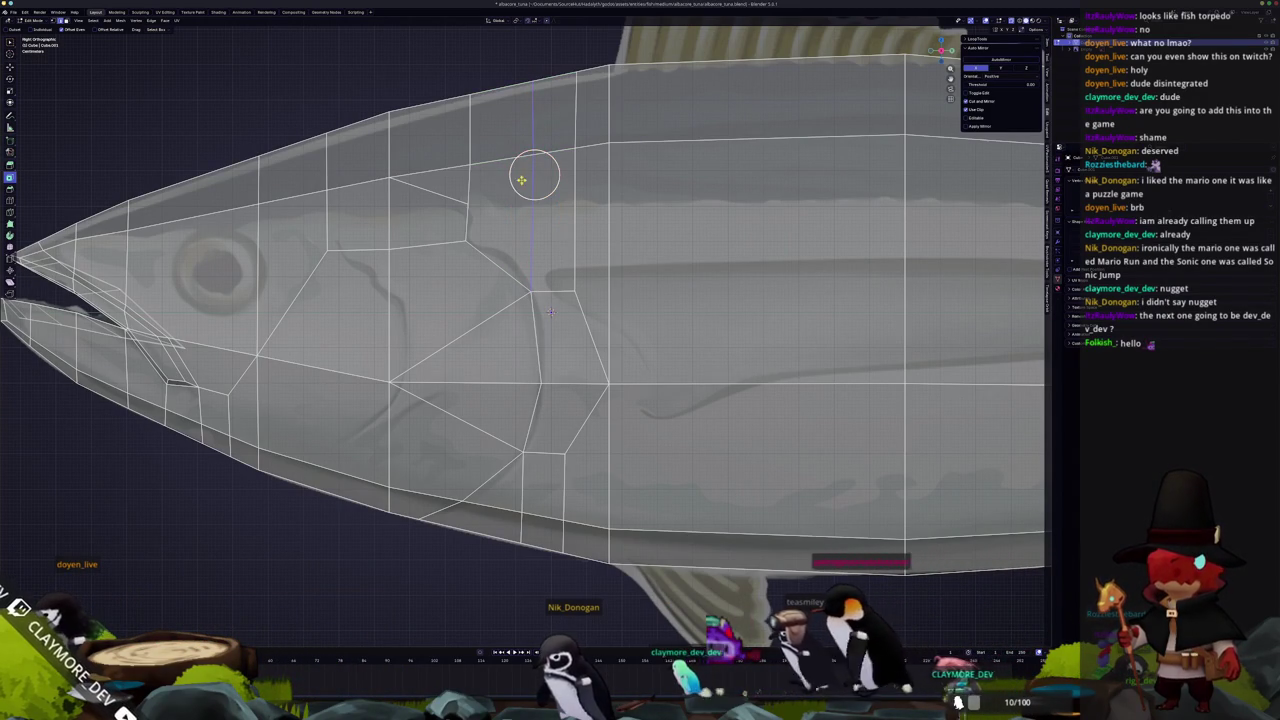
# Start a knife cut on the upper head edge, then cancel it
pyautogui.click(467, 203)
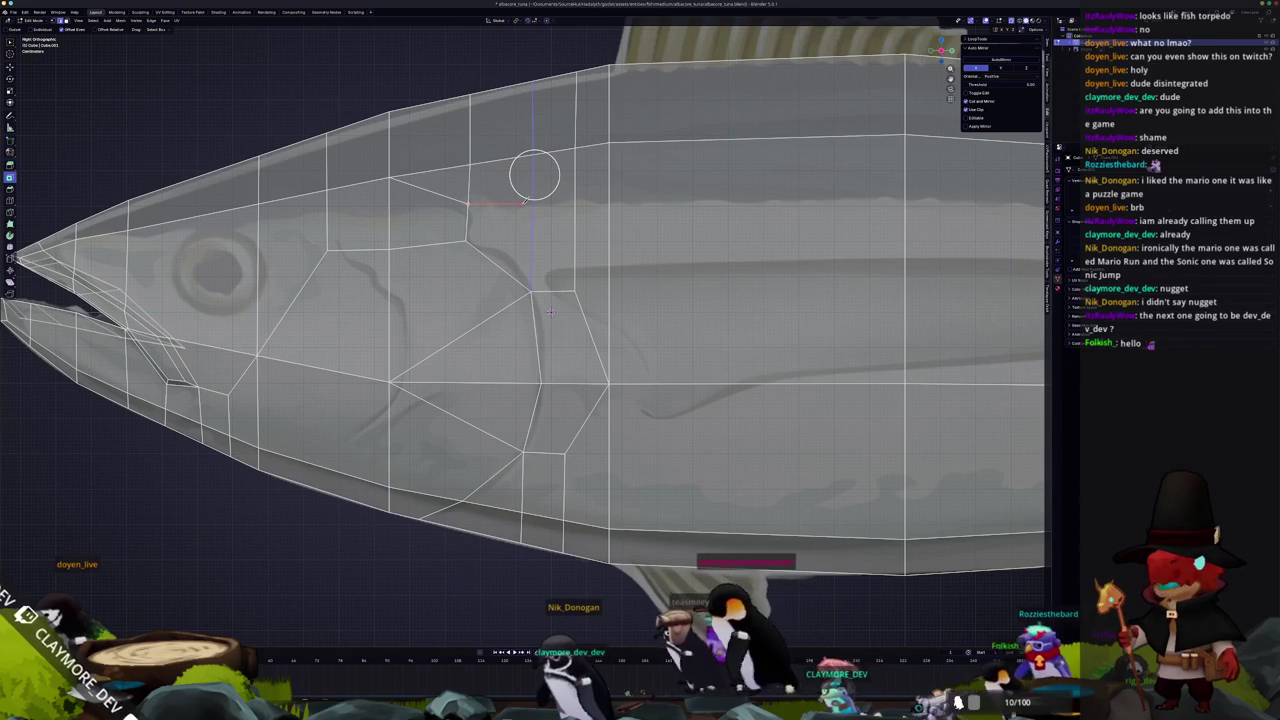
pyautogui.rightClick(450, 206)
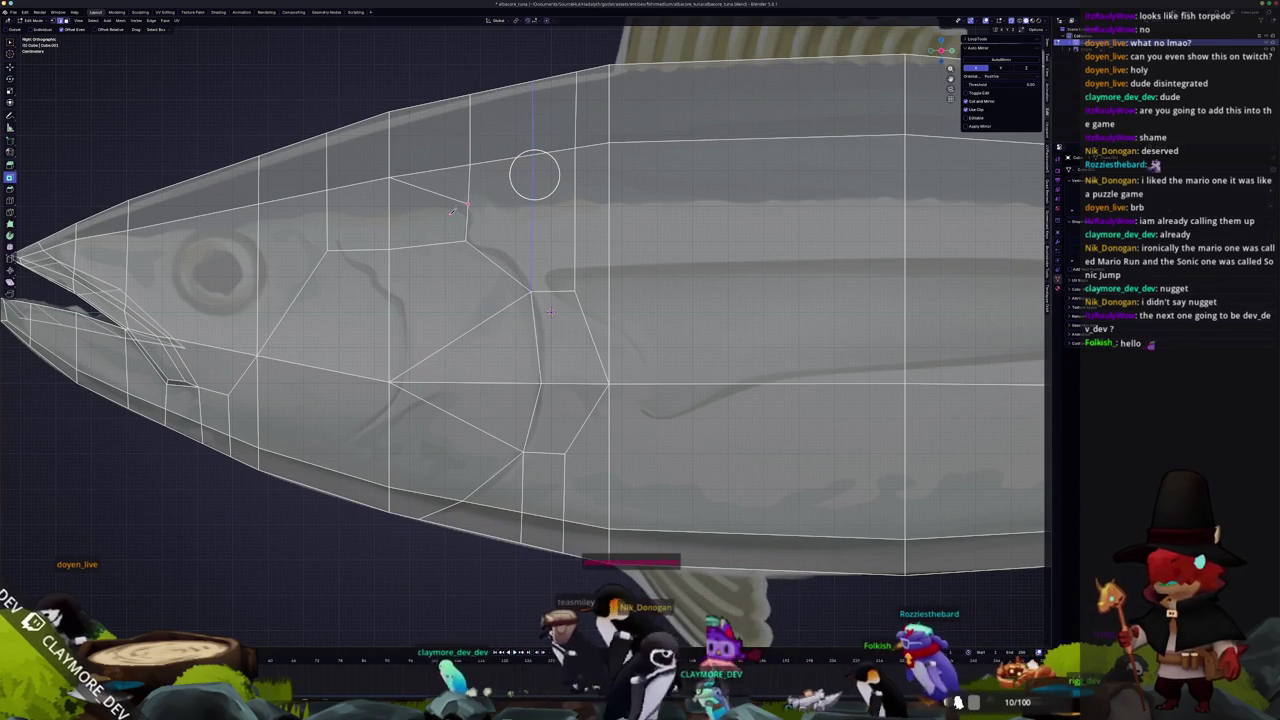
pyautogui.rightClick(405, 190)
pyautogui.press('Escape')
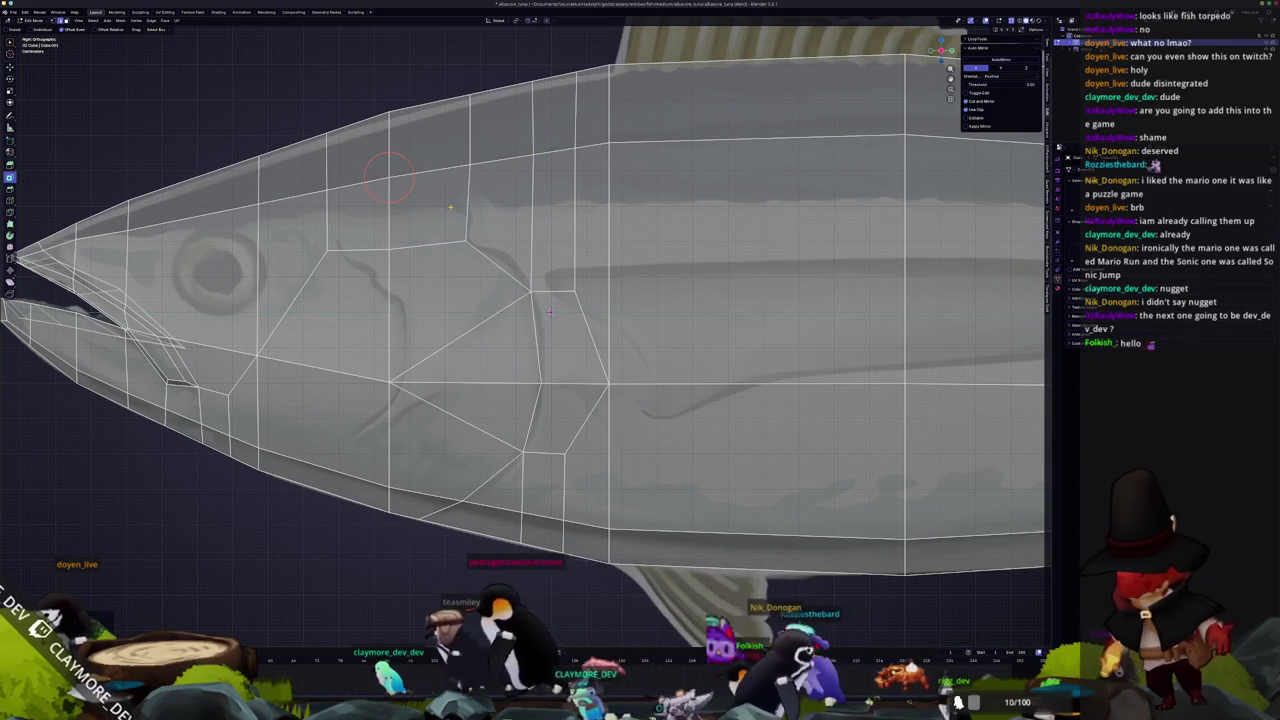
pyautogui.scroll(-2, 549, 312)
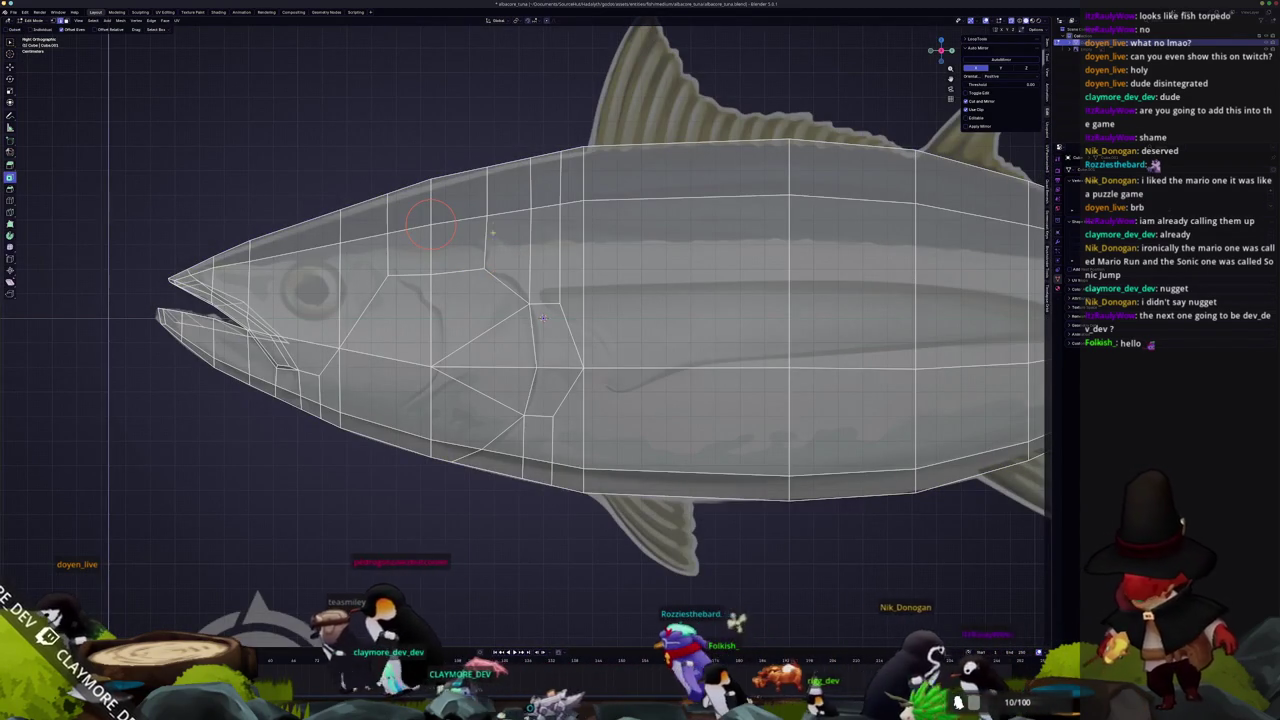
# Slide the top head vertex along its edge to follow the tuna reference
pyautogui.hotkey('shift', 's')
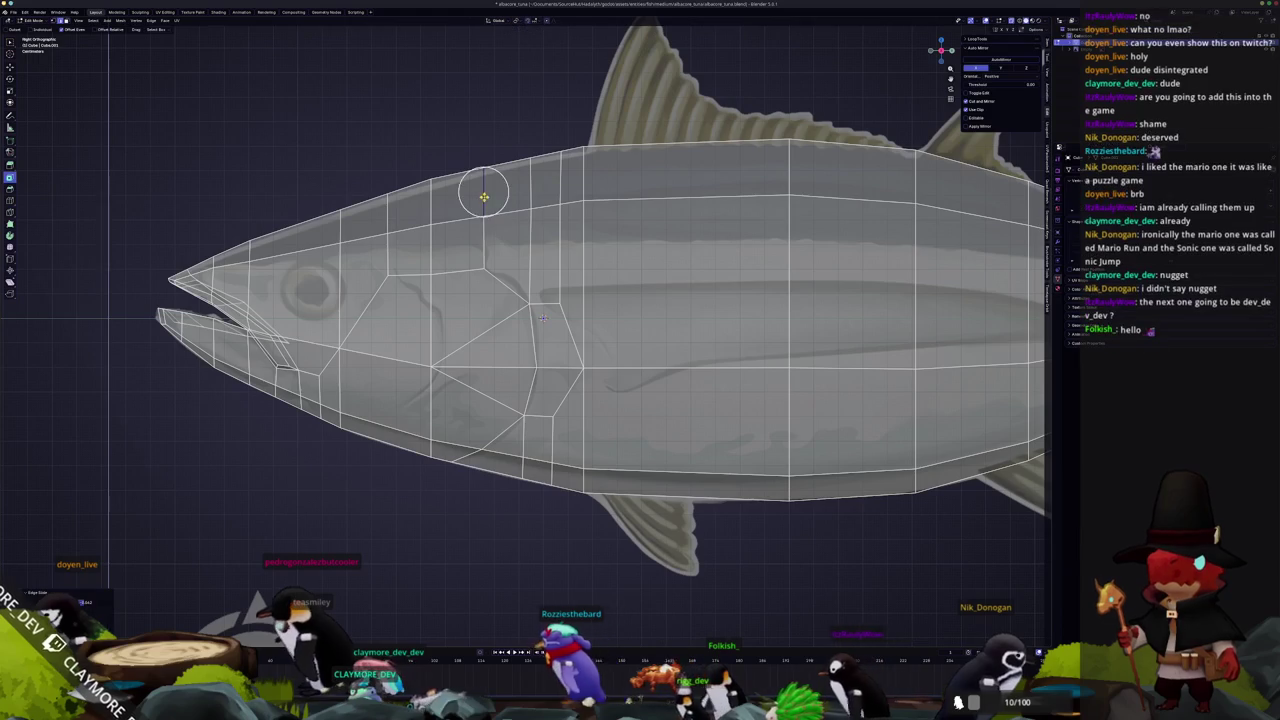
pyautogui.click(558, 175)
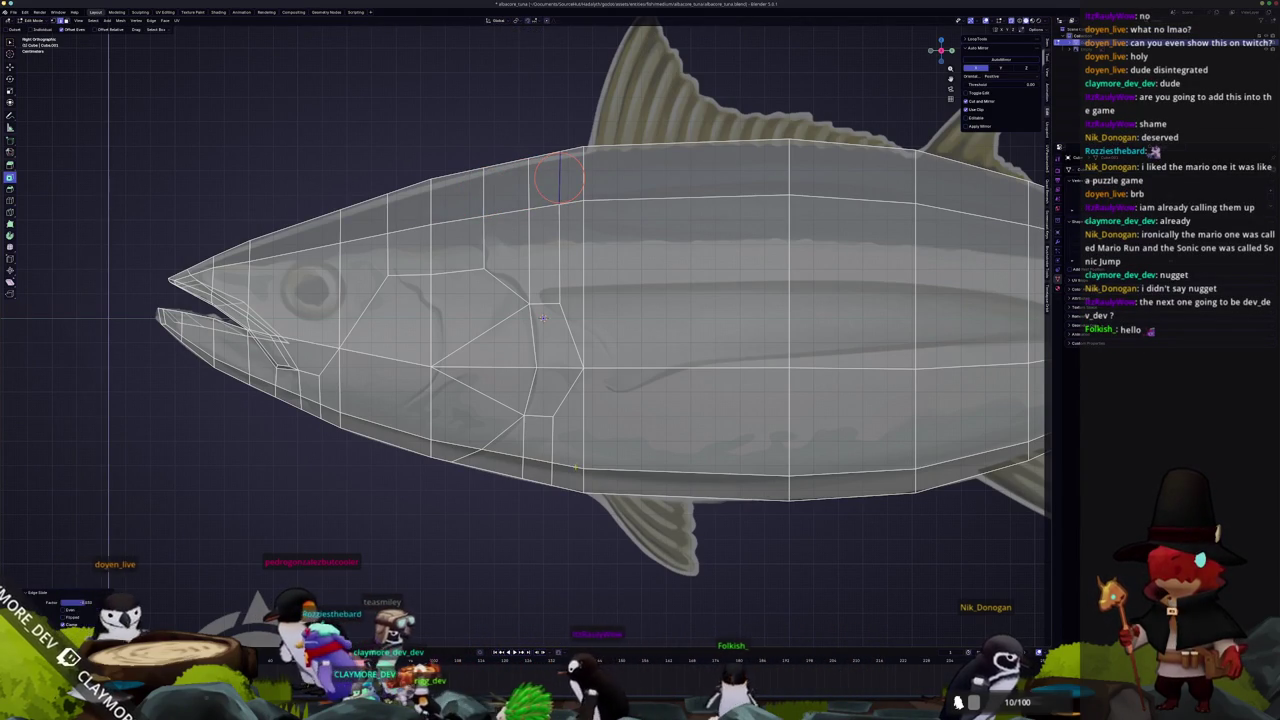
pyautogui.keyDown('shift'); pyautogui.moveTo(576, 470); pyautogui.dragTo(572, 440, button='middle'); pyautogui.keyUp('shift')
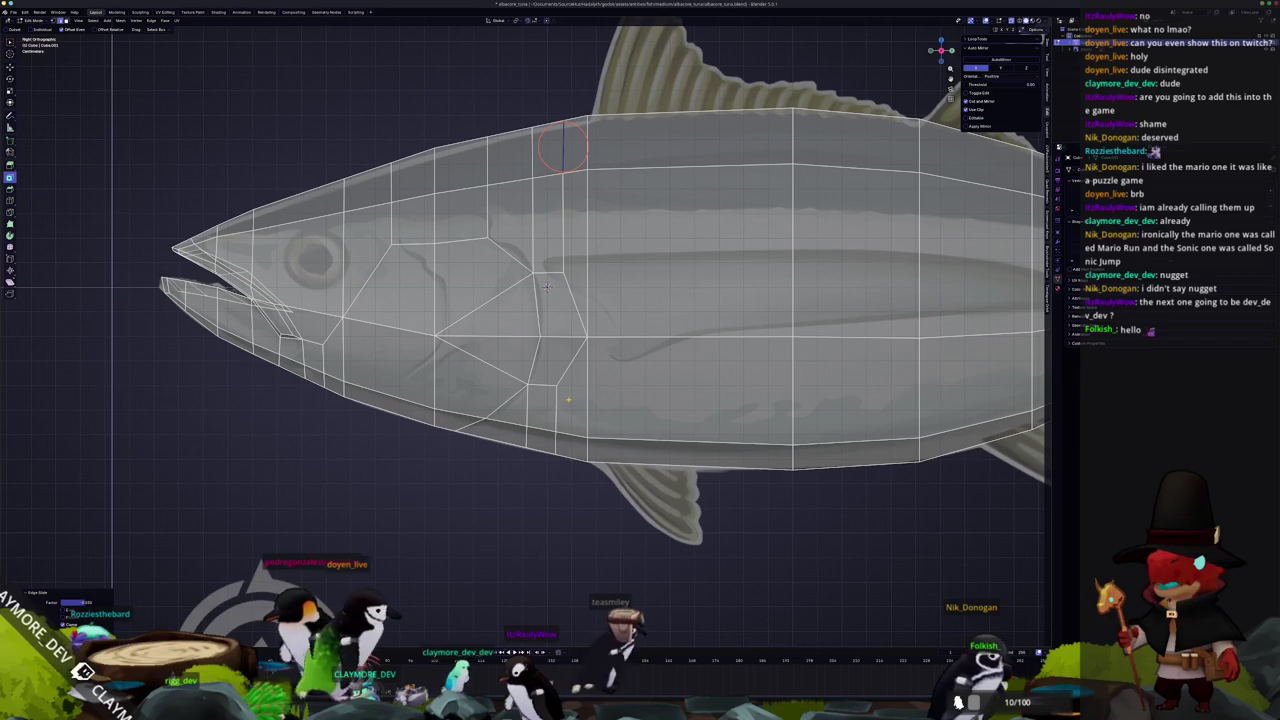
pyautogui.scroll(1, 522, 322)
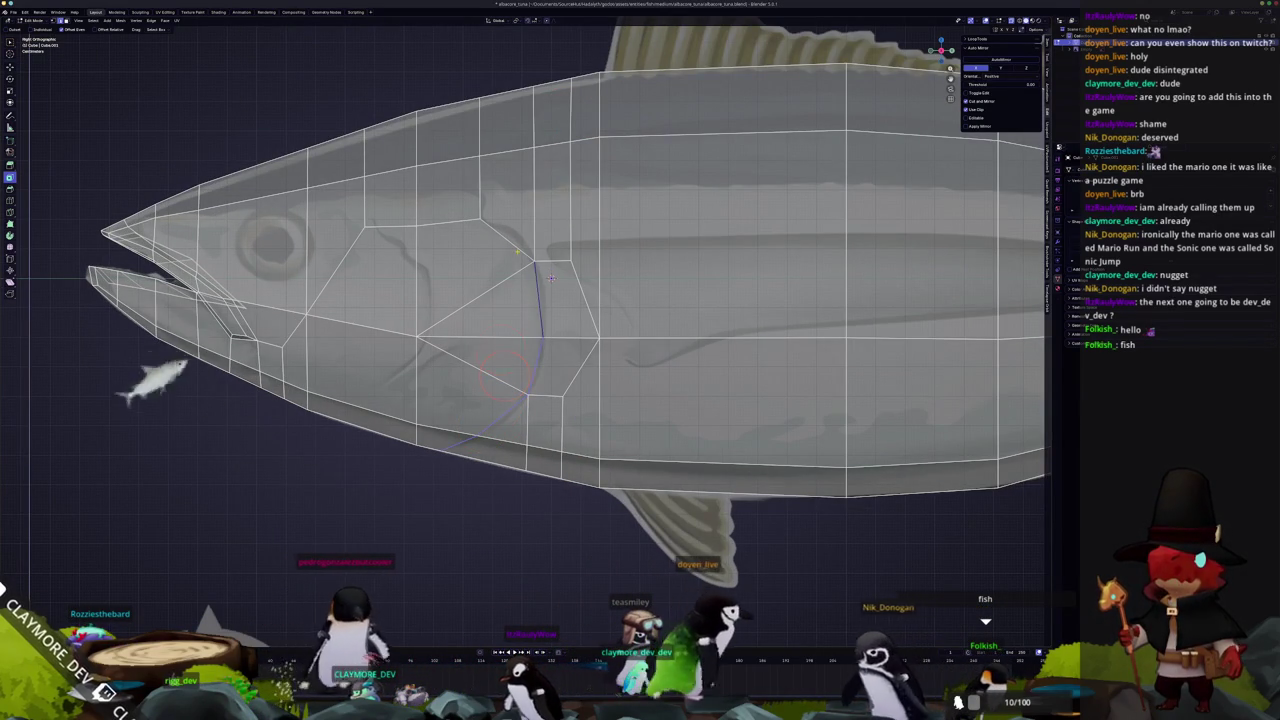
# Merge the selected vertices under the head into one at their center
pyautogui.scroll(-1, 548, 282)
pyautogui.scroll(-2, 540, 298)
pyautogui.moveTo(529, 303); pyautogui.dragTo(643, 271, button='middle')
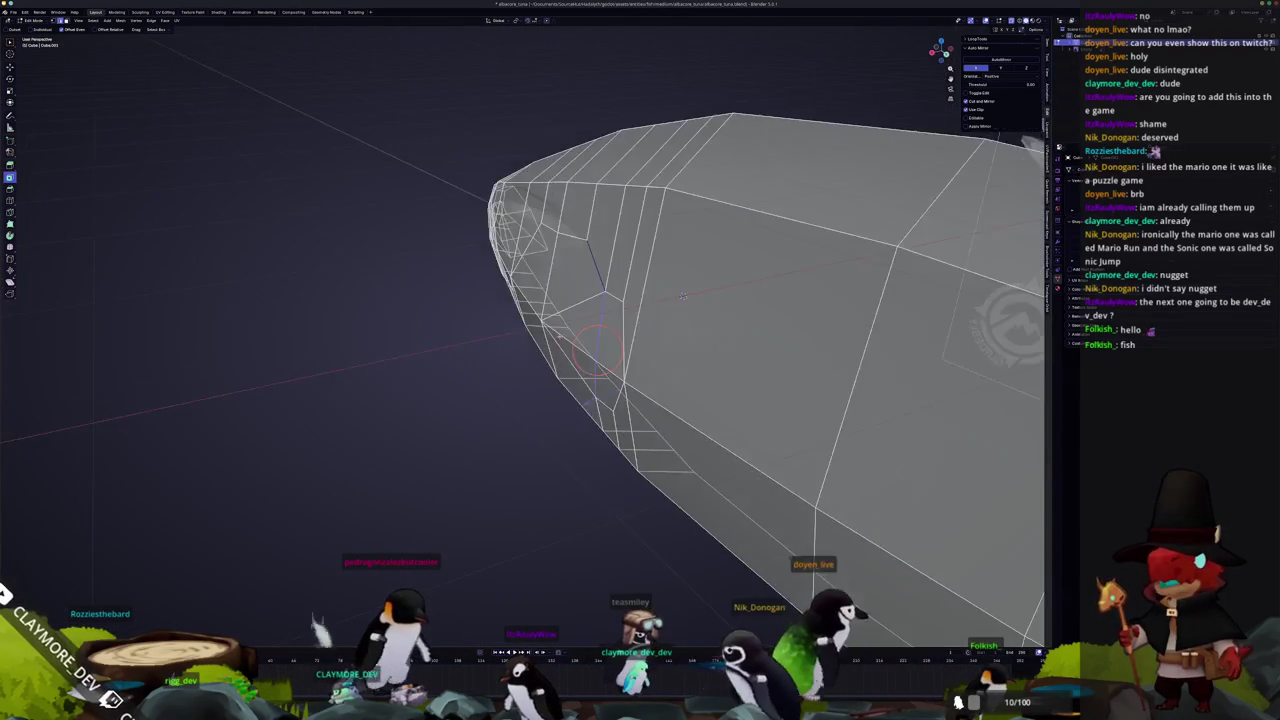
pyautogui.press('KP_3')
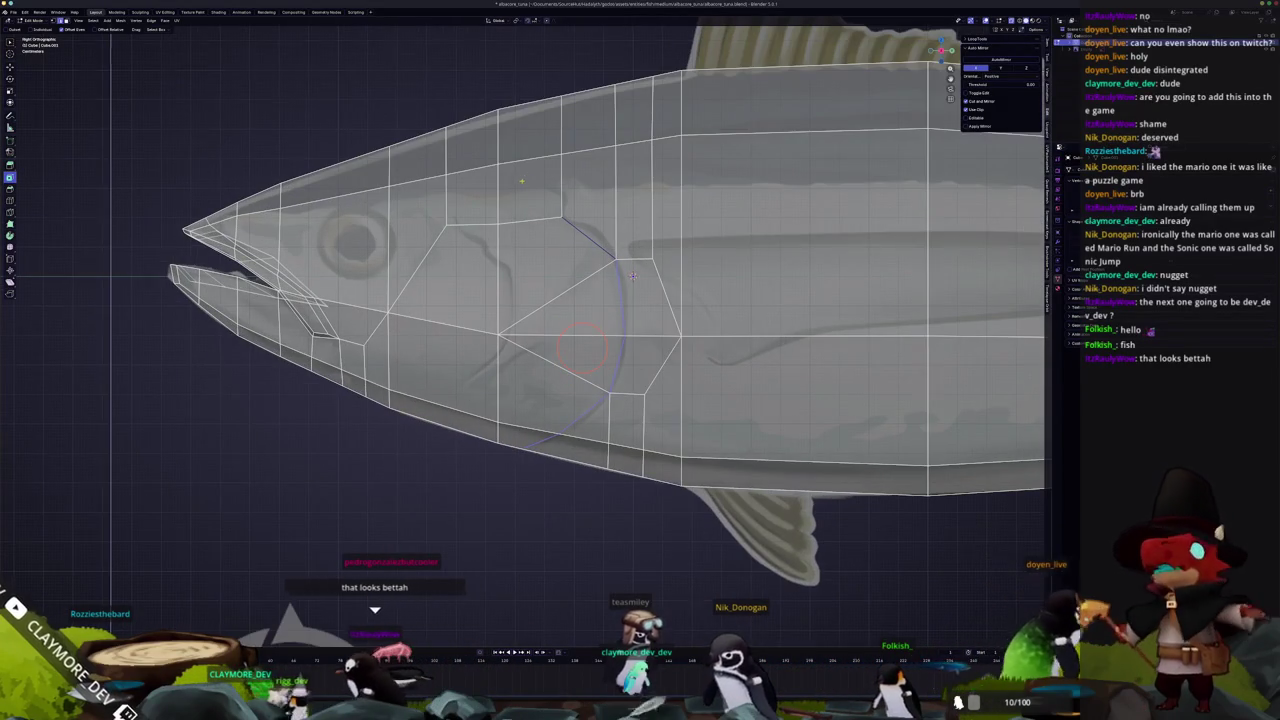
pyautogui.scroll(1, 530, 200)
pyautogui.scroll(1, 526, 220)
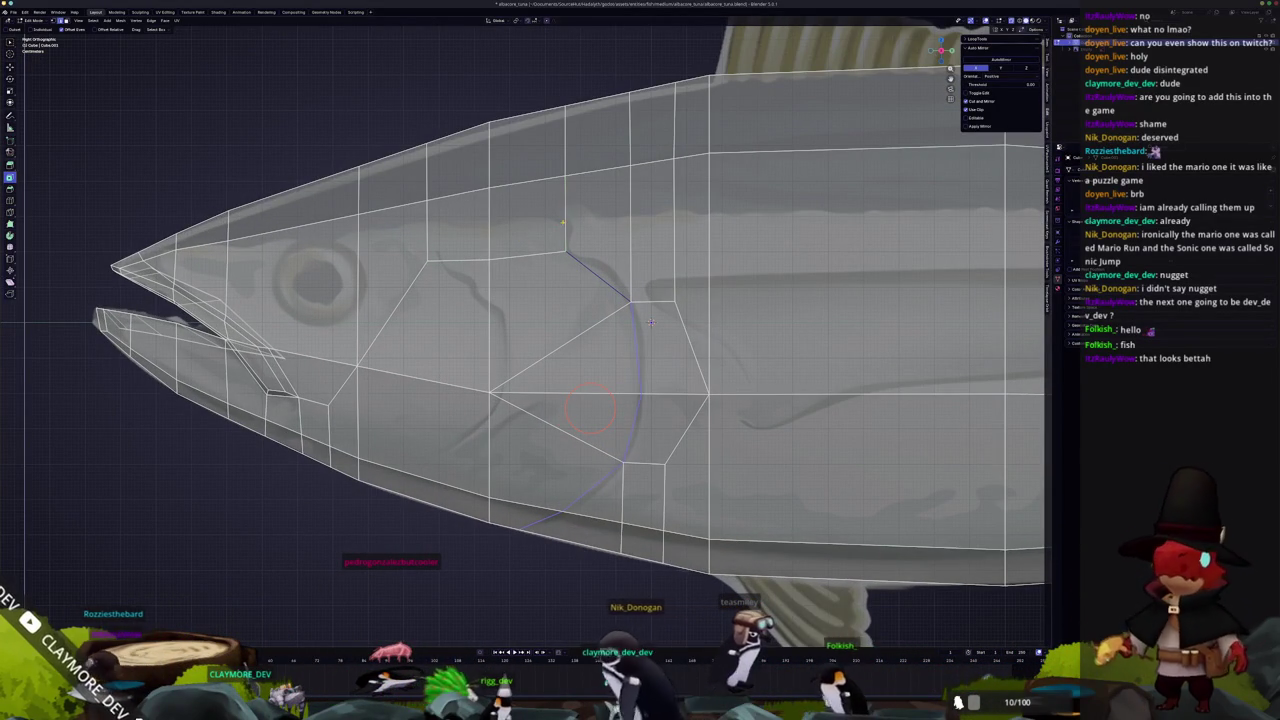
pyautogui.scroll(-2, 650, 321)
pyautogui.moveTo(650, 321)
pyautogui.mouseDown(button='middle')
pyautogui.moveTo(586, 357)
pyautogui.moveTo(646, 390)
pyautogui.mouseUp(button='middle')
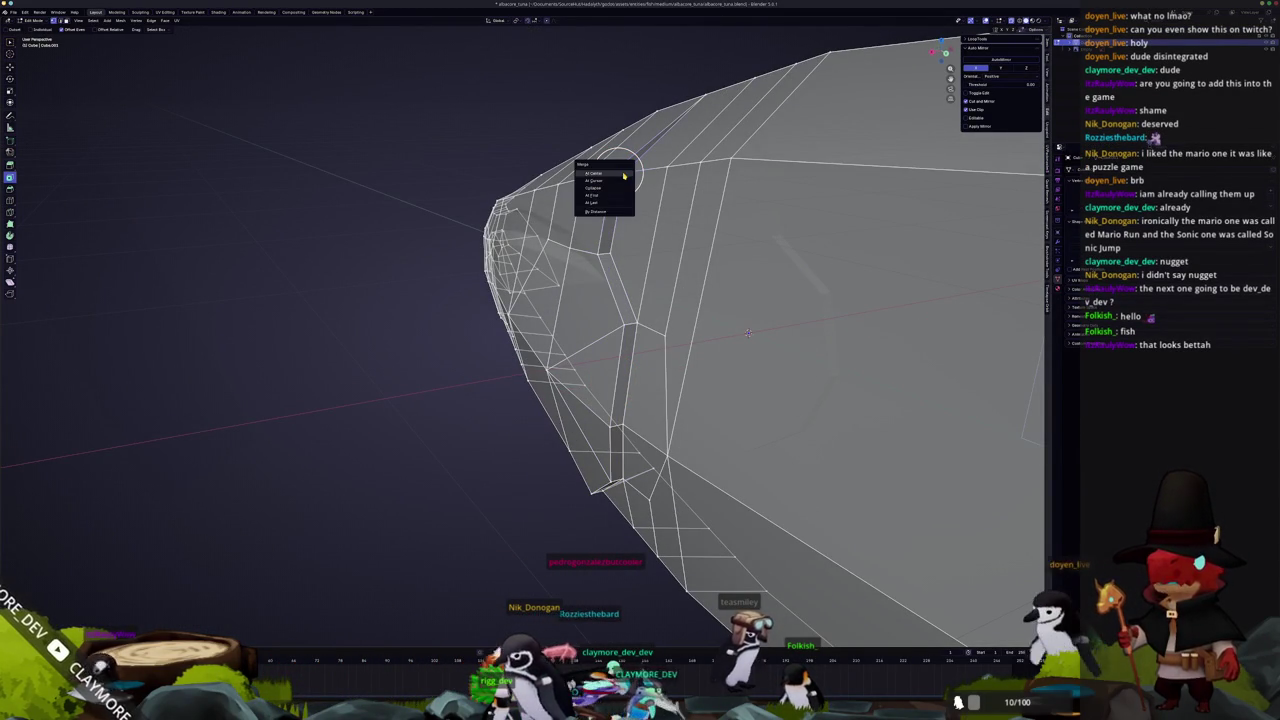
pyautogui.click(623, 176)
pyautogui.moveTo(623, 176); pyautogui.dragTo(605, 237, button='middle')
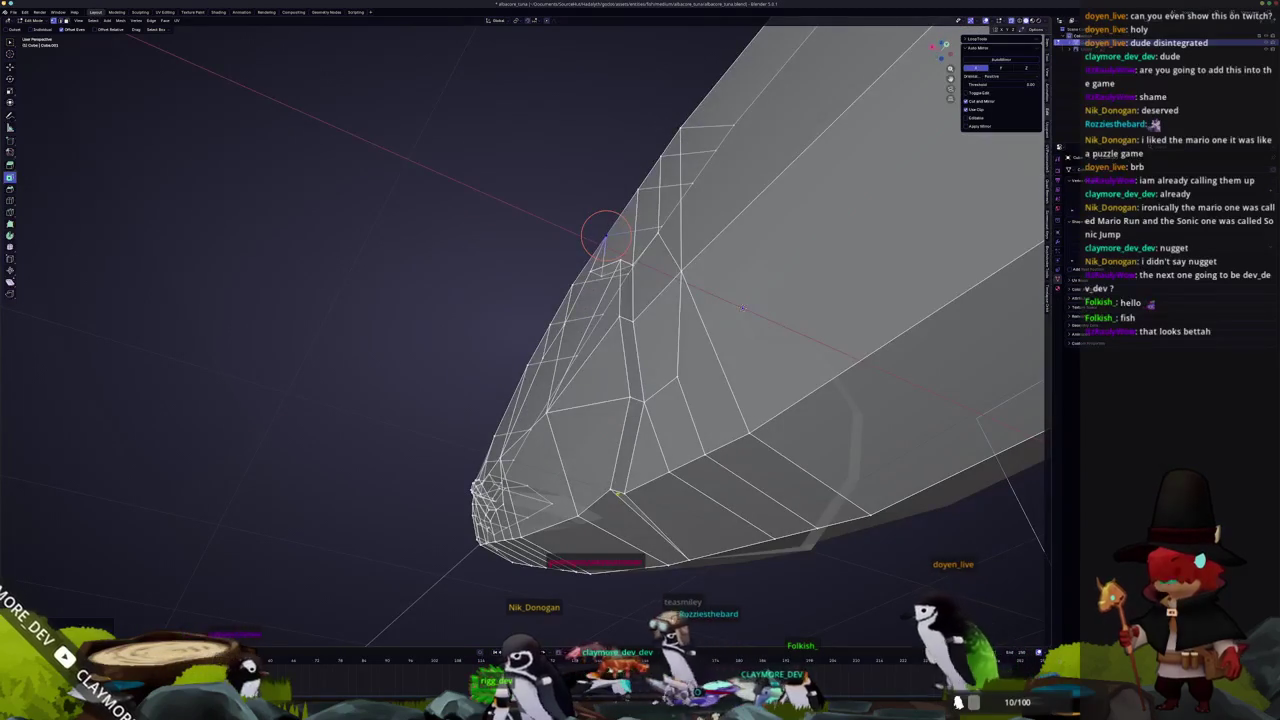
# Slide the vertex on the head's underside along its edge to match the outline
pyautogui.click(625, 490)
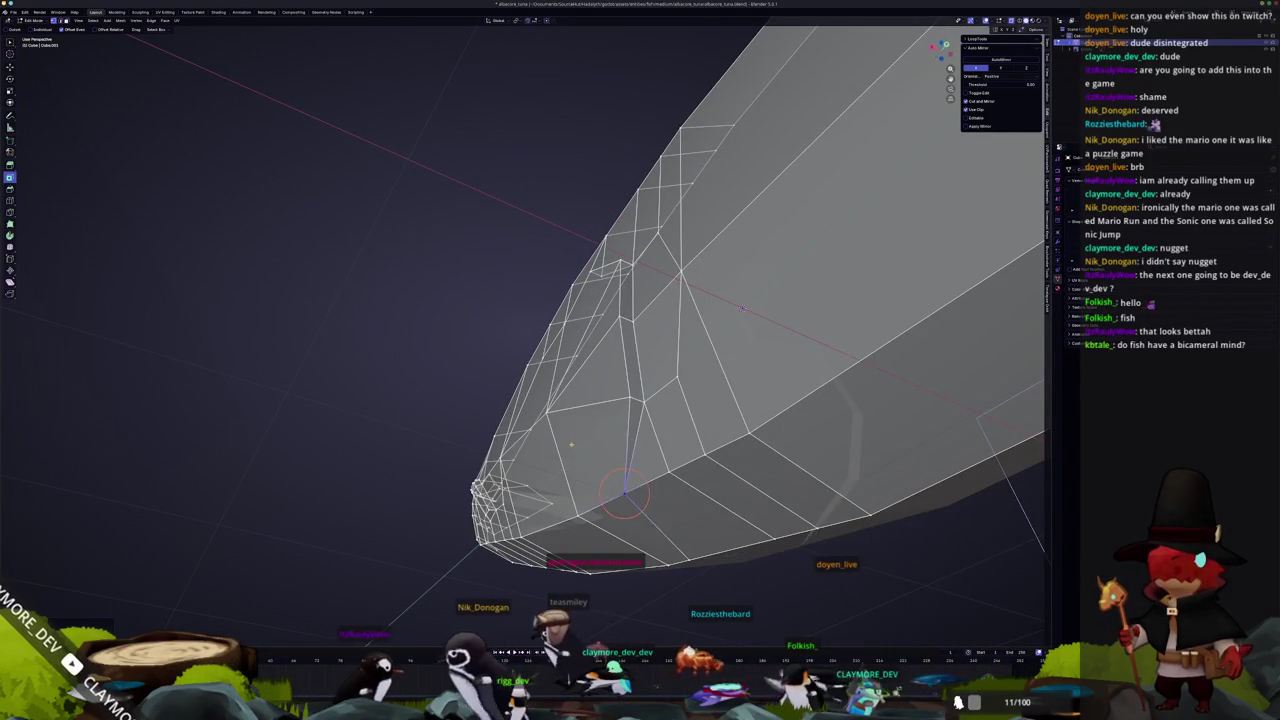
pyautogui.press('KP_3')
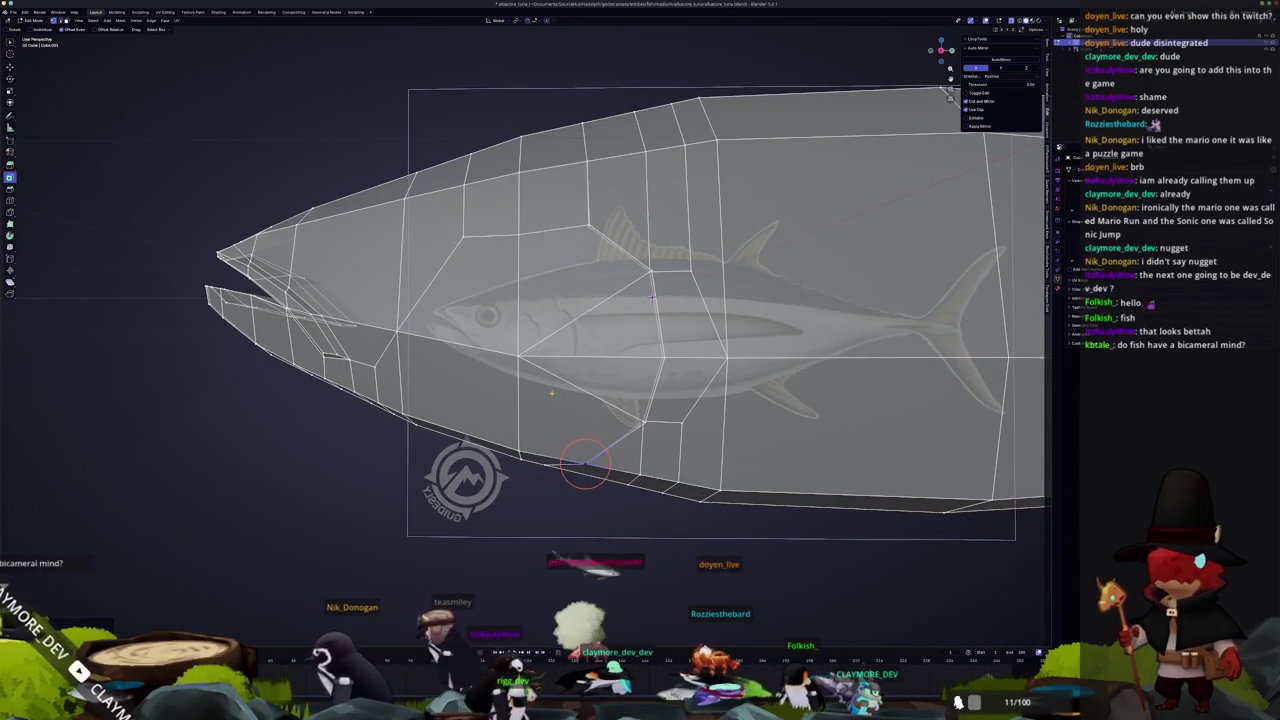
pyautogui.scroll(1, 653, 297)
pyautogui.scroll(1, 648, 287)
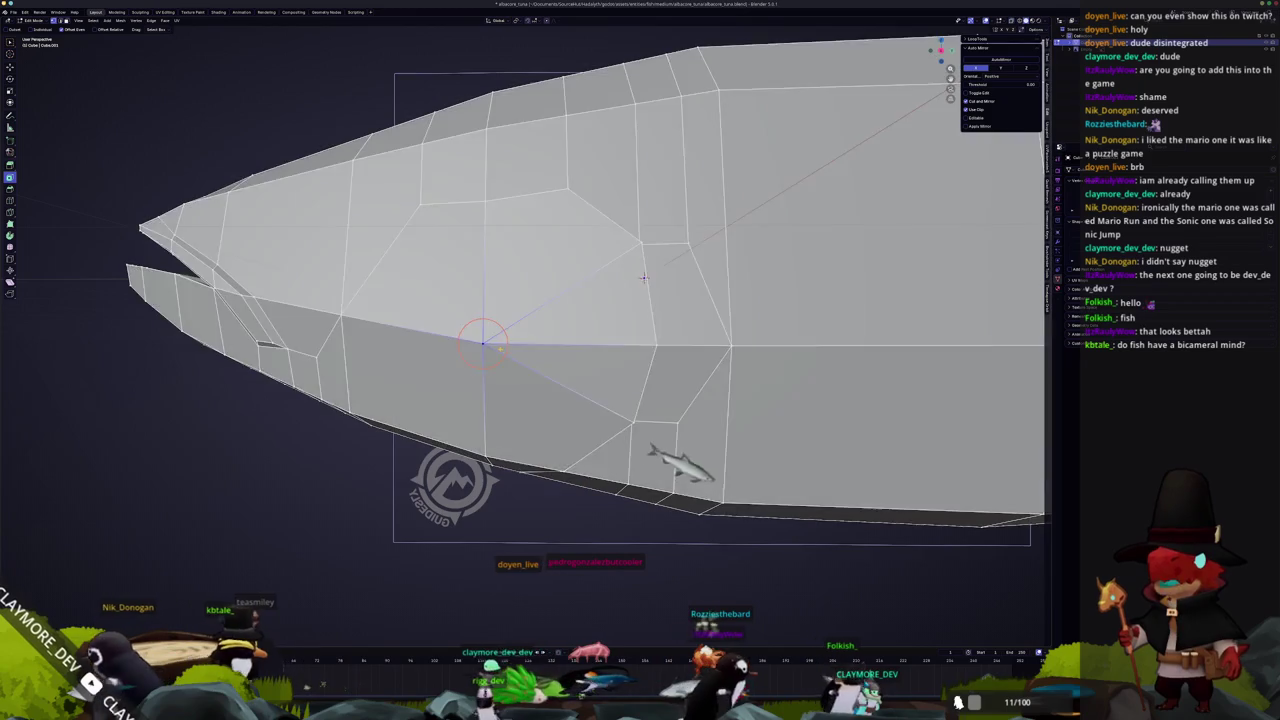
pyautogui.moveTo(643, 279); pyautogui.dragTo(618, 244, button='middle')
pyautogui.press('g')
pyautogui.press('g')
pyautogui.click(617, 244)
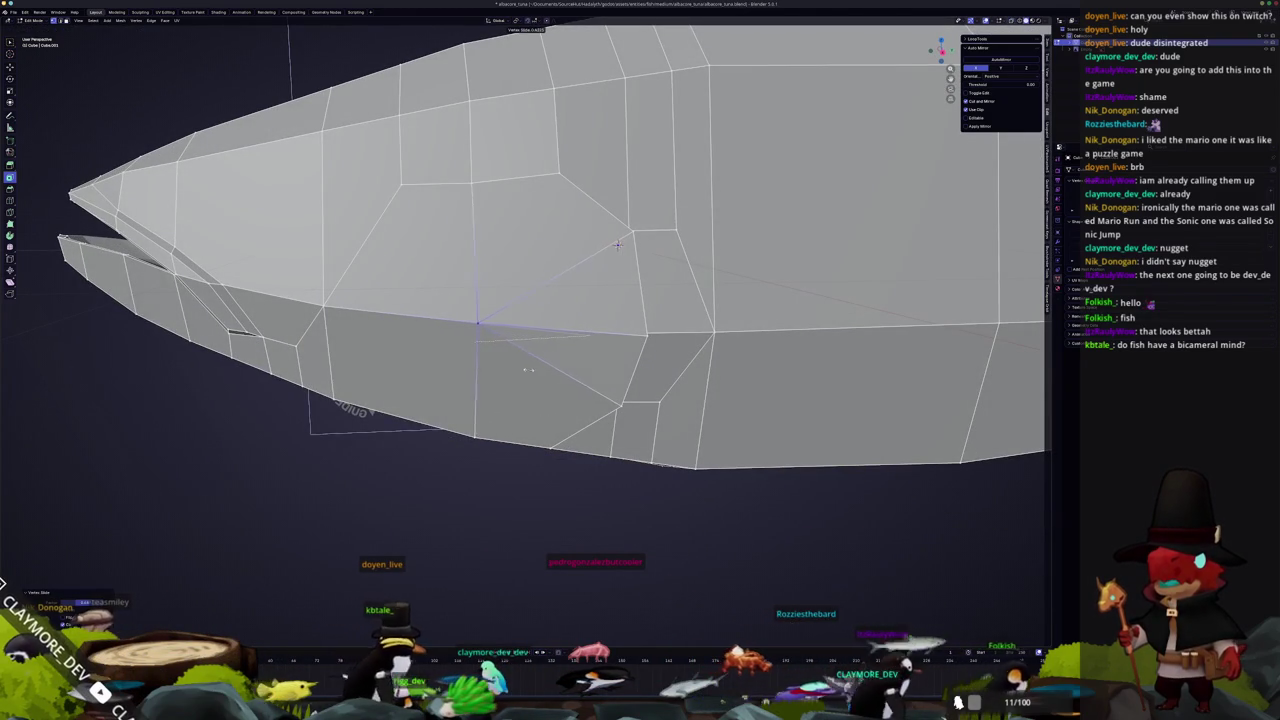
pyautogui.moveTo(617, 244)
pyautogui.mouseDown(button='middle')
pyautogui.moveTo(412, 250)
pyautogui.moveTo(503, 322)
pyautogui.mouseUp(button='middle')
# Toggle Object Mode and X-ray, then frame the selected vertex in side view
pyautogui.press('Tab')
pyautogui.press('Tab')
pyautogui.hotkey('alt', 'z')
pyautogui.press('KP_3')
pyautogui.press('KP_Decimal')
pyautogui.hotkey('alt', 'z')
pyautogui.hotkey('alt', 'z')
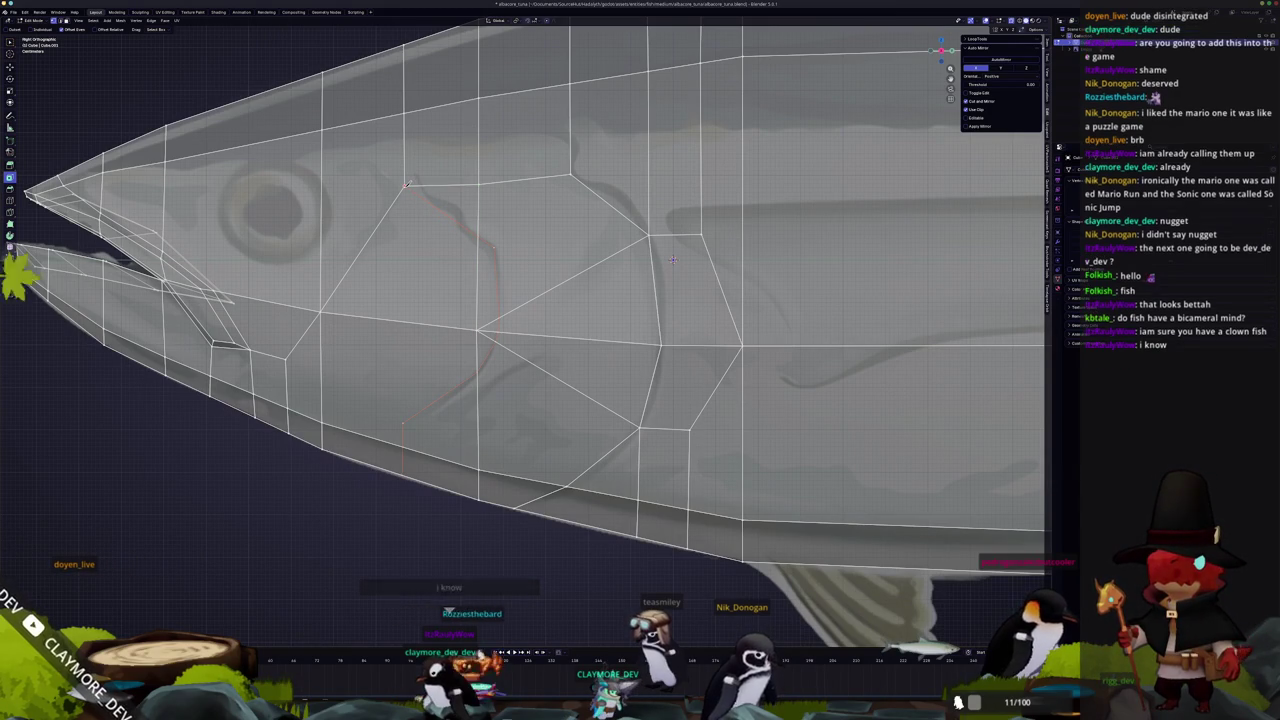
# Knife-cut a gill edge behind the eye, from the top vertex down to the lower head edge
pyautogui.scroll(2, 737, 226)
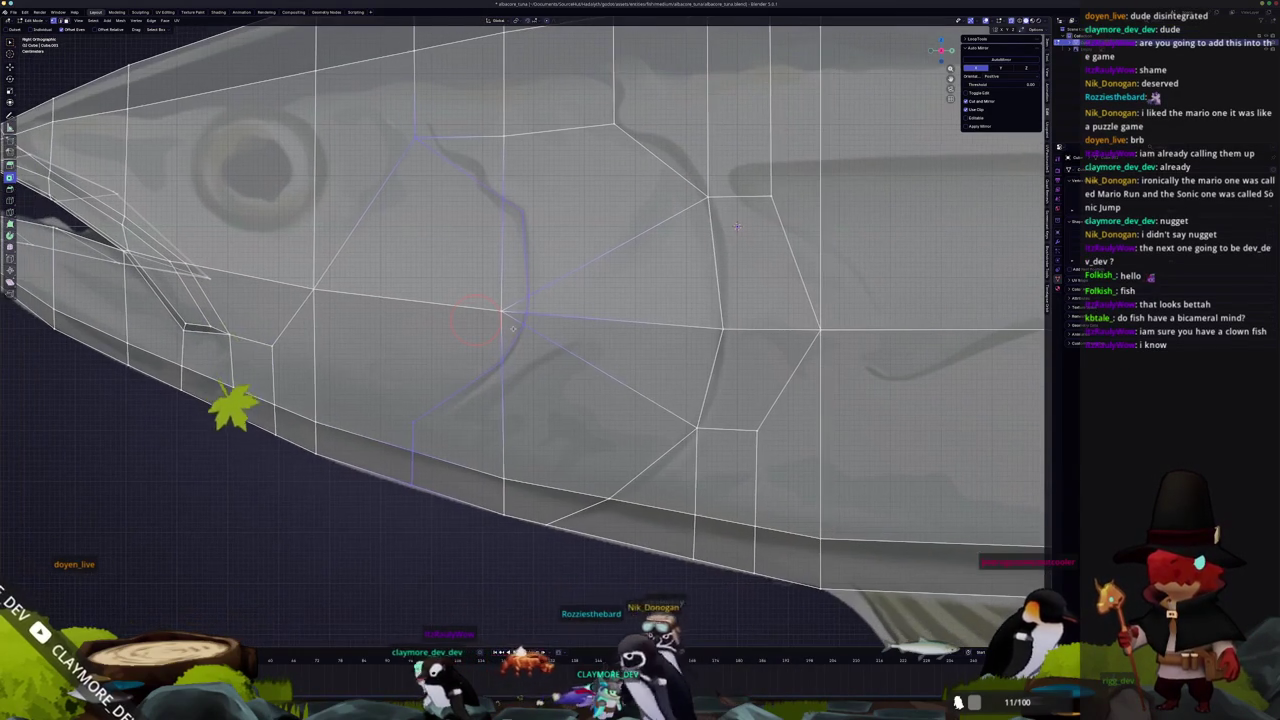
pyautogui.hotkey('alt', 'a')
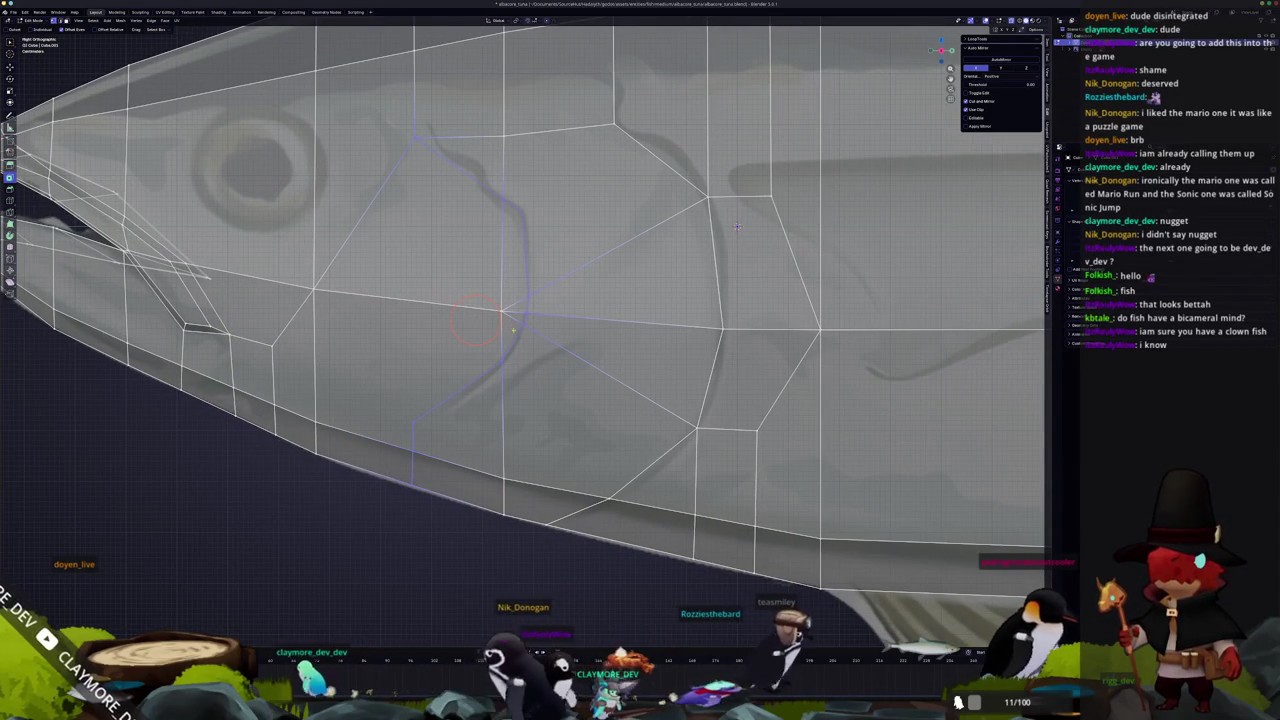
pyautogui.click(503, 360)
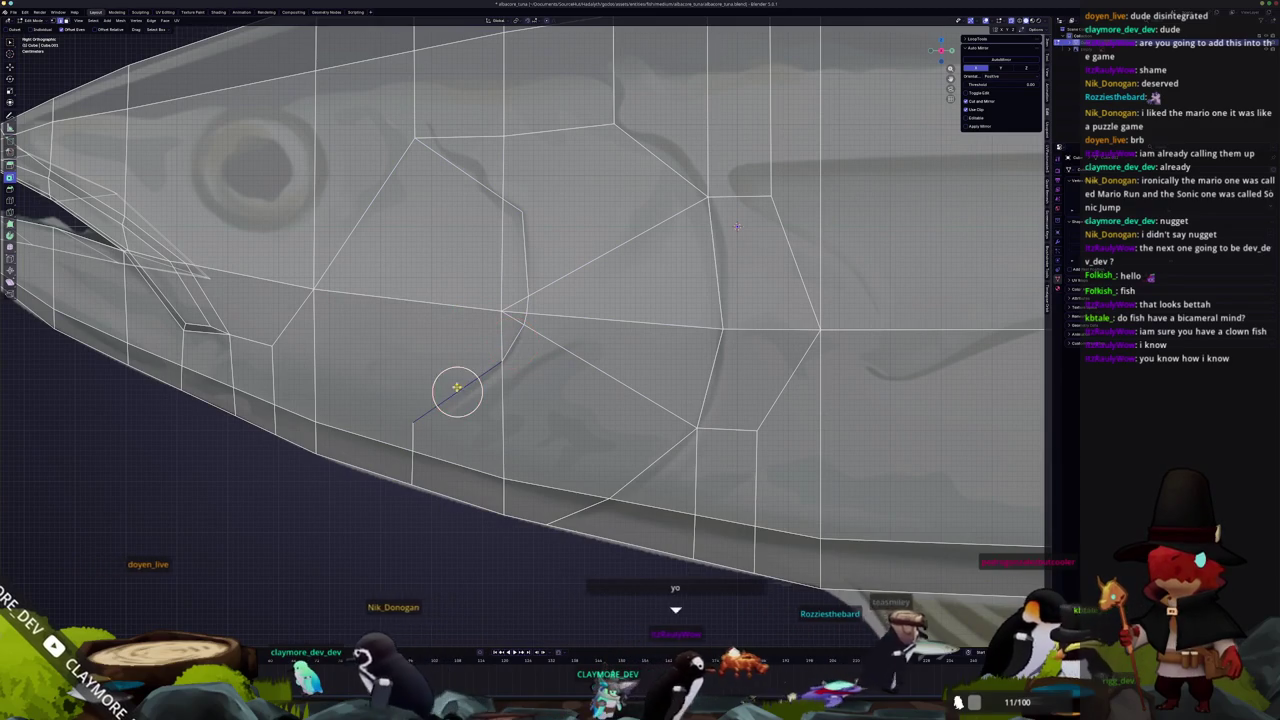
pyautogui.click(410, 409)
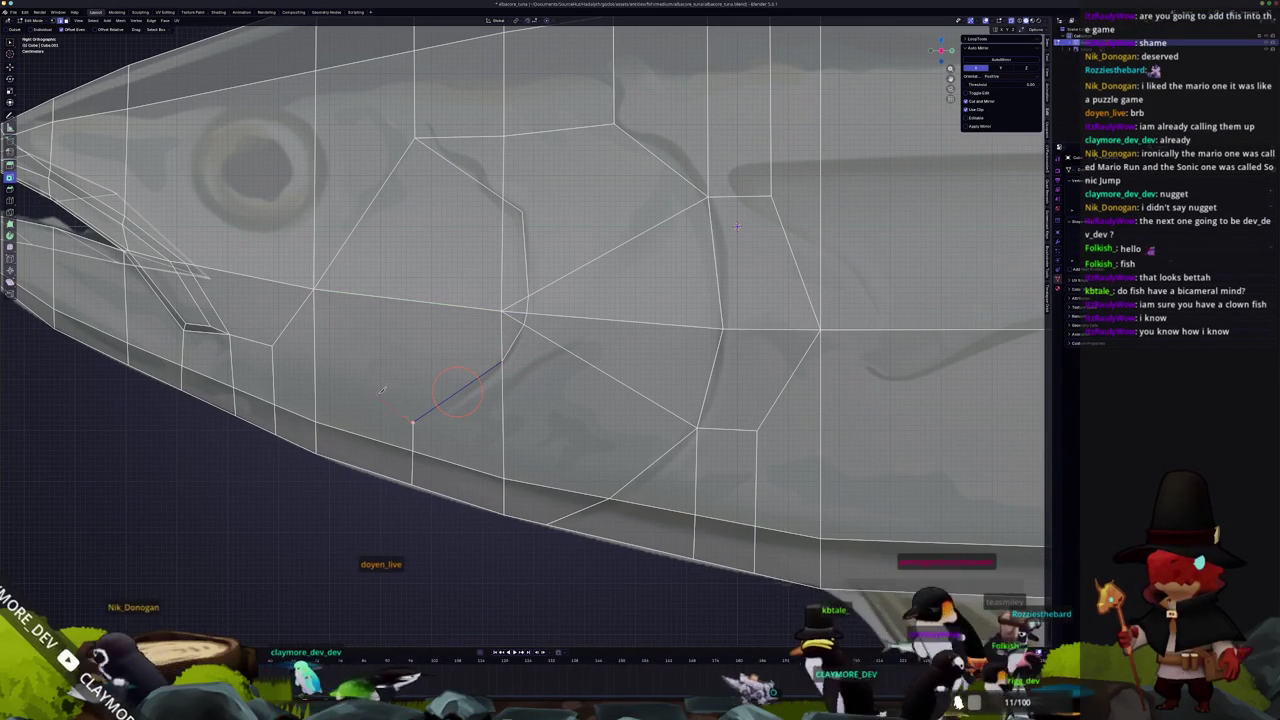
pyautogui.click(416, 299)
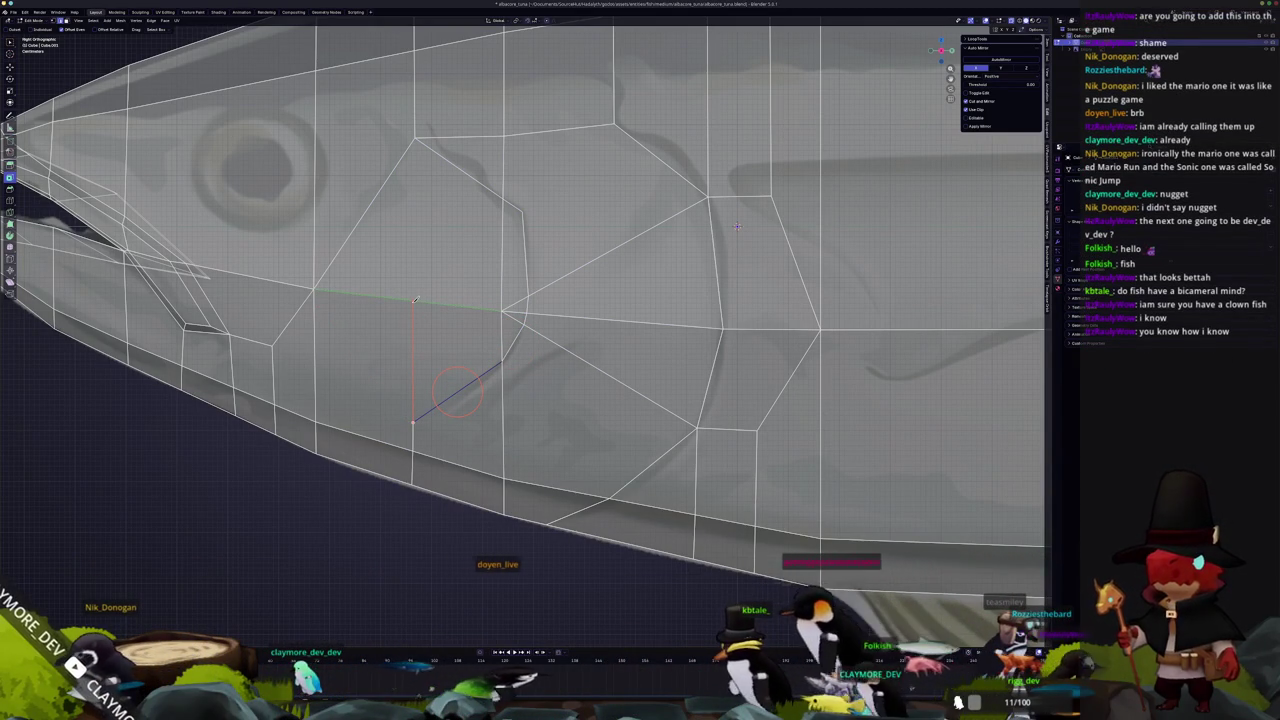
pyautogui.click(418, 137)
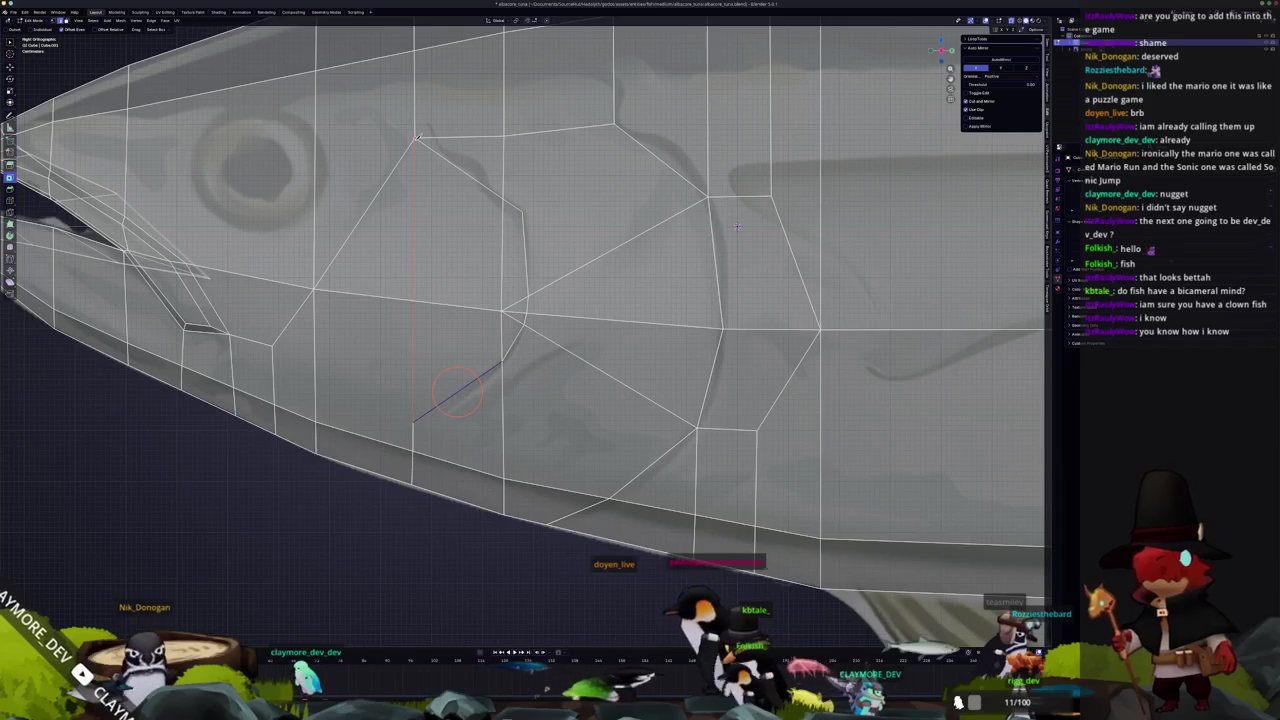
pyautogui.click(414, 420)
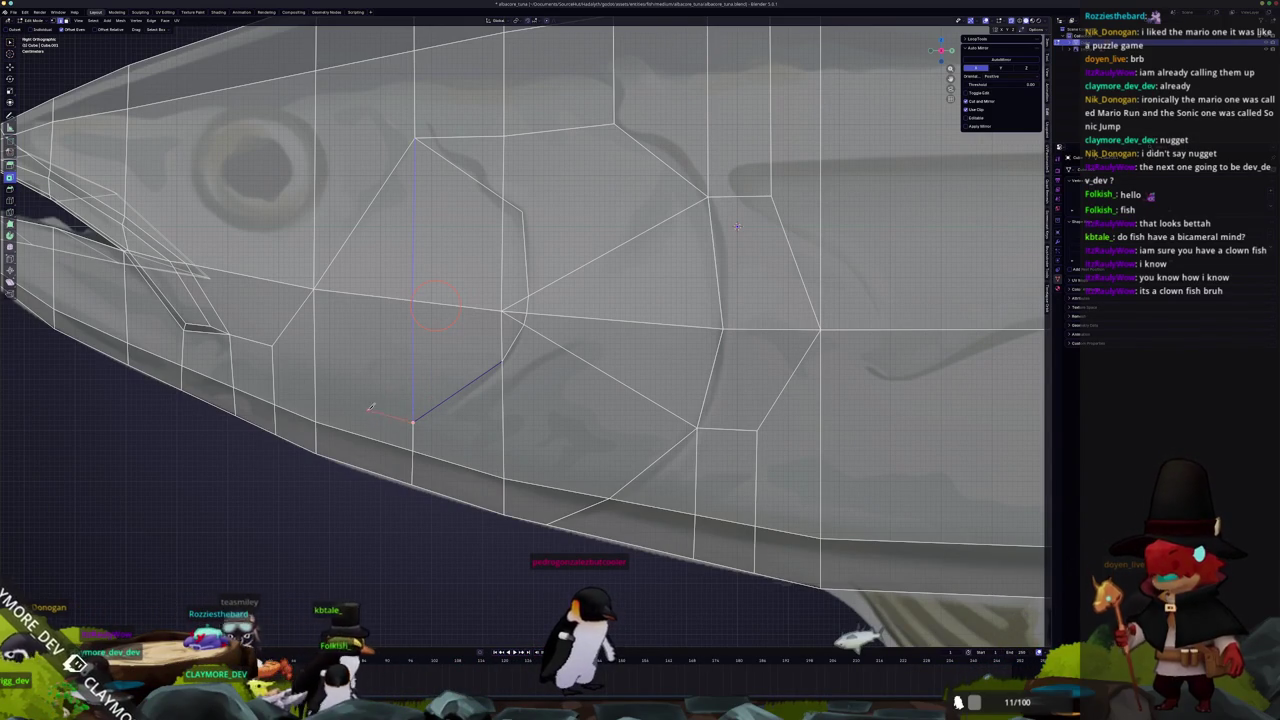
pyautogui.scroll(-3, 371, 410)
pyautogui.scroll(3, 605, 282)
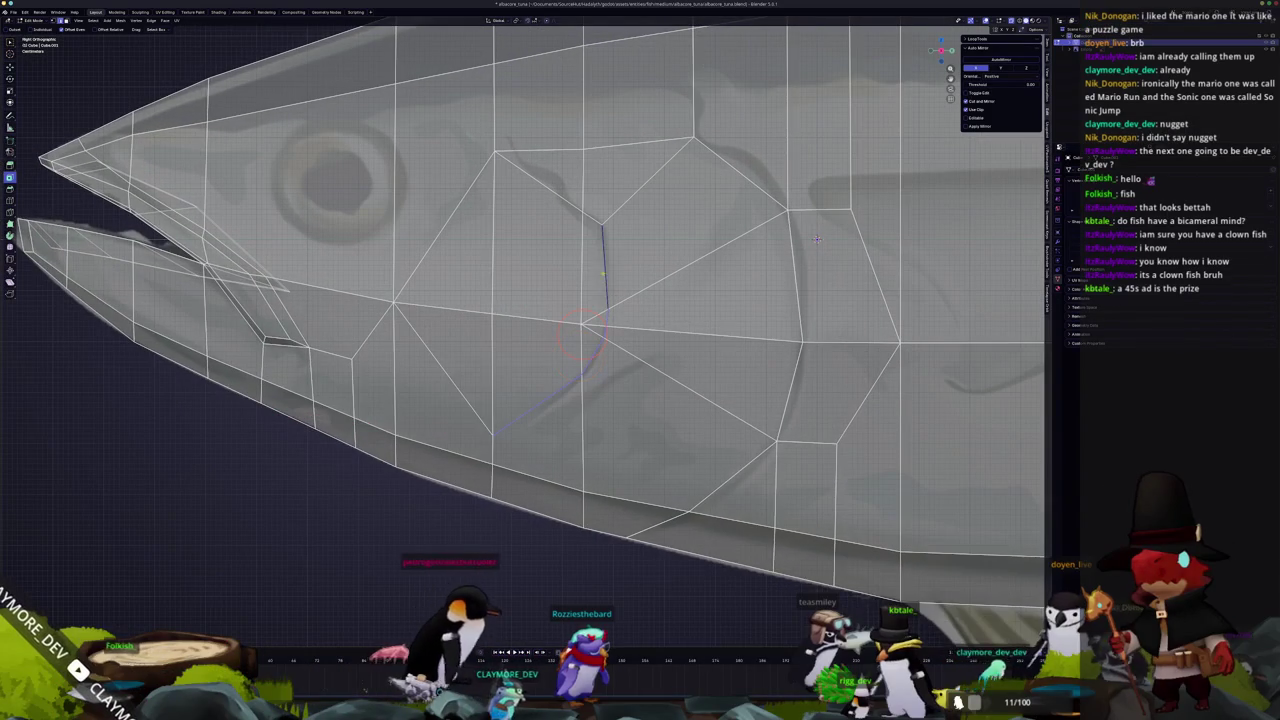
# Vertex-slide the gill vertices along their neighbouring edges
pyautogui.scroll(-3, 817, 238)
pyautogui.moveTo(817, 238); pyautogui.dragTo(495, 310, button='middle')
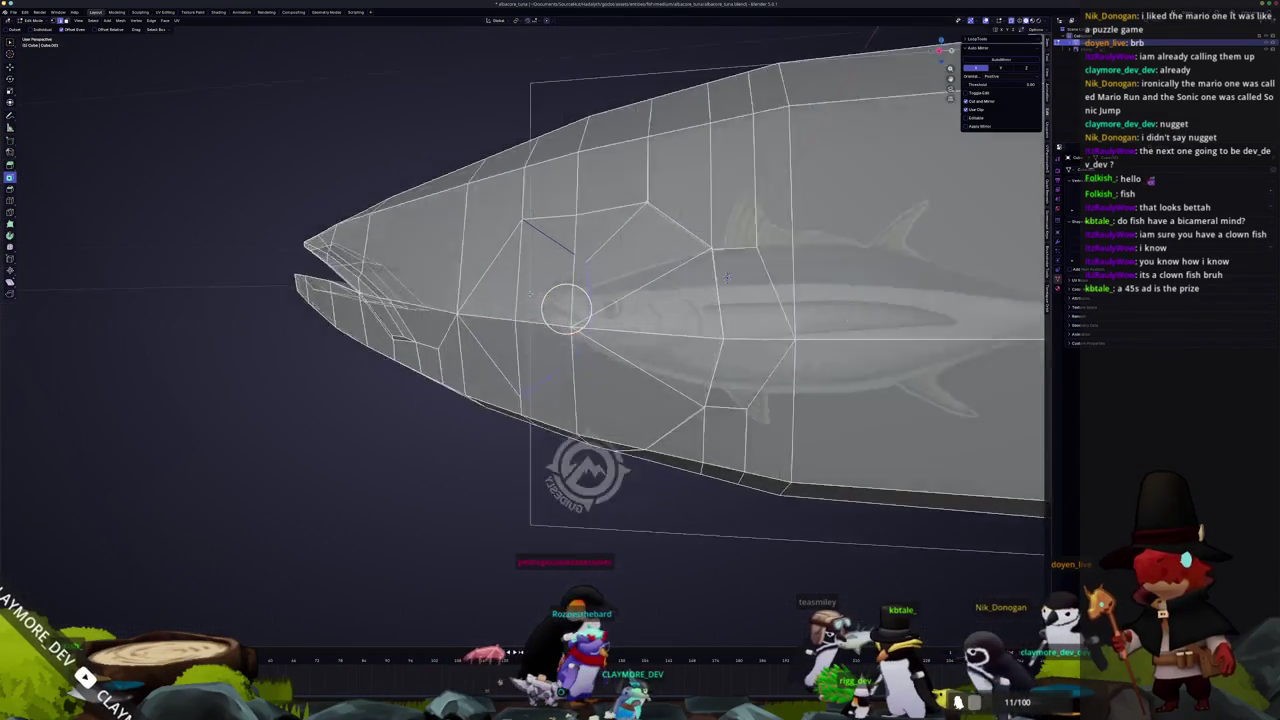
pyautogui.moveTo(818, 291)
pyautogui.mouseDown(button='middle')
pyautogui.moveTo(886, 243)
pyautogui.moveTo(950, 265)
pyautogui.mouseUp(button='middle')
pyautogui.press('g')
pyautogui.press('x')
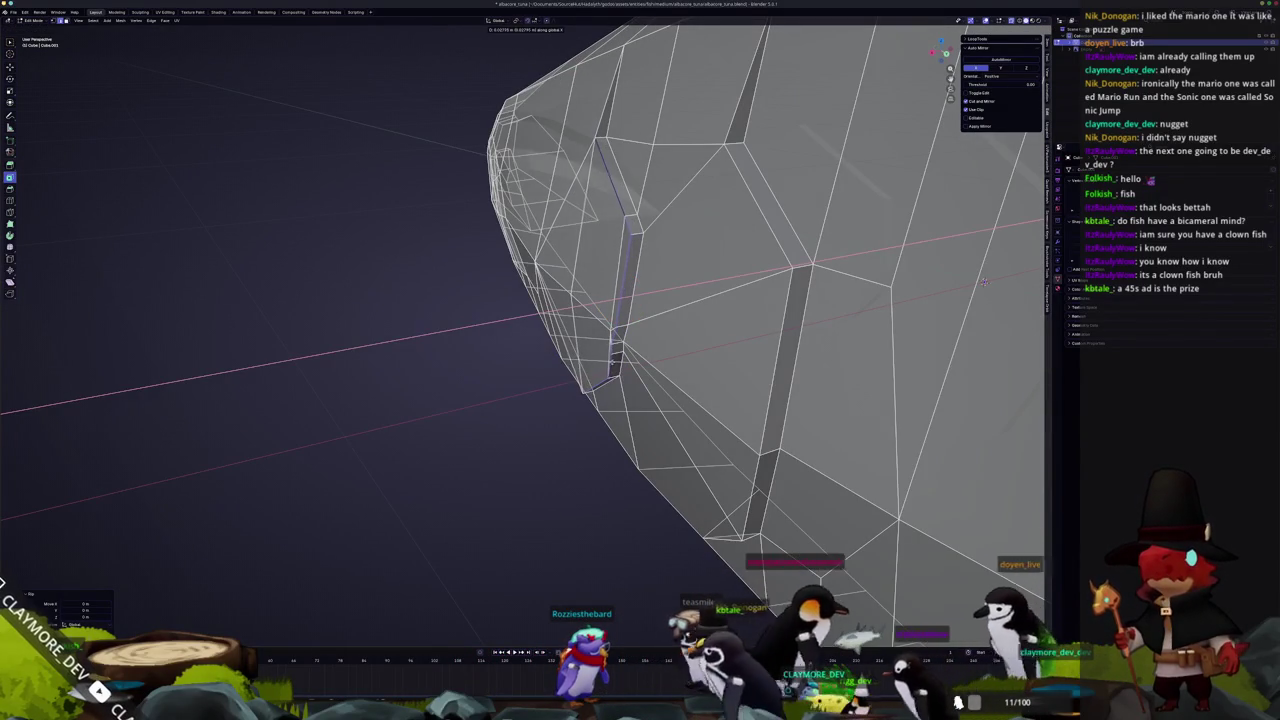
pyautogui.click(985, 283)
pyautogui.moveTo(985, 283)
pyautogui.mouseDown(button='middle')
pyautogui.moveTo(933, 199)
pyautogui.moveTo(820, 206)
pyautogui.mouseUp(button='middle')
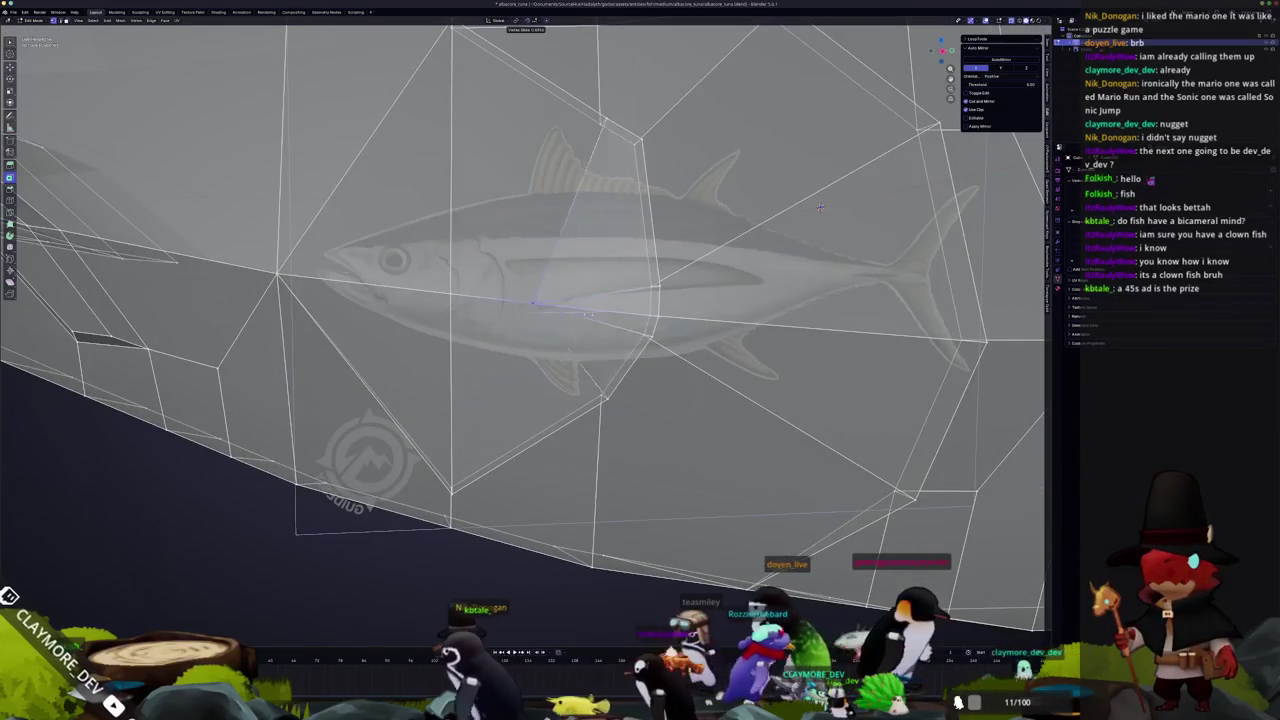
pyautogui.hotkey('shift', 'v')
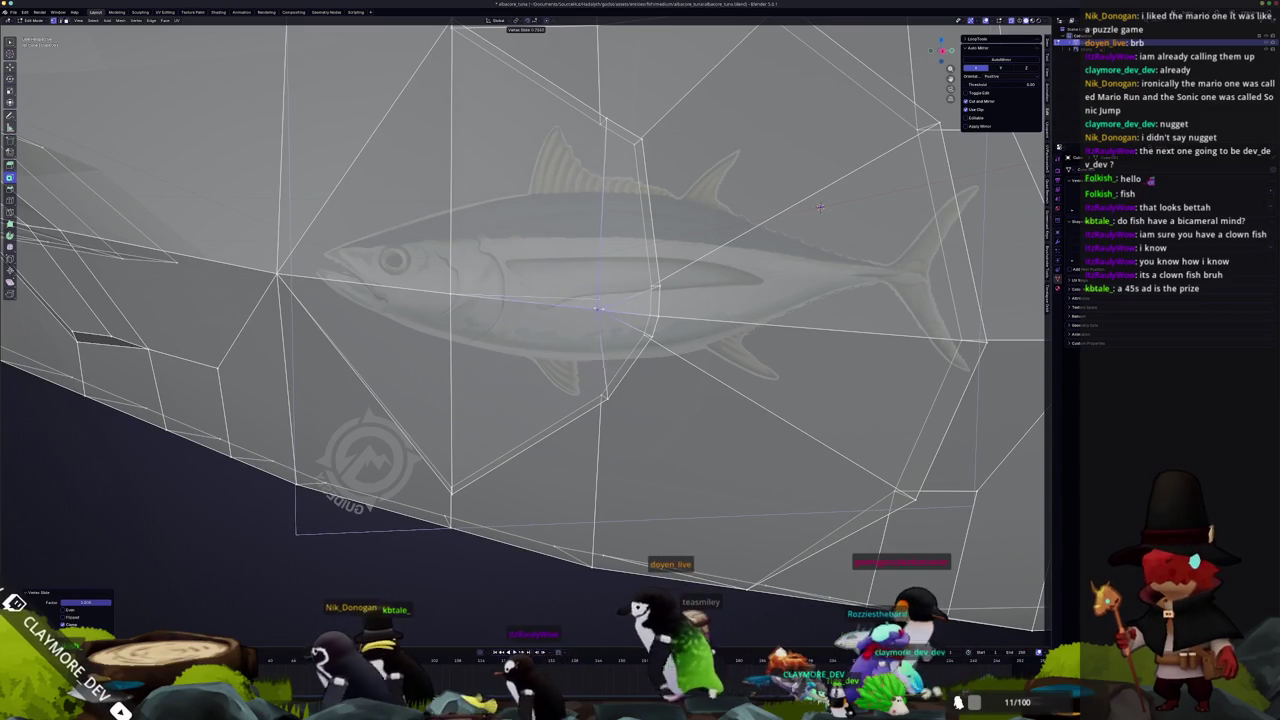
pyautogui.click(820, 206)
pyautogui.moveTo(820, 206)
pyautogui.mouseDown(button='middle')
pyautogui.moveTo(513, 401)
pyautogui.moveTo(580, 414)
pyautogui.moveTo(574, 391)
pyautogui.moveTo(463, 371)
pyautogui.moveTo(730, 421)
pyautogui.mouseUp(button='middle')
pyautogui.hotkey('shift', 'v')
pyautogui.scroll(3, 730, 421)
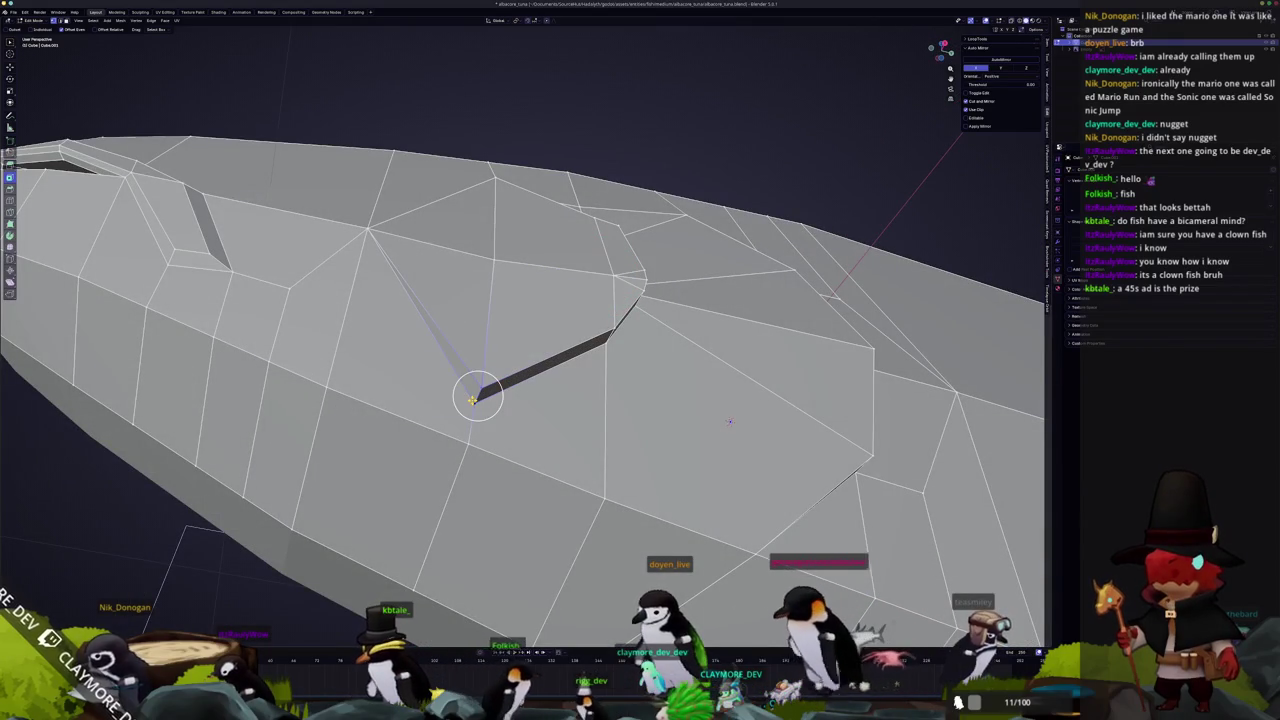
# Merge the stray vertex at the last selected vertex
pyautogui.press('m')
pyautogui.click(455, 395)
pyautogui.moveTo(455, 395)
pyautogui.mouseDown(button='middle')
pyautogui.moveTo(701, 164)
pyautogui.moveTo(707, 181)
pyautogui.mouseUp(button='middle')
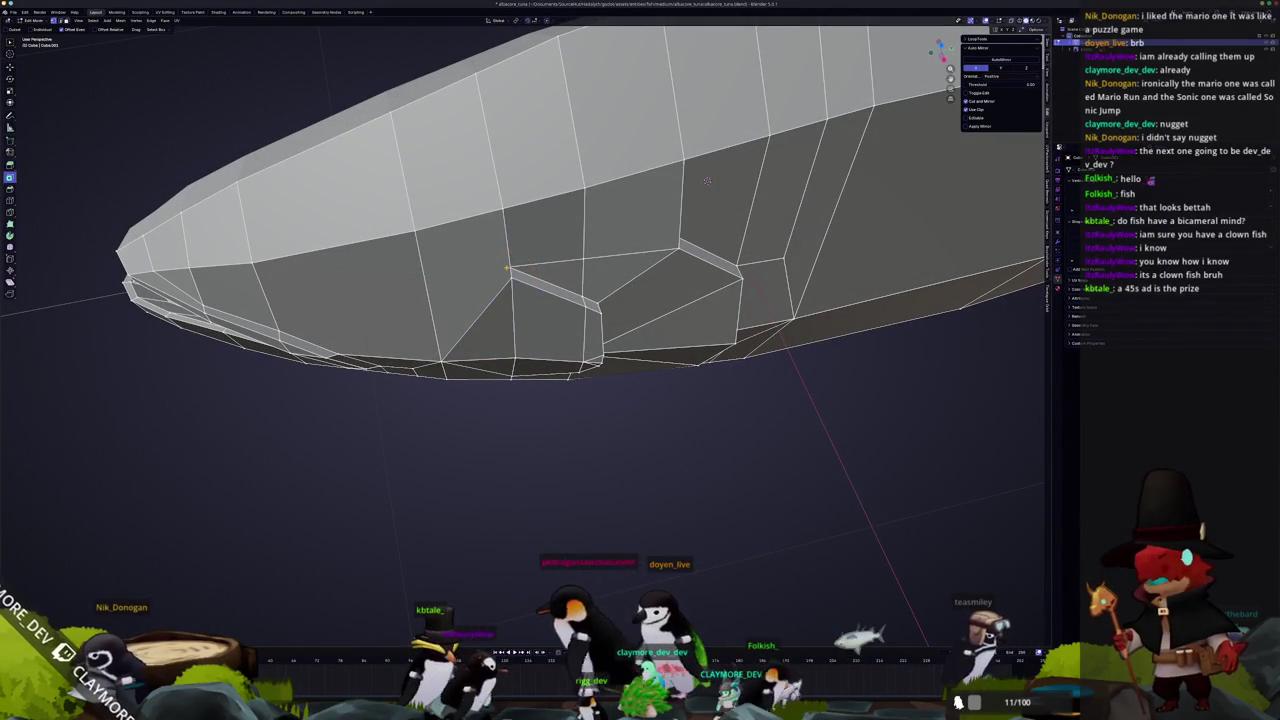
pyautogui.scroll(3, 707, 181)
pyautogui.moveTo(707, 181); pyautogui.dragTo(1003, 389, button='middle')
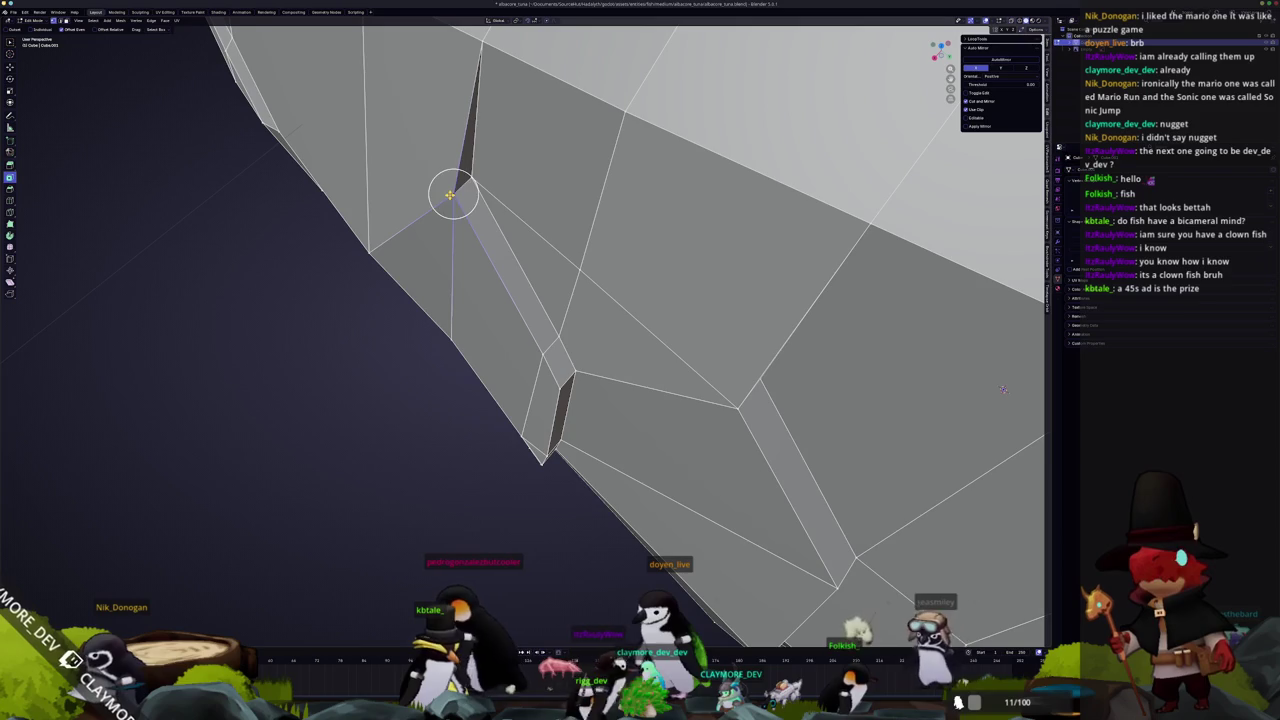
pyautogui.click(473, 180)
pyautogui.moveTo(473, 180)
pyautogui.mouseDown(button='middle')
pyautogui.moveTo(865, 219)
pyautogui.moveTo(849, 181)
pyautogui.mouseUp(button='middle')
# Slide one more vertex, then return to Object Mode in right side view
pyautogui.hotkey('shift', 'v')
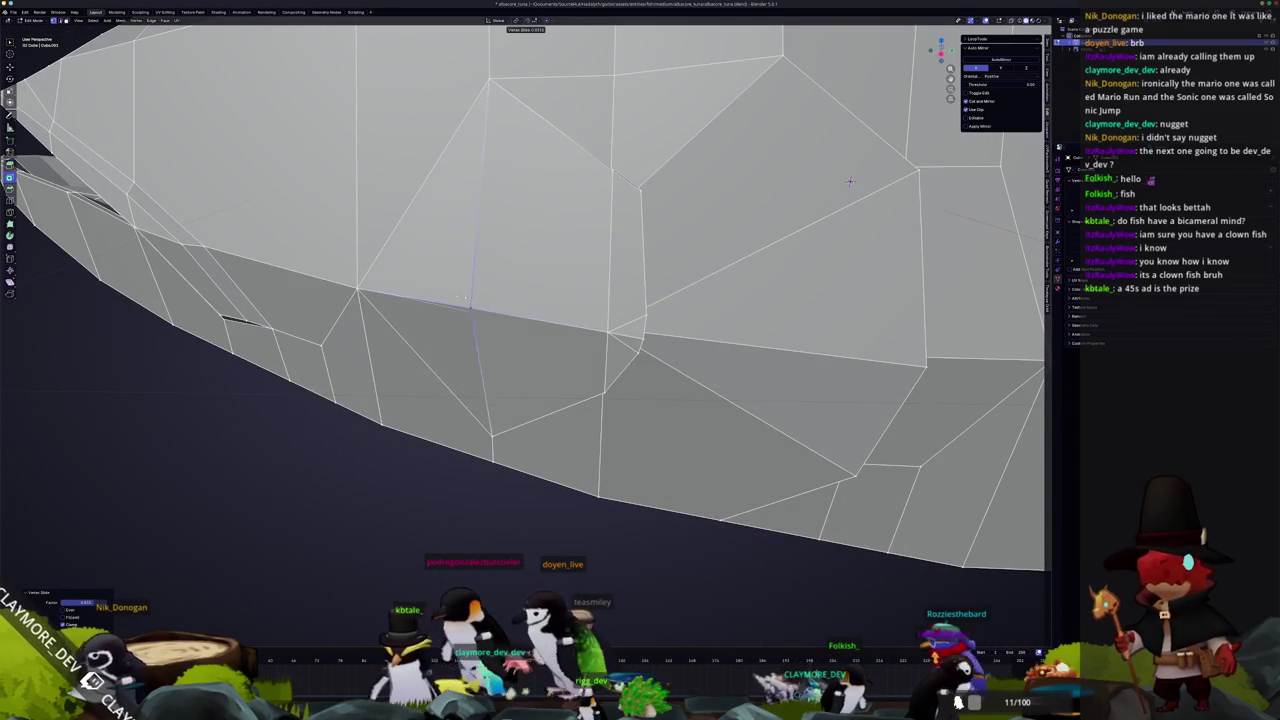
pyautogui.moveTo(849, 181); pyautogui.dragTo(797, 245, button='middle')
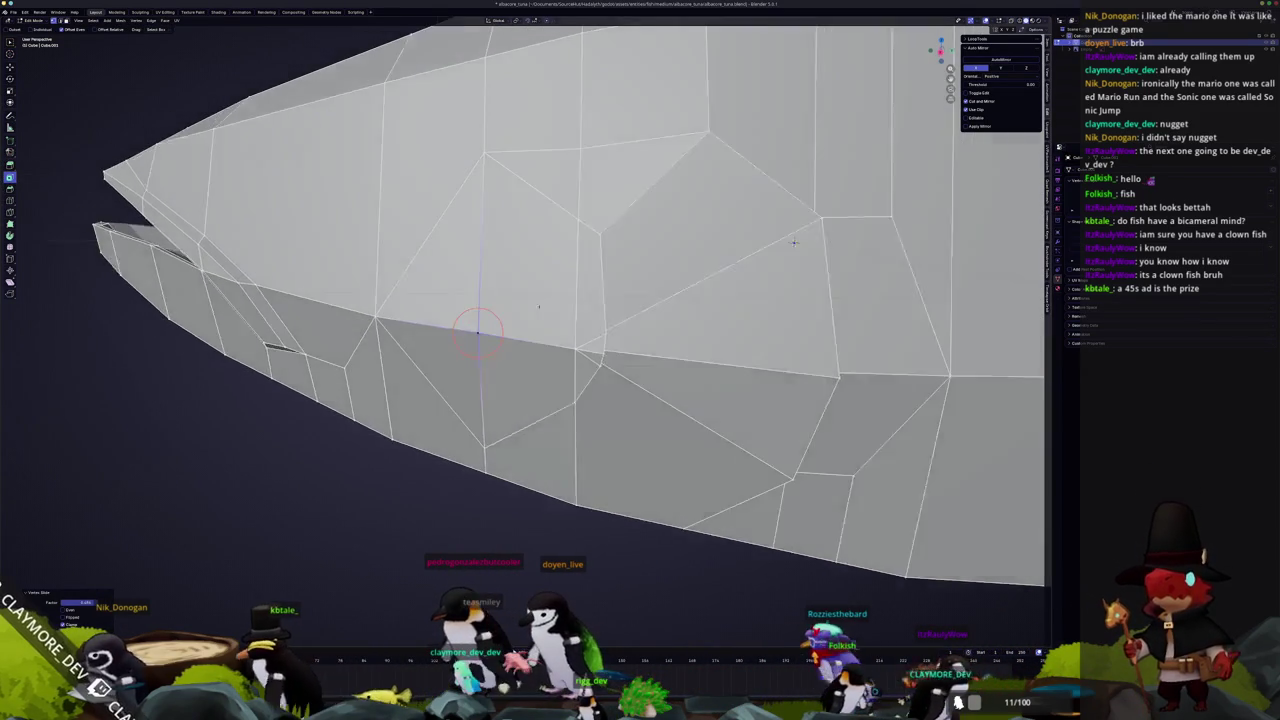
pyautogui.scroll(3, 797, 245)
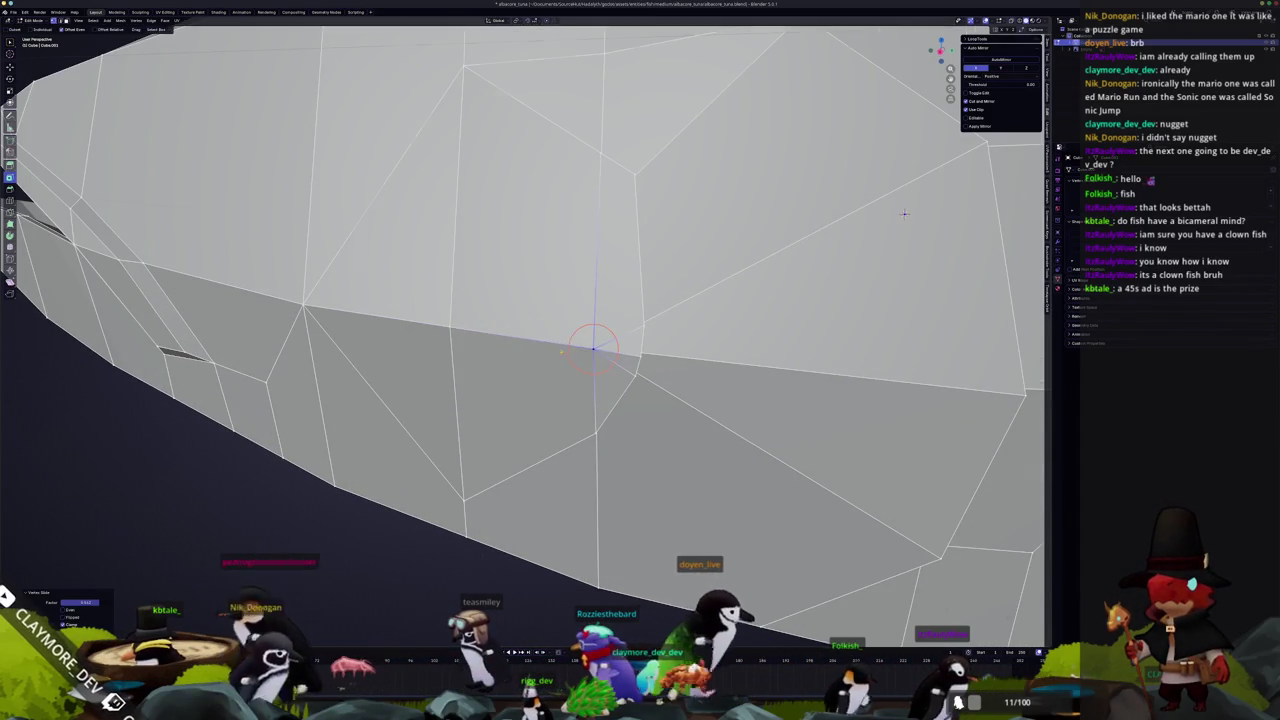
pyautogui.press('Tab')
pyautogui.scroll(-5, 688, 281)
pyautogui.press('KP_3')
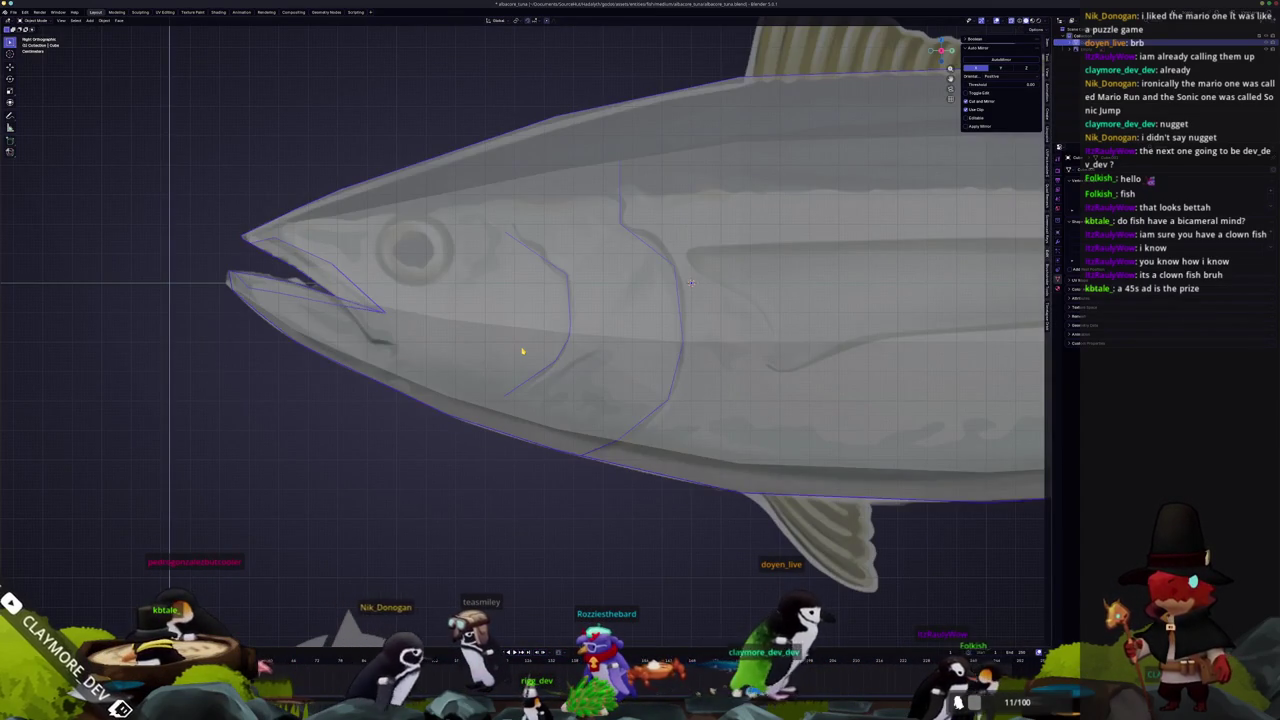
# Circle-select the faces around the eye and inset them at zero thickness
pyautogui.scroll(-1, 522, 351)
pyautogui.press('Tab')
pyautogui.scroll(-3, 522, 345)
pyautogui.press('c')
pyautogui.scroll(3, 541, 330)
pyautogui.scroll(2, 766, 405)
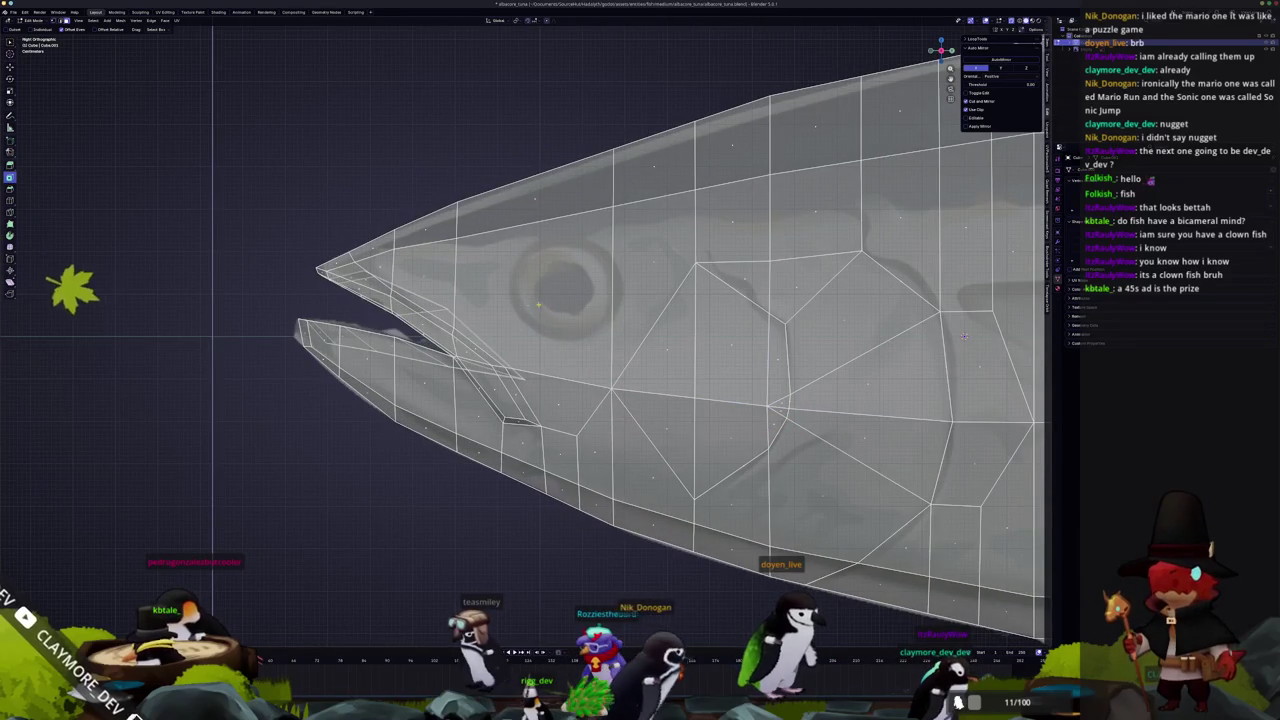
pyautogui.click(530, 300)
pyautogui.keyDown('shift'); pyautogui.moveTo(530, 300); pyautogui.dragTo(620, 318, button='middle'); pyautogui.keyUp('shift')
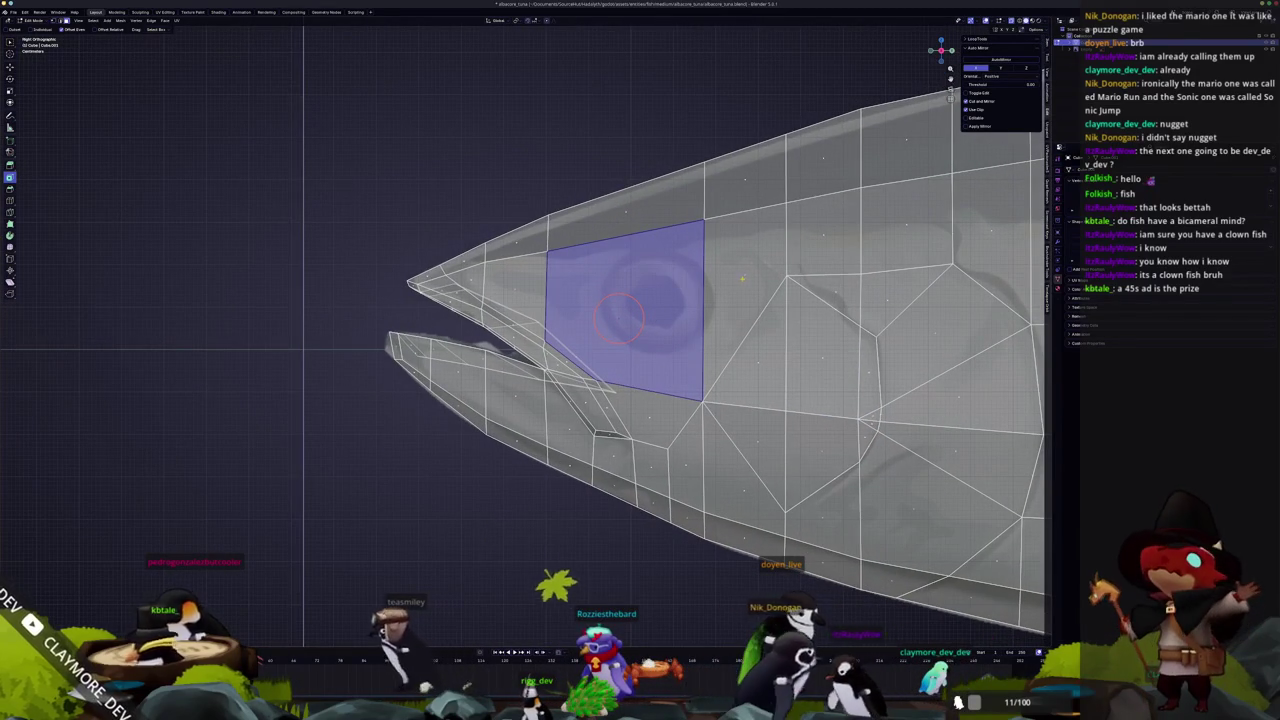
pyautogui.moveTo(620, 318); pyautogui.dragTo(667, 302)
pyautogui.press('i')
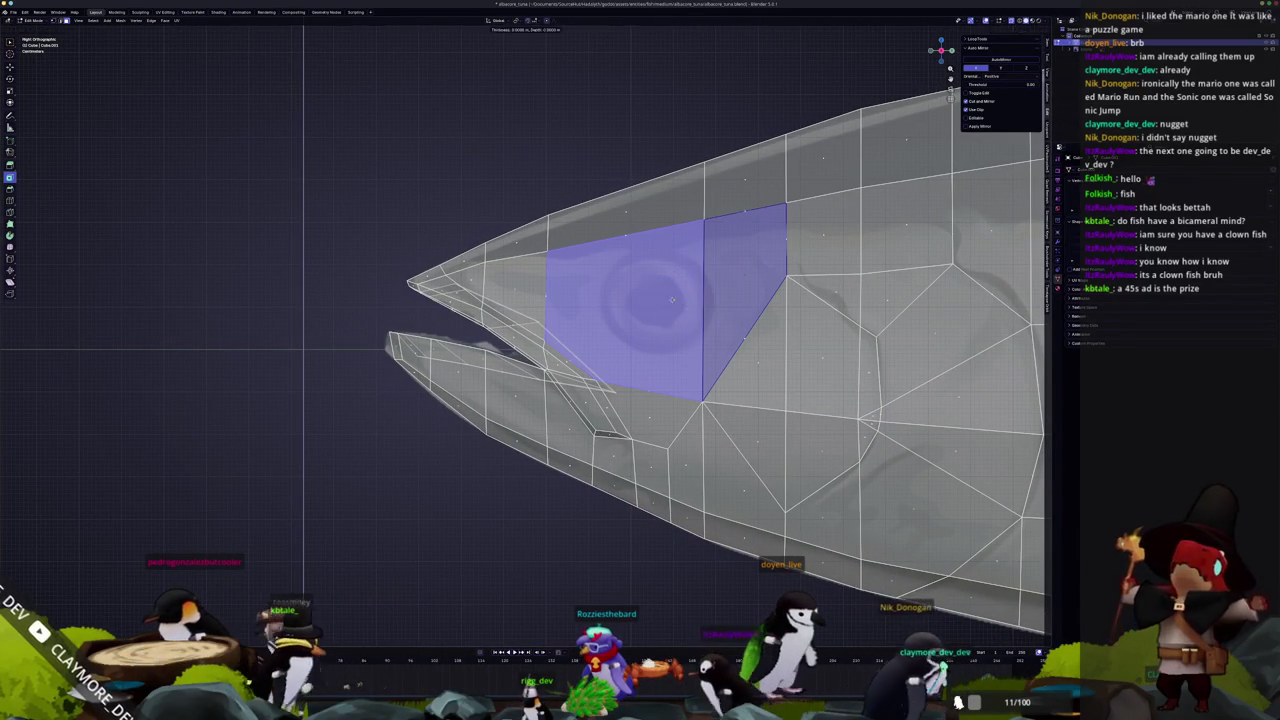
pyautogui.click(665, 296)
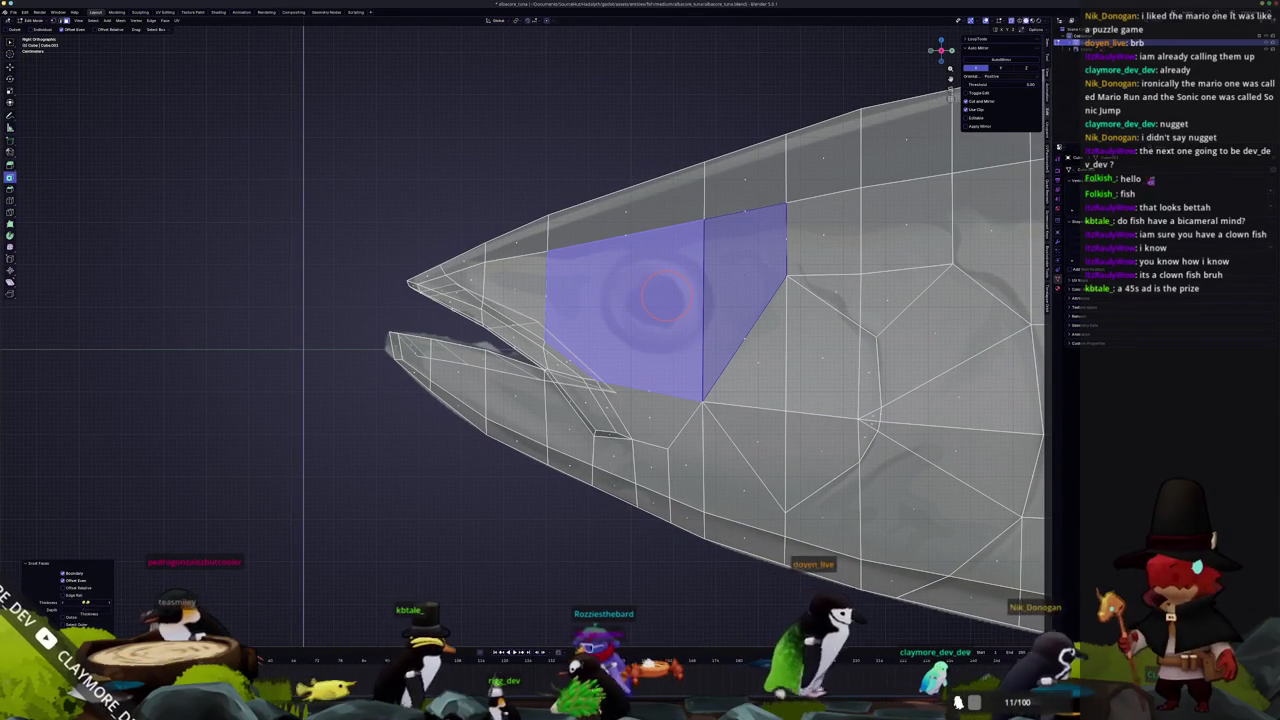
# Try a thicker eye inset, undo it, and deselect the face right of the eye
pyautogui.hotkey('ctrl', 'r')
pyautogui.press('Escape')
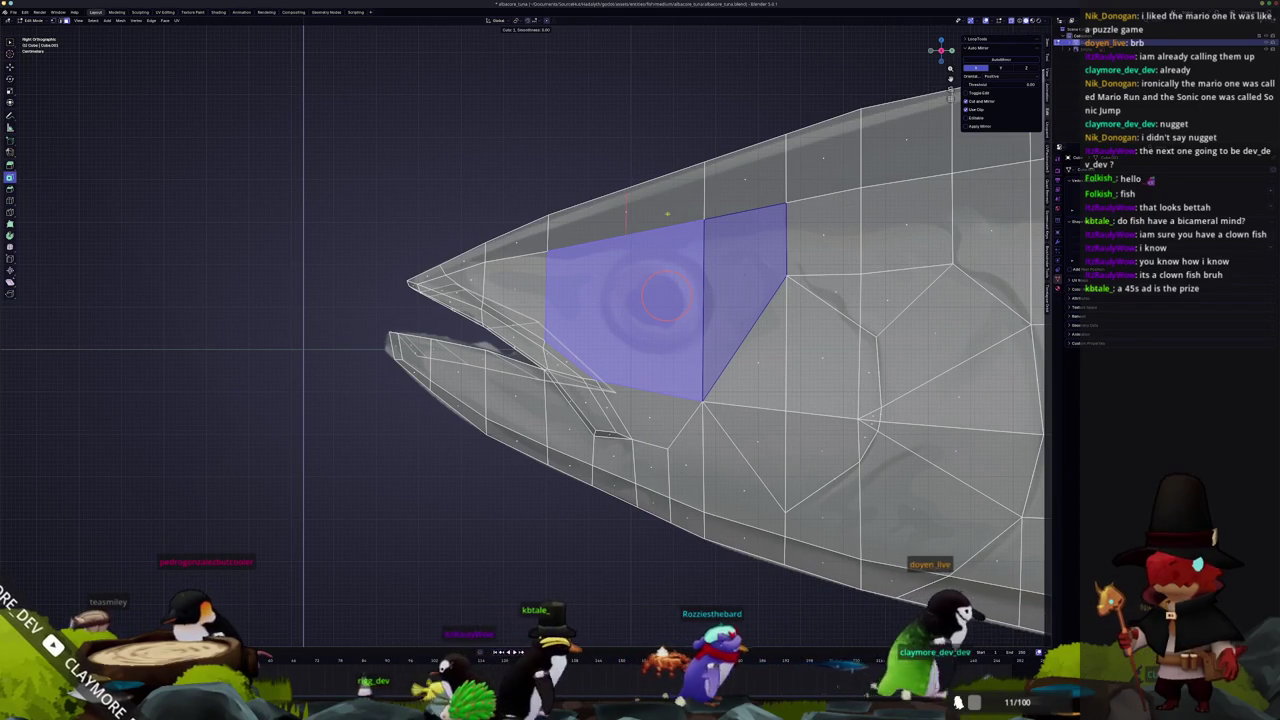
pyautogui.press('i')
pyautogui.click(401, 442)
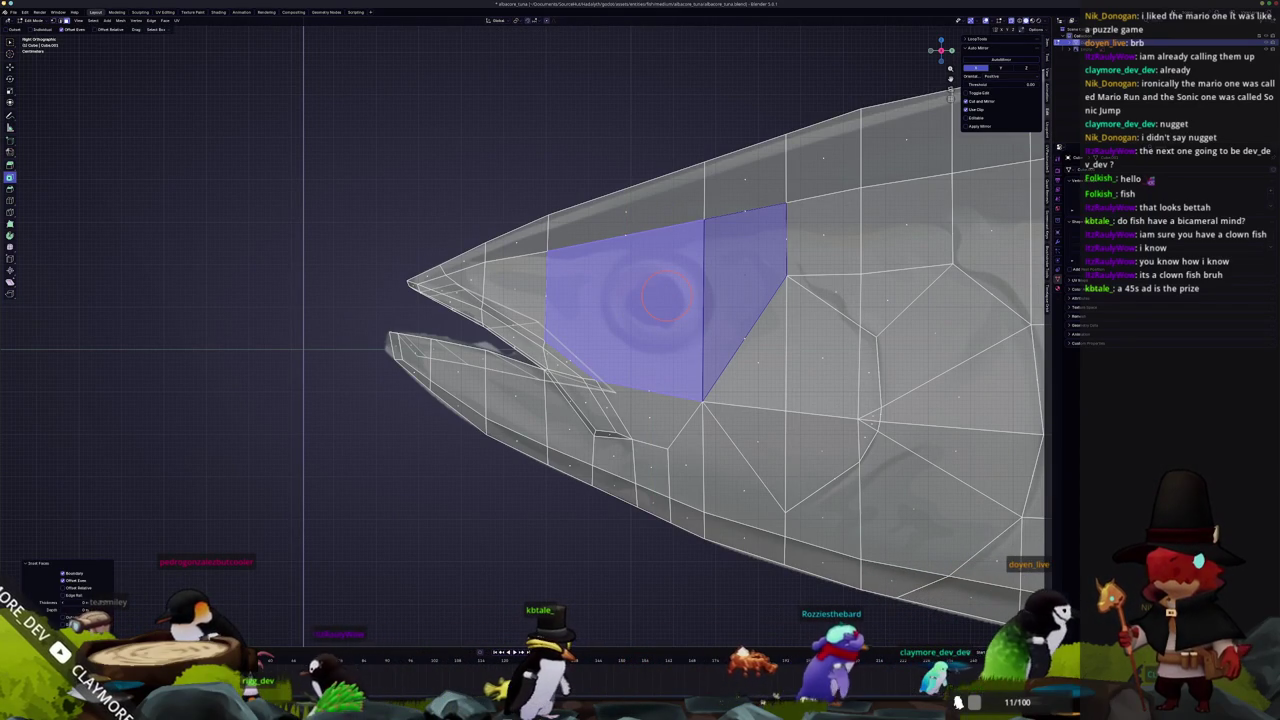
pyautogui.moveTo(73, 602); pyautogui.dragTo(95, 602)
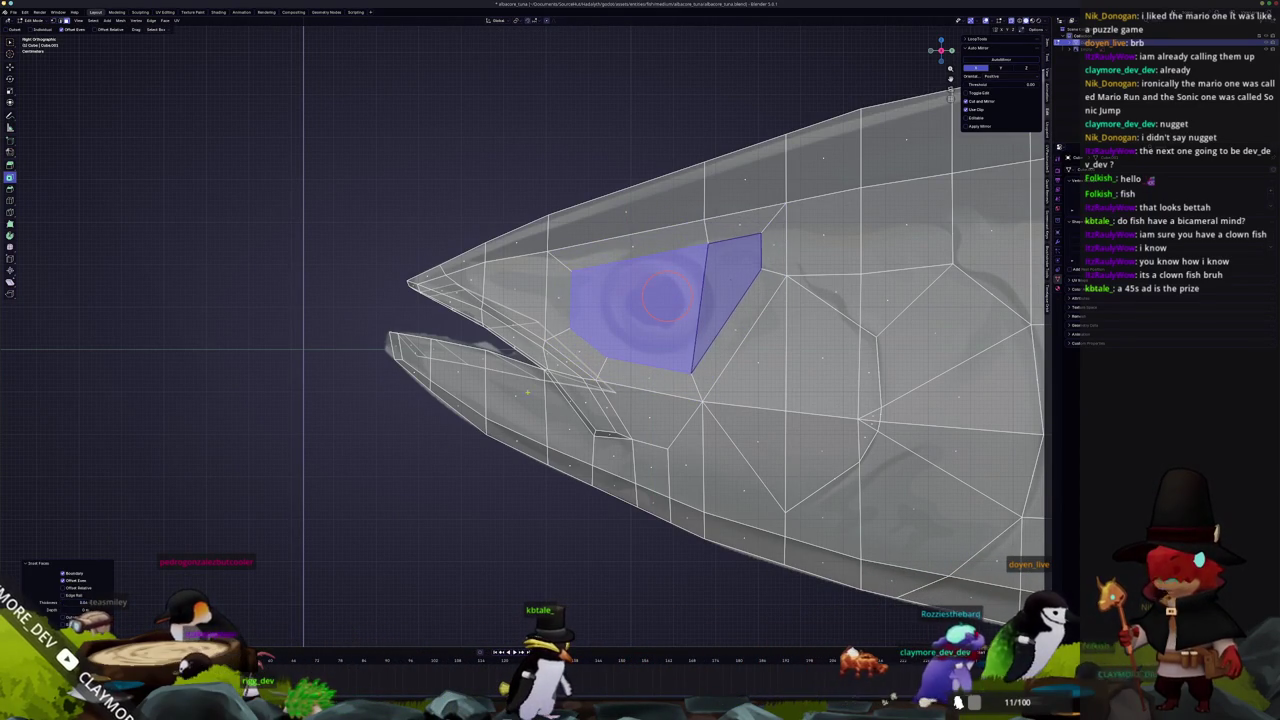
pyautogui.hotkey('ctrl', 'z')
pyautogui.scroll(1, 522, 329)
pyautogui.scroll(1, 522, 329)
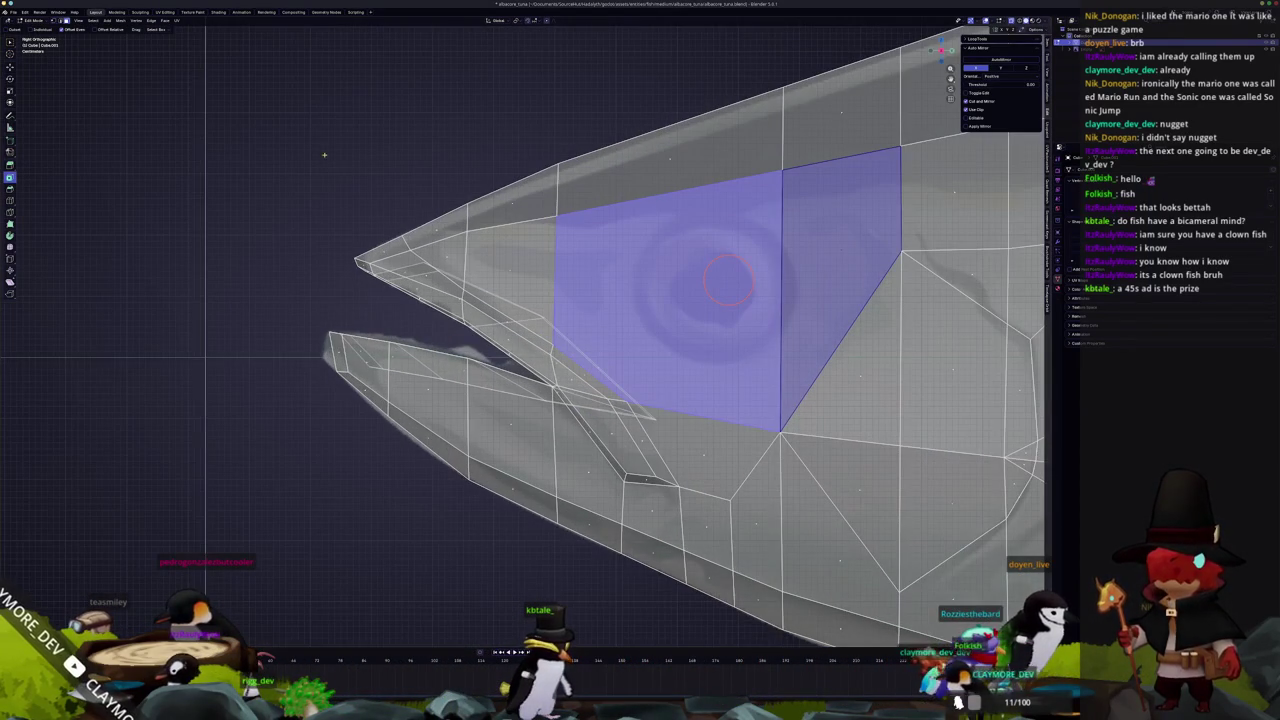
pyautogui.keyDown('ctrl'); pyautogui.moveTo(651, 318); pyautogui.dragTo(661, 318); pyautogui.keyUp('ctrl')
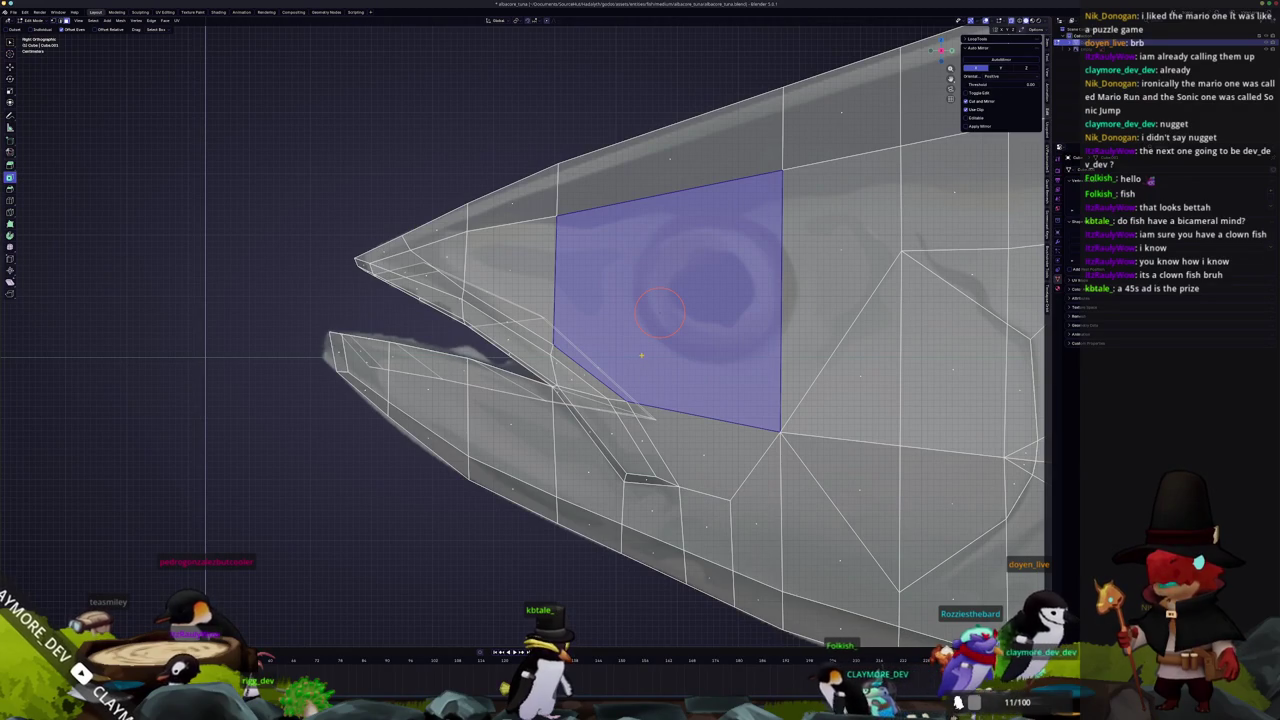
# Reselect only the two faces over the eye in X-ray and retry the inset thickness
pyautogui.hotkey('alt', 'z')
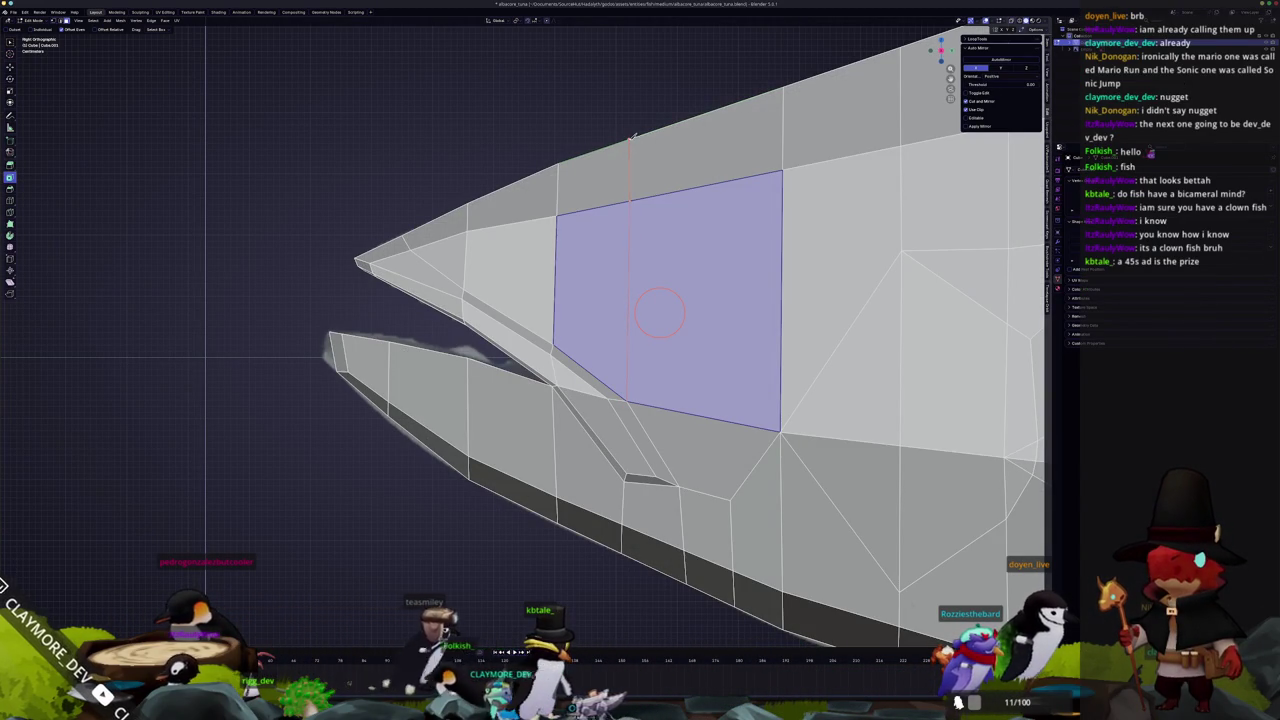
pyautogui.scroll(-2, 655, 295)
pyautogui.keyDown('shift'); pyautogui.moveTo(613, 309); pyautogui.dragTo(570, 323, button='middle'); pyautogui.keyUp('shift')
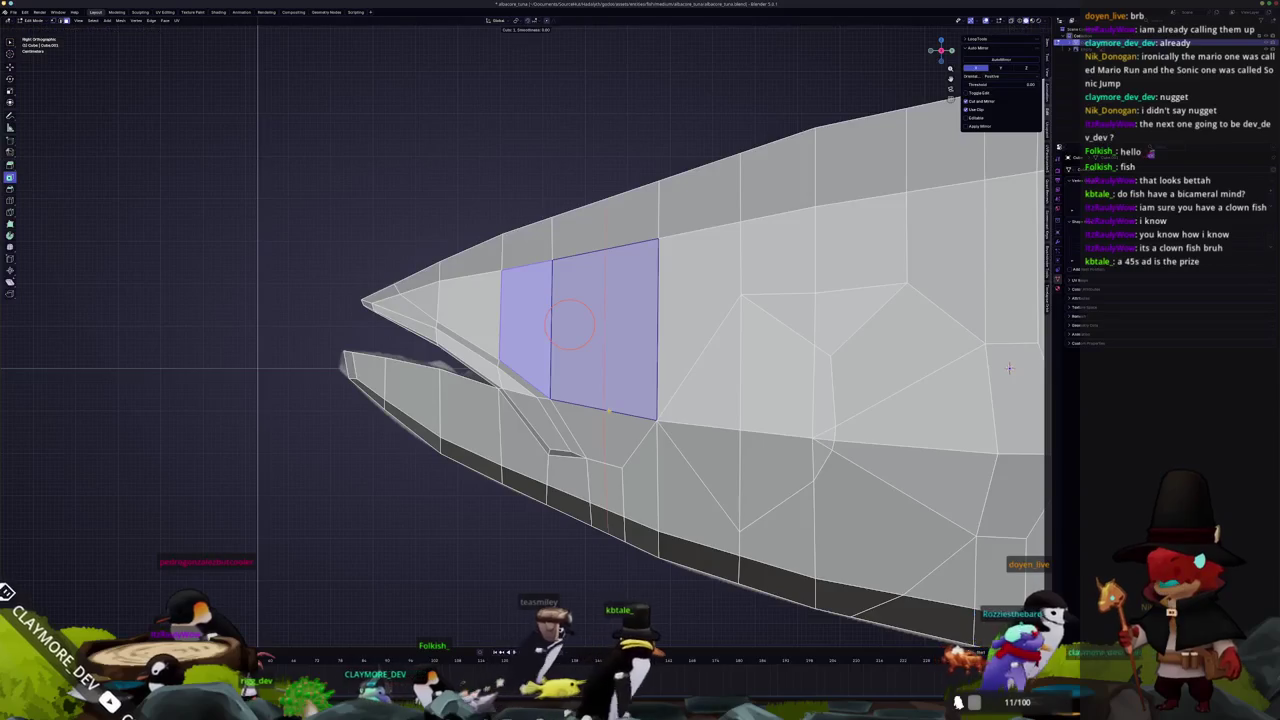
pyautogui.hotkey('alt', 'z')
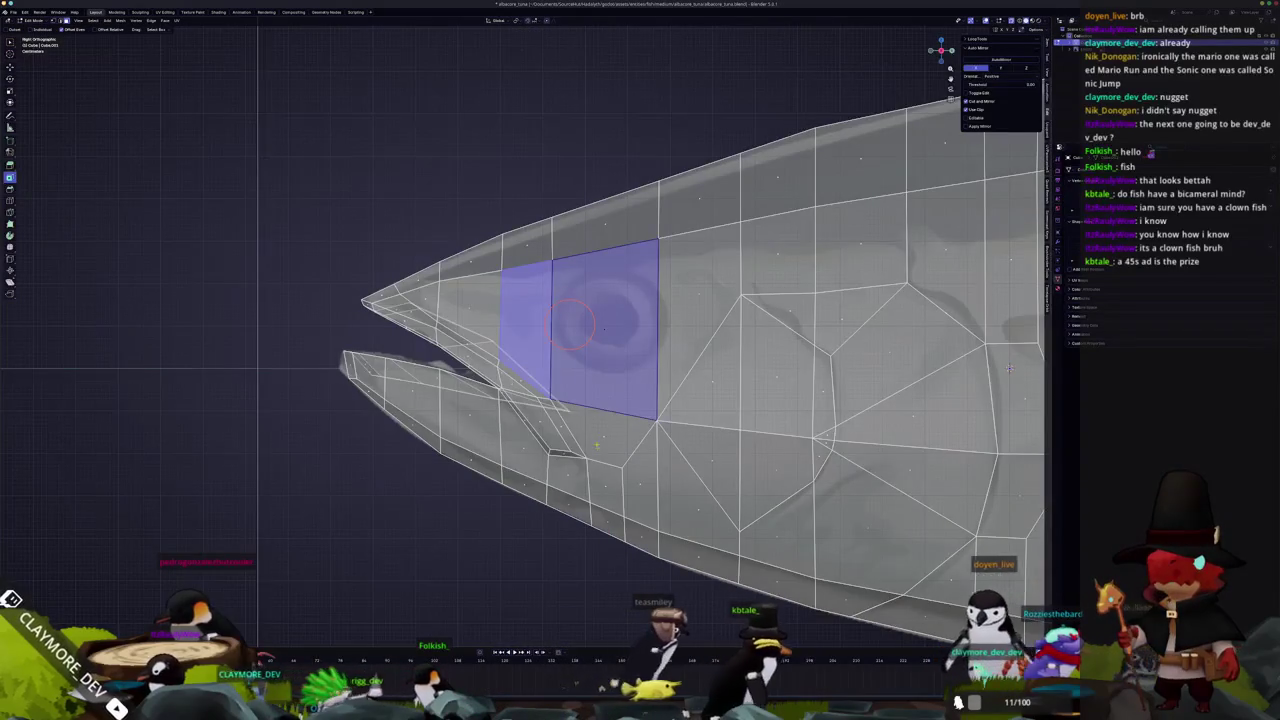
pyautogui.hotkey('alt', 'a')
pyautogui.moveTo(576, 328); pyautogui.dragTo(632, 312)
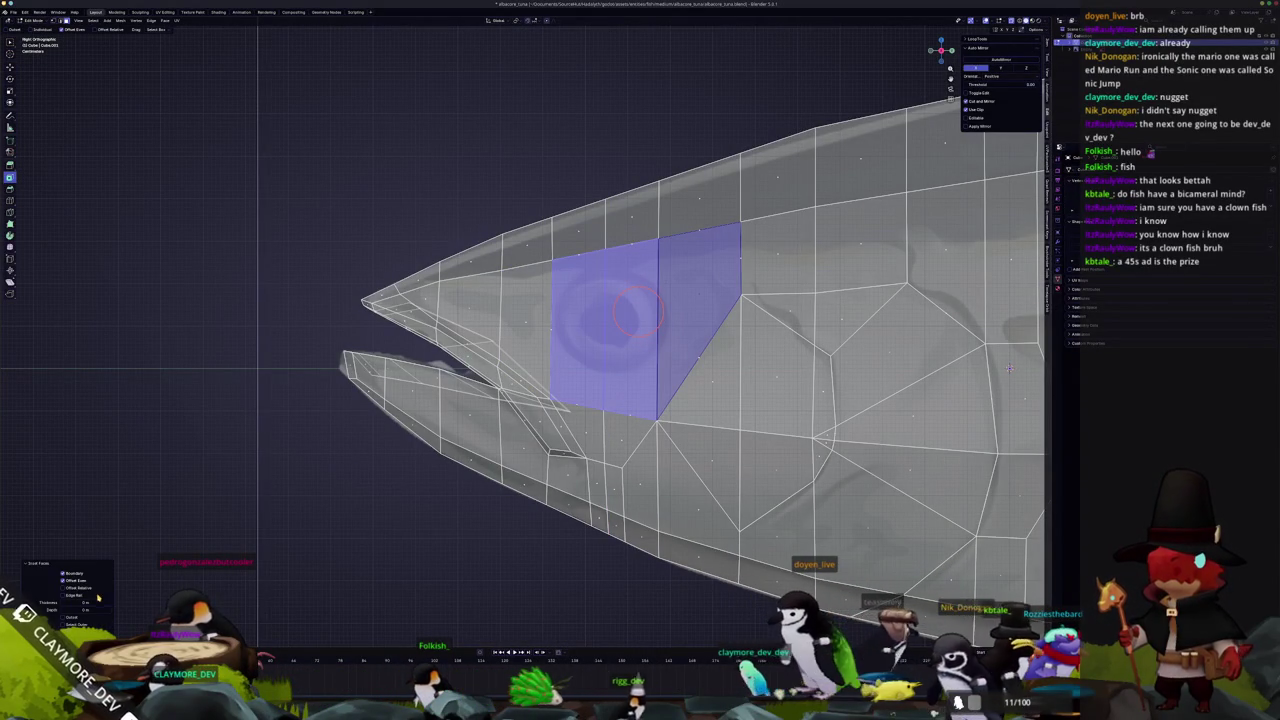
pyautogui.moveTo(85, 602); pyautogui.dragTo(100, 602)
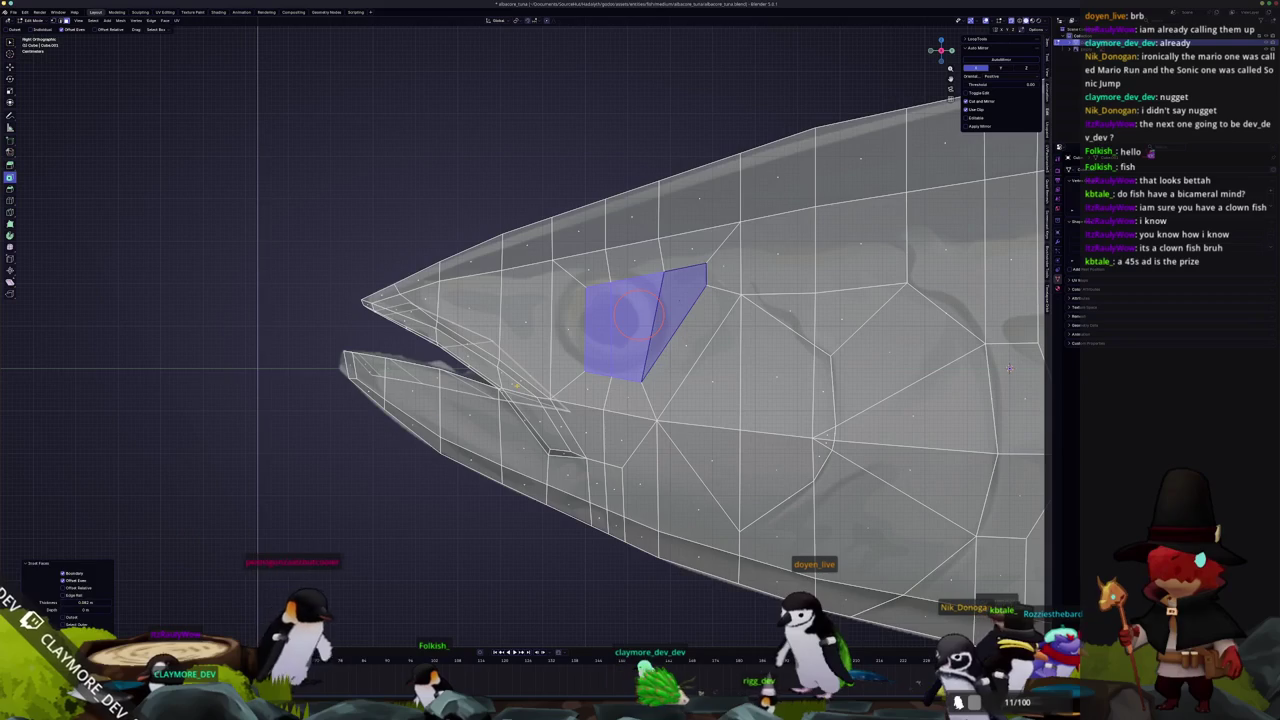
pyautogui.hotkey('ctrl', 'z')
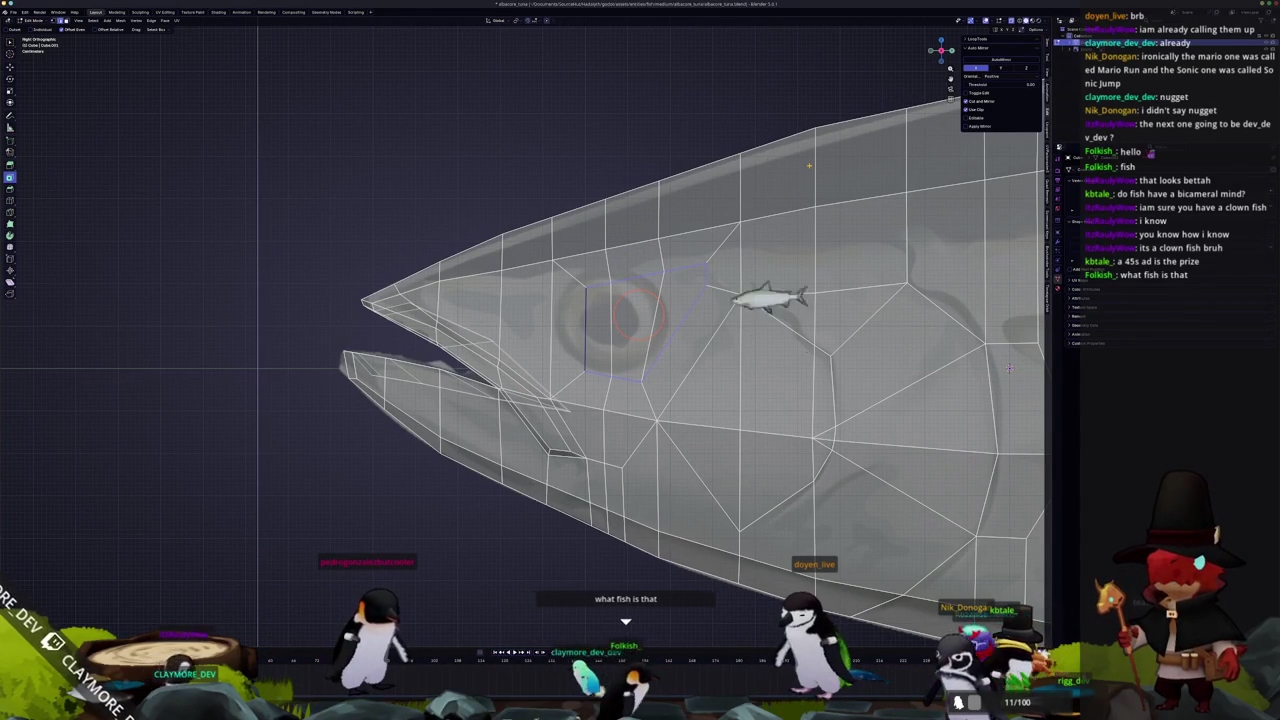
# Make the eye loop round with LoopTools Circle and rotate it into place
pyautogui.click(975, 39)
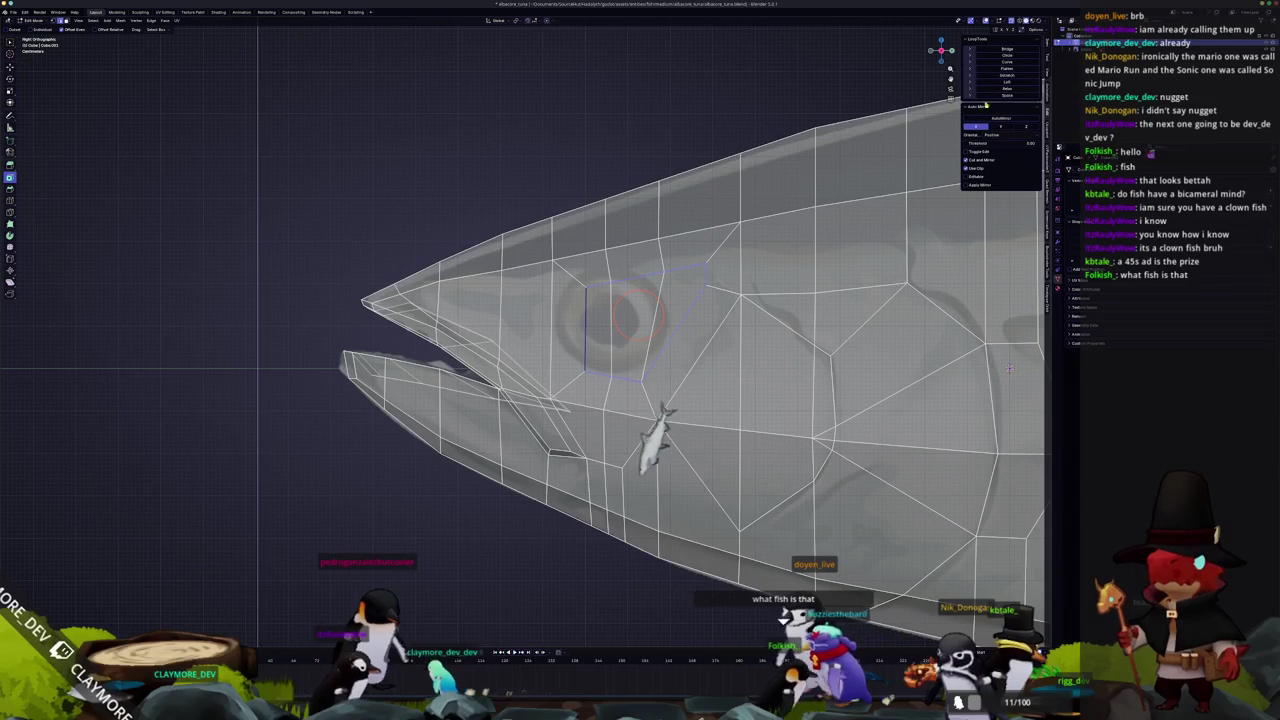
pyautogui.click(1004, 57)
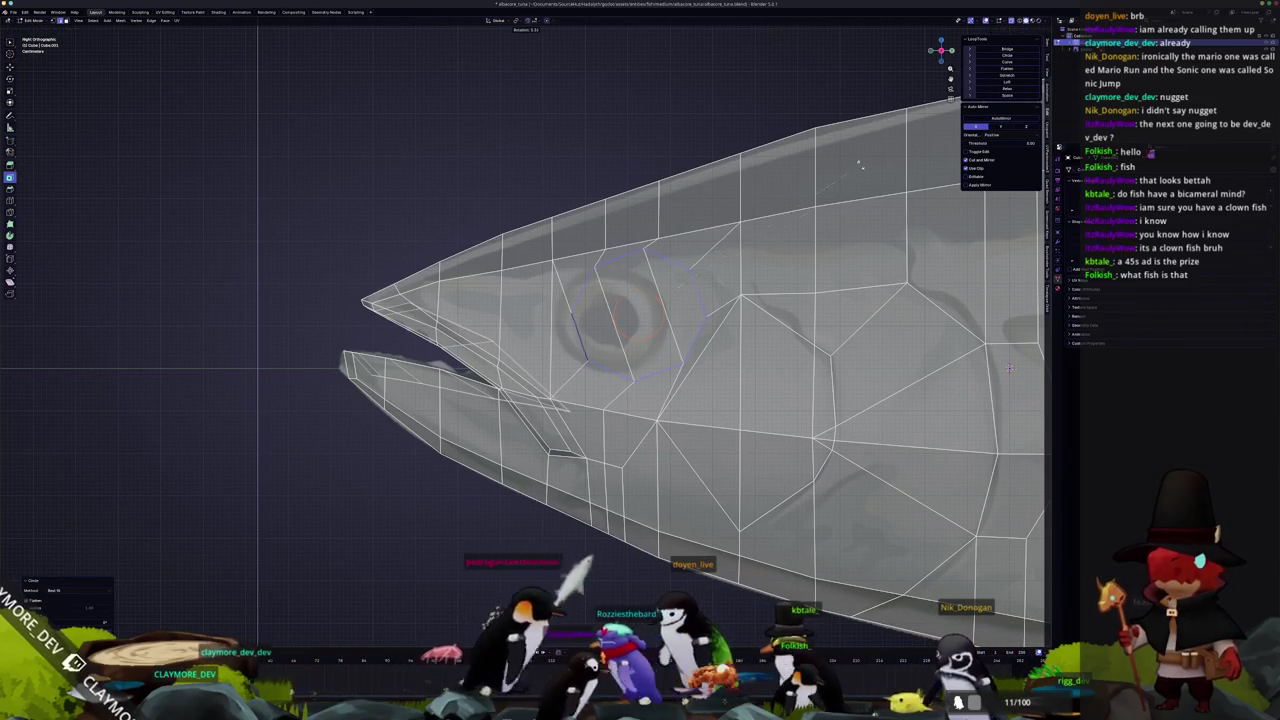
pyautogui.press('r')
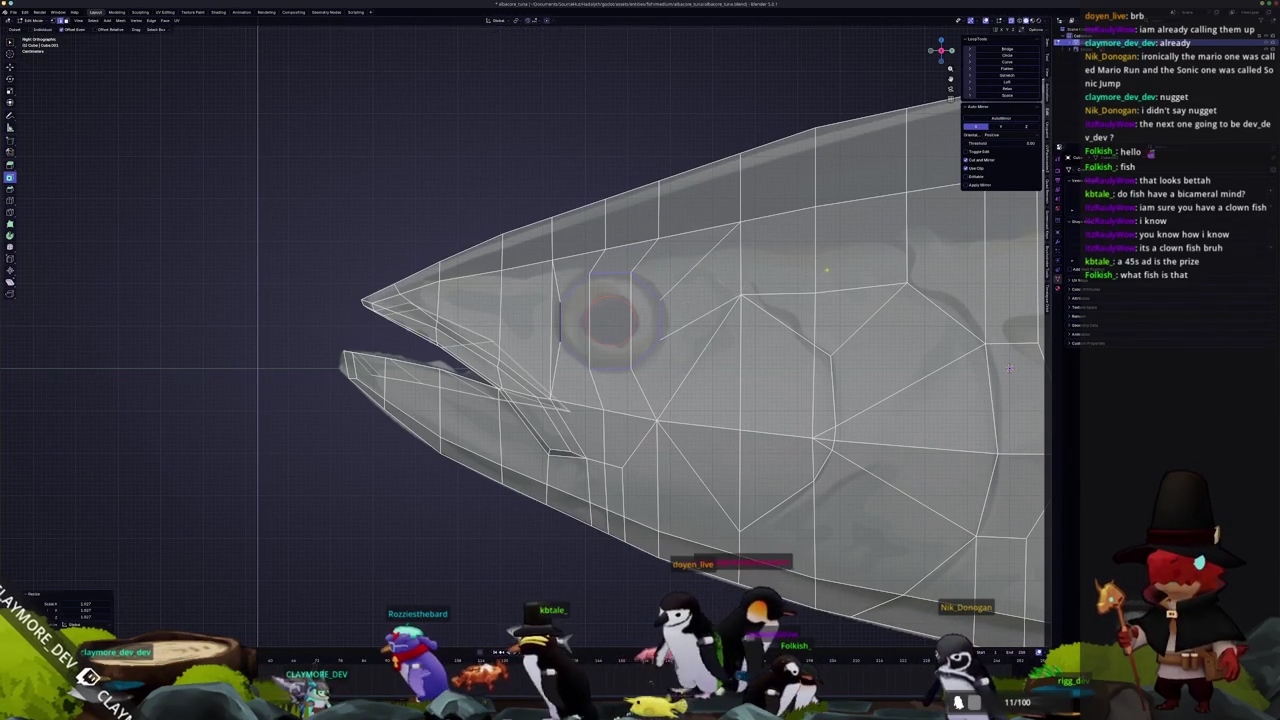
pyautogui.click(829, 272)
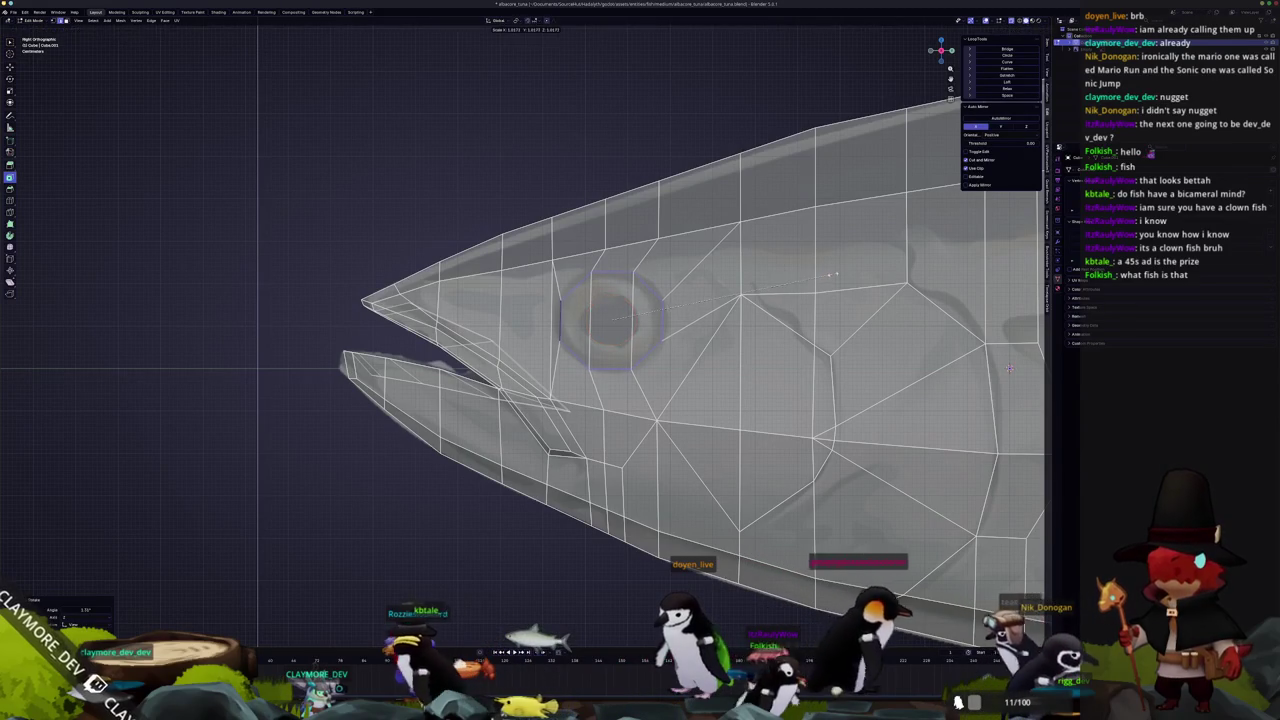
pyautogui.click(830, 273)
# Rotate the selected lower body geometry by about 5° and orbit to check
pyautogui.moveTo(830, 273)
pyautogui.mouseDown(button='middle')
pyautogui.moveTo(748, 294)
pyautogui.moveTo(650, 284)
pyautogui.mouseUp(button='middle')
pyautogui.click(658, 292)
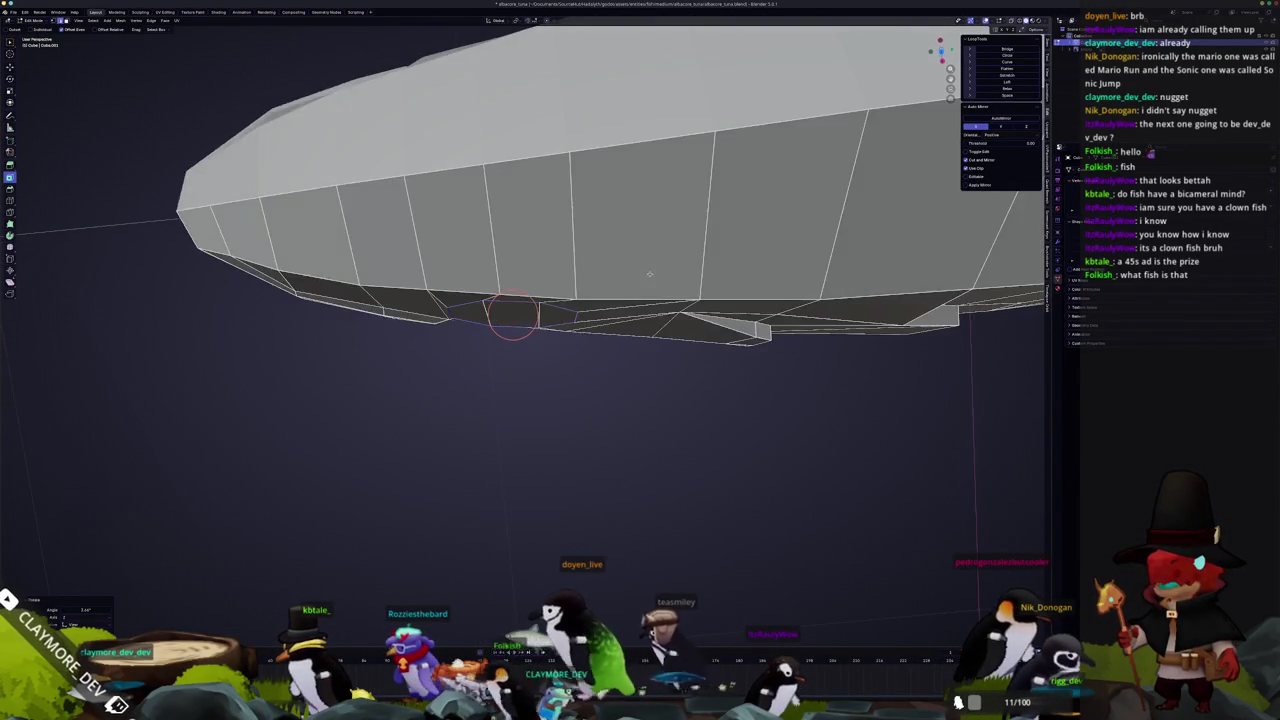
pyautogui.press('r')
pyautogui.moveTo(652, 296)
pyautogui.mouseDown(button='middle')
pyautogui.moveTo(608, 180)
pyautogui.moveTo(631, 140)
pyautogui.moveTo(662, 142)
pyautogui.moveTo(600, 137)
pyautogui.moveTo(720, 233)
pyautogui.moveTo(634, 254)
pyautogui.mouseUp(button='middle')
pyautogui.press('r')
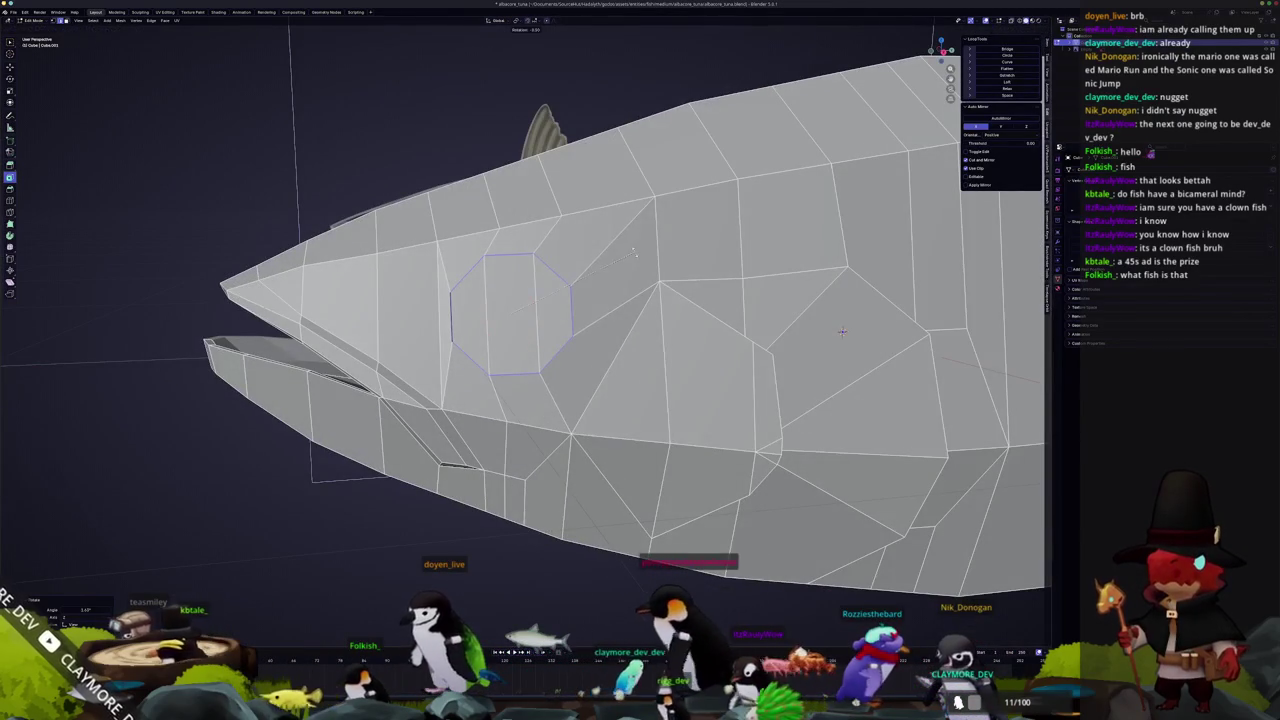
# Knife-cut a new edge from near the eye across the cheek
pyautogui.moveTo(842, 331); pyautogui.dragTo(517, 286, button='middle')
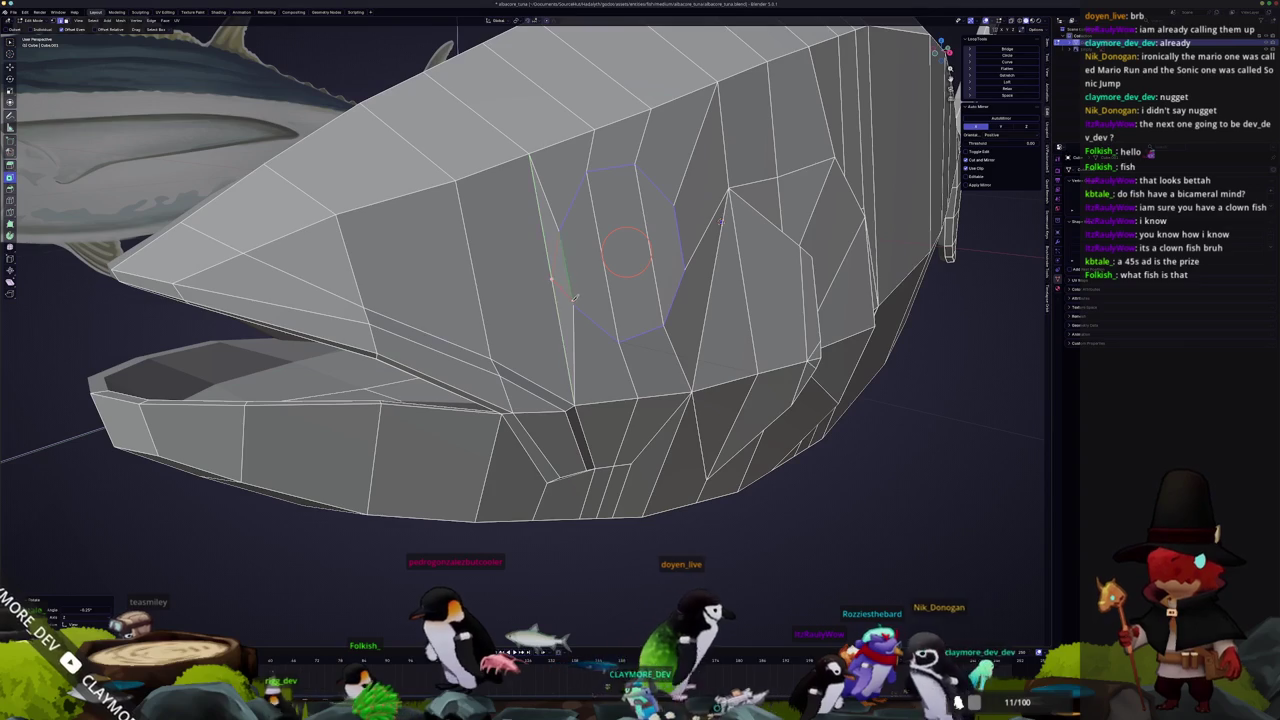
pyautogui.click(555, 278)
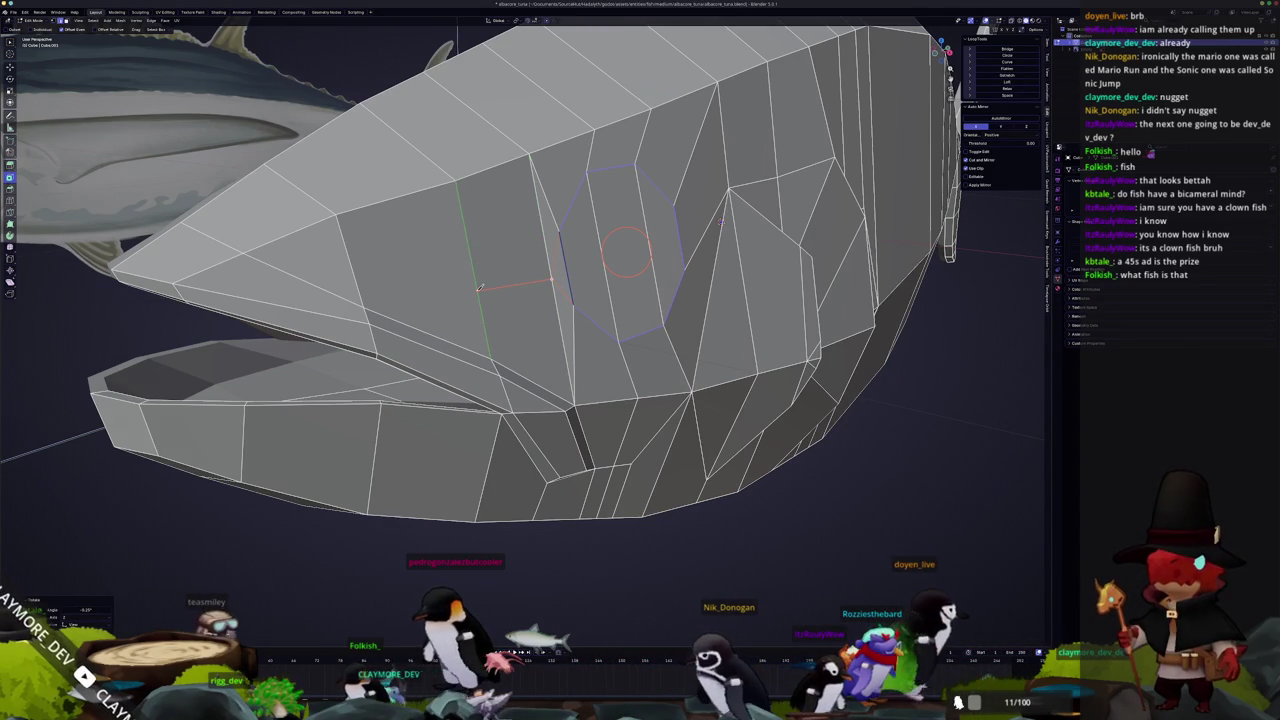
pyautogui.click(365, 305)
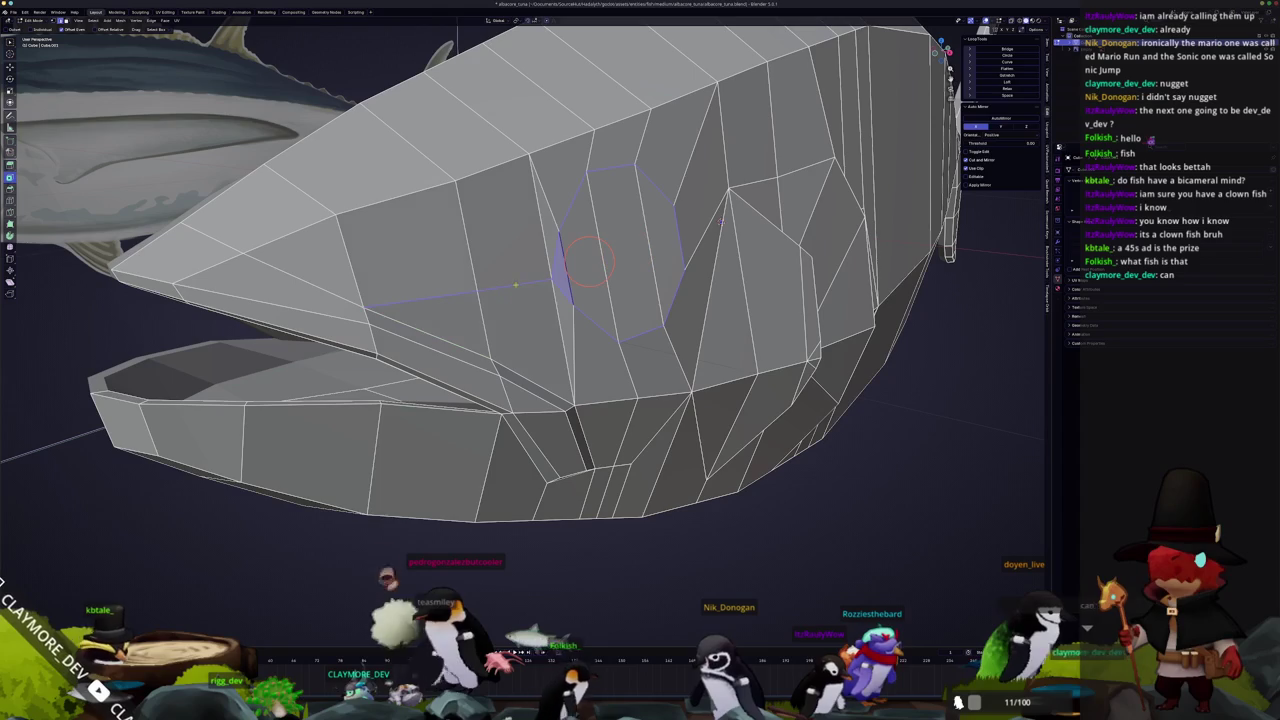
pyautogui.press('Return')
# Check the fish shape in Object Mode, then return to editing with the head facing forward
pyautogui.moveTo(543, 283); pyautogui.dragTo(640, 280, button='middle')
pyautogui.scroll(-5, 536, 280)
pyautogui.press('Tab')
pyautogui.scroll(4, 640, 280)
pyautogui.scroll(-4, 640, 280)
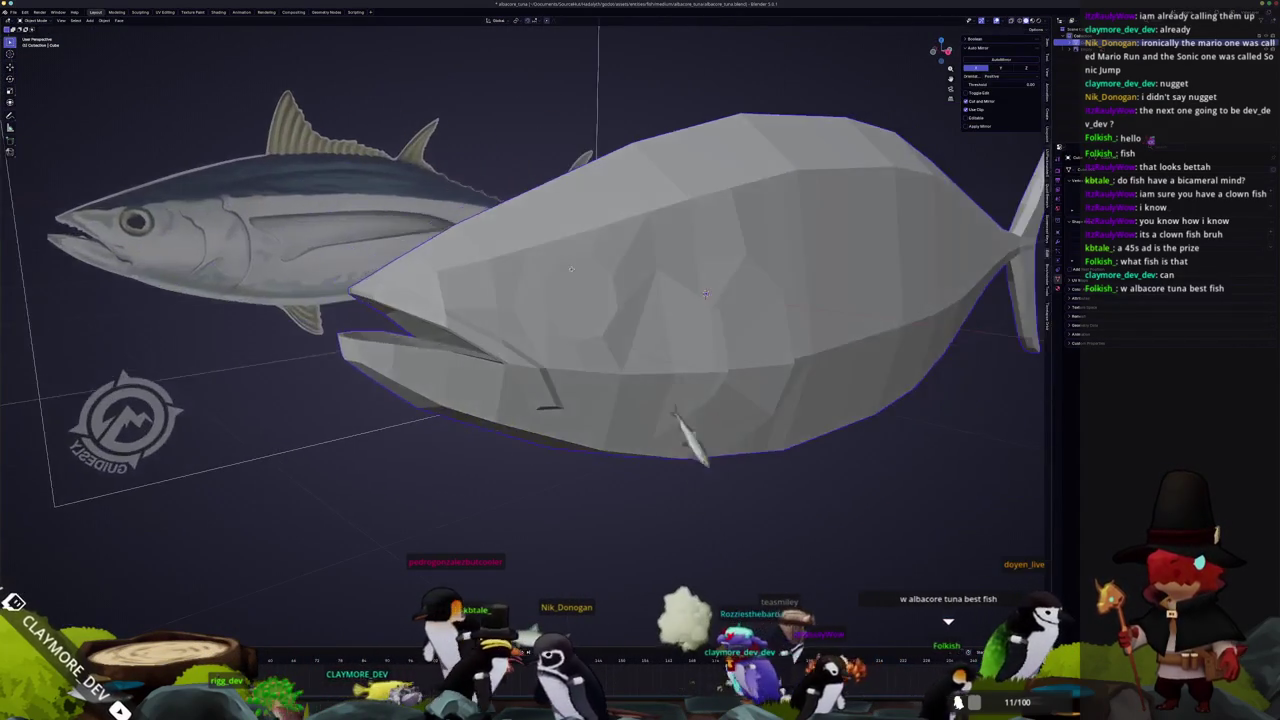
pyautogui.scroll(3, 571, 268)
pyautogui.press('Tab')
pyautogui.scroll(3, 700, 280)
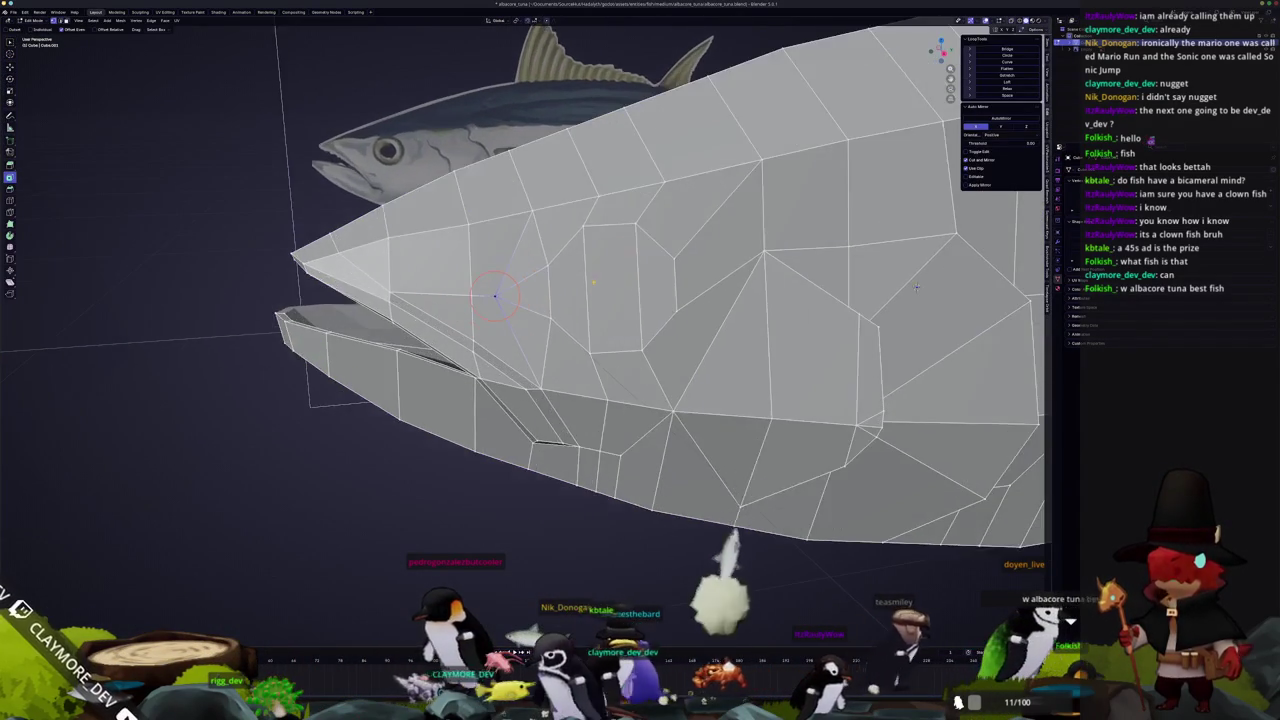
pyautogui.scroll(2, 866, 290)
pyautogui.moveTo(866, 290); pyautogui.dragTo(950, 300, button='middle')
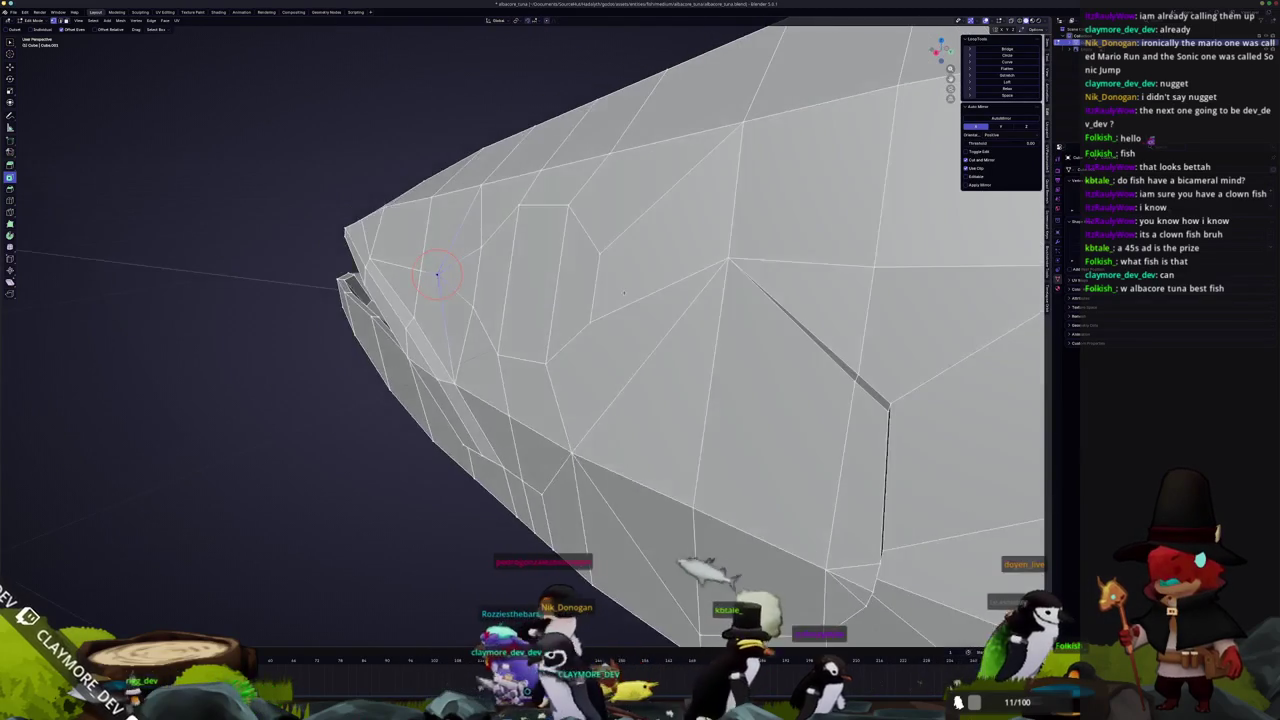
# Knife-cut another edge across the head and down the cheek
pyautogui.press('k')
pyautogui.click(610, 258)
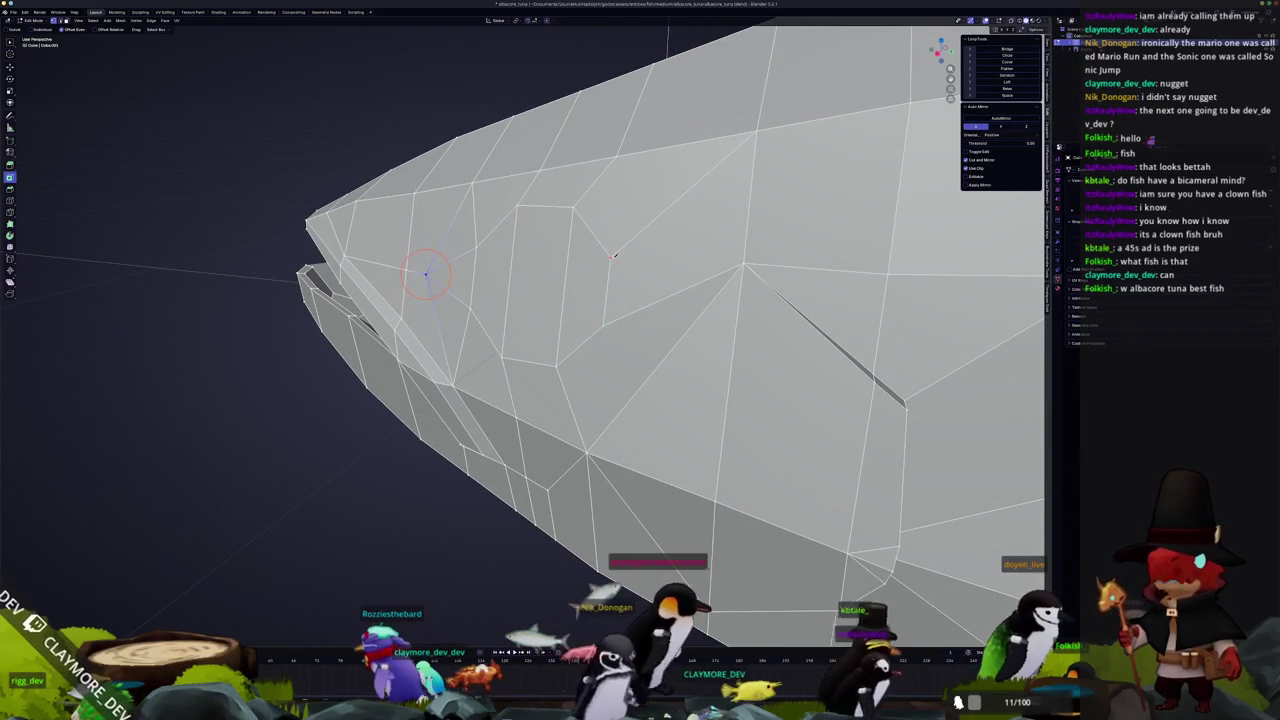
pyautogui.click(740, 262)
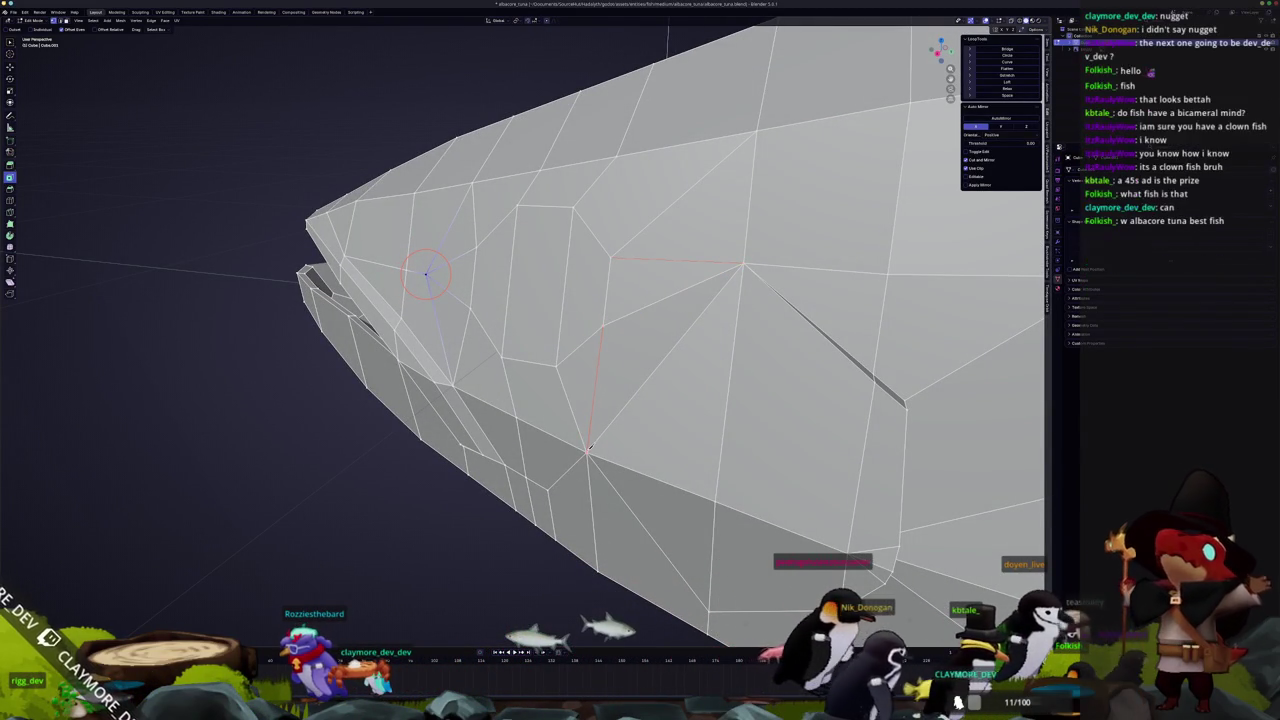
pyautogui.press('Return')
pyautogui.moveTo(590, 432); pyautogui.dragTo(803, 333, button='middle')
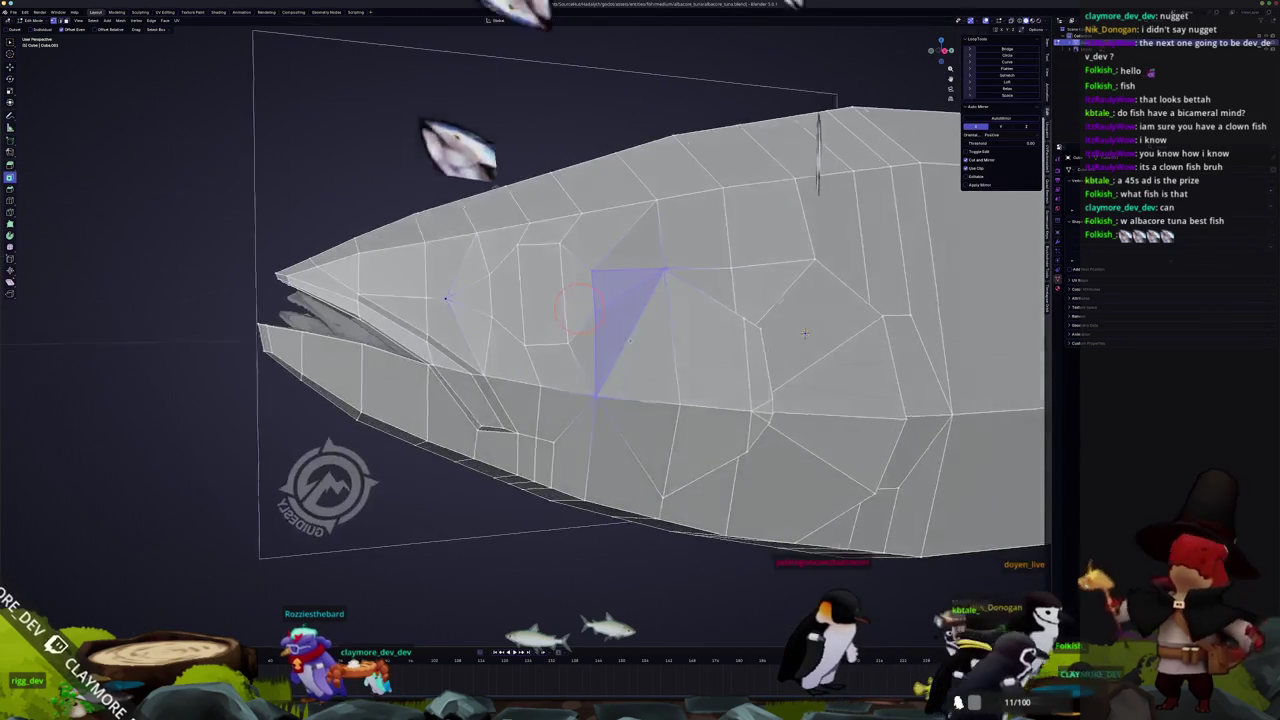
pyautogui.scroll(2, 803, 333)
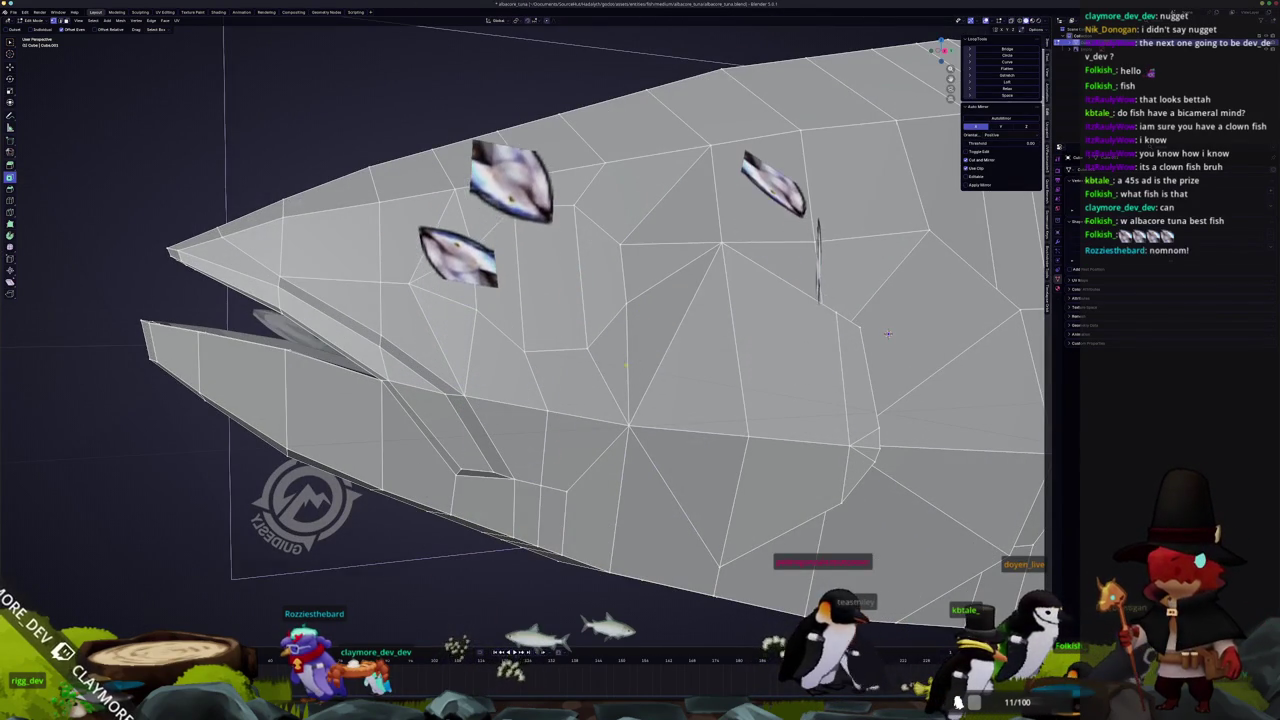
pyautogui.press('Return')
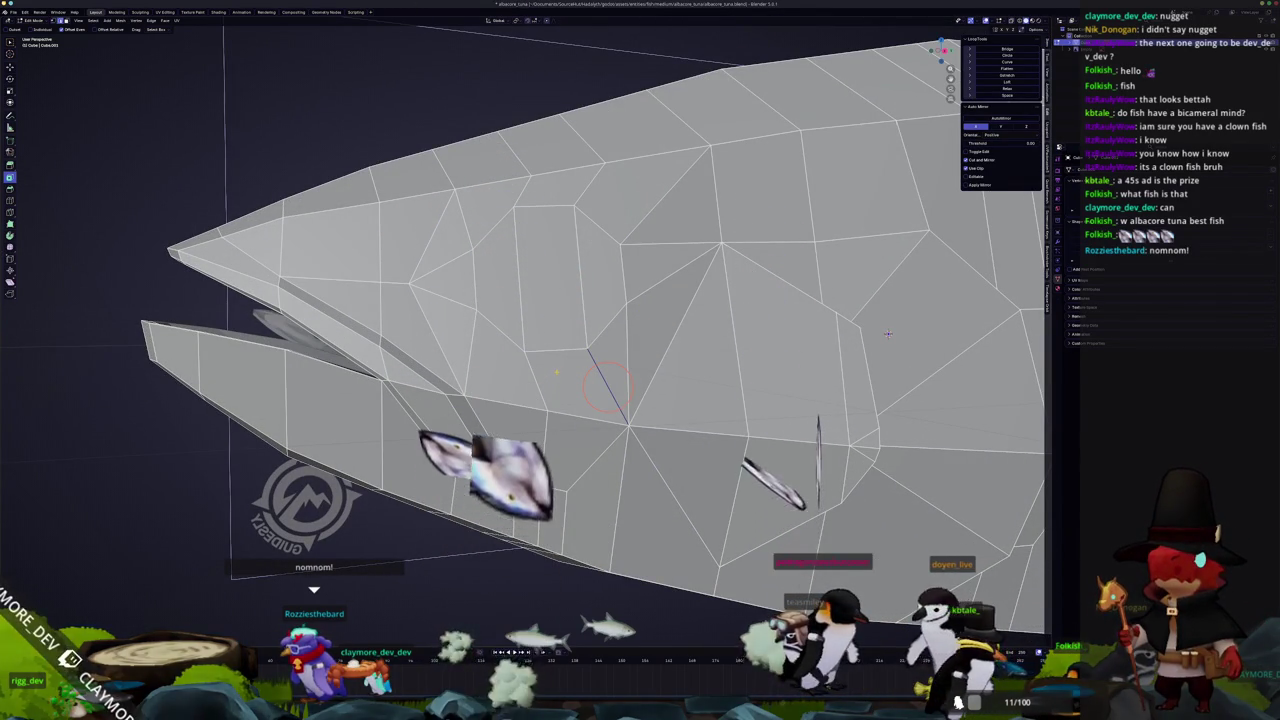
pyautogui.scroll(-3, 607, 383)
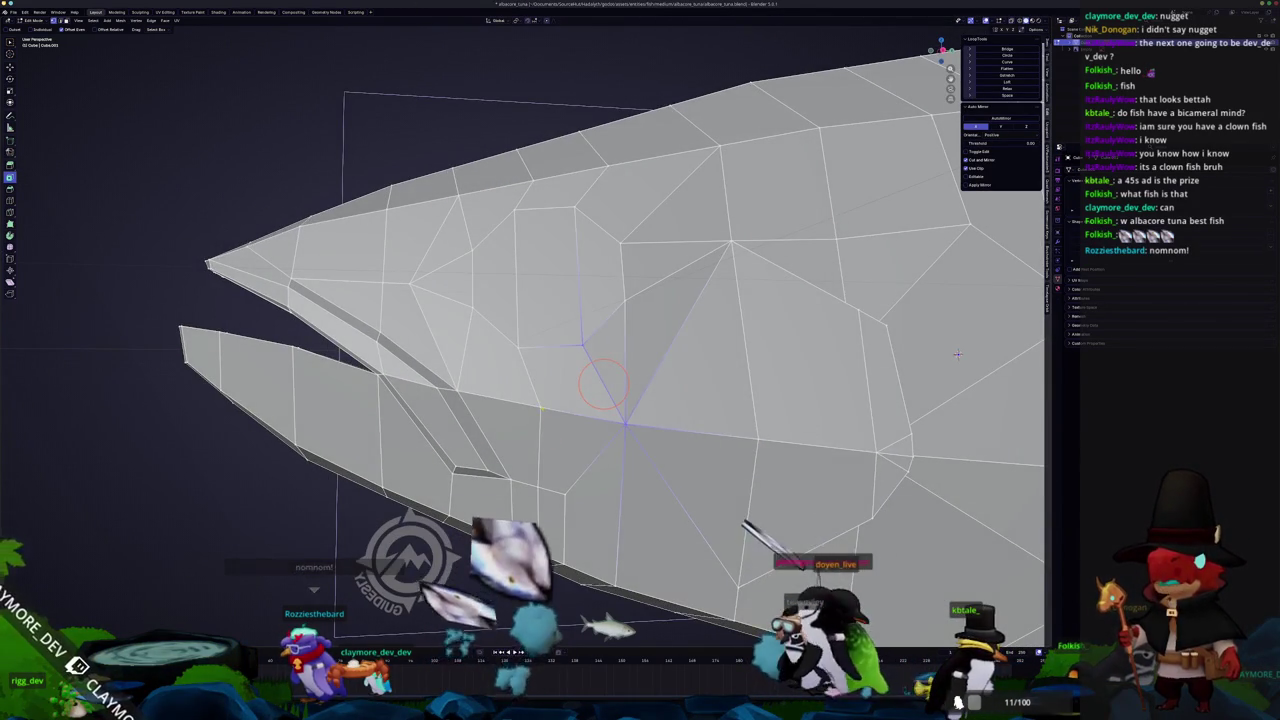
pyautogui.scroll(2, 536, 410)
# Vertex-slide a cheek vertex to tidy the topology and reselect the octagonal eye face
pyautogui.press('g')
pyautogui.press('g')
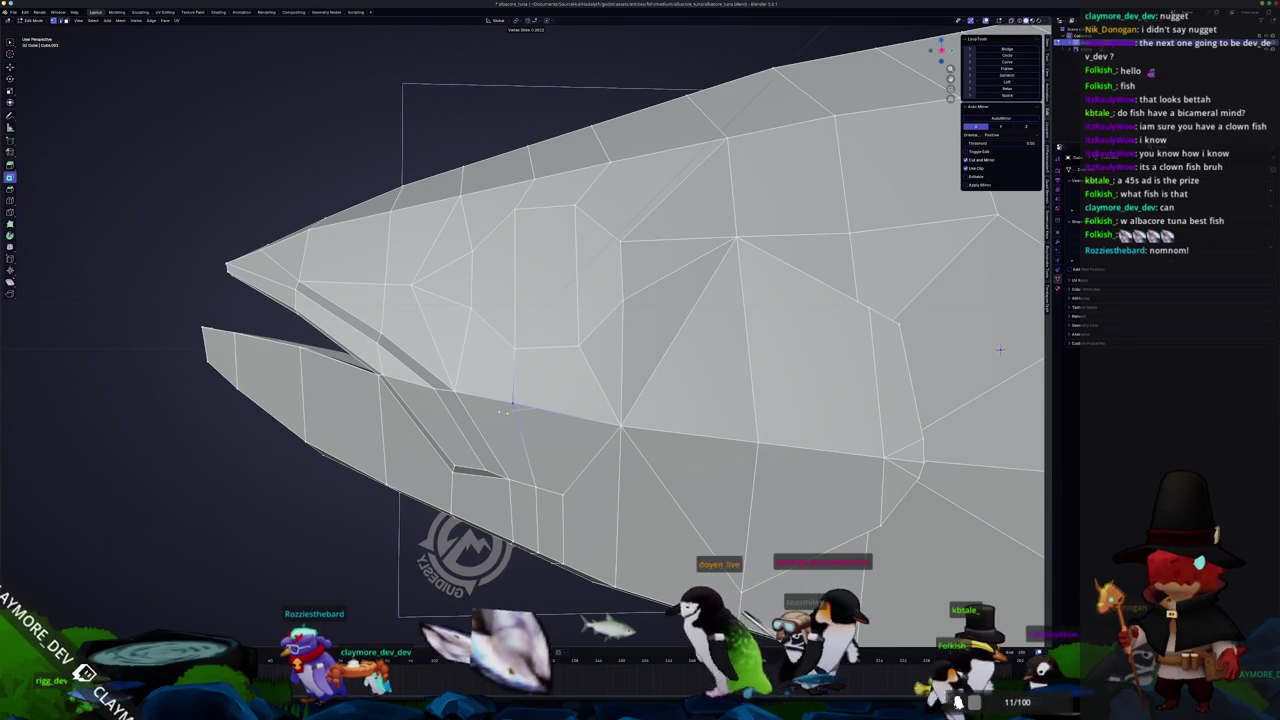
pyautogui.click(505, 410)
pyautogui.moveTo(509, 406); pyautogui.dragTo(532, 412, button='middle')
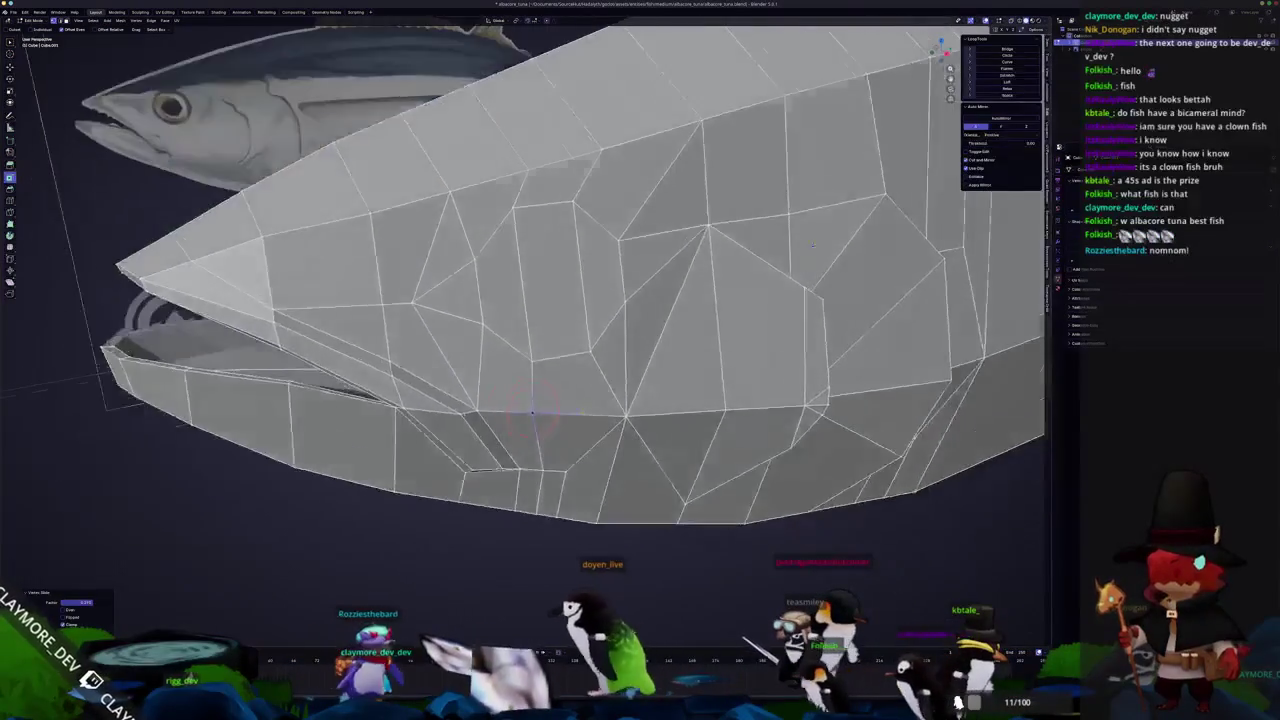
pyautogui.scroll(-3, 532, 412)
pyautogui.scroll(3, 537, 193)
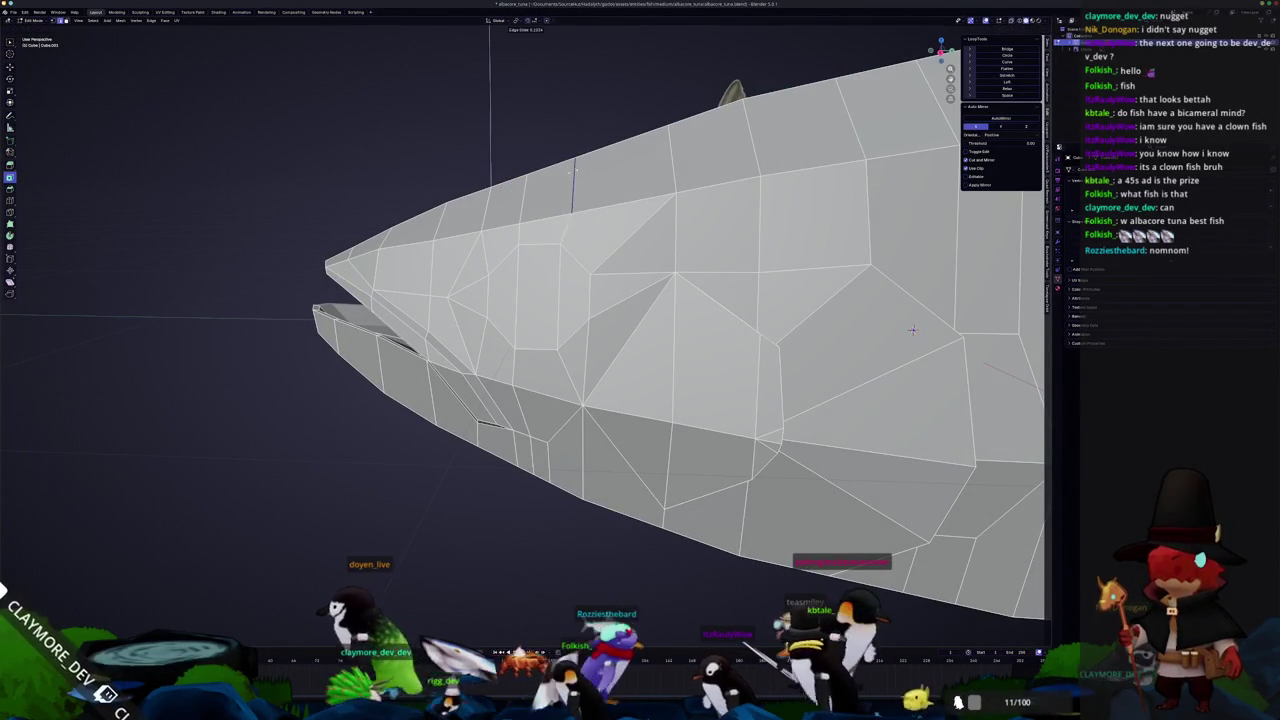
pyautogui.scroll(-3, 912, 330)
pyautogui.moveTo(571, 229)
pyautogui.mouseDown(button='middle')
pyautogui.moveTo(615, 329)
pyautogui.moveTo(583, 343)
pyautogui.moveTo(524, 319)
pyautogui.moveTo(543, 286)
pyautogui.moveTo(573, 278)
pyautogui.moveTo(608, 300)
pyautogui.moveTo(760, 180)
pyautogui.mouseUp(button='middle')
pyautogui.scroll(4, 827, 131)
pyautogui.press('Tab')
pyautogui.moveTo(827, 131)
pyautogui.mouseDown(button='middle')
pyautogui.moveTo(851, 368)
pyautogui.moveTo(799, 271)
pyautogui.mouseUp(button='middle')
pyautogui.scroll(3, 835, 260)
pyautogui.press('Tab')
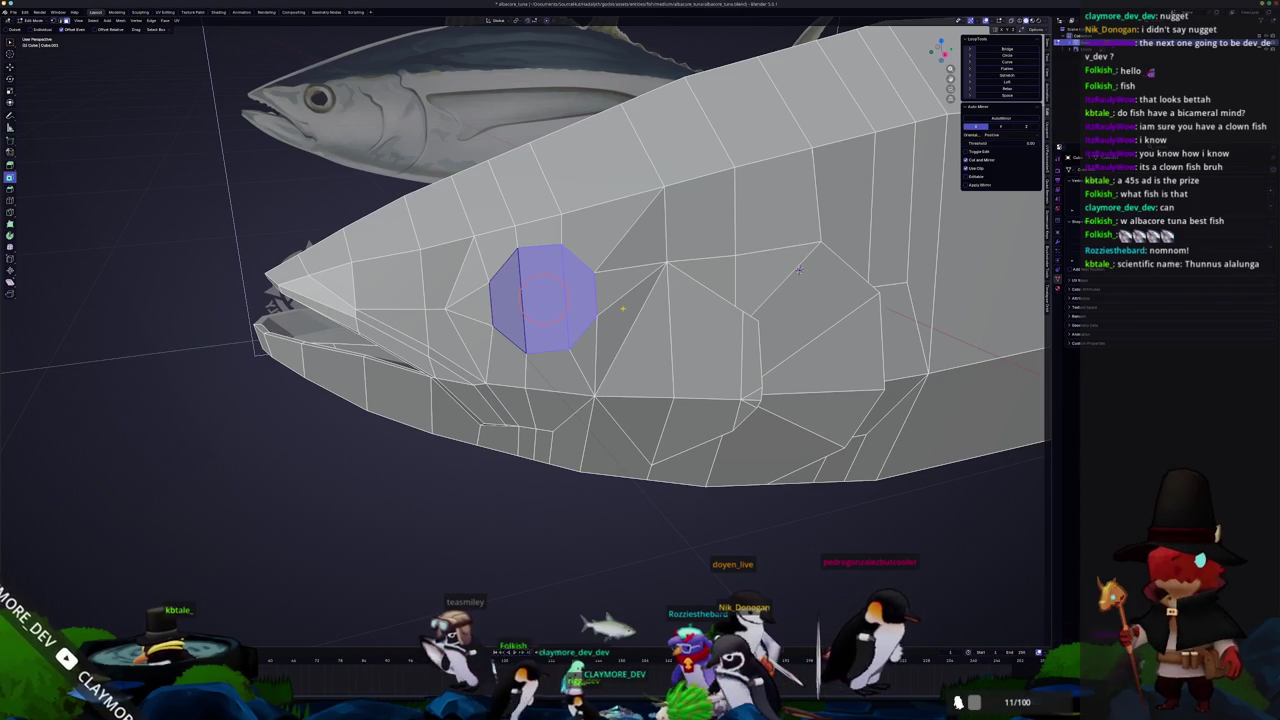
# Inset the octagonal eye face to form a smaller inner octagon
pyautogui.scroll(1, 799, 271)
pyautogui.press('i')
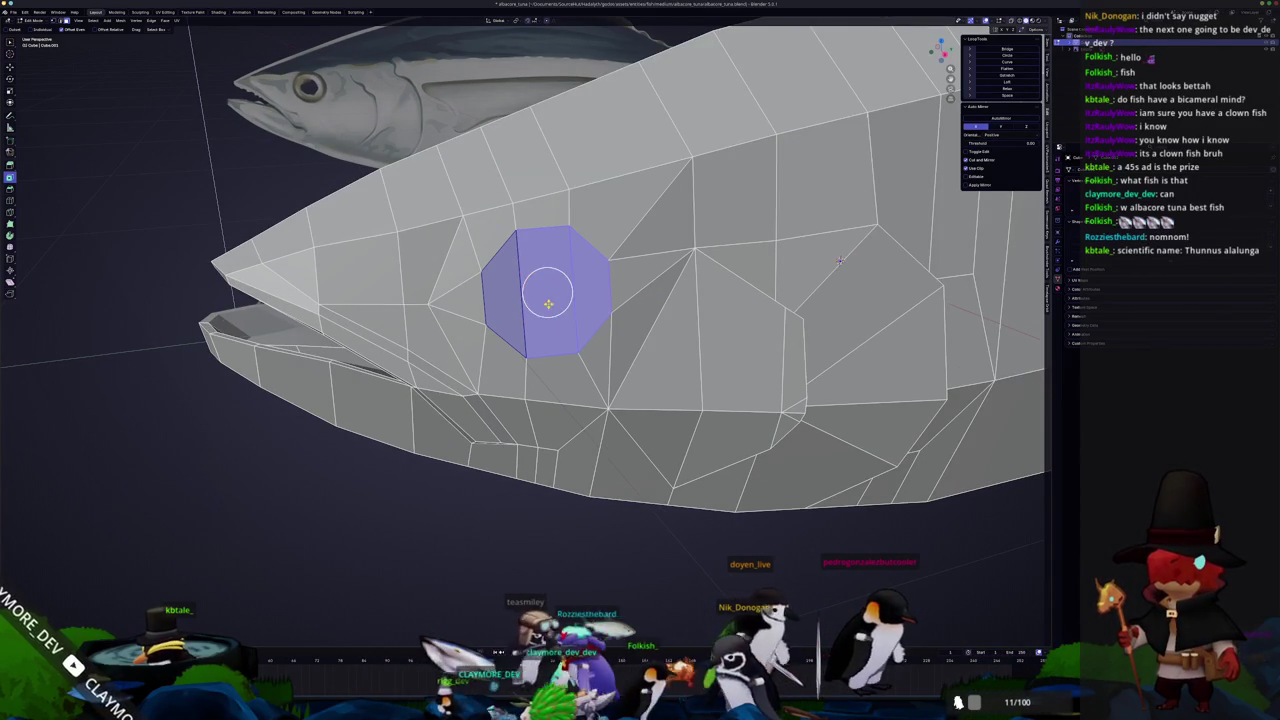
pyautogui.click(840, 260)
pyautogui.moveTo(85, 602); pyautogui.dragTo(100, 602)
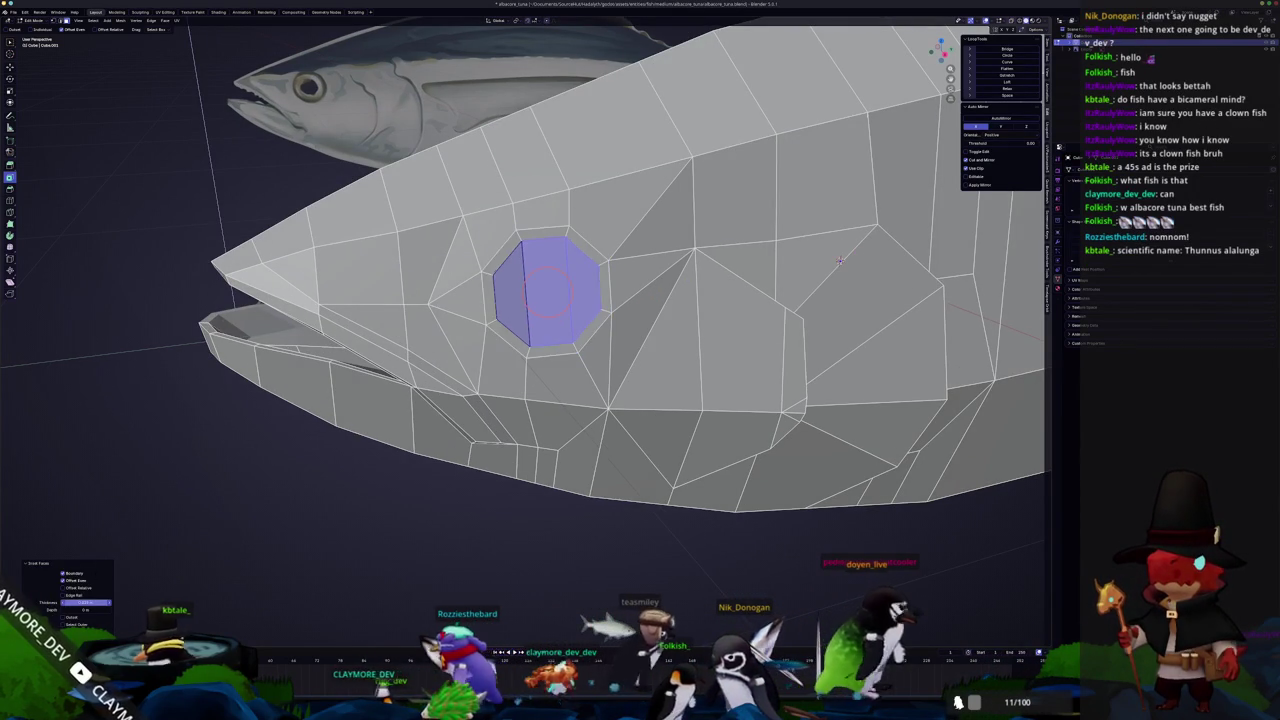
# Extrude the eye face inward, then slightly outward, and scale it smaller
pyautogui.moveTo(840, 260); pyautogui.dragTo(680, 250, button='middle')
pyautogui.press('e')
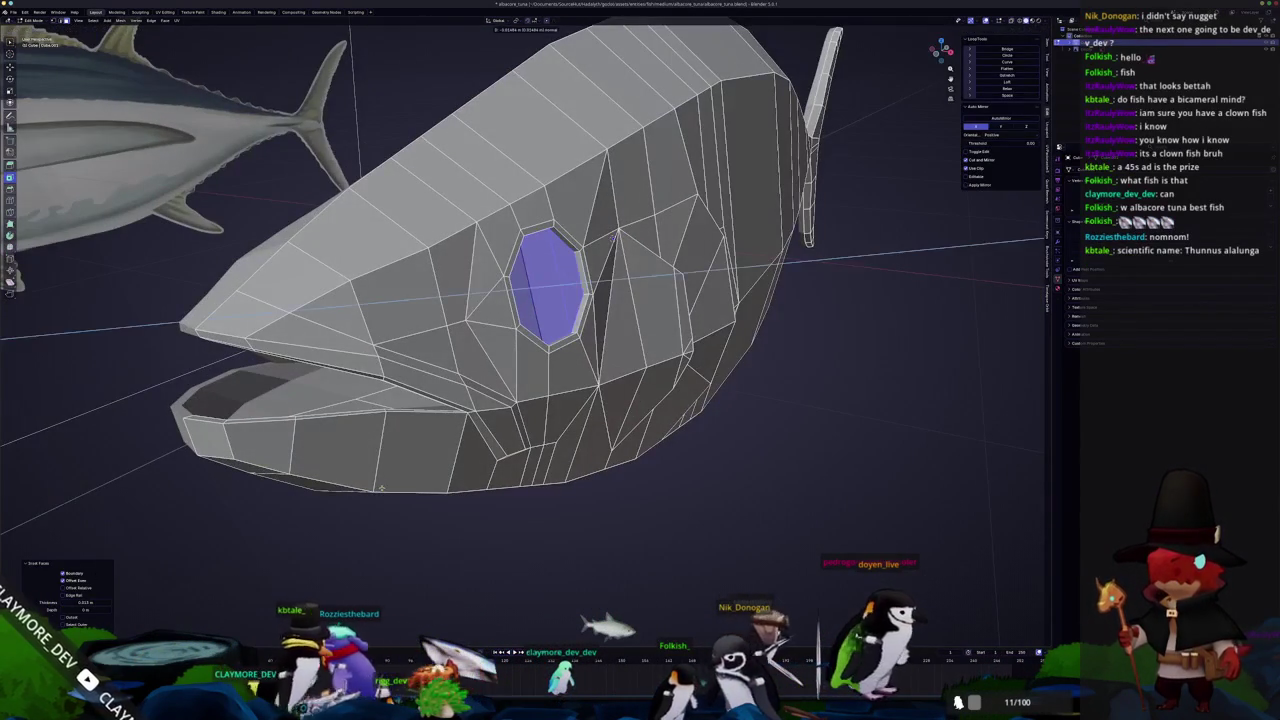
pyautogui.click(614, 237)
pyautogui.press('e')
pyautogui.click(652, 464)
pyautogui.press('s')
pyautogui.click(600, 380)
# Shift the eye geometry sideways along the X axis
pyautogui.moveTo(600, 380); pyautogui.dragTo(450, 273, button='middle')
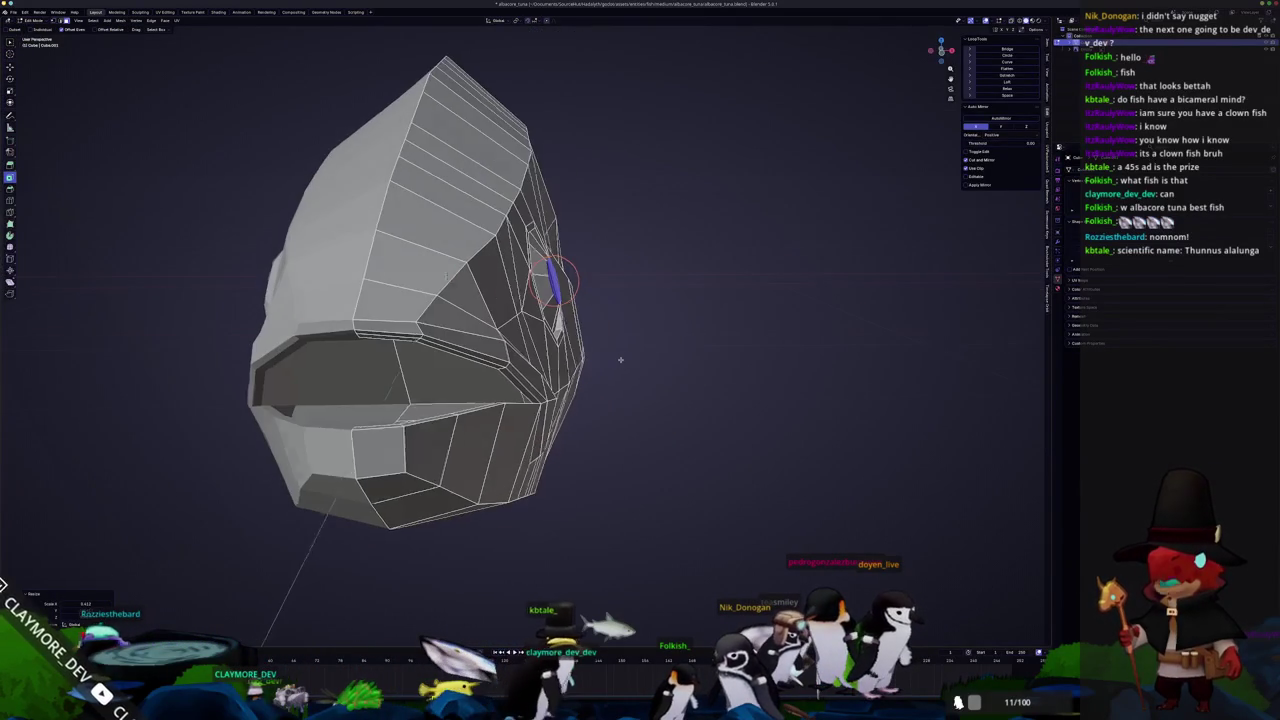
pyautogui.press('x')
pyautogui.click(617, 360)
pyautogui.moveTo(617, 360)
pyautogui.mouseDown(button='middle')
pyautogui.moveTo(659, 325)
pyautogui.moveTo(931, 332)
pyautogui.moveTo(799, 513)
pyautogui.moveTo(686, 363)
pyautogui.mouseUp(button='middle')
pyautogui.scroll(3, 659, 325)
pyautogui.scroll(-3, 659, 325)
pyautogui.scroll(3, 659, 325)
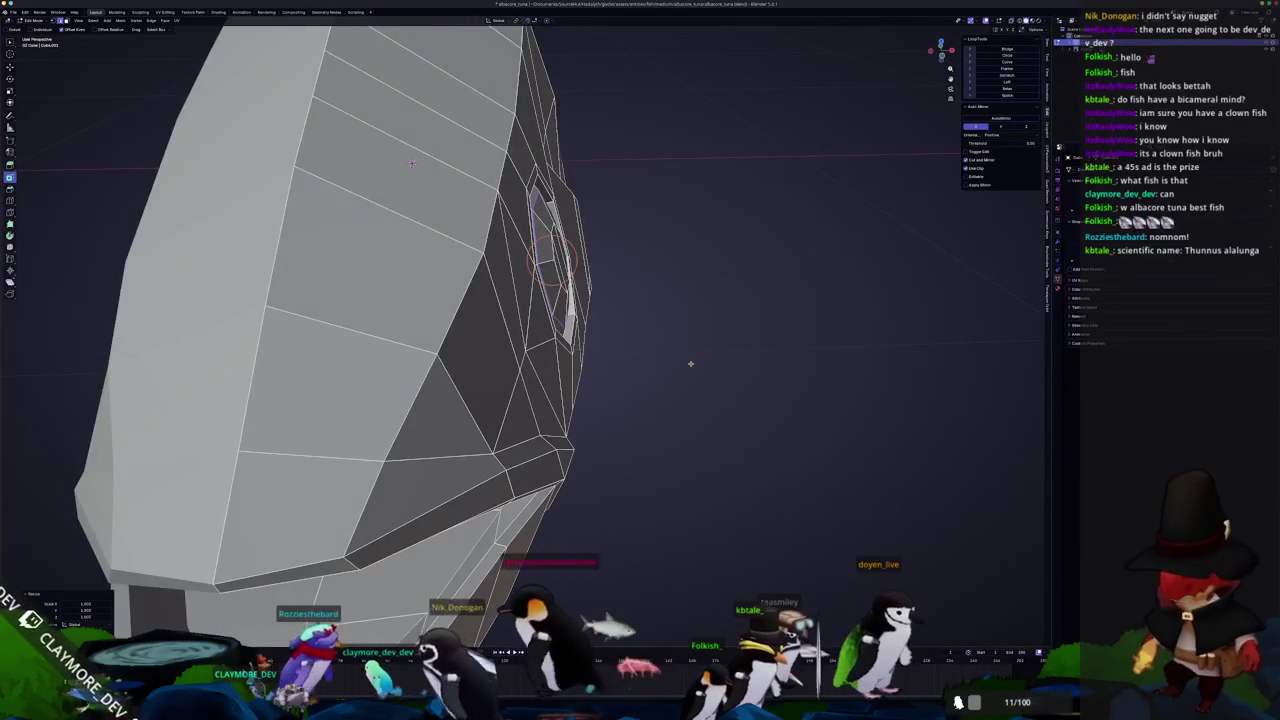
pyautogui.press('g')
pyautogui.press('x')
pyautogui.click(691, 360)
# Scale and reposition the inner ring of the eye socket
pyautogui.moveTo(691, 360); pyautogui.dragTo(540, 333, button='middle')
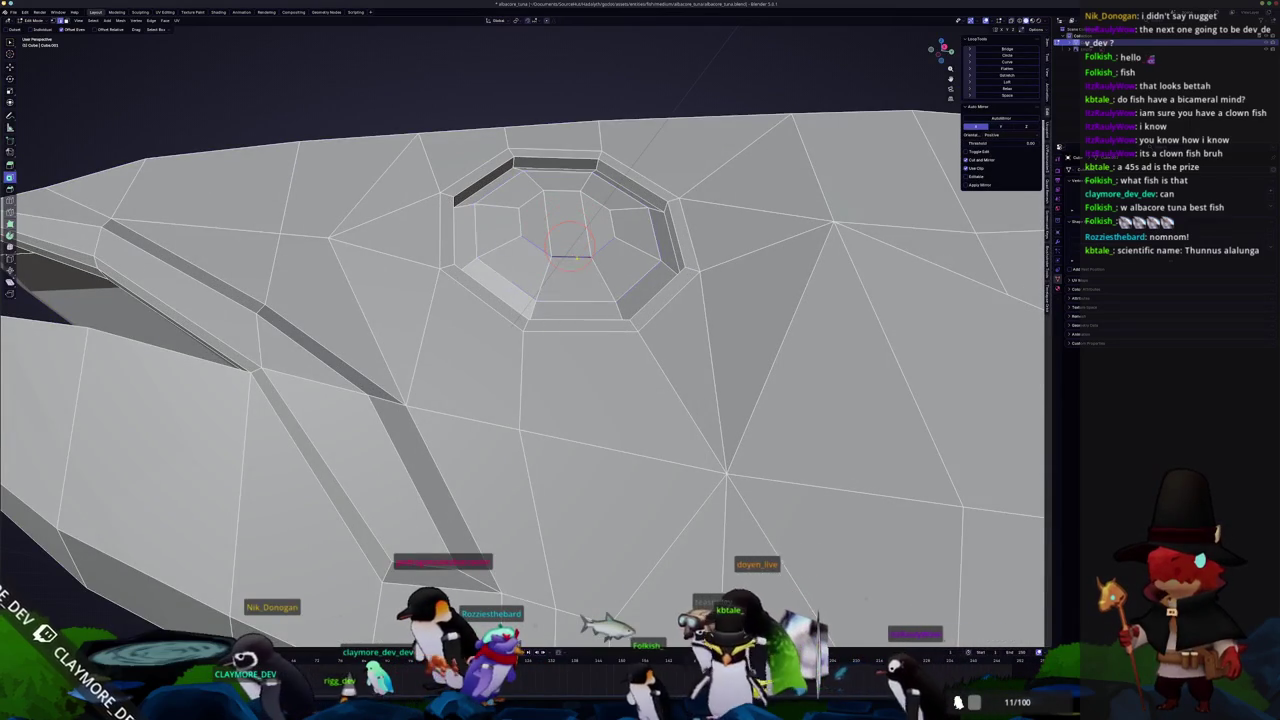
pyautogui.moveTo(990, 400); pyautogui.dragTo(1034, 391, button='middle')
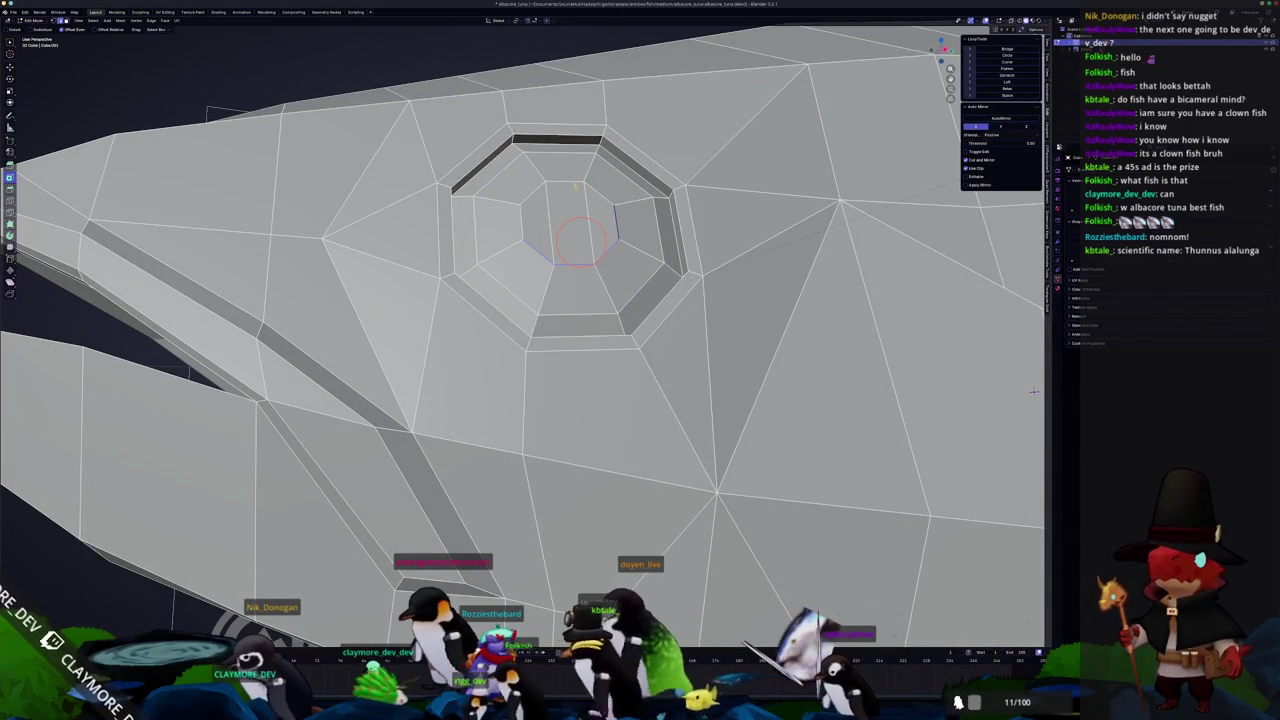
pyautogui.hotkey('ctrl', 'z')
pyautogui.moveTo(1034, 391); pyautogui.dragTo(1000, 395, button='middle')
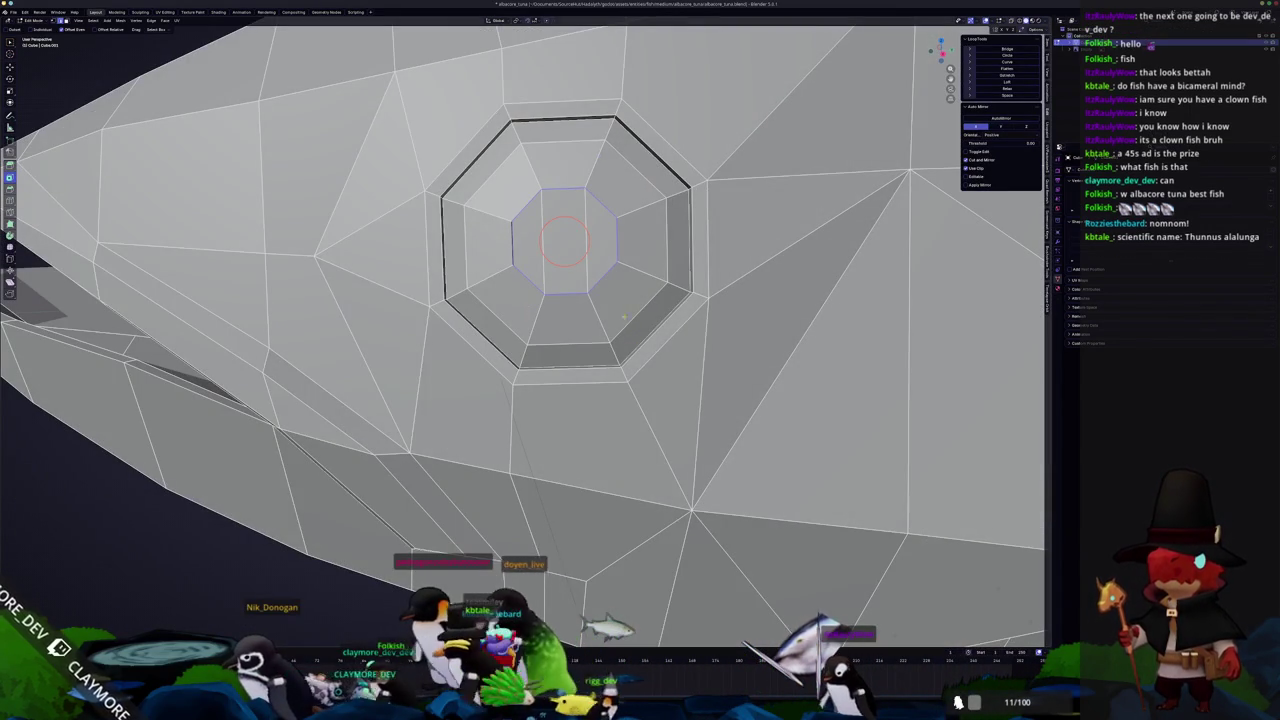
pyautogui.click(617, 283)
pyautogui.press('g')
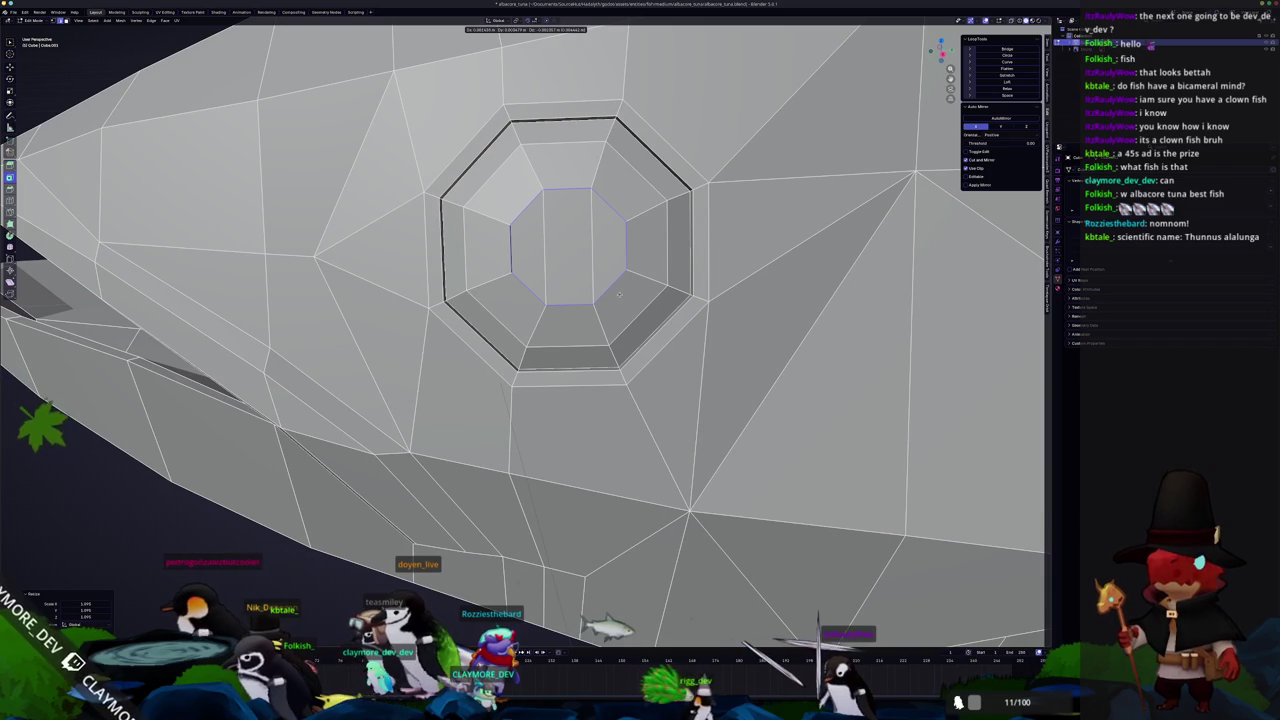
pyautogui.scroll(-5, 618, 292)
pyautogui.moveTo(618, 292)
pyautogui.mouseDown(button='middle')
pyautogui.moveTo(889, 393)
pyautogui.moveTo(830, 243)
pyautogui.mouseUp(button='middle')
pyautogui.scroll(5, 889, 393)
# Scale the eye's centre face along X into a slit and view the result in Object Mode
pyautogui.press('s')
pyautogui.press('x')
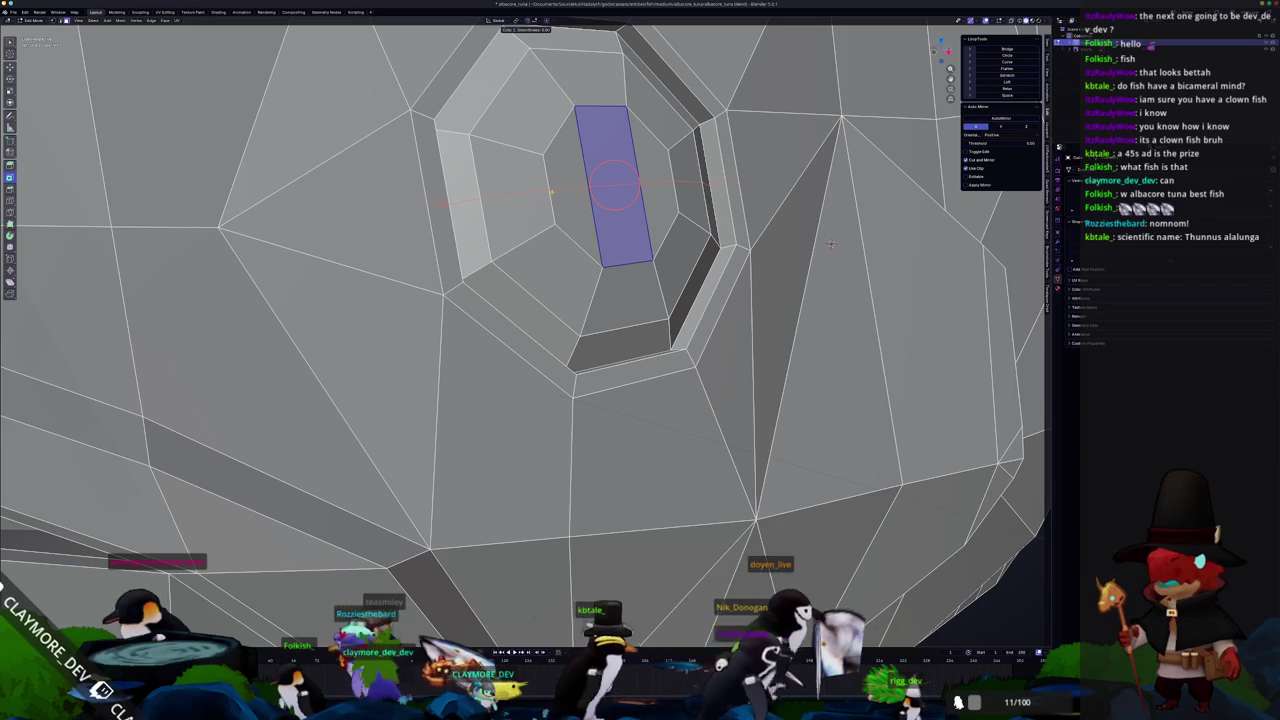
pyautogui.click(830, 243)
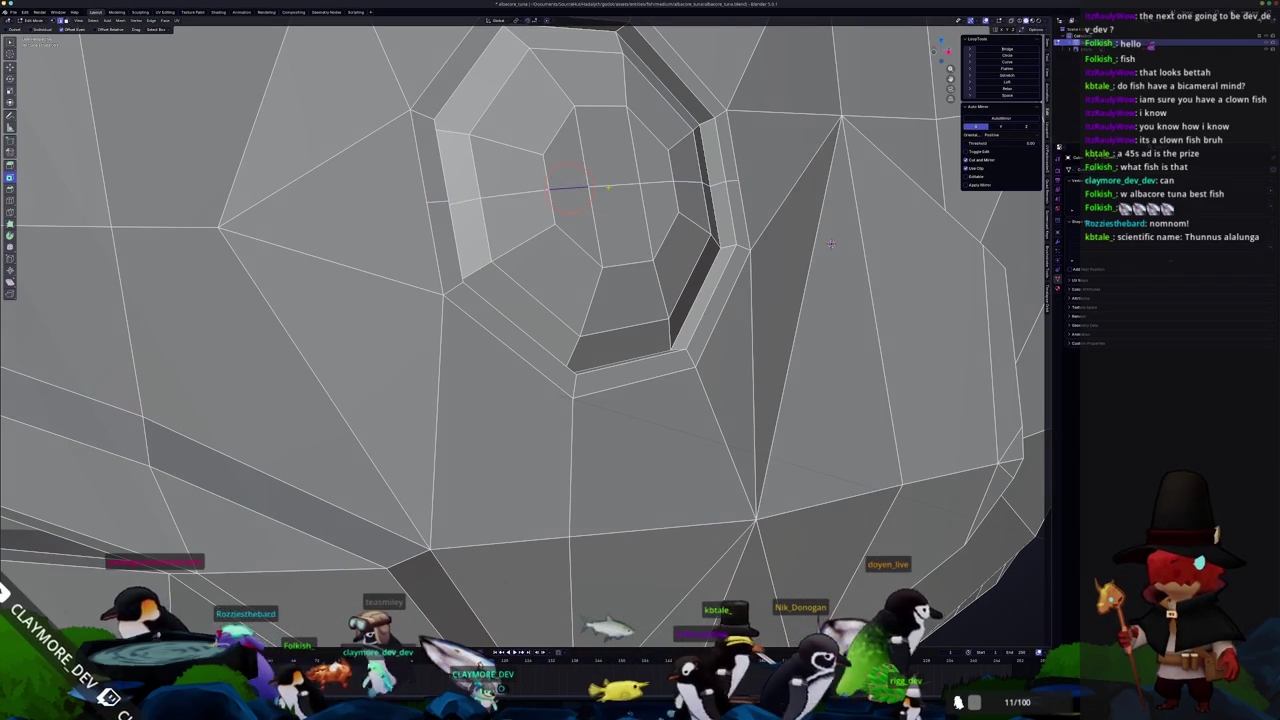
pyautogui.moveTo(830, 243); pyautogui.dragTo(685, 220, button='middle')
pyautogui.press('g')
pyautogui.rightClick(685, 220)
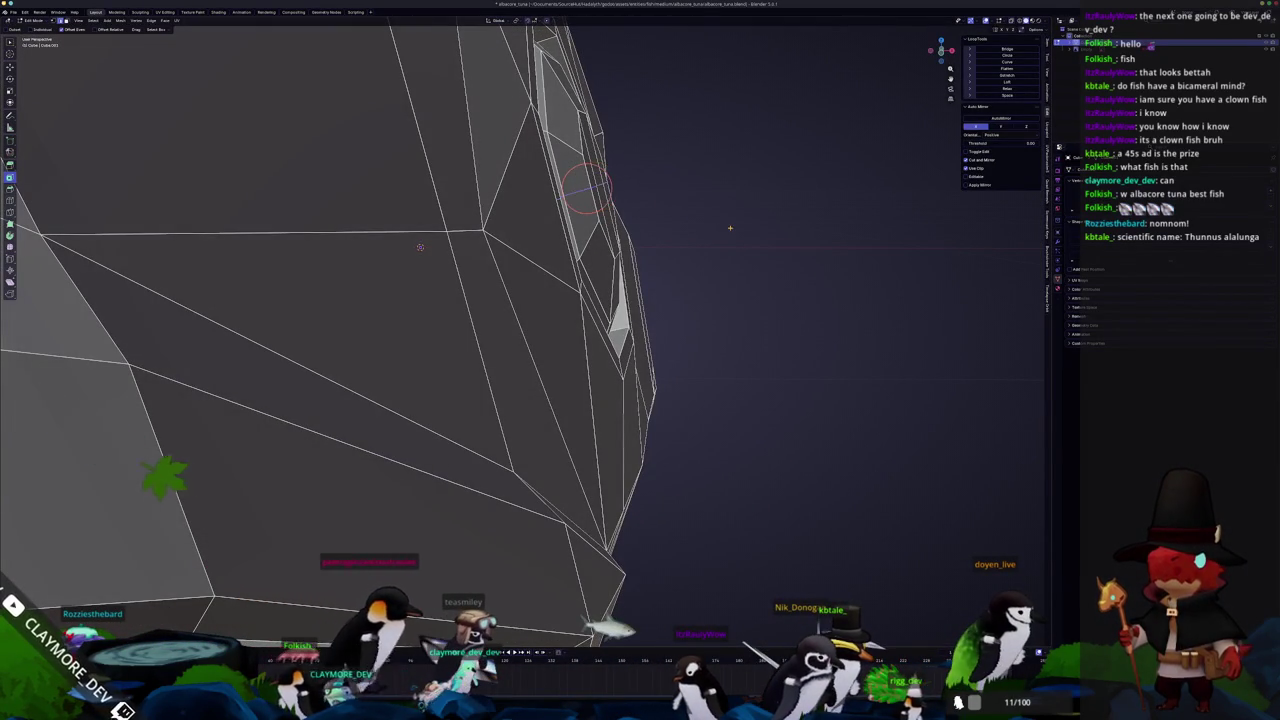
pyautogui.press('Tab')
pyautogui.scroll(-5, 733, 229)
pyautogui.moveTo(697, 251)
pyautogui.mouseDown(button='middle')
pyautogui.moveTo(697, 297)
pyautogui.moveTo(604, 325)
pyautogui.moveTo(697, 286)
pyautogui.mouseUp(button='middle')
pyautogui.scroll(5, 697, 297)
pyautogui.scroll(-3, 697, 286)
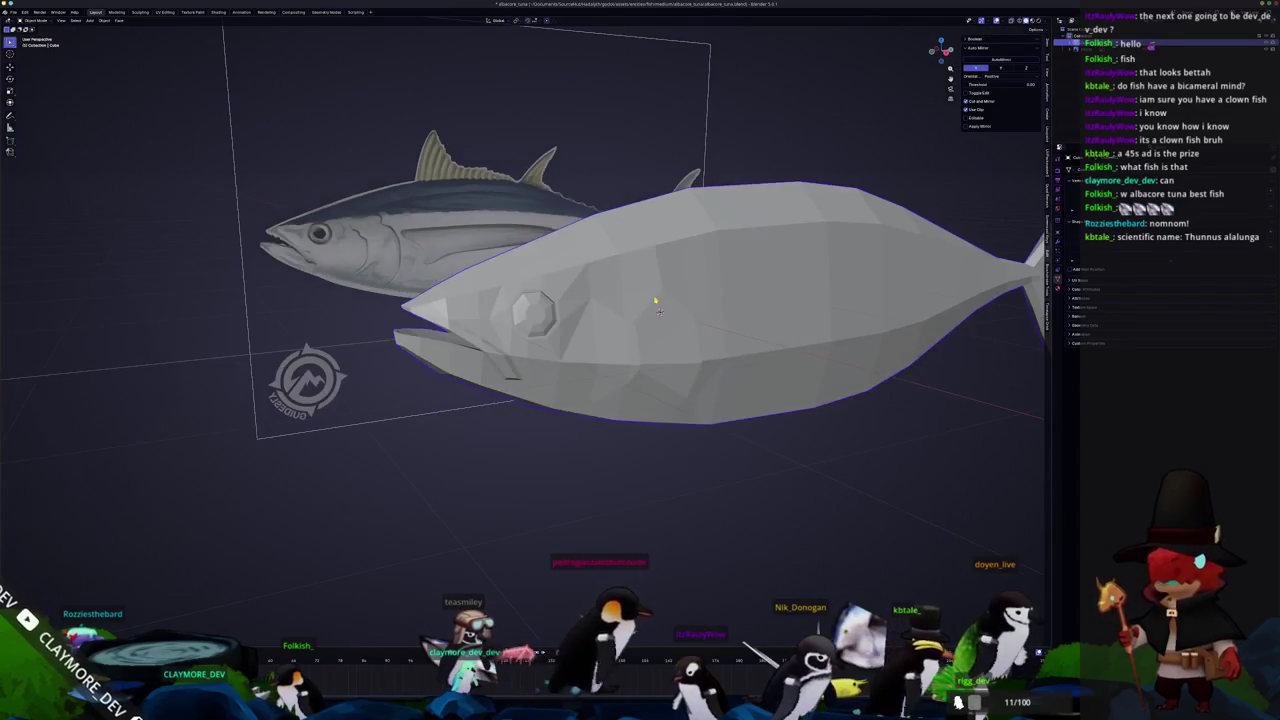
# In a side view, move a tail vertex onto the reference body outline
pyautogui.press('KP_3')
pyautogui.scroll(4, 724, 336)
pyautogui.scroll(-5, 724, 336)
pyautogui.press('Tab')
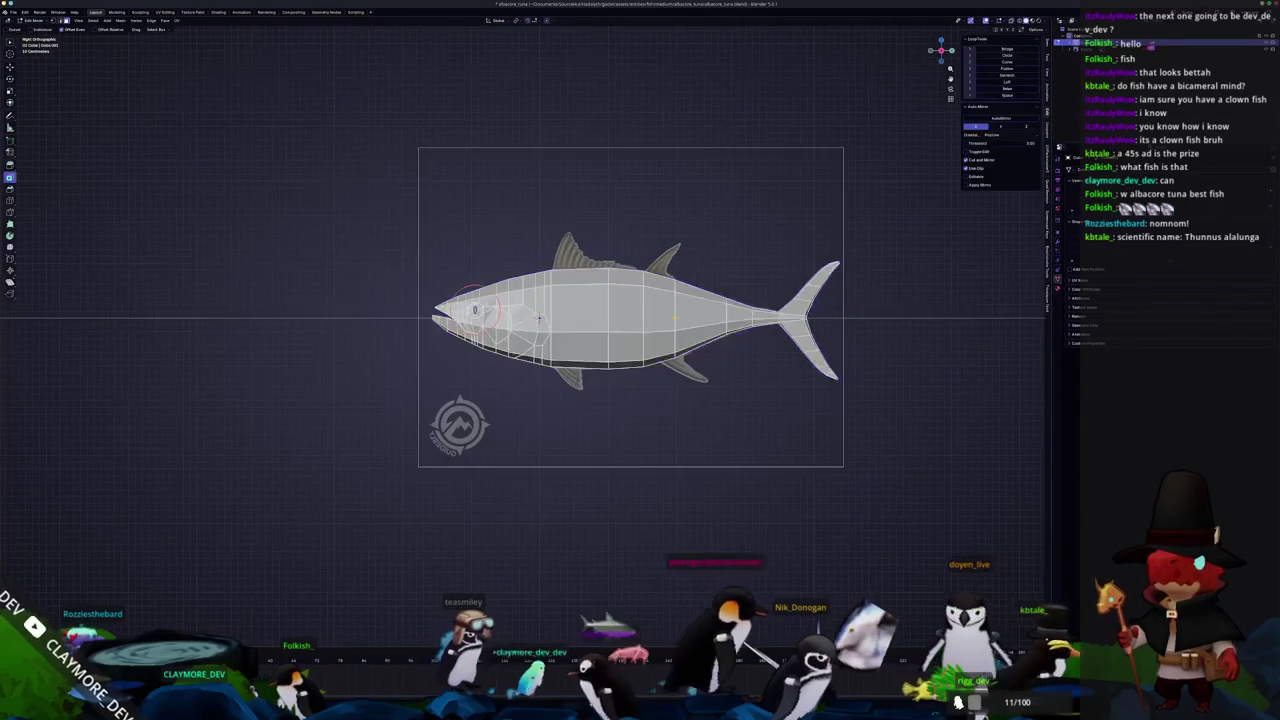
pyautogui.scroll(3, 553, 300)
pyautogui.keyDown('shift'); pyautogui.moveTo(553, 301); pyautogui.dragTo(283, 313, button='middle'); pyautogui.keyUp('shift')
pyautogui.scroll(4, 595, 401)
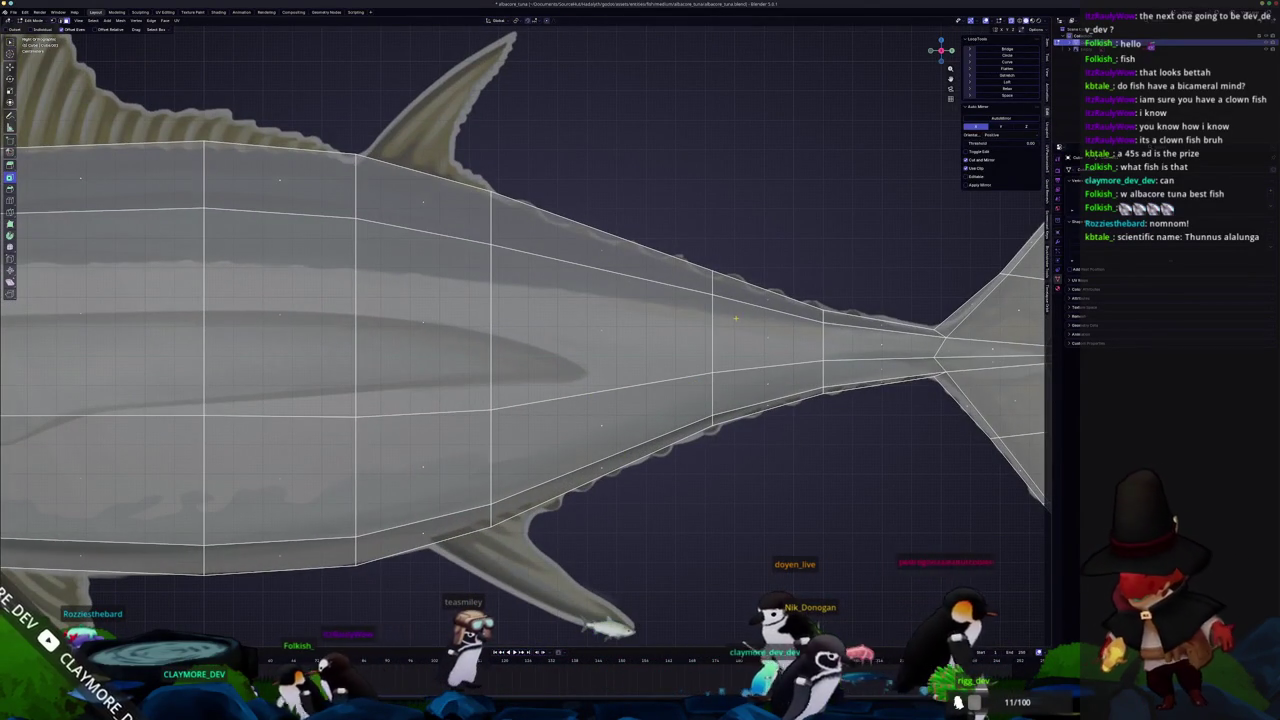
pyautogui.press('g')
pyautogui.click(681, 350)
# Move the lower tail vertex and a forward vertex vertically onto the outline
pyautogui.moveTo(693, 405); pyautogui.dragTo(695, 404)
pyautogui.press('g')
pyautogui.press('z')
pyautogui.click(712, 420)
pyautogui.click(490, 506)
pyautogui.press('g')
pyautogui.press('z')
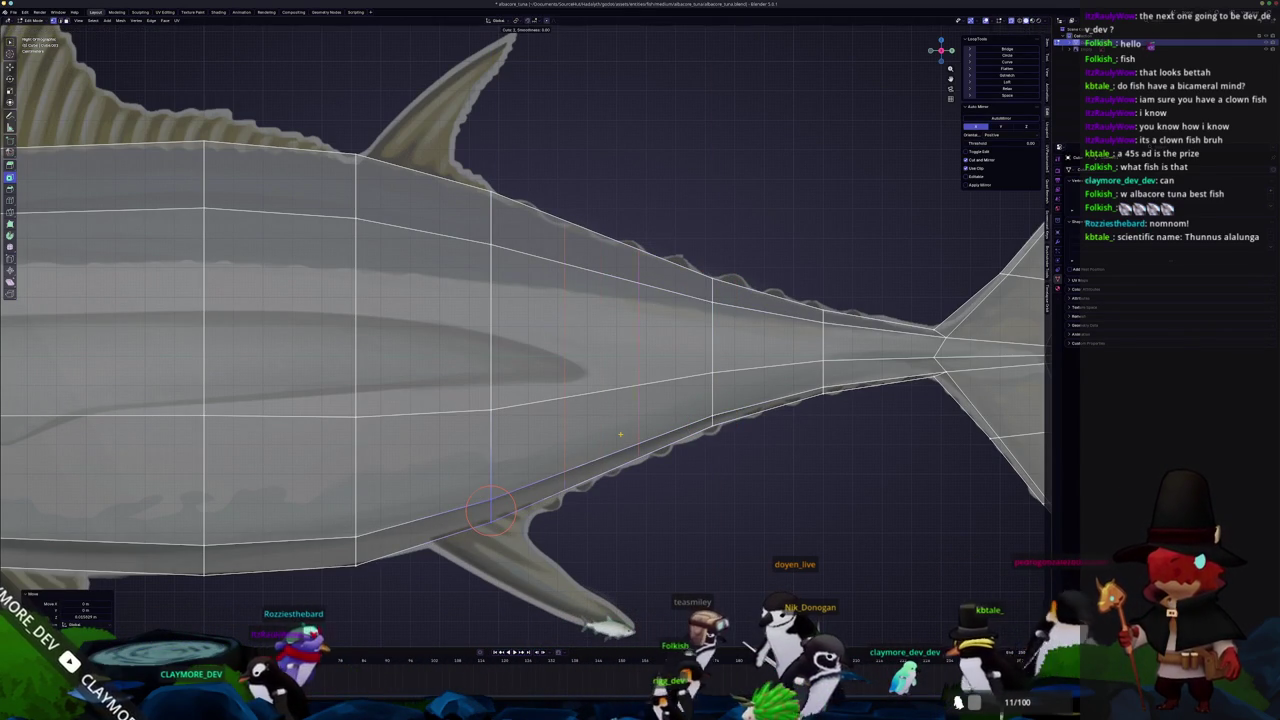
# Add two centred loop cuts near the tail and scale the tail vertices
pyautogui.click(620, 433)
pyautogui.hotkey('shift', 's')
pyautogui.click(786, 378)
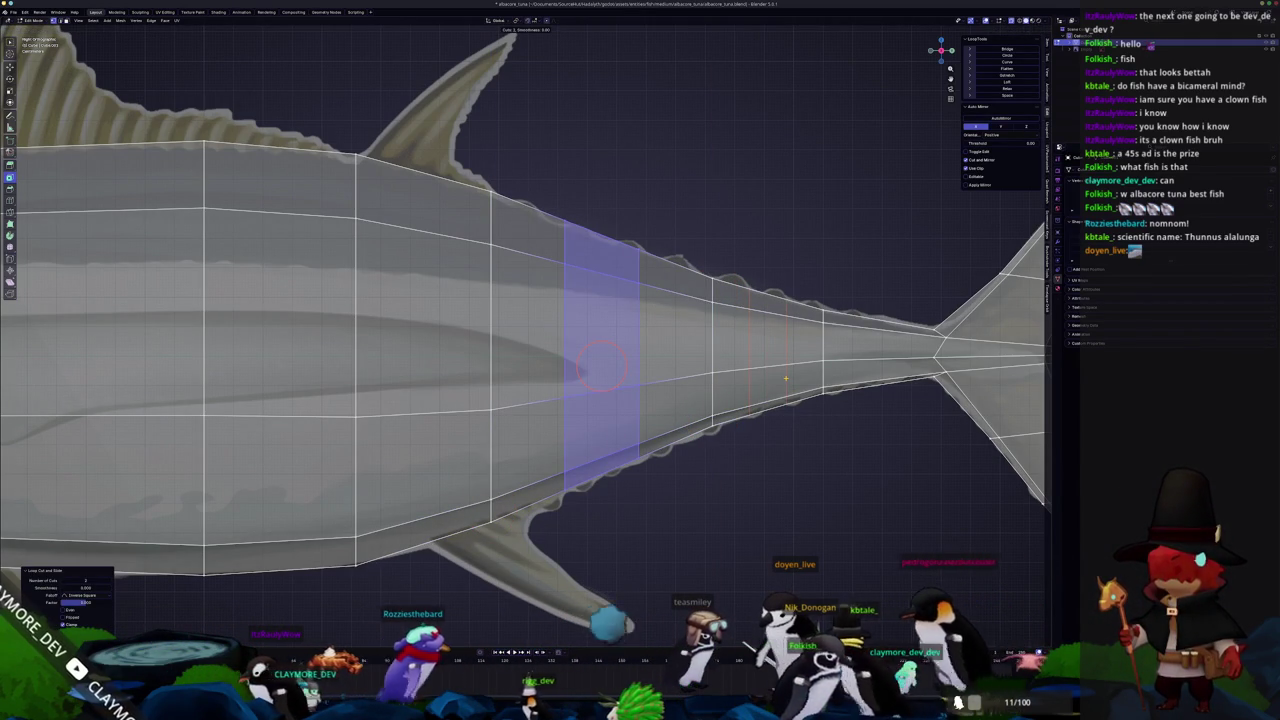
pyautogui.click(589, 560)
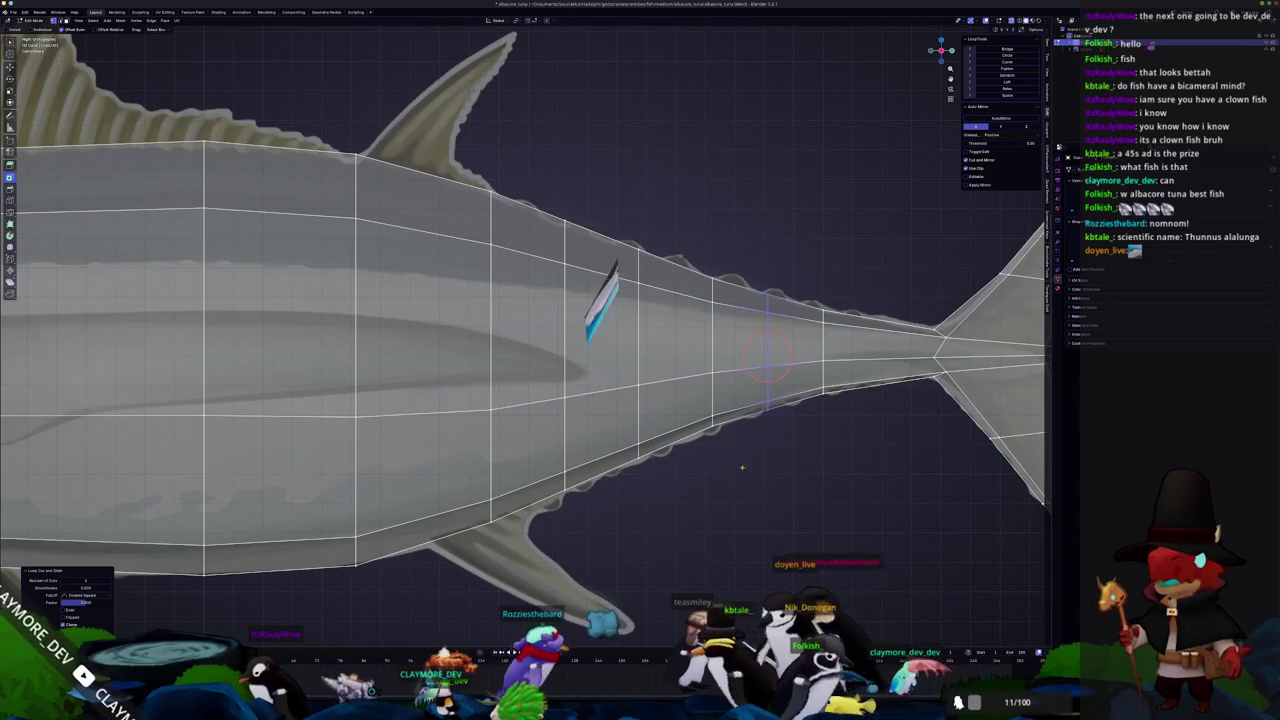
pyautogui.press('s')
pyautogui.click(892, 365)
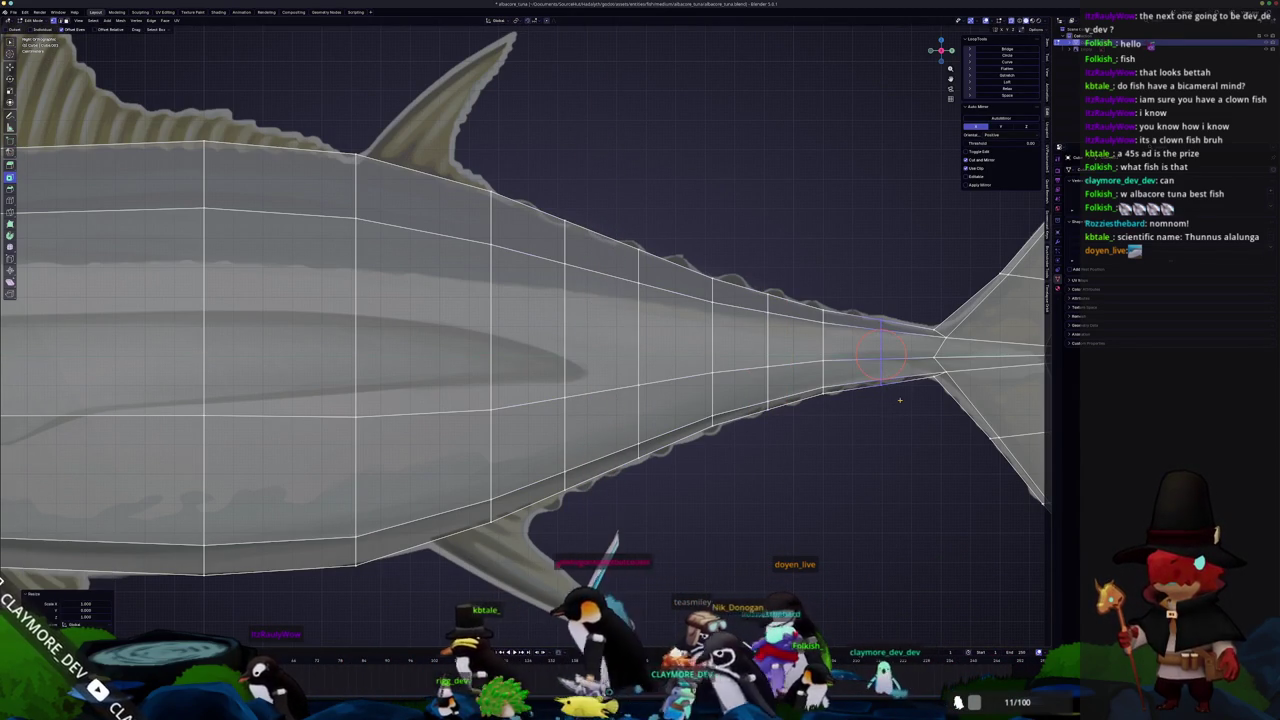
# Frame the dorsal fin area and clear the mesh selection in Edit Mode
pyautogui.scroll(-3, 897, 404)
pyautogui.scroll(-2, 897, 404)
pyautogui.scroll(1, 697, 350)
pyautogui.scroll(2, 697, 350)
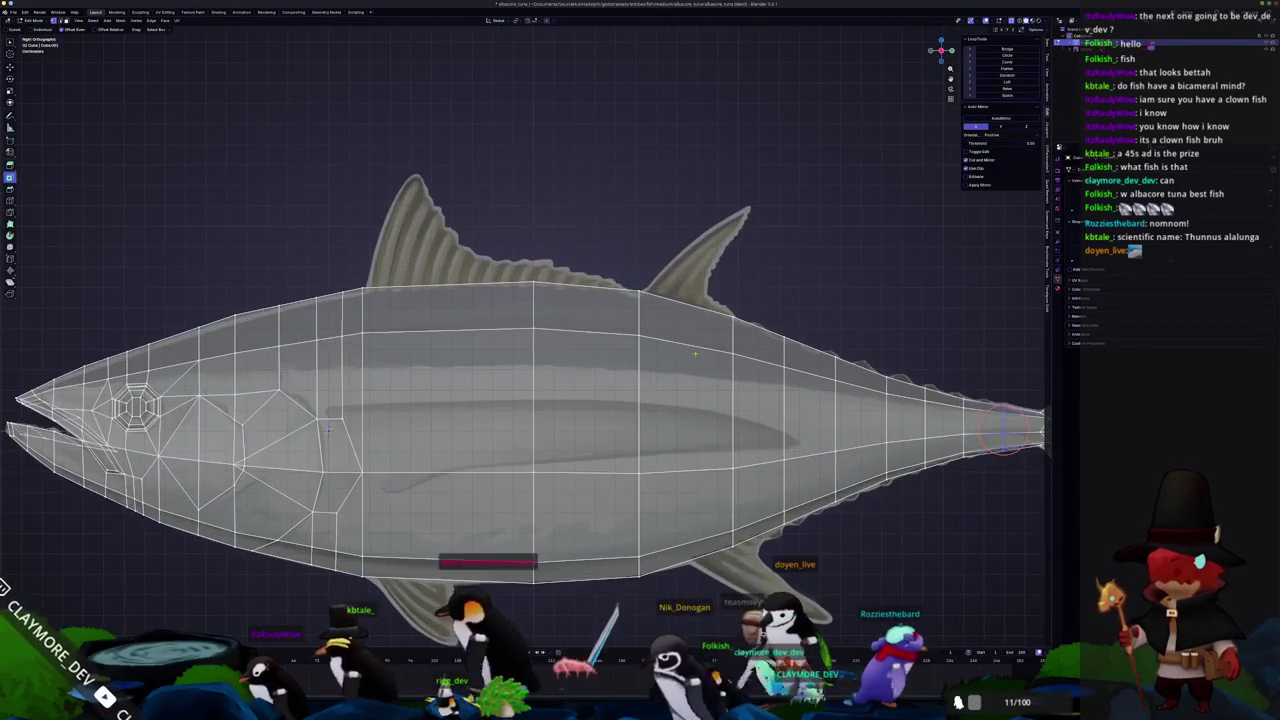
pyautogui.keyDown('shift'); pyautogui.rightClick(700, 310); pyautogui.keyUp('shift')
pyautogui.keyDown('shift'); pyautogui.moveTo(739, 322); pyautogui.dragTo(704, 357, button='middle'); pyautogui.keyUp('shift')
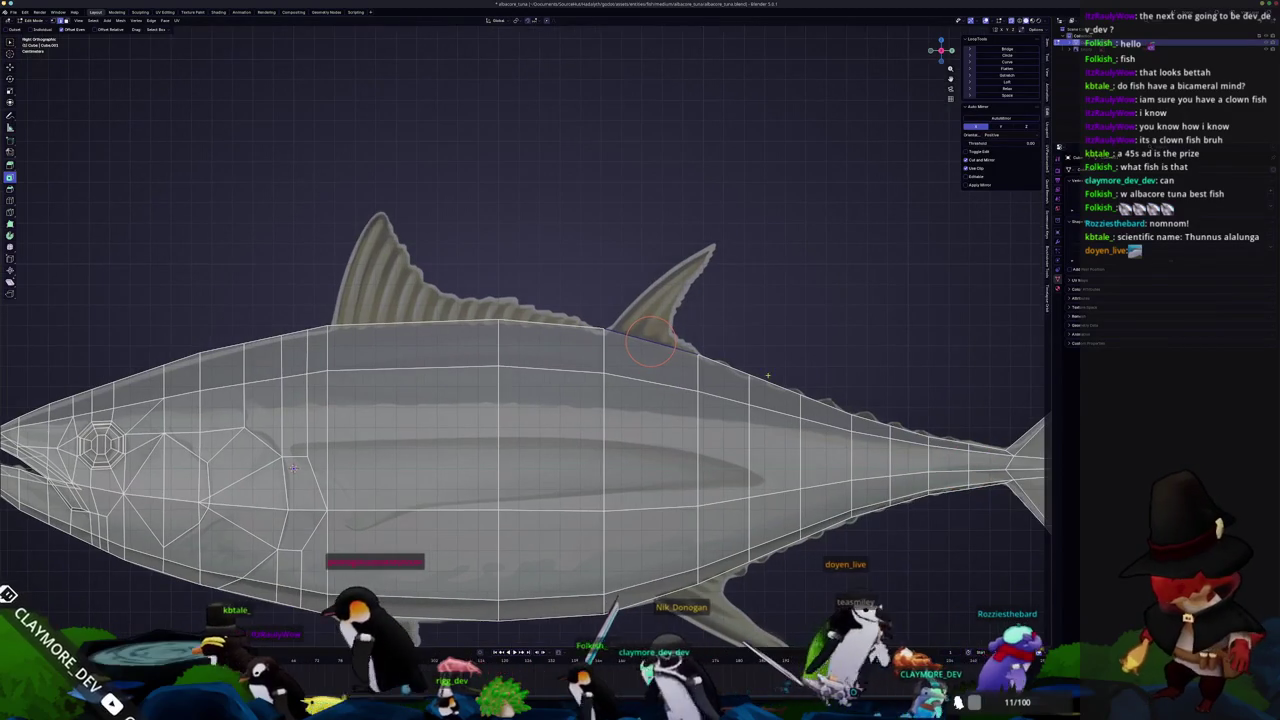
pyautogui.rightClick(774, 357)
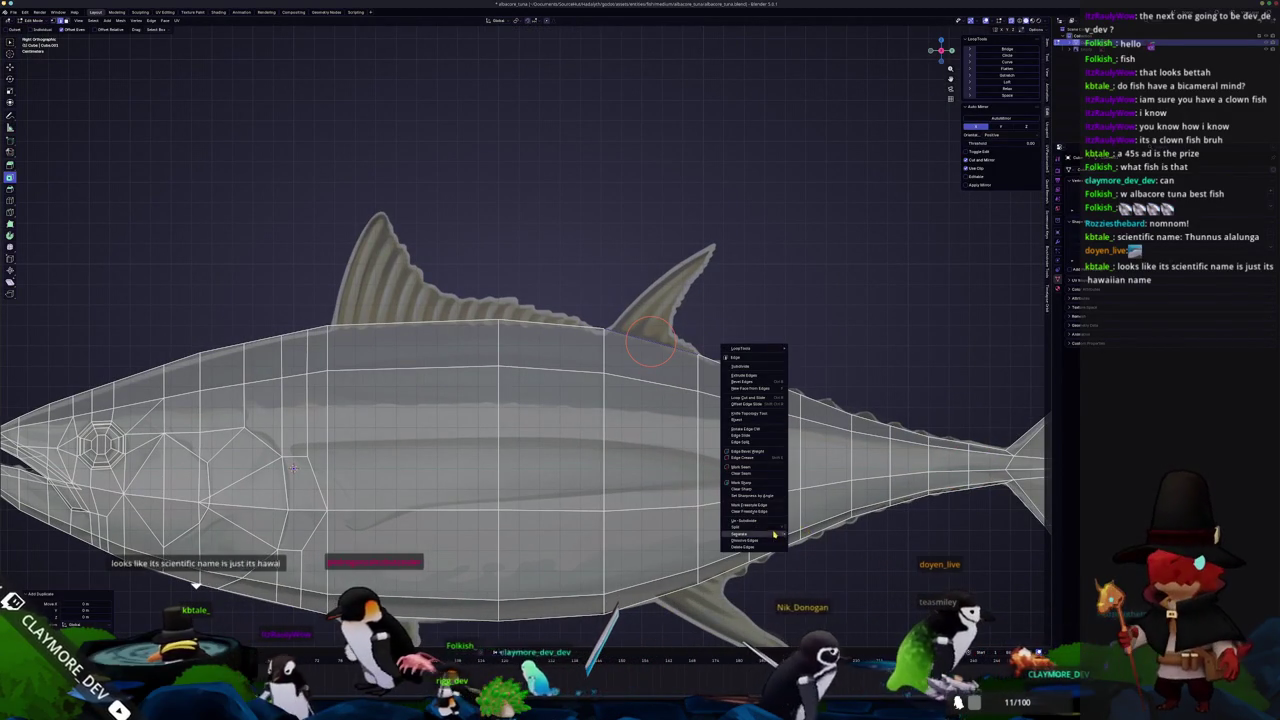
pyautogui.press('Tab')
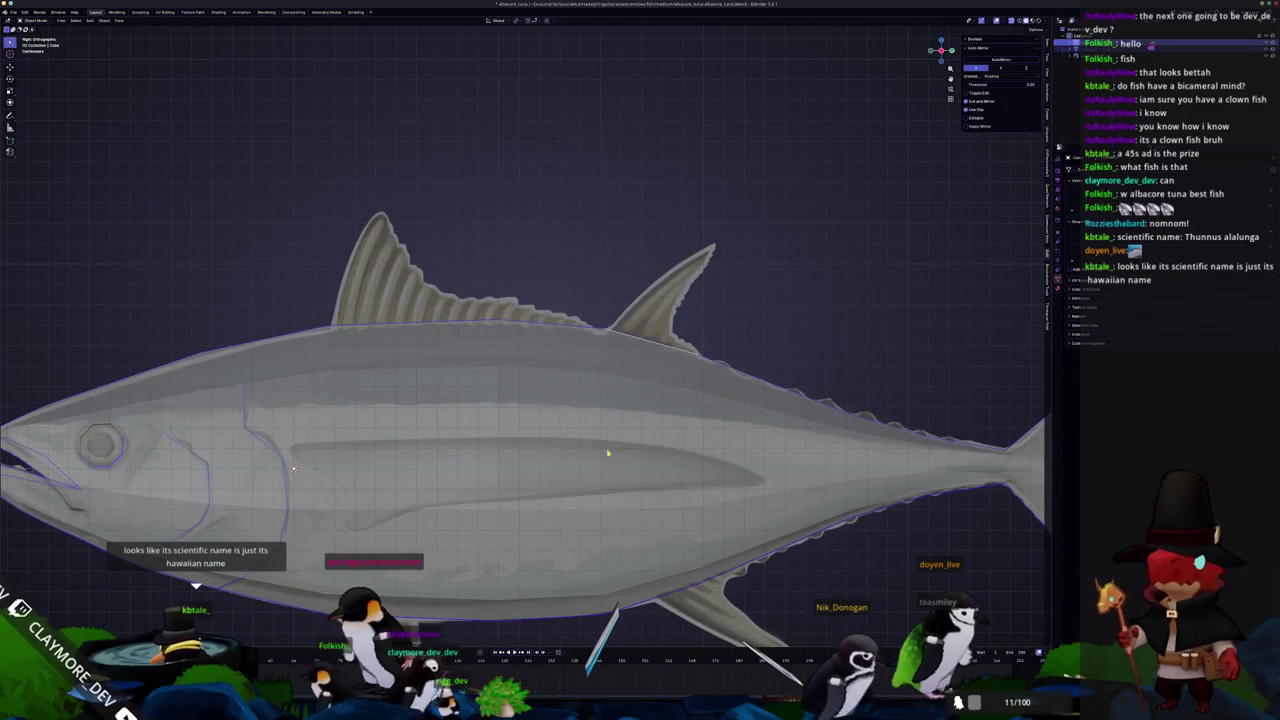
pyautogui.hotkey('alt', 'a')
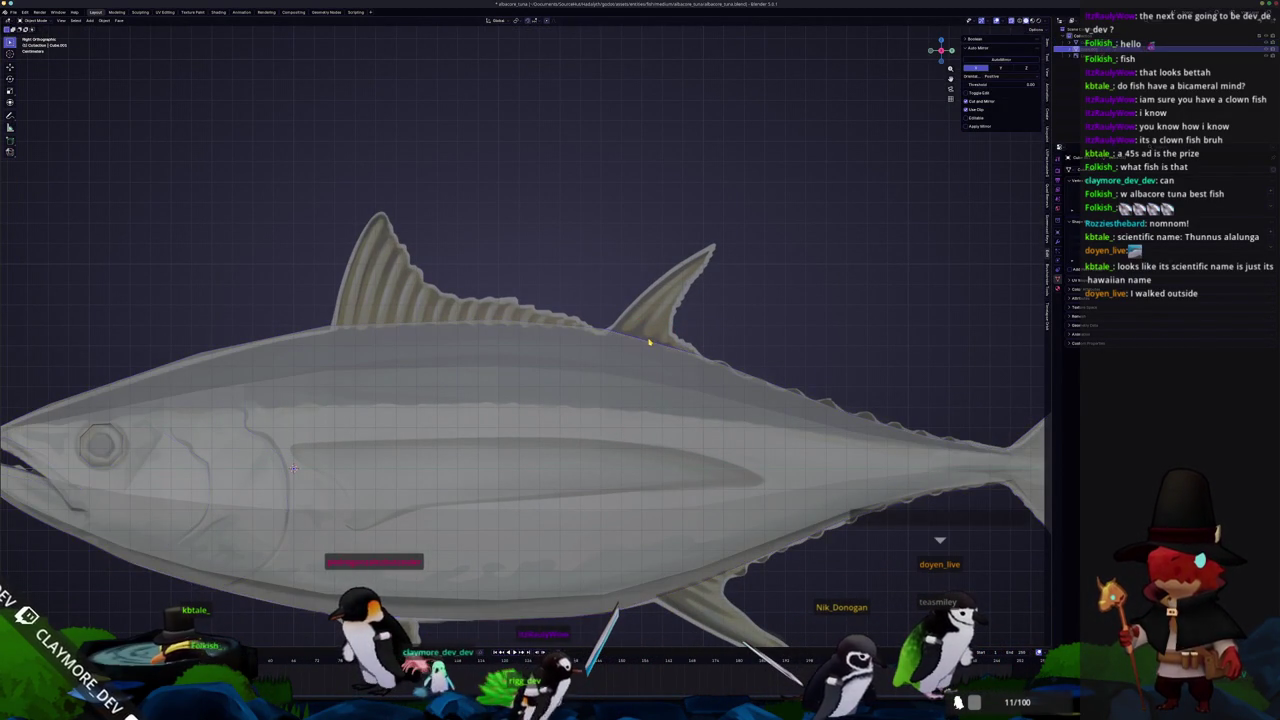
pyautogui.press('Tab')
pyautogui.scroll(1, 741, 348)
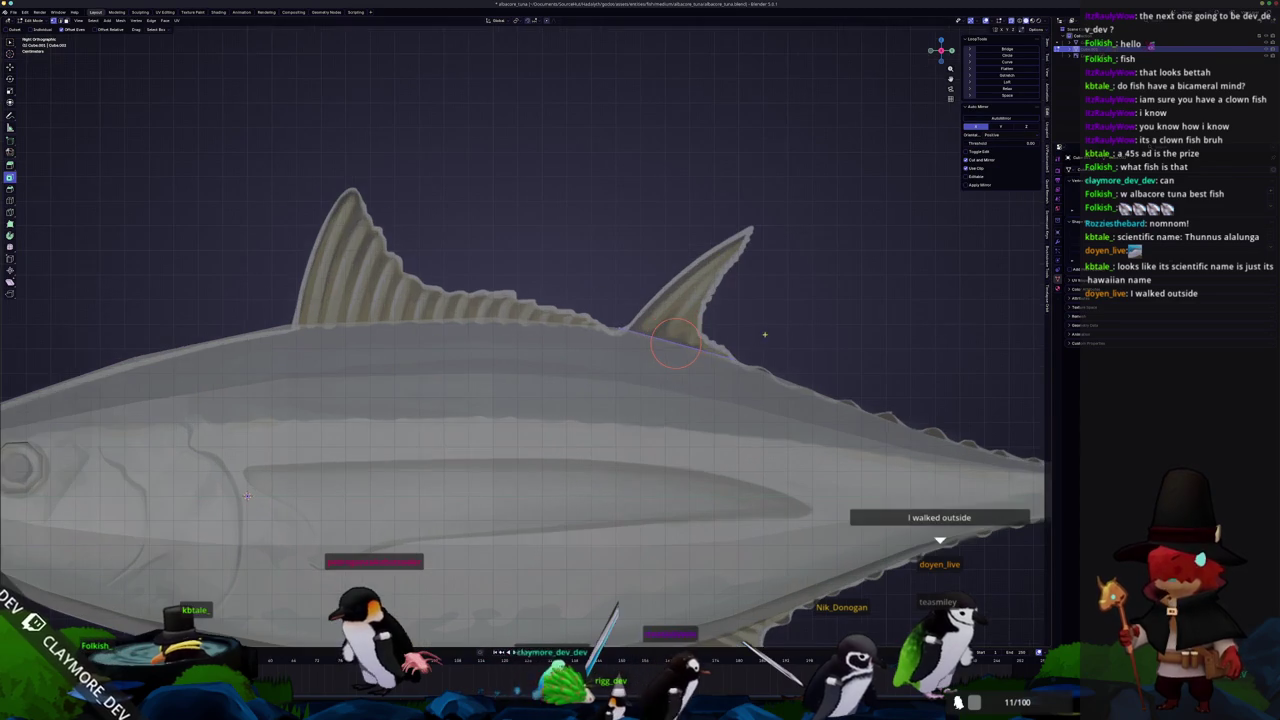
# Extrude the second dorsal fin's base edge up to the fin tip
pyautogui.press('e')
pyautogui.click(775, 327)
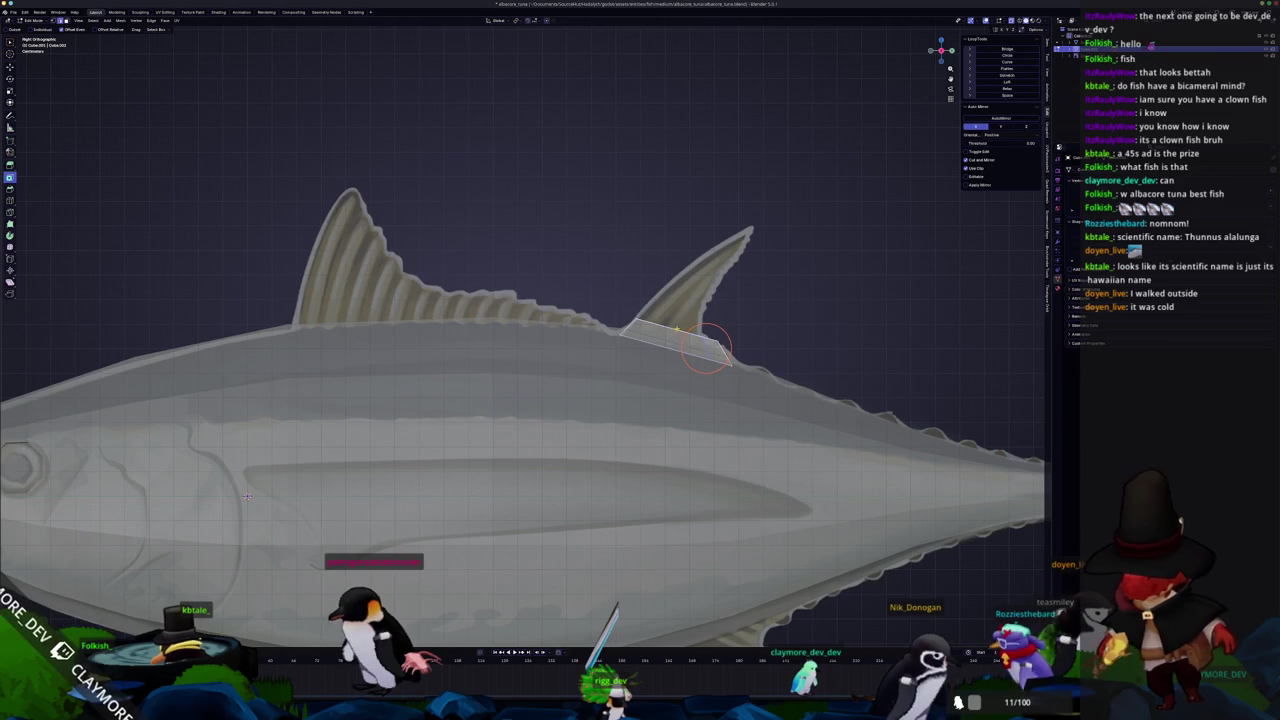
pyautogui.press('e')
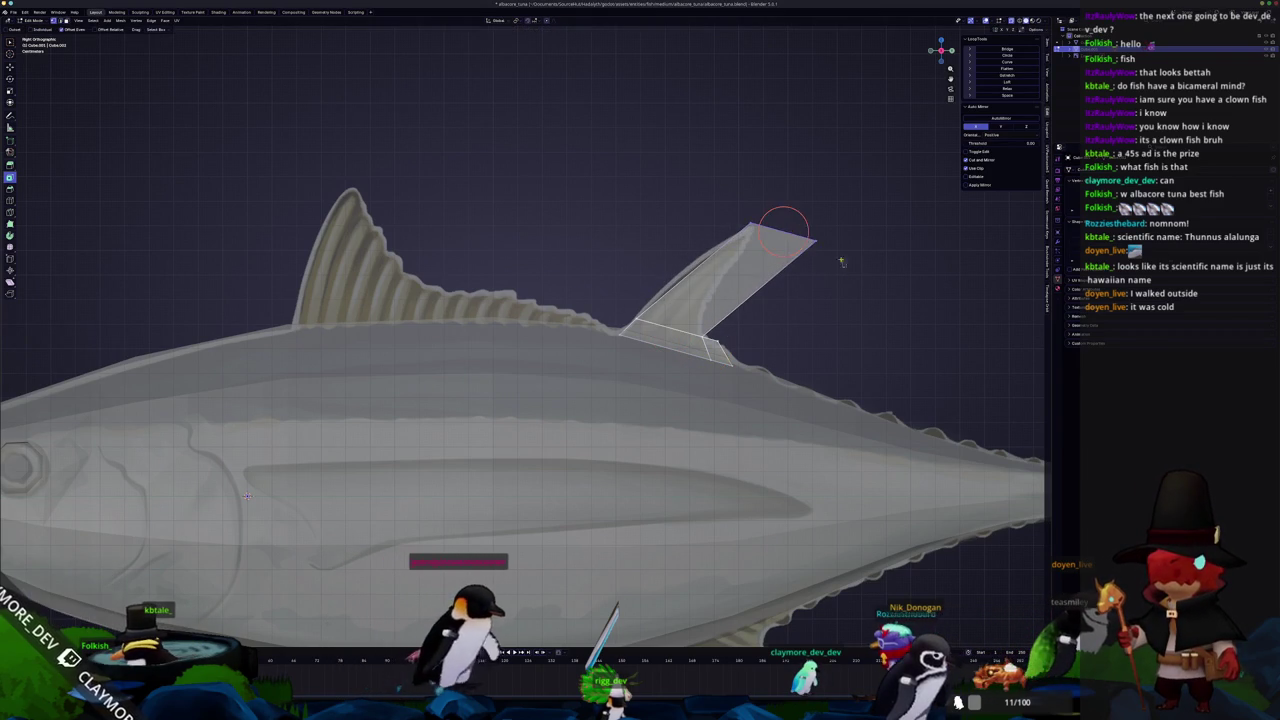
pyautogui.click(791, 215)
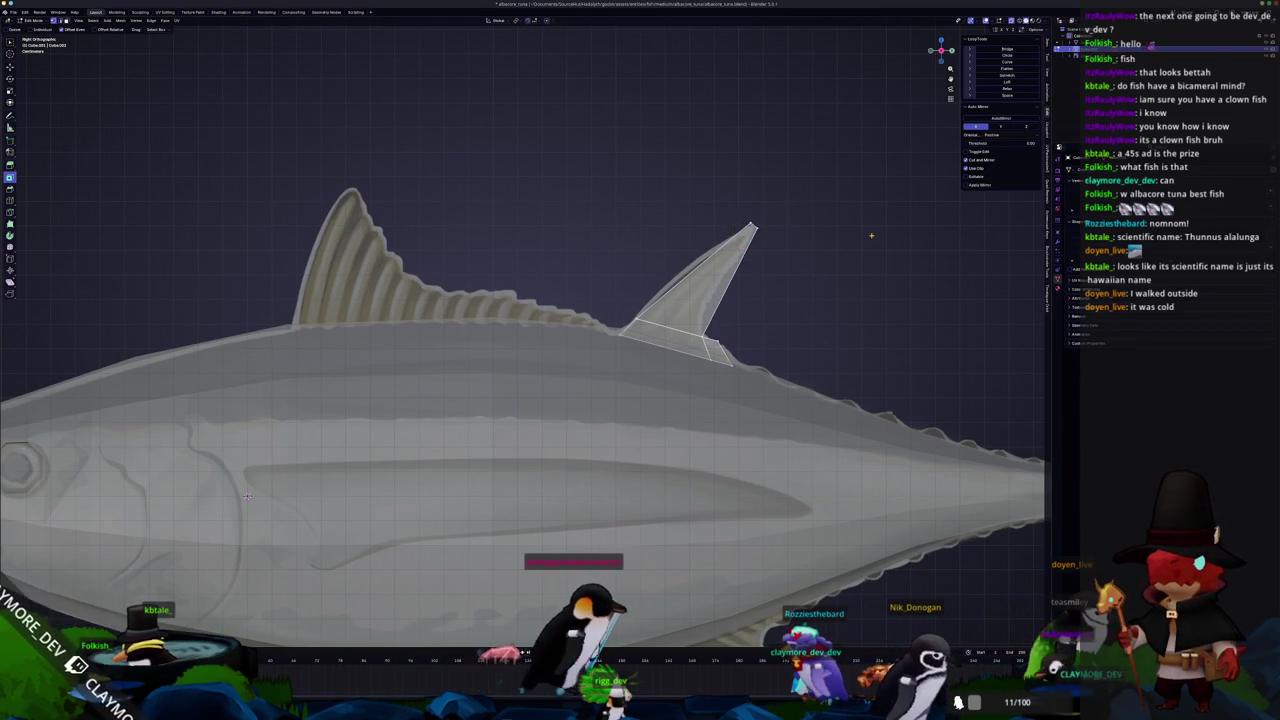
pyautogui.scroll(2, 800, 225)
pyautogui.scroll(2, 843, 241)
pyautogui.hscroll(2, 843, 241)
# Slide an edge and add a loop cut across the fin, then check it in Object Mode
pyautogui.press('g')
pyautogui.press('g')
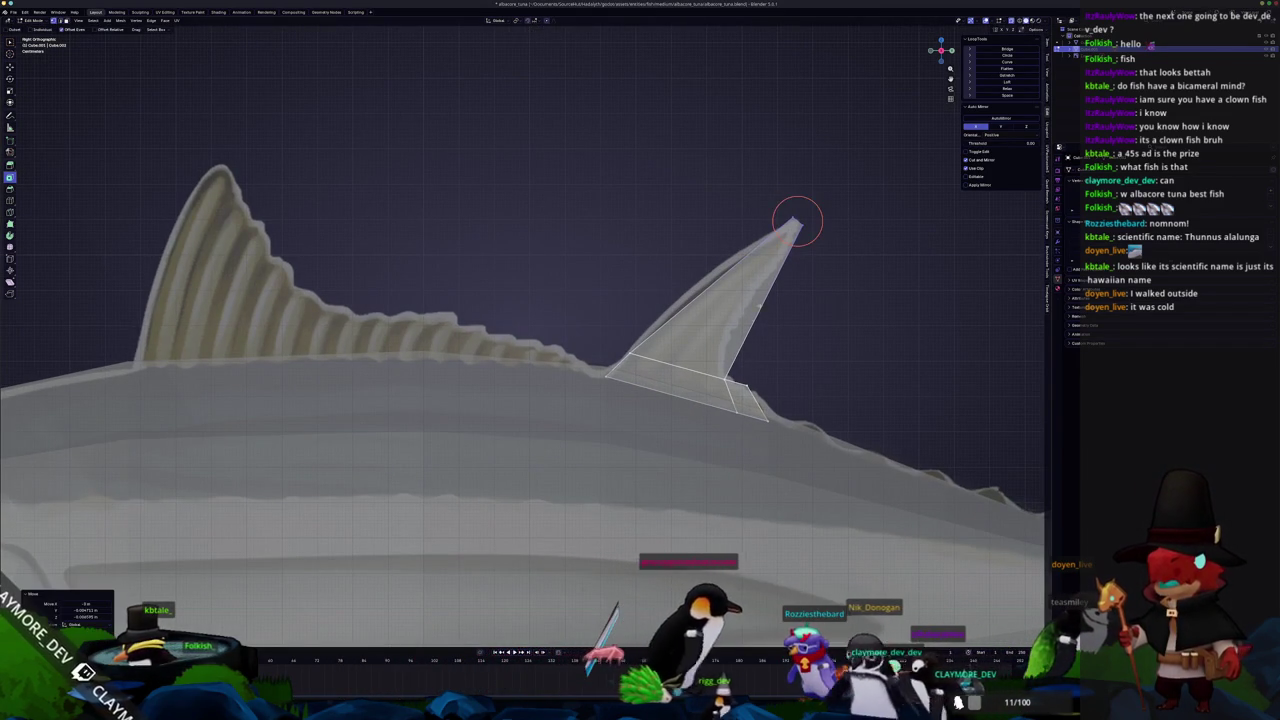
pyautogui.click(789, 236)
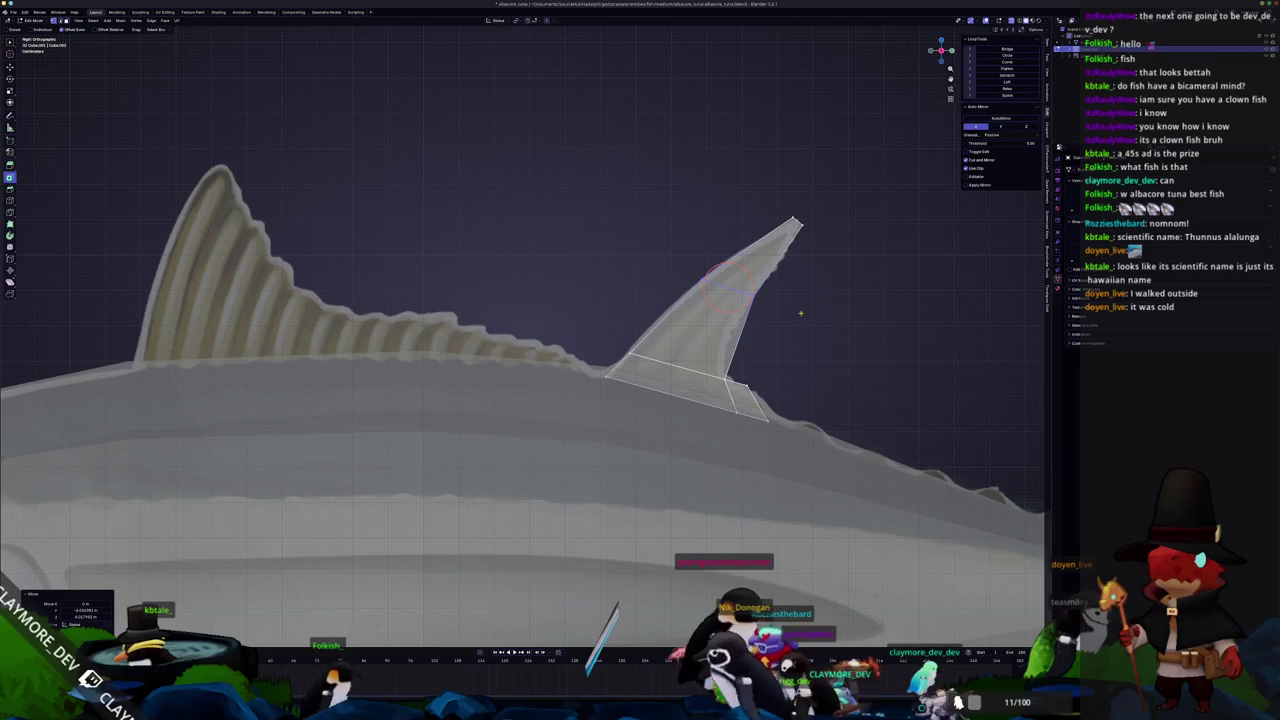
pyautogui.hotkey('ctrl', 'r')
pyautogui.click(745, 330)
pyautogui.scroll(1, 800, 340)
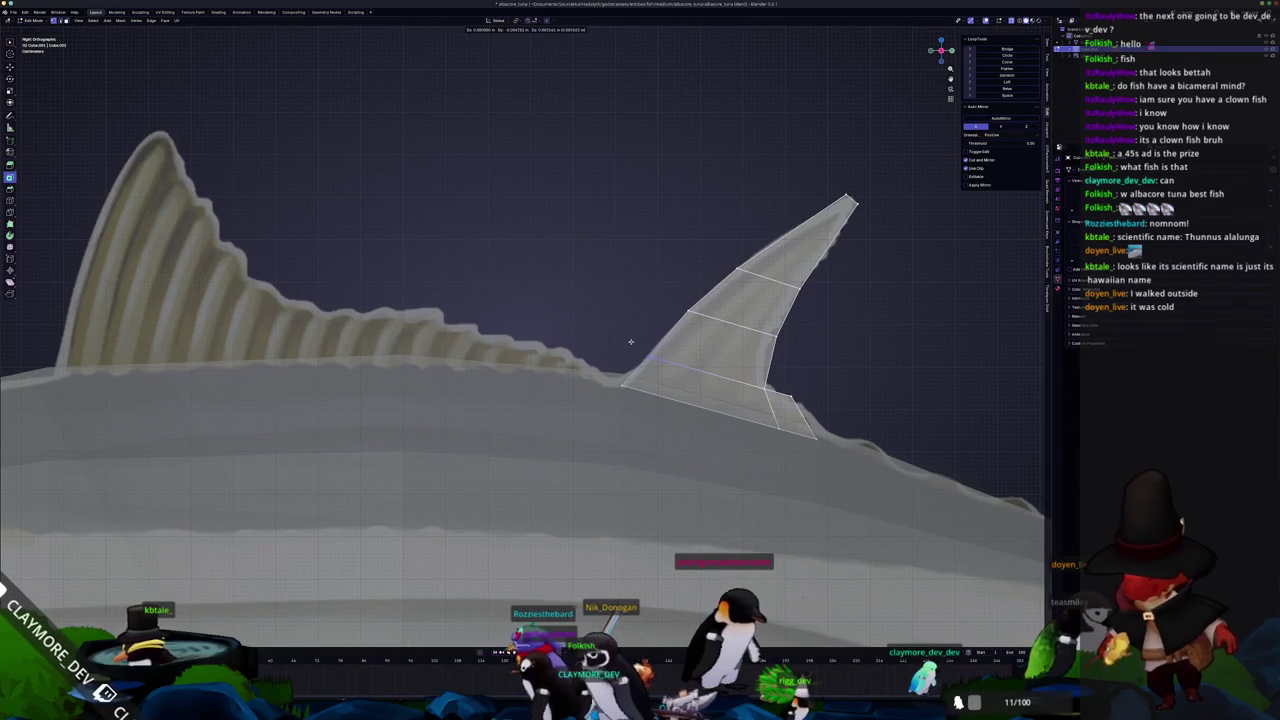
pyautogui.scroll(-2, 629, 341)
pyautogui.scroll(-2, 520, 400)
pyautogui.scroll(-2, 445, 443)
pyautogui.scroll(3, 445, 443)
pyautogui.press('Tab')
pyautogui.scroll(2, 522, 336)
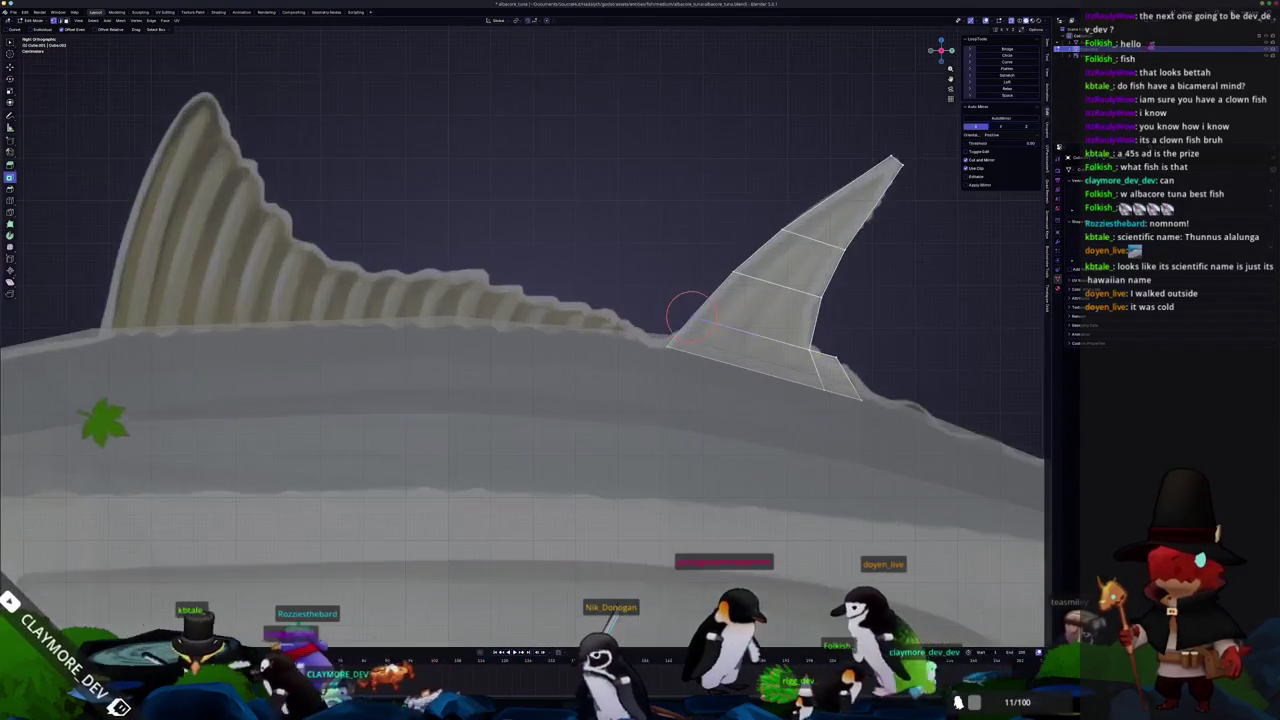
pyautogui.scroll(-5, 755, 340)
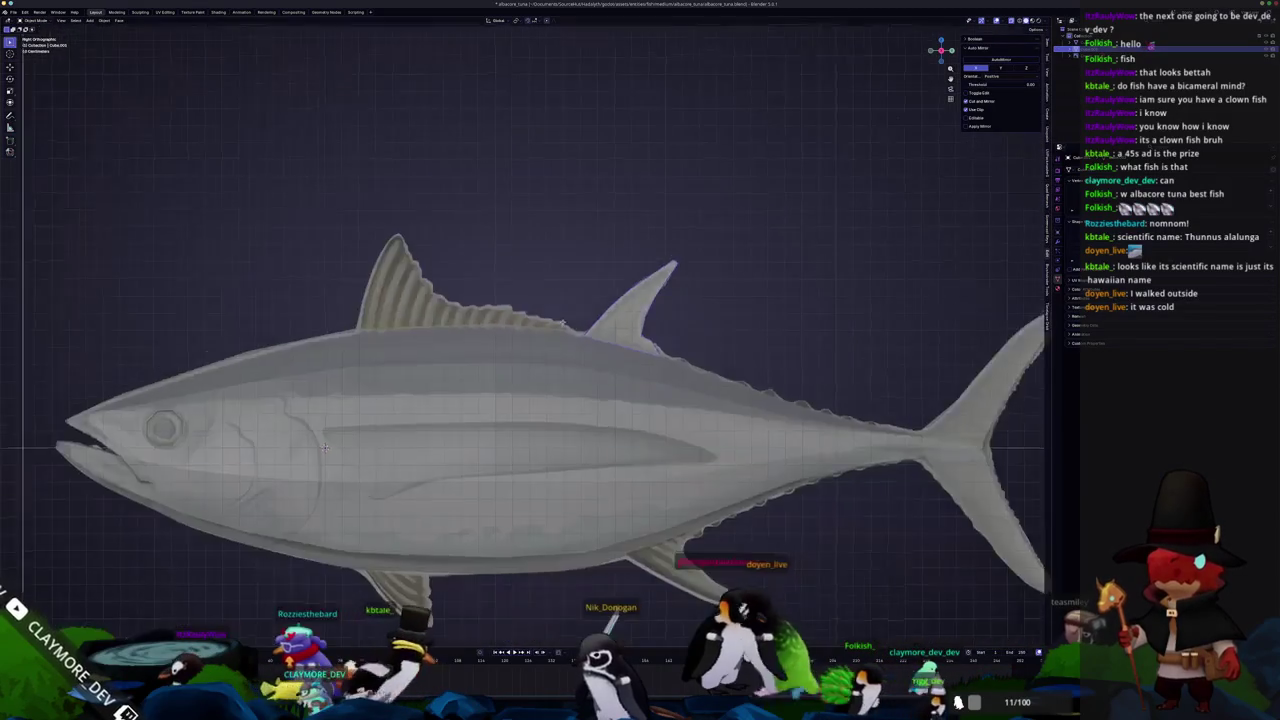
# Split the belly edge at the anal fin off into a separate object
pyautogui.scroll(1, 760, 380)
pyautogui.press('Tab')
pyautogui.scroll(2, 689, 349)
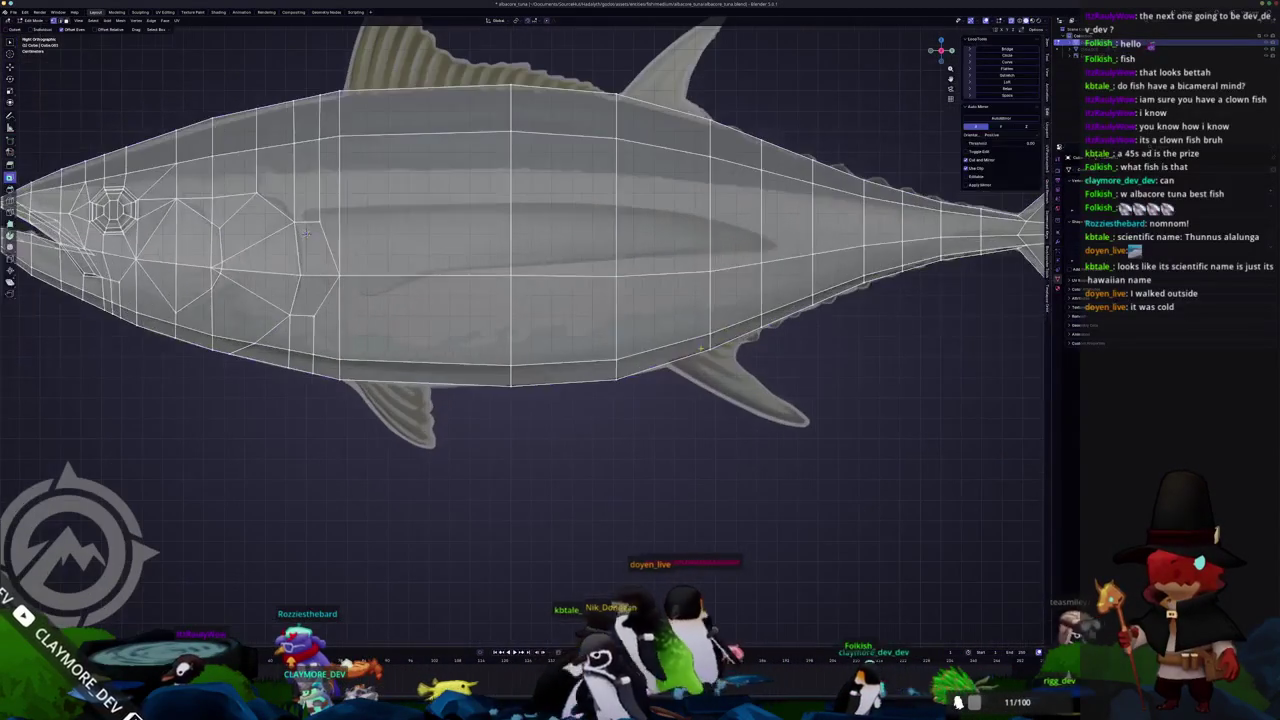
pyautogui.keyDown('shift'); pyautogui.moveTo(735, 346); pyautogui.dragTo(727, 348, button='middle'); pyautogui.keyUp('shift')
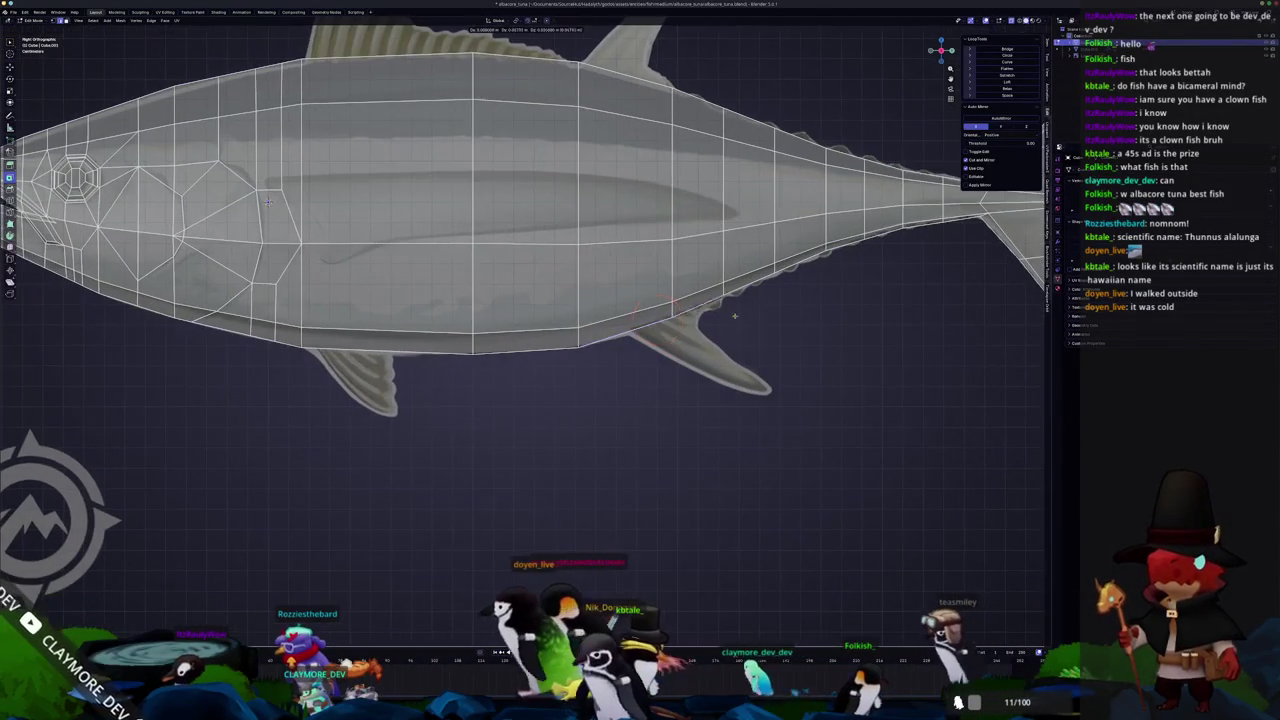
pyautogui.hotkey('ctrl', 'e')
pyautogui.click(757, 346)
pyautogui.press('Tab')
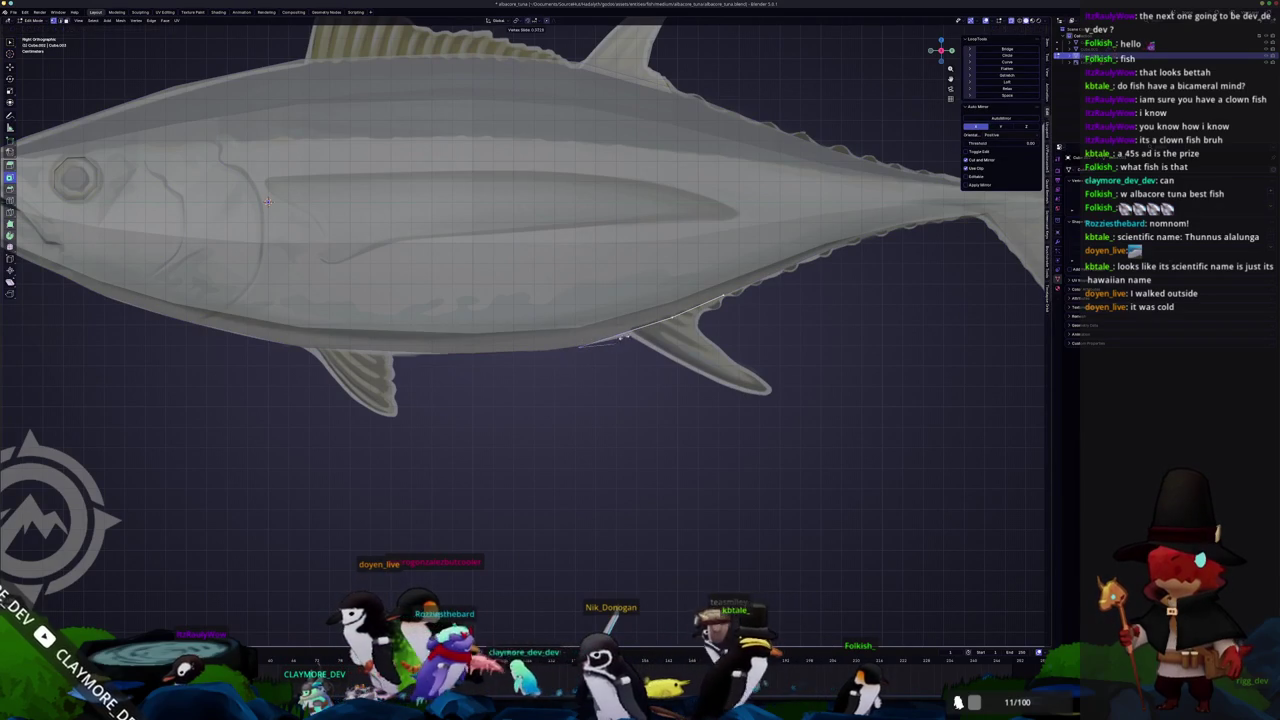
# Slide the anal fin base edge along the belly and move the fin strip down
pyautogui.scroll(2, 684, 343)
pyautogui.press('g')
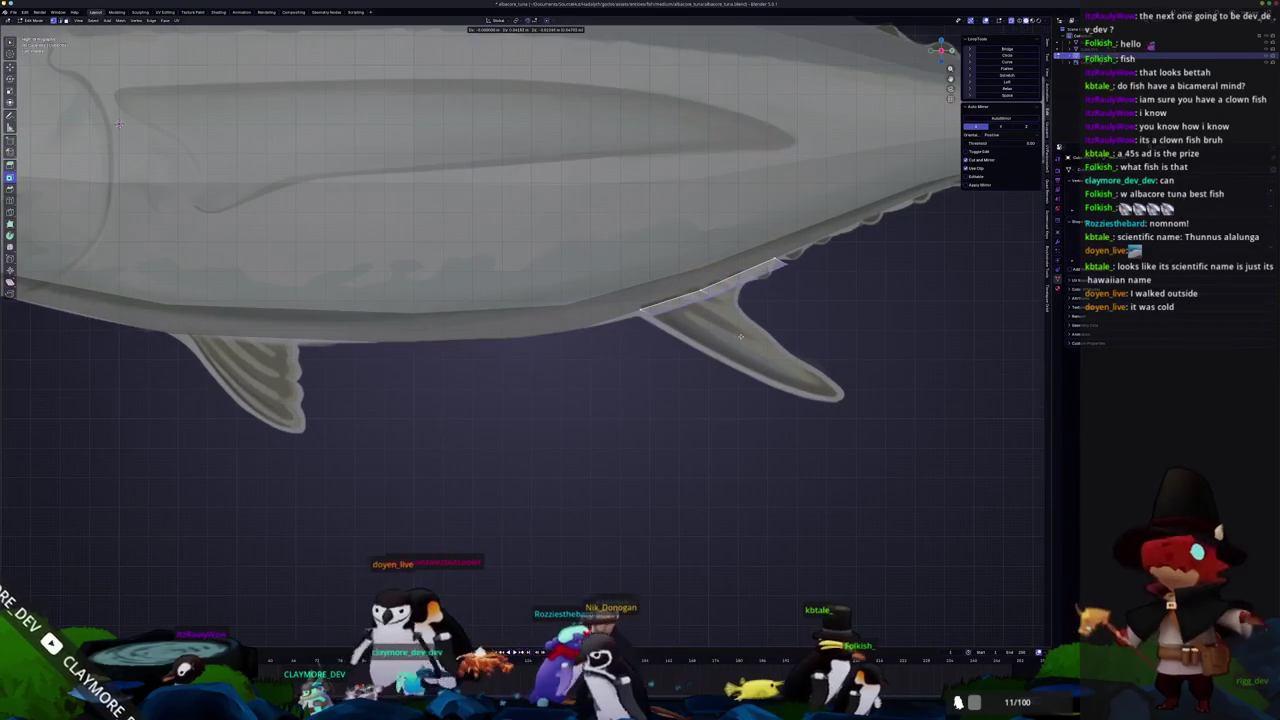
pyautogui.press('g')
pyautogui.click(714, 286)
pyautogui.scroll(1, 790, 300)
pyautogui.press('g')
pyautogui.press('g')
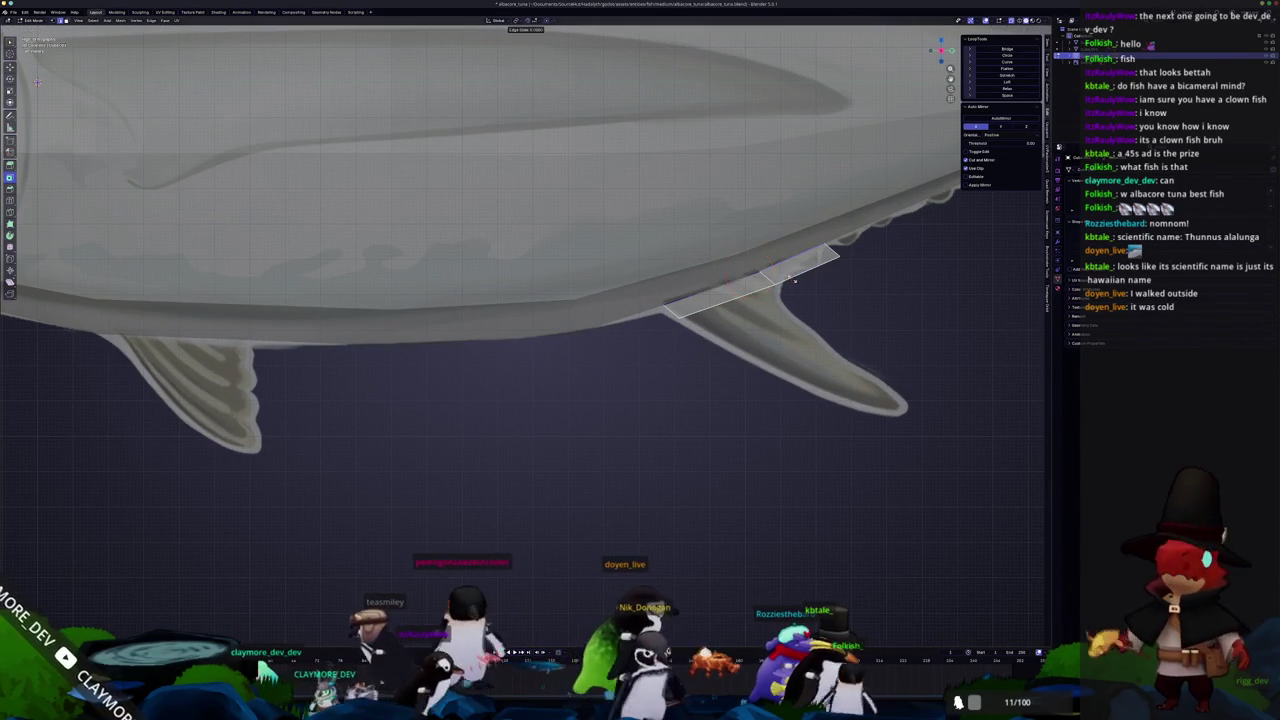
pyautogui.press('Escape')
pyautogui.scroll(-2, 790, 320)
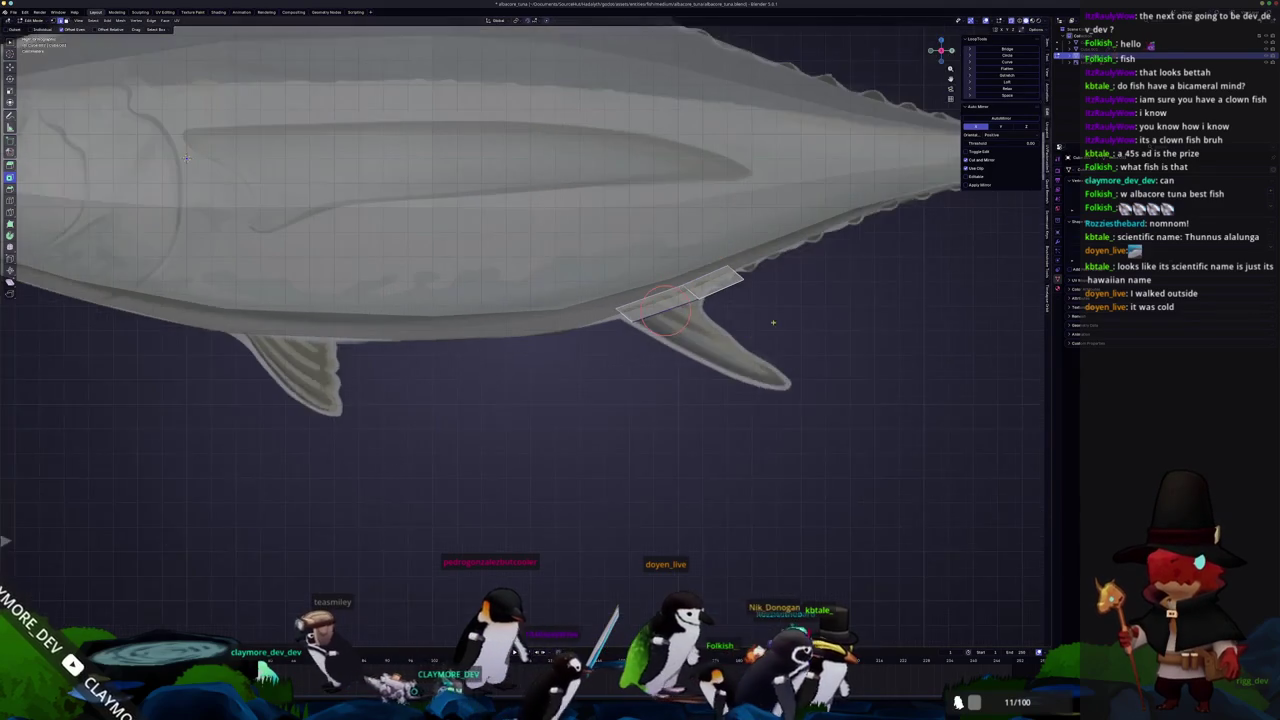
pyautogui.press('g')
pyautogui.click(708, 372)
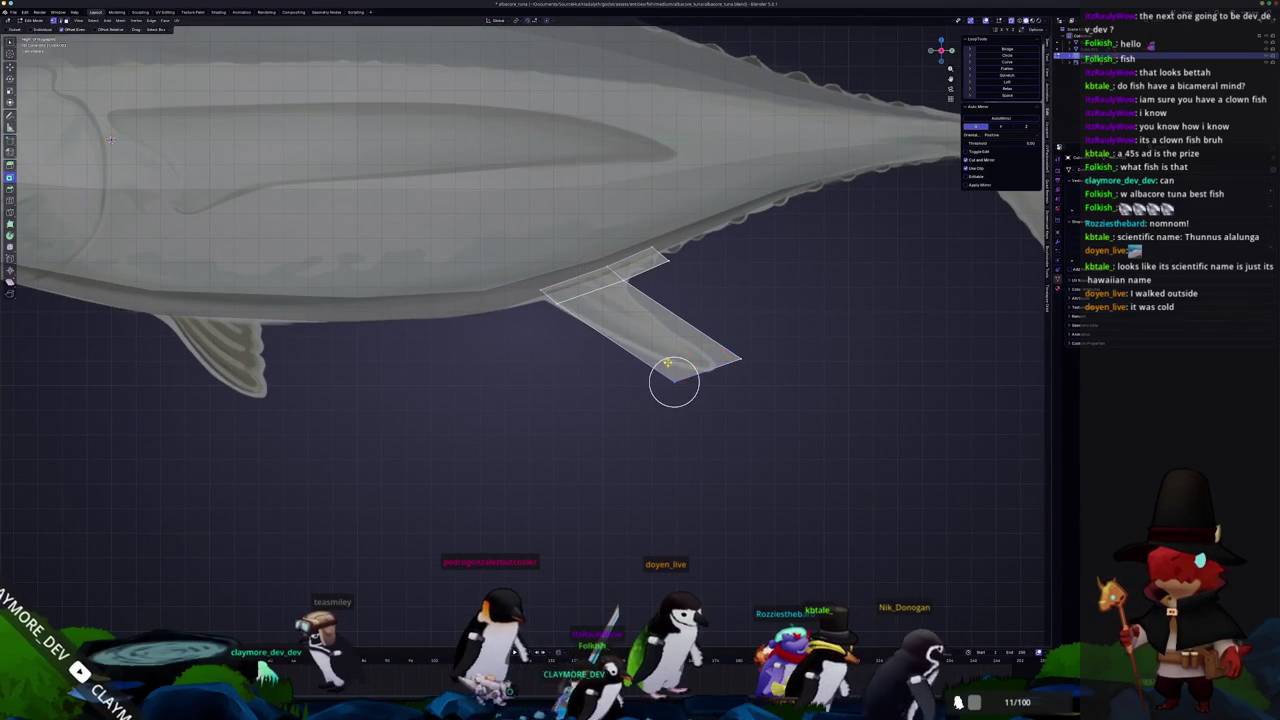
# Pull the strip's tip inward to a point and add an inner edge near the tip
pyautogui.press('g')
pyautogui.click(709, 377)
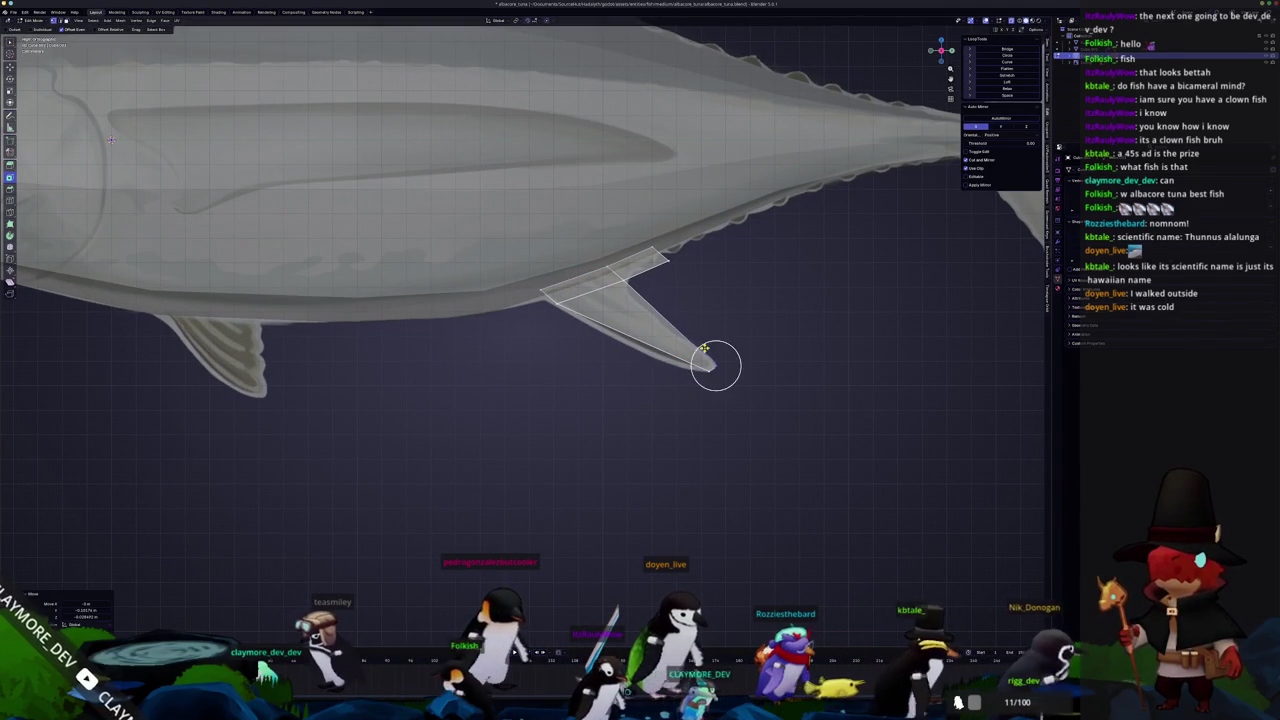
pyautogui.press('f')
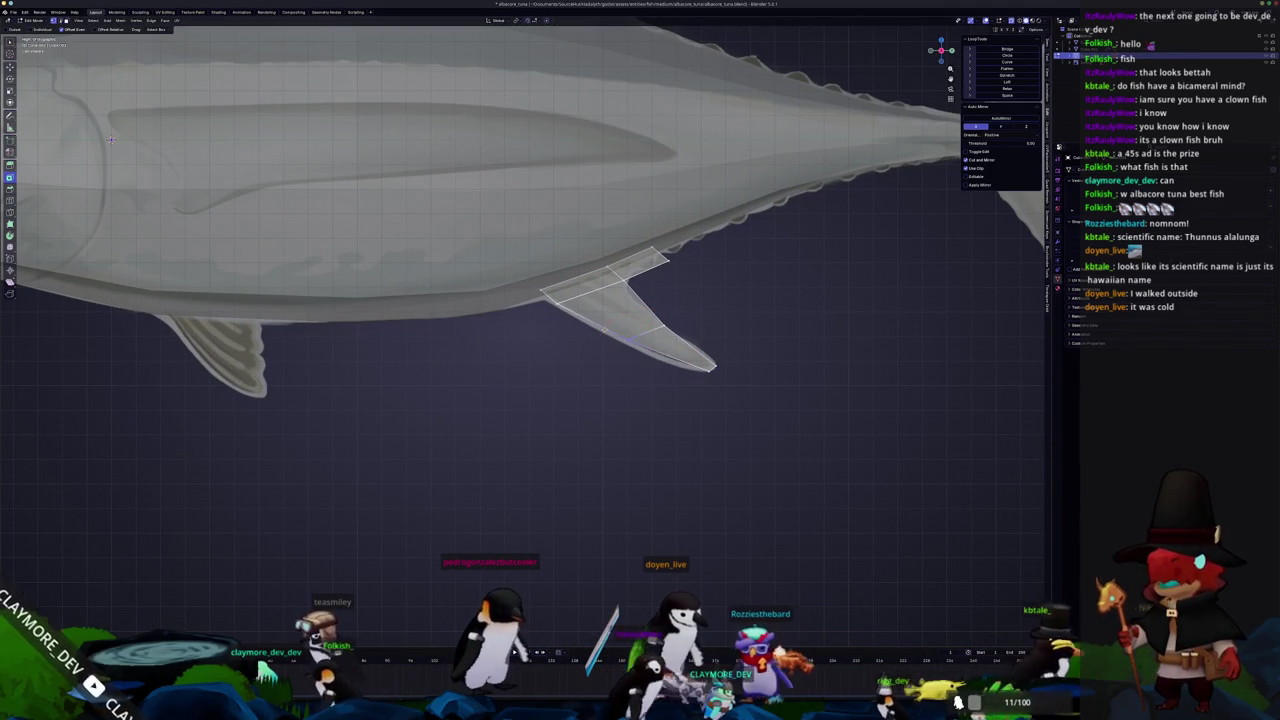
pyautogui.press('g')
pyautogui.click(622, 343)
# Add loop cuts across the anal fin and move its vertices to match the outline
pyautogui.hotkey('ctrl', 'r')
pyautogui.click(686, 342)
pyautogui.scroll(2, 787, 316)
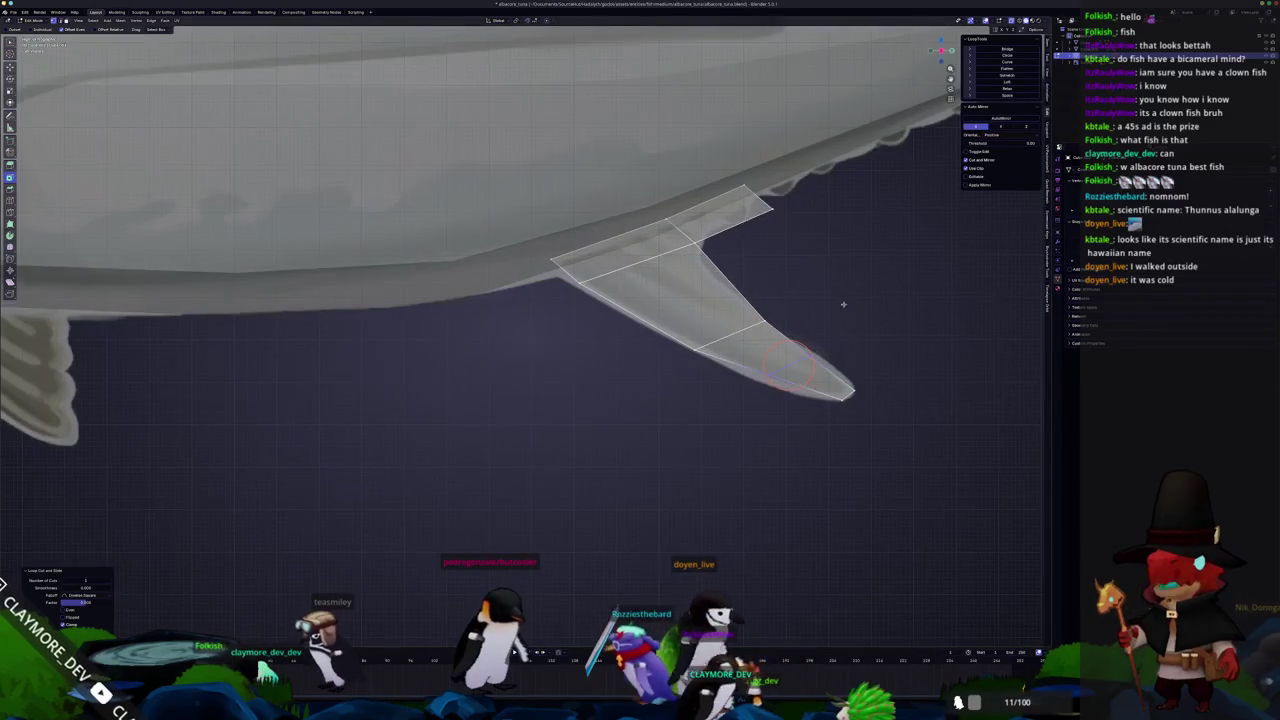
pyautogui.keyDown('shift'); pyautogui.moveTo(846, 307); pyautogui.dragTo(813, 285, button='middle'); pyautogui.keyUp('shift')
pyautogui.press('g')
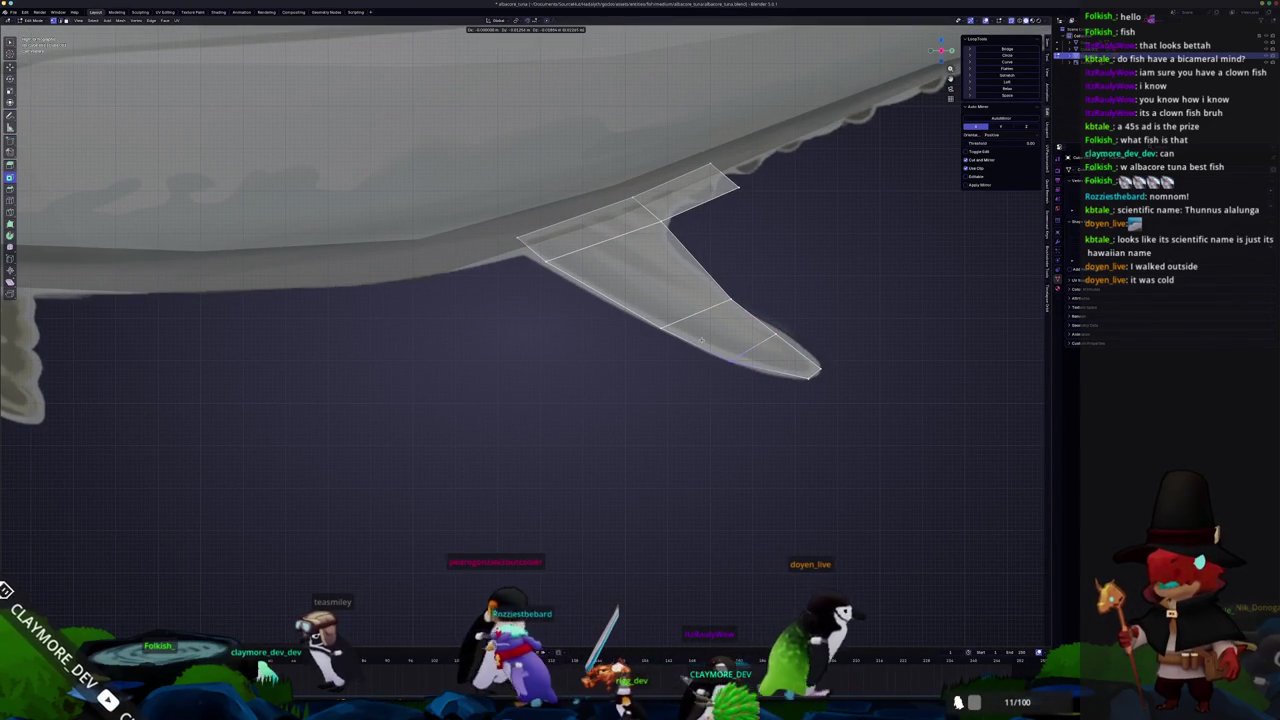
pyautogui.click(728, 350)
pyautogui.hotkey('ctrl', 'r')
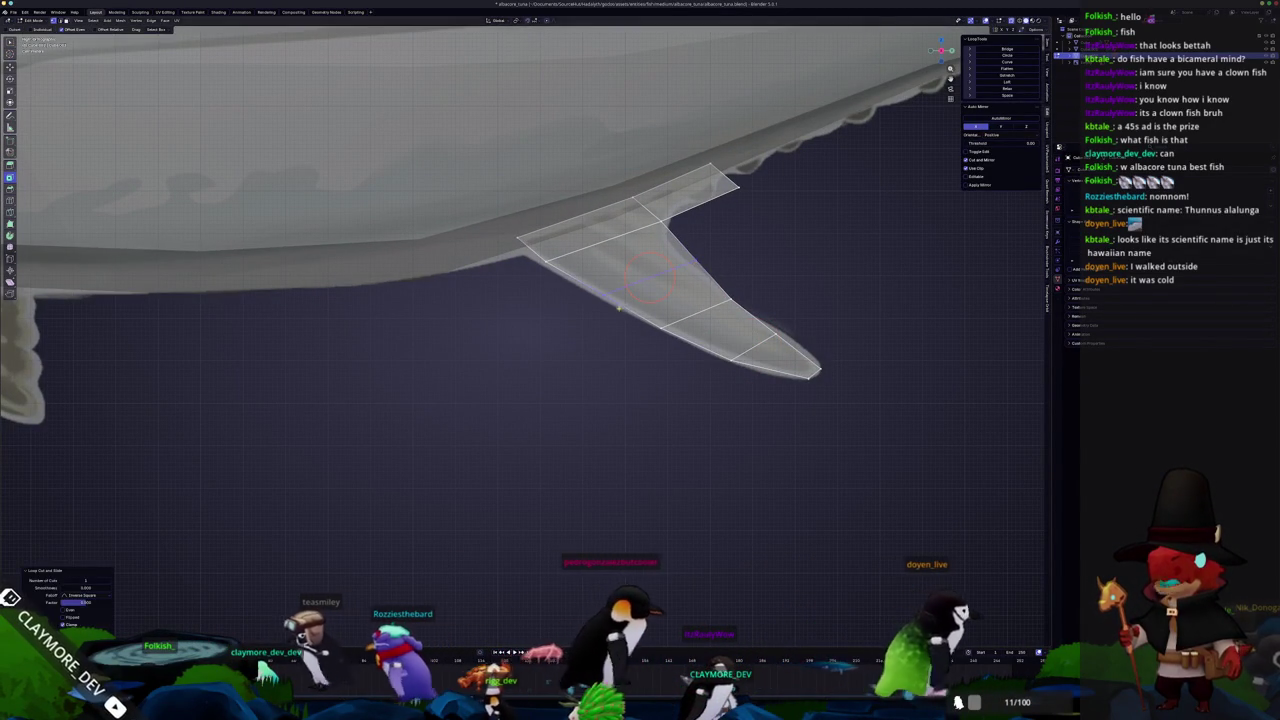
pyautogui.scroll(-2, 597, 283)
pyautogui.press('Tab')
pyautogui.scroll(-4, 560, 330)
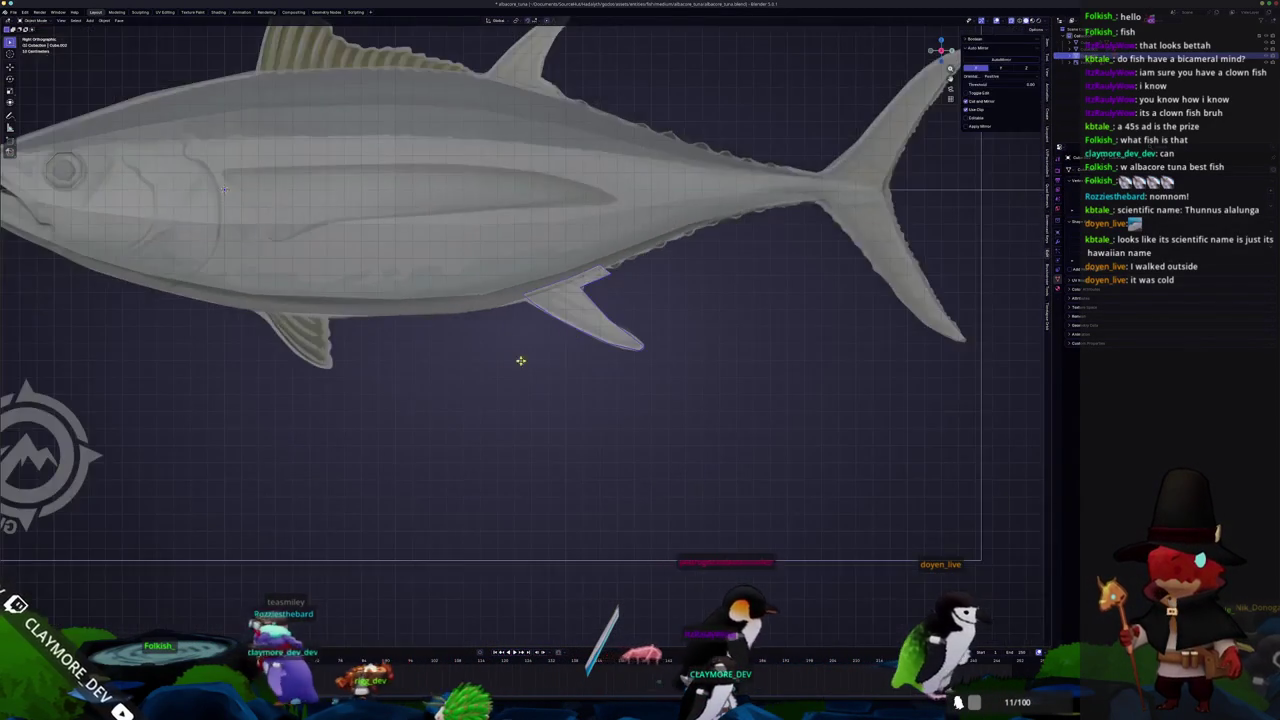
# Leave the fin mesh and enter Edit Mode on the tuna body
pyautogui.scroll(-1, 526, 360)
pyautogui.press('Tab')
pyautogui.scroll(1, 600, 350)
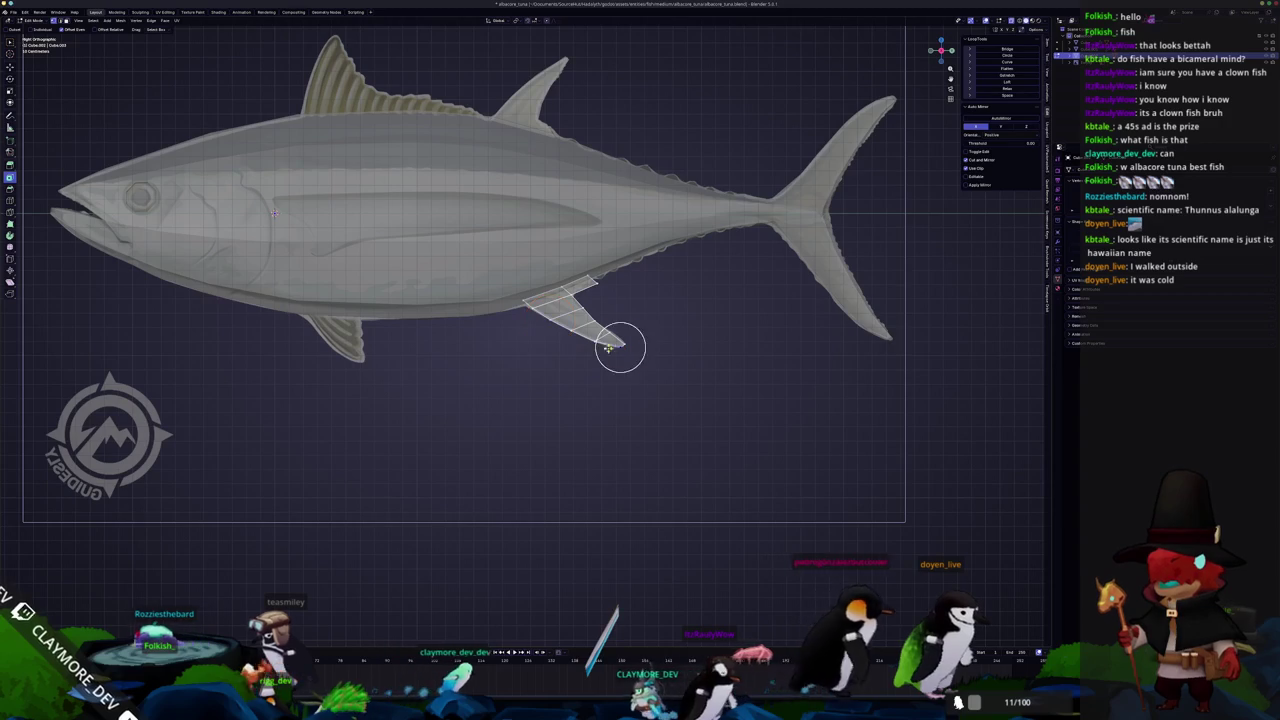
pyautogui.press('Tab')
pyautogui.scroll(-2, 526, 340)
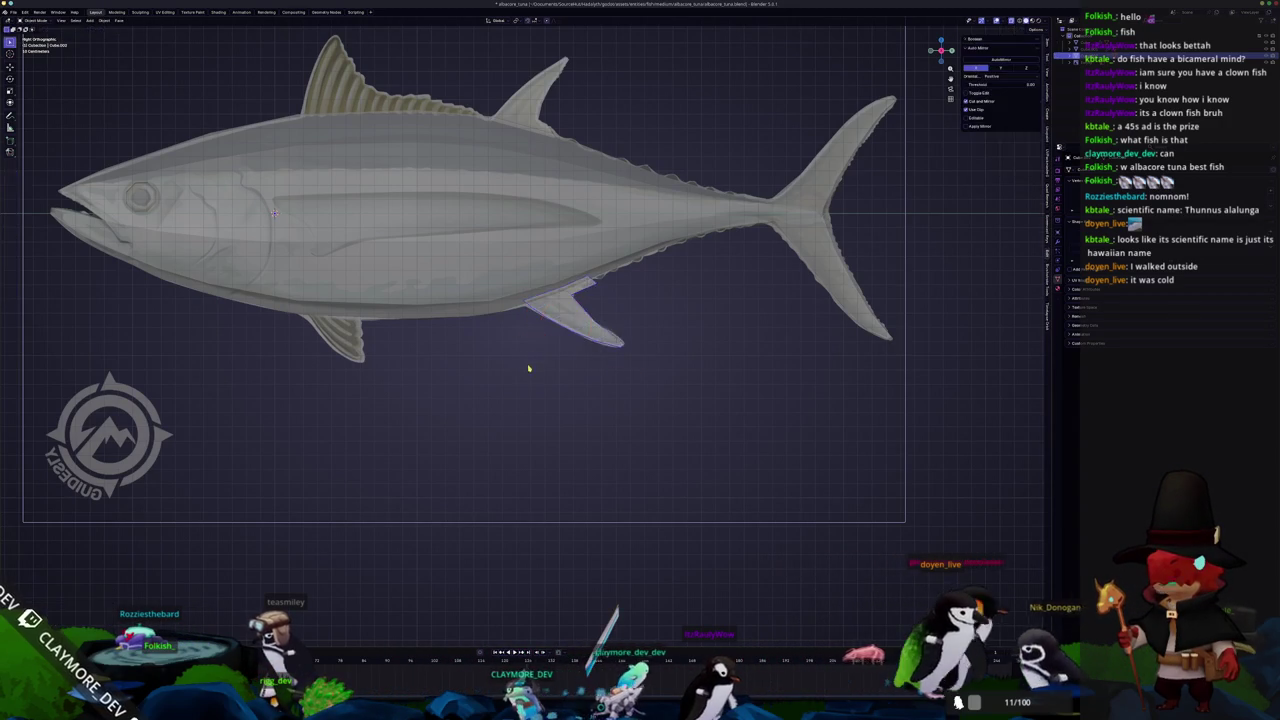
pyautogui.scroll(-3, 526, 366)
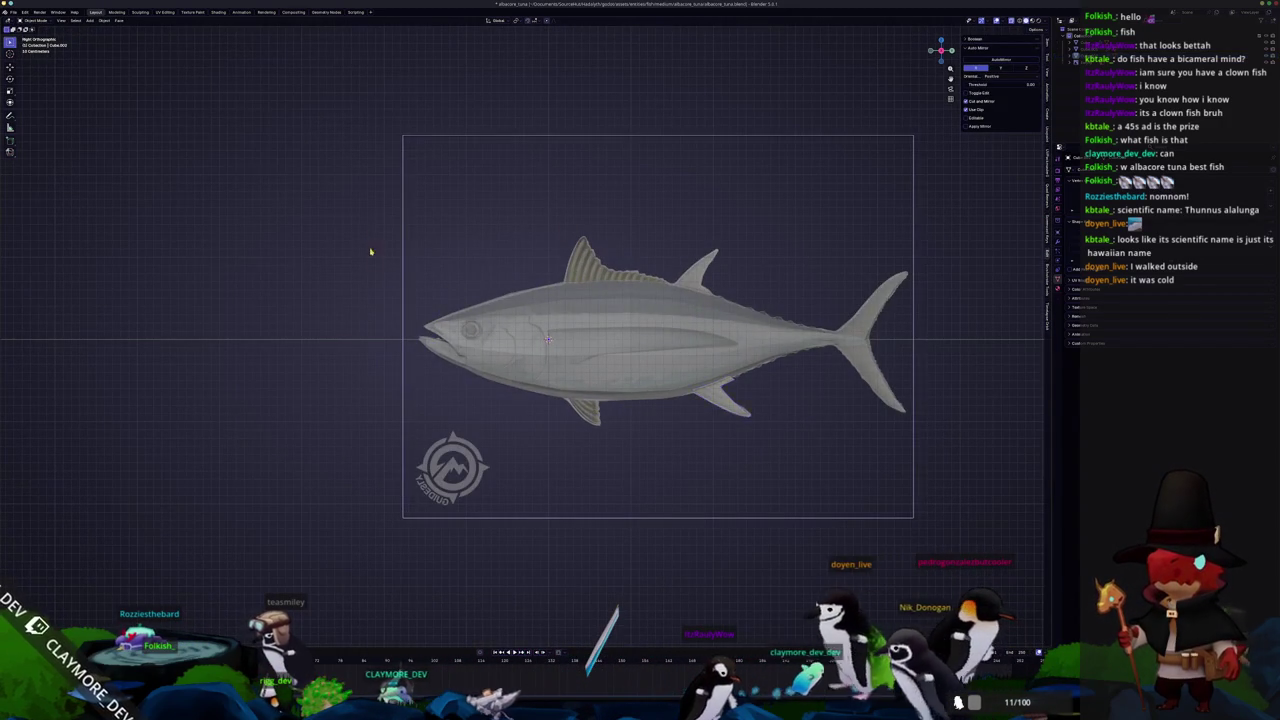
pyautogui.scroll(2, 396, 294)
pyautogui.press('Tab')
pyautogui.scroll(1, 601, 279)
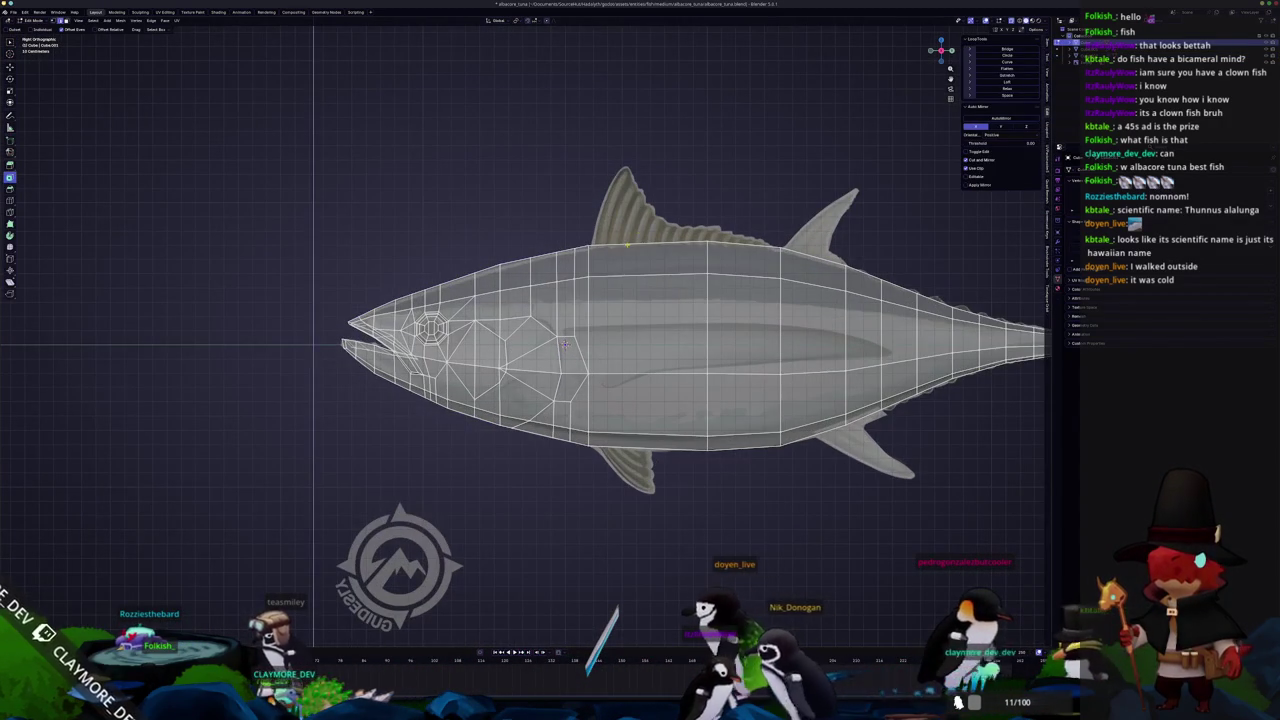
# Add an edge loop across the tuna body under the dorsal fin
pyautogui.hotkey('ctrl', 'r')
pyautogui.click(663, 254)
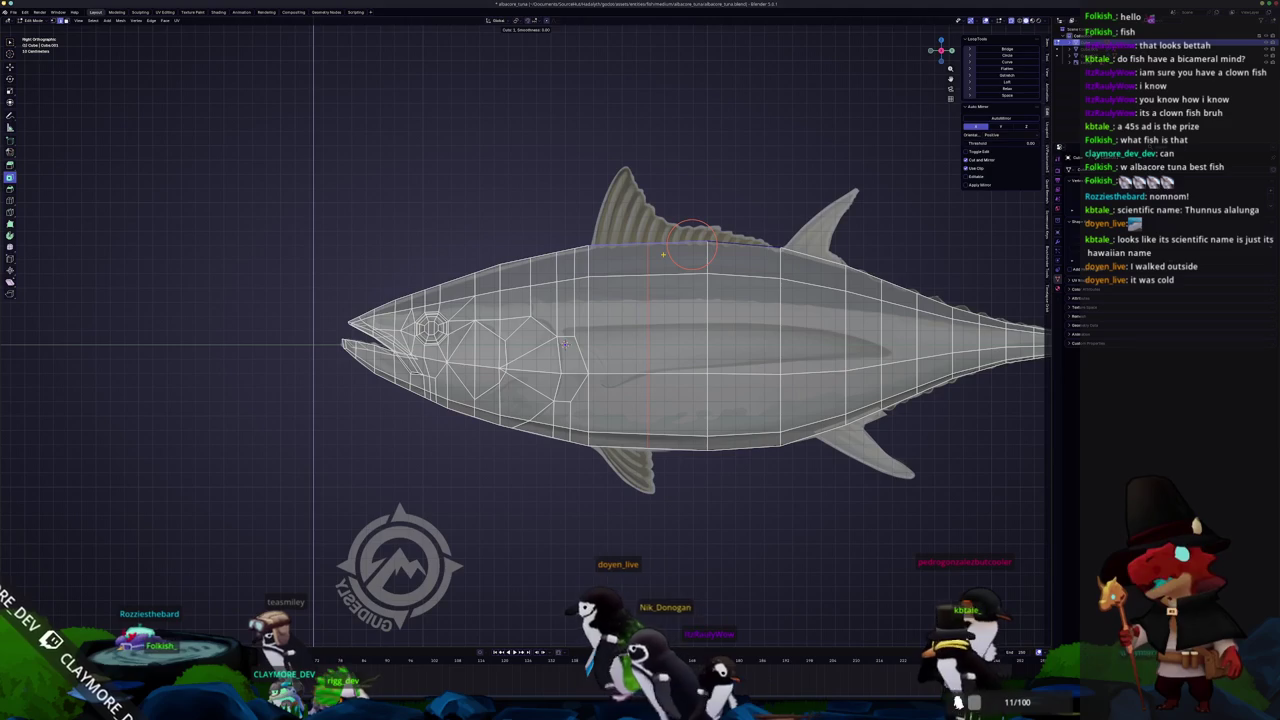
pyautogui.rightClick(583, 239)
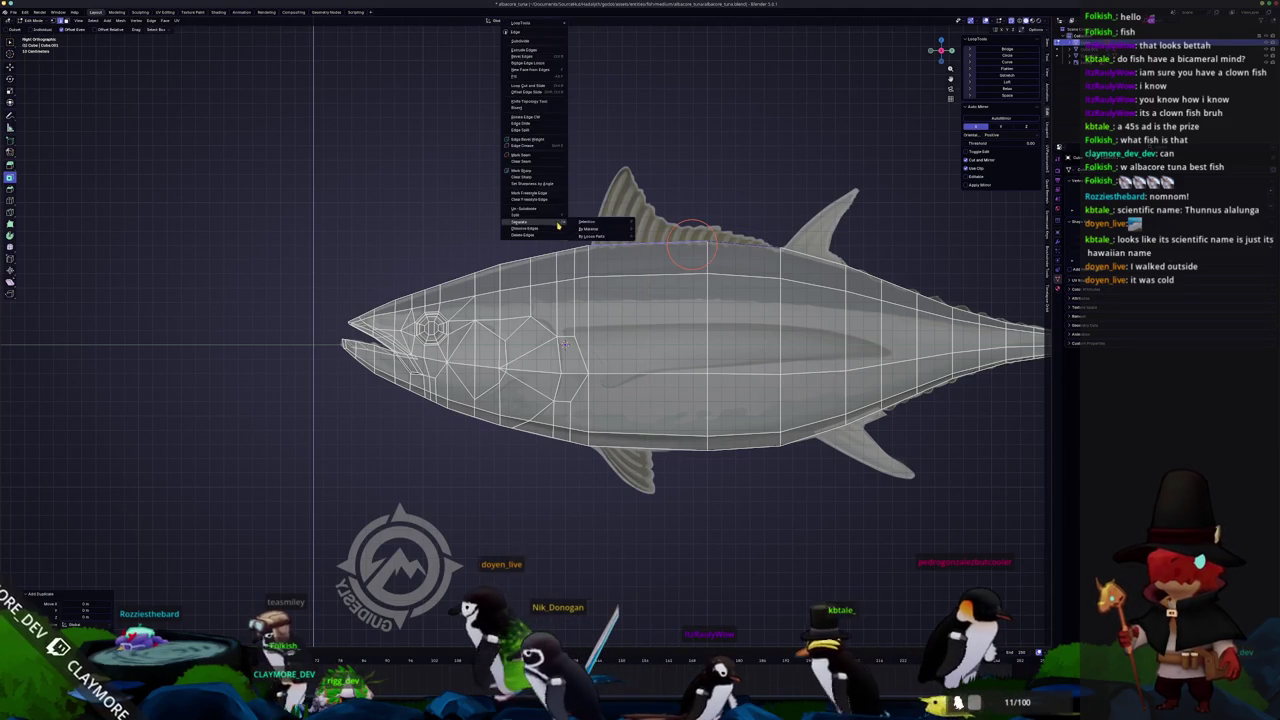
pyautogui.press('Tab')
pyautogui.press('Tab')
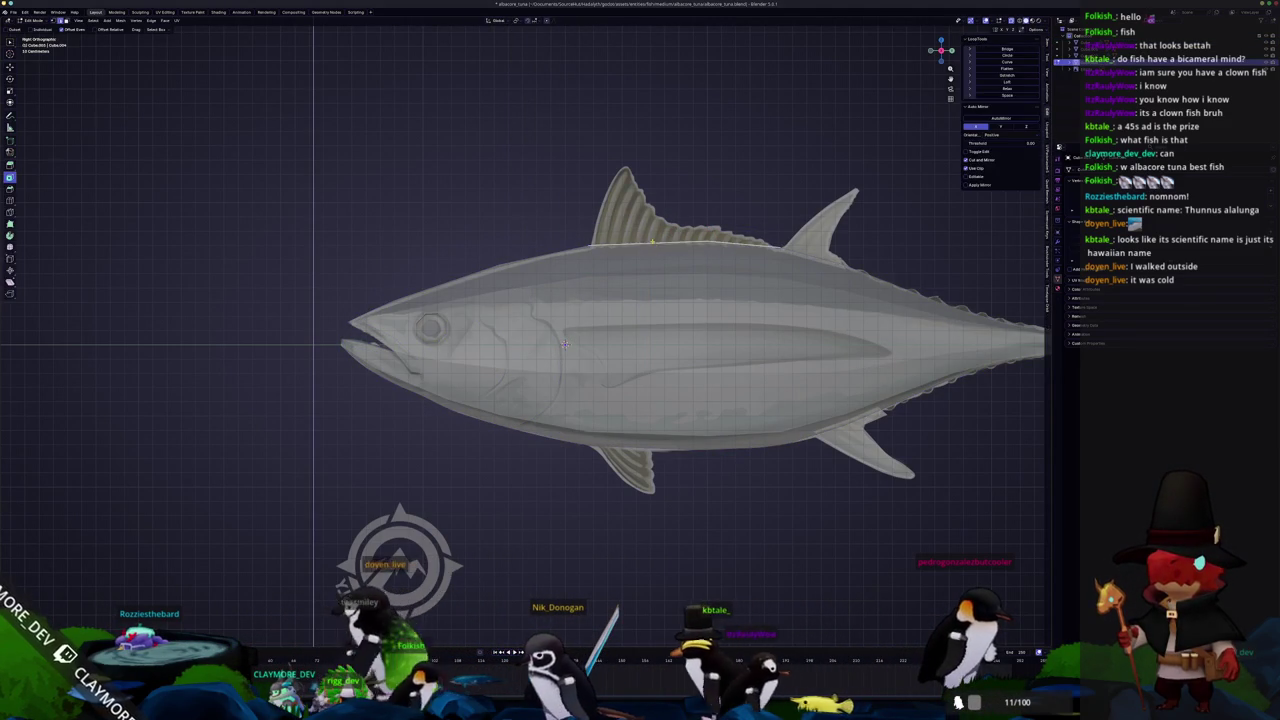
# Select the top back edges along the dorsal fin base and extrude them upward
pyautogui.click(690, 245)
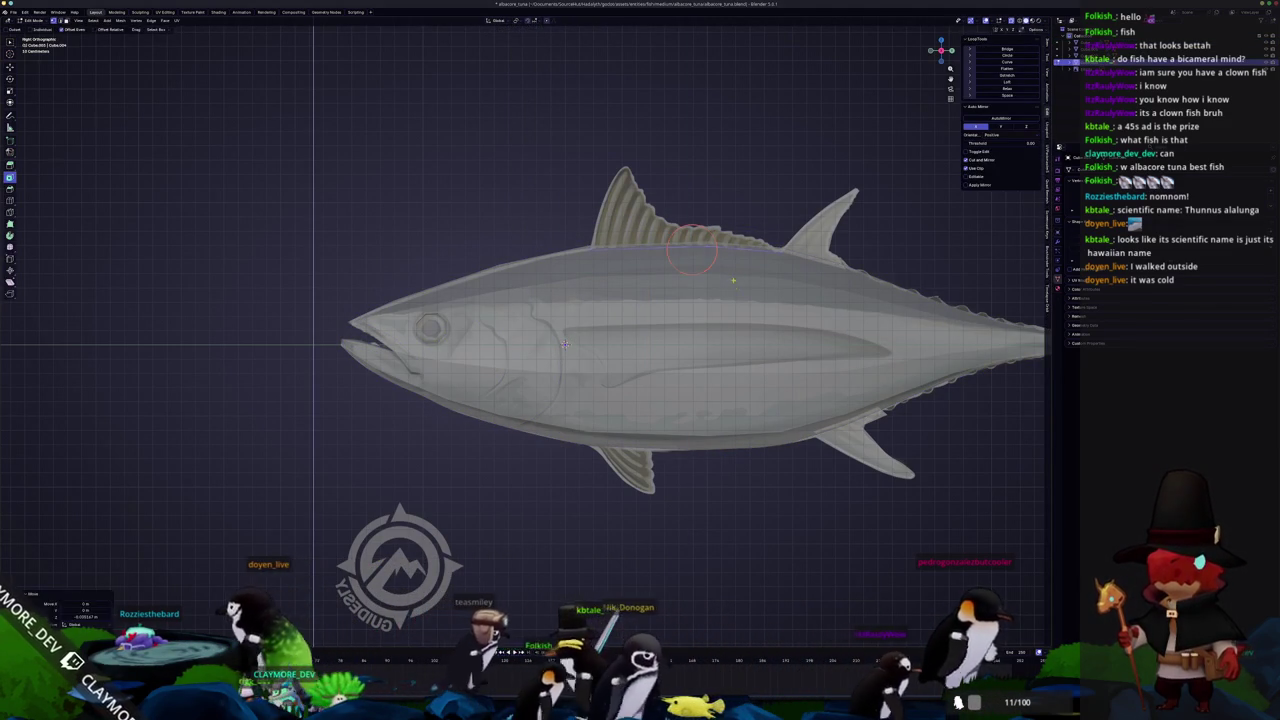
pyautogui.click(777, 251)
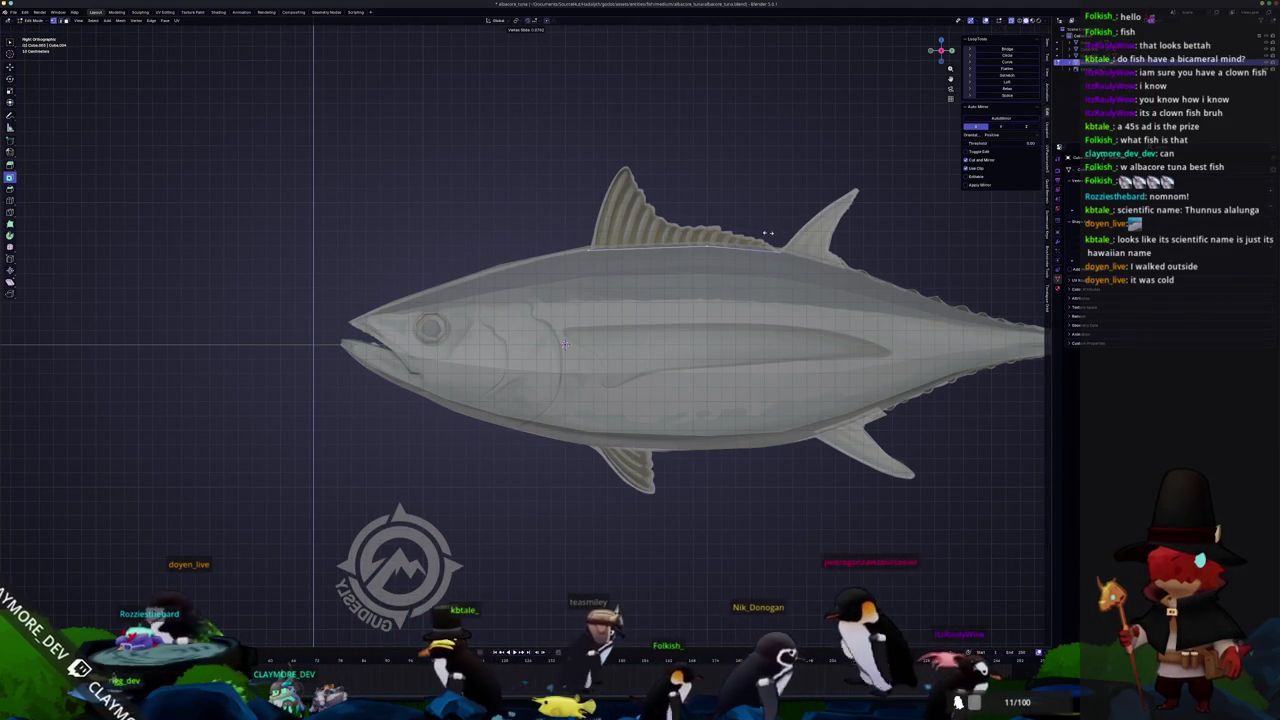
pyautogui.click(588, 250)
pyautogui.press('e')
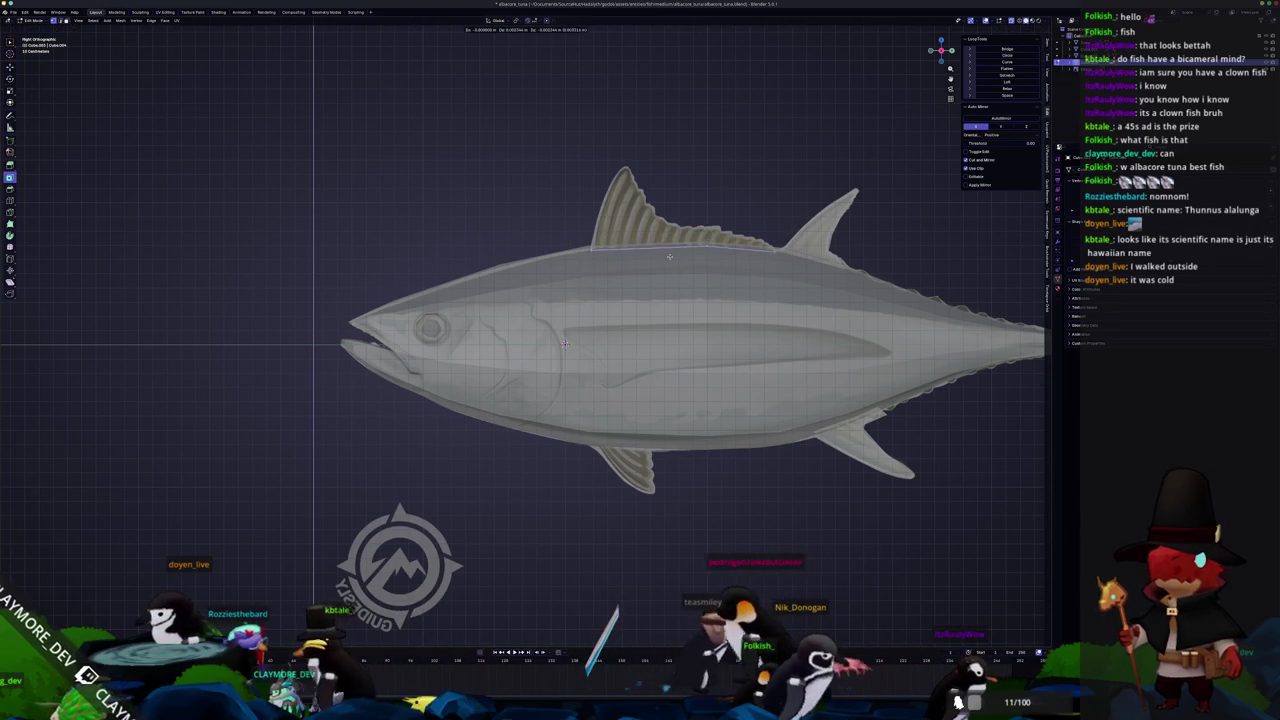
pyautogui.scroll(2, 565, 344)
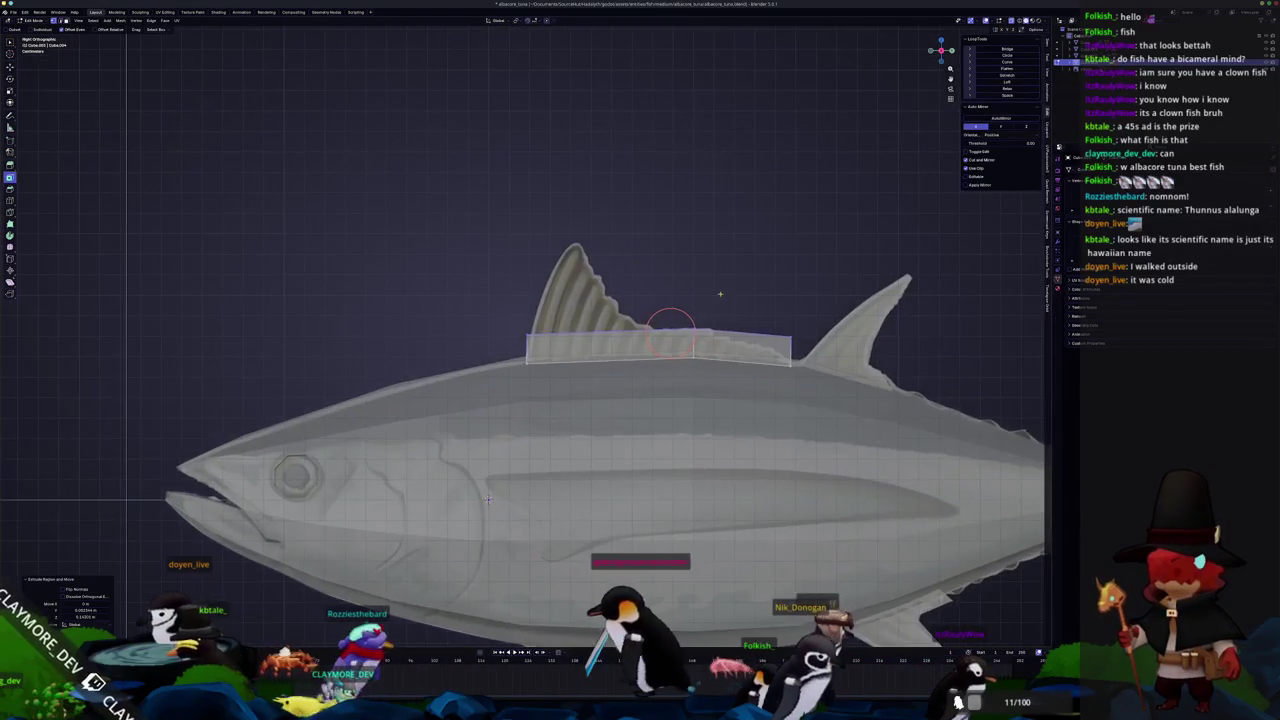
# Add an edge loop through the strip and raise its vertices vertically along Z
pyautogui.click(685, 330)
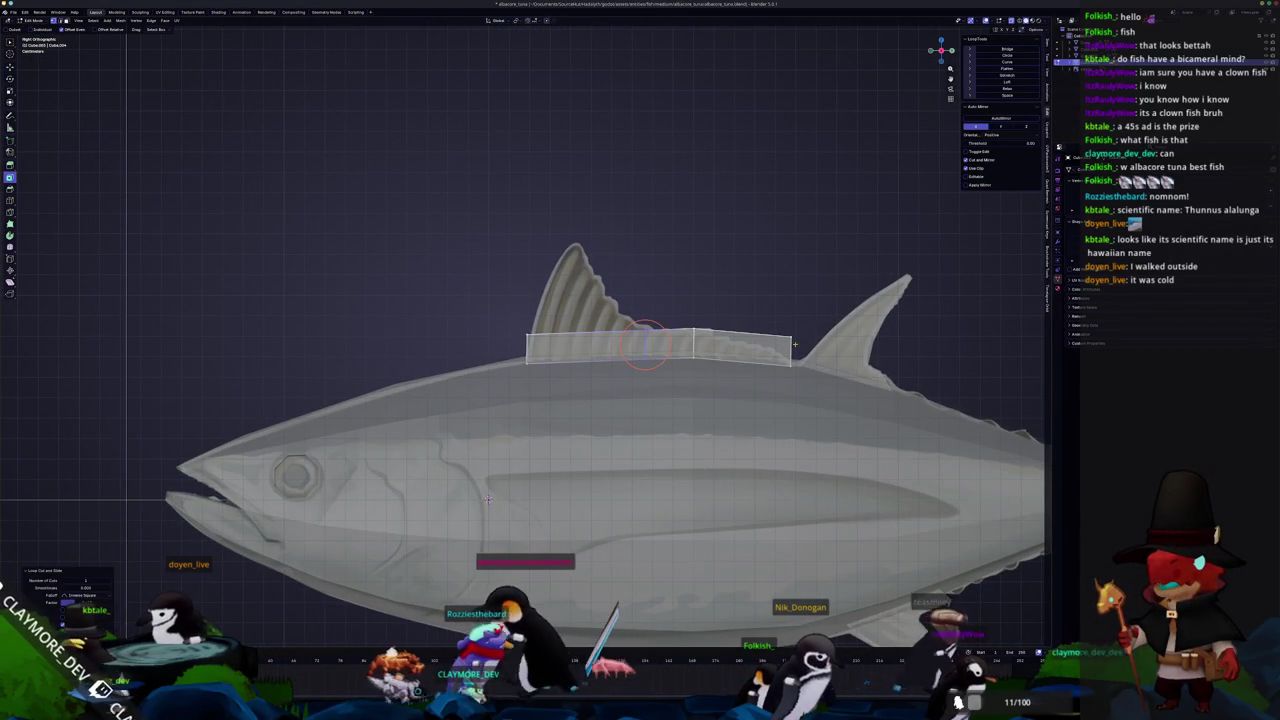
pyautogui.moveTo(786, 334); pyautogui.dragTo(790, 355)
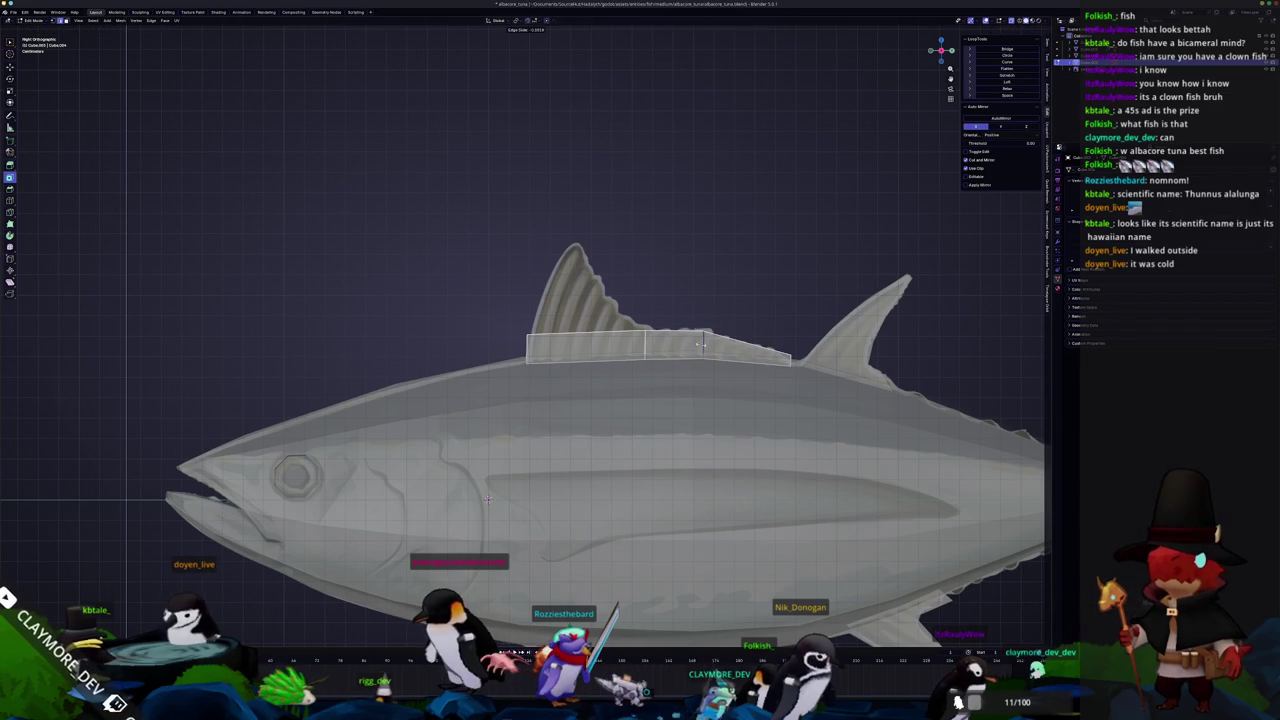
pyautogui.press('g')
pyautogui.press('z')
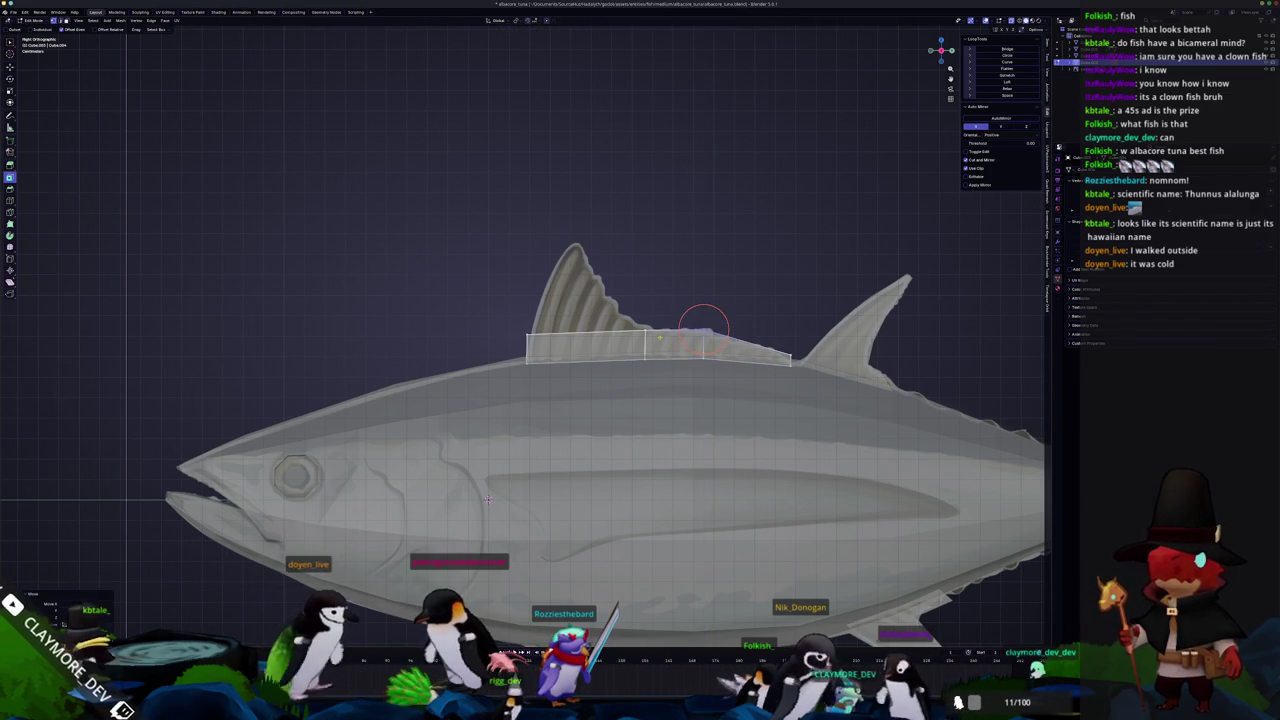
pyautogui.click(627, 318)
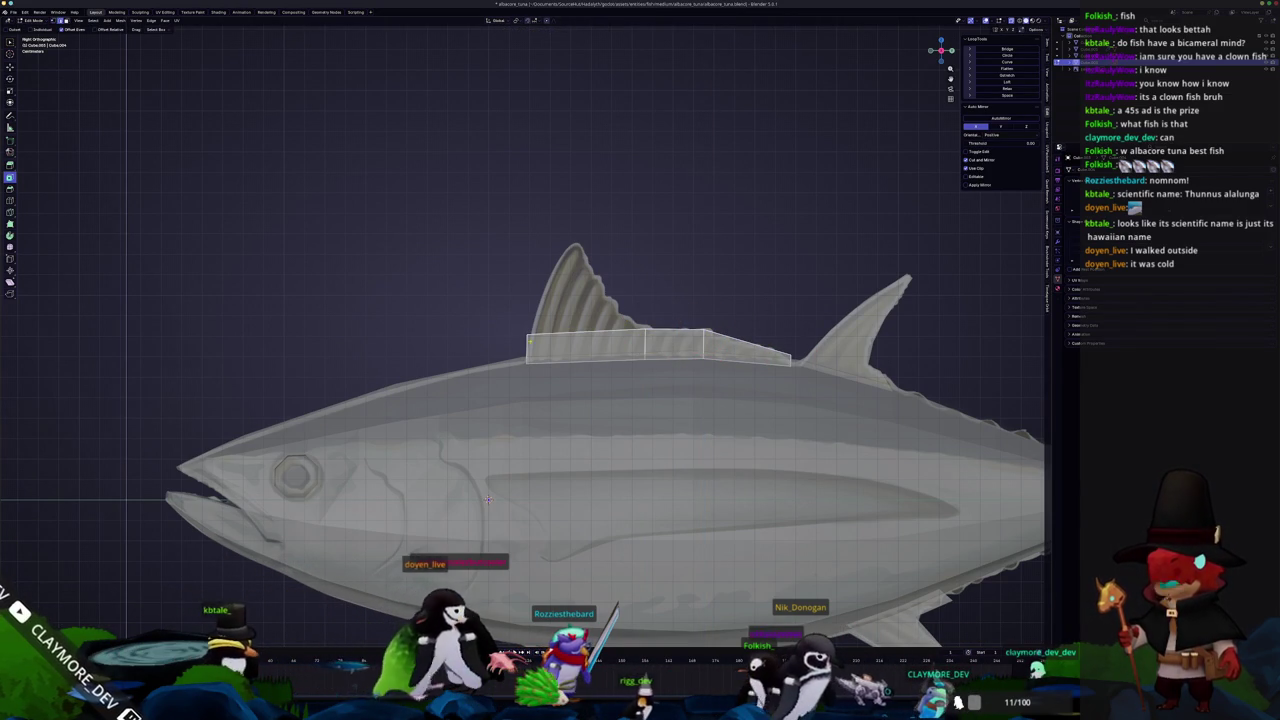
pyautogui.press('g')
pyautogui.press('z')
pyautogui.click(518, 301)
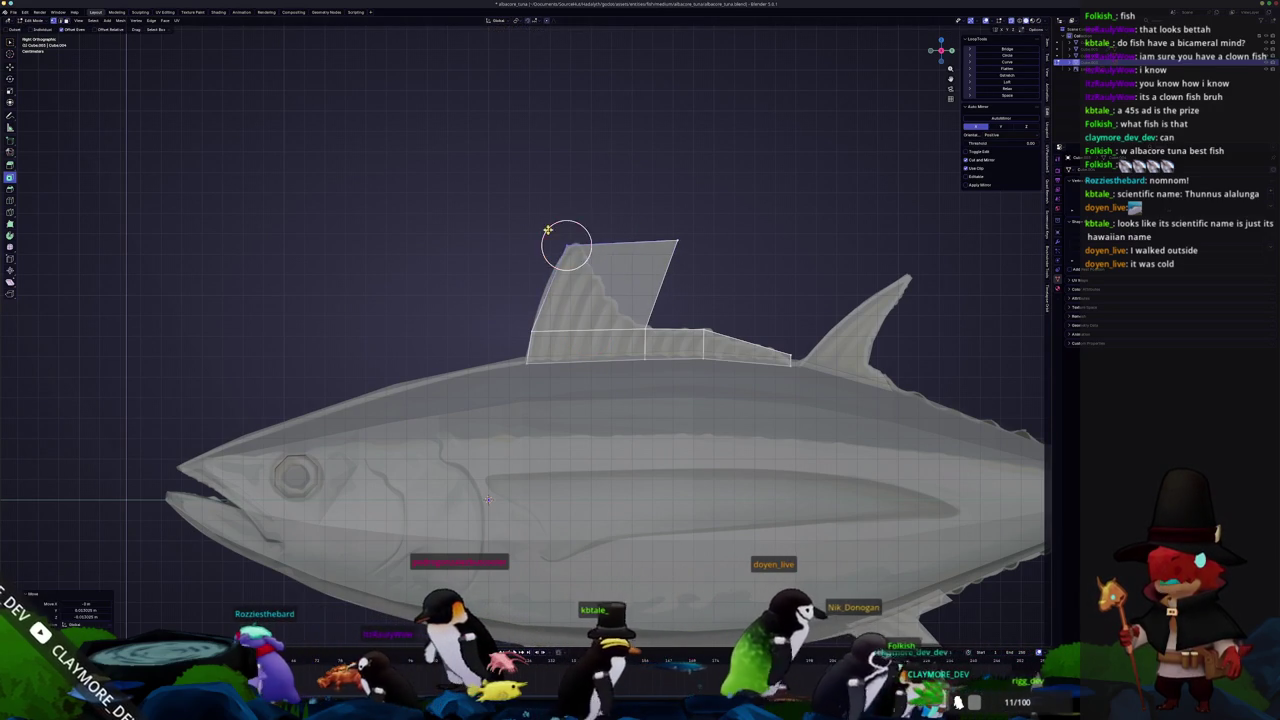
# Slide the top vertices to form the dorsal fin's peak and lower the trailing vertex
pyautogui.press('g')
pyautogui.press('g')
pyautogui.click(571, 243)
pyautogui.scroll(1, 643, 277)
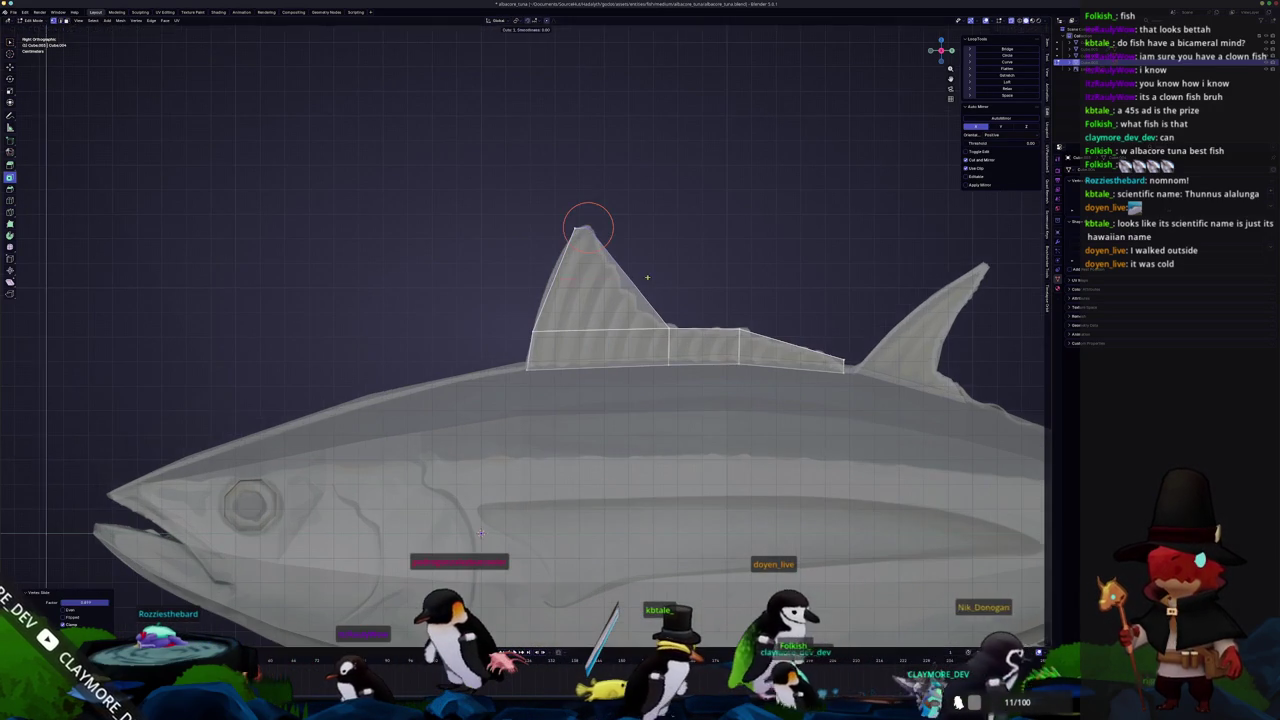
pyautogui.press('g')
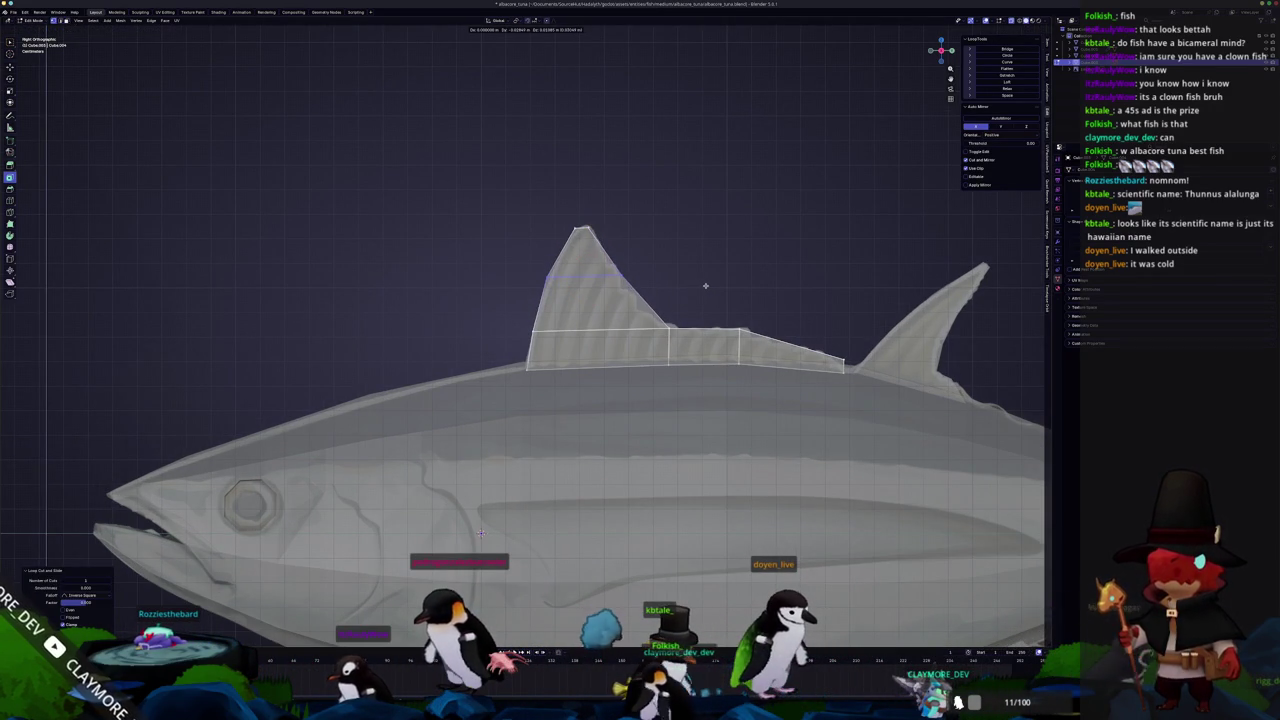
pyautogui.click(577, 277)
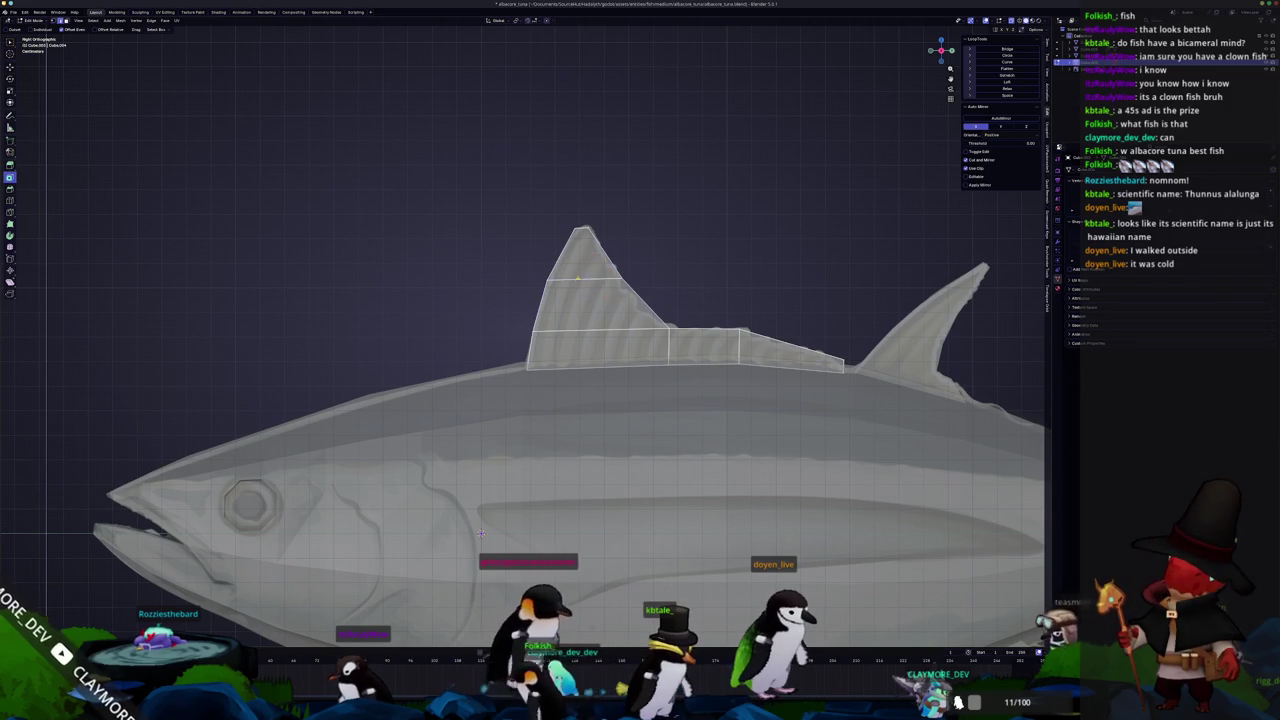
pyautogui.scroll(3, 481, 533)
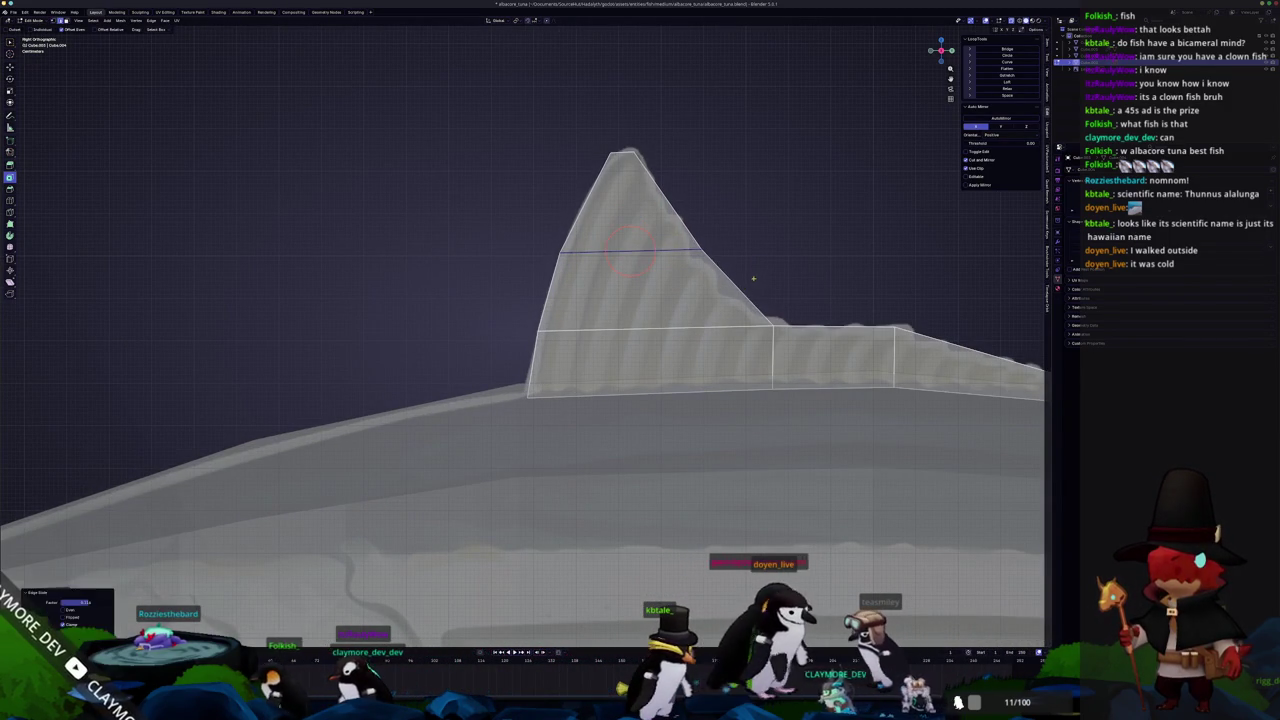
pyautogui.click(741, 279)
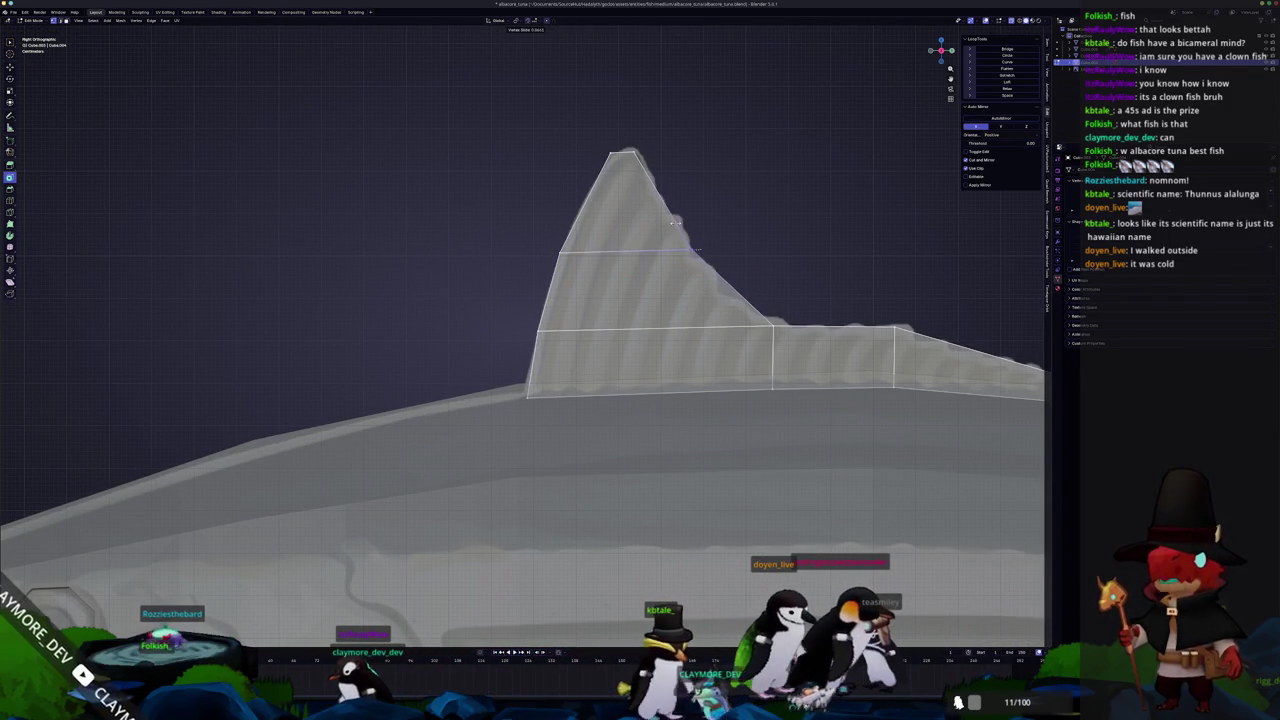
pyautogui.scroll(-3, 673, 222)
pyautogui.scroll(2, 594, 251)
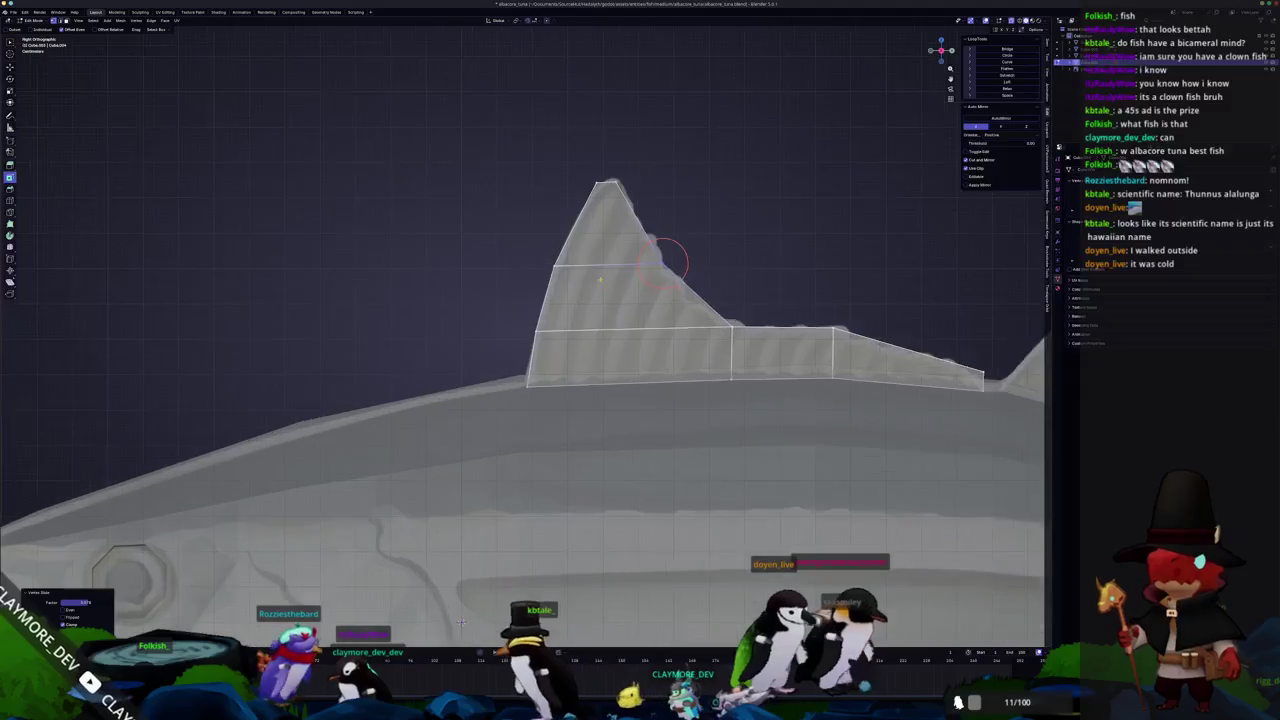
pyautogui.scroll(1, 686, 251)
pyautogui.click(697, 246)
# Move the fin tip, add an edge loop near it, and fit vertices to the reference
pyautogui.moveTo(648, 210); pyautogui.dragTo(538, 116)
pyautogui.press('g')
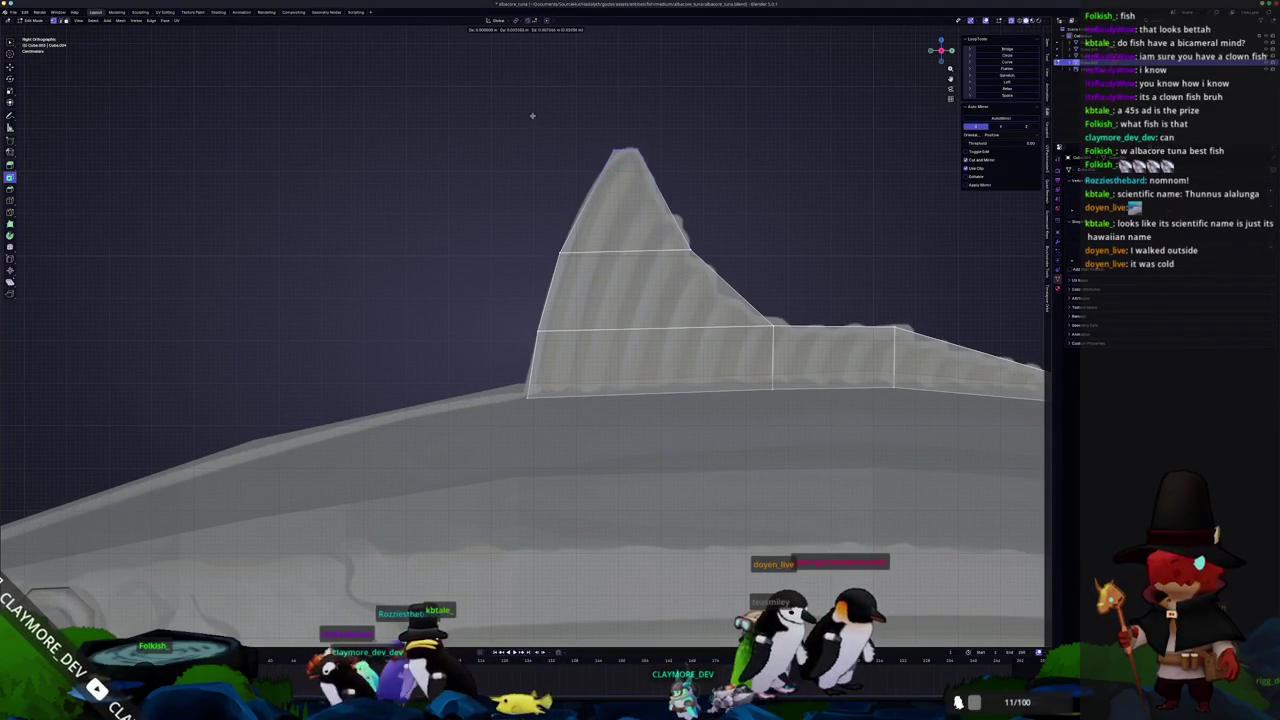
pyautogui.click(532, 116)
pyautogui.scroll(-2, 658, 201)
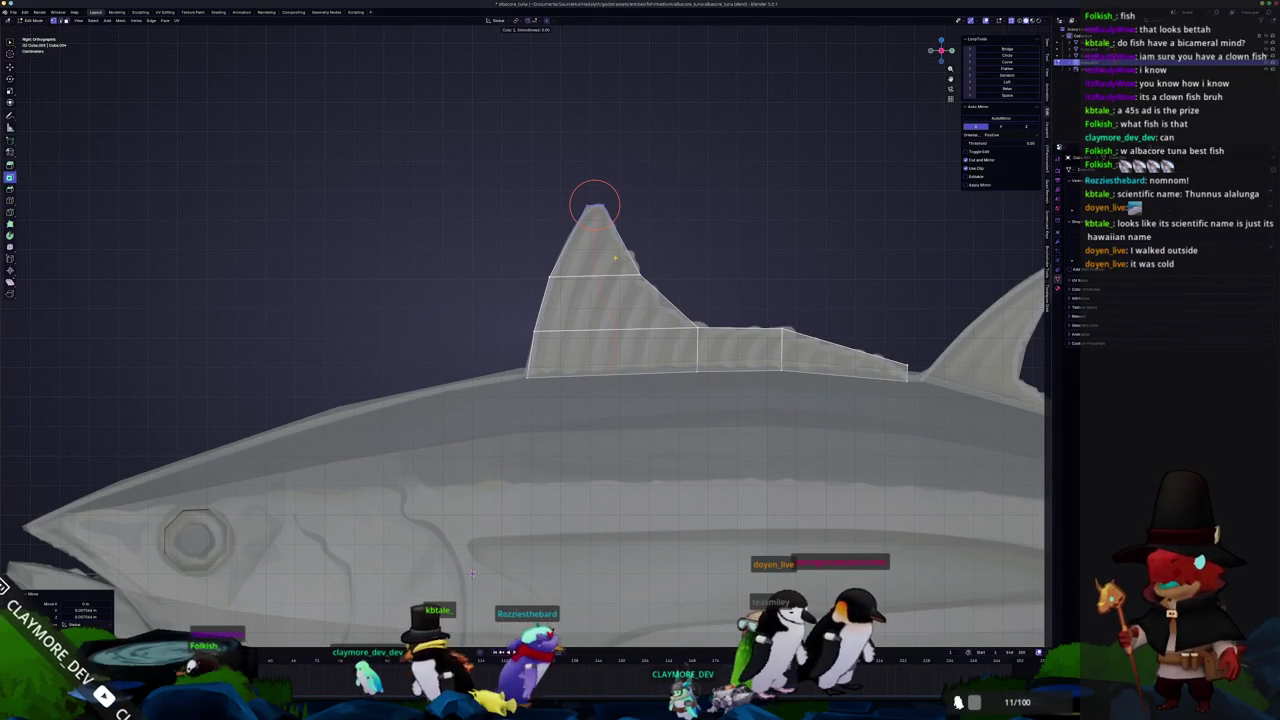
pyautogui.hotkey('ctrl', 'r')
pyautogui.click(644, 246)
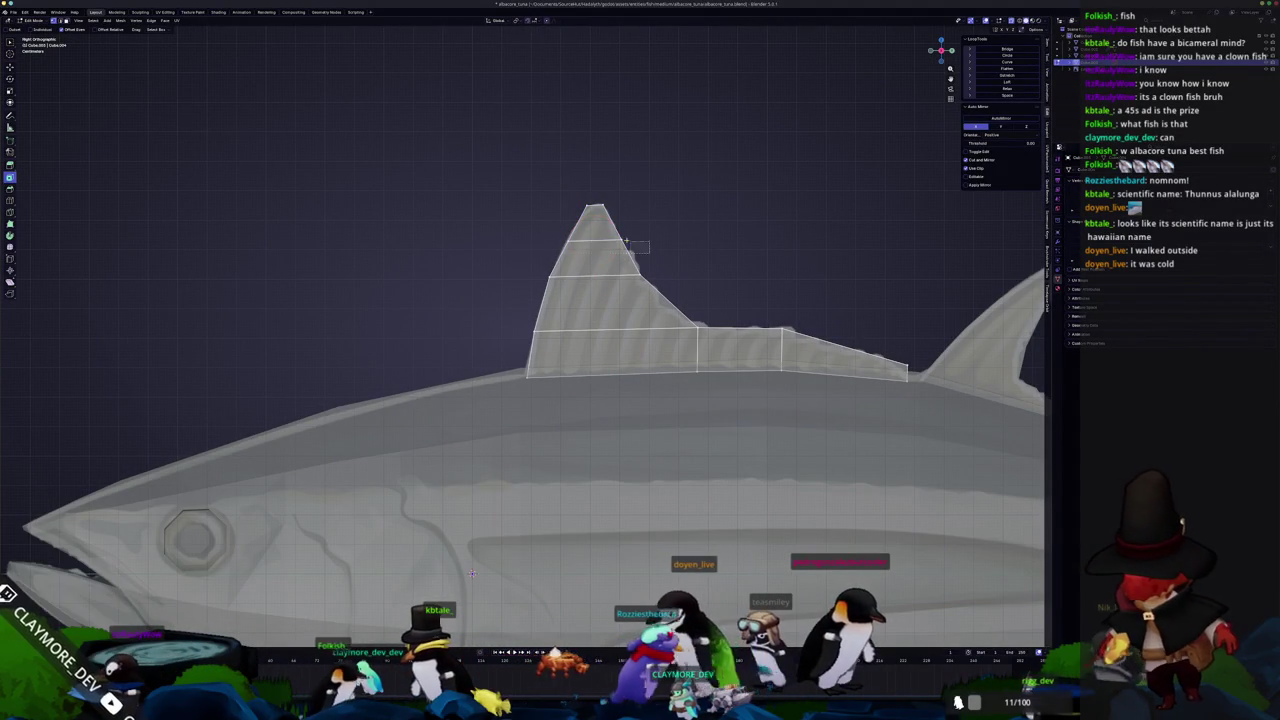
pyautogui.press('g')
pyautogui.keyDown('shift'); pyautogui.moveTo(543, 229); pyautogui.dragTo(623, 226, button='middle'); pyautogui.keyUp('shift')
pyautogui.scroll(-3, 551, 569)
pyautogui.click(673, 292)
# Review the whole fish in Object Mode and reselect the dorsal fin faces
pyautogui.press('Tab')
pyautogui.scroll(-1, 673, 292)
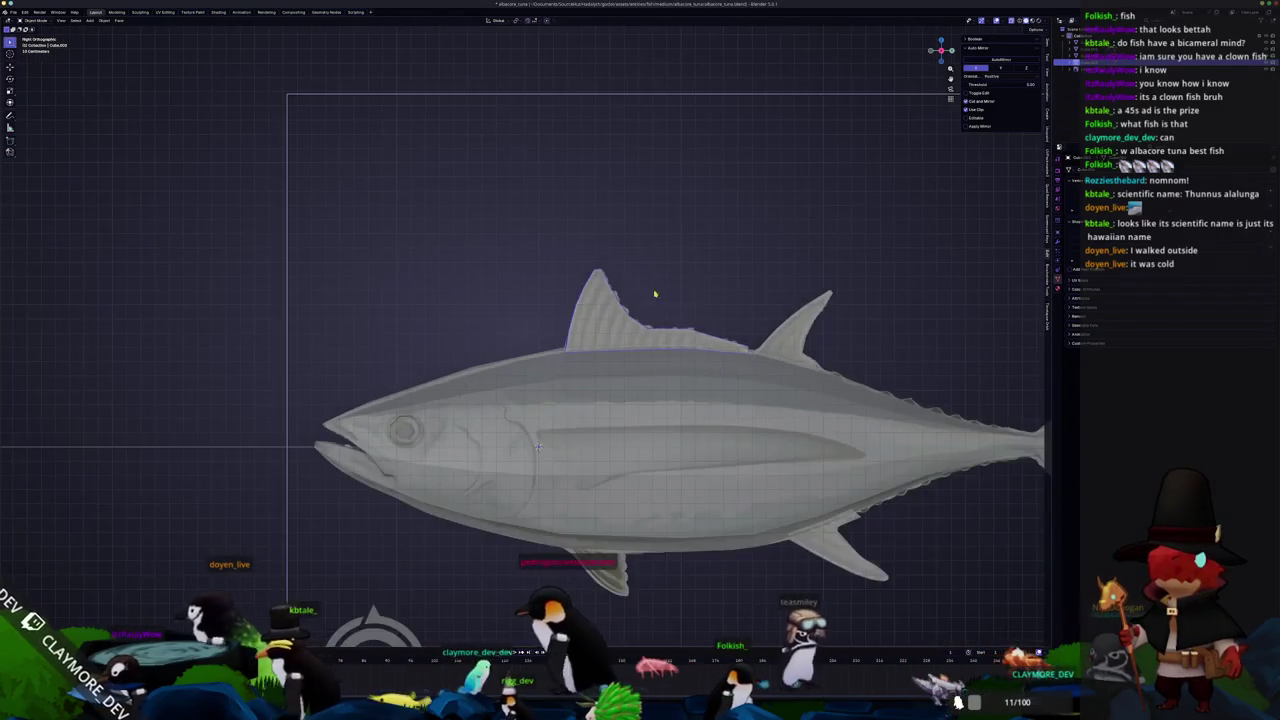
pyautogui.keyDown('shift'); pyautogui.moveTo(673, 292); pyautogui.dragTo(583, 215, button='middle'); pyautogui.keyUp('shift')
pyautogui.press('Tab')
pyautogui.press('c')
pyautogui.moveTo(505, 235); pyautogui.dragTo(541, 235)
pyautogui.press('Tab')
pyautogui.keyDown('shift'); pyautogui.moveTo(447, 370); pyautogui.dragTo(517, 170, button='middle'); pyautogui.keyUp('shift')
pyautogui.press('Tab')
pyautogui.scroll(3, 491, 190)
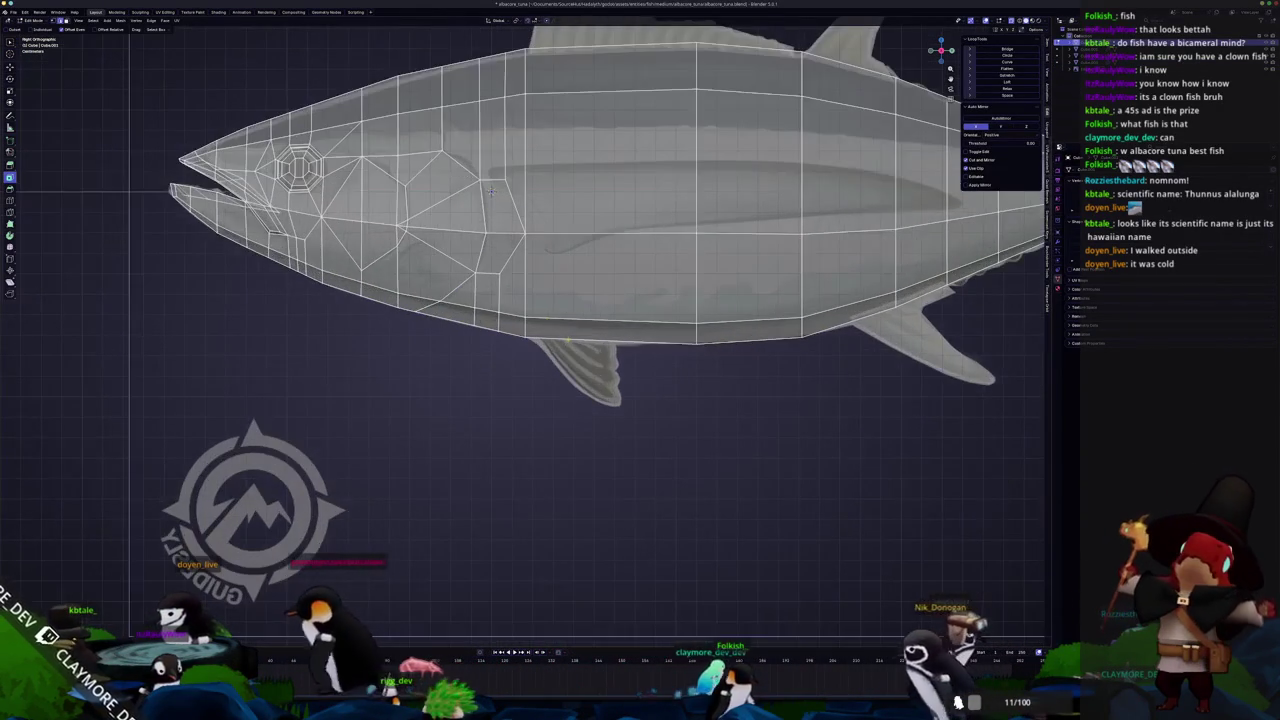
# Isolate the belly fin with Shift+H and slide its edge end along the belly
pyautogui.rightClick(612, 341)
pyautogui.rightClick(625, 338)
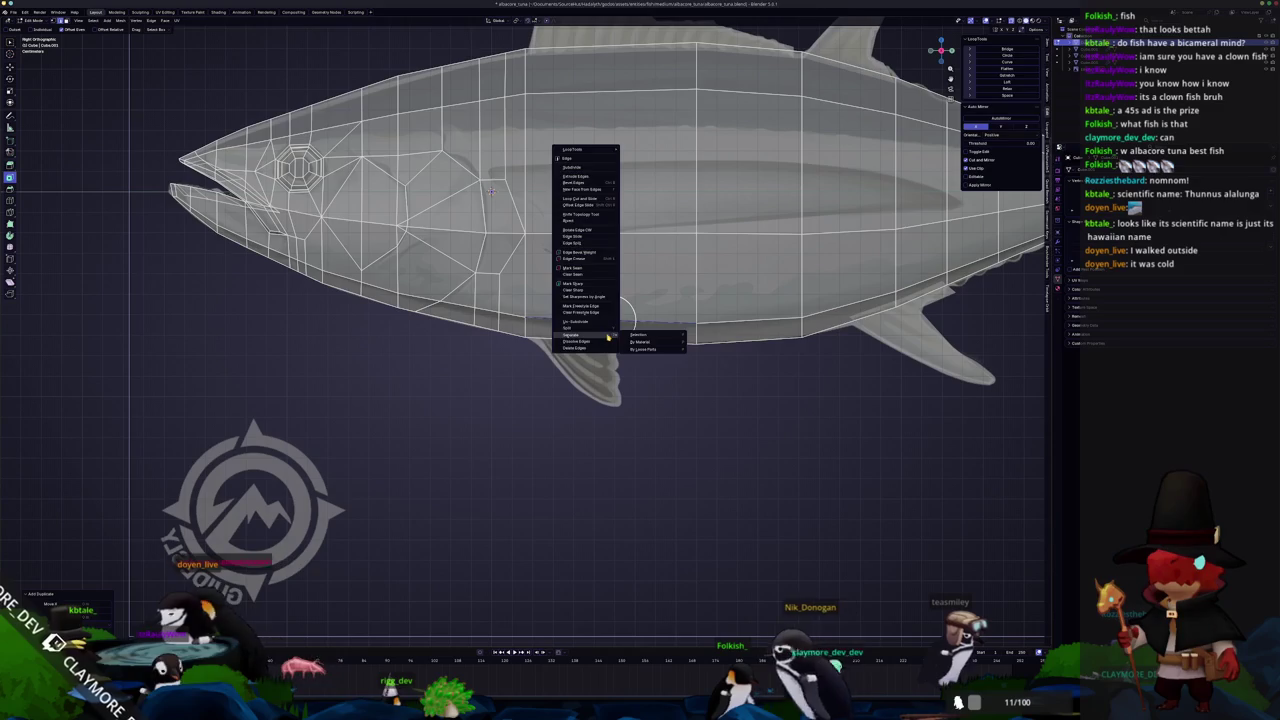
pyautogui.press('Escape')
pyautogui.hotkey('shift', 'h')
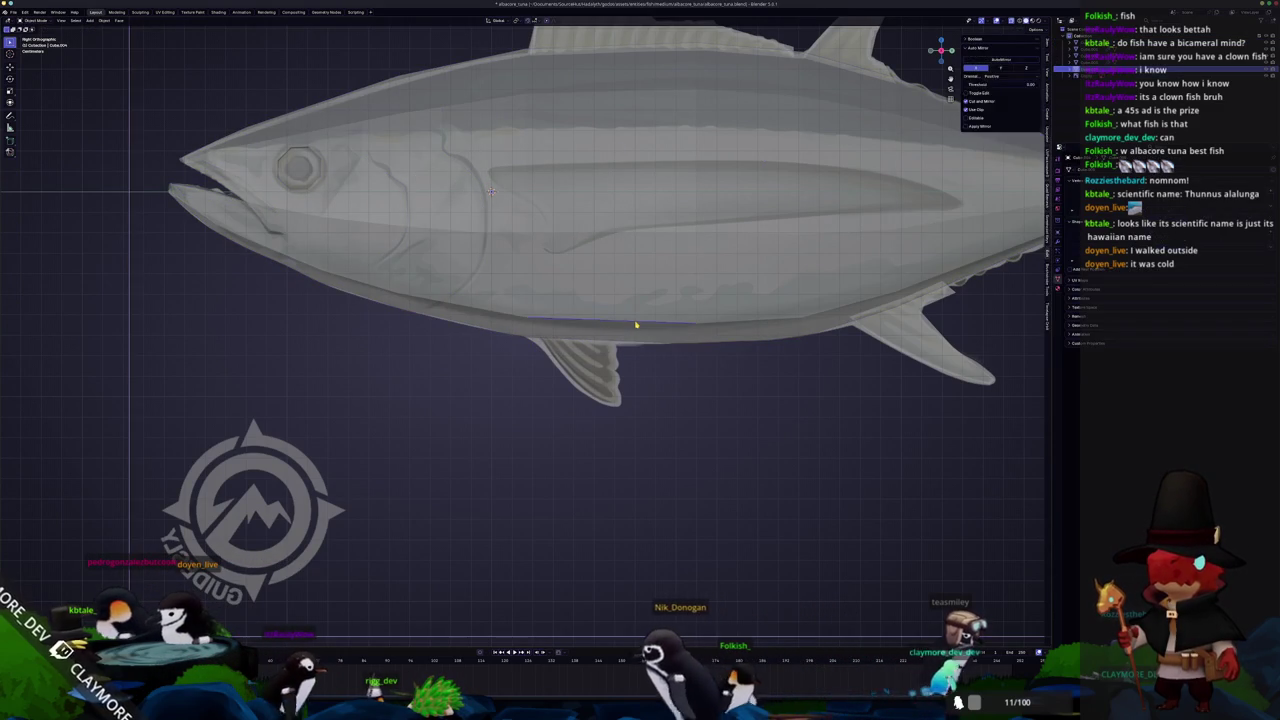
pyautogui.hotkey('shift', 'v')
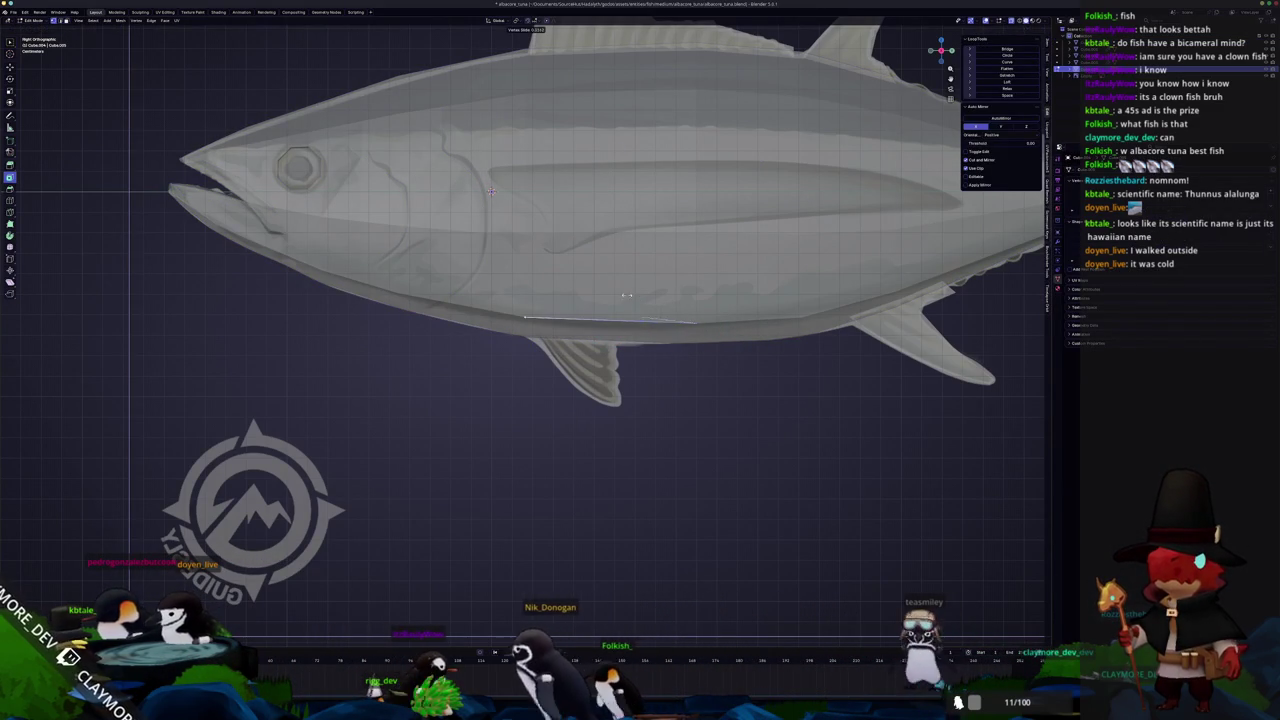
pyautogui.click(617, 316)
pyautogui.press('KP_1')
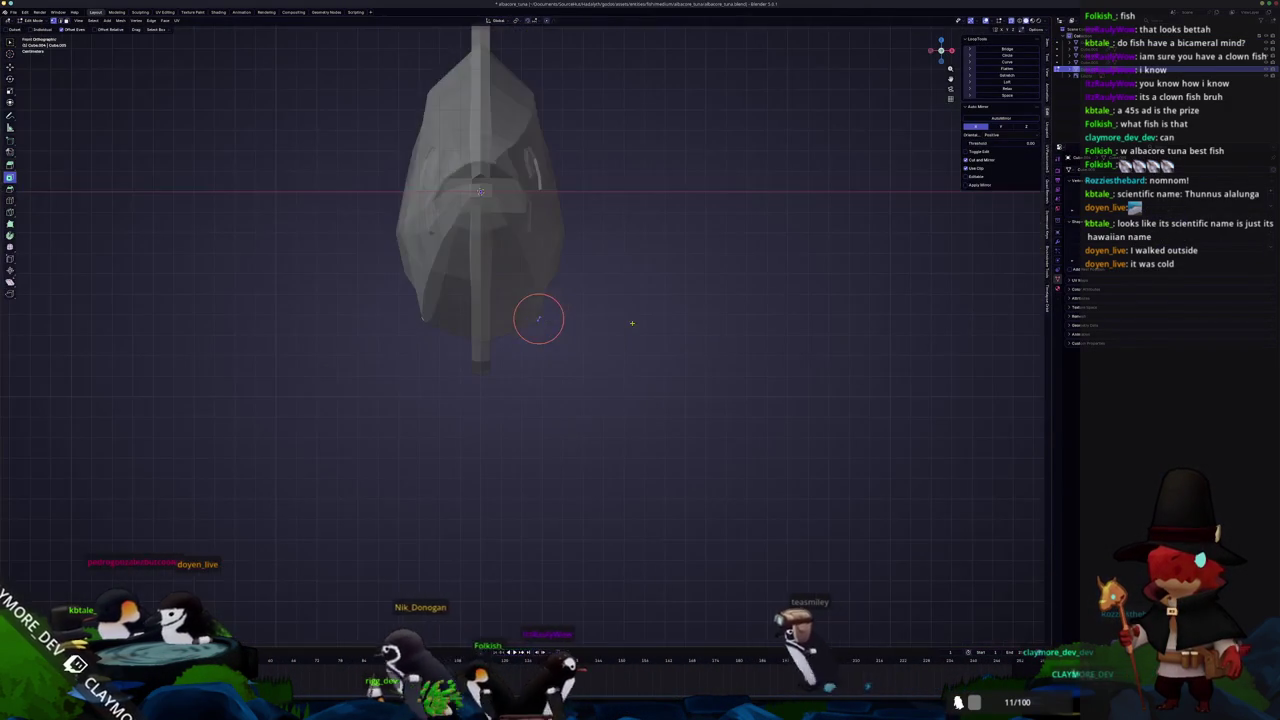
pyautogui.scroll(3, 632, 320)
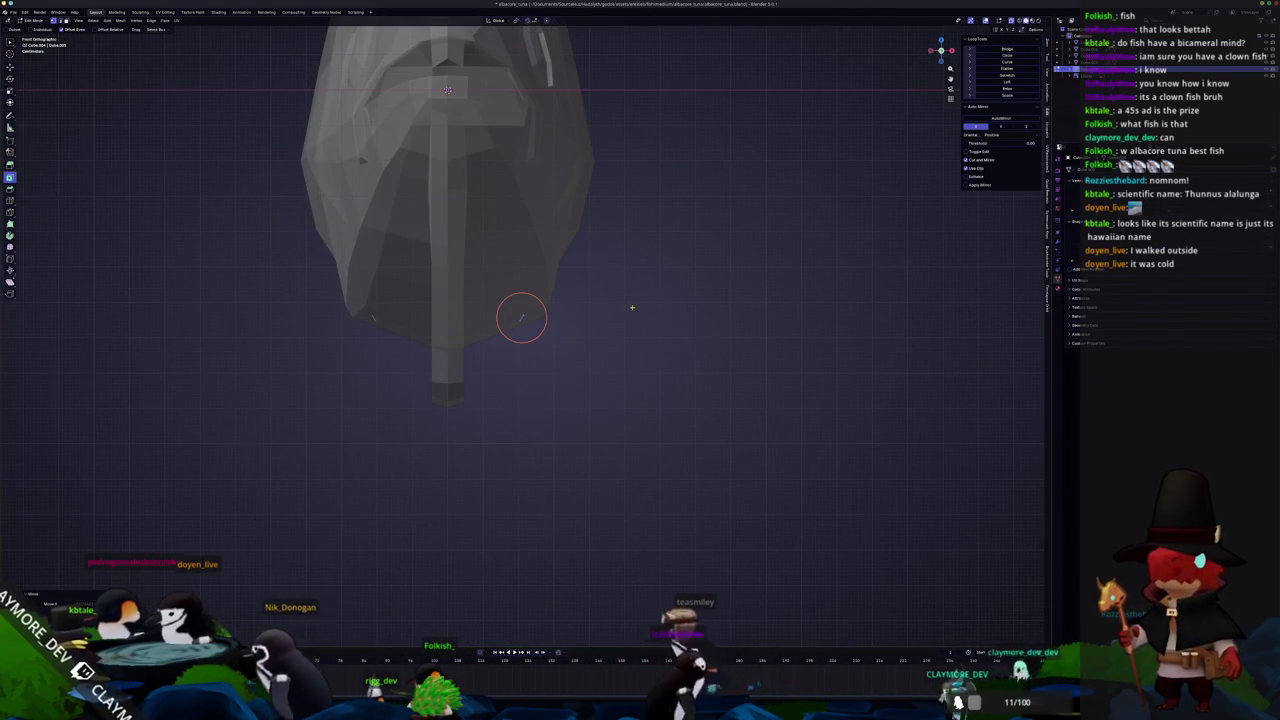
pyautogui.press('KP_3')
pyautogui.scroll(-1, 632, 307)
pyautogui.hotkey('alt', 'z')
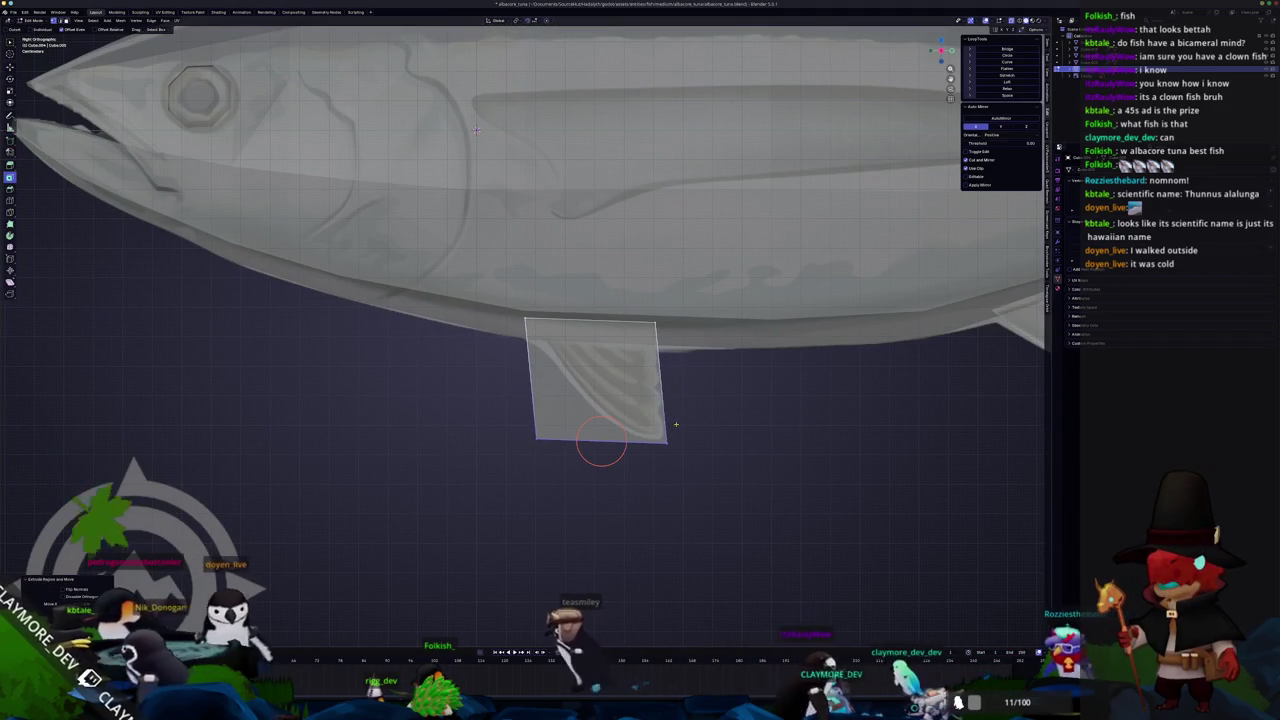
# Add two cross cuts in the belly fin and slide its vertices onto the reference tip
pyautogui.moveTo(532, 436); pyautogui.dragTo(658, 443)
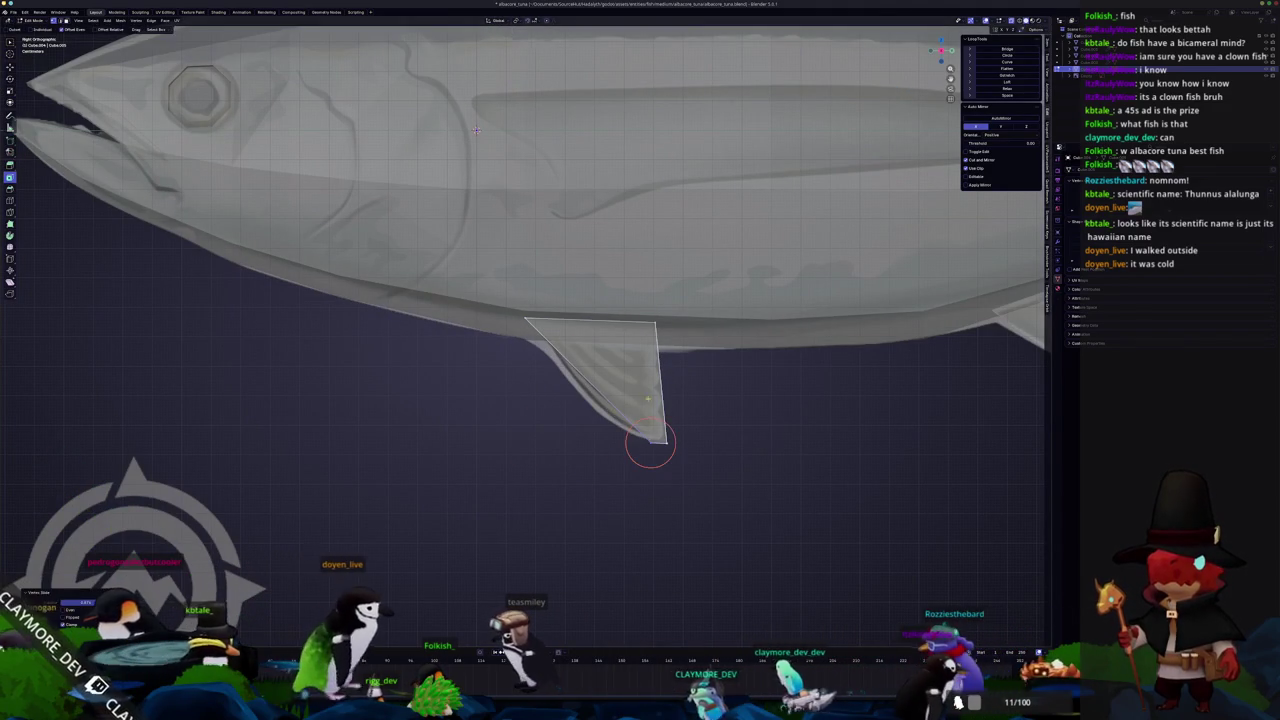
pyautogui.hotkey('ctrl', 'r')
pyautogui.click(628, 400)
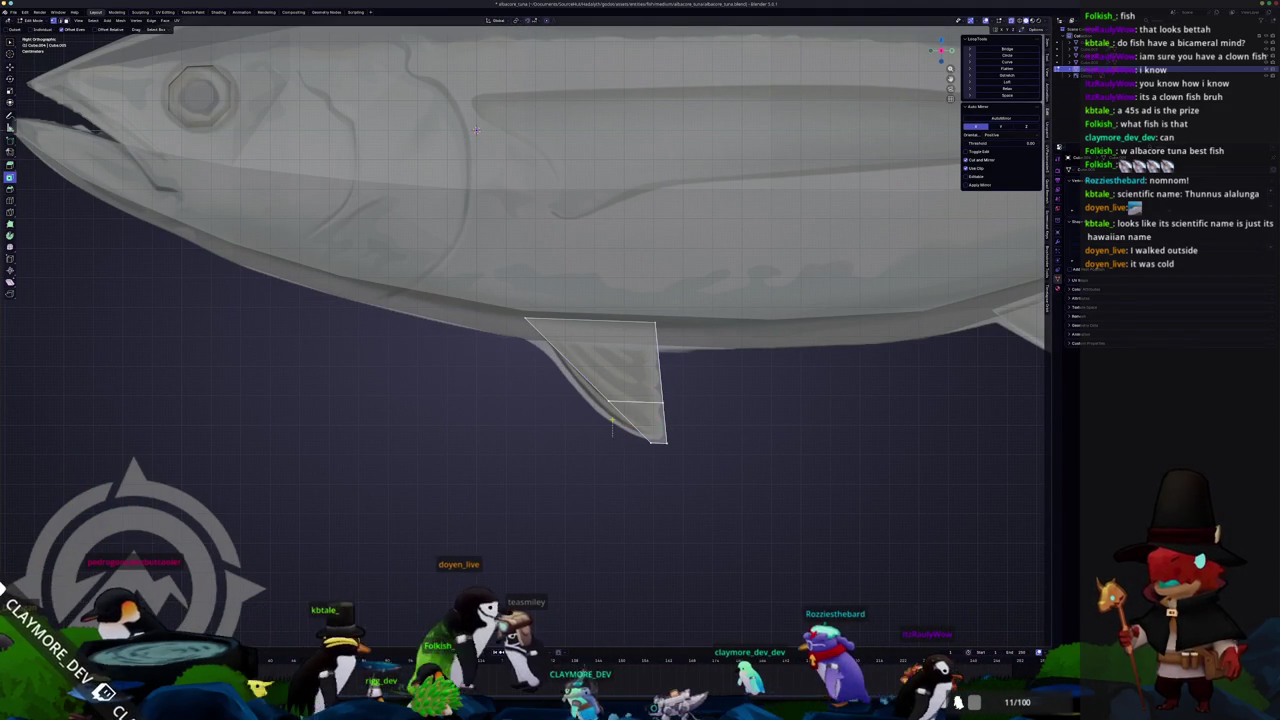
pyautogui.press('g')
pyautogui.press('g')
pyautogui.click(584, 400)
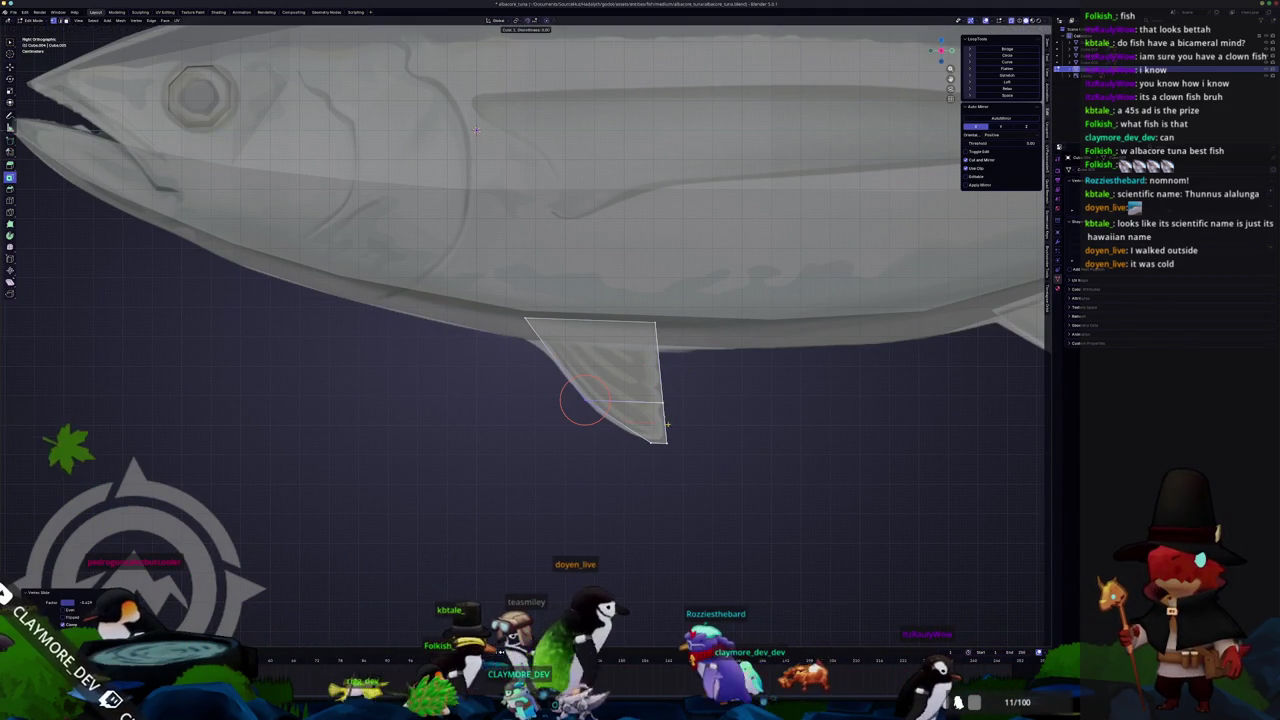
pyautogui.scroll(2, 668, 424)
pyautogui.hotkey('ctrl', 'r')
pyautogui.click(683, 490)
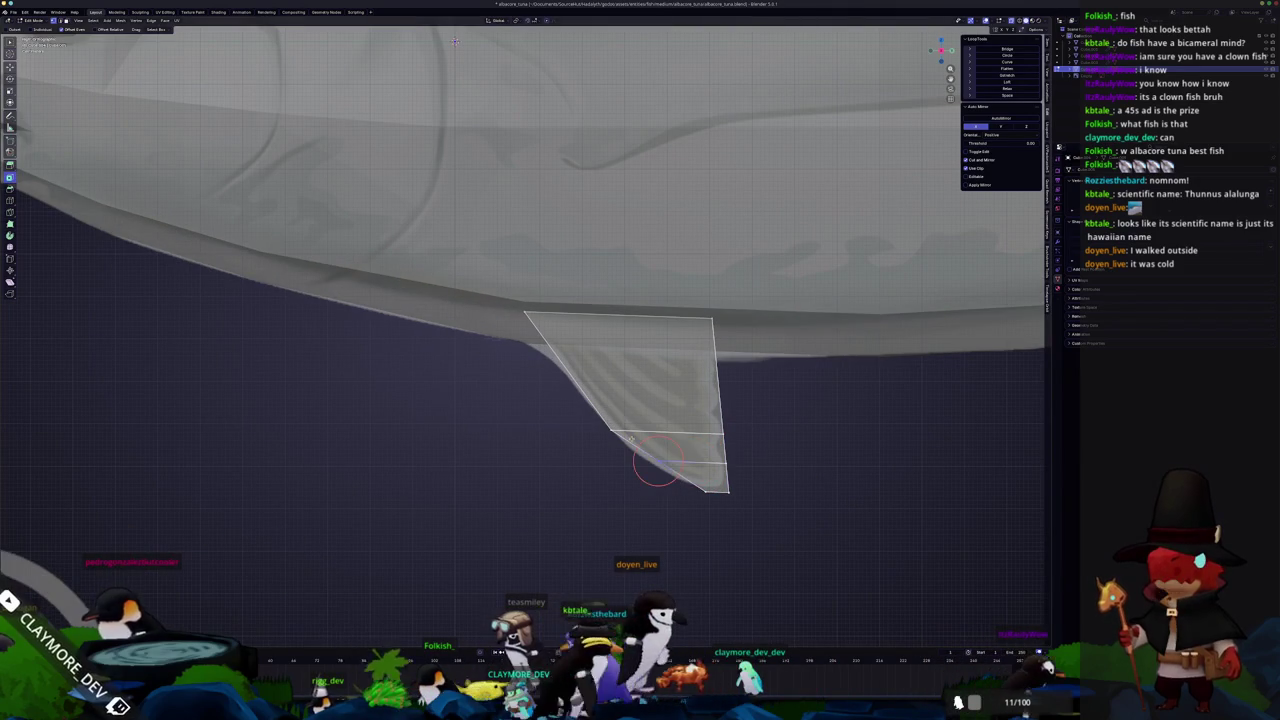
pyautogui.press('g')
pyautogui.press('g')
pyautogui.click(642, 462)
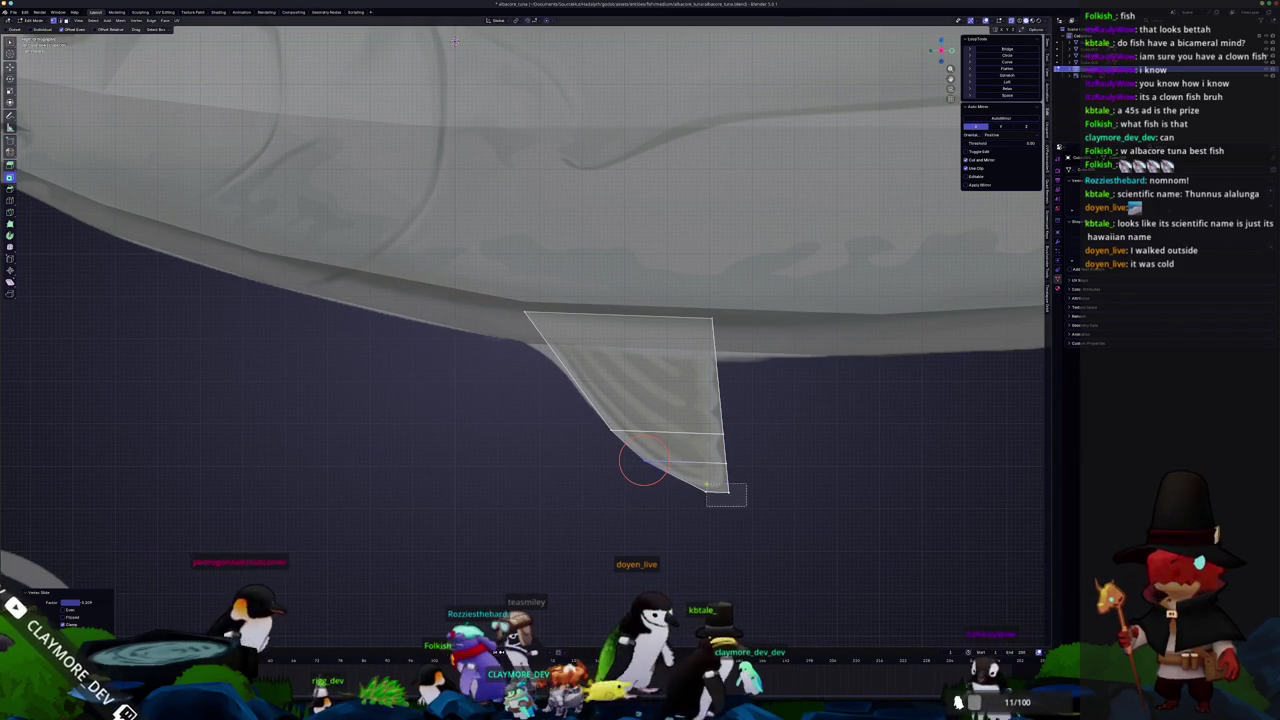
pyautogui.moveTo(728, 491); pyautogui.dragTo(712, 490)
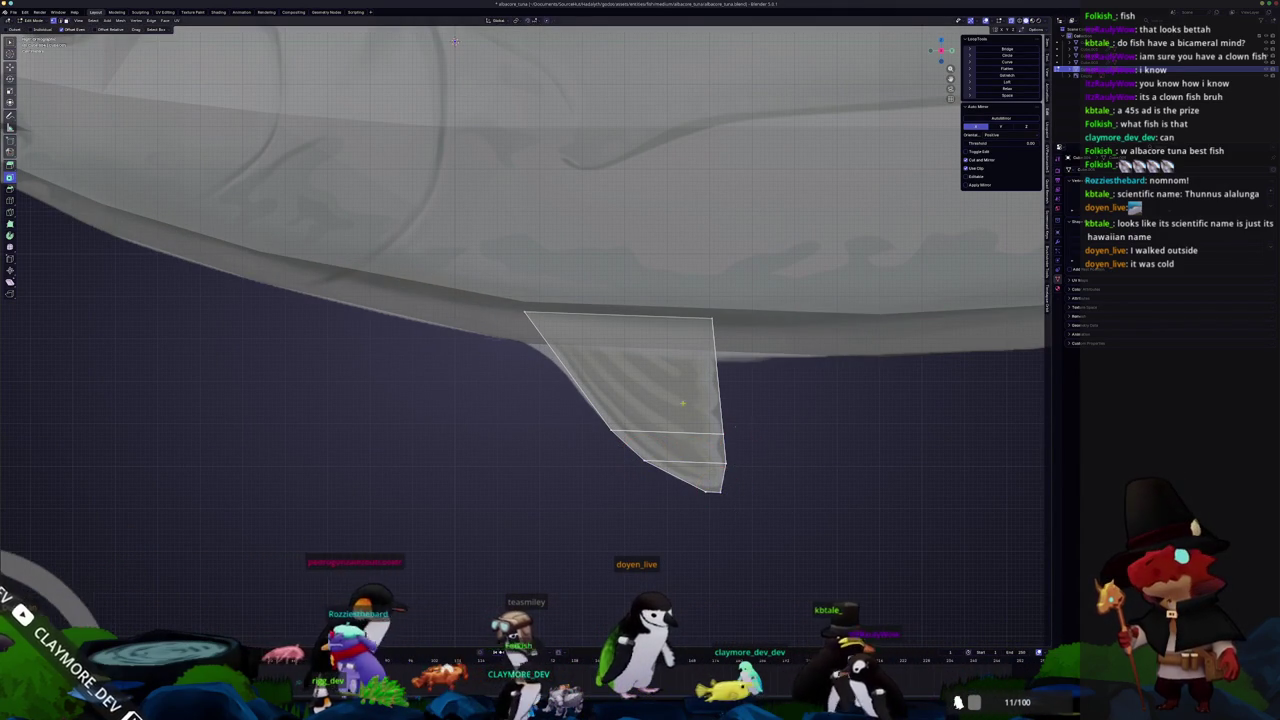
# Slide the fin's top front corner and top edge into place in X-ray view
pyautogui.keyDown('shift'); pyautogui.moveTo(706, 413); pyautogui.dragTo(768, 442, button='middle'); pyautogui.keyUp('shift')
pyautogui.click(585, 338)
pyautogui.press('g')
pyautogui.press('g')
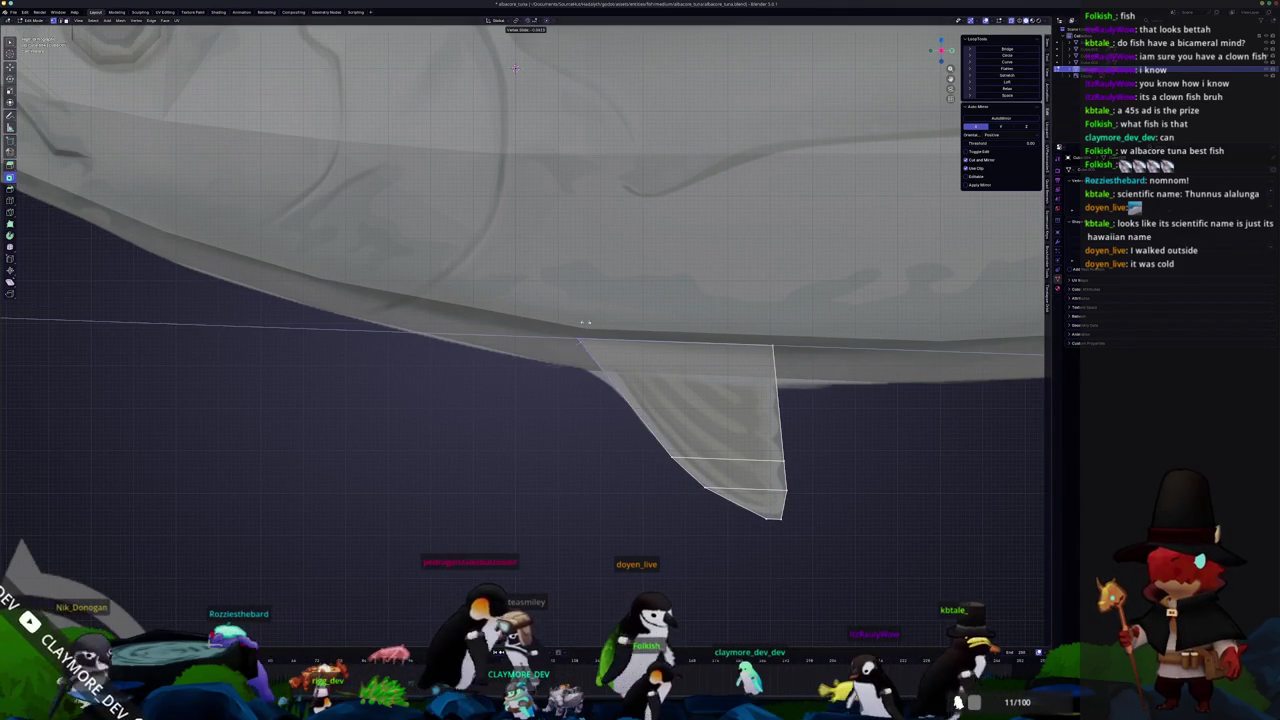
pyautogui.click(580, 340)
pyautogui.press('Tab')
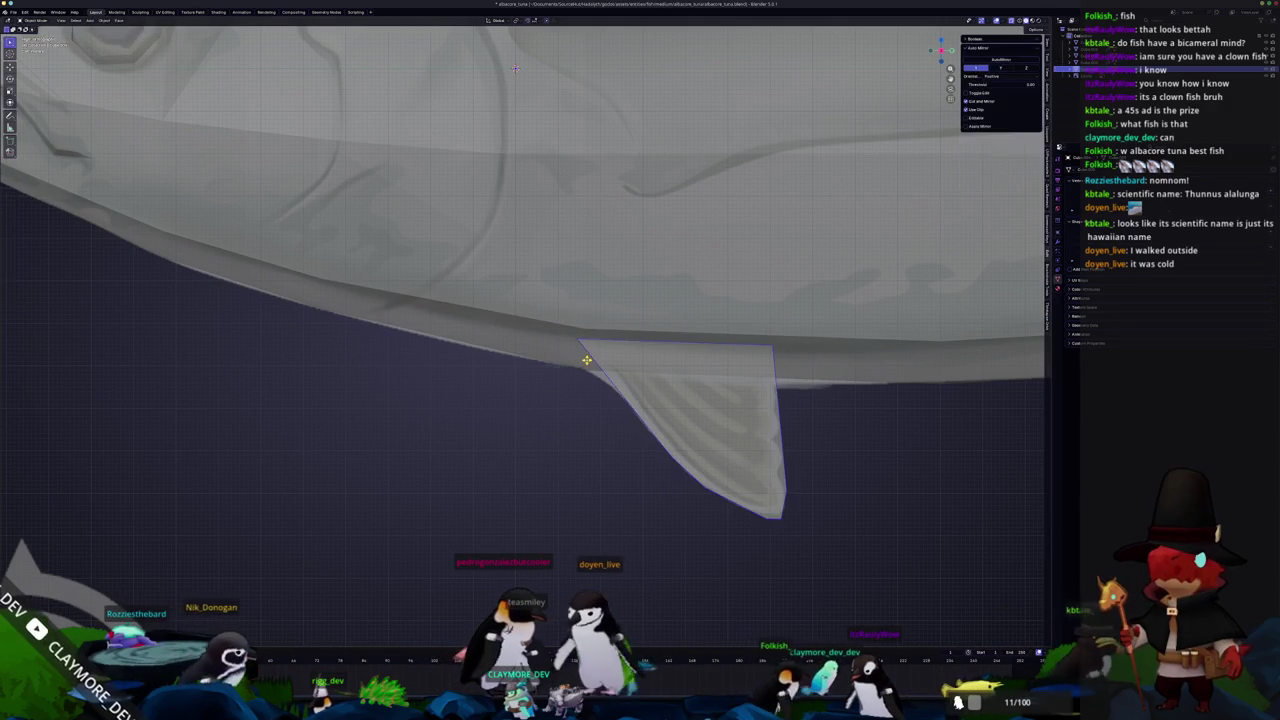
pyautogui.press('Tab')
pyautogui.hotkey('alt', 'z')
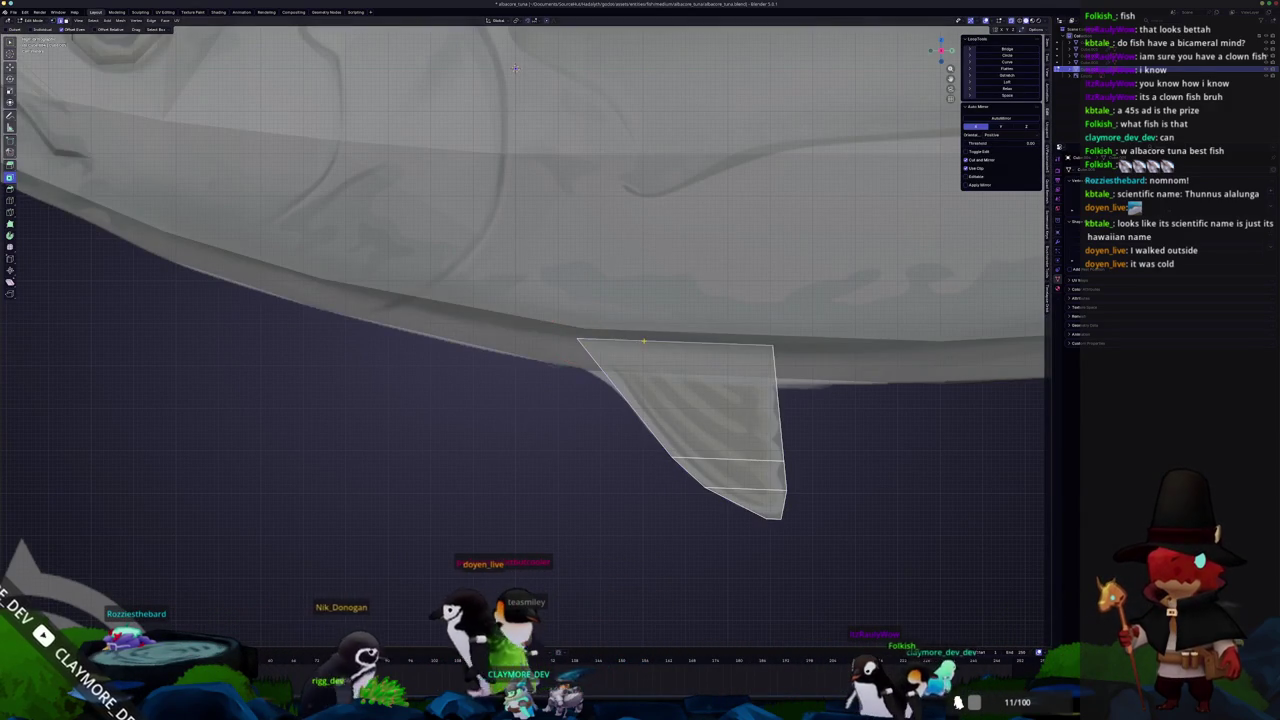
pyautogui.click(700, 343)
pyautogui.press('g')
pyautogui.press('g')
pyautogui.click(717, 340)
# Tilt the belly fin outward in front view and flatten it along X
pyautogui.press('c')
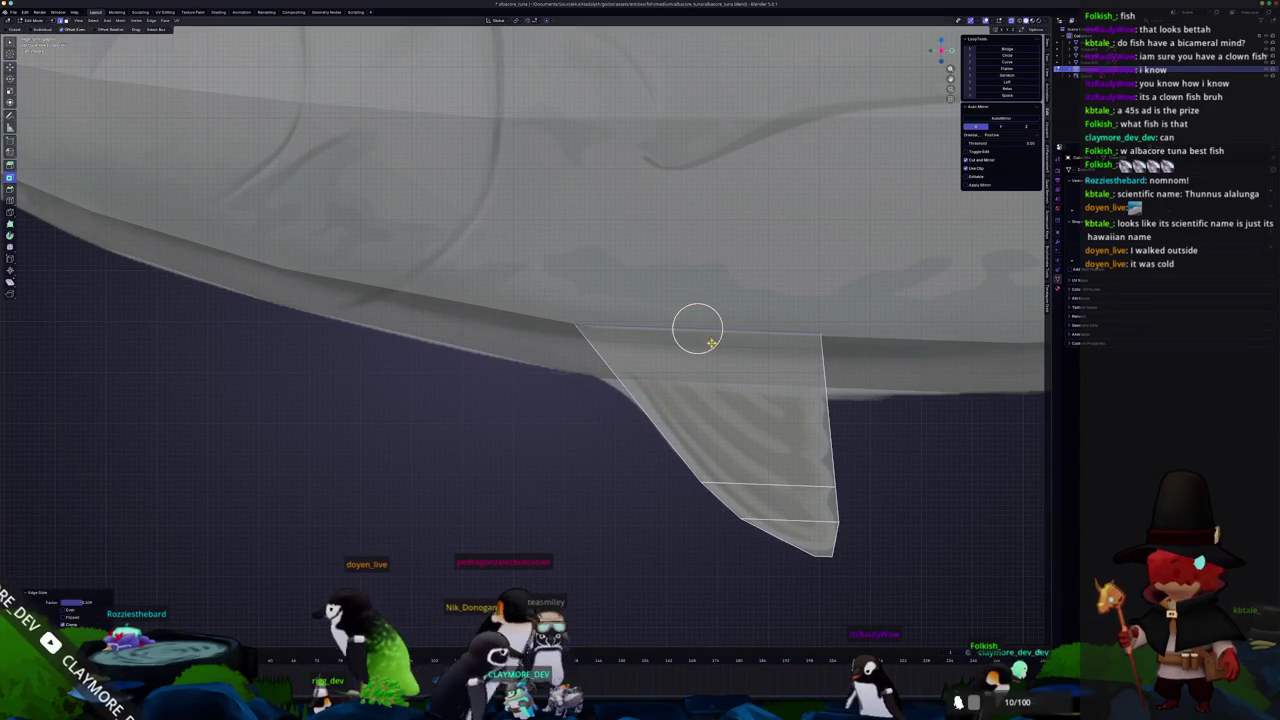
pyautogui.scroll(-5, 694, 329)
pyautogui.scroll(-3, 640, 380)
pyautogui.click(626, 398)
pyautogui.press('KP_1')
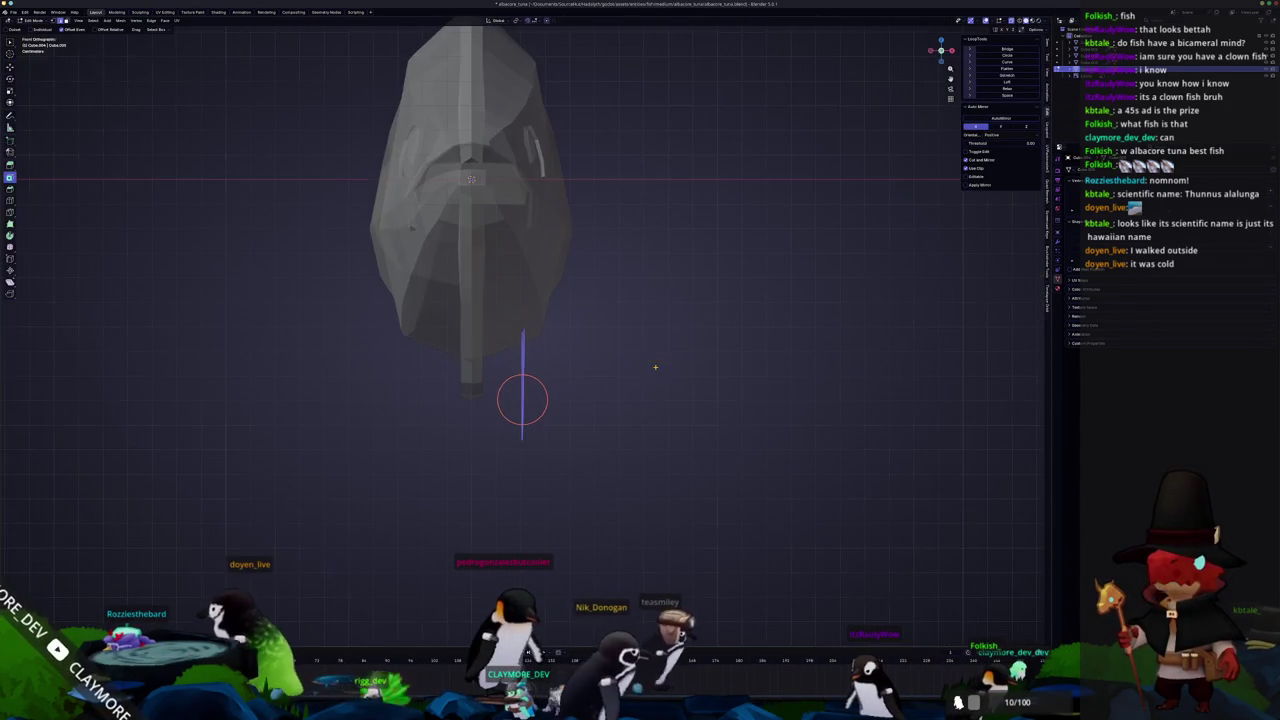
pyautogui.scroll(2, 700, 360)
pyautogui.press('r')
pyautogui.click(686, 258)
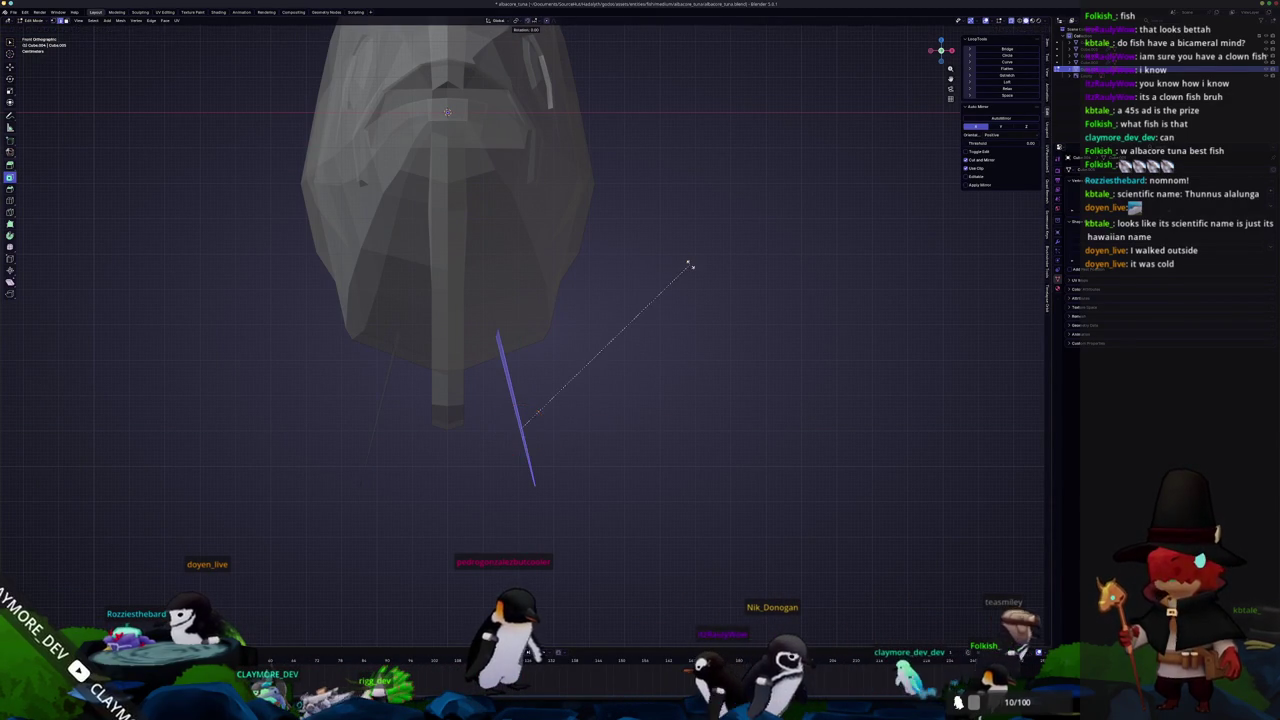
pyautogui.click(688, 265)
pyautogui.press('x')
pyautogui.click(649, 288)
# Check the finished fish from side, top and camera views
pyautogui.press('KP_3')
pyautogui.scroll(5, 697, 428)
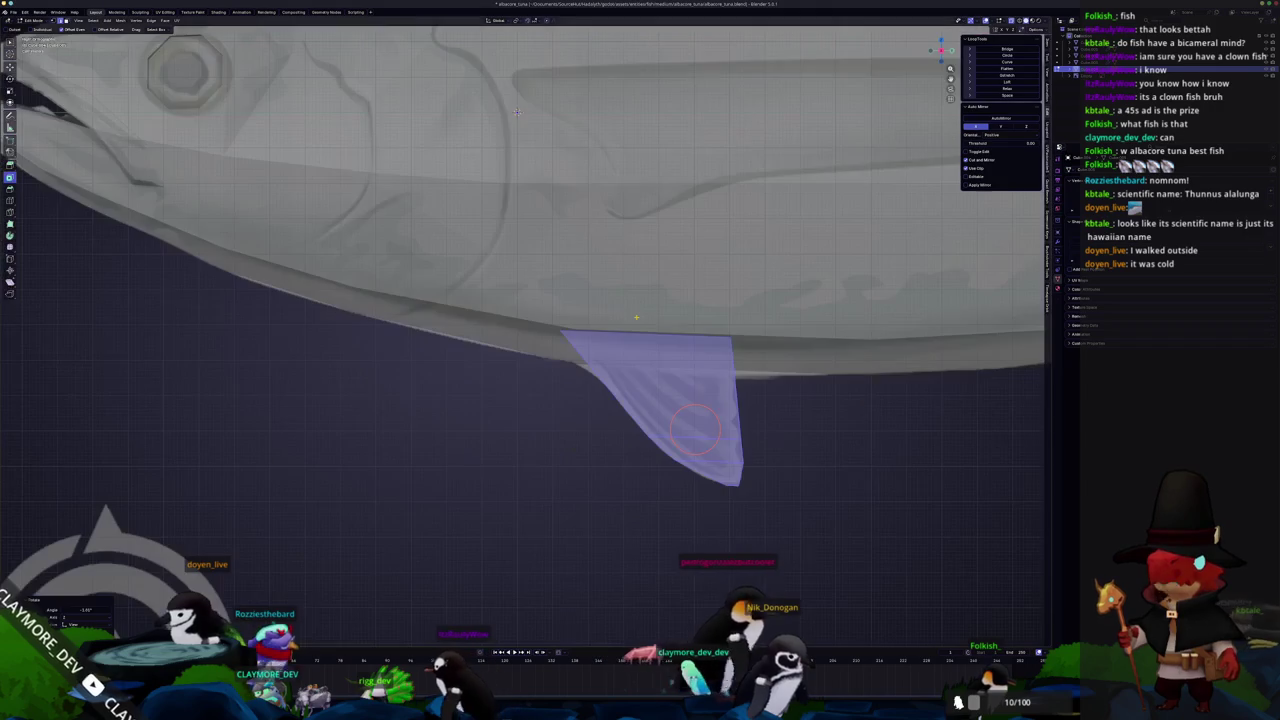
pyautogui.press('KP_7')
pyautogui.press('KP_3')
pyautogui.scroll(-2, 520, 204)
pyautogui.scroll(-2, 520, 204)
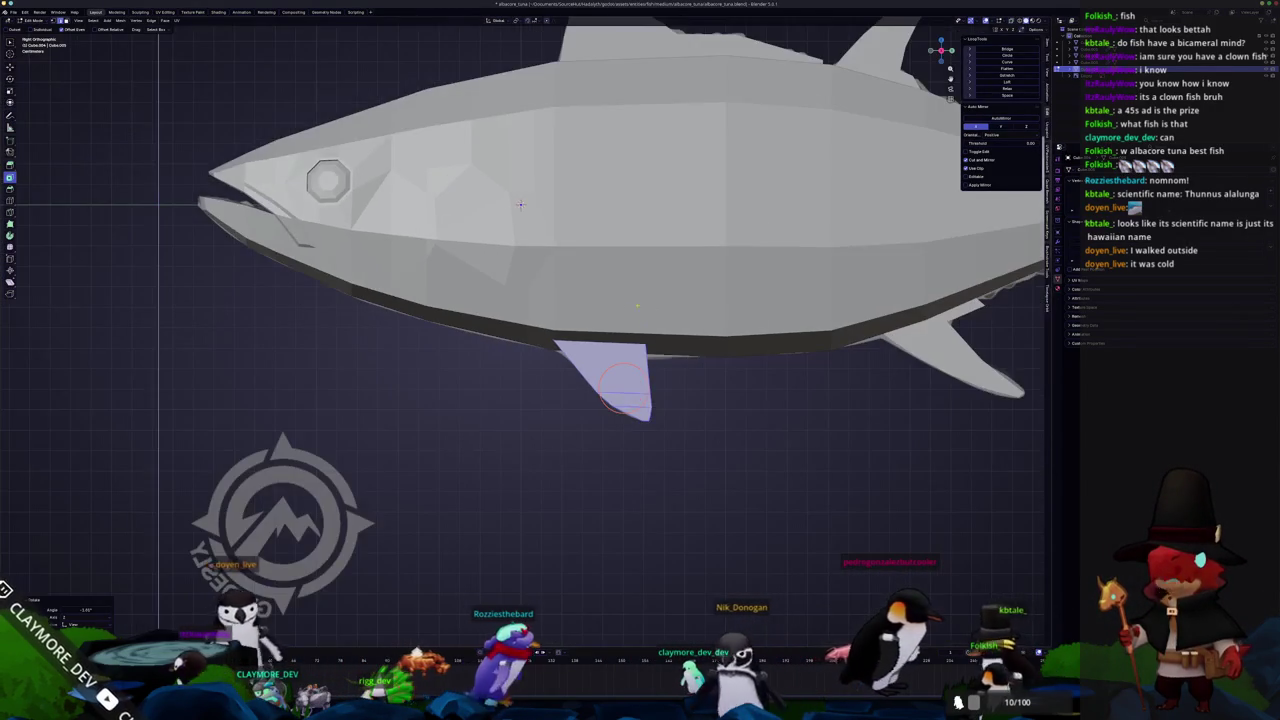
pyautogui.press('KP_0')
pyautogui.scroll(-1, 550, 305)
# Knife-cut a new edge into the body mesh behind the gills for the pectoral fin base
pyautogui.press('a')
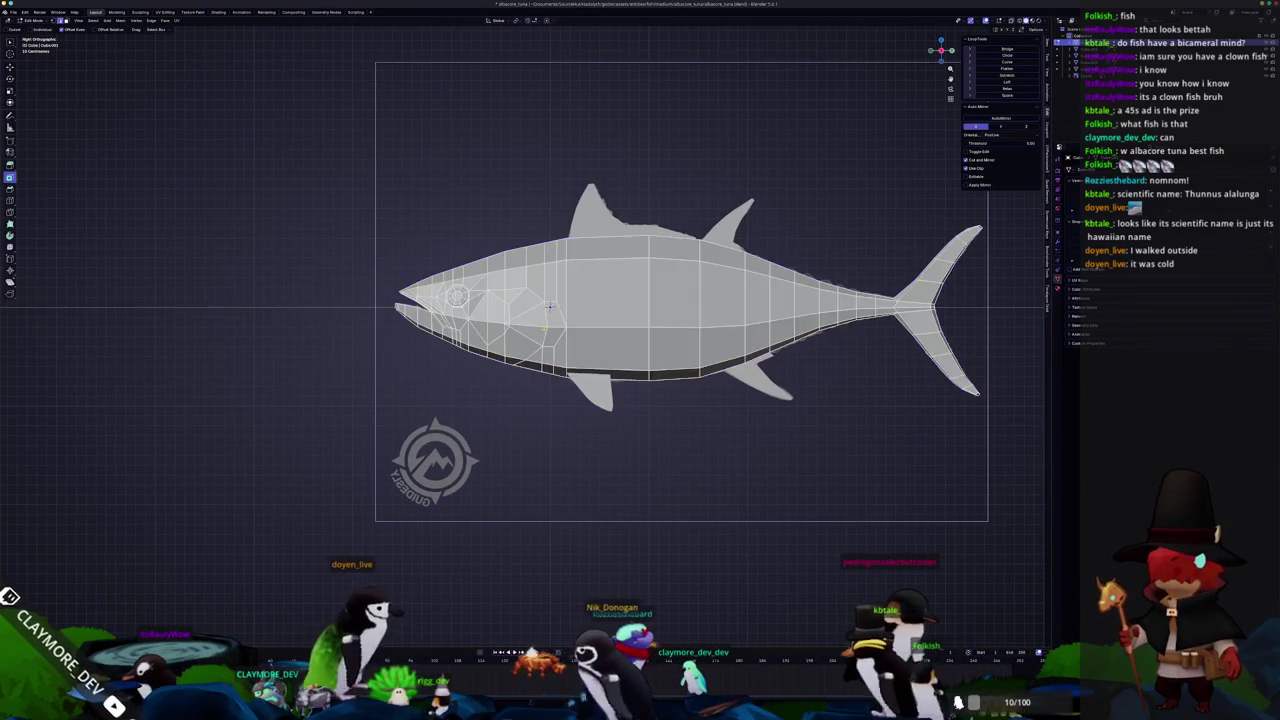
pyautogui.scroll(4, 549, 305)
pyautogui.press('k')
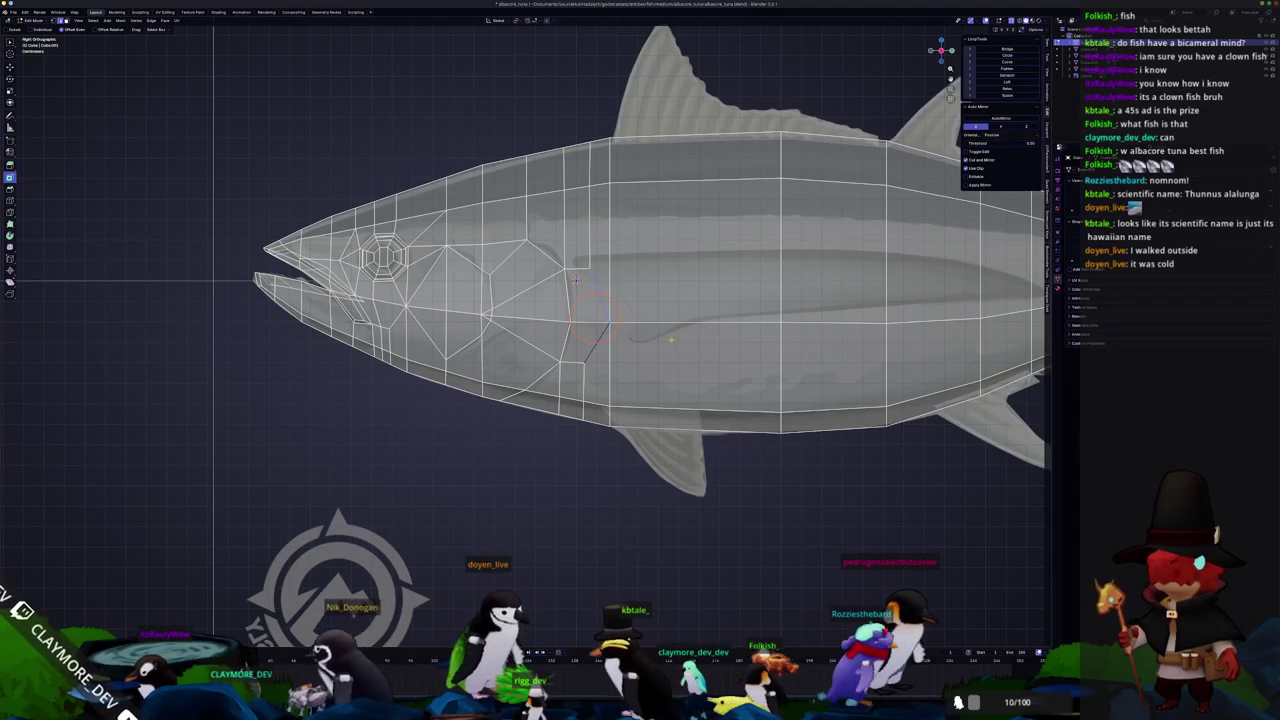
pyautogui.rightClick(661, 327)
pyautogui.press('Escape')
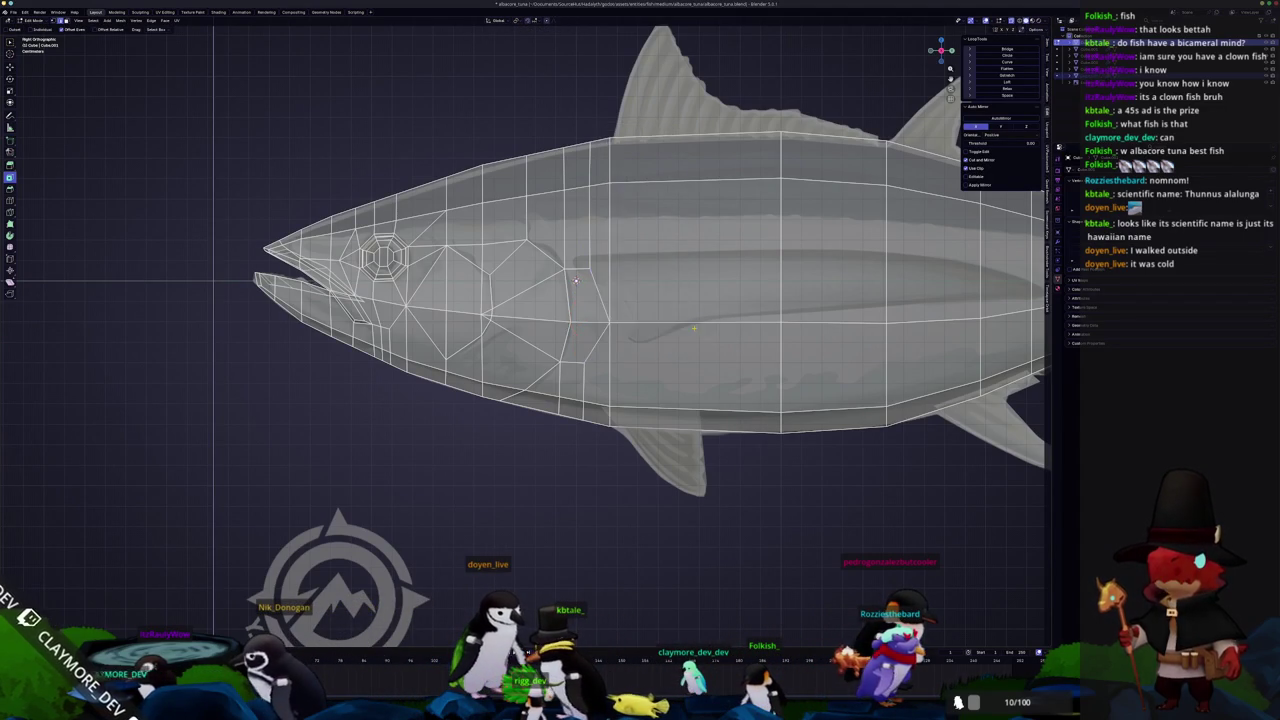
pyautogui.press('Tab')
pyautogui.press('Tab')
pyautogui.press('Tab')
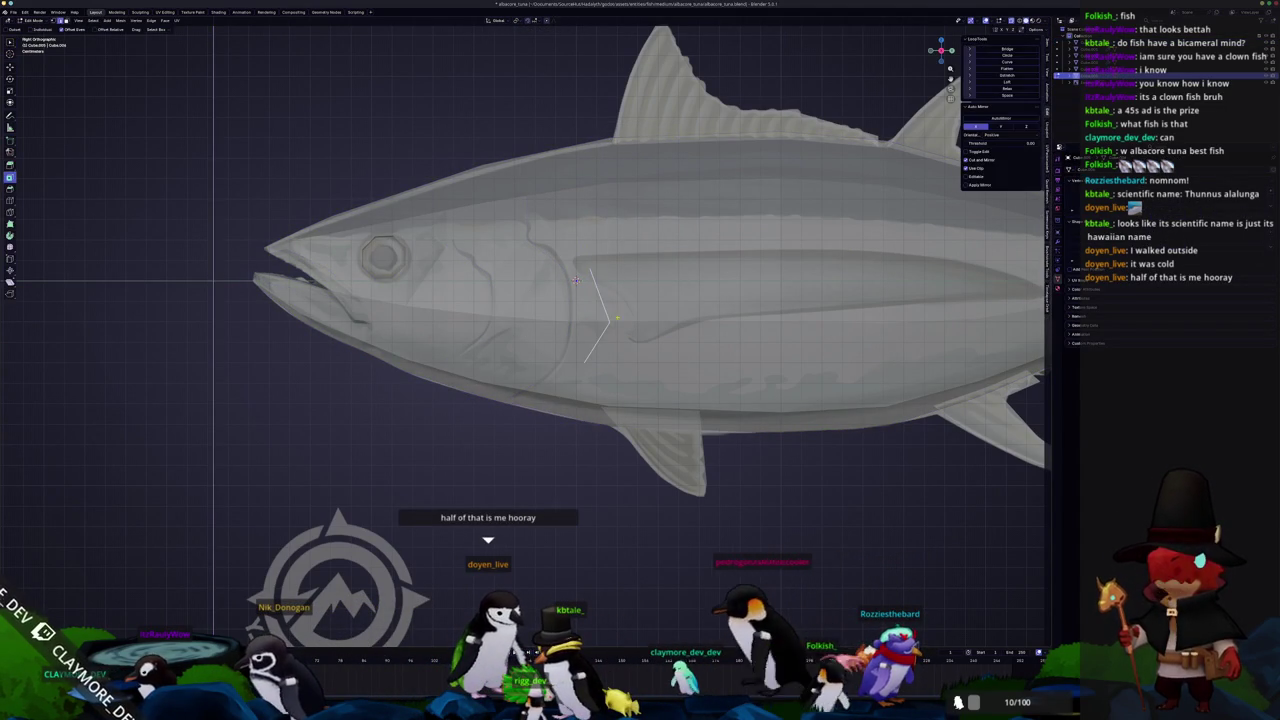
# Move two fin vertices to bend the edge, pushing one sideways along X for depth
pyautogui.press('g')
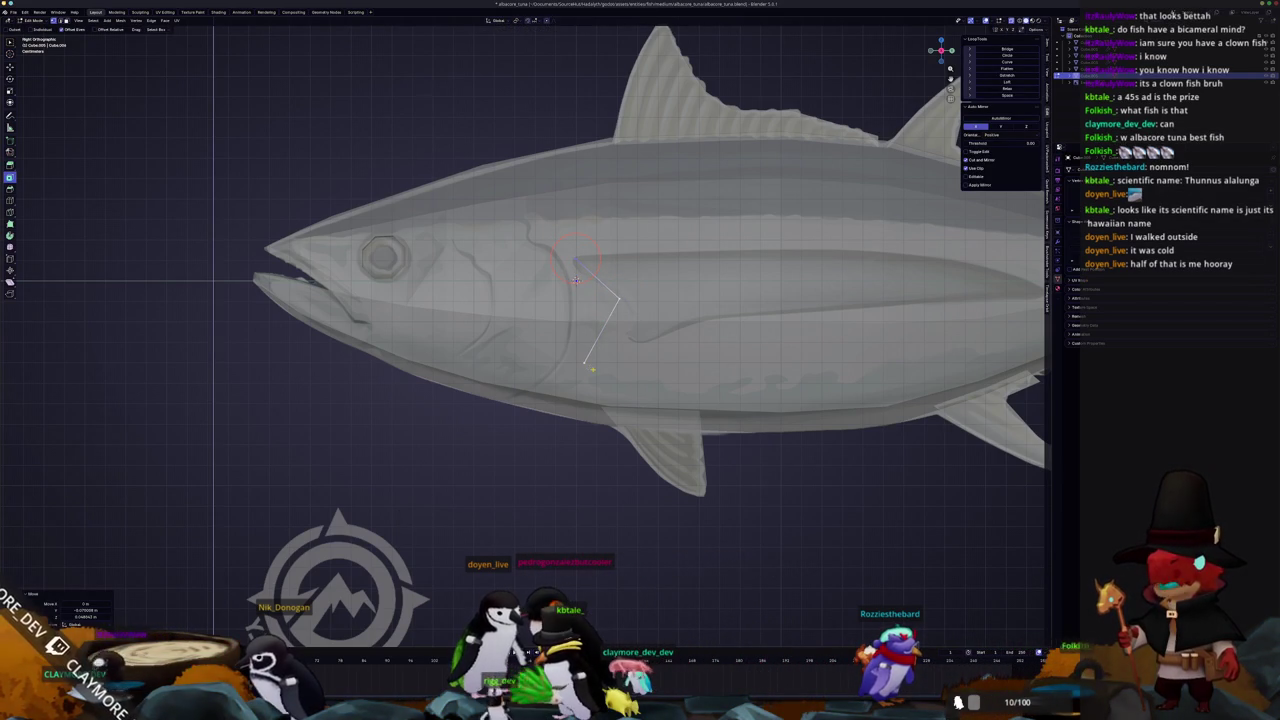
pyautogui.click(603, 302)
pyautogui.press('g')
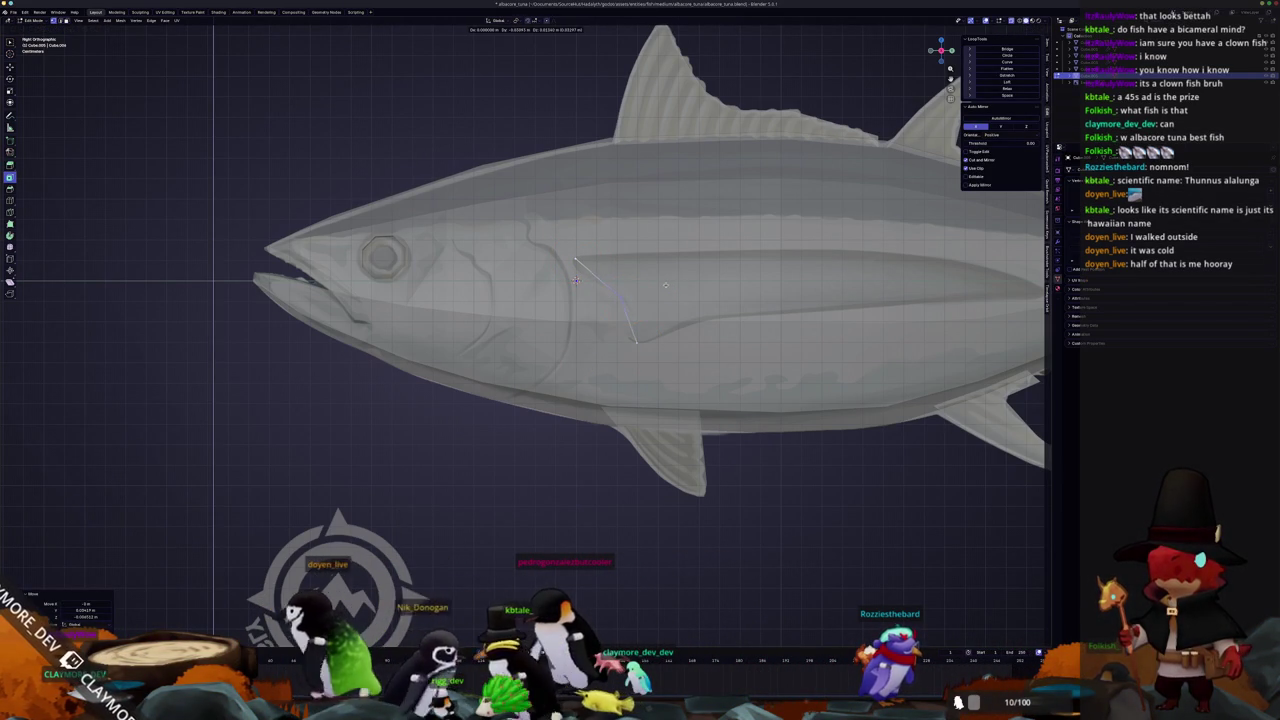
pyautogui.moveTo(665, 283); pyautogui.dragTo(709, 355, button='middle')
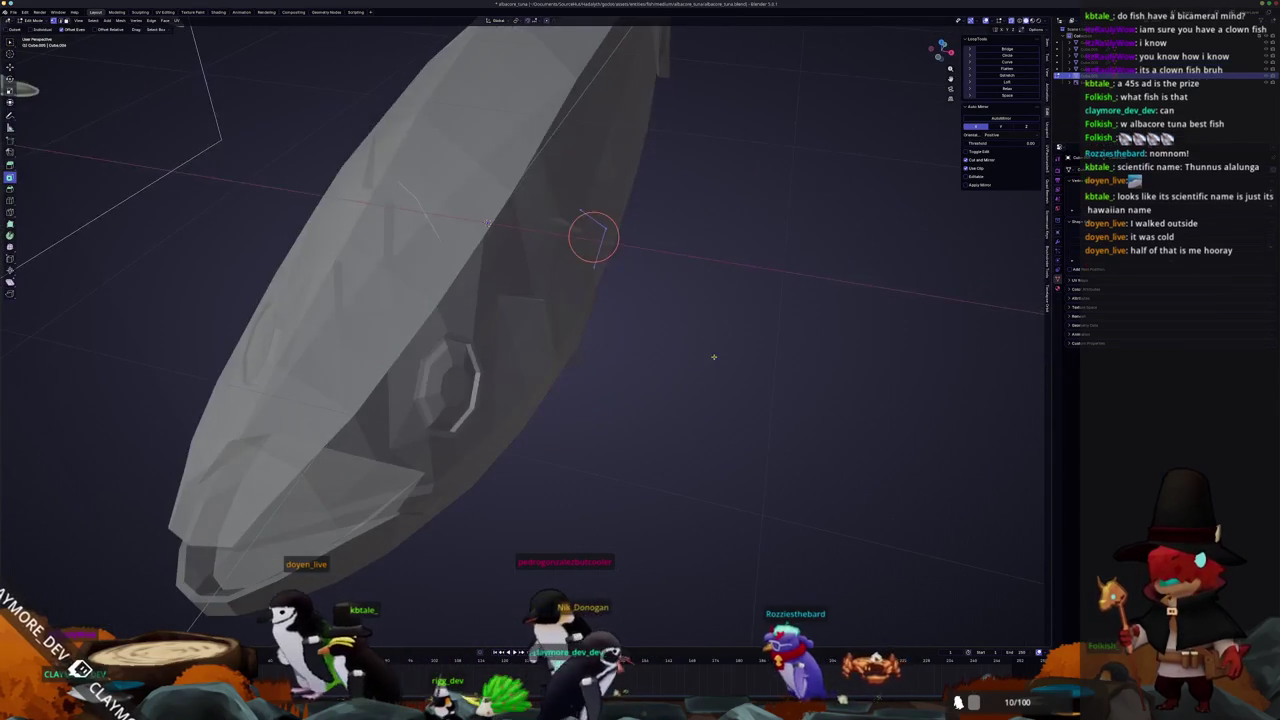
pyautogui.press('x')
pyautogui.click(709, 355)
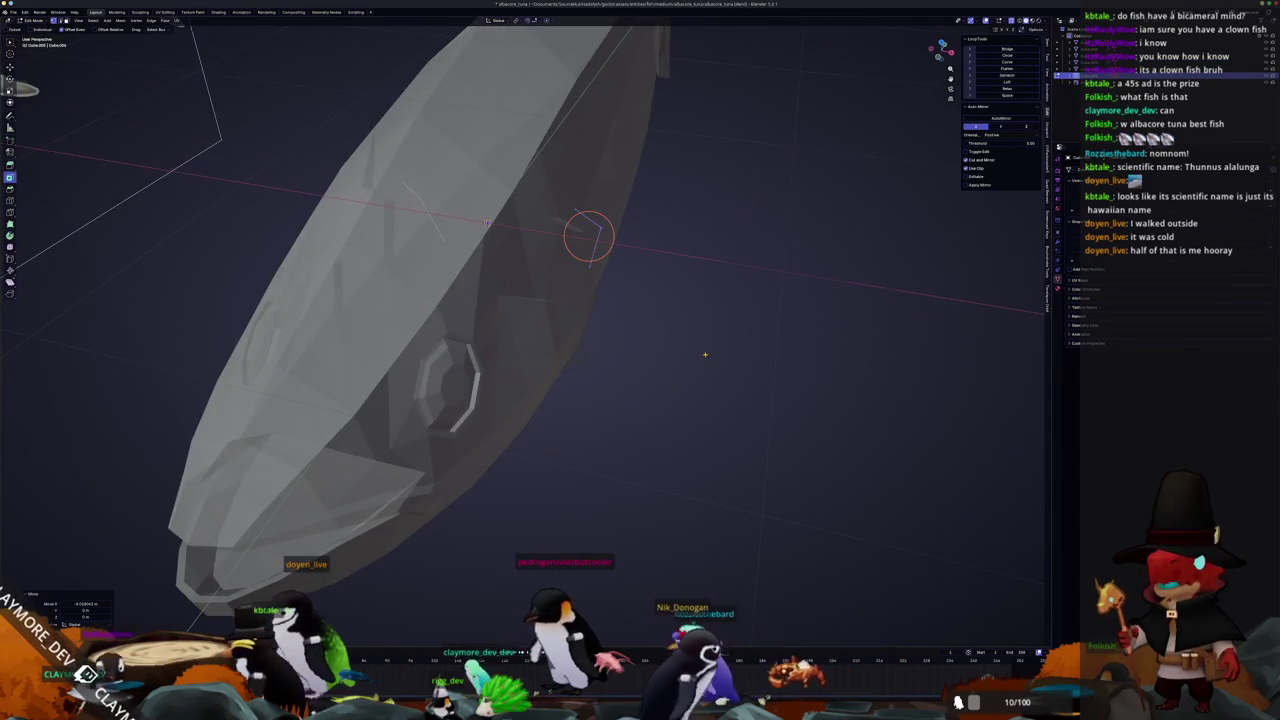
# Back in the Right Ortho side view, stretch the pectoral fin back along the body
pyautogui.press('KP_3')
pyautogui.scroll(-3, 705, 354)
pyautogui.keyDown('shift'); pyautogui.moveTo(600, 380); pyautogui.dragTo(445, 378, button='middle'); pyautogui.keyUp('shift')
pyautogui.moveTo(445, 378)
pyautogui.mouseDown()
pyautogui.moveTo(793, 345)
pyautogui.moveTo(789, 303)
pyautogui.mouseUp()
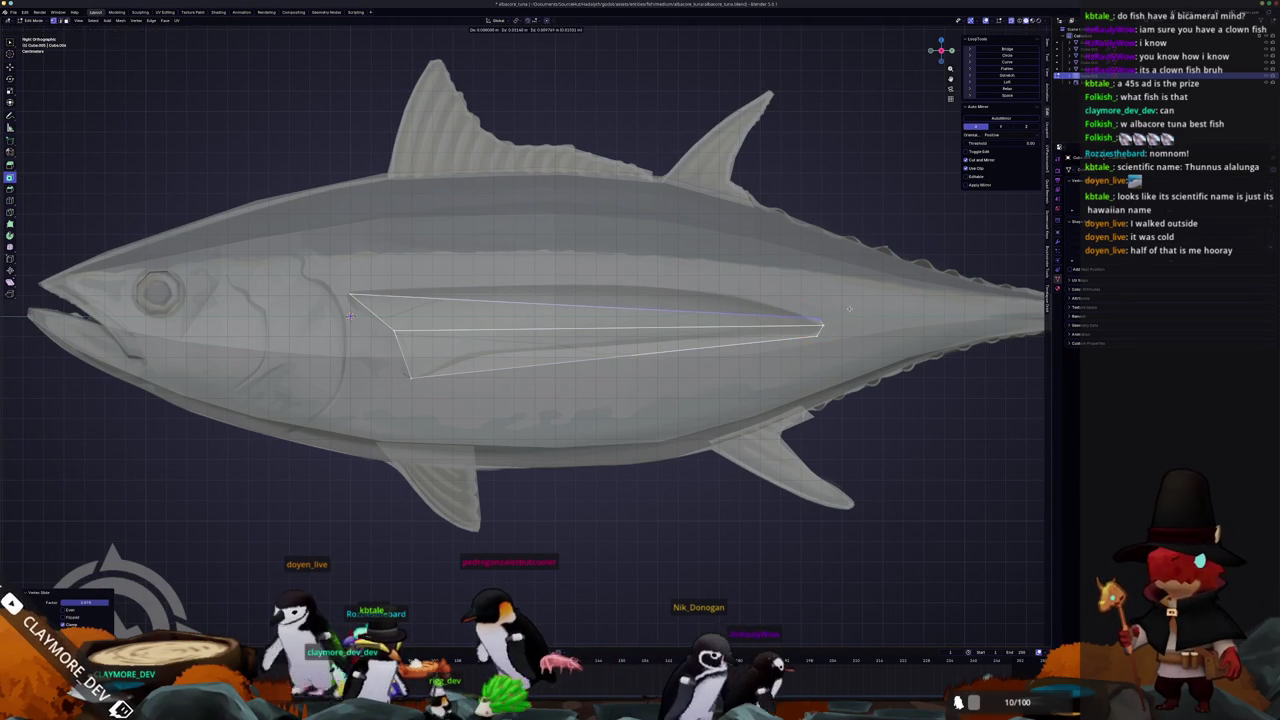
# Place the fin tip, then loop-cut across the fin's middle and raise that cut along Z
pyautogui.click(818, 330)
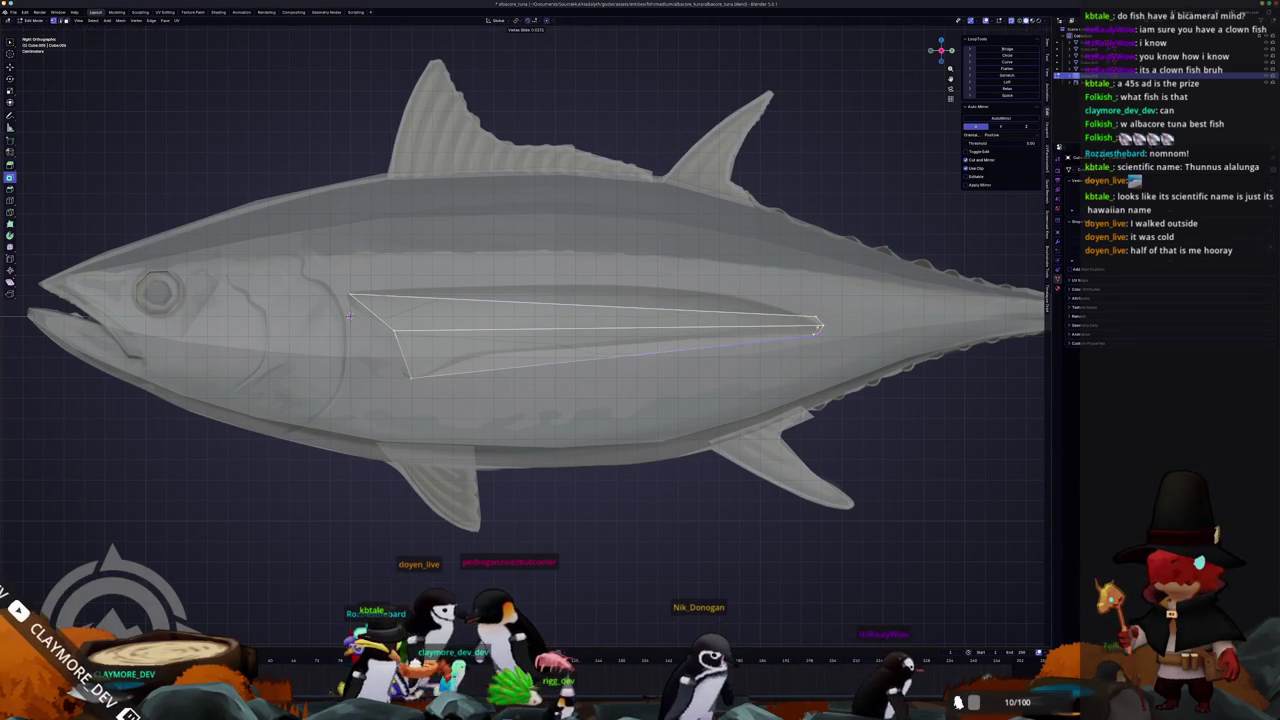
pyautogui.scroll(2, 816, 330)
pyautogui.keyDown('shift'); pyautogui.moveTo(197, 324); pyautogui.dragTo(177, 325, button='middle'); pyautogui.keyUp('shift')
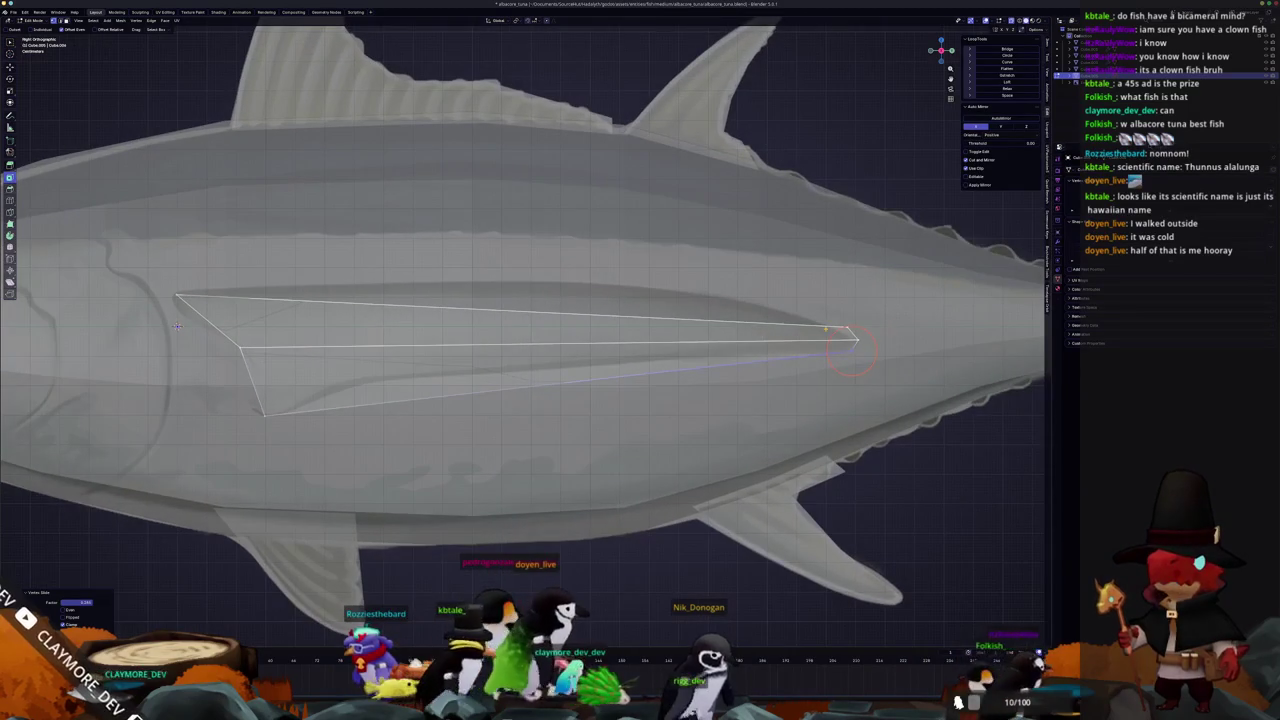
pyautogui.click(848, 340)
pyautogui.click(537, 325)
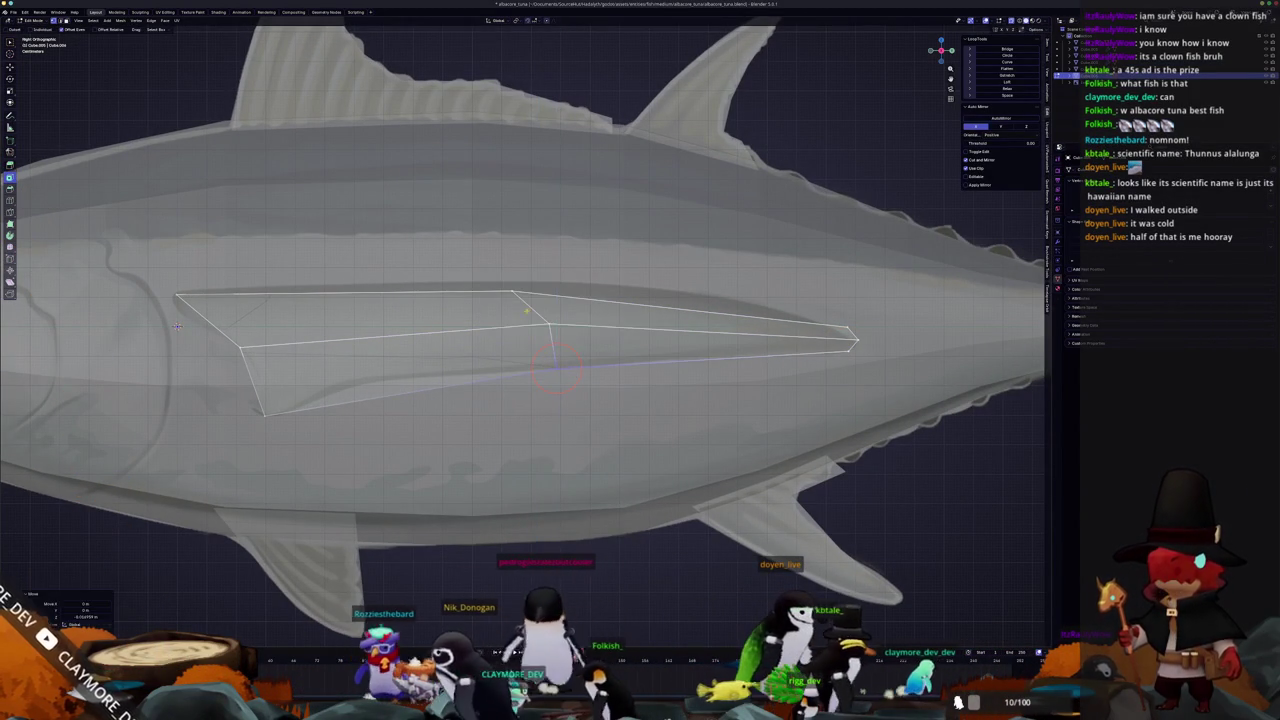
pyautogui.press('g')
pyautogui.press('z')
pyautogui.click(508, 277)
# Loop-cut the fin's rear section and move its vertices vertically to follow the reference
pyautogui.hotkey('ctrl', 'r')
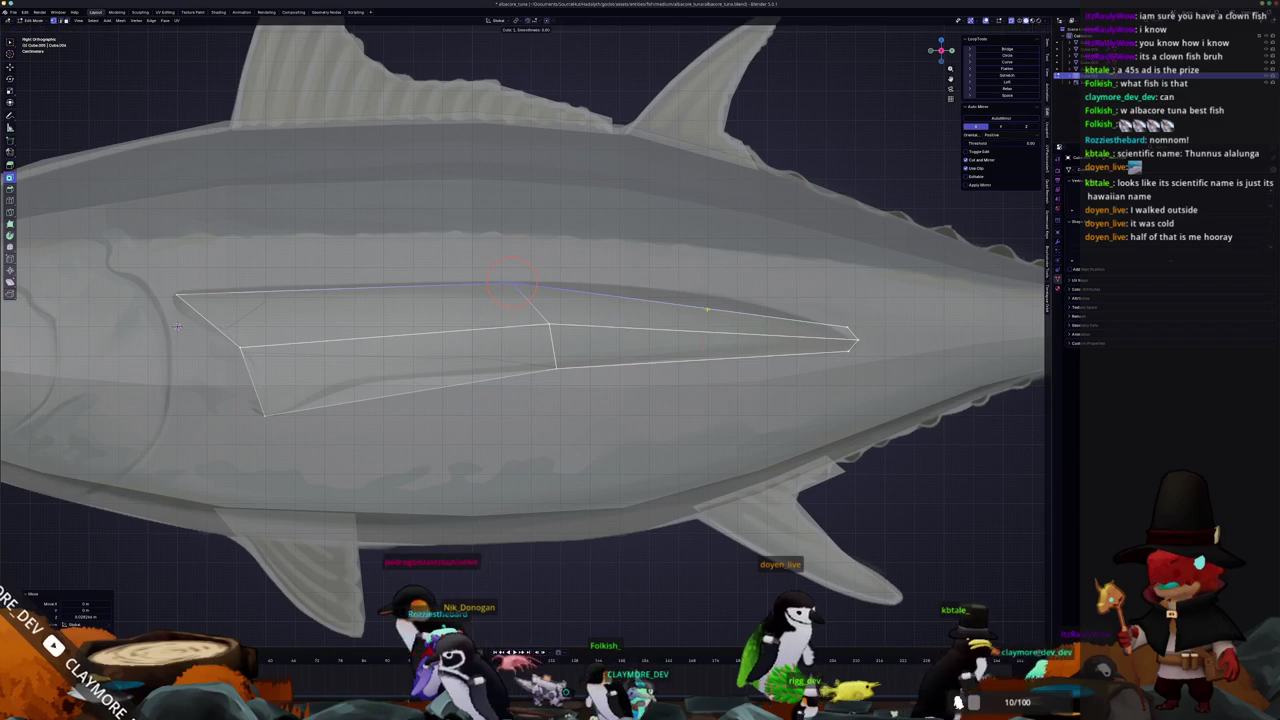
pyautogui.click(694, 331)
pyautogui.press('g')
pyautogui.press('z')
pyautogui.click(697, 303)
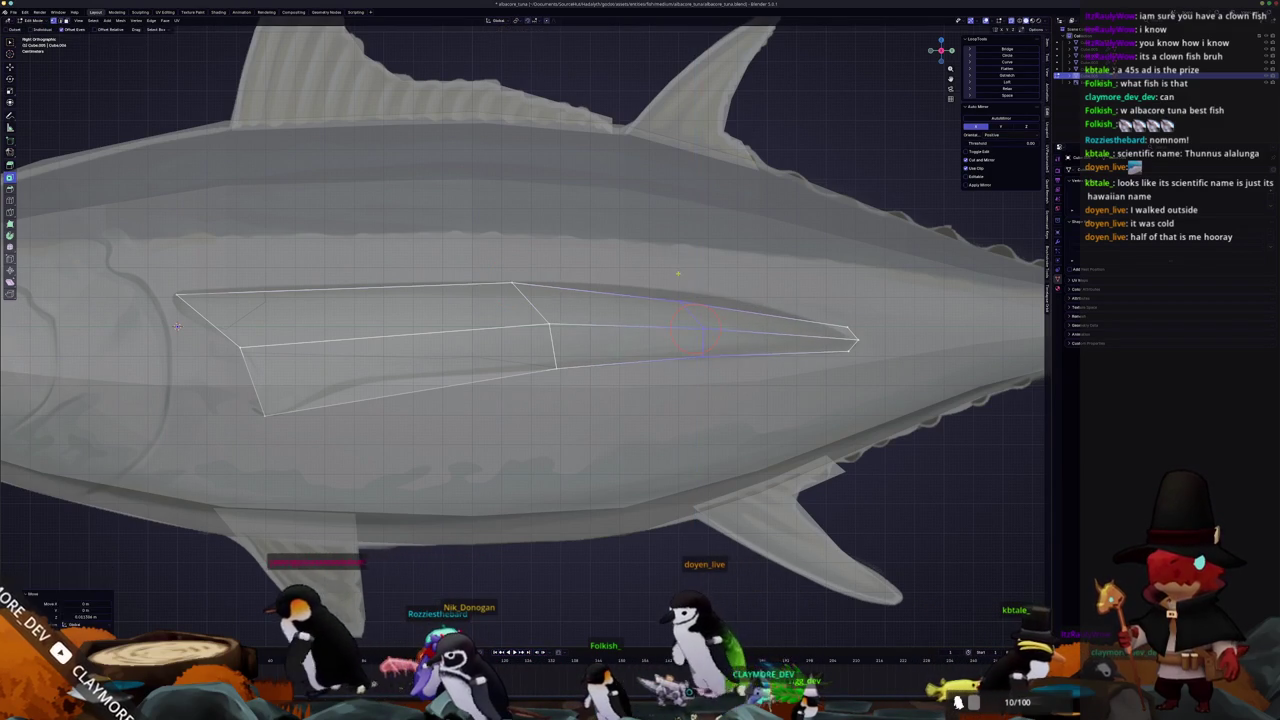
pyautogui.press('g')
pyautogui.click(697, 329)
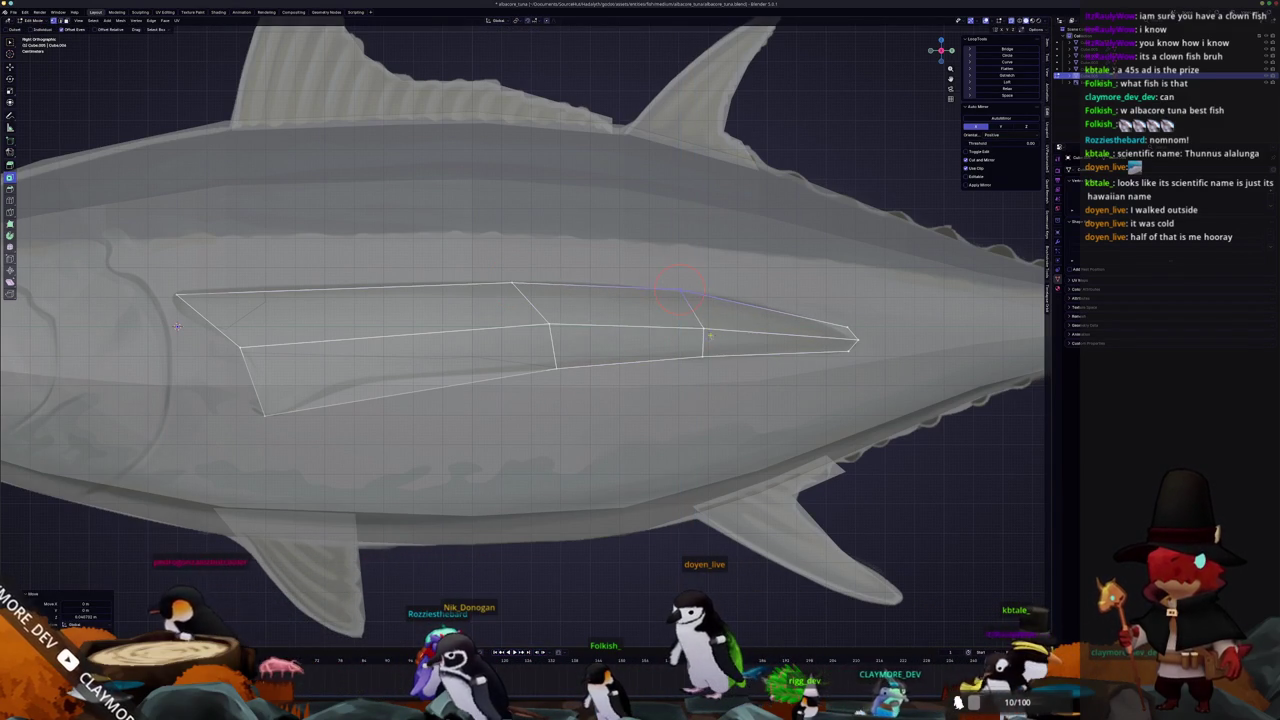
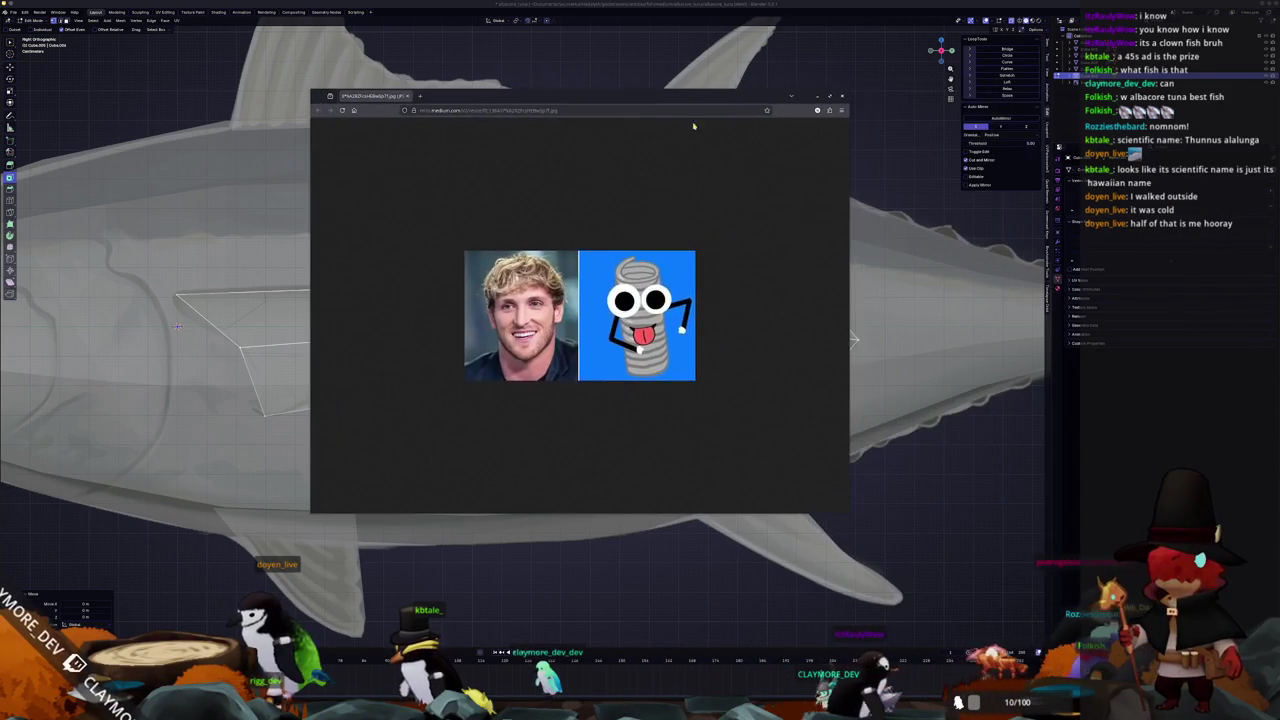
# Zoom in on the posted meme image in Chrome with Ctrl+Plus
pyautogui.hotkey('ctrl', '+')
pyautogui.hotkey('ctrl', '+')
pyautogui.hotkey('ctrl', '+')
pyautogui.hotkey('ctrl', '+')
pyautogui.hotkey('ctrl', '+')
pyautogui.hotkey('ctrl', '+')
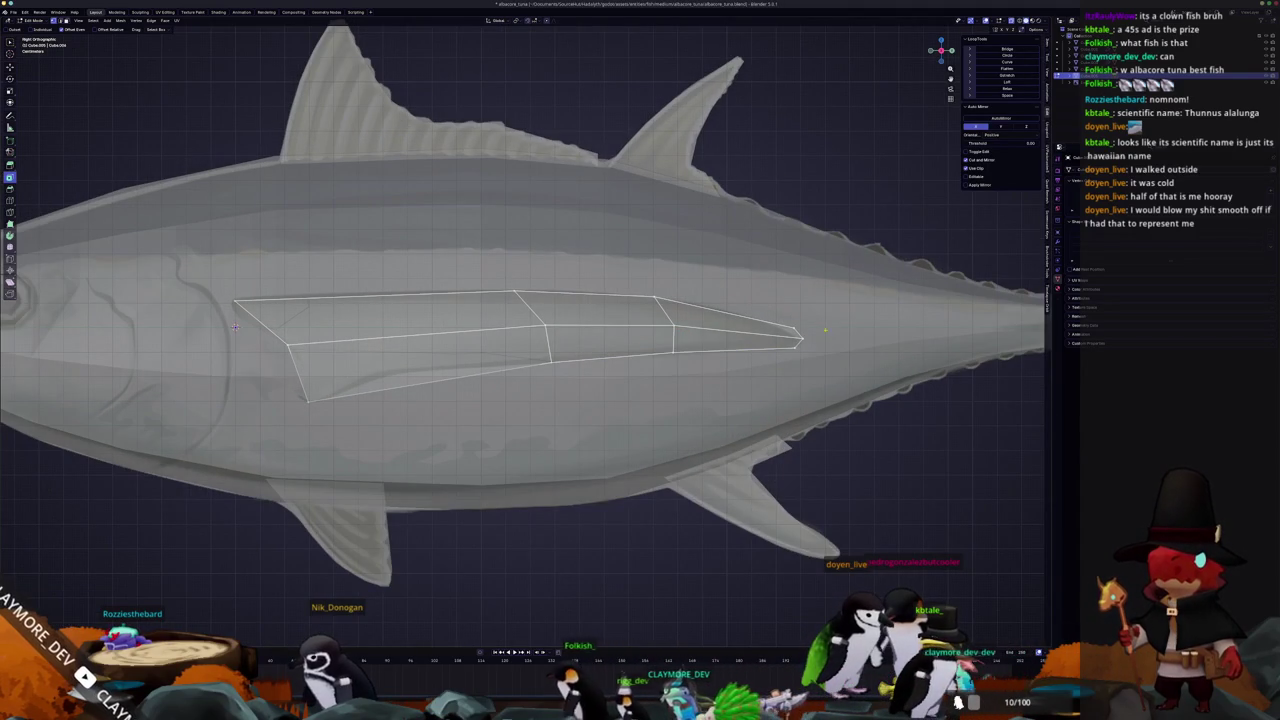
# Edge-slide the pectoral fin's edge into a slanted position
pyautogui.scroll(3, 790, 321)
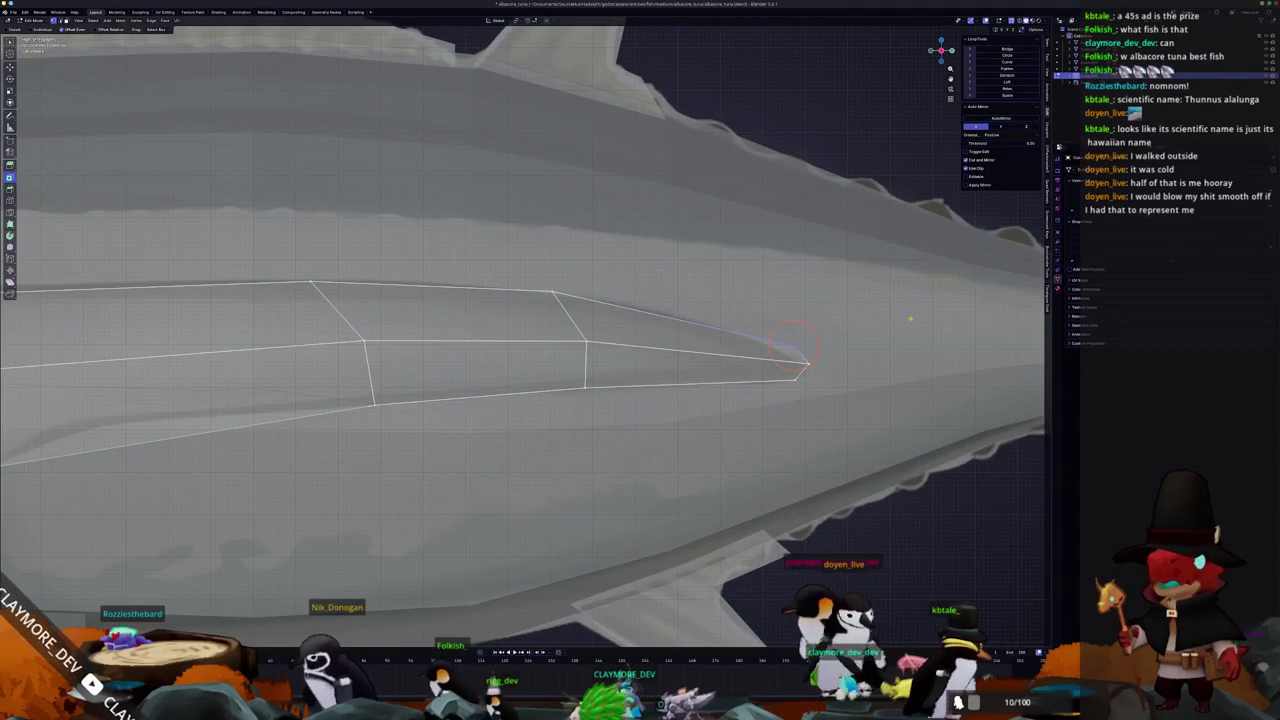
pyautogui.scroll(-2, 899, 319)
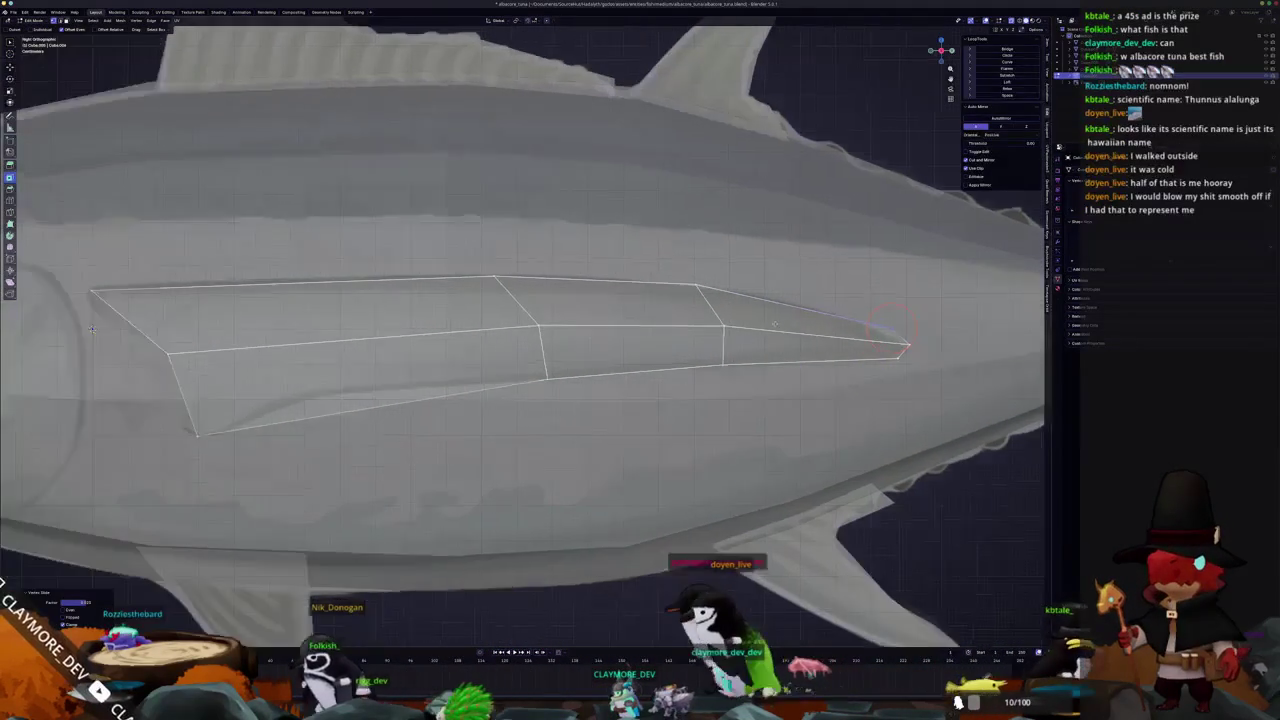
pyautogui.press('g')
pyautogui.press('z')
pyautogui.press('g')
pyautogui.scroll(-2, 593, 345)
pyautogui.scroll(-1, 593, 345)
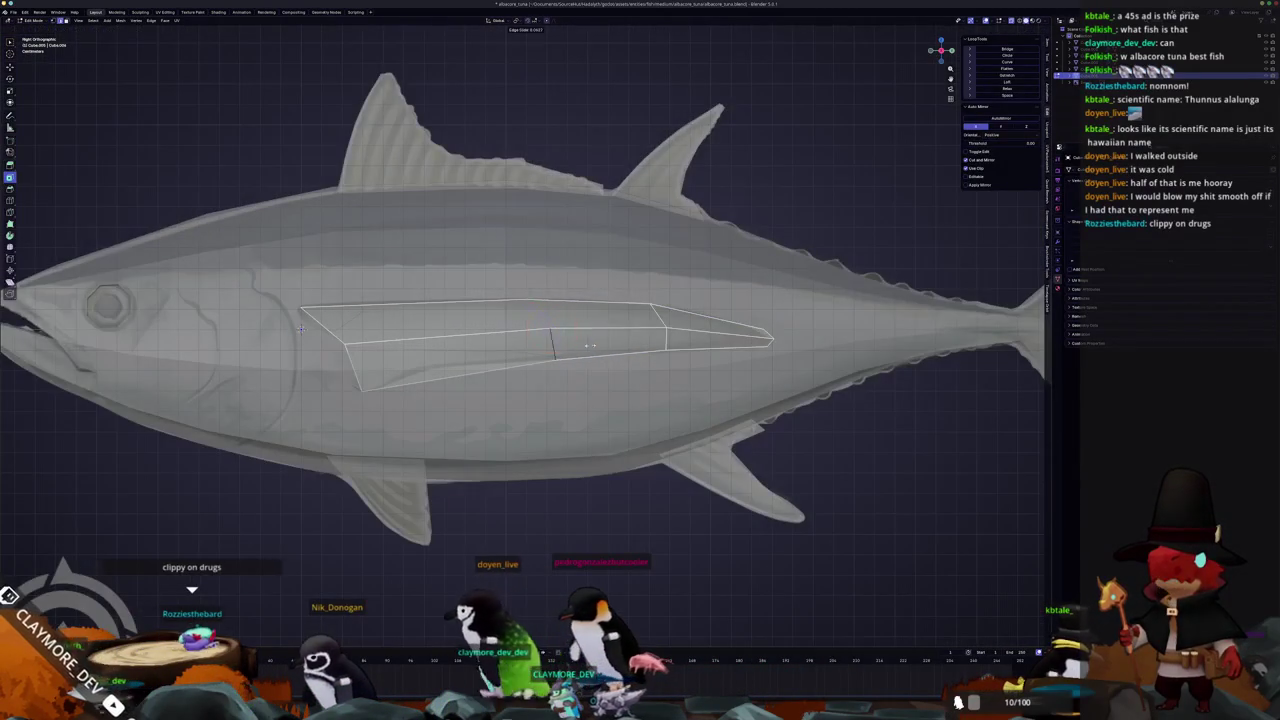
pyautogui.click(440, 349)
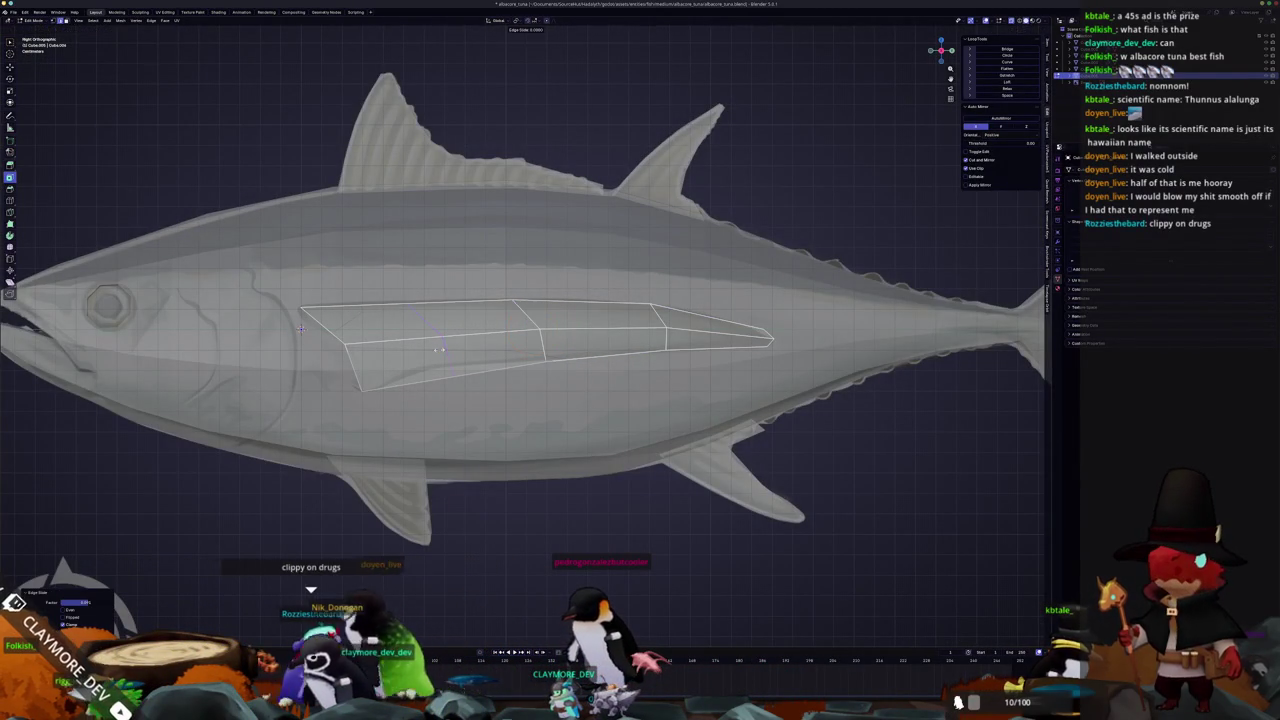
# Slide several fin vertices along their edges to match the reference fin outline
pyautogui.hotkey('shift', 'v')
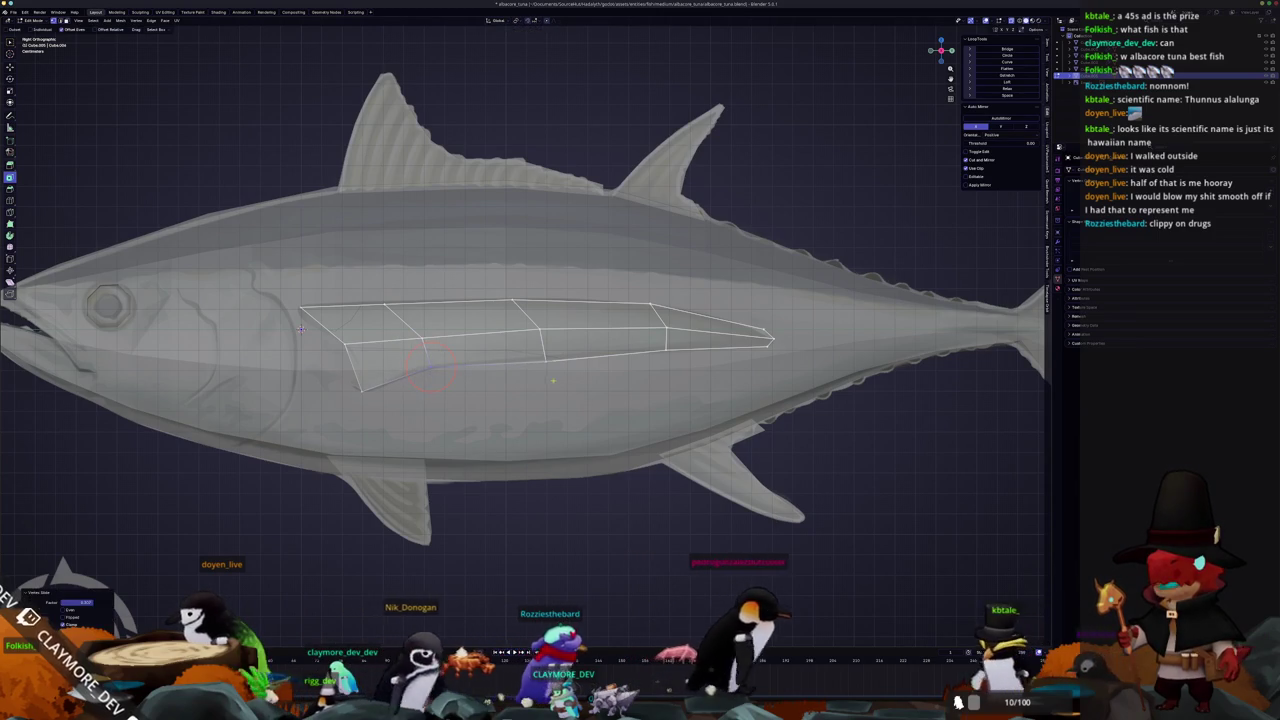
pyautogui.click(524, 337)
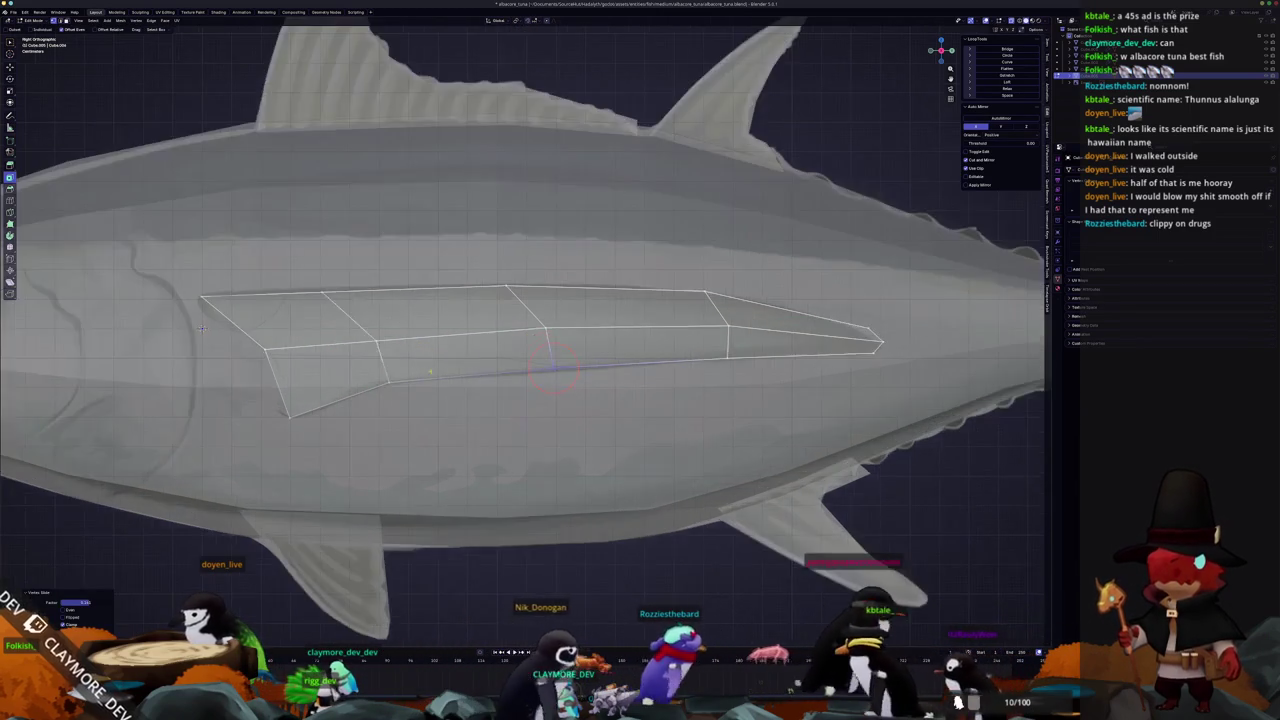
pyautogui.scroll(3, 524, 337)
pyautogui.scroll(-3, 688, 345)
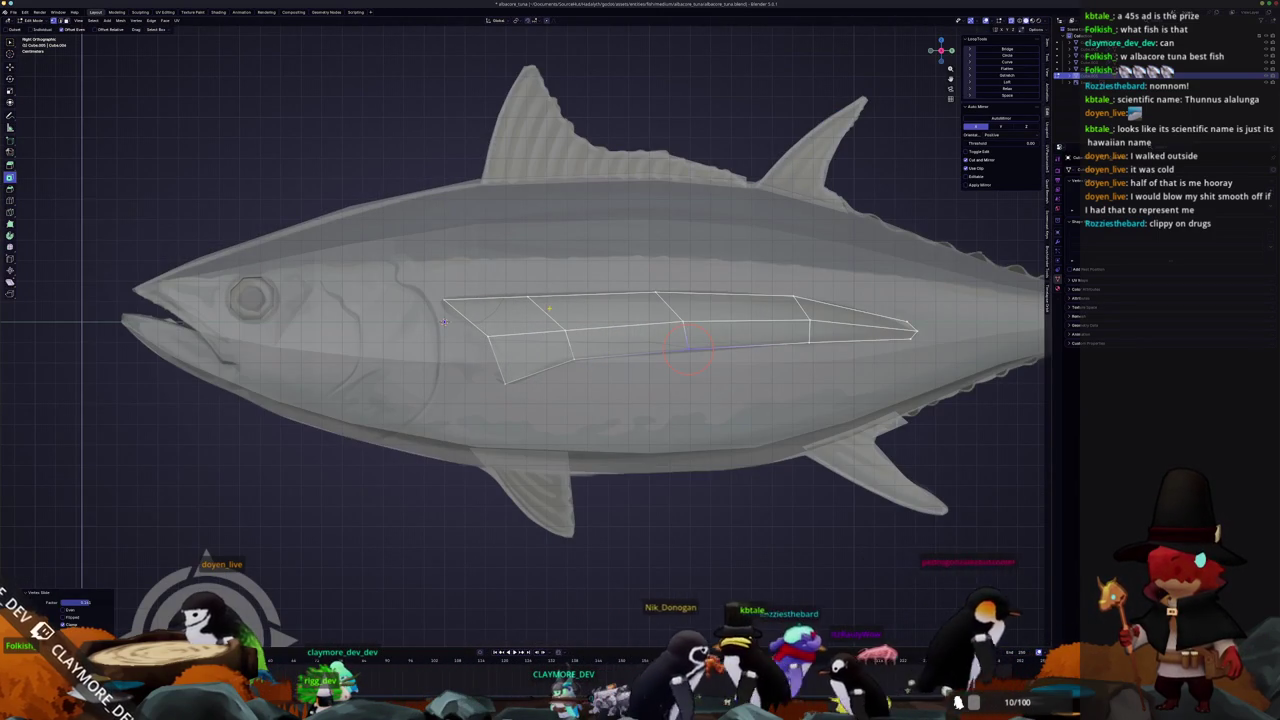
pyautogui.press('c')
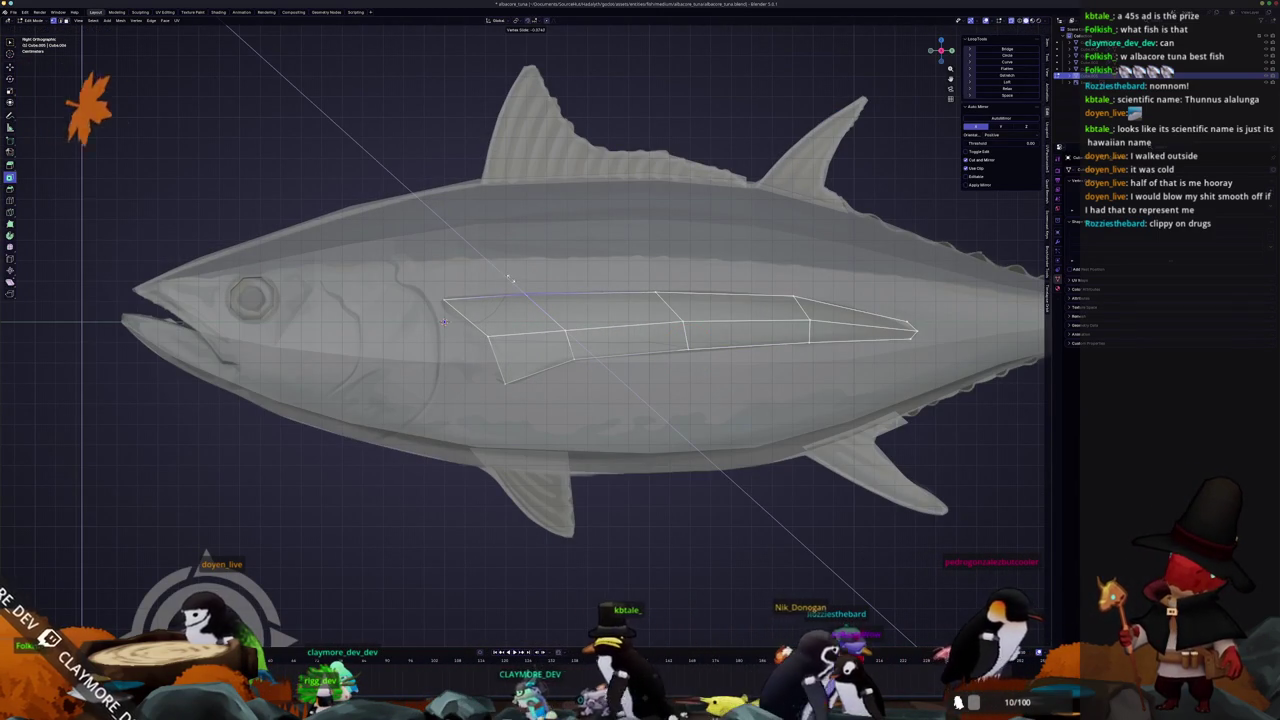
pyautogui.click(523, 297)
pyautogui.press('g')
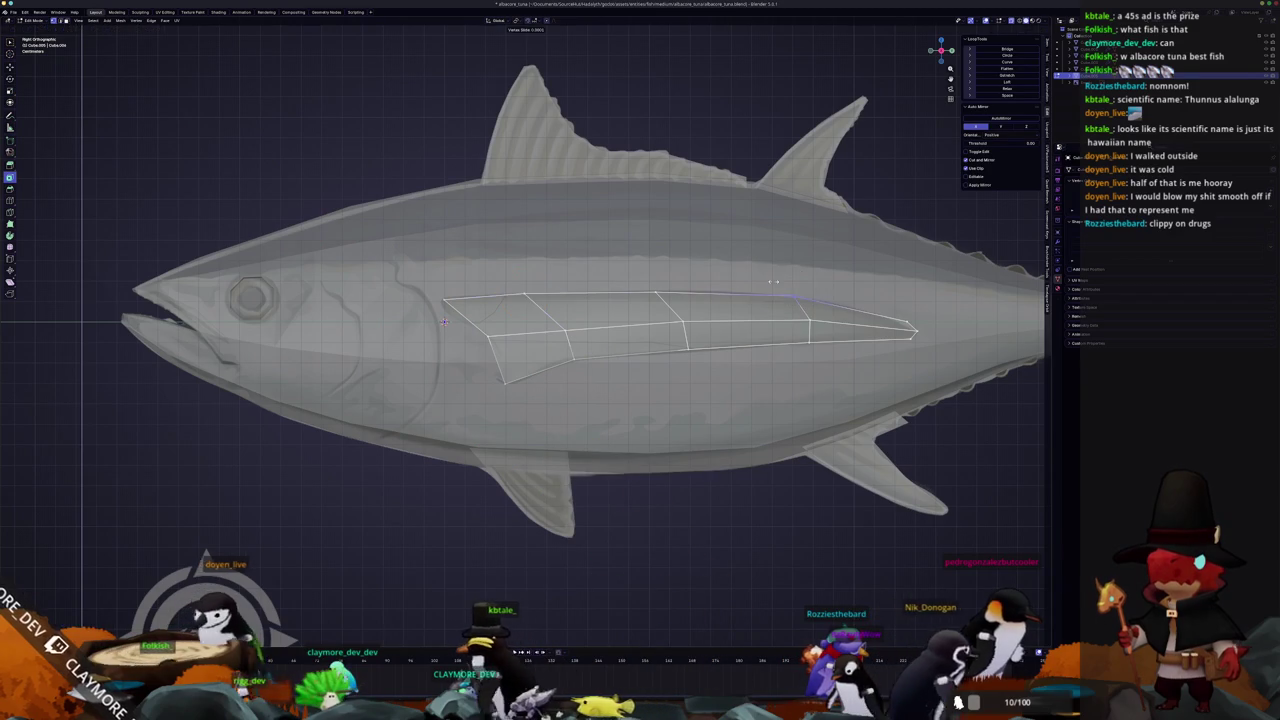
# Circle-select all the fin faces and scale them to 0 on X to flatten the fin
pyautogui.press('c')
pyautogui.moveTo(791, 294); pyautogui.dragTo(686, 329)
pyautogui.scroll(-3, 603, 329)
pyautogui.moveTo(603, 329); pyautogui.dragTo(573, 308, button='middle')
pyautogui.scroll(3, 573, 308)
pyautogui.press('s')
pyautogui.press('x')
pyautogui.press('0')
pyautogui.press('Return')
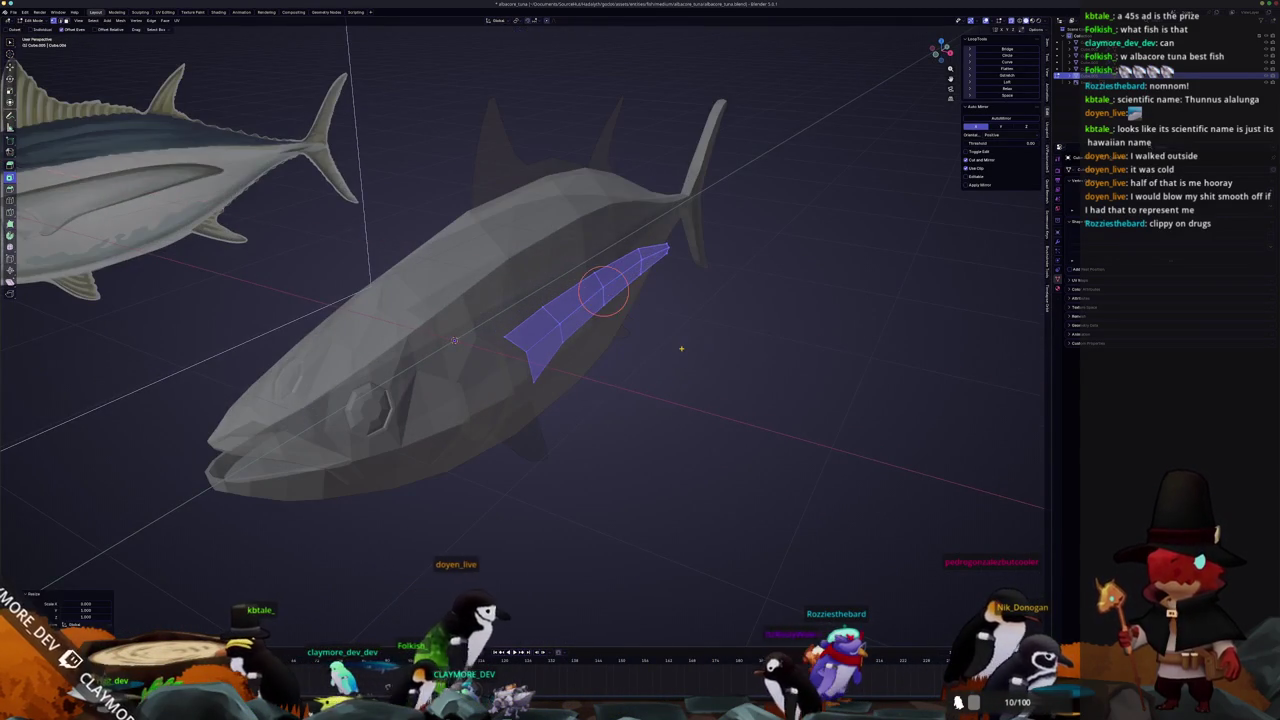
# In top view, rotate the fin and shift it sideways along X
pyautogui.press('KP_1')
pyautogui.press('KP_7')
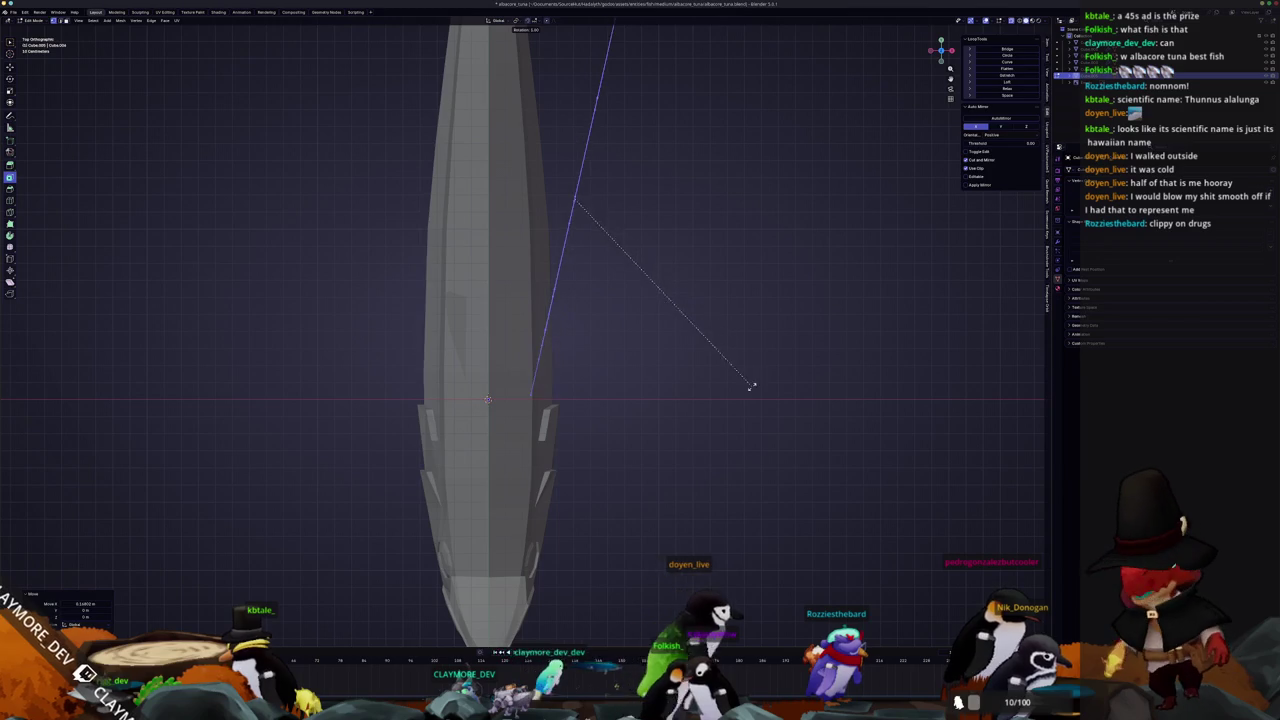
pyautogui.click(752, 385)
pyautogui.moveTo(586, 200)
pyautogui.mouseDown(button='middle')
pyautogui.moveTo(490, 326)
pyautogui.moveTo(679, 378)
pyautogui.mouseUp(button='middle')
pyautogui.press('g')
pyautogui.press('x')
pyautogui.click(684, 381)
# Rotate the fin outward in front view, check it, and return to Object Mode
pyautogui.moveTo(608, 374); pyautogui.dragTo(625, 387, button='middle')
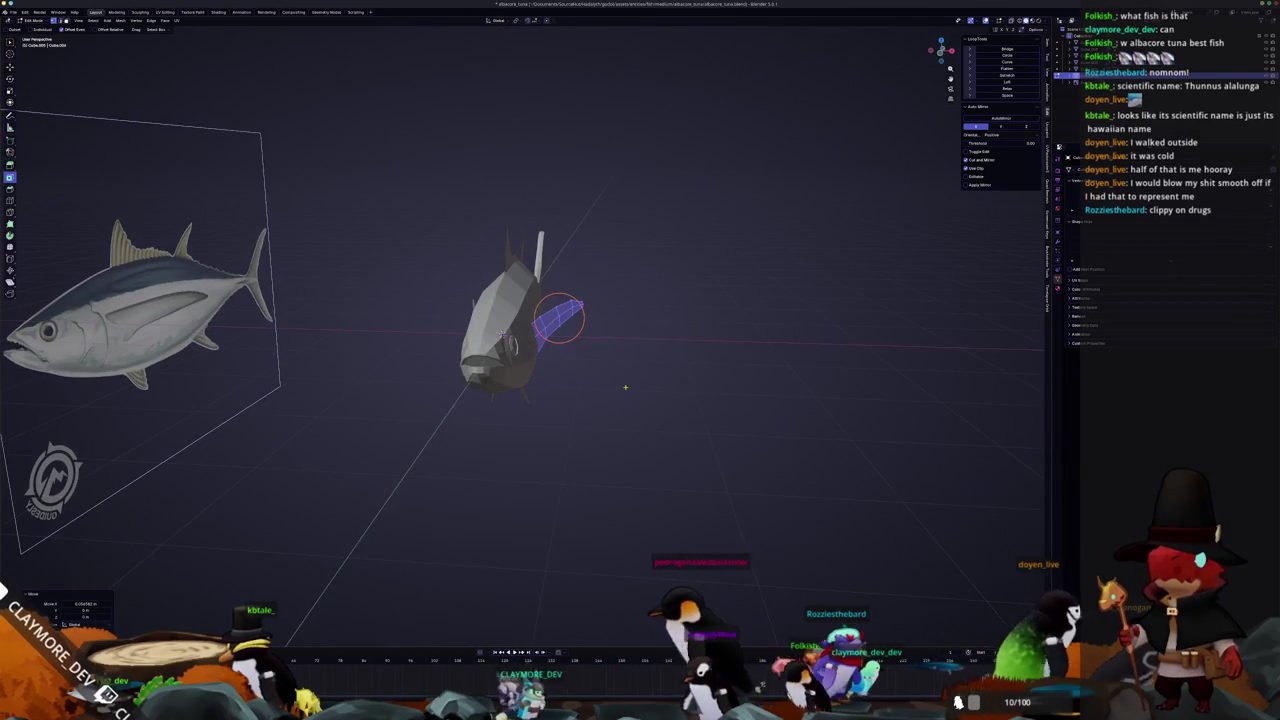
pyautogui.press('KP_1')
pyautogui.scroll(3, 654, 383)
pyautogui.press('r')
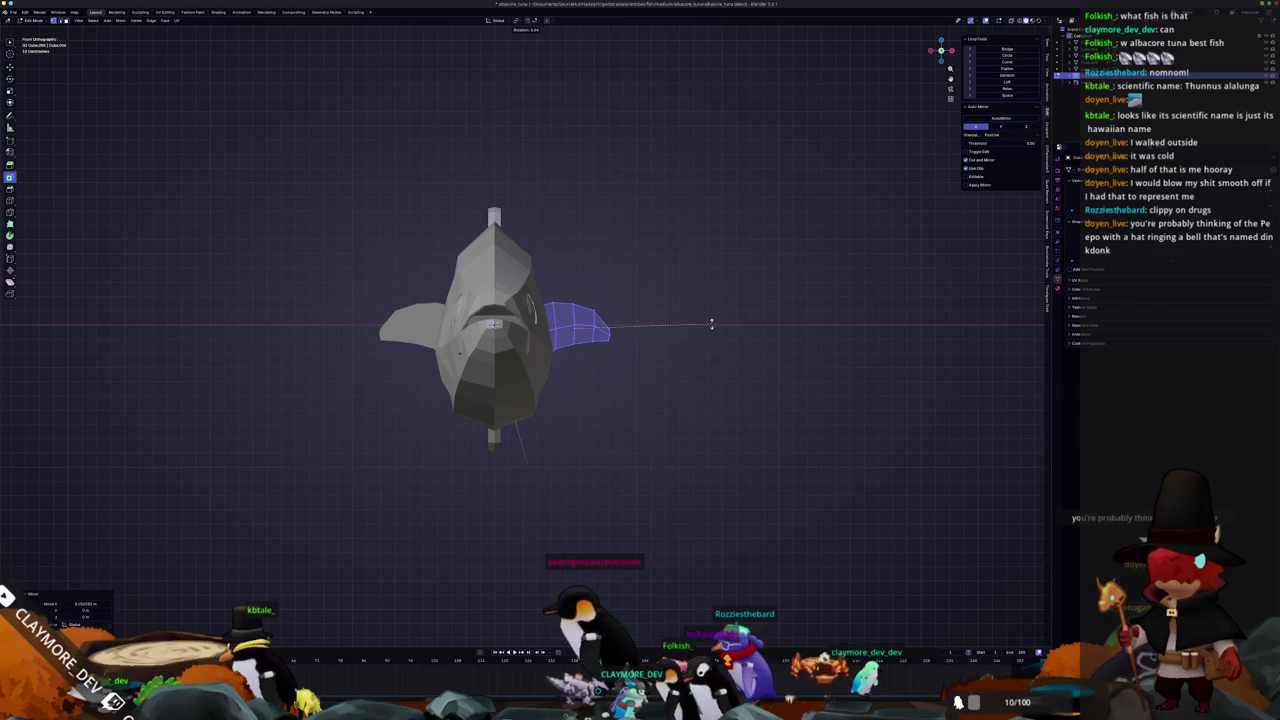
pyautogui.moveTo(706, 341)
pyautogui.mouseDown(button='middle')
pyautogui.moveTo(659, 367)
pyautogui.moveTo(600, 355)
pyautogui.mouseUp(button='middle')
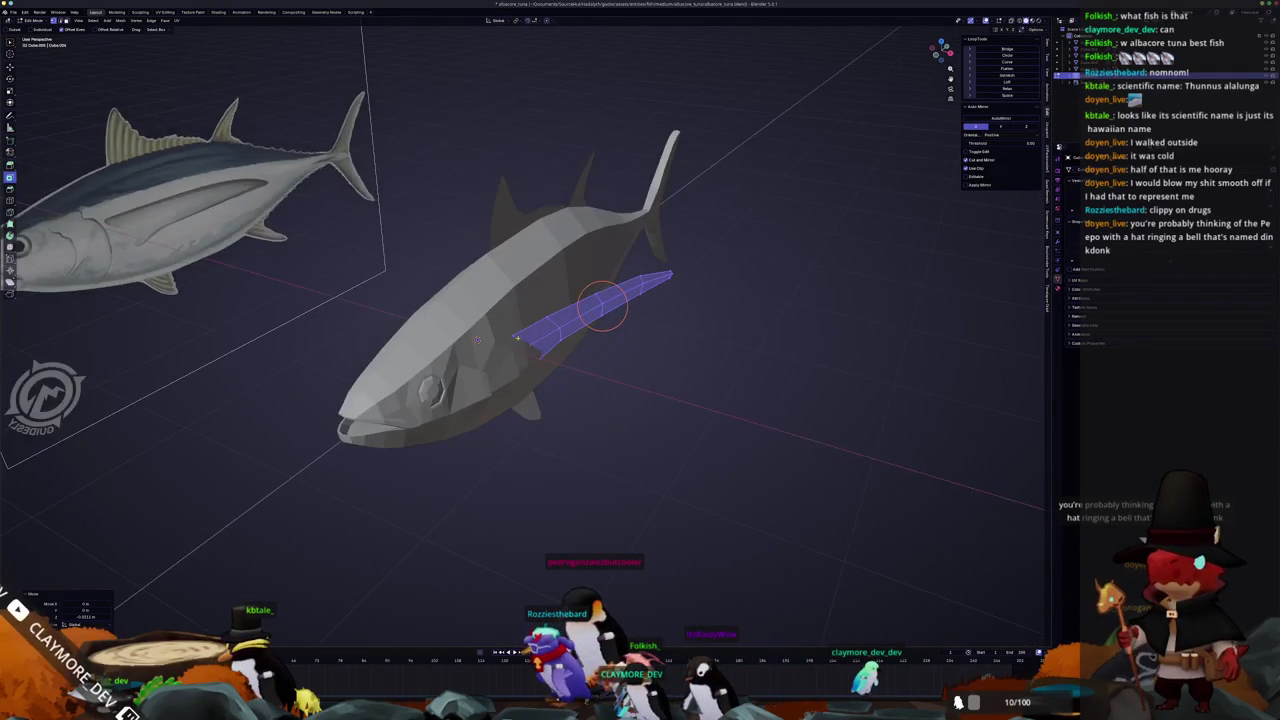
pyautogui.scroll(3, 528, 341)
pyautogui.moveTo(535, 324); pyautogui.dragTo(519, 331, button='middle')
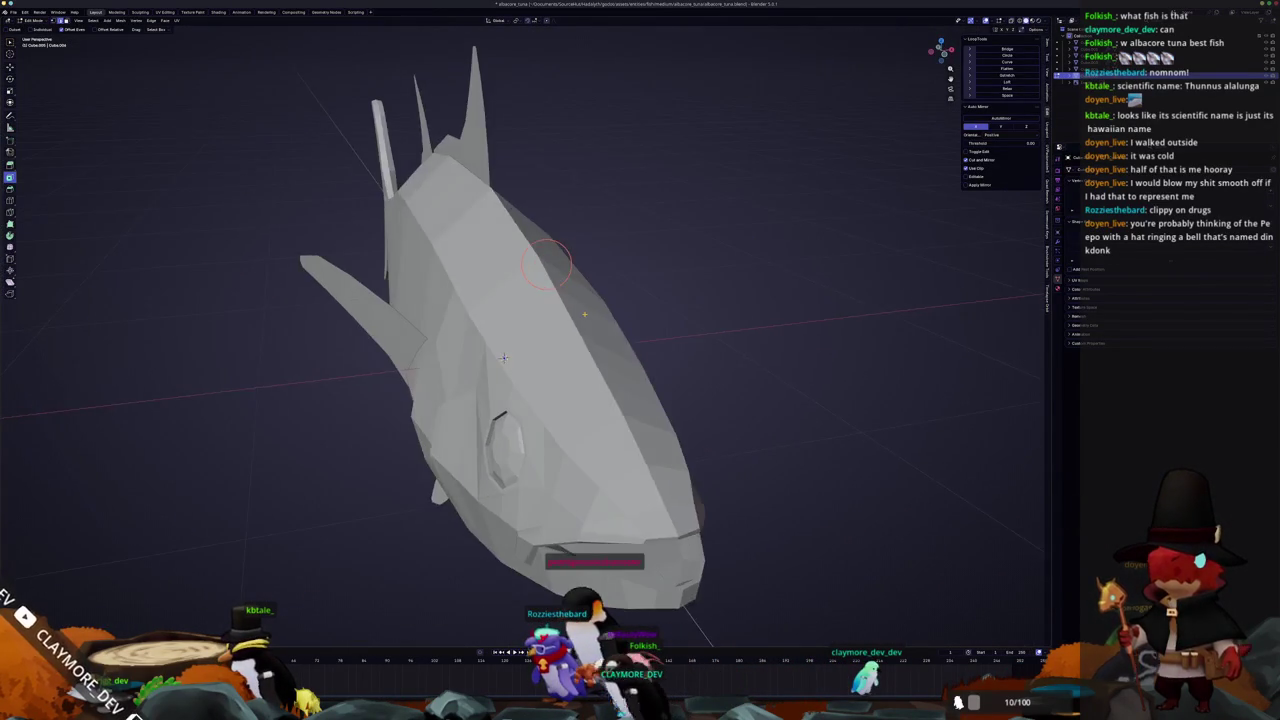
pyautogui.scroll(-3, 514, 316)
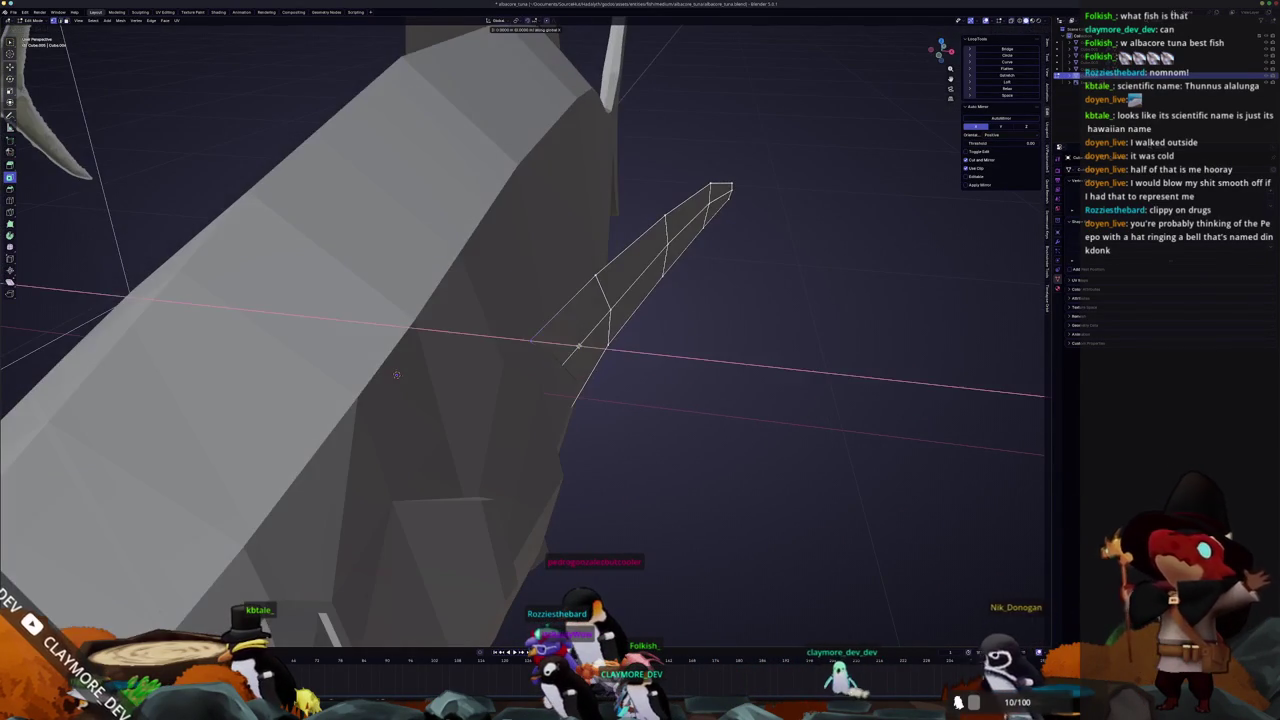
pyautogui.press('Tab')
pyautogui.scroll(-4, 630, 410)
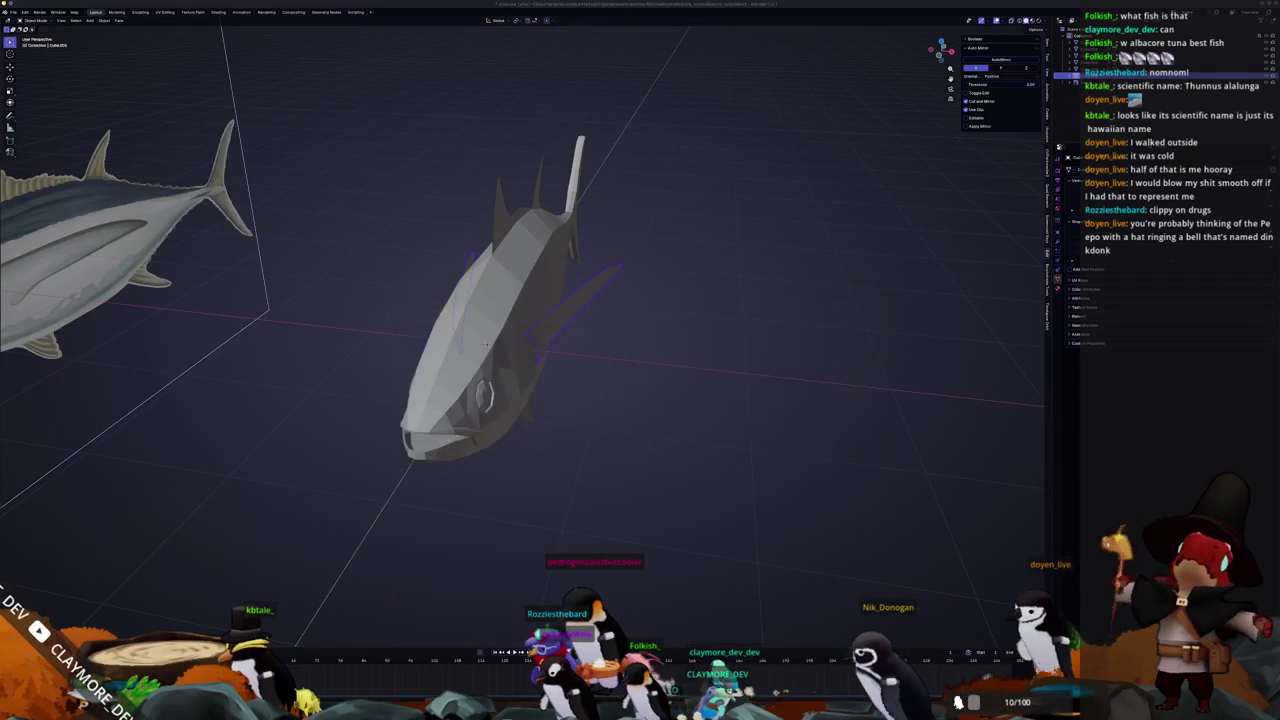
pyautogui.click(705, 680)
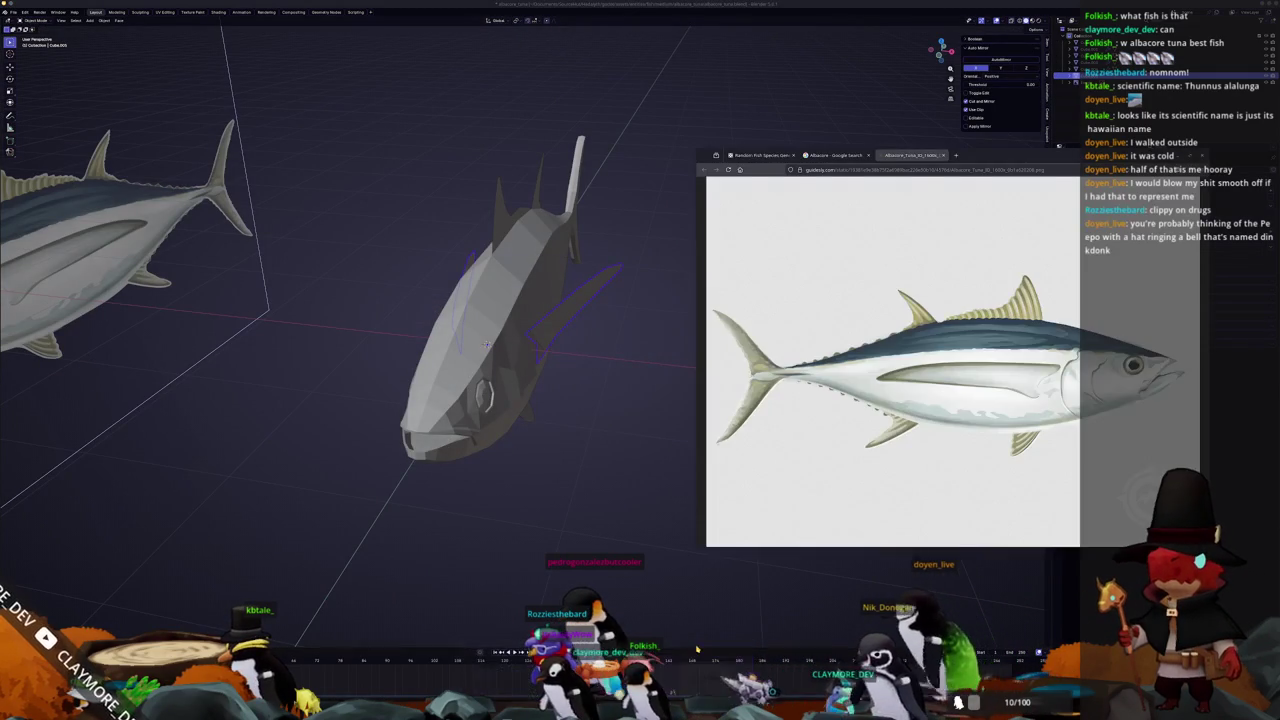
pyautogui.click(845, 153)
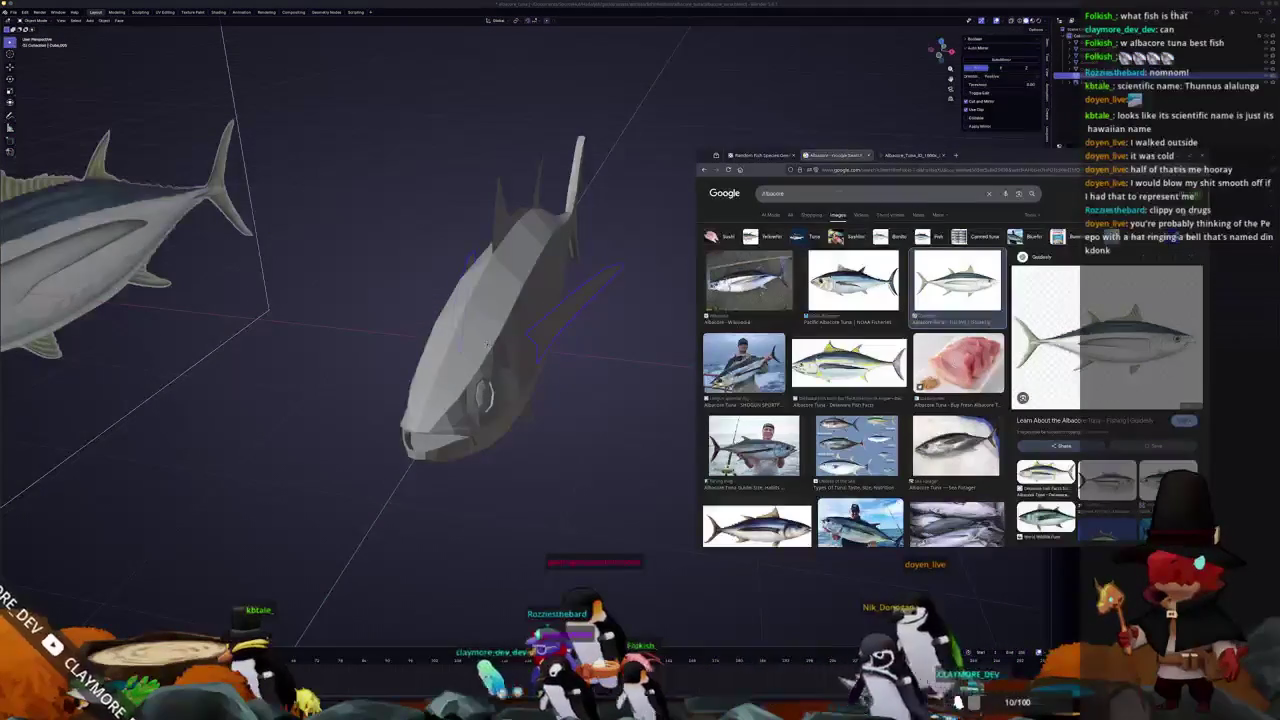
pyautogui.click(848, 362)
pyautogui.scroll(-2, 828, 426)
pyautogui.scroll(-2, 828, 426)
pyautogui.scroll(-2, 828, 426)
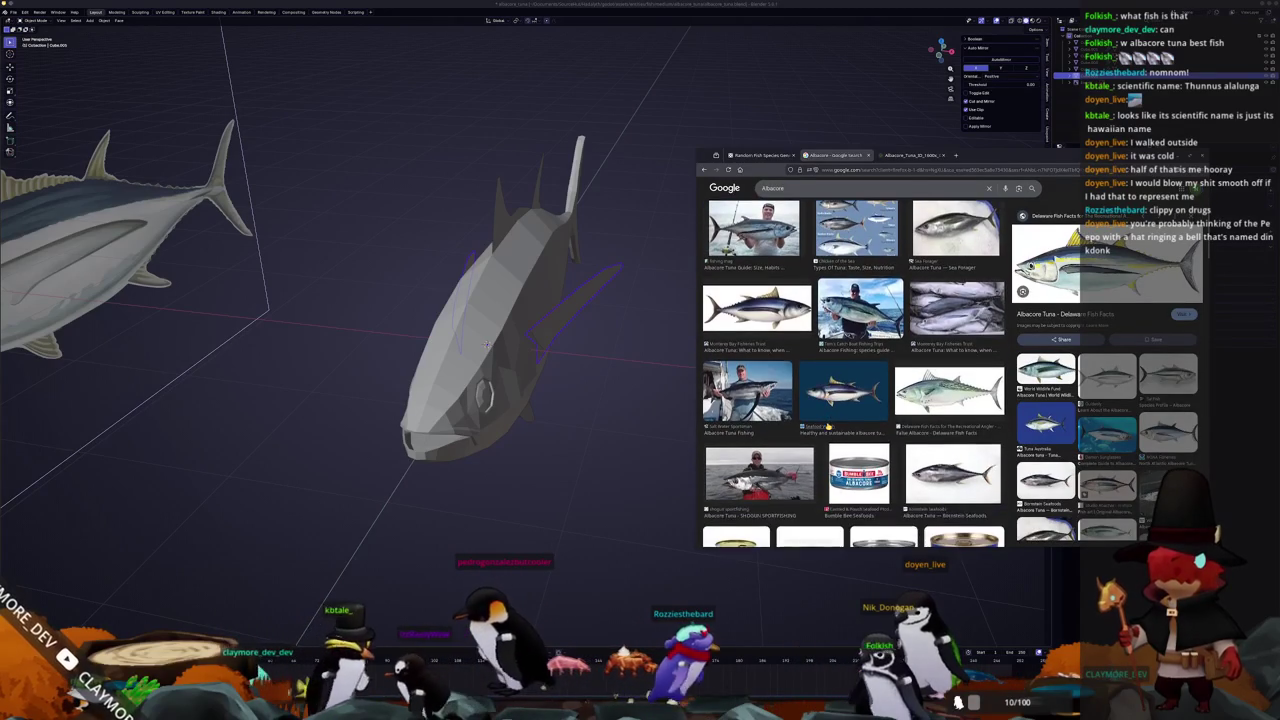
pyautogui.scroll(-2, 828, 426)
pyautogui.scroll(-2, 828, 426)
pyautogui.scroll(5, 828, 426)
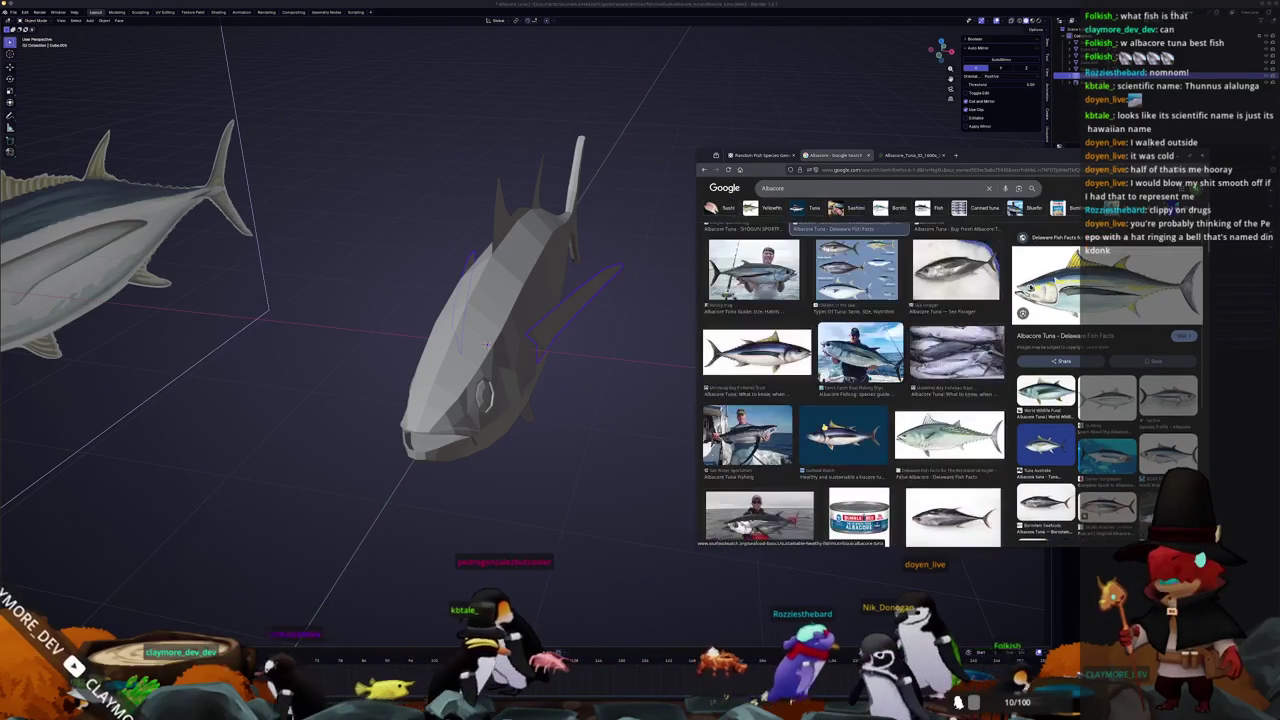
pyautogui.scroll(3, 828, 426)
pyautogui.click(638, 391)
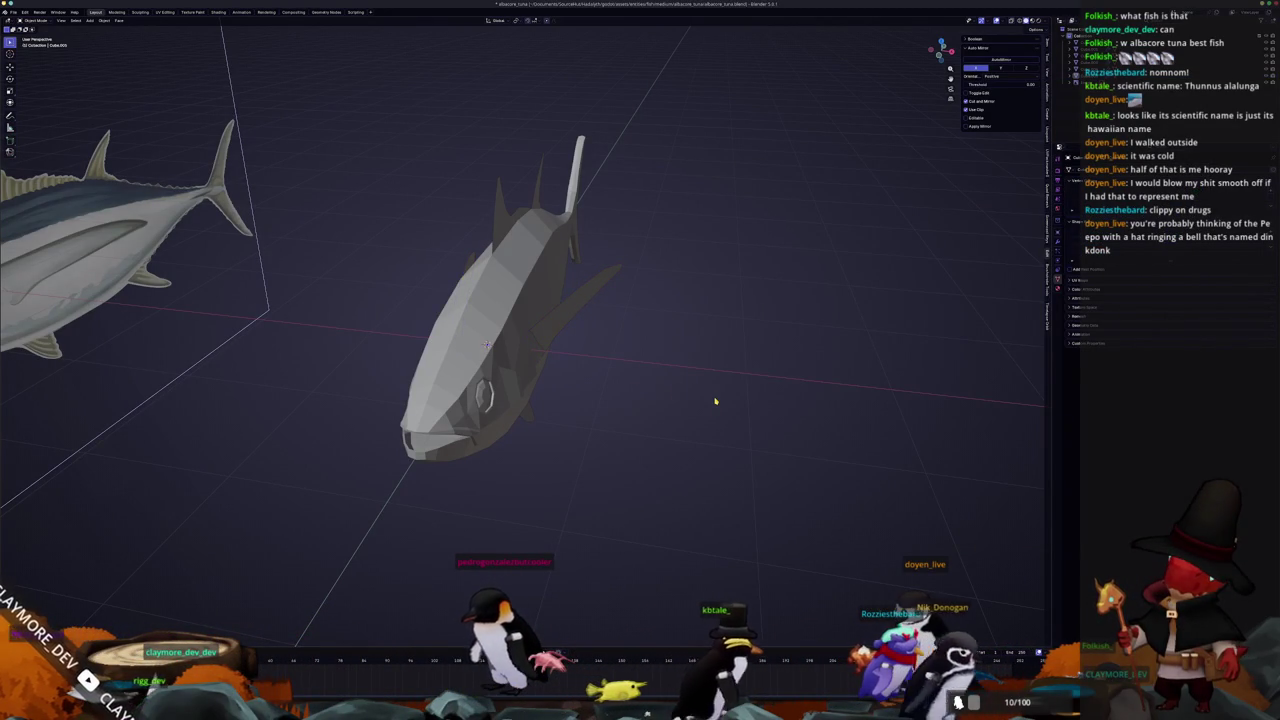
# Extrude a new fin face toward the tail in side view, then return to Object Mode
pyautogui.press('KP_3')
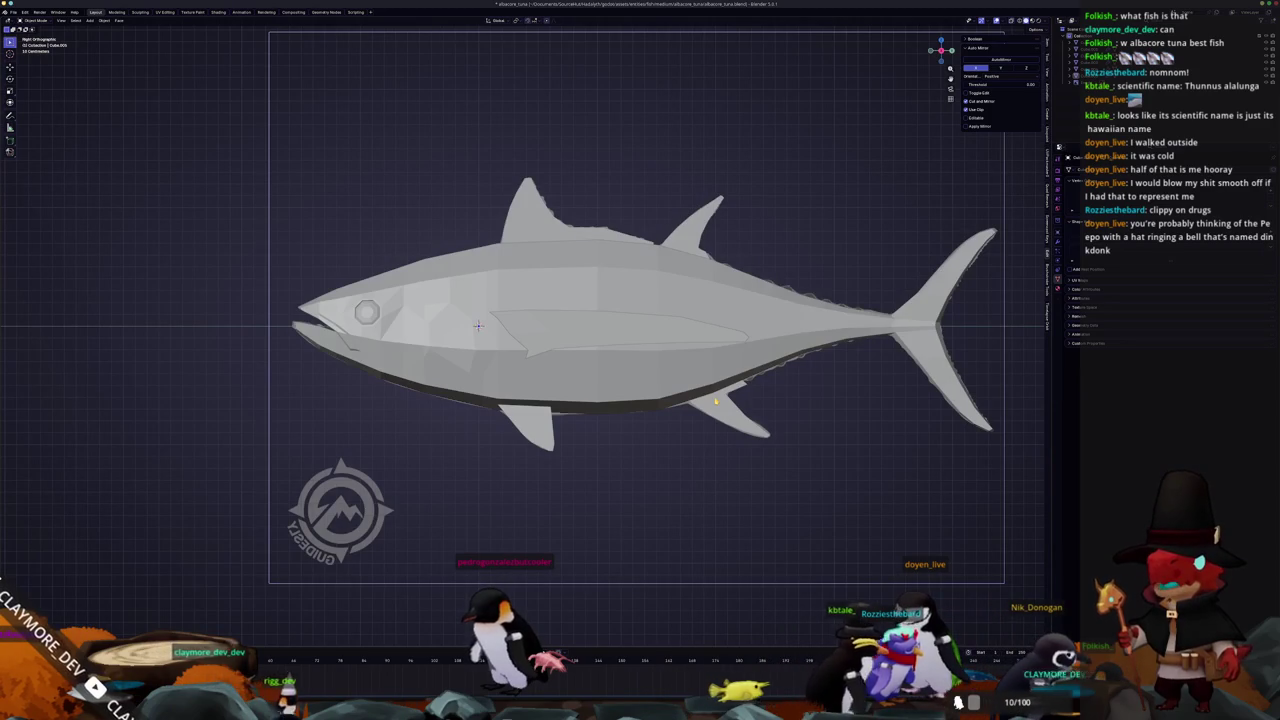
pyautogui.press('KP_1')
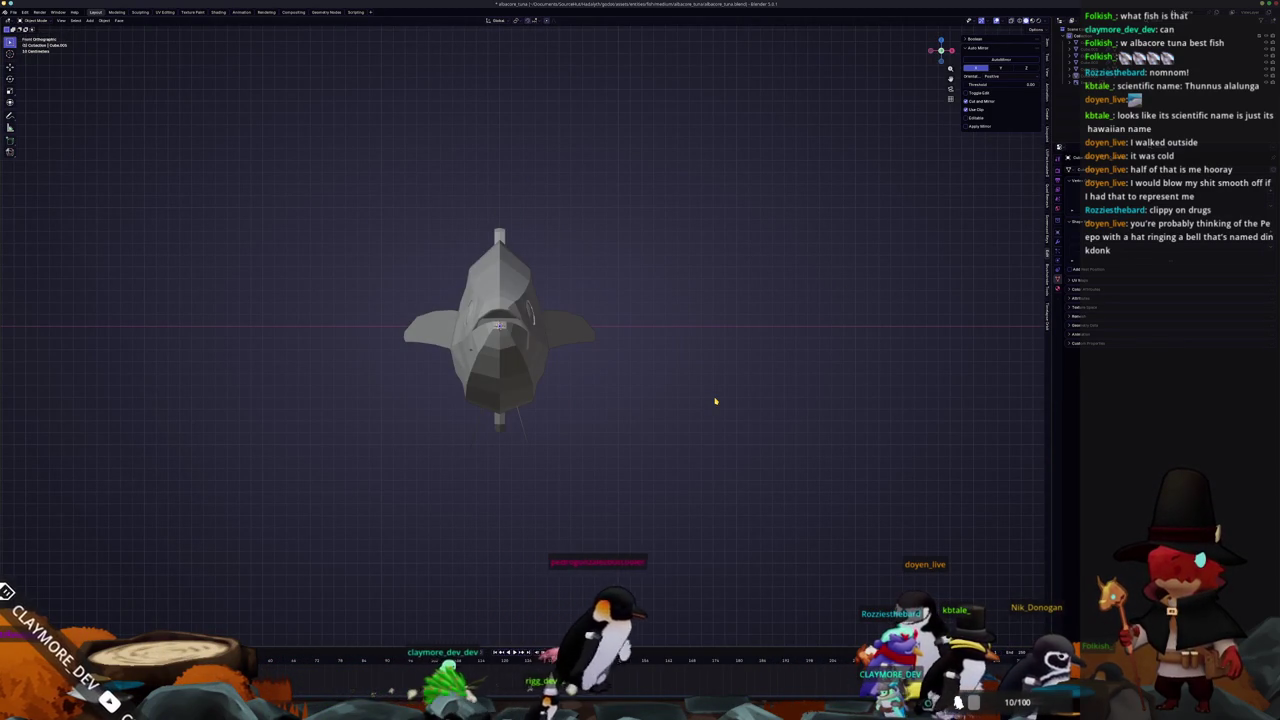
pyautogui.press('KP_3')
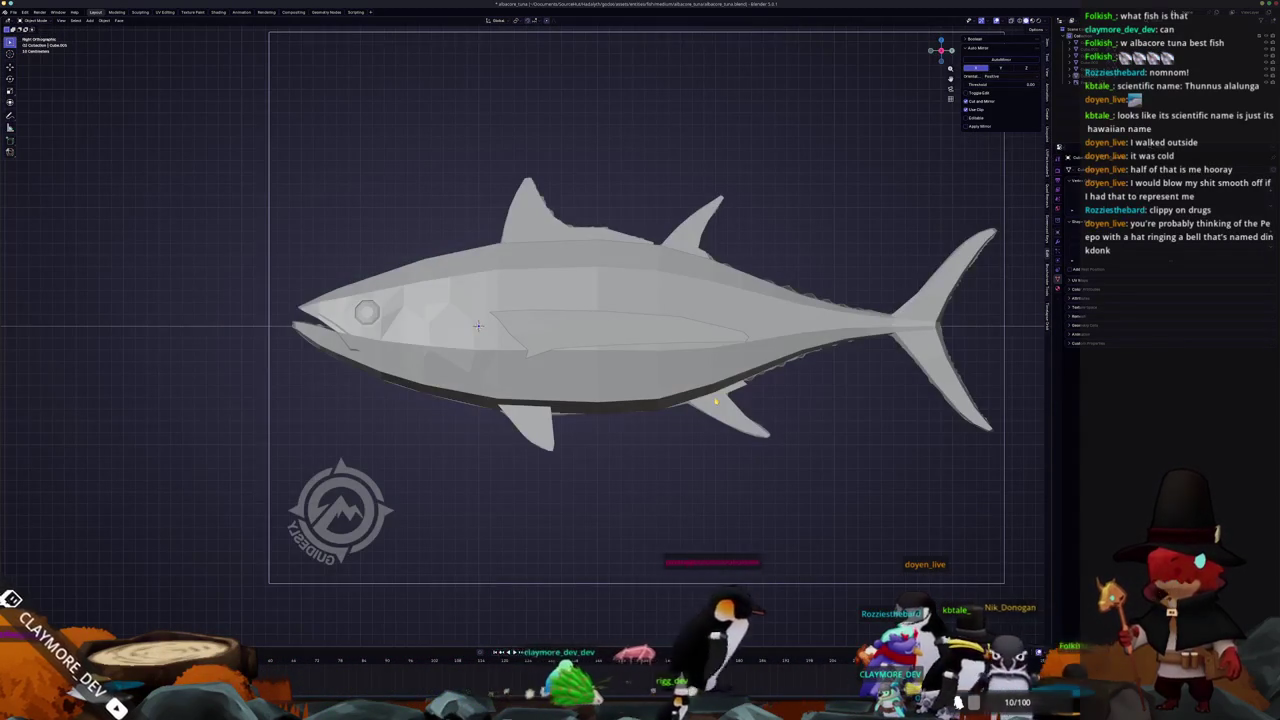
pyautogui.press('Tab')
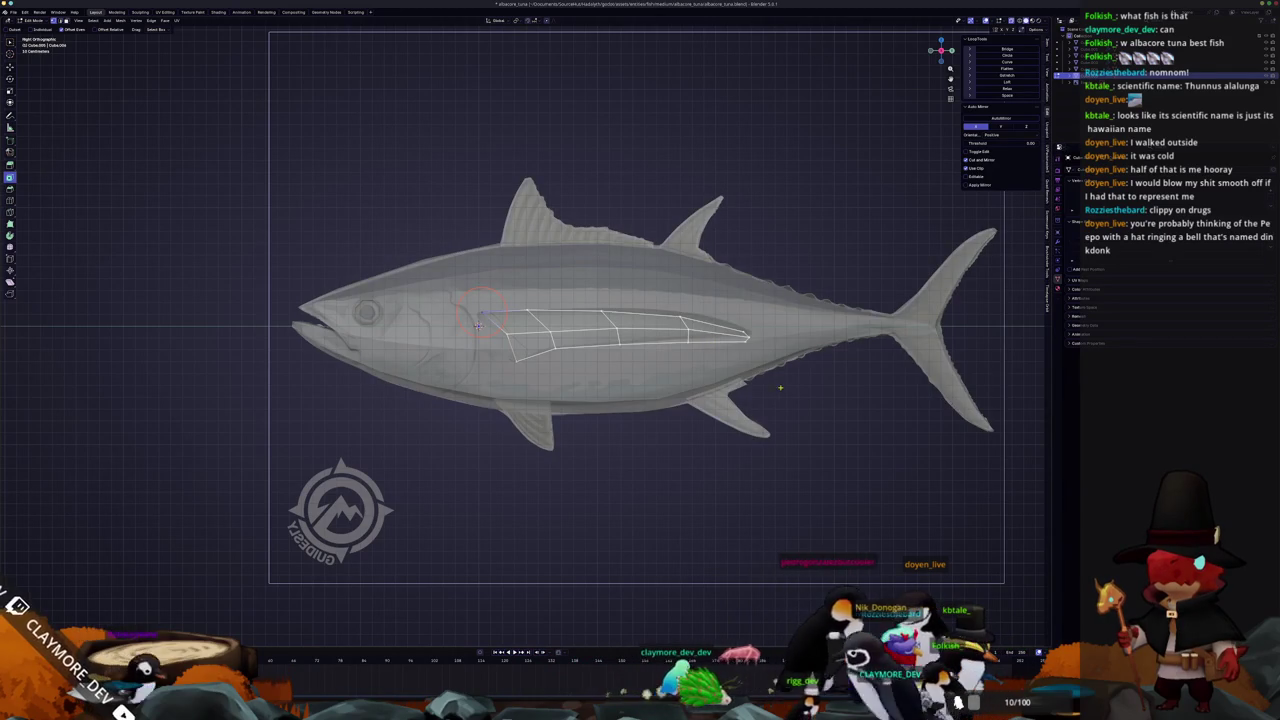
pyautogui.scroll(2, 478, 323)
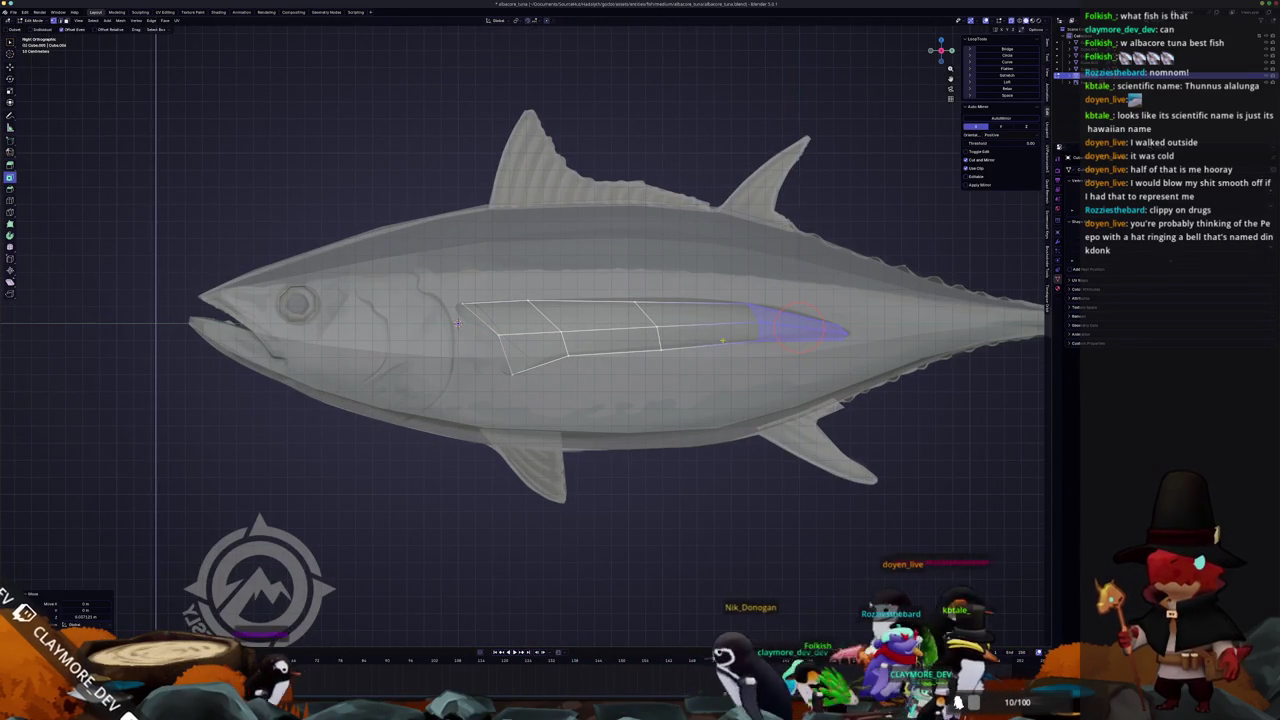
pyautogui.keyDown('ctrl'); pyautogui.click(800, 330); pyautogui.keyUp('ctrl')
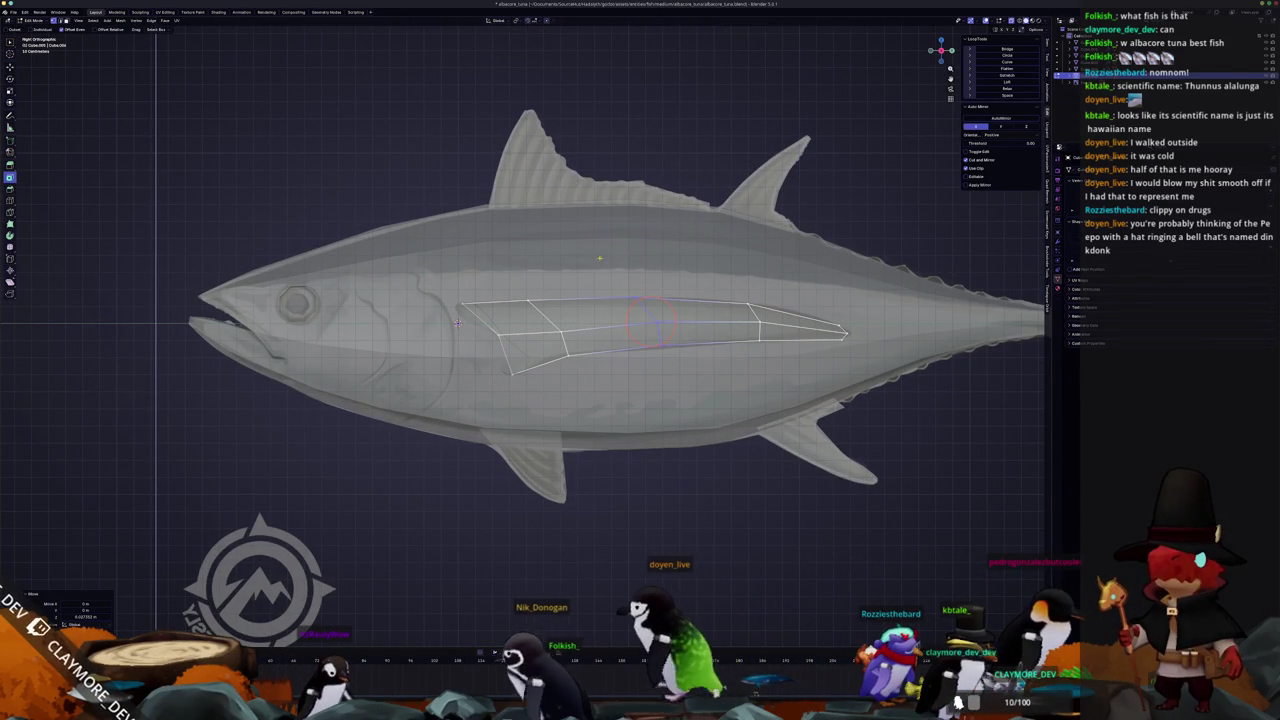
pyautogui.moveTo(457, 323); pyautogui.dragTo(452, 323, button='middle')
pyautogui.moveTo(611, 284)
pyautogui.mouseDown(button='middle')
pyautogui.moveTo(677, 285)
pyautogui.moveTo(549, 321)
pyautogui.mouseUp(button='middle')
pyautogui.press('Tab')
pyautogui.scroll(-4, 575, 332)
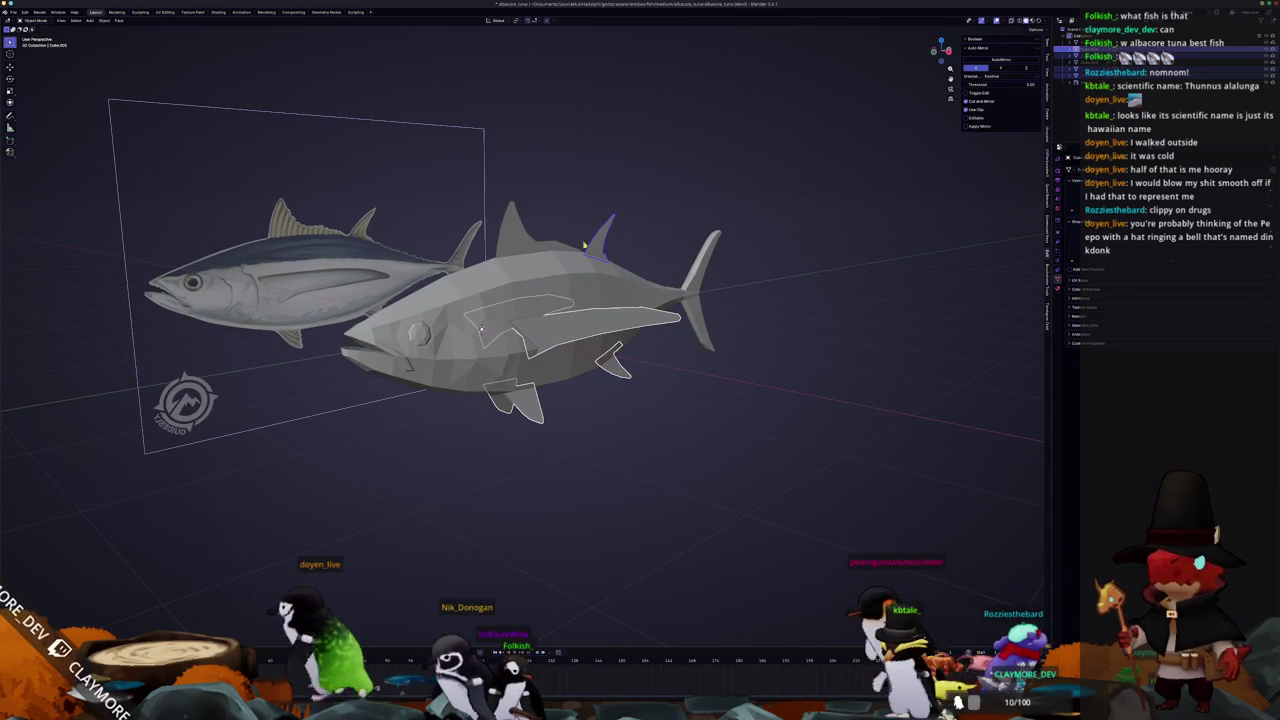
# Apply all transforms to the tuna
pyautogui.moveTo(589, 241)
pyautogui.mouseDown(button='middle')
pyautogui.moveTo(693, 273)
pyautogui.moveTo(725, 300)
pyautogui.mouseUp(button='middle')
pyautogui.hotkey('ctrl', 'a')
pyautogui.click(695, 302)
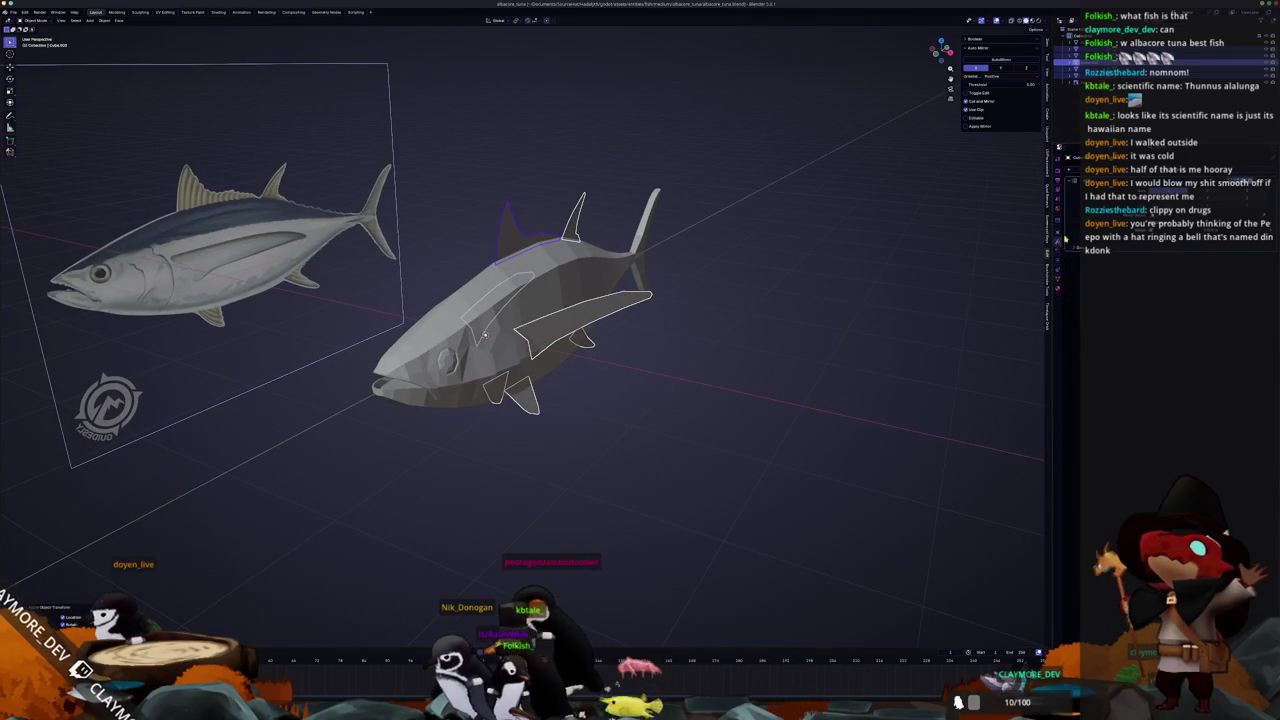
# Raise the dorsal fin's Solidify thickness so it becomes a solid shape
pyautogui.rightClick(874, 244)
pyautogui.scroll(3, 490, 300)
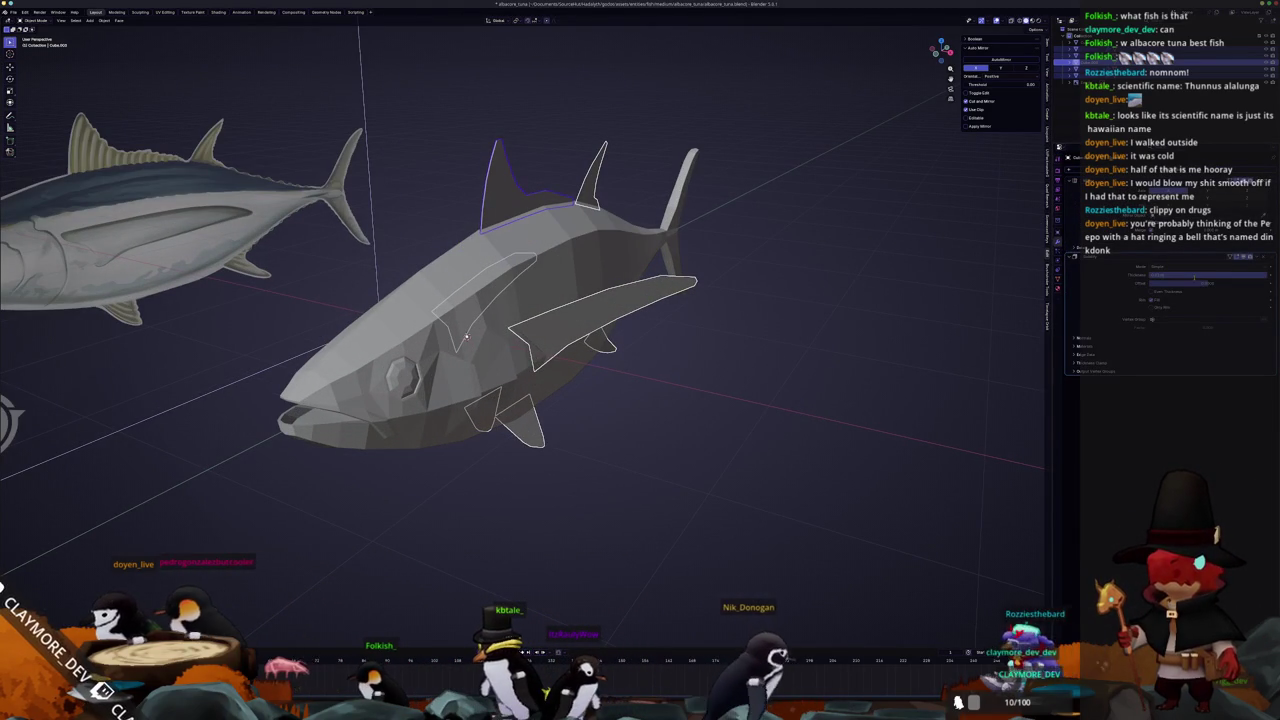
pyautogui.moveTo(1175, 283); pyautogui.dragTo(1195, 283)
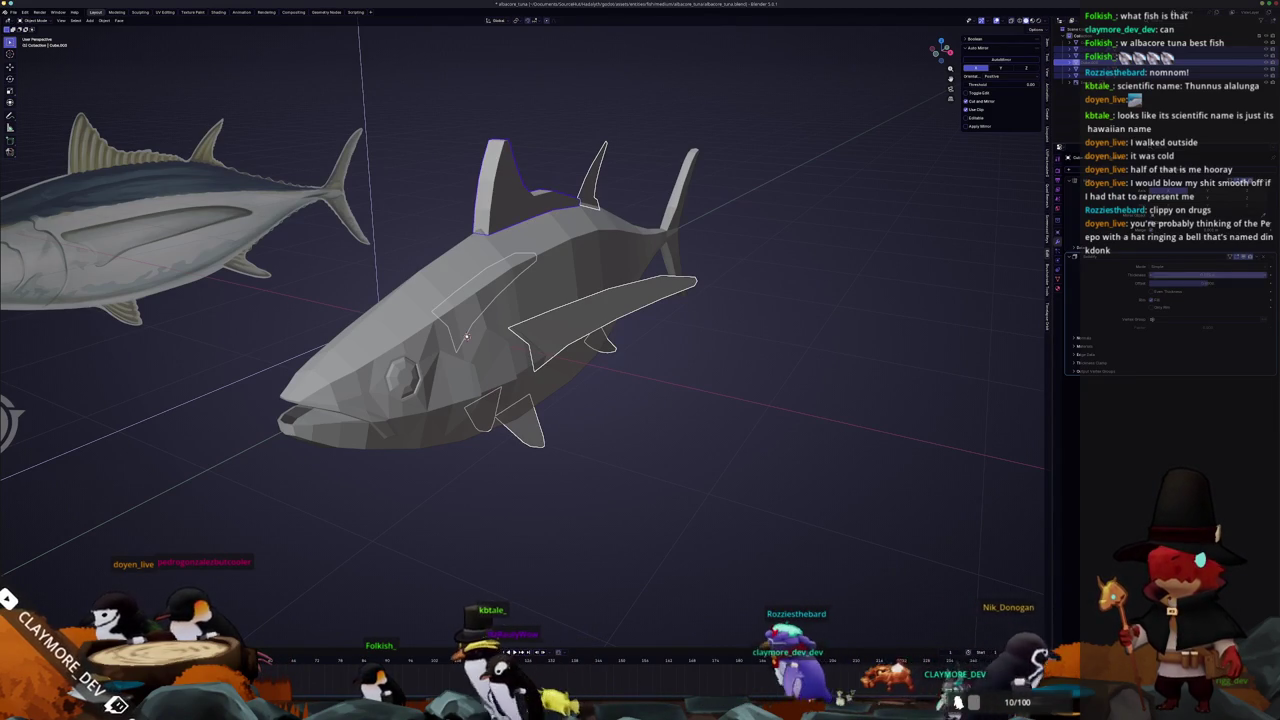
pyautogui.moveTo(1195, 283); pyautogui.dragTo(1240, 282)
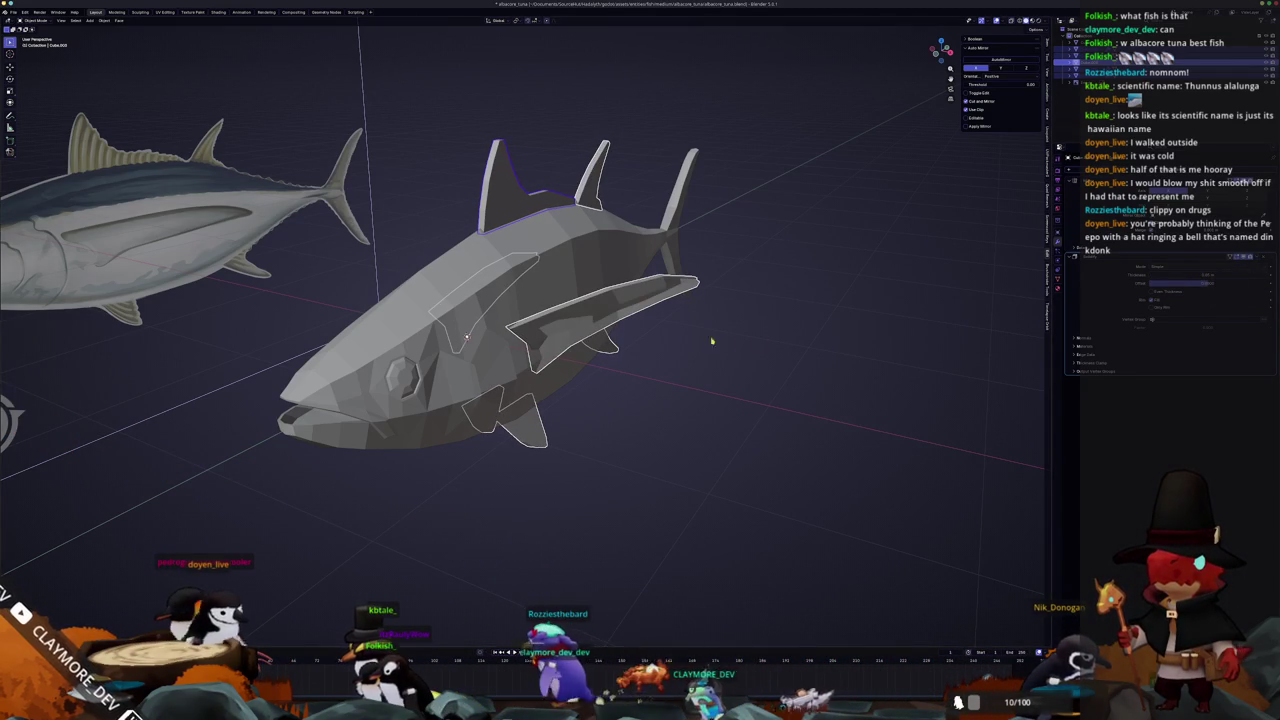
pyautogui.moveTo(726, 343); pyautogui.dragTo(766, 291, button='middle')
pyautogui.moveTo(465, 325)
pyautogui.mouseDown(button='middle')
pyautogui.moveTo(708, 337)
pyautogui.moveTo(609, 355)
pyautogui.mouseUp(button='middle')
pyautogui.press('KP_Decimal')
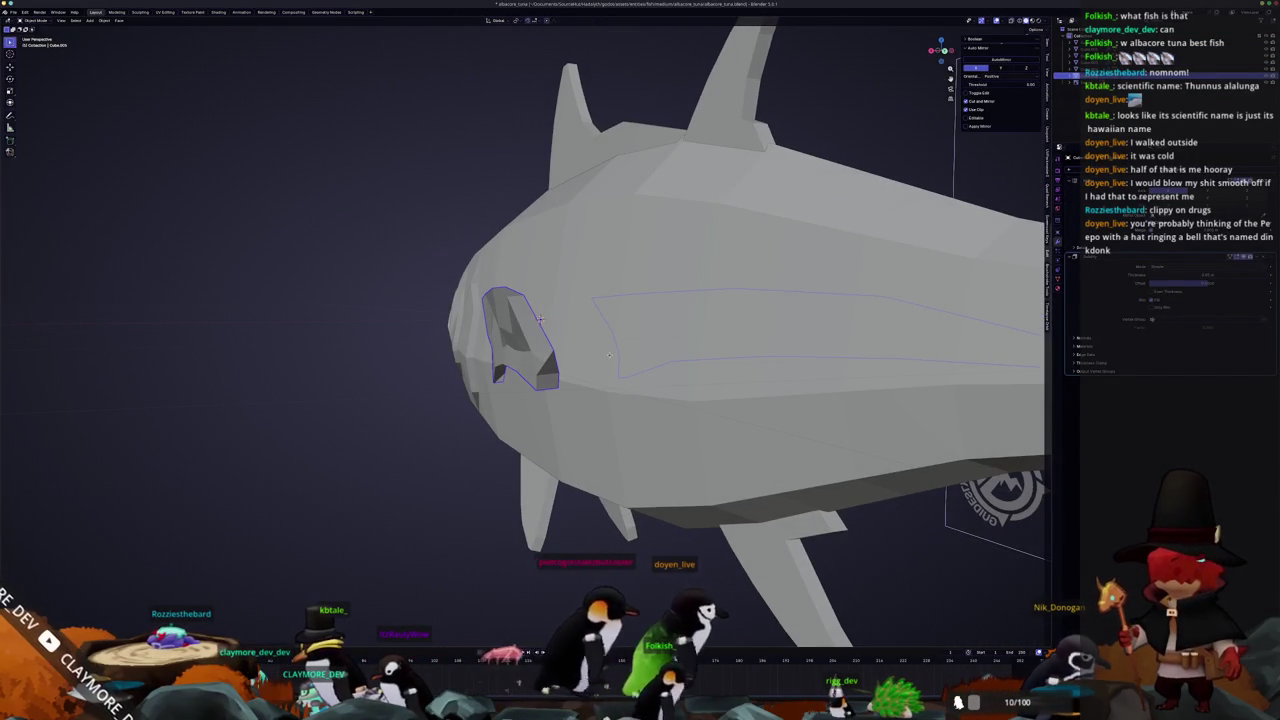
# Inspect the fin mesh in Edit Mode with X-ray toggled, then return to Object Mode
pyautogui.press('Tab')
pyautogui.moveTo(540, 319)
pyautogui.mouseDown(button='middle')
pyautogui.moveTo(606, 357)
pyautogui.moveTo(588, 378)
pyautogui.moveTo(671, 300)
pyautogui.mouseUp(button='middle')
pyautogui.press('Tab')
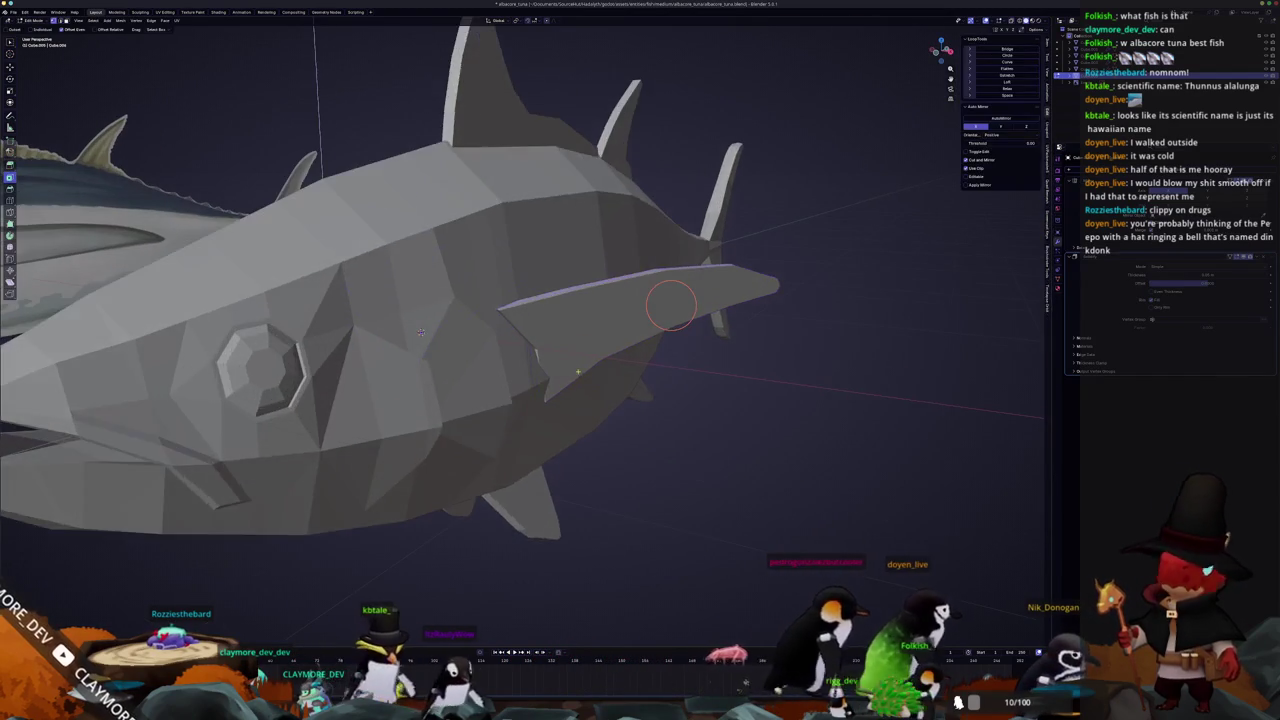
pyautogui.press('Tab')
pyautogui.hotkey('alt', 'z')
pyautogui.hotkey('alt', 'a')
pyautogui.hotkey('alt', 'z')
pyautogui.moveTo(535, 362)
pyautogui.mouseDown(button='middle')
pyautogui.moveTo(654, 379)
pyautogui.moveTo(624, 440)
pyautogui.mouseUp(button='middle')
pyautogui.press('Tab')
pyautogui.scroll(-5, 651, 374)
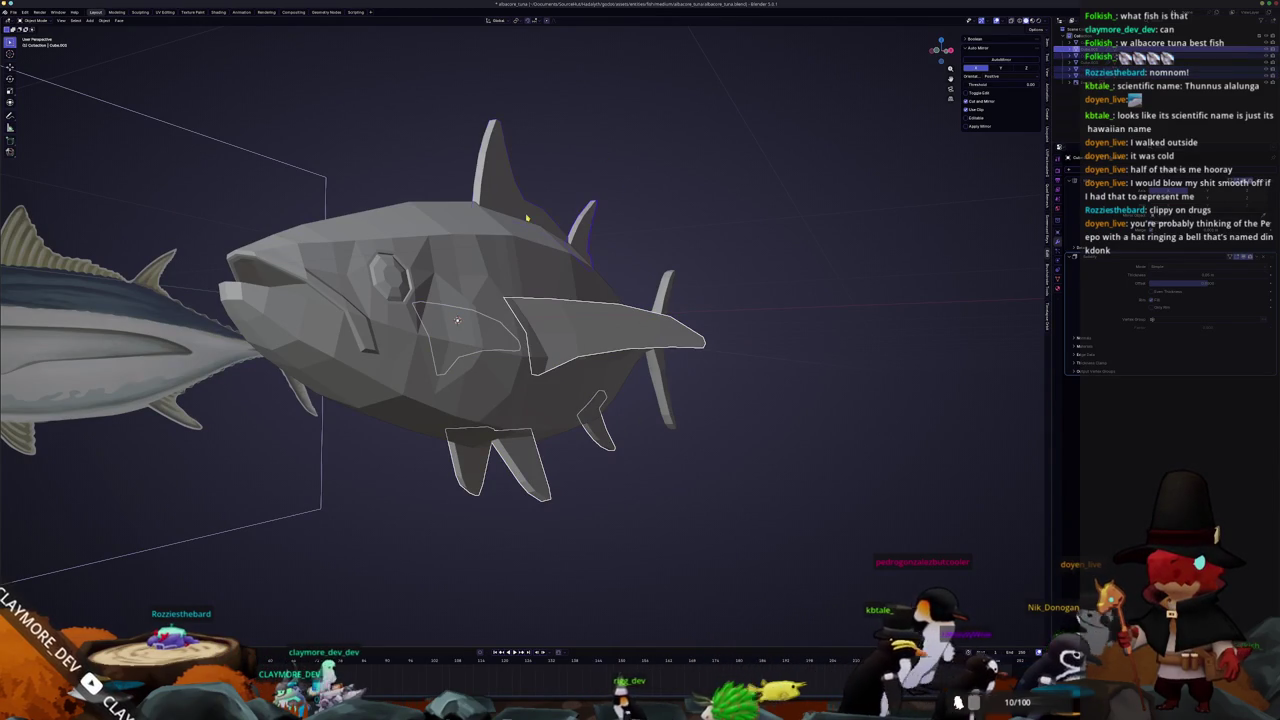
# Apply Shade Auto Smooth to the tuna body and orbit to check the shading
pyautogui.click(527, 217)
pyautogui.rightClick(667, 204)
pyautogui.click(659, 212)
pyautogui.moveTo(723, 271); pyautogui.dragTo(733, 304, button='middle')
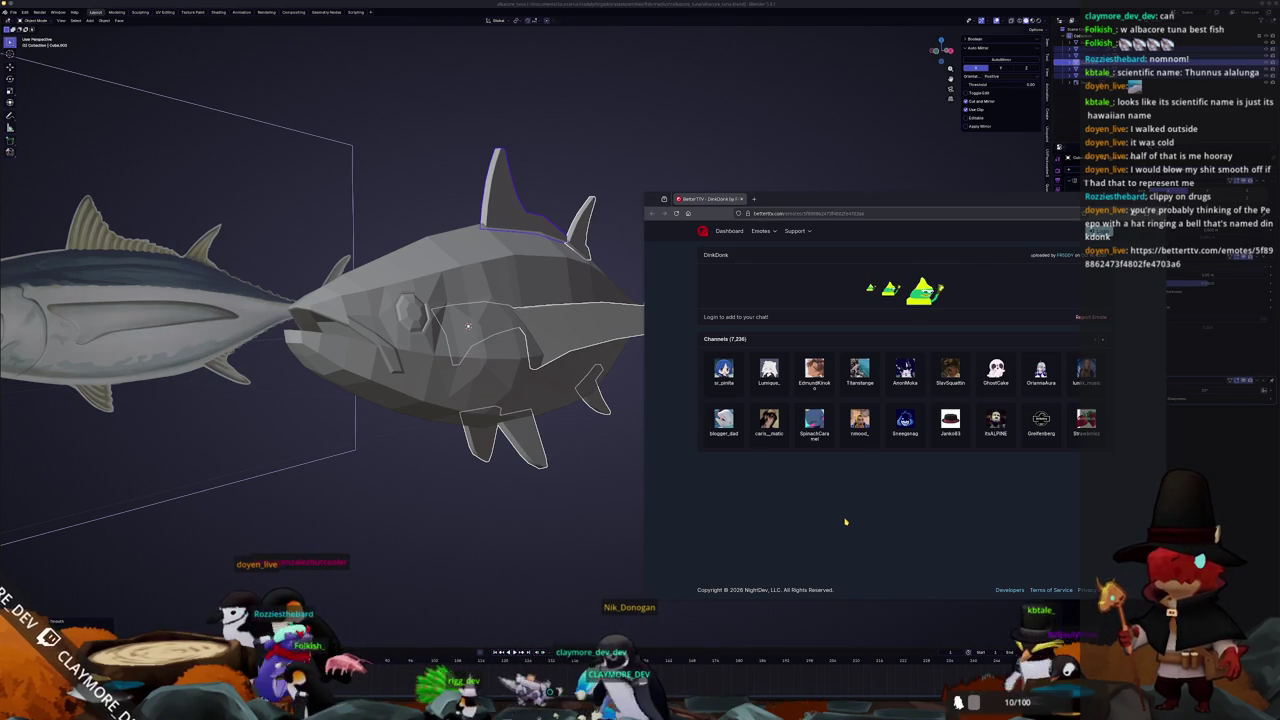
# Sign in to the BetterTTV dashboard, then run a transform operation from the tuna's object menu
pyautogui.click(731, 231)
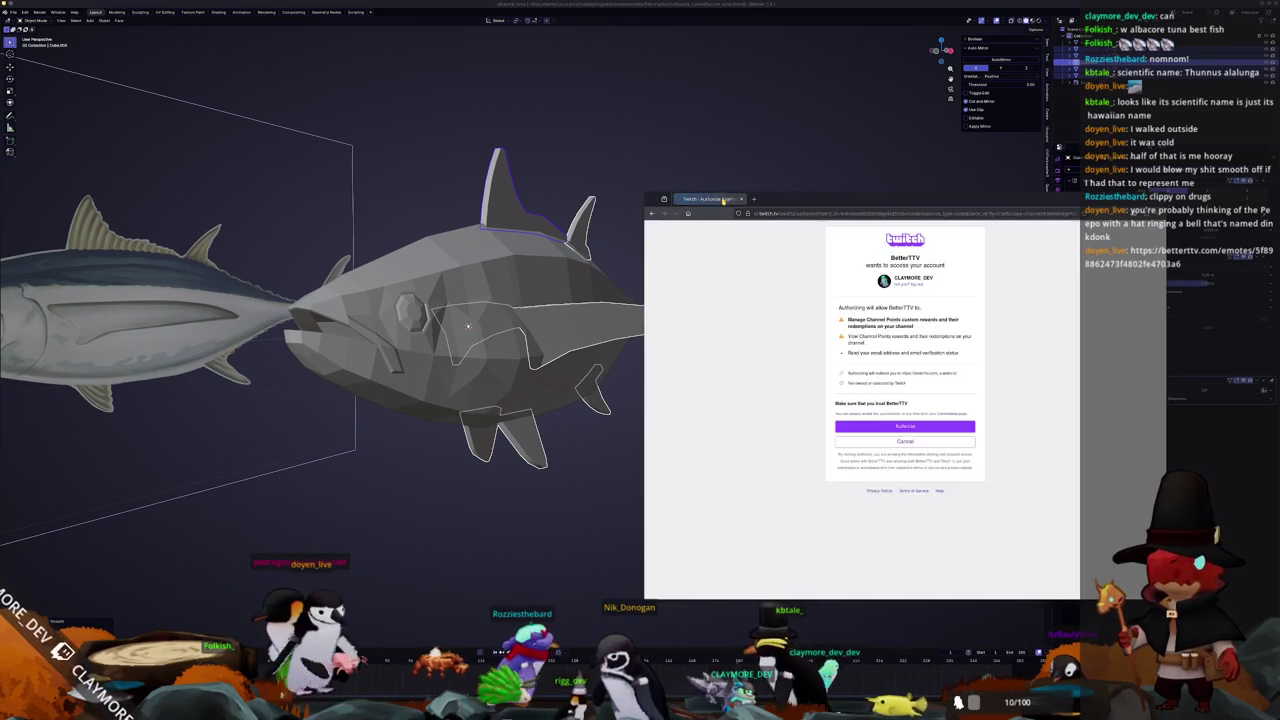
pyautogui.scroll(2, 705, 248)
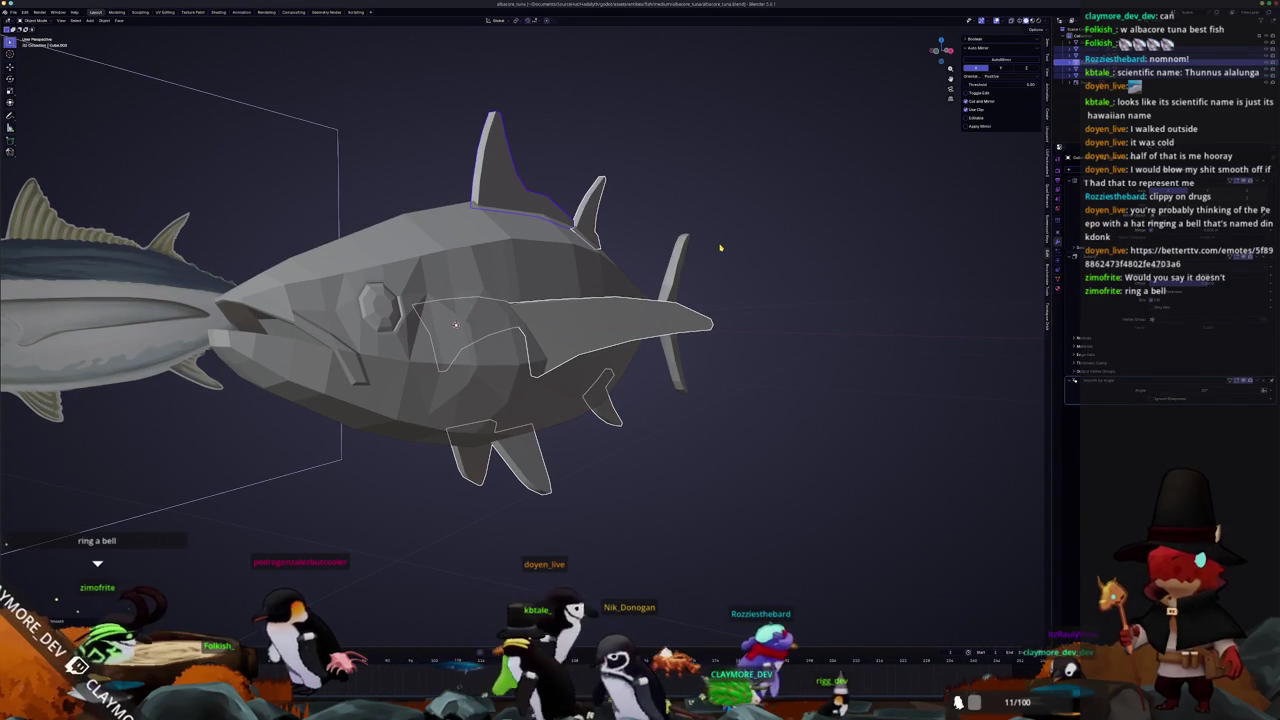
pyautogui.moveTo(720, 247)
pyautogui.mouseDown(button='middle')
pyautogui.moveTo(729, 397)
pyautogui.moveTo(1193, 322)
pyautogui.mouseUp(button='middle')
pyautogui.rightClick(716, 339)
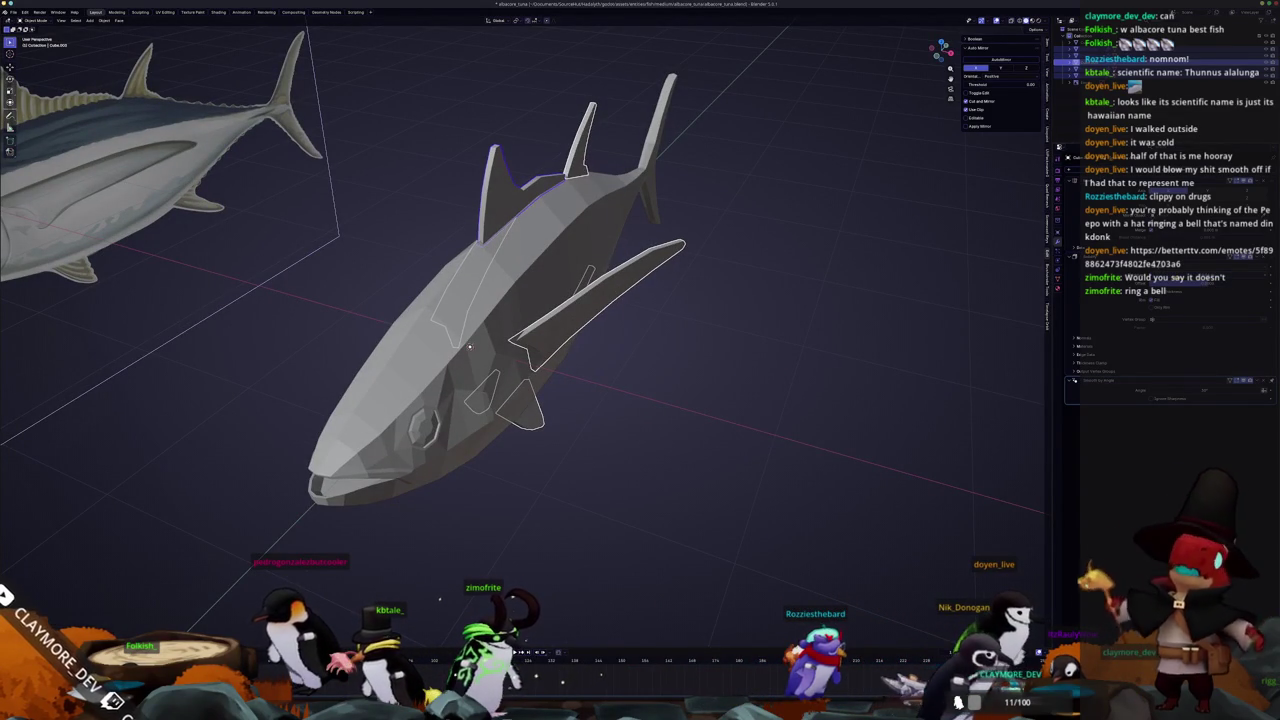
pyautogui.rightClick(590, 262)
pyautogui.click(600, 300)
# Box-select the whole low-poly tuna and apply its transforms
pyautogui.scroll(5, 620, 340)
pyautogui.moveTo(620, 340); pyautogui.dragTo(632, 360, button='middle')
pyautogui.scroll(-3, 632, 360)
pyautogui.scroll(-3, 765, 360)
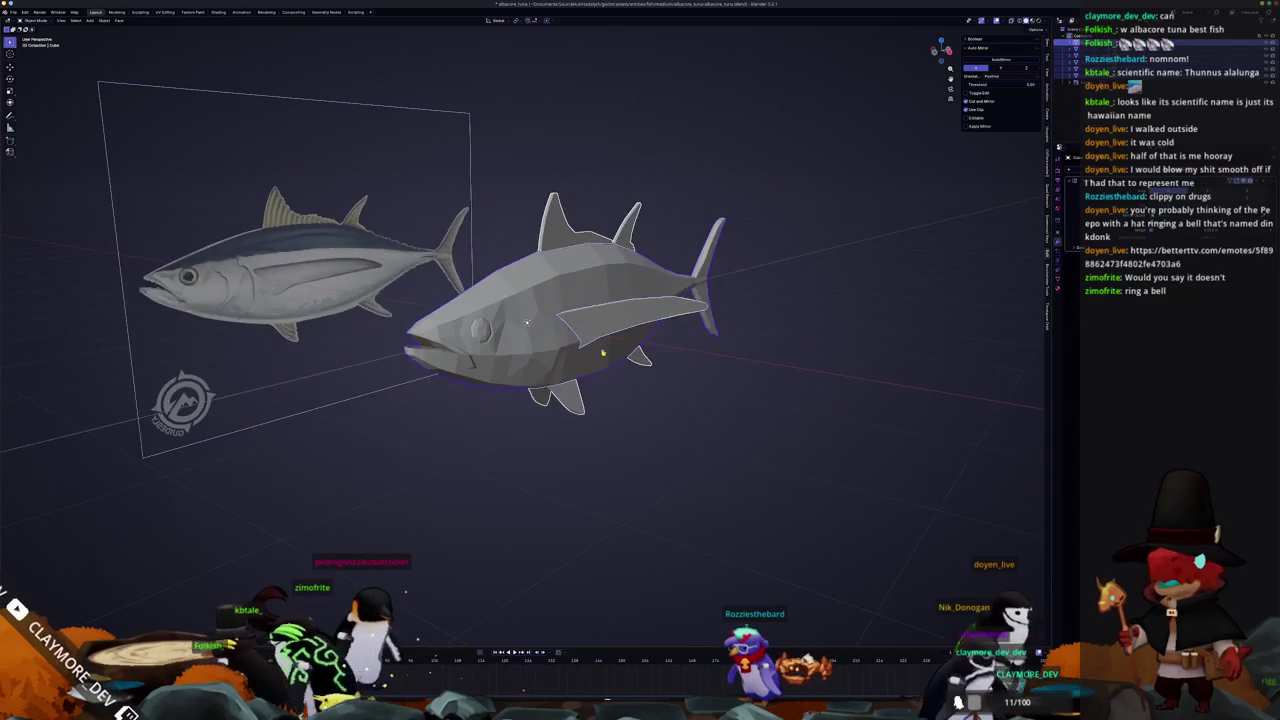
pyautogui.moveTo(577, 446); pyautogui.dragTo(575, 483, button='middle')
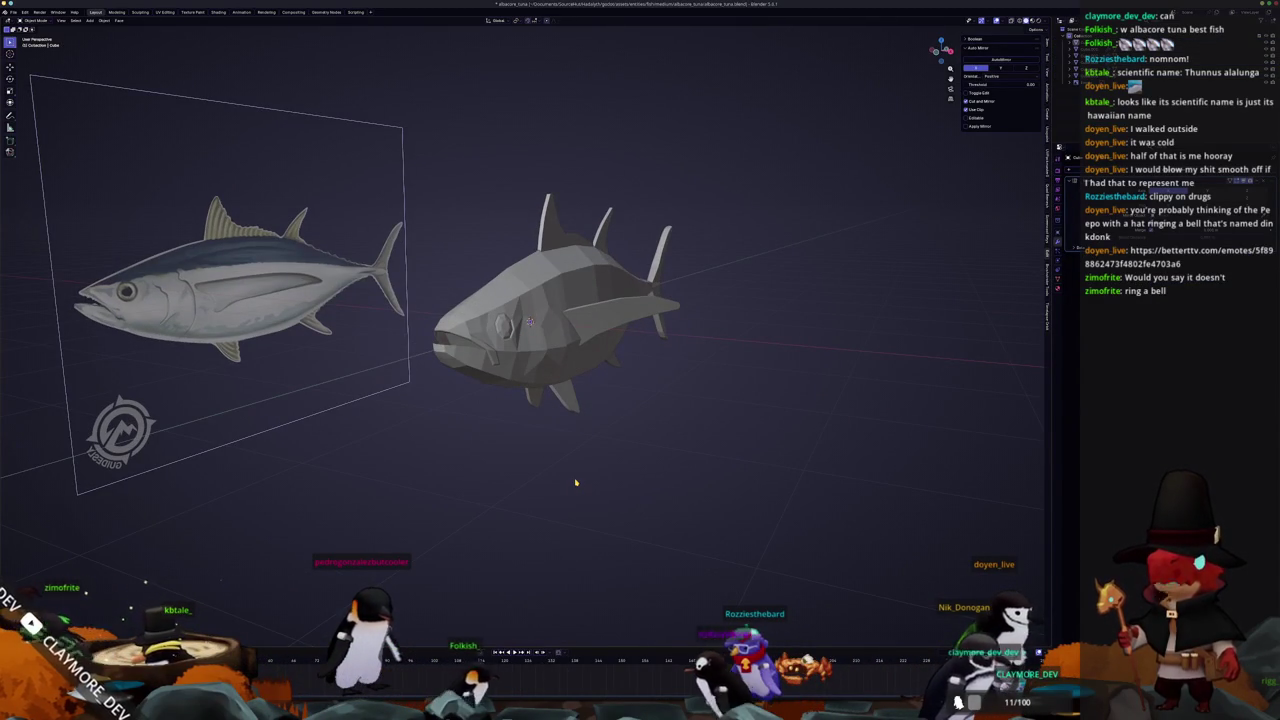
pyautogui.scroll(1, 581, 393)
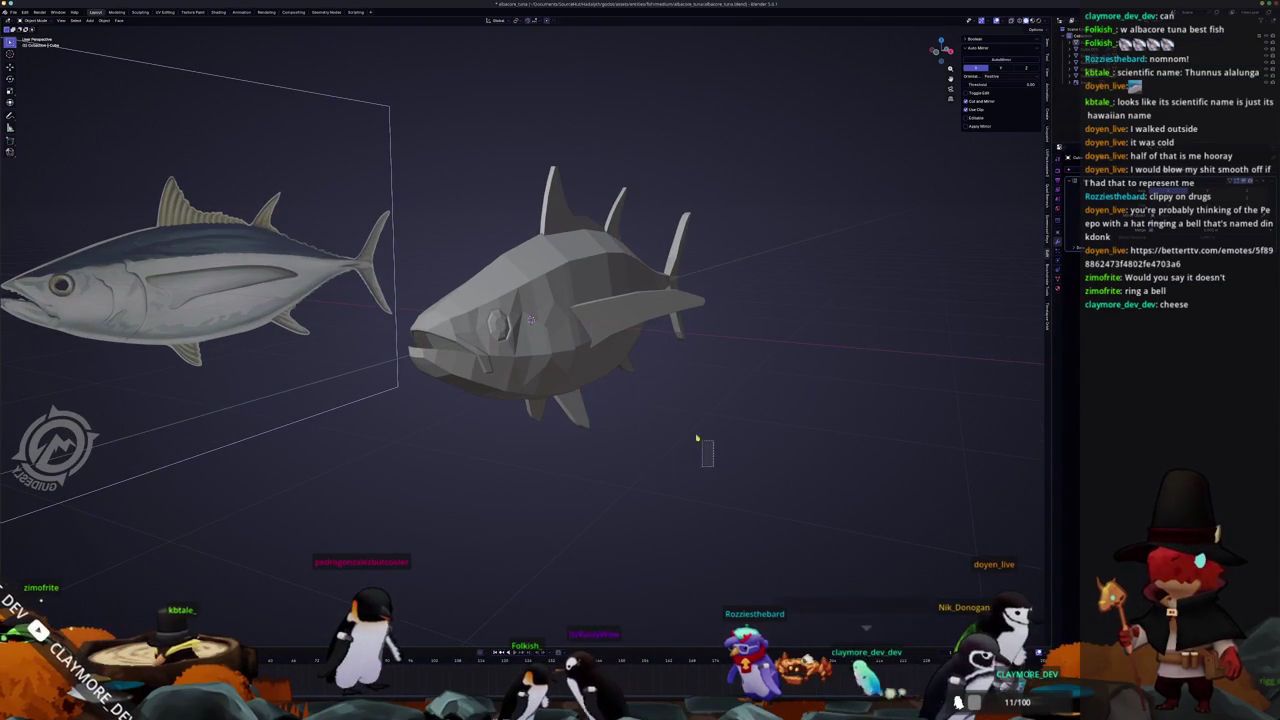
pyautogui.moveTo(711, 457); pyautogui.dragTo(480, 158)
pyautogui.moveTo(651, 363); pyautogui.dragTo(676, 397, button='middle')
pyautogui.hotkey('ctrl', 'a')
pyautogui.click(665, 420)
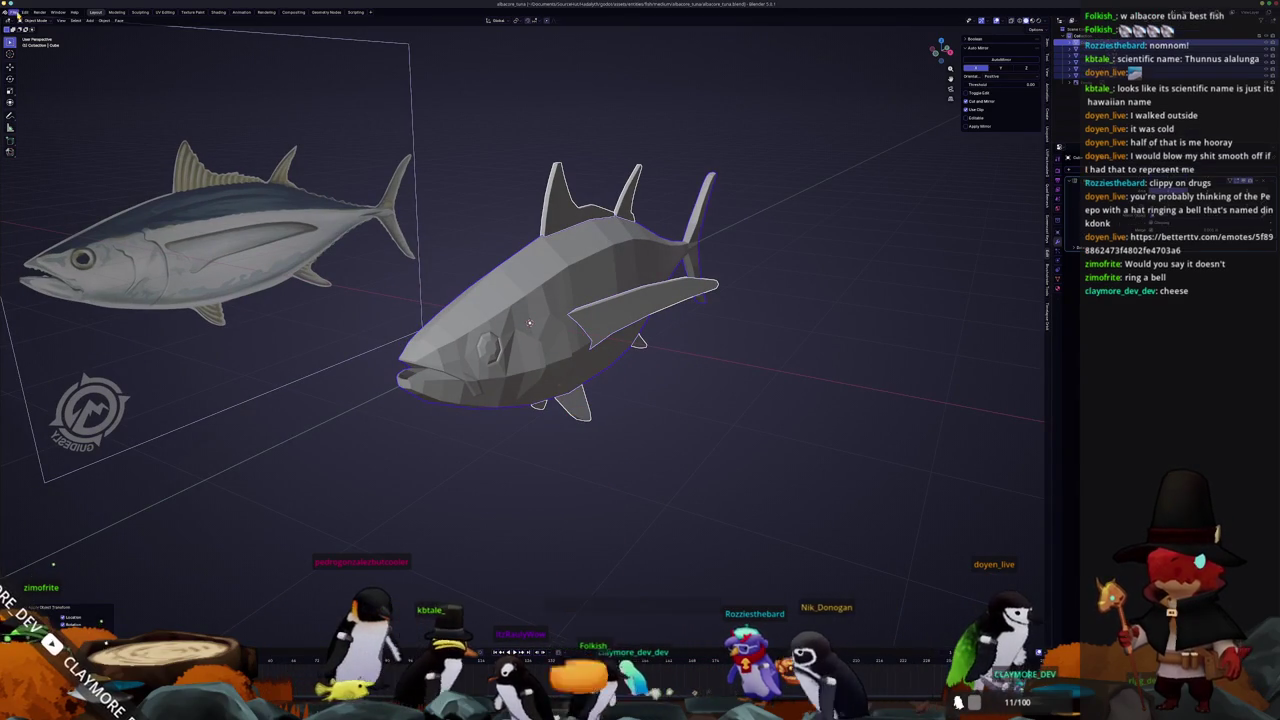
# Open the object menu and File menu, then deselect the tuna
pyautogui.rightClick(797, 214)
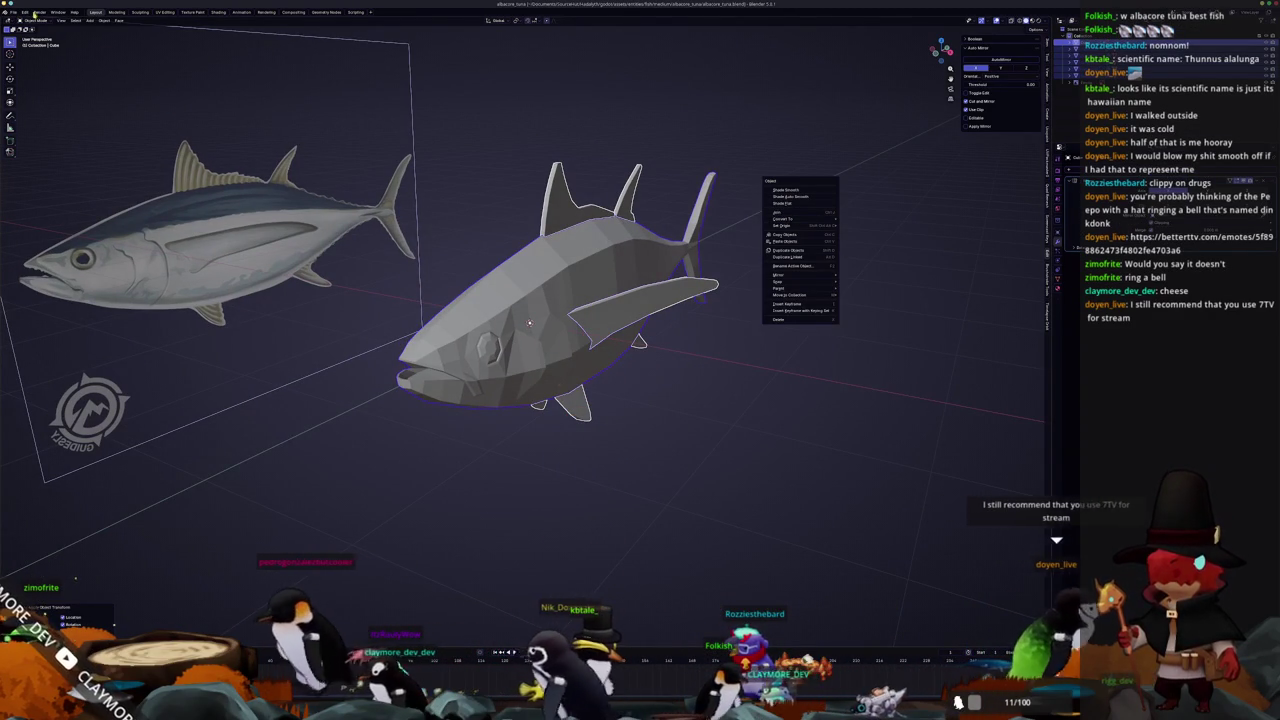
pyautogui.click(13, 12)
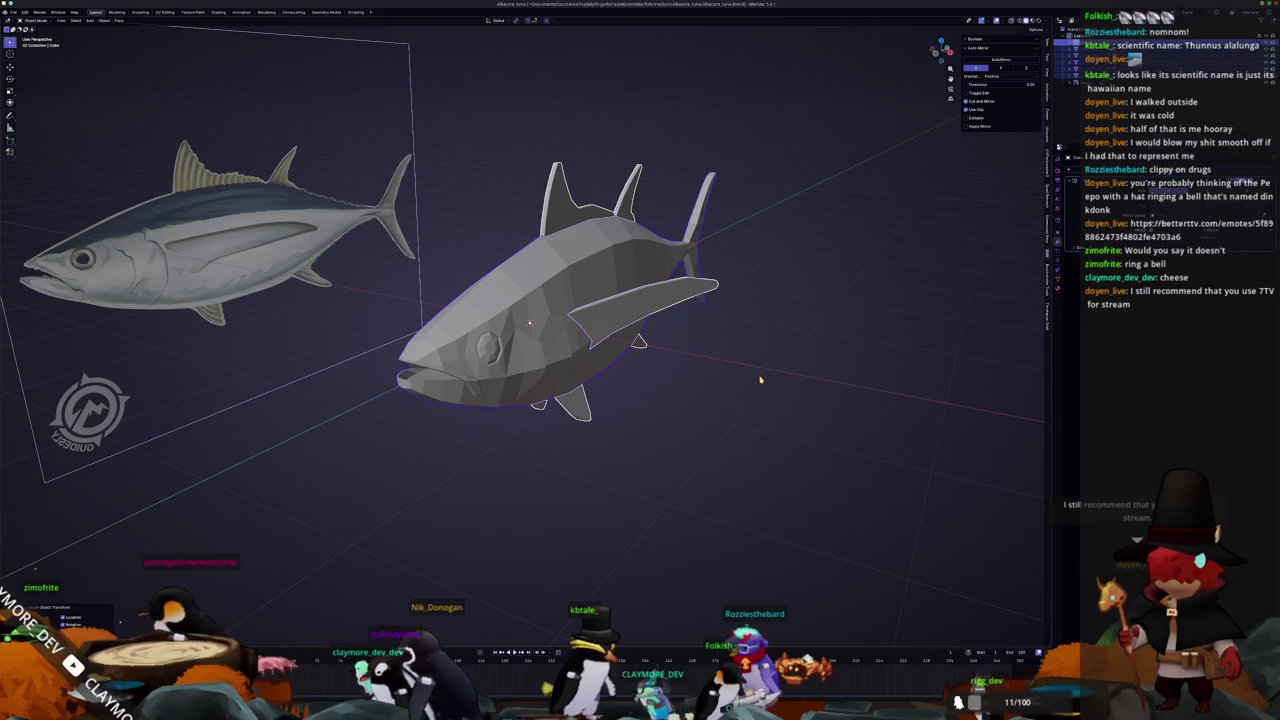
pyautogui.click(782, 342)
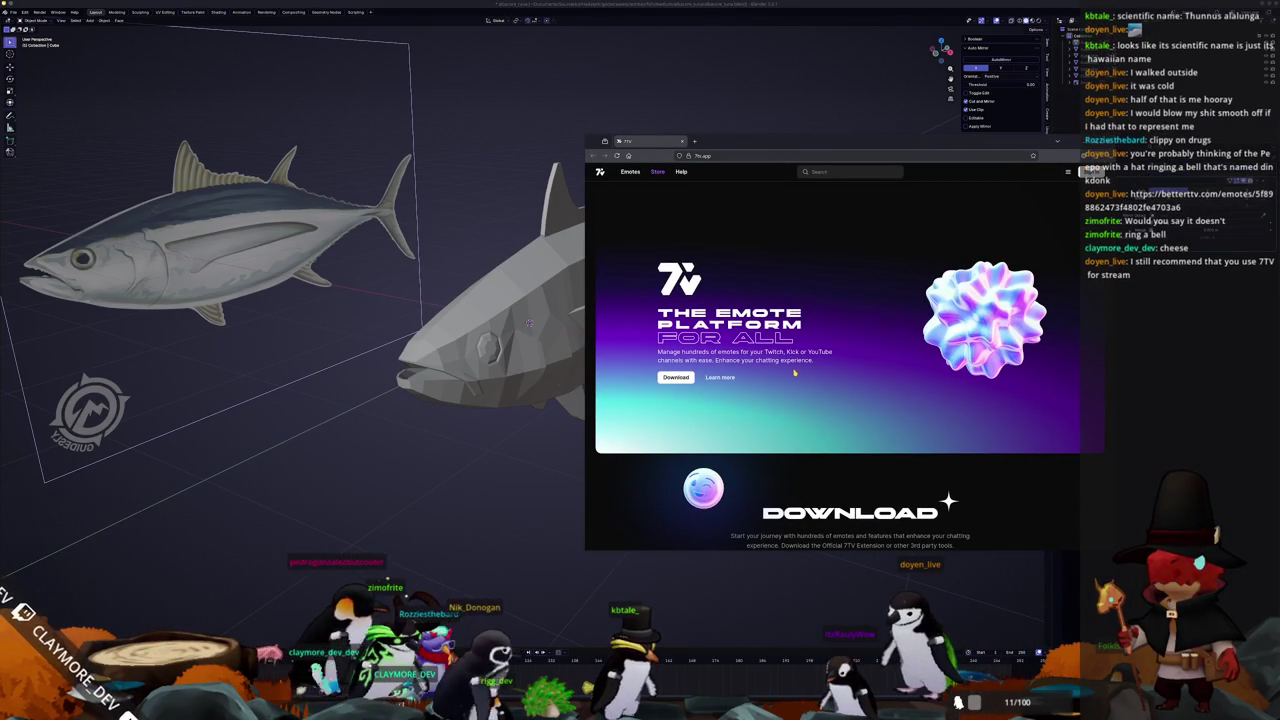
# Scroll through the 7TV homepage to look over its features
pyautogui.scroll(-3, 794, 373)
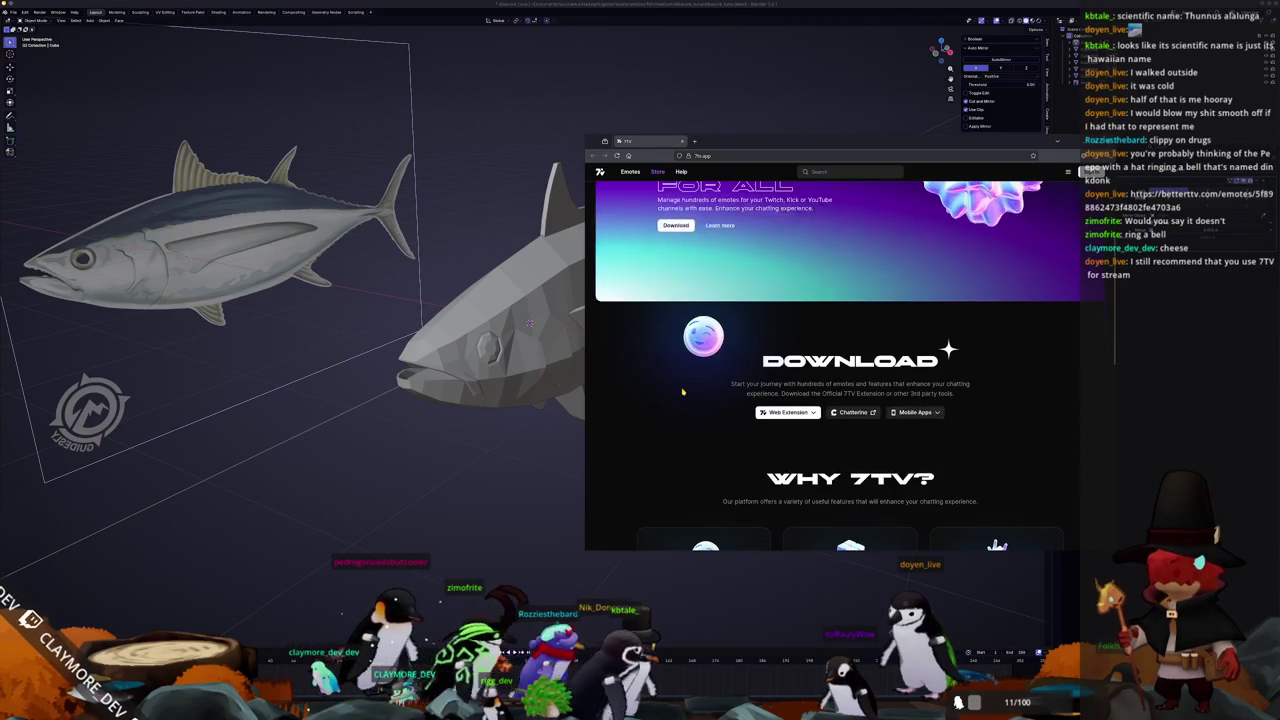
pyautogui.scroll(-3, 684, 393)
pyautogui.scroll(-2, 650, 398)
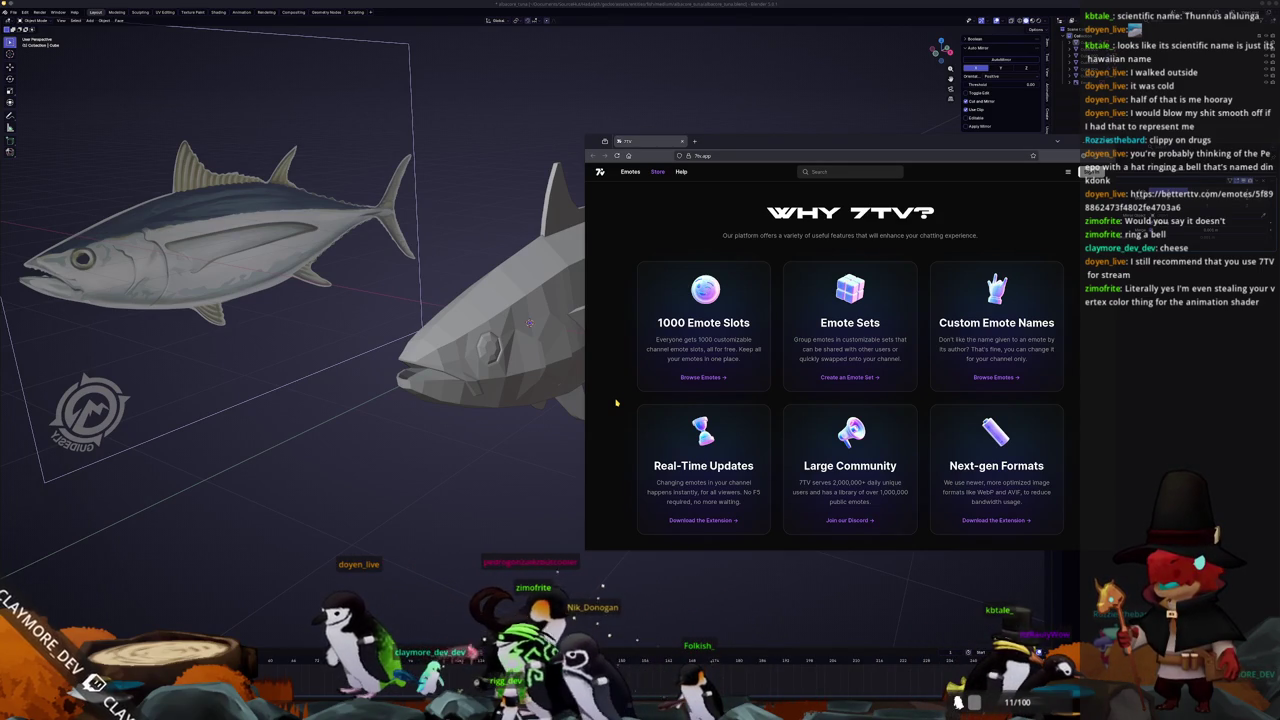
pyautogui.scroll(-5, 616, 403)
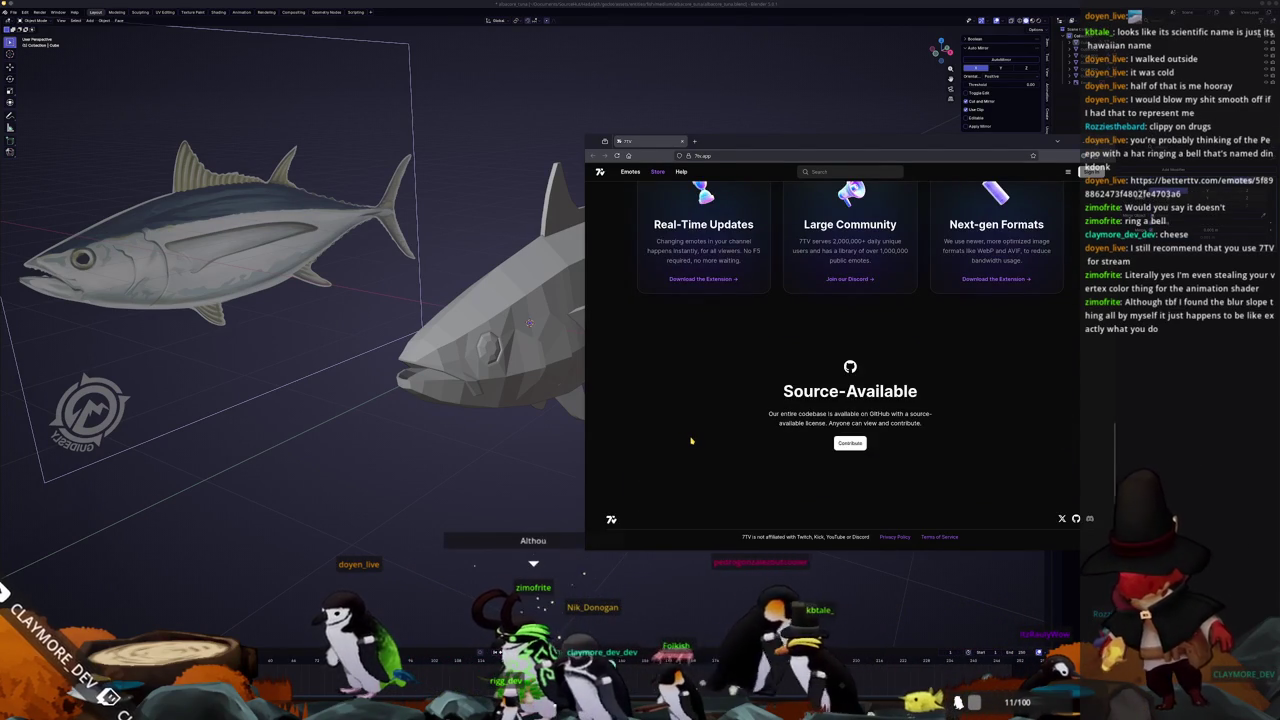
pyautogui.scroll(1, 691, 440)
pyautogui.scroll(1, 685, 438)
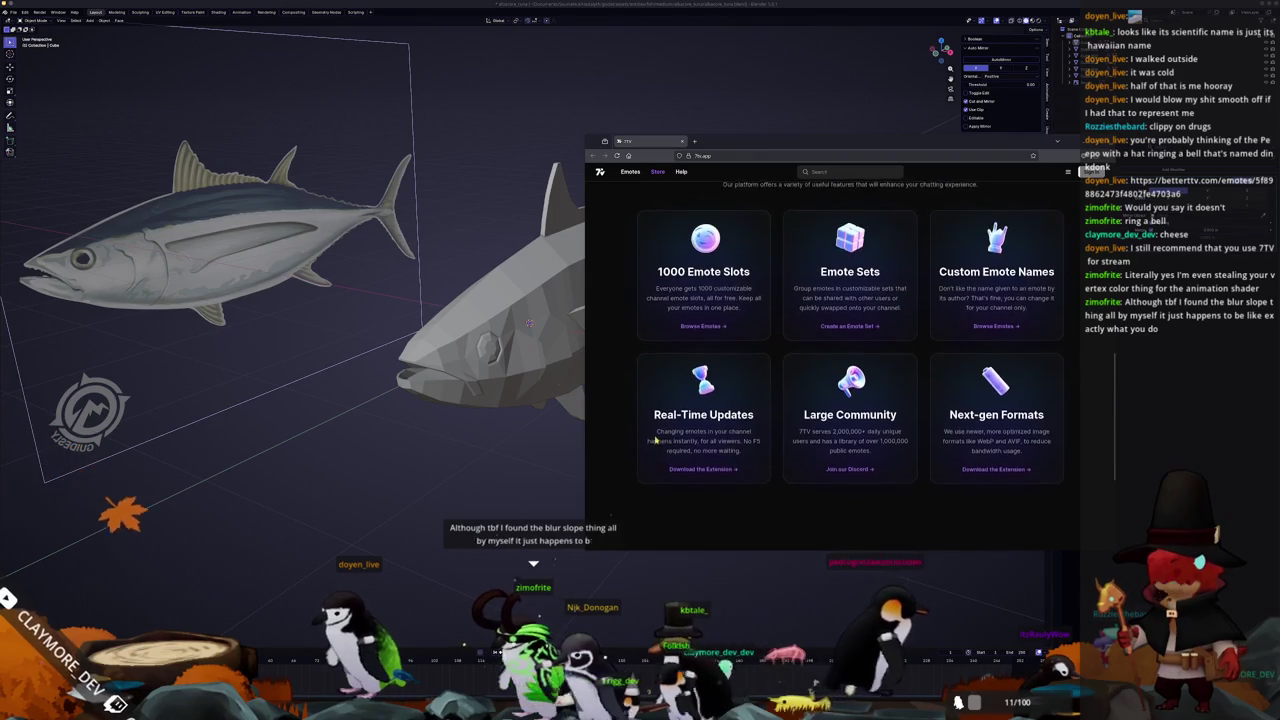
pyautogui.scroll(2, 678, 436)
pyautogui.scroll(2, 670, 434)
pyautogui.scroll(1, 669, 434)
pyautogui.scroll(2, 669, 434)
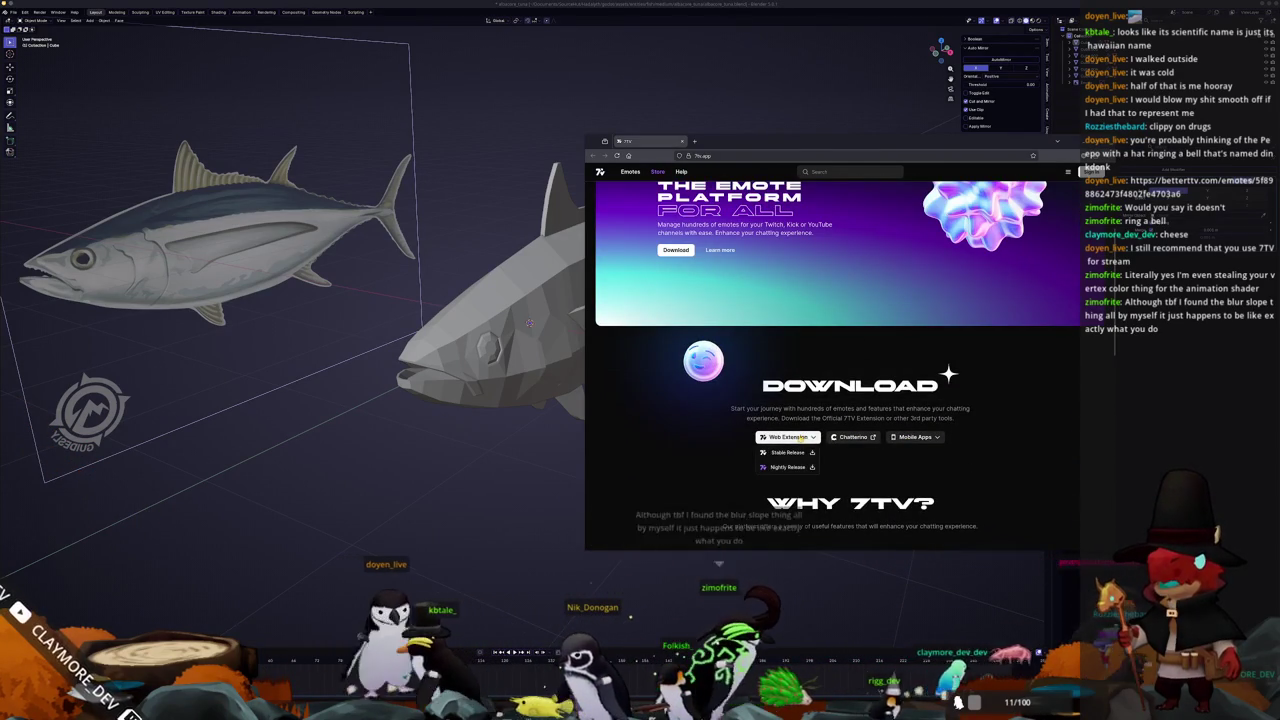
pyautogui.scroll(2, 700, 440)
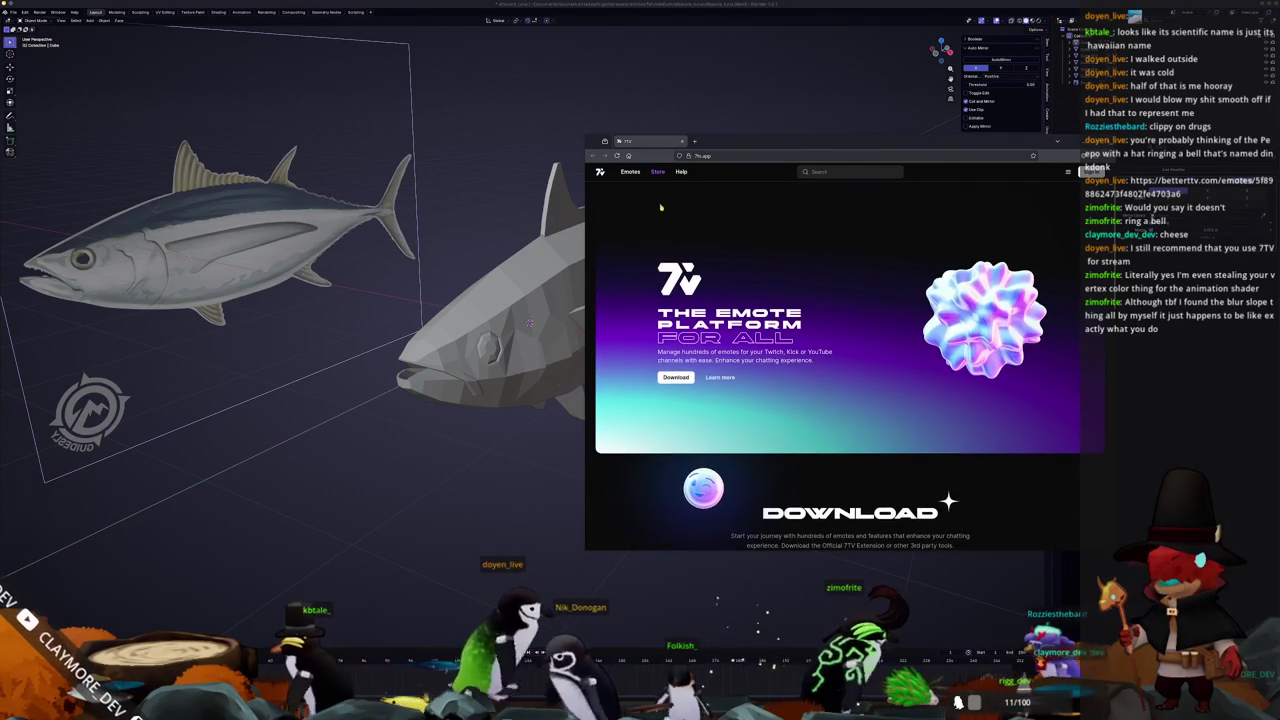
# Browse the top emotes in the 7TV Emotes directory, then drag the browser aside
pyautogui.click(631, 172)
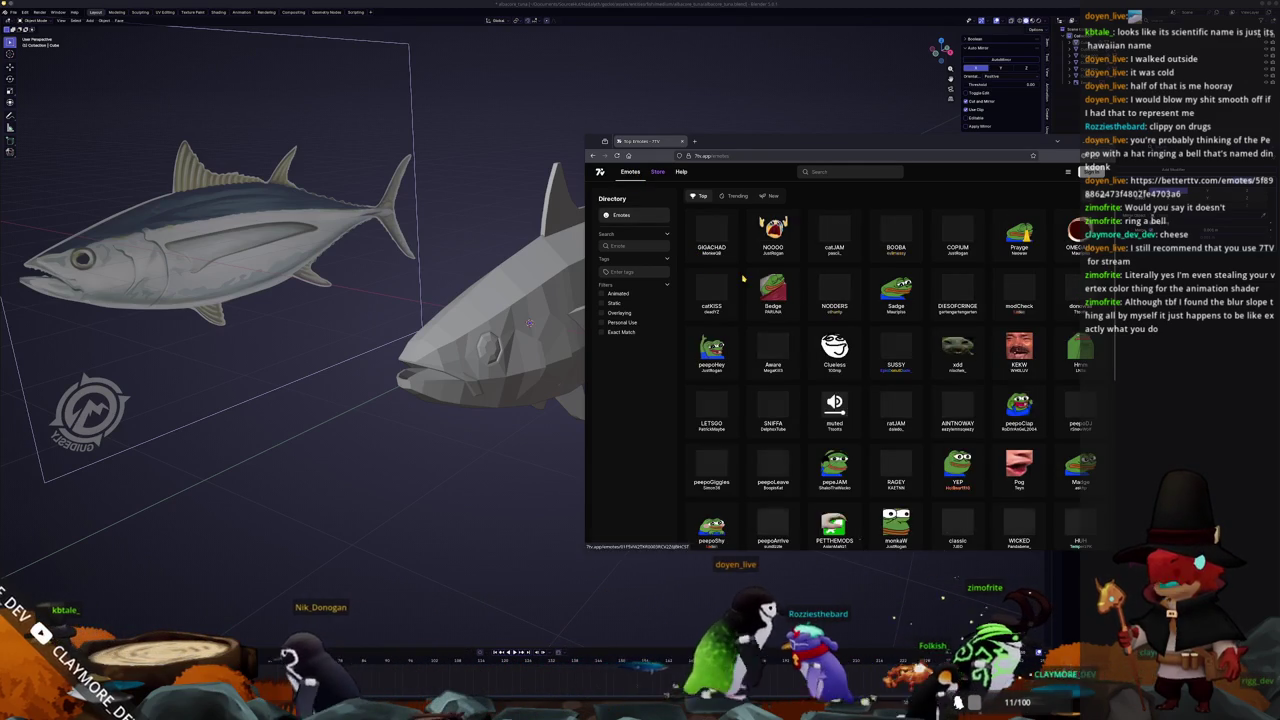
pyautogui.scroll(-2, 743, 281)
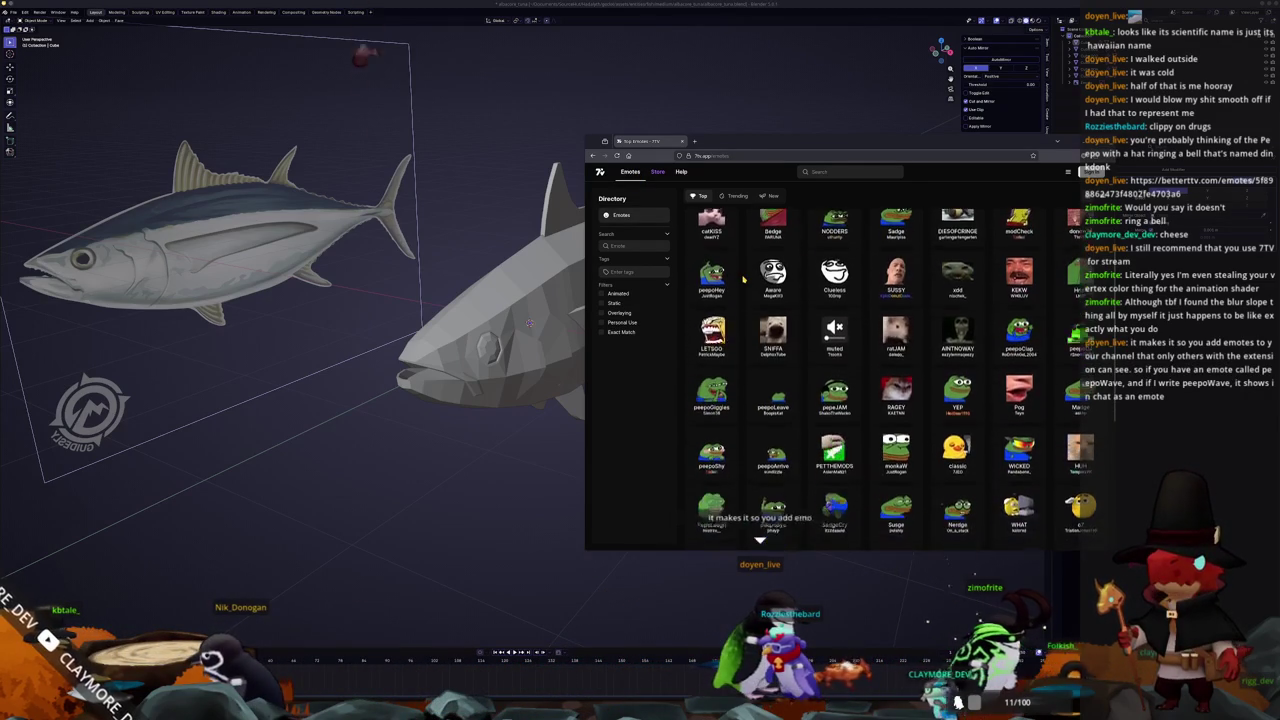
pyautogui.scroll(-4, 743, 281)
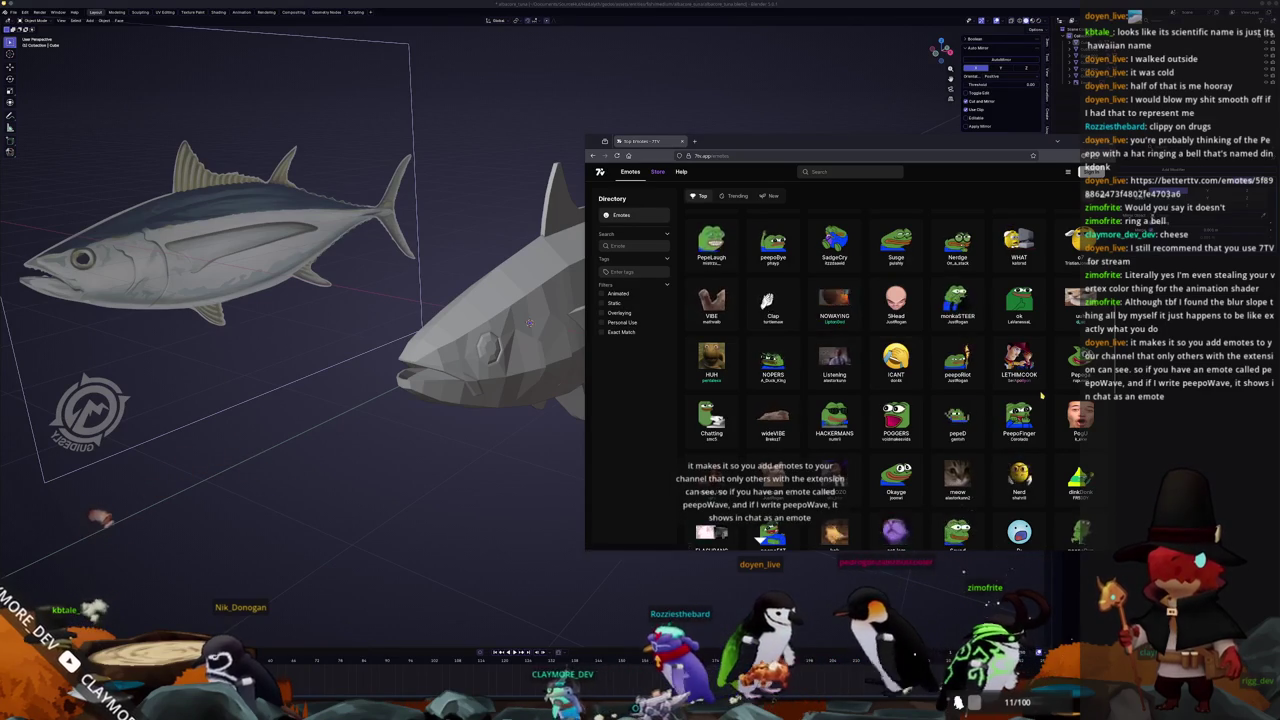
pyautogui.scroll(-4, 1041, 392)
pyautogui.scroll(-2, 1041, 392)
pyautogui.scroll(-2, 1041, 392)
pyautogui.scroll(-2, 1041, 393)
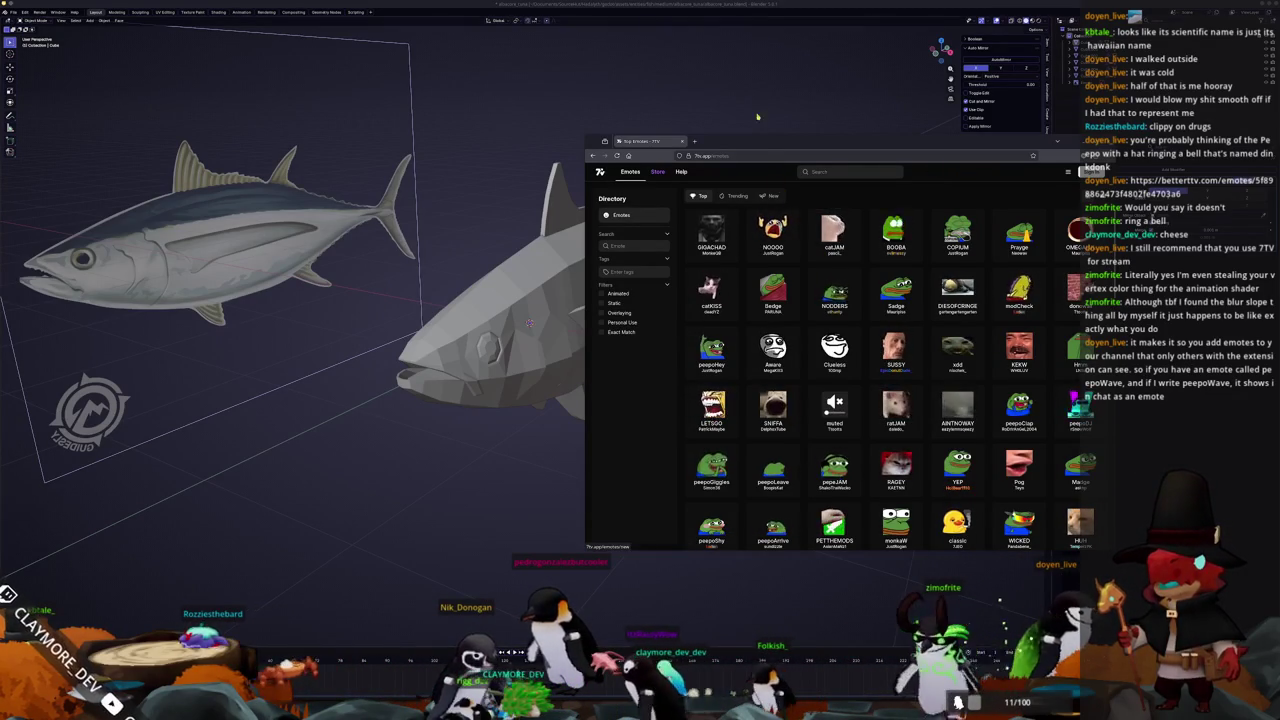
pyautogui.moveTo(767, 146); pyautogui.dragTo(852, 160)
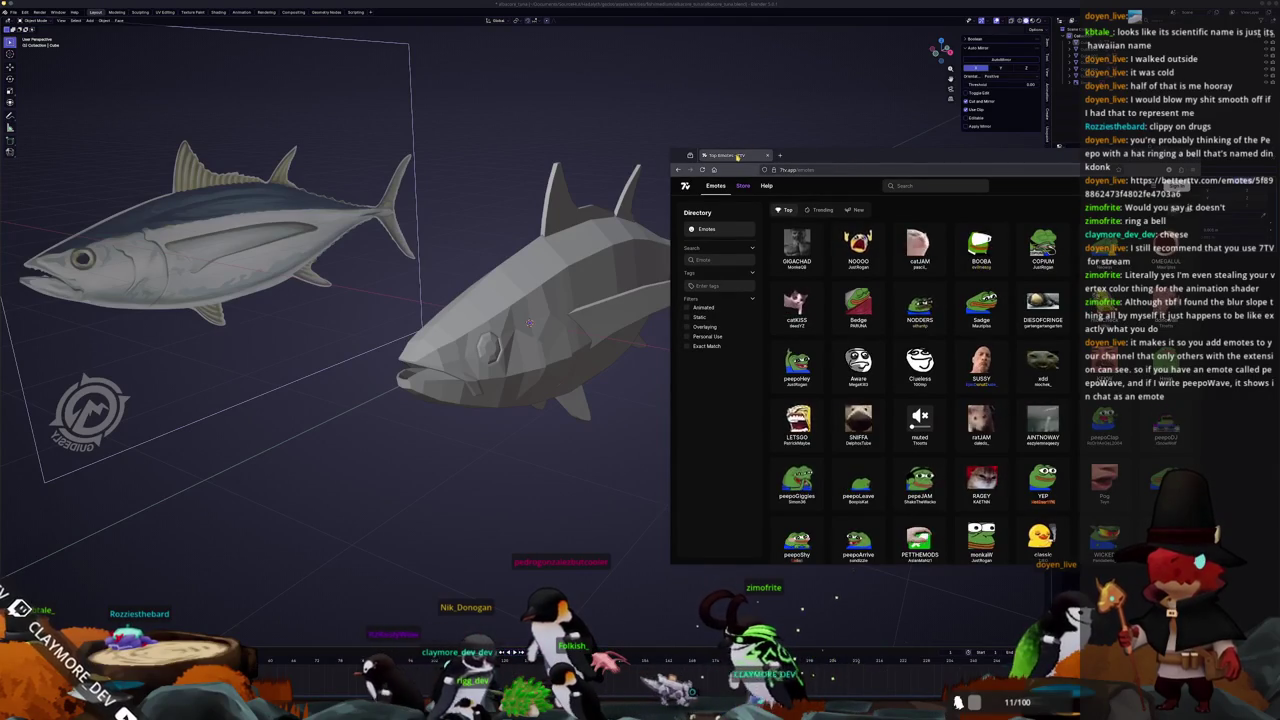
pyautogui.moveTo(737, 156); pyautogui.dragTo(738, 151)
# Select the pectoral, dorsal and ventral fins and apply their transforms
pyautogui.click(684, 291)
pyautogui.keyDown('shift'); pyautogui.click(579, 193); pyautogui.keyUp('shift')
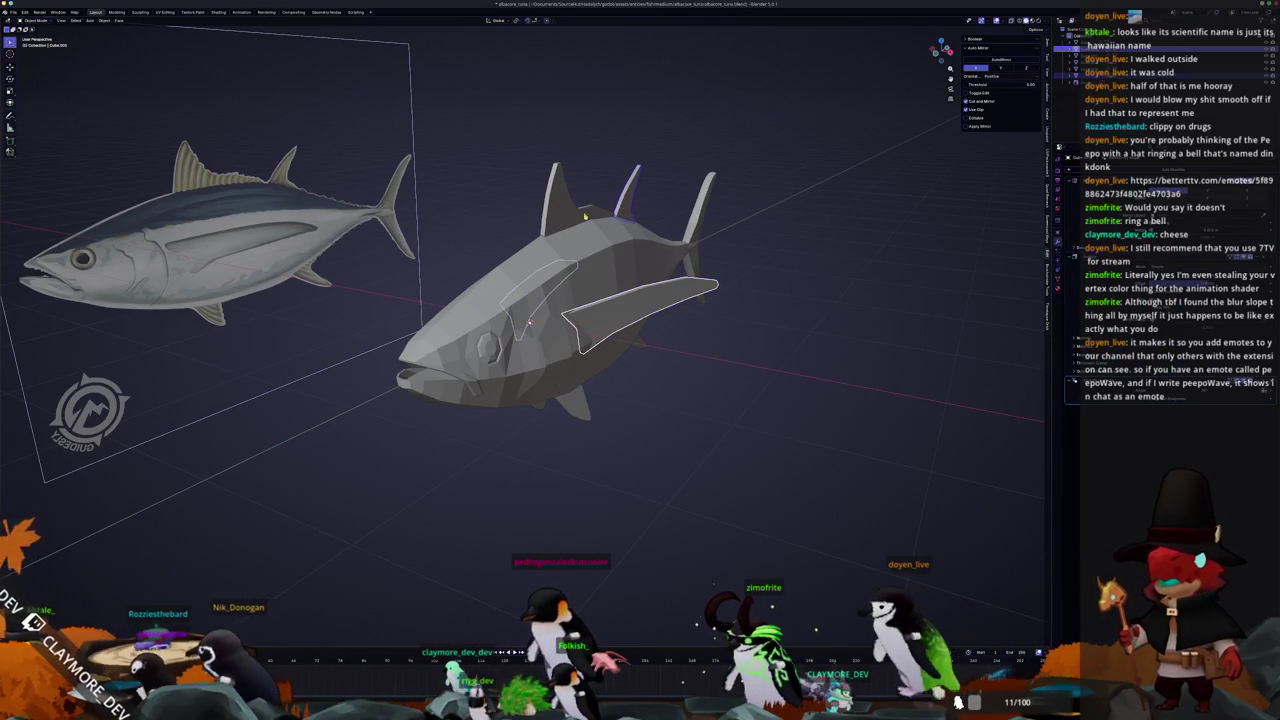
pyautogui.moveTo(579, 193); pyautogui.dragTo(587, 385, button='middle')
pyautogui.keyDown('shift'); pyautogui.click(586, 428); pyautogui.keyUp('shift')
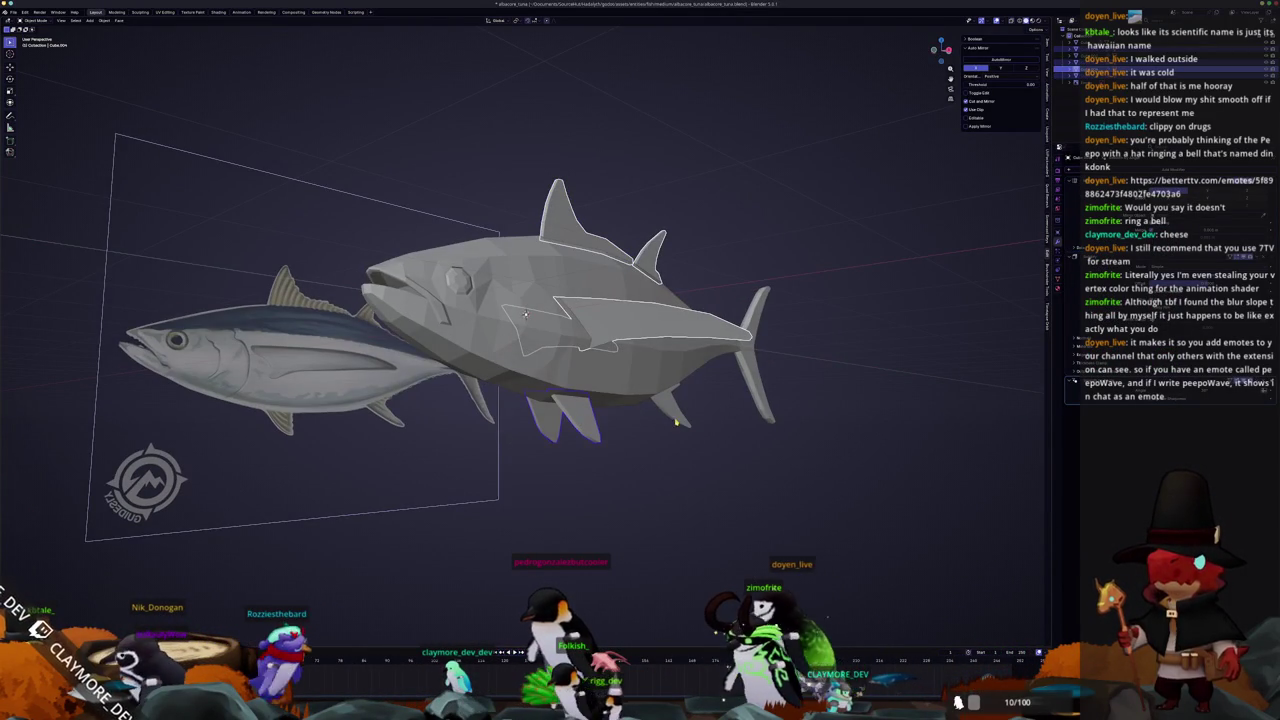
pyautogui.moveTo(676, 424); pyautogui.dragTo(660, 425, button='middle')
pyautogui.hotkey('ctrl', 'a')
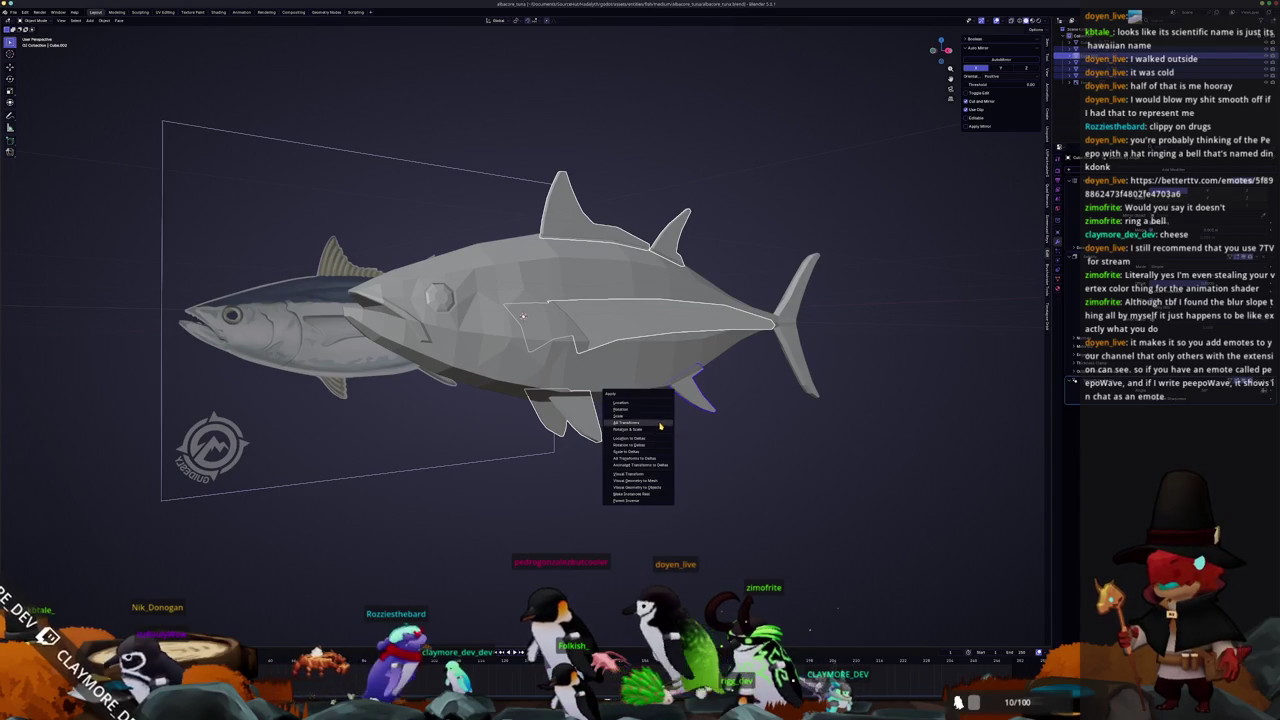
pyautogui.click(660, 425)
pyautogui.moveTo(660, 425)
pyautogui.mouseDown(button='middle')
pyautogui.moveTo(688, 436)
pyautogui.moveTo(632, 393)
pyautogui.mouseUp(button='middle')
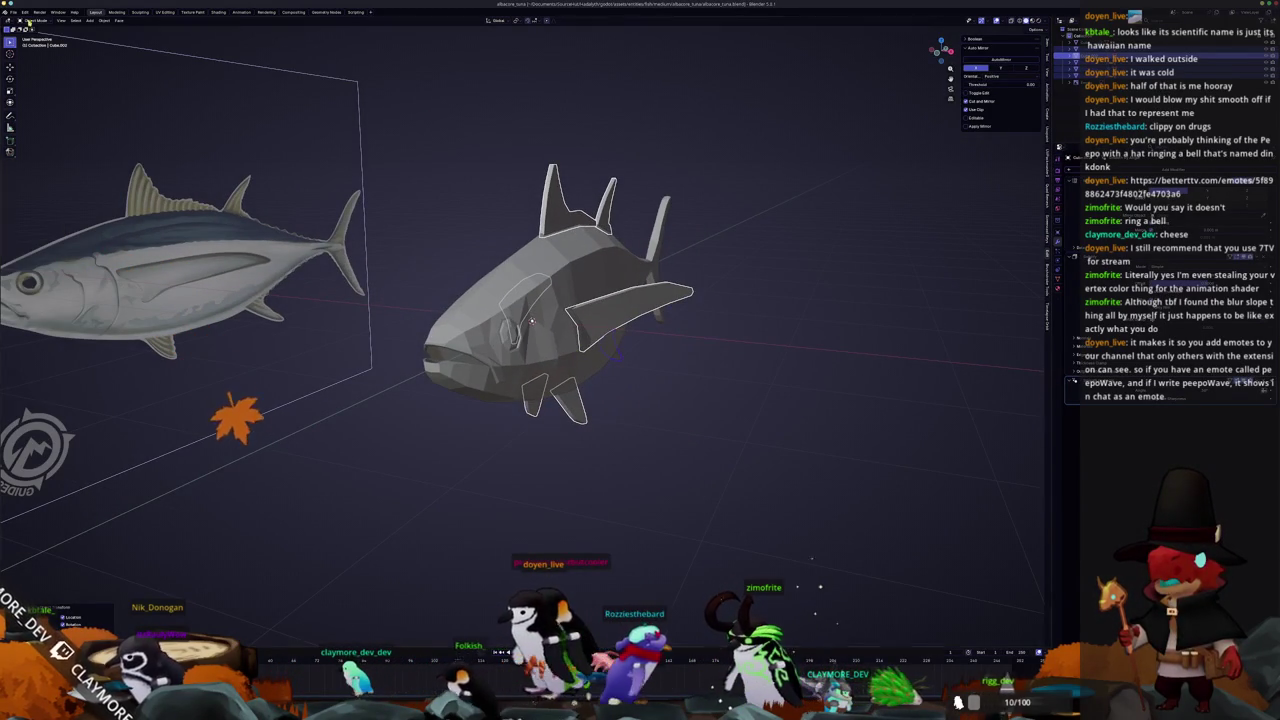
# Box-select all the fish parts and convert them to mesh
pyautogui.click(12, 12)
pyautogui.rightClick(758, 379)
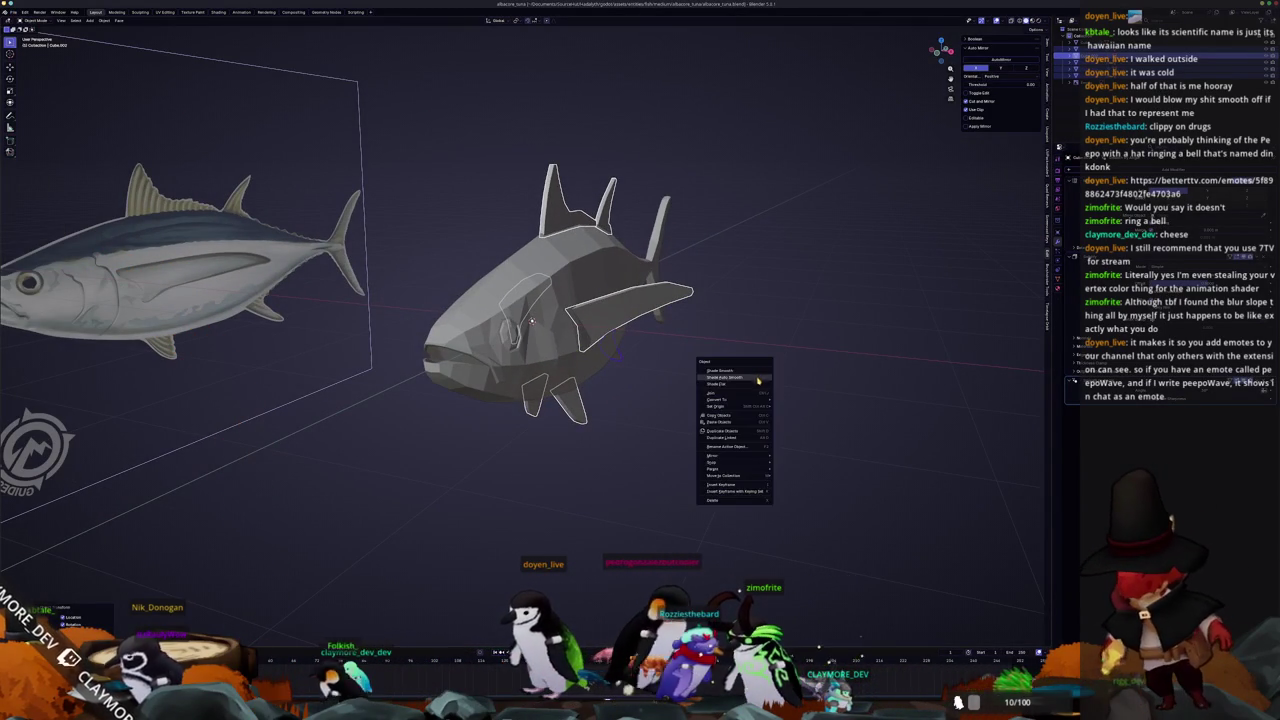
pyautogui.moveTo(422, 432); pyautogui.dragTo(708, 188)
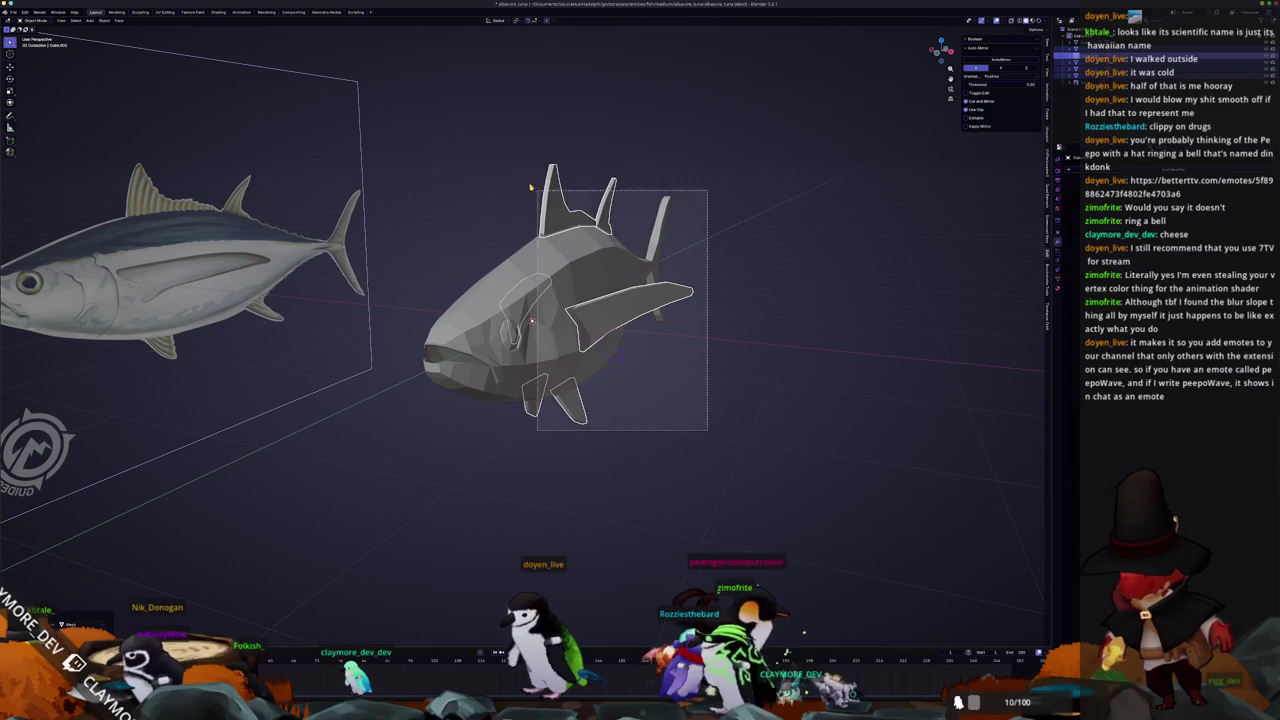
pyautogui.rightClick(698, 198)
pyautogui.click(743, 219)
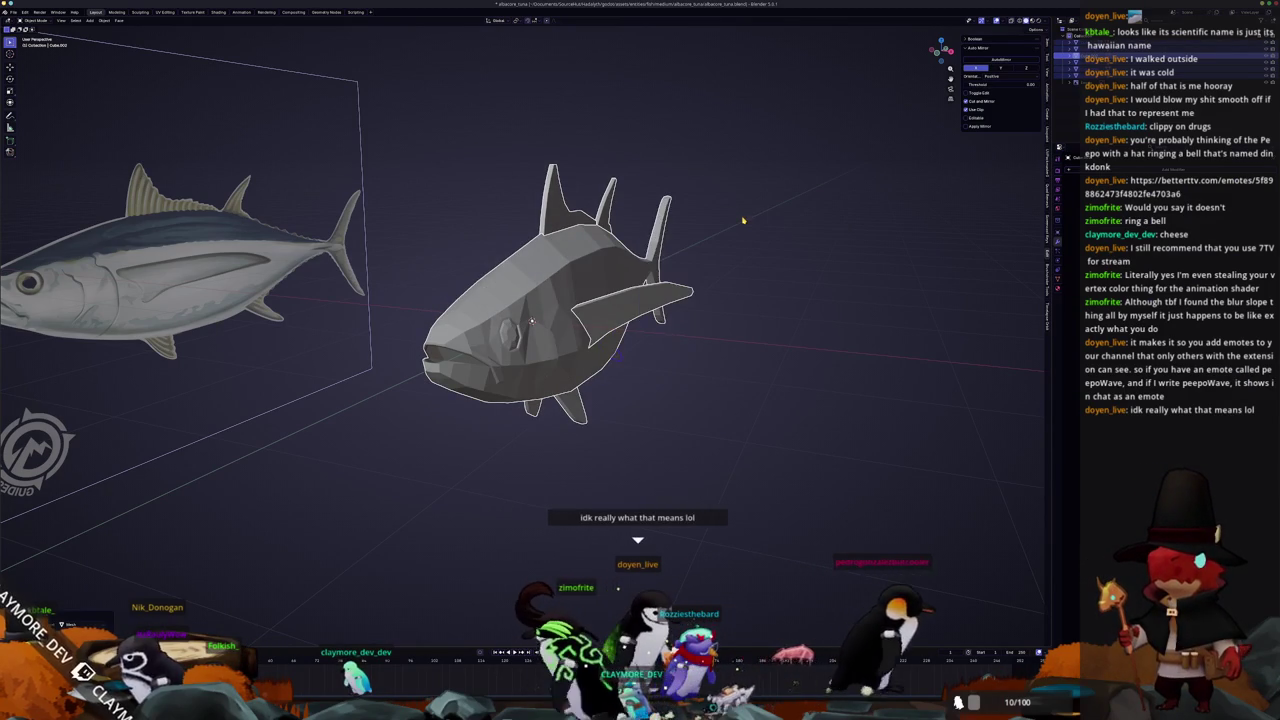
pyautogui.moveTo(743, 219); pyautogui.dragTo(647, 424, button='middle')
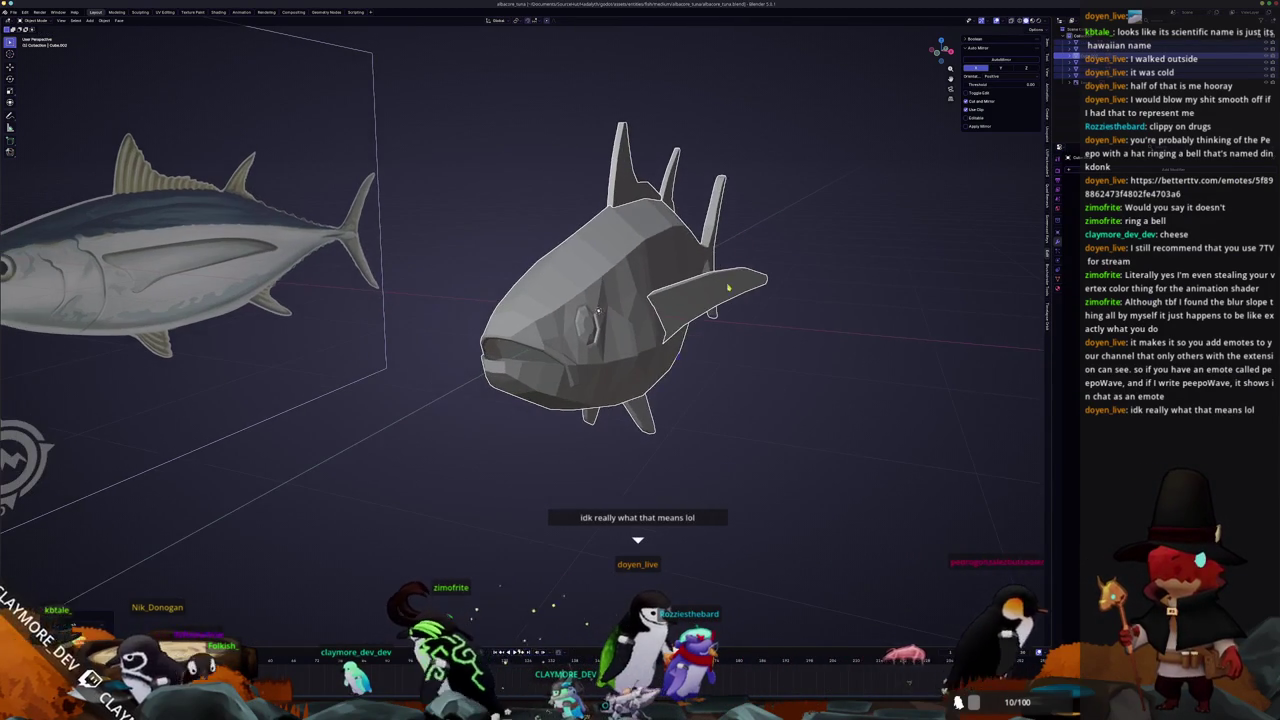
pyautogui.click(647, 424)
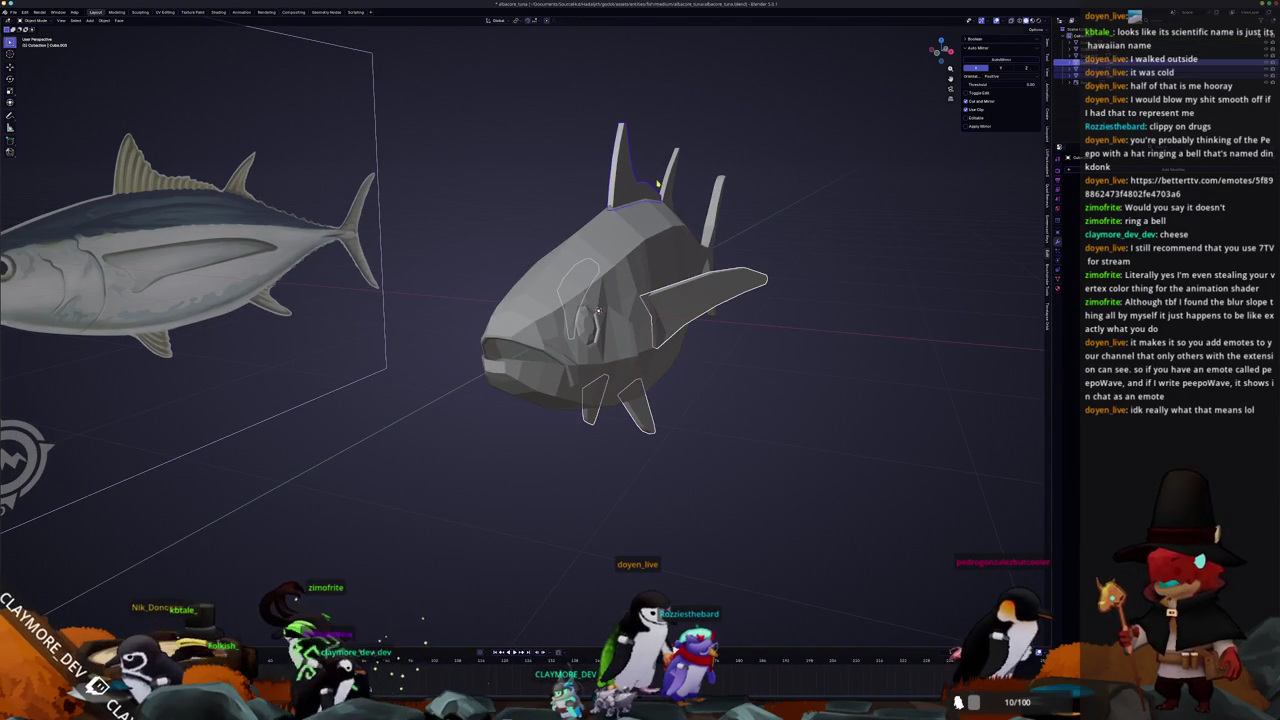
# Check the tuna in front and side views, then apply all transforms with Ctrl+A
pyautogui.press('KP_1')
pyautogui.moveTo(620, 248)
pyautogui.mouseDown(button='middle')
pyautogui.moveTo(674, 239)
pyautogui.moveTo(689, 263)
pyautogui.mouseUp(button='middle')
pyautogui.press('KP_1')
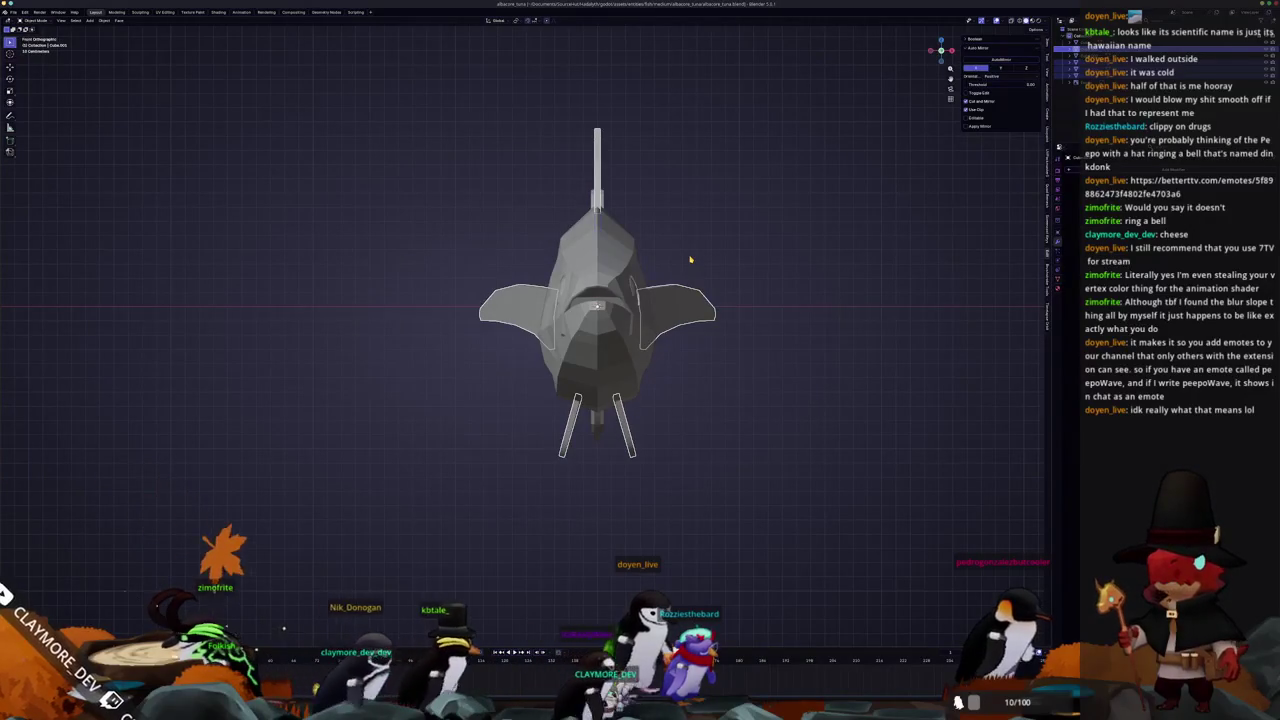
pyautogui.press('KP_3')
pyautogui.press('KP_1')
pyautogui.press('KP_3')
pyautogui.press('KP_1')
pyautogui.press('KP_3')
pyautogui.press('KP_1')
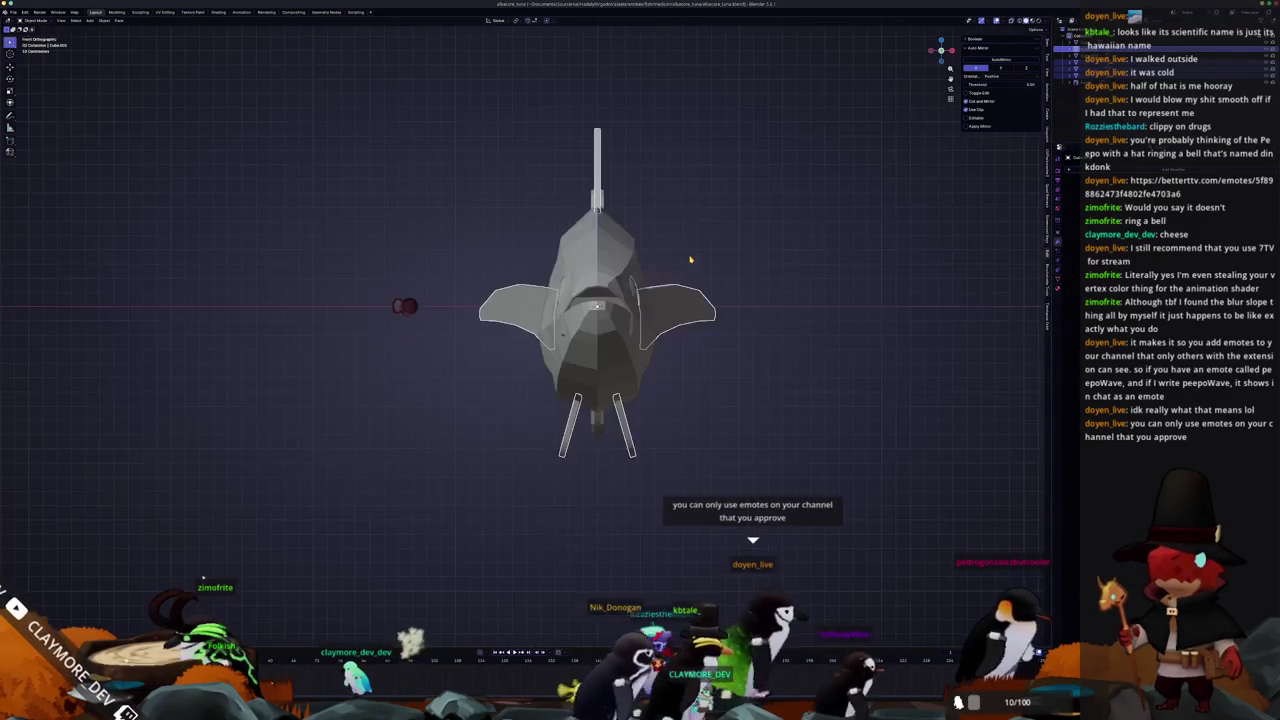
pyautogui.press('KP_3')
pyautogui.moveTo(690, 260)
pyautogui.mouseDown(button='middle')
pyautogui.moveTo(650, 262)
pyautogui.moveTo(685, 260)
pyautogui.moveTo(720, 295)
pyautogui.mouseUp(button='middle')
pyautogui.hotkey('ctrl', 'a')
pyautogui.click(707, 284)
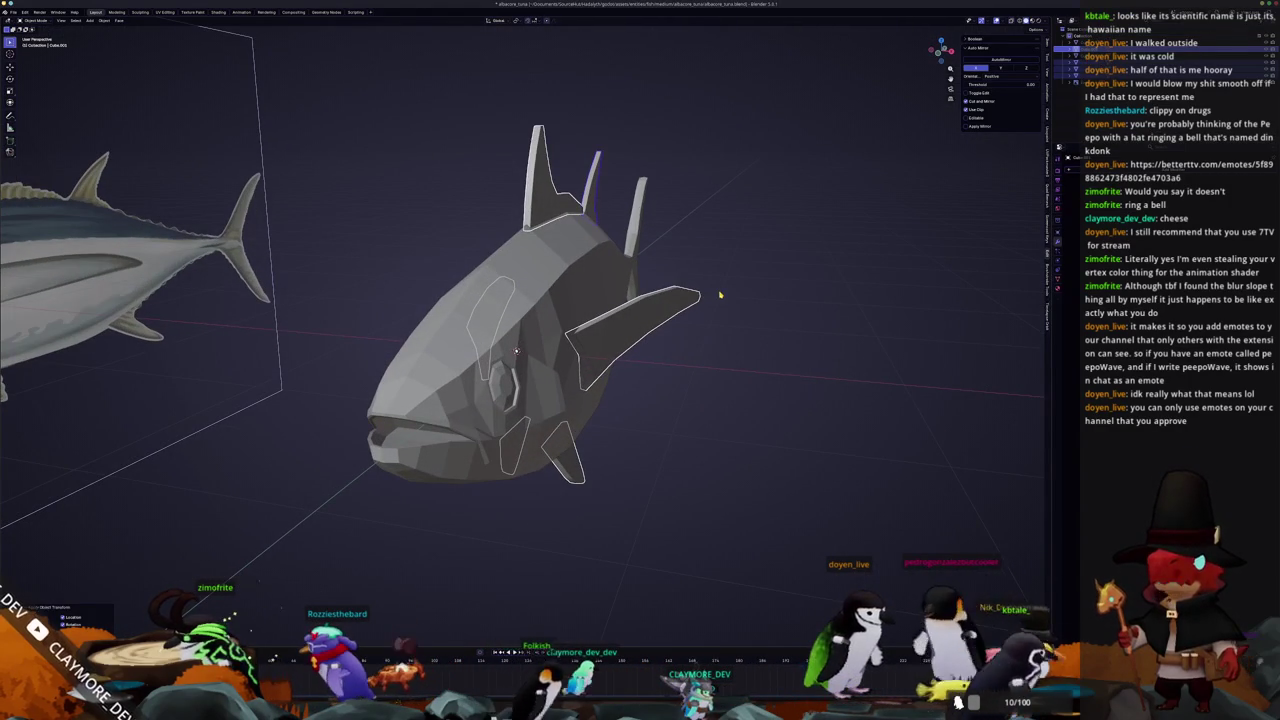
# Join the selected fish parts into a single object
pyautogui.rightClick(720, 295)
pyautogui.click(720, 295)
pyautogui.moveTo(720, 295)
pyautogui.mouseDown(button='middle')
pyautogui.moveTo(733, 297)
pyautogui.moveTo(654, 157)
pyautogui.mouseUp(button='middle')
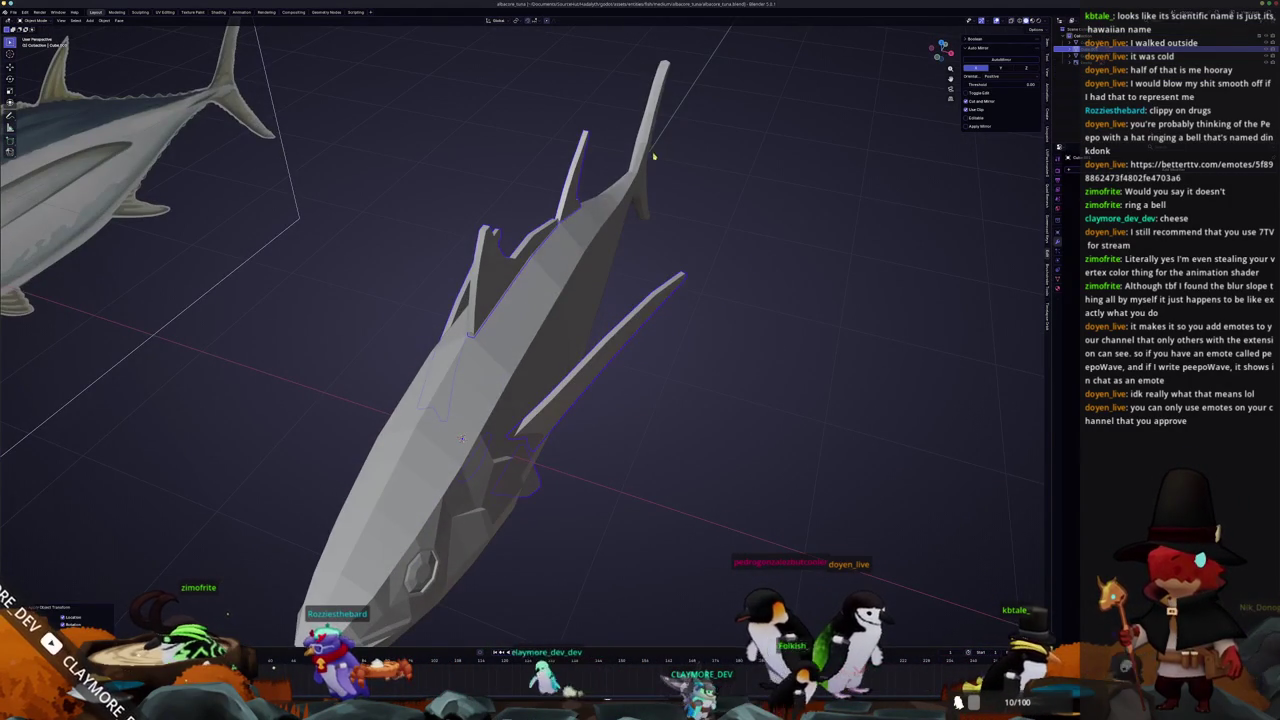
# In Edit Mode top view, select the tip vertices and scale them narrower along X
pyautogui.press('Tab')
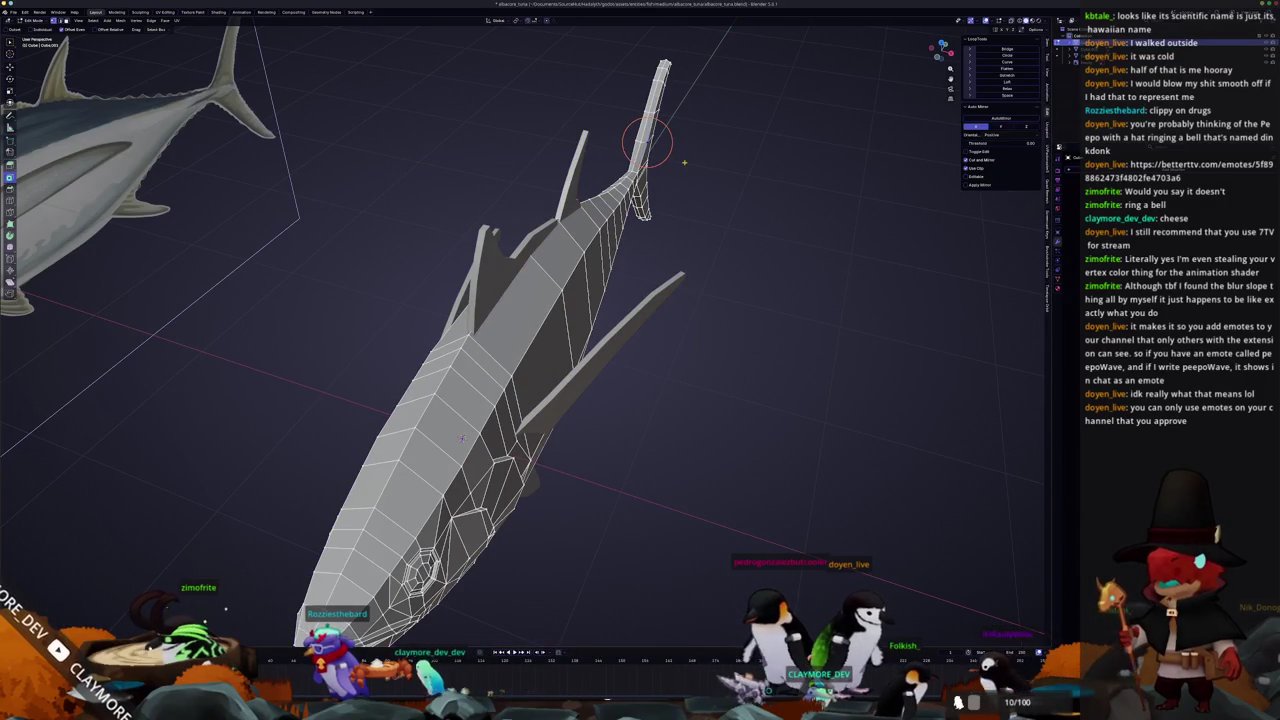
pyautogui.press('KP_7')
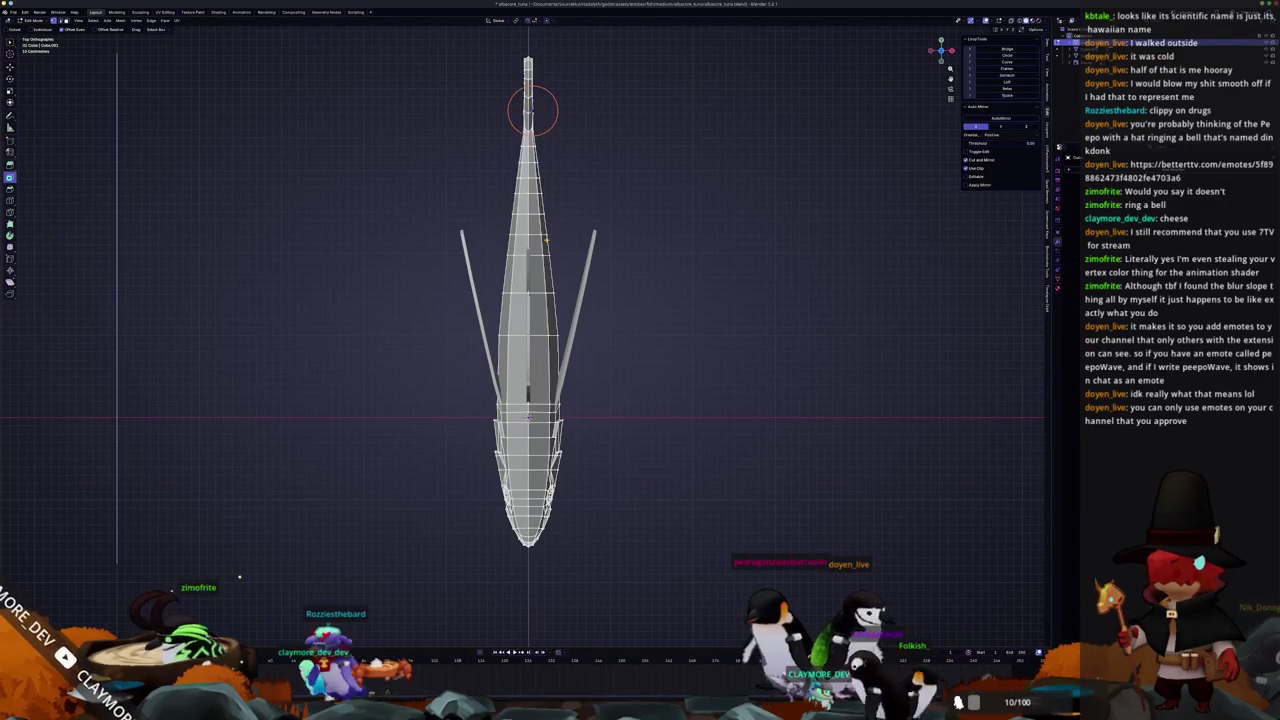
pyautogui.scroll(2, 532, 110)
pyautogui.scroll(3, 525, 325)
pyautogui.scroll(3, 525, 332)
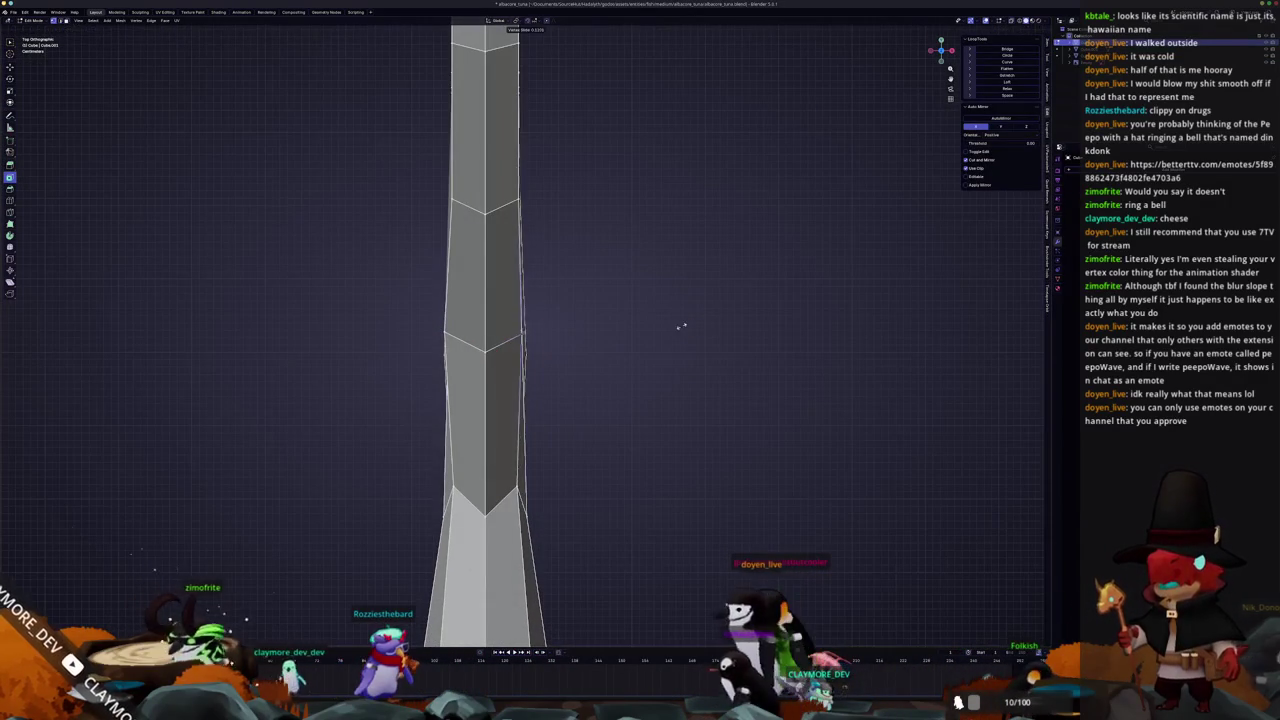
pyautogui.click(525, 332)
pyautogui.press('s')
pyautogui.press('x')
pyautogui.click(619, 333)
# Inspect the tip, scale it along X once more, and return to Object Mode
pyautogui.moveTo(594, 340); pyautogui.dragTo(579, 234, button='middle')
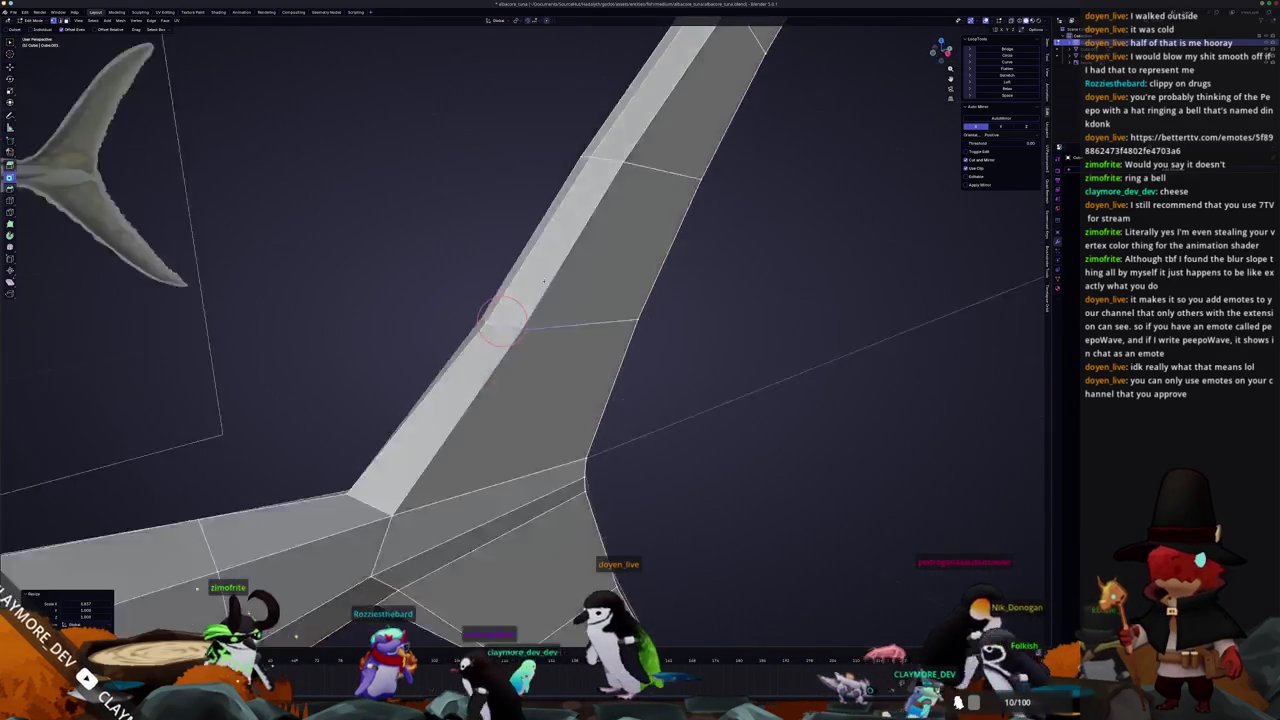
pyautogui.scroll(-4, 492, 335)
pyautogui.moveTo(492, 335); pyautogui.dragTo(537, 350, button='middle')
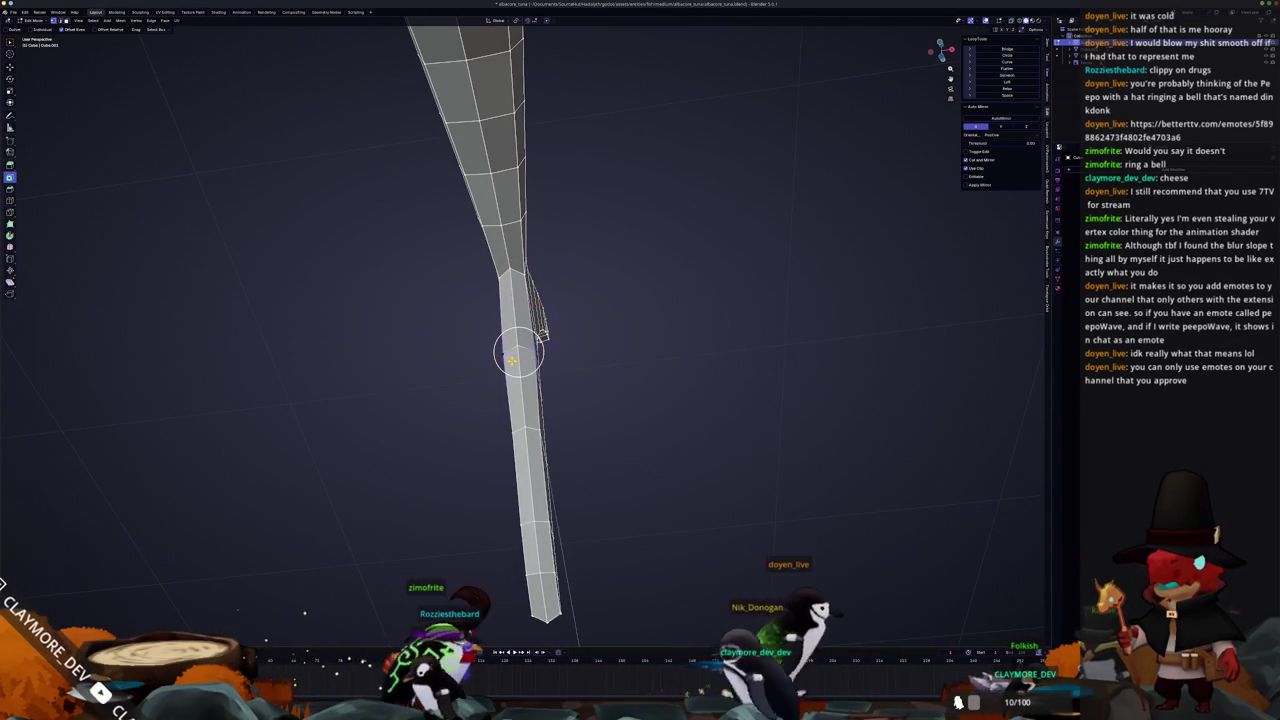
pyautogui.press('KP_7')
pyautogui.scroll(4, 528, 352)
pyautogui.press('s')
pyautogui.press('x')
pyautogui.click(729, 434)
pyautogui.press('Tab')
pyautogui.moveTo(592, 471)
pyautogui.mouseDown(button='middle')
pyautogui.moveTo(517, 554)
pyautogui.moveTo(514, 327)
pyautogui.moveTo(534, 343)
pyautogui.moveTo(622, 249)
pyautogui.moveTo(551, 318)
pyautogui.mouseUp(button='middle')
pyautogui.rightClick(551, 318)
# Toggle between Shade Flat and Shade Smooth to compare, settling on Shade Smooth
pyautogui.click(555, 298)
pyautogui.rightClick(552, 295)
pyautogui.click(549, 288)
pyautogui.rightClick(592, 330)
pyautogui.click(592, 320)
pyautogui.rightClick(598, 305)
pyautogui.click(605, 313)
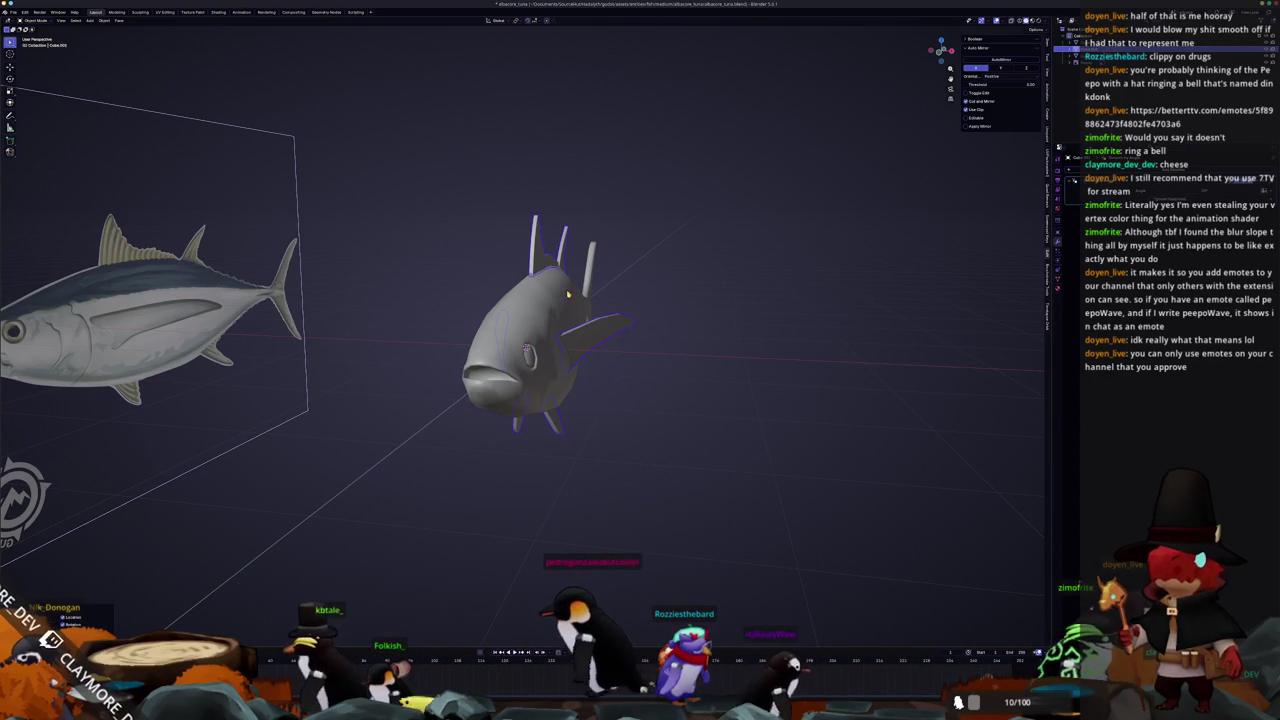
pyautogui.rightClick(528, 305)
pyautogui.click(530, 314)
pyautogui.rightClick(598, 341)
pyautogui.click(594, 334)
# Zoom in on the tuna and re-enter Edit Mode on its mesh
pyautogui.scroll(1, 594, 334)
pyautogui.scroll(2, 580, 315)
pyautogui.scroll(2, 563, 297)
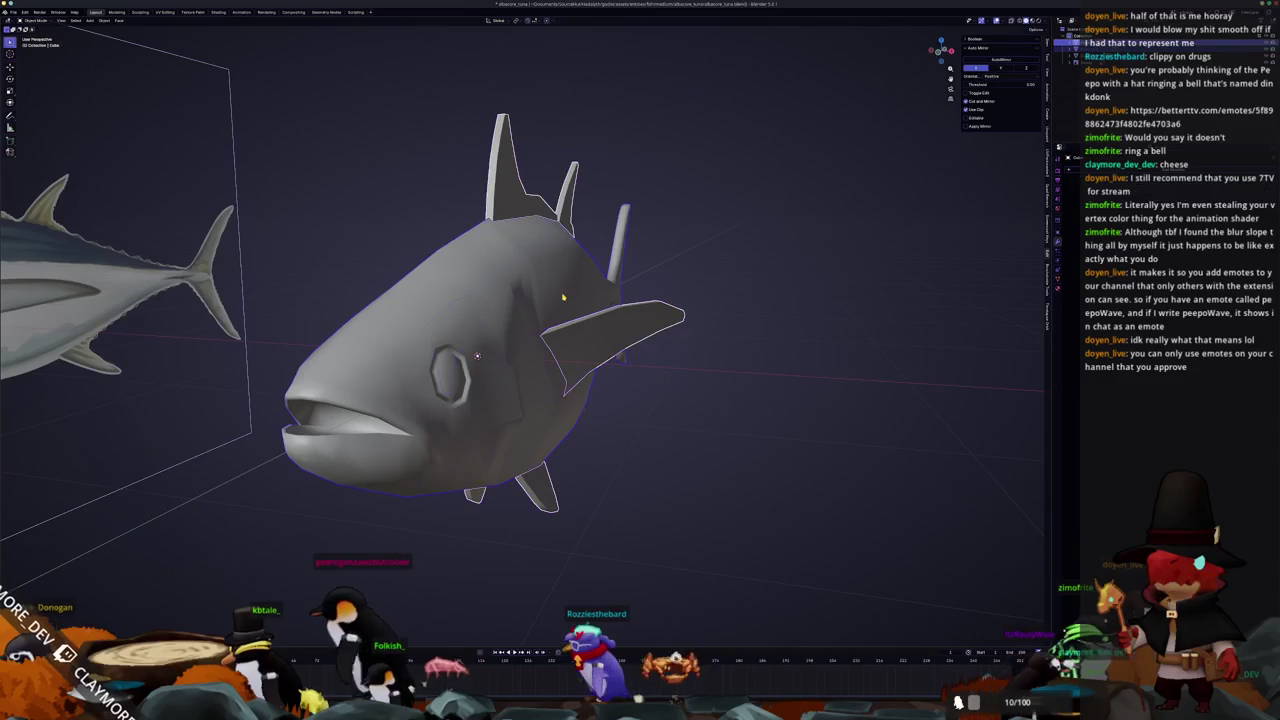
pyautogui.rightClick(565, 298)
pyautogui.press('Tab')
pyautogui.moveTo(565, 298)
pyautogui.mouseDown(button='middle')
pyautogui.moveTo(541, 379)
pyautogui.moveTo(620, 260)
pyautogui.mouseUp(button='middle')
# Mark the selected head edge as sharp via the Ctrl+E edge menu
pyautogui.scroll(3, 640, 220)
pyautogui.scroll(2, 656, 196)
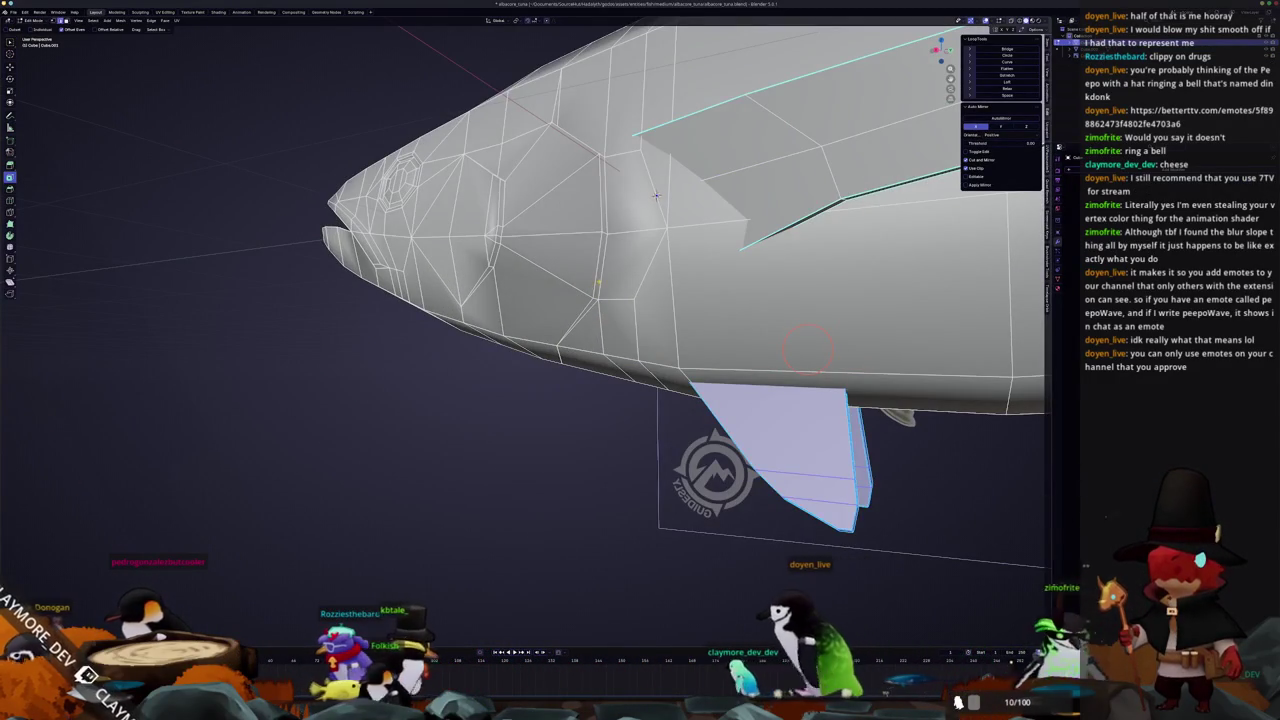
pyautogui.click(590, 258)
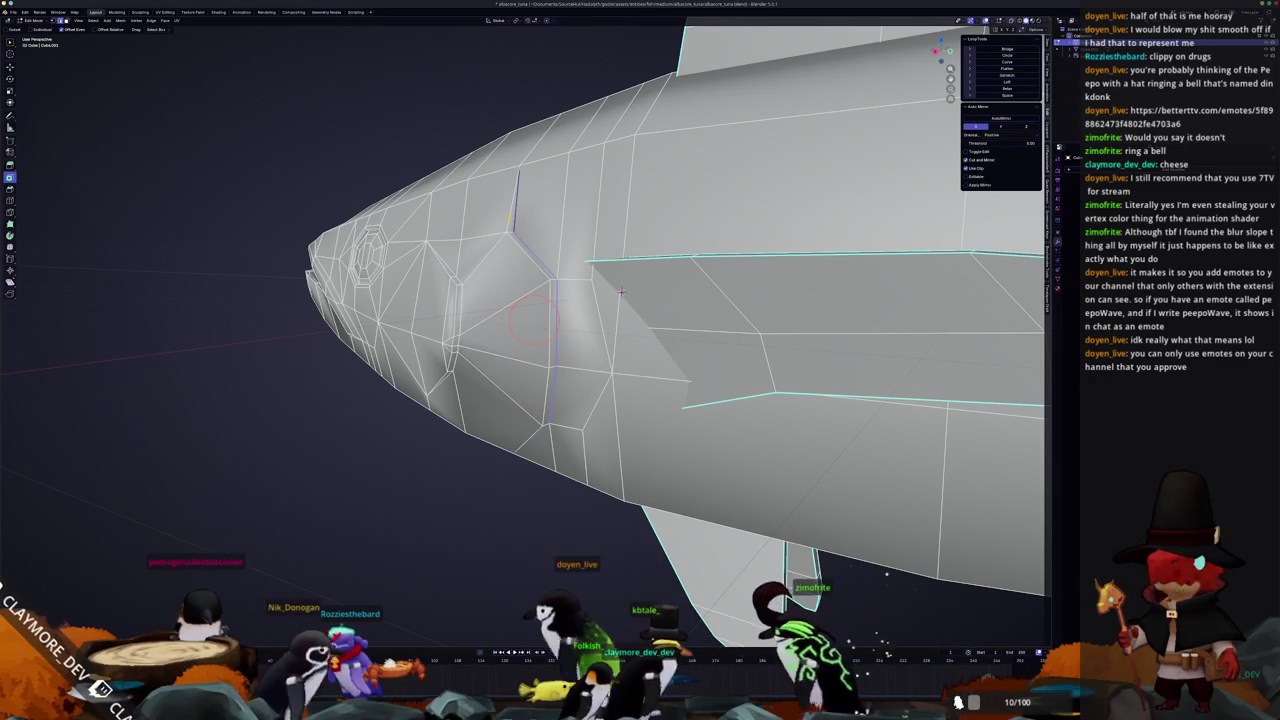
pyautogui.moveTo(620, 291); pyautogui.dragTo(524, 401, button='middle')
pyautogui.hotkey('ctrl', 'e')
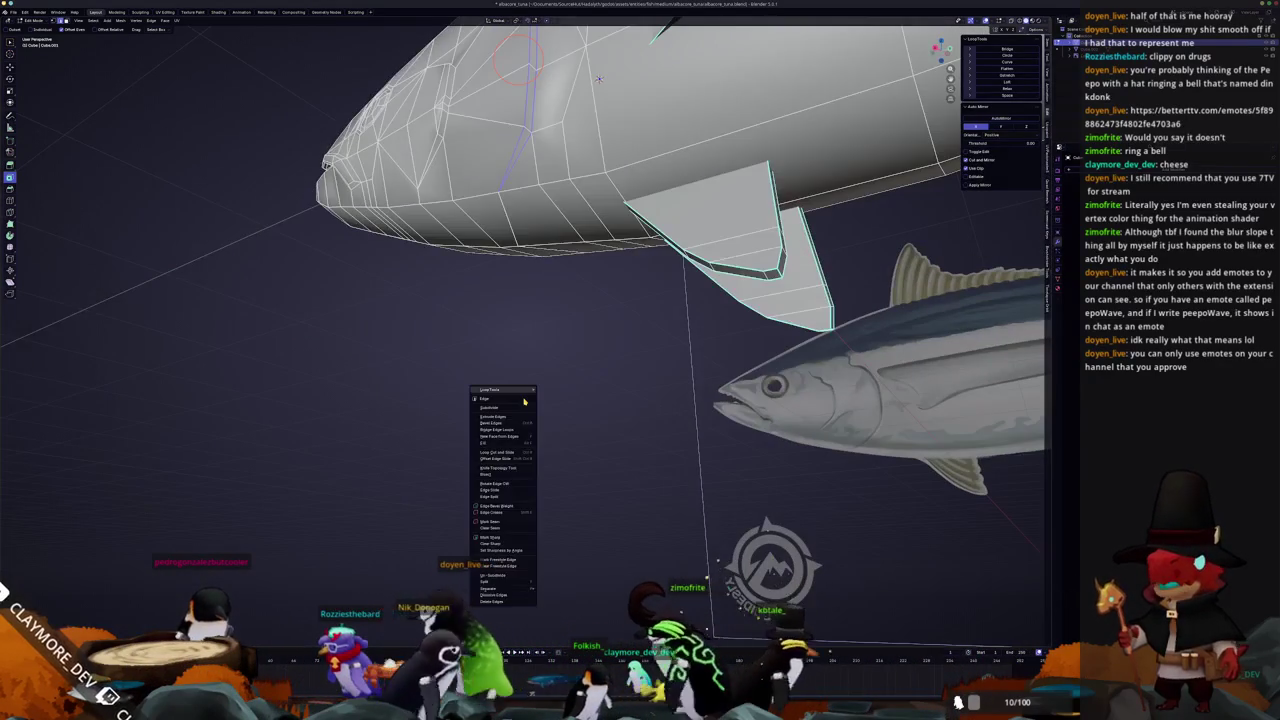
pyautogui.click(495, 538)
# Orbit and zoom around the tuna head and reference image to inspect the seam edges
pyautogui.moveTo(495, 538)
pyautogui.mouseDown(button='middle')
pyautogui.moveTo(652, 291)
pyautogui.moveTo(880, 200)
pyautogui.moveTo(862, 187)
pyautogui.moveTo(818, 241)
pyautogui.mouseUp(button='middle')
pyautogui.scroll(3, 652, 291)
pyautogui.scroll(2, 905, 195)
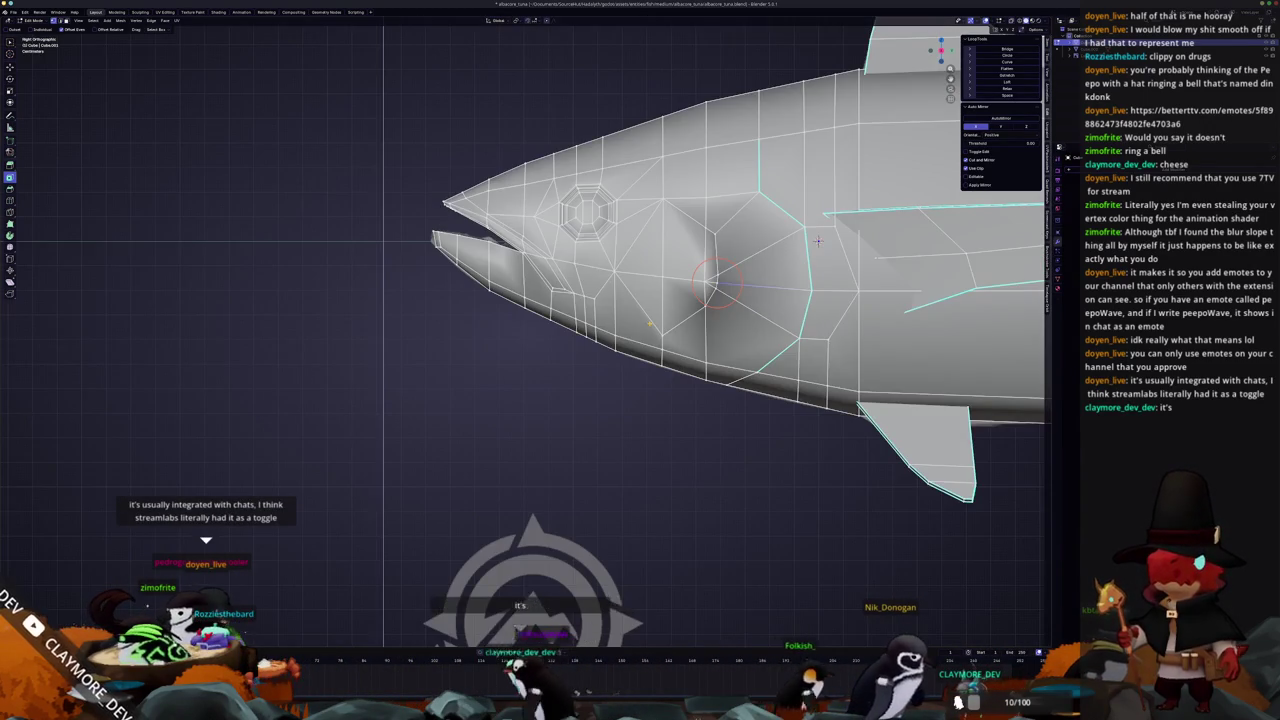
pyautogui.scroll(2, 818, 241)
pyautogui.scroll(2, 818, 241)
pyautogui.scroll(1, 870, 205)
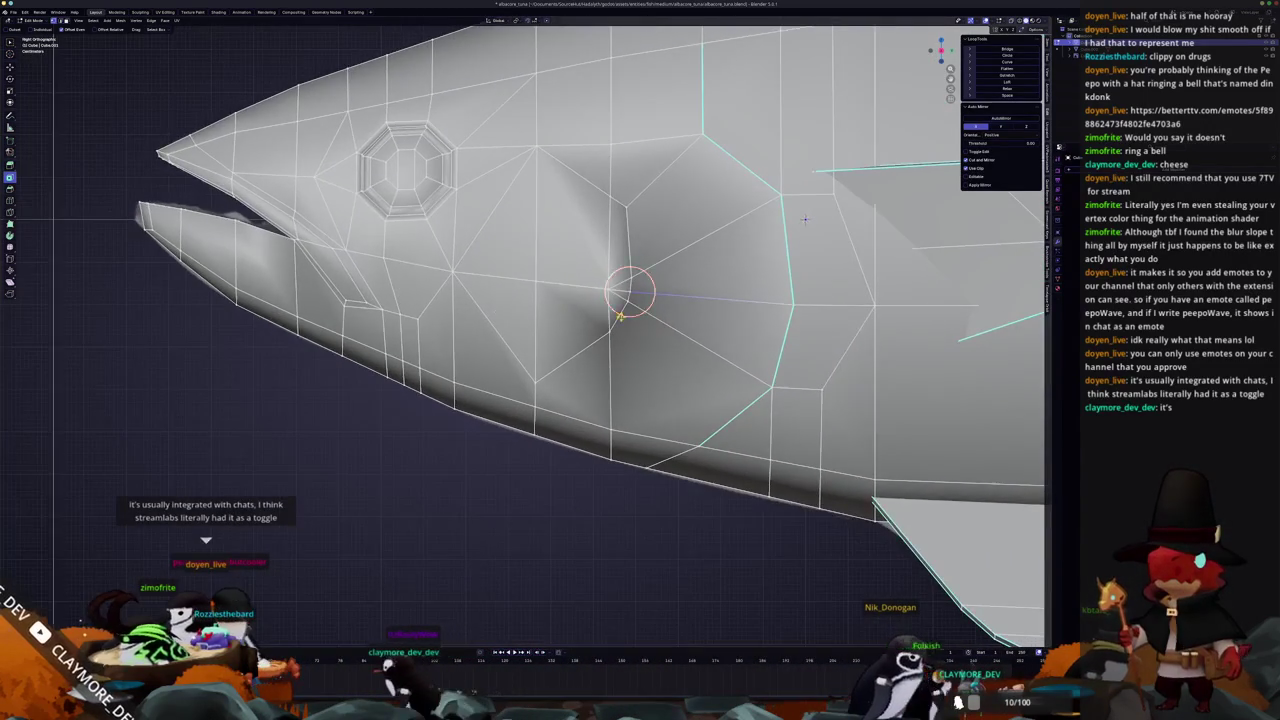
pyautogui.scroll(3, 928, 170)
pyautogui.scroll(1, 928, 170)
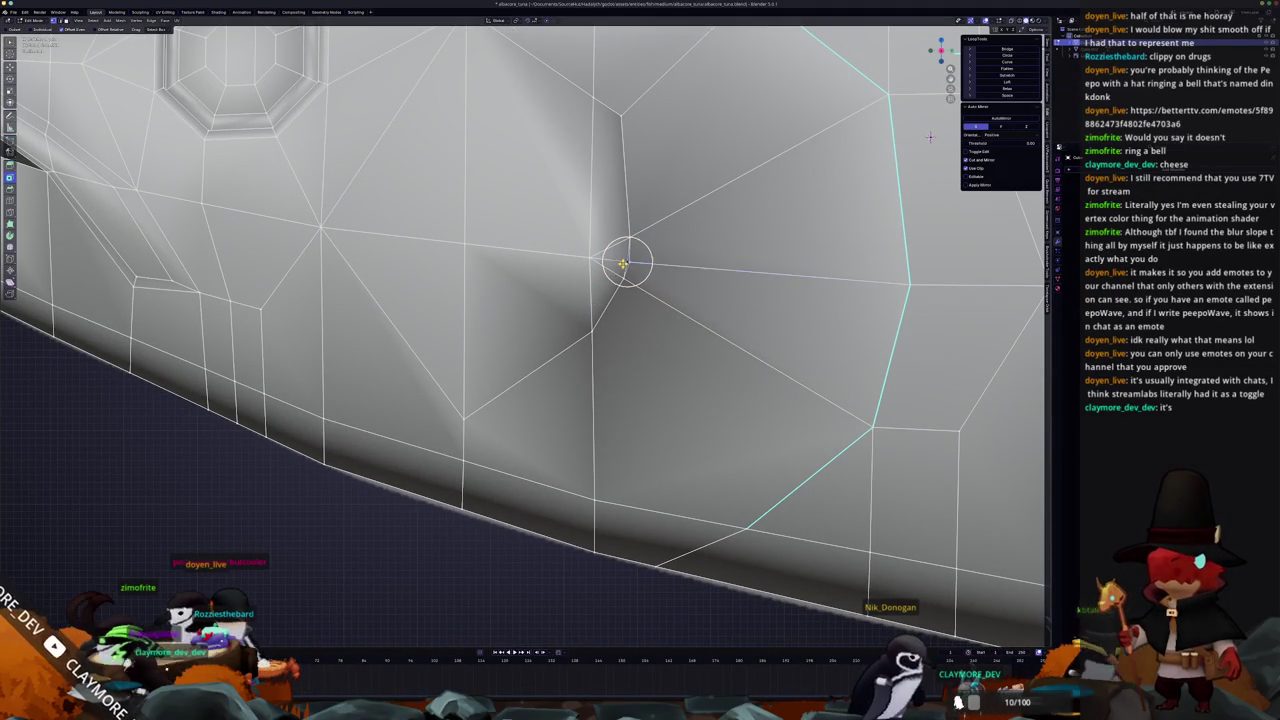
pyautogui.scroll(1, 623, 263)
pyautogui.scroll(-1, 637, 289)
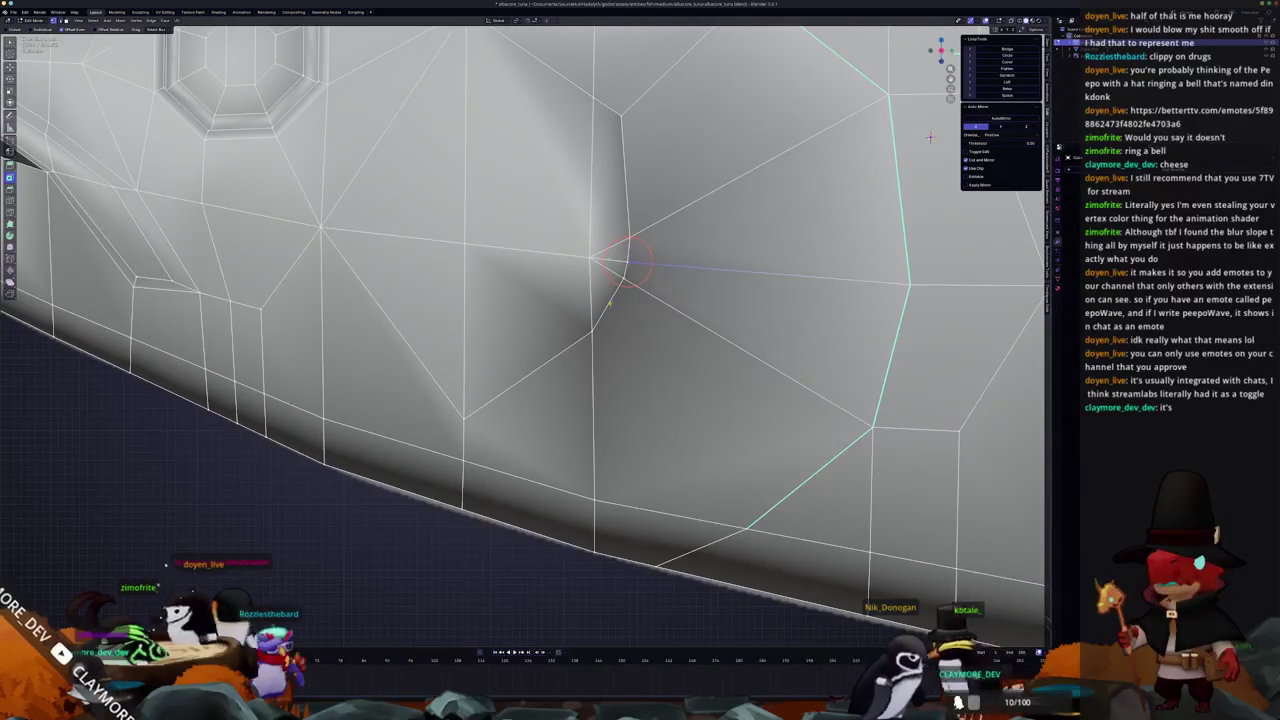
pyautogui.scroll(-3, 625, 297)
pyautogui.scroll(-5, 625, 297)
pyautogui.moveTo(600, 317); pyautogui.dragTo(490, 258, button='middle')
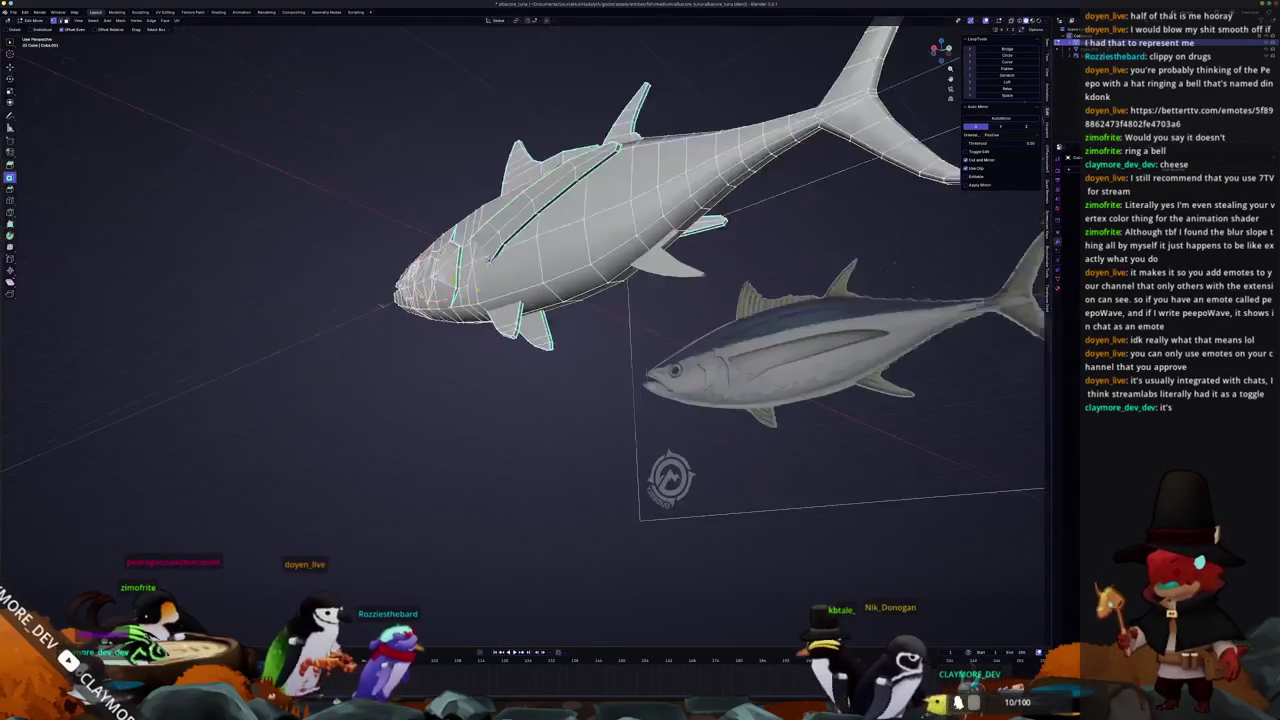
pyautogui.scroll(3, 490, 258)
pyautogui.scroll(3, 600, 250)
pyautogui.scroll(1, 724, 234)
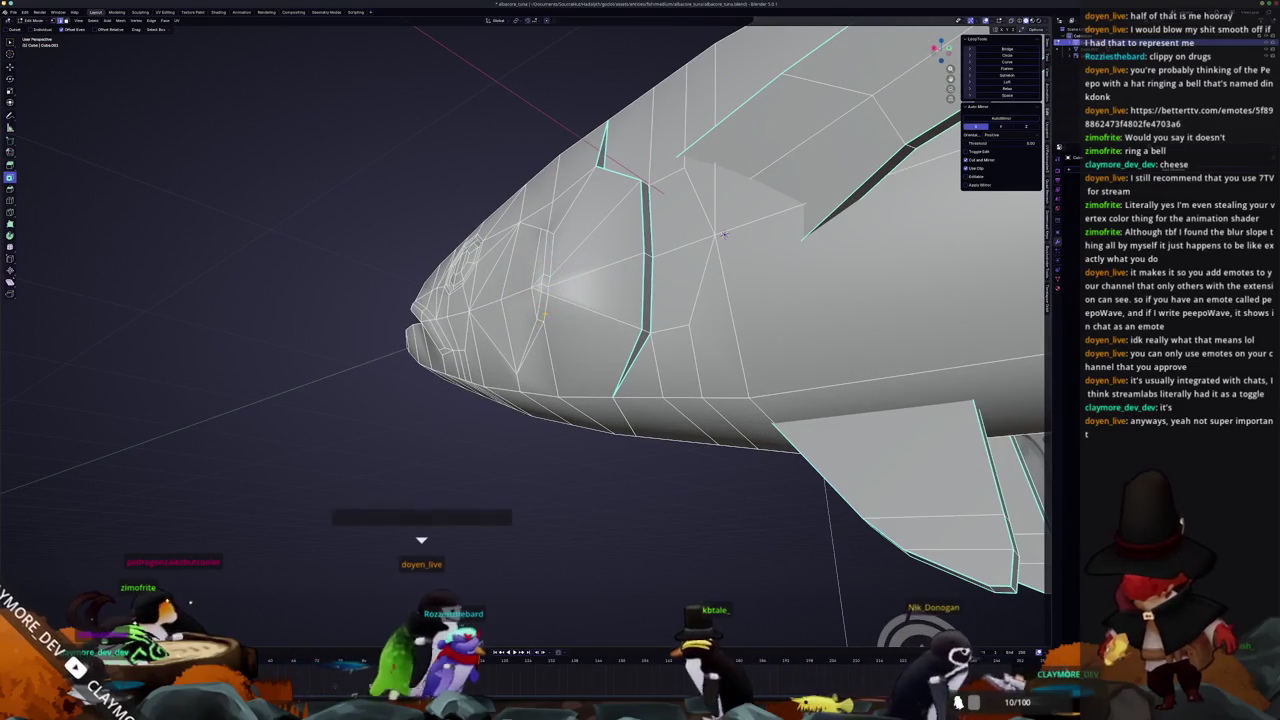
pyautogui.moveTo(724, 234); pyautogui.dragTo(530, 322, button='middle')
pyautogui.moveTo(717, 278); pyautogui.dragTo(690, 450, button='middle')
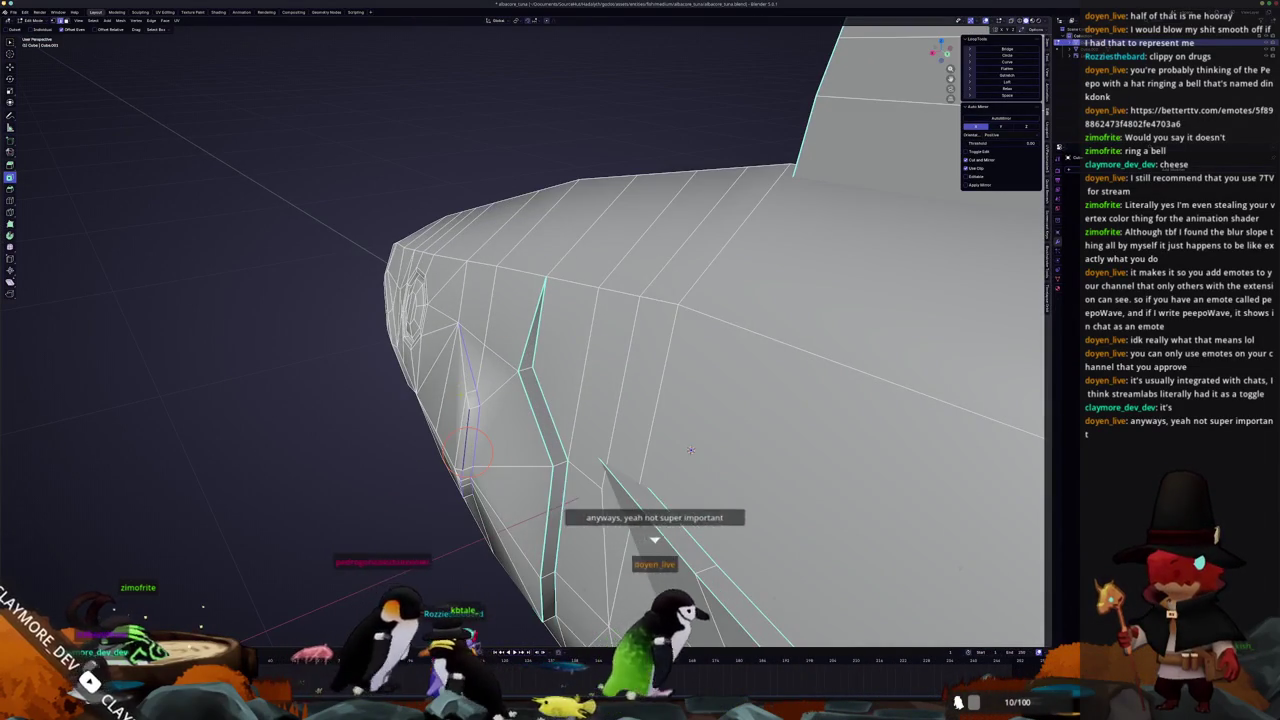
pyautogui.rightClick(440, 258)
pyautogui.scroll(-3, 598, 383)
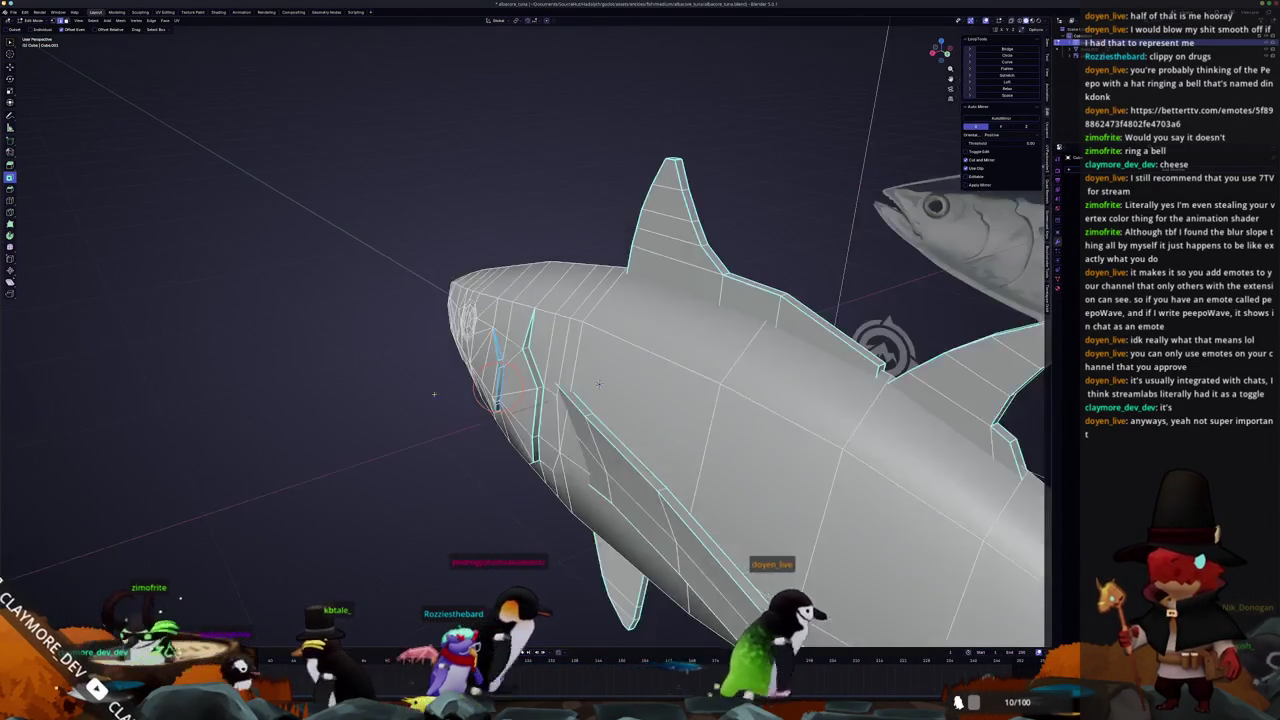
pyautogui.scroll(-2, 430, 398)
pyautogui.scroll(4, 420, 400)
pyautogui.scroll(1, 415, 402)
pyautogui.press('Tab')
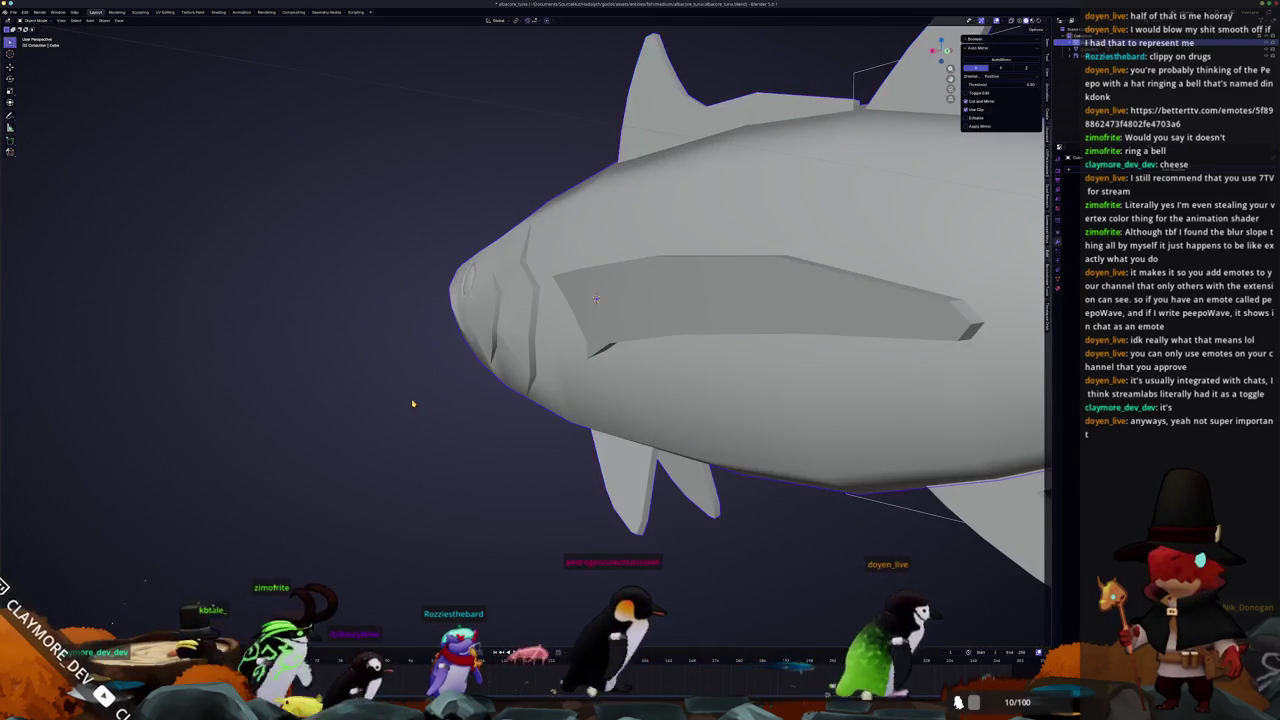
pyautogui.moveTo(412, 403); pyautogui.dragTo(514, 394, button='middle')
pyautogui.press('Tab')
# Slide a diagonal head edge along the gill seam with Edge Slide
pyautogui.scroll(3, 540, 380)
pyautogui.scroll(2, 600, 330)
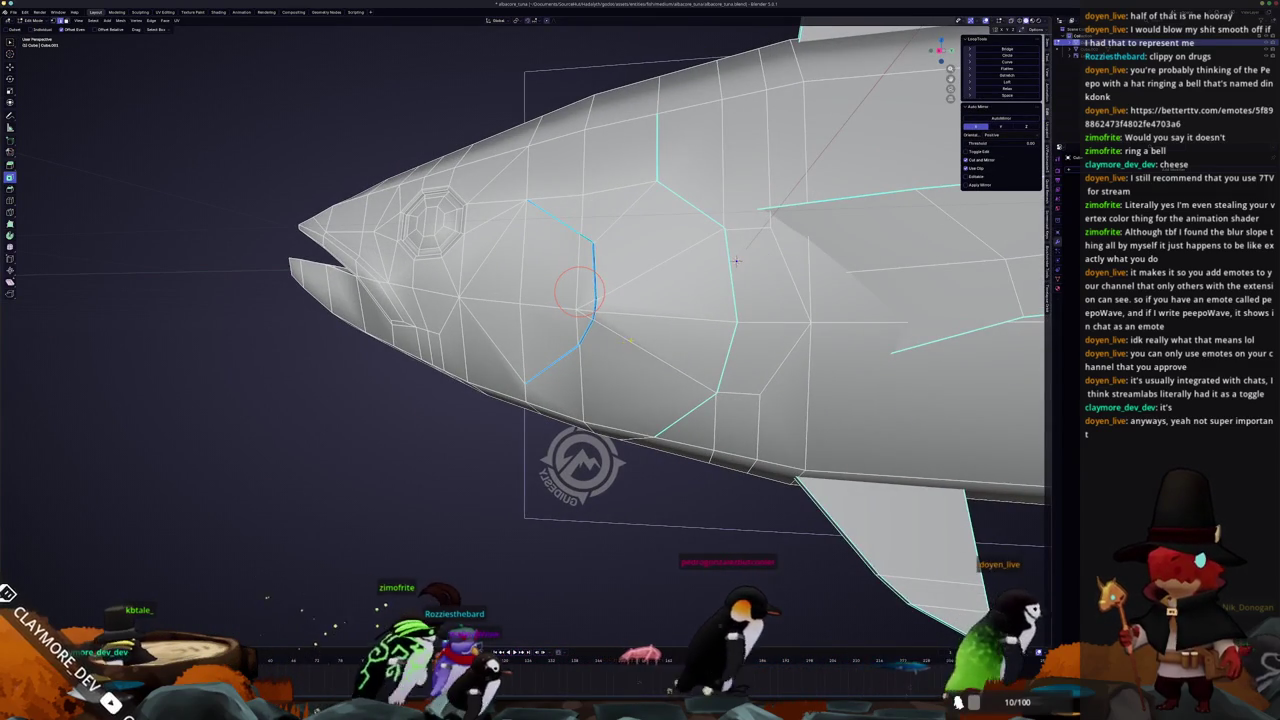
pyautogui.moveTo(736, 261); pyautogui.dragTo(760, 240, button='middle')
pyautogui.scroll(2, 760, 240)
pyautogui.click(728, 258)
pyautogui.moveTo(846, 124)
pyautogui.mouseDown(button='middle')
pyautogui.moveTo(828, 129)
pyautogui.moveTo(870, 180)
pyautogui.mouseUp(button='middle')
pyautogui.press('g')
pyautogui.press('g')
pyautogui.click(870, 180)
# Knife-cut across the head seam and check it in the Right Ortho view
pyautogui.press('k')
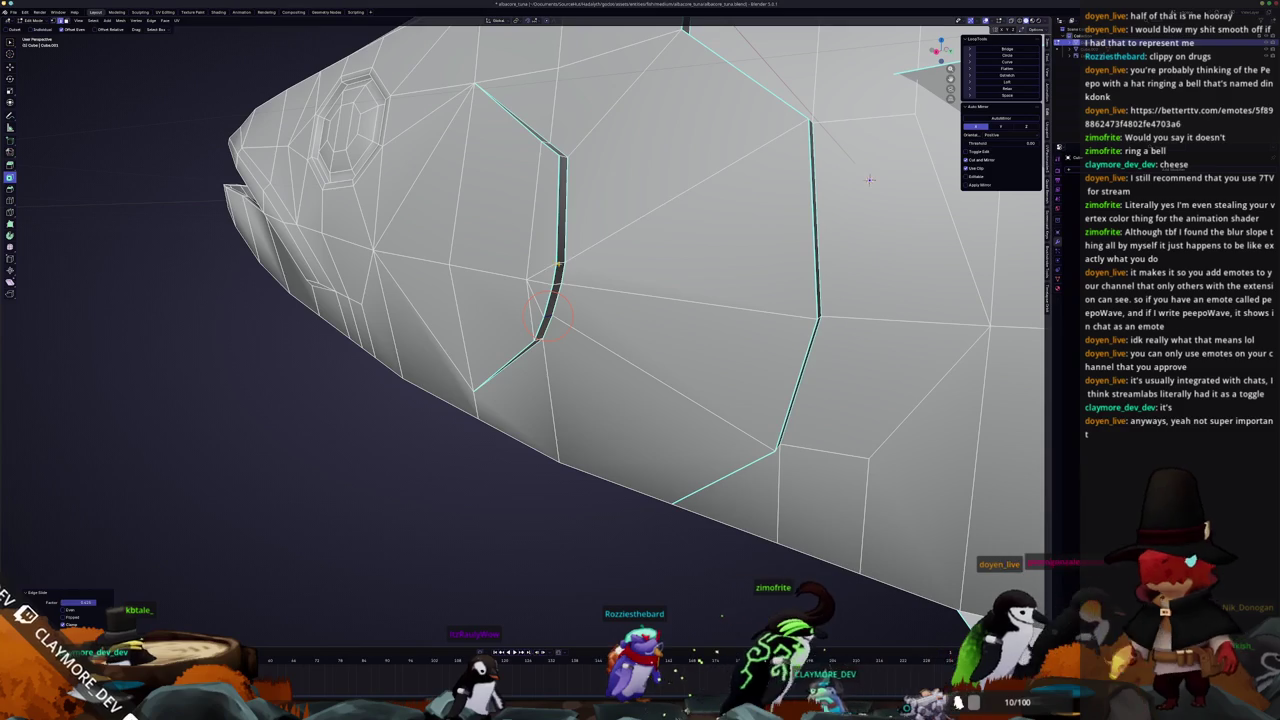
pyautogui.click(560, 262)
pyautogui.scroll(-2, 870, 180)
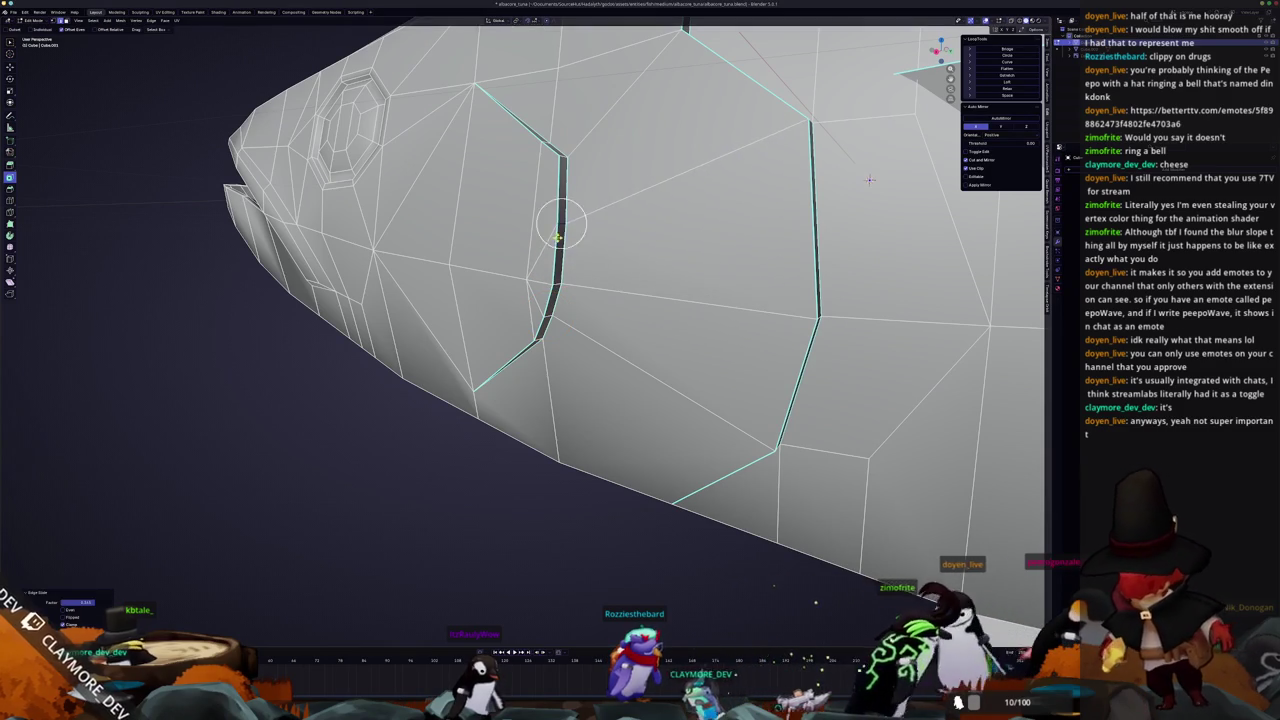
pyautogui.scroll(-2, 760, 230)
pyautogui.moveTo(700, 250); pyautogui.dragTo(645, 278, button='middle')
pyautogui.press('KP_3')
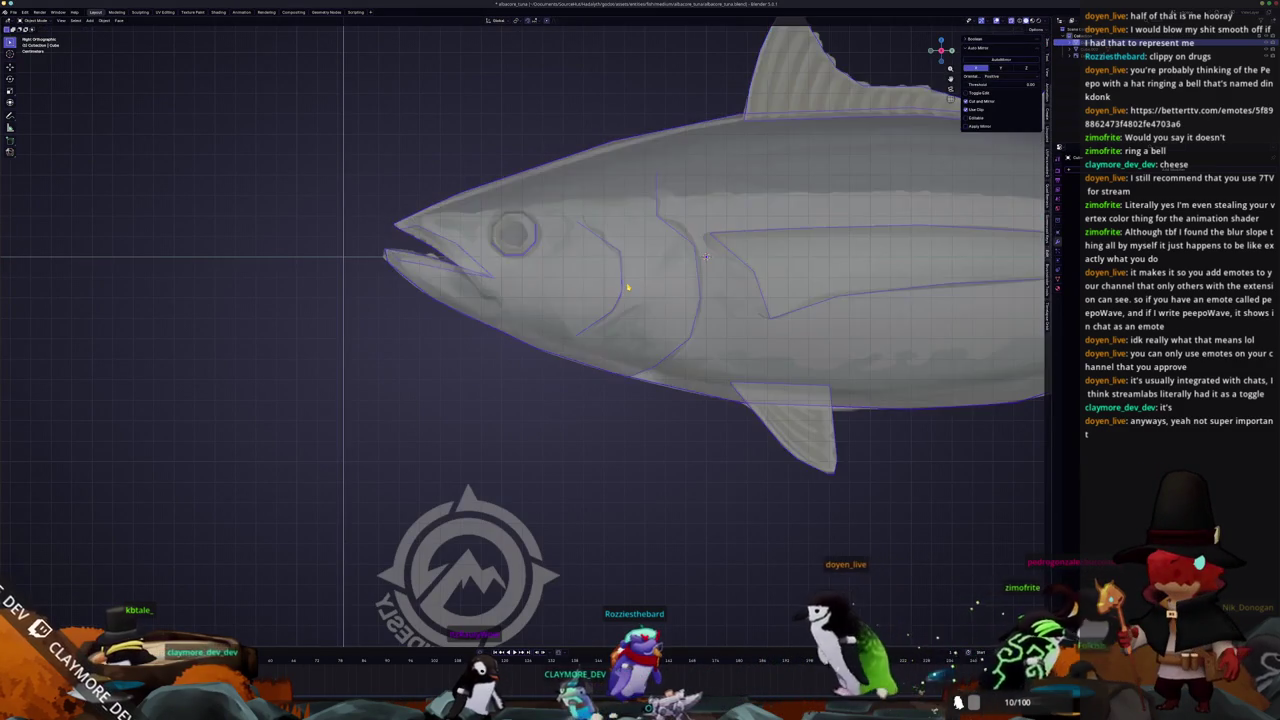
pyautogui.scroll(3, 785, 223)
pyautogui.scroll(1, 837, 202)
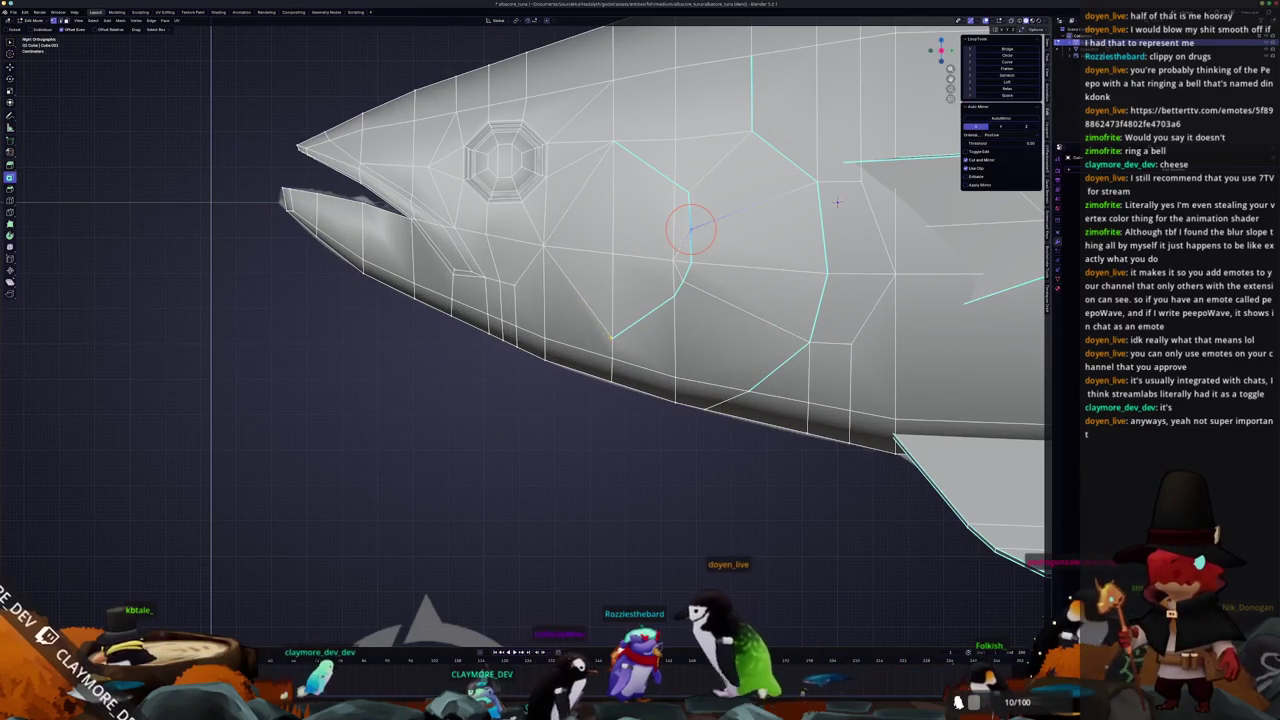
pyautogui.moveTo(837, 202)
pyautogui.keyDown('shift'); pyautogui.mouseDown(button='middle')
pyautogui.moveTo(770, 150)
pyautogui.moveTo(560, 250)
pyautogui.moveTo(560, 190)
pyautogui.mouseUp(button='middle'); pyautogui.keyUp('shift')
# Switch to Object Mode and back into Edit Mode on the fish mesh
pyautogui.press('Tab')
pyautogui.rightClick(560, 190)
pyautogui.press('Escape')
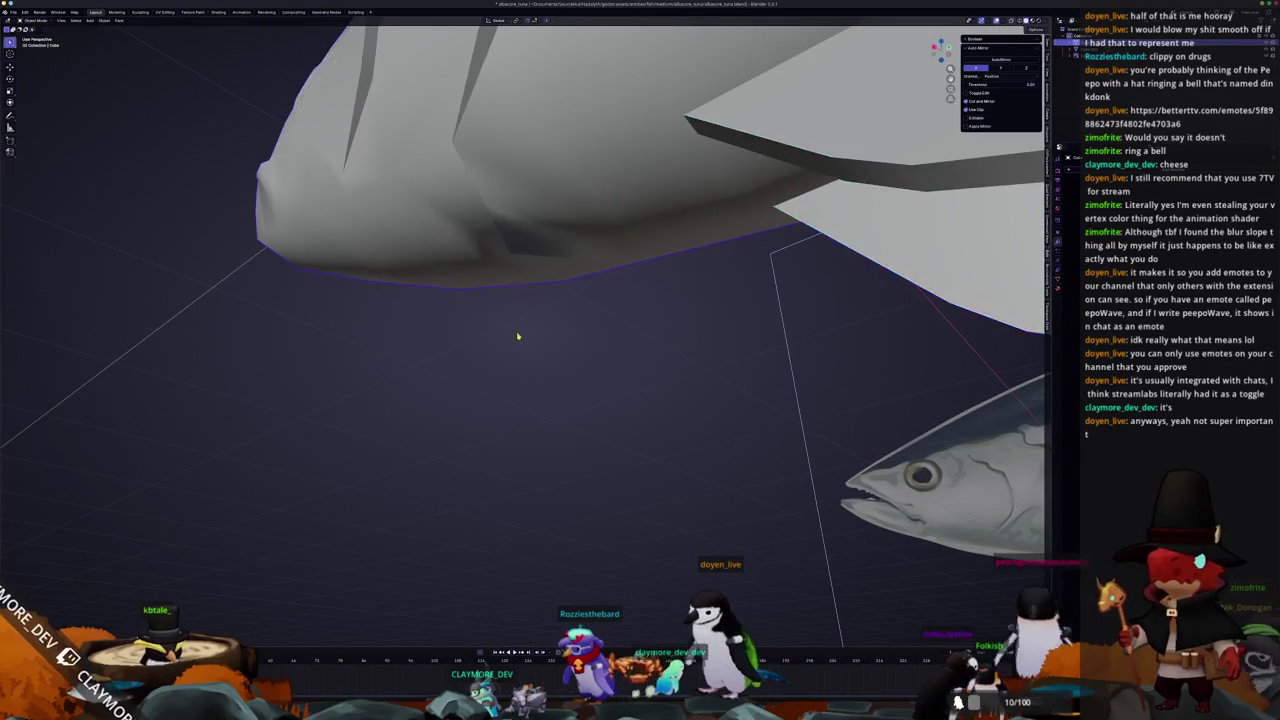
pyautogui.press('Tab')
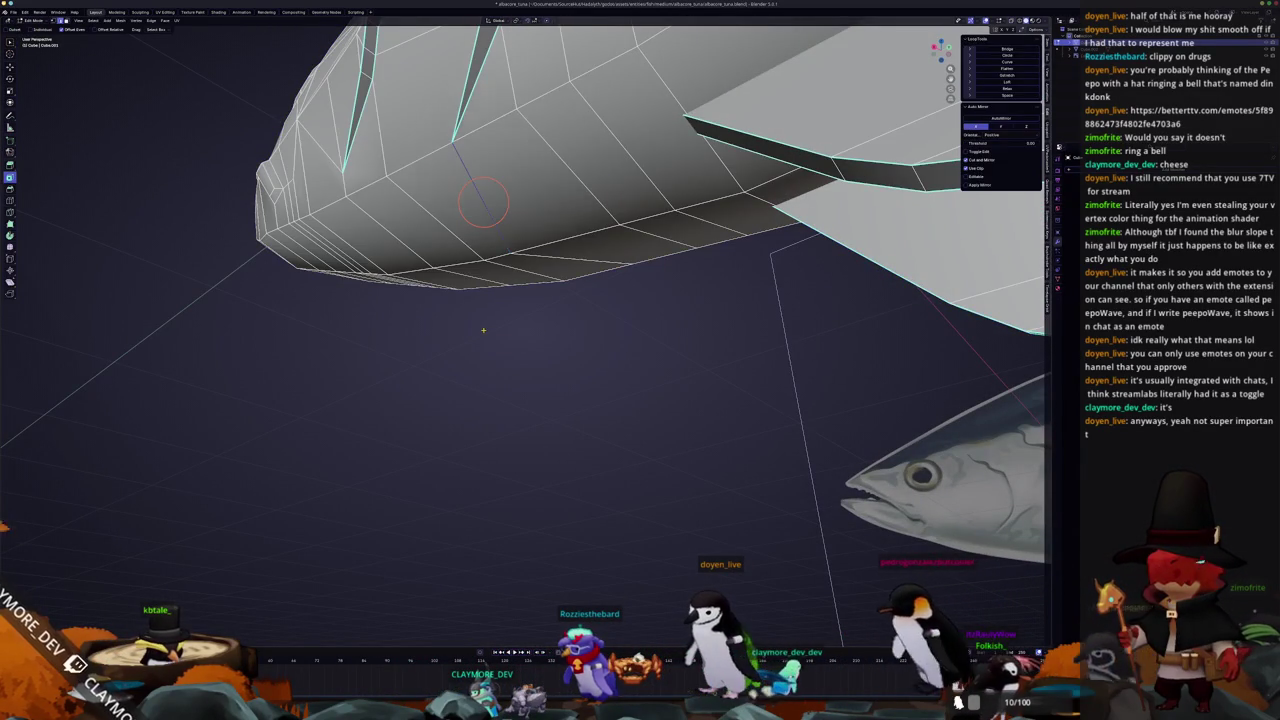
pyautogui.moveTo(483, 330); pyautogui.dragTo(600, 260, button='middle')
# Merge overlapping vertices by distance around a selected vertex on the tuna's lower body
pyautogui.press('a')
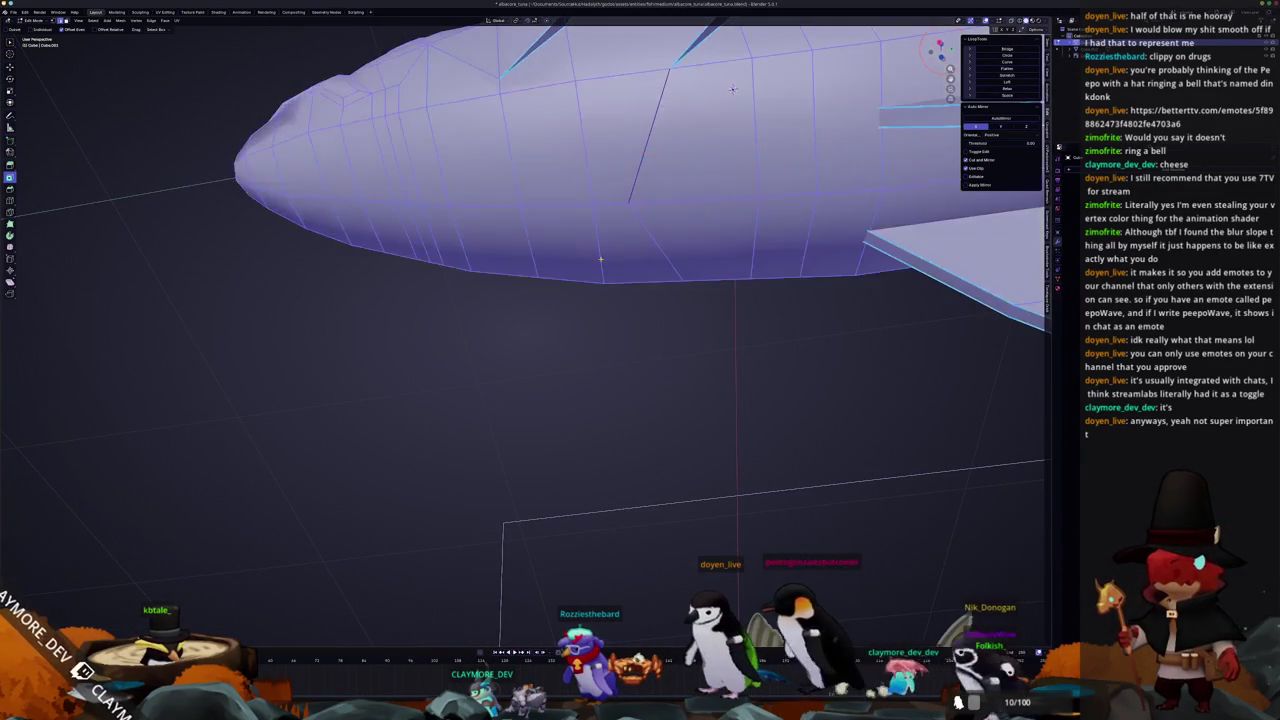
pyautogui.hotkey('alt', 'a')
pyautogui.press('a')
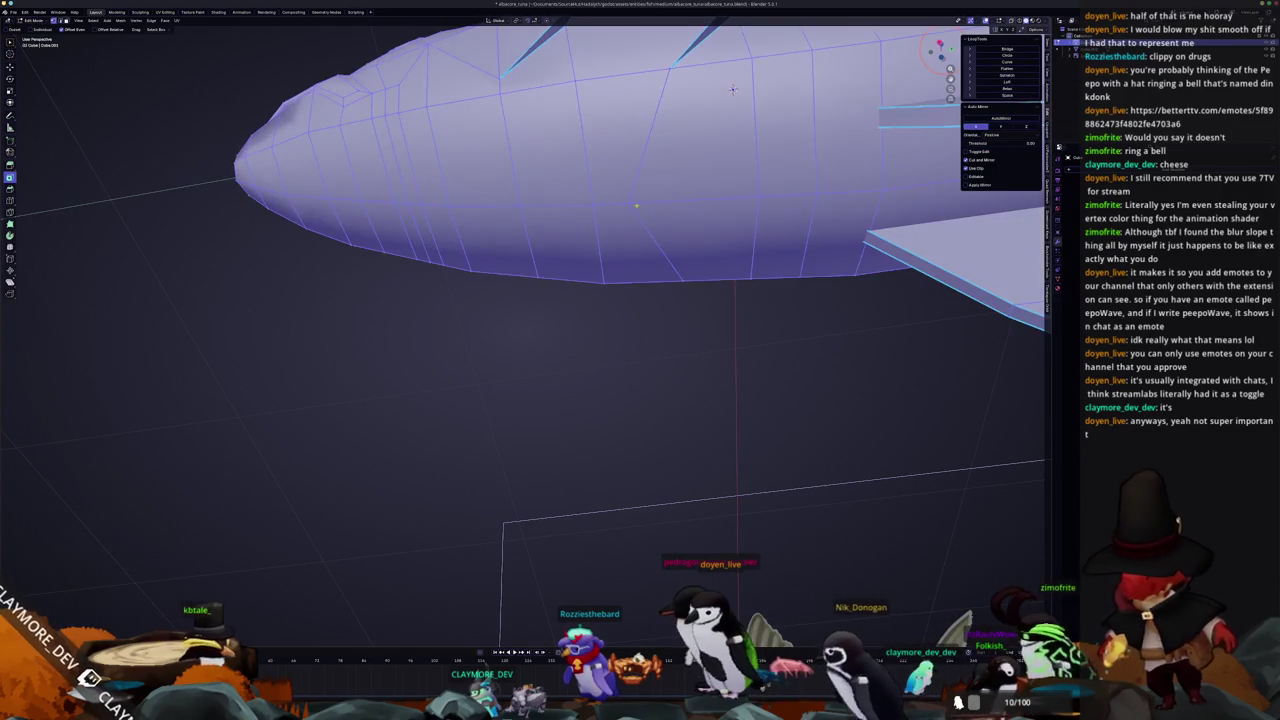
pyautogui.hotkey('alt', 'a')
pyautogui.click(631, 204)
pyautogui.click(633, 210)
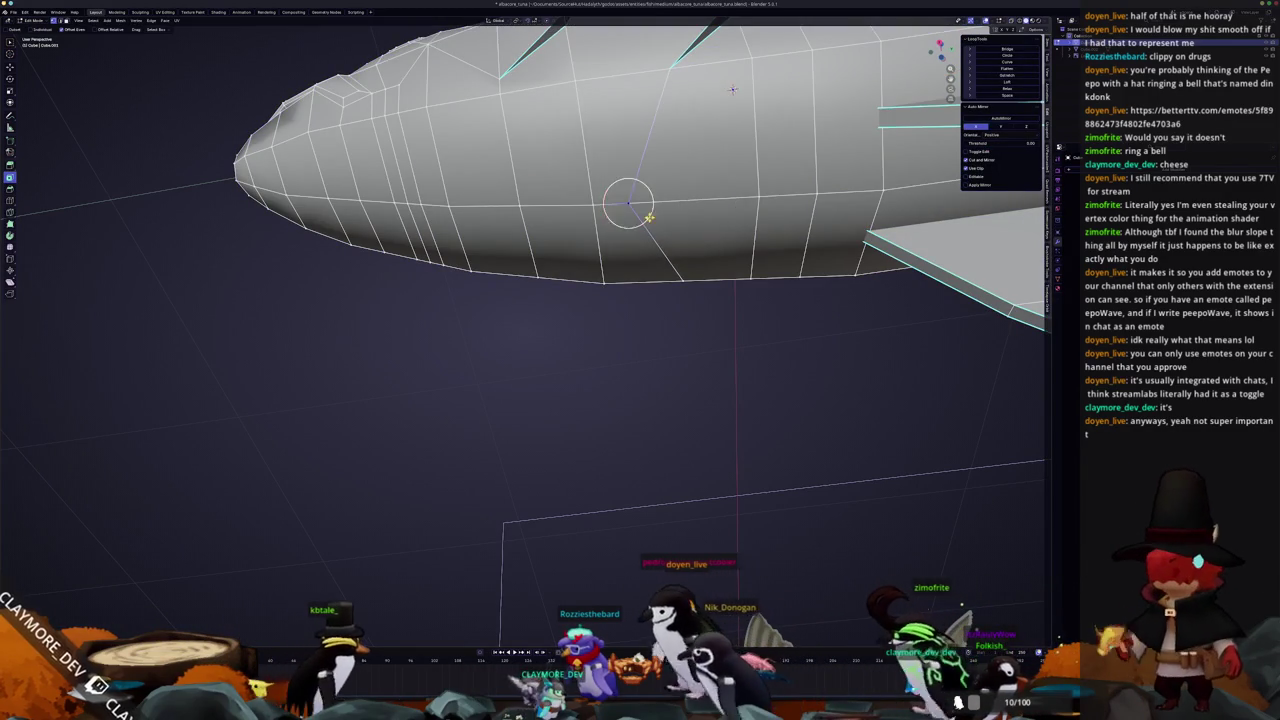
pyautogui.hotkey('alt', 'z')
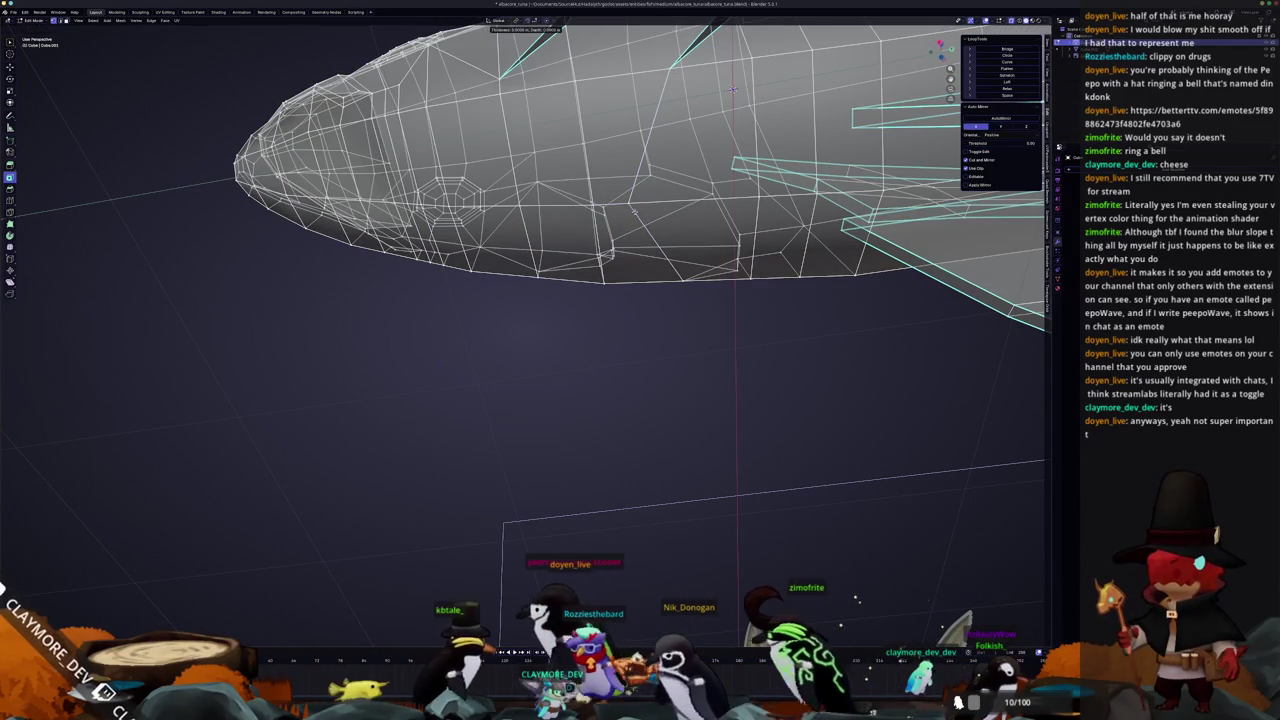
pyautogui.click(628, 180)
pyautogui.rightClick(637, 206)
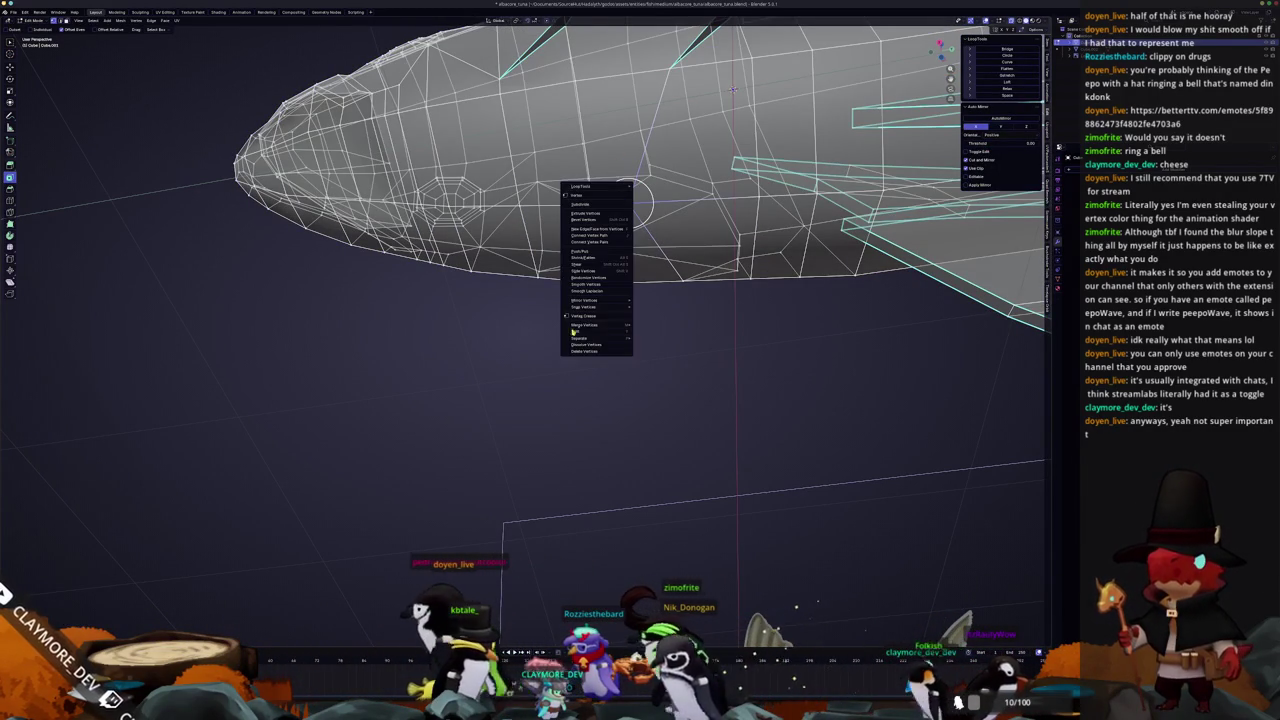
pyautogui.moveTo(585, 325)
pyautogui.click(651, 348)
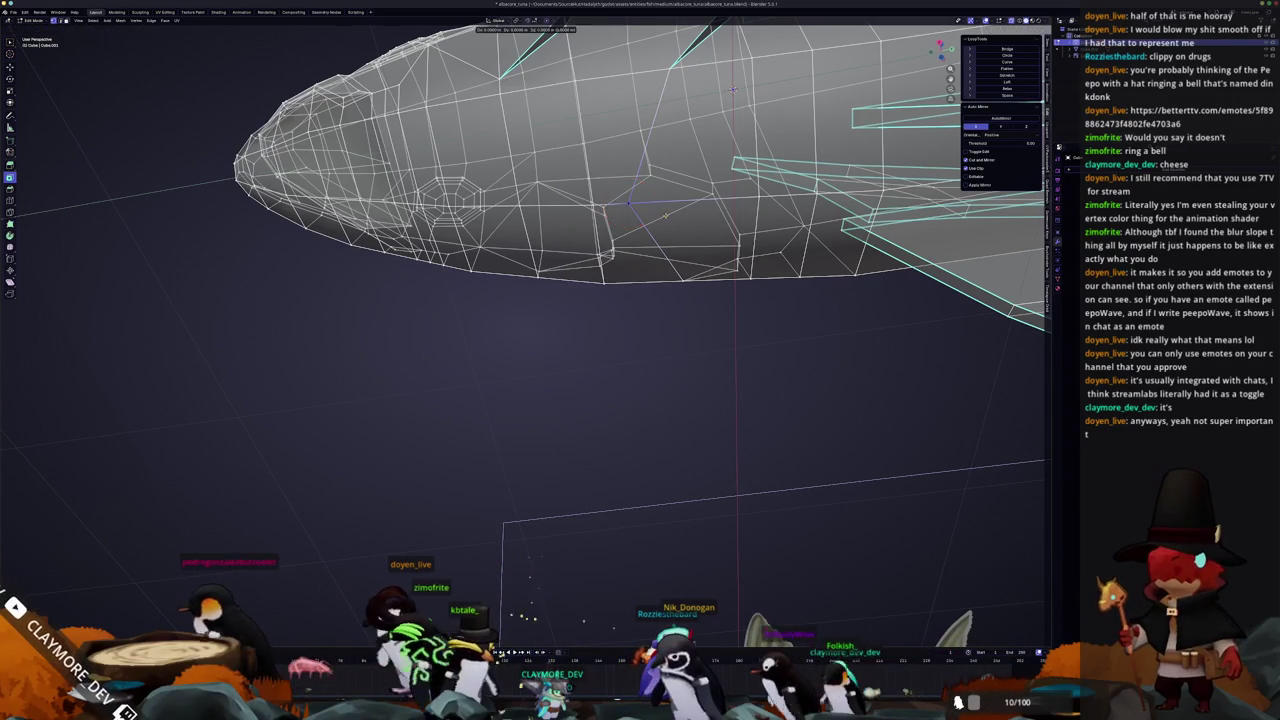
pyautogui.click(675, 203)
# Select the entire fish mesh and merge its duplicate vertices by distance
pyautogui.moveTo(732, 90); pyautogui.dragTo(861, 86, button='middle')
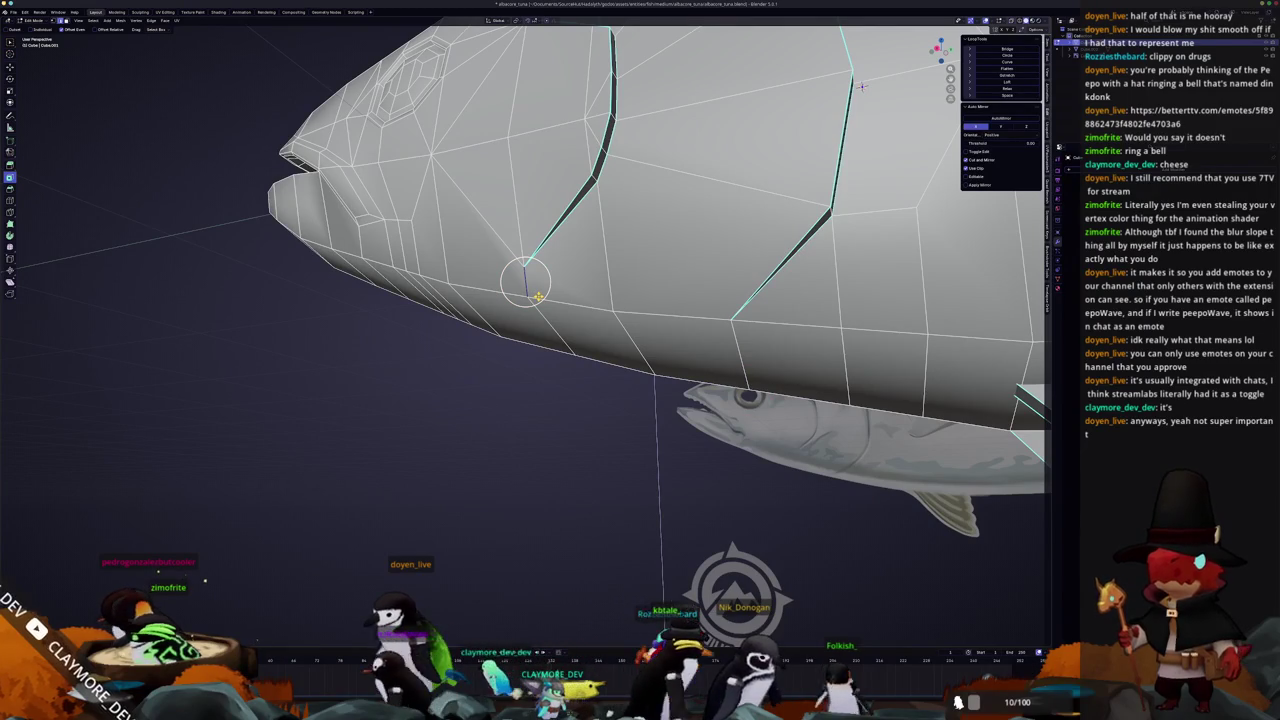
pyautogui.moveTo(861, 86)
pyautogui.mouseDown(button='middle')
pyautogui.moveTo(838, 87)
pyautogui.moveTo(878, 82)
pyautogui.mouseUp(button='middle')
pyautogui.hotkey('ctrl', 'z')
pyautogui.hotkey('ctrl', 'shift', 'z')
pyautogui.hotkey('ctrl', 'z')
pyautogui.hotkey('ctrl', 'z')
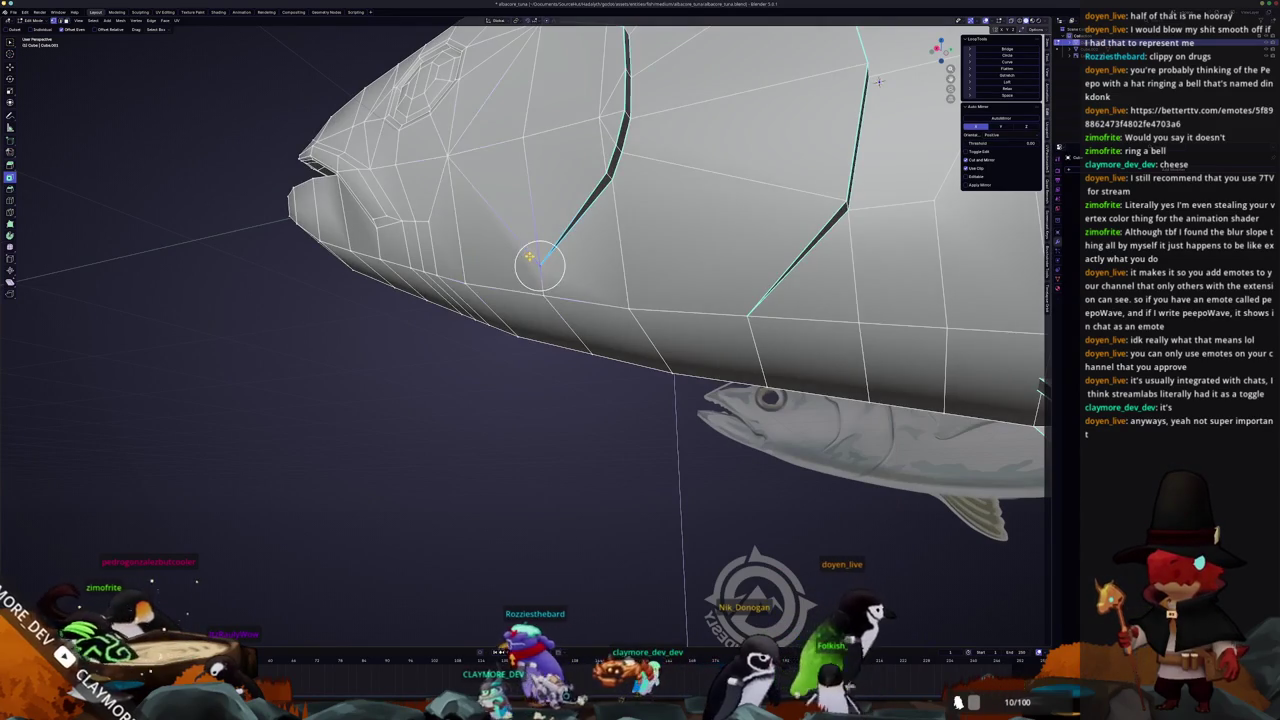
pyautogui.press('a')
pyautogui.rightClick(531, 258)
pyautogui.click(564, 281)
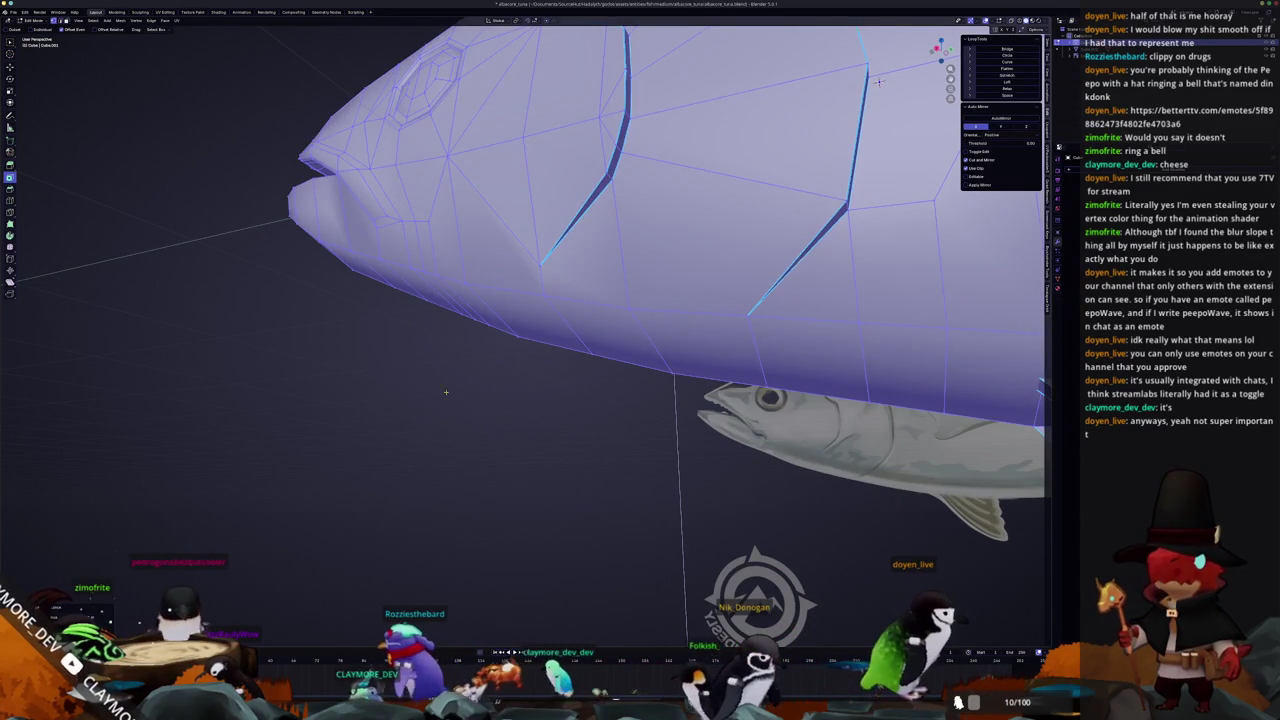
# Check the tuna head-on in object mode, then reselect all its geometry in edit mode
pyautogui.press('Tab')
pyautogui.scroll(-3, 443, 328)
pyautogui.scroll(-3, 477, 340)
pyautogui.scroll(-3, 471, 334)
pyautogui.moveTo(471, 334)
pyautogui.mouseDown(button='middle')
pyautogui.moveTo(540, 343)
pyautogui.moveTo(522, 342)
pyautogui.mouseUp(button='middle')
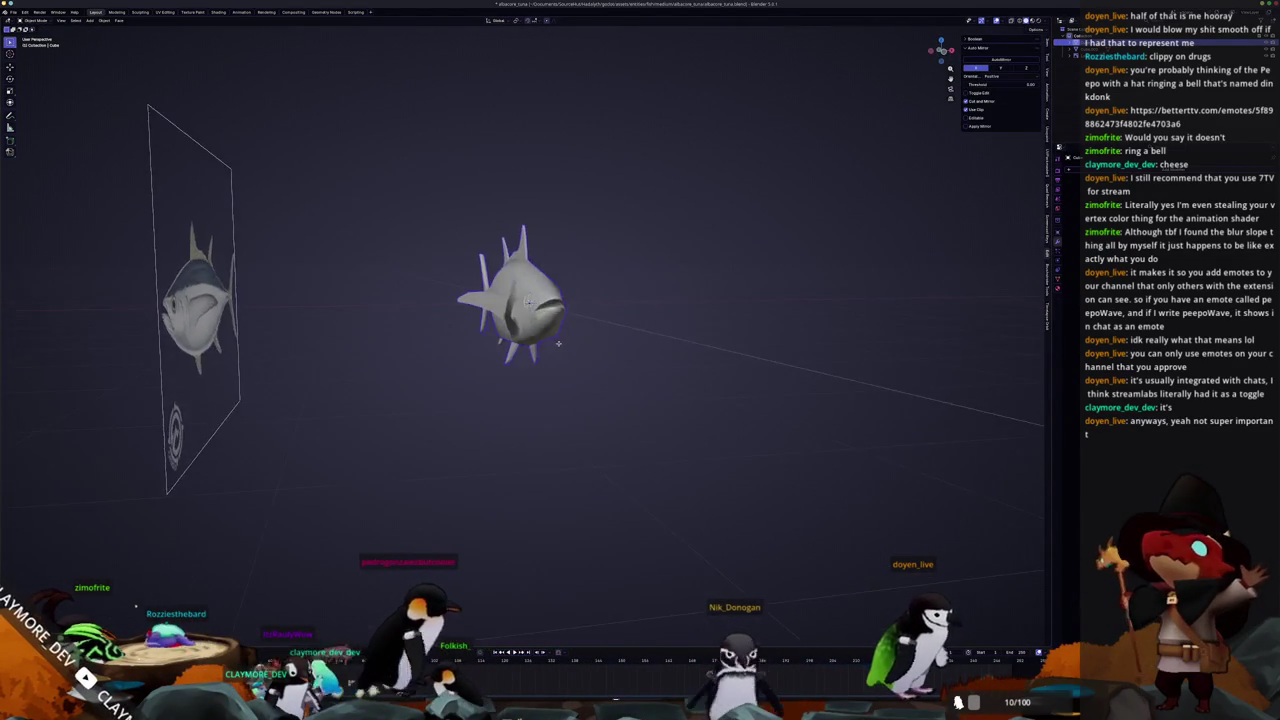
pyautogui.press('Tab')
pyautogui.press('a')
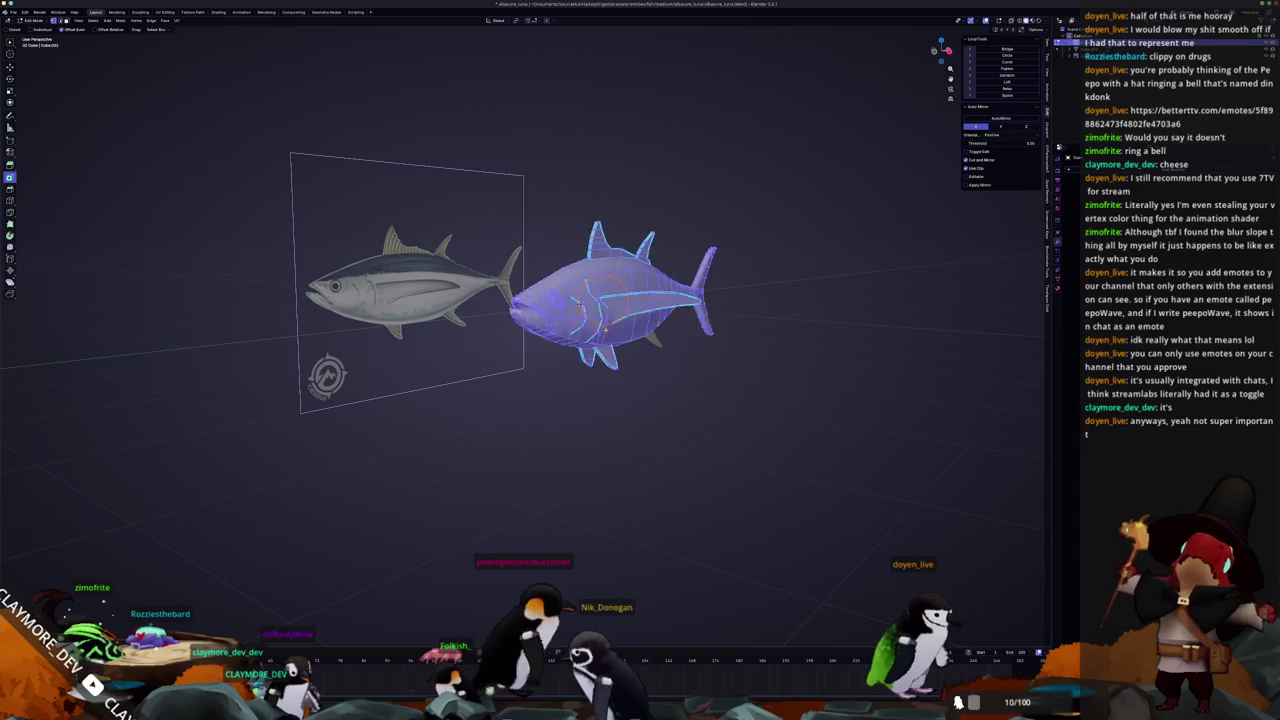
pyautogui.click(1004, 121)
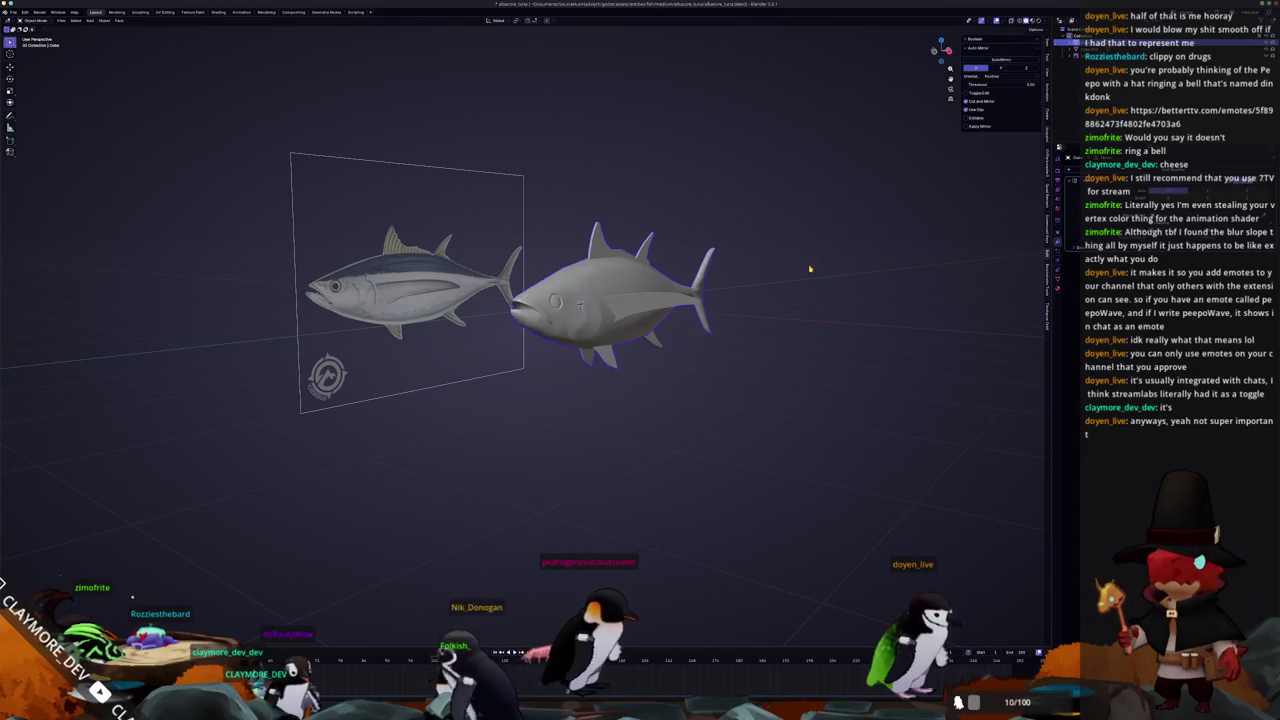
# Merge overlapping vertices by distance across the whole tuna mesh again
pyautogui.press('Tab')
pyautogui.scroll(2, 600, 295)
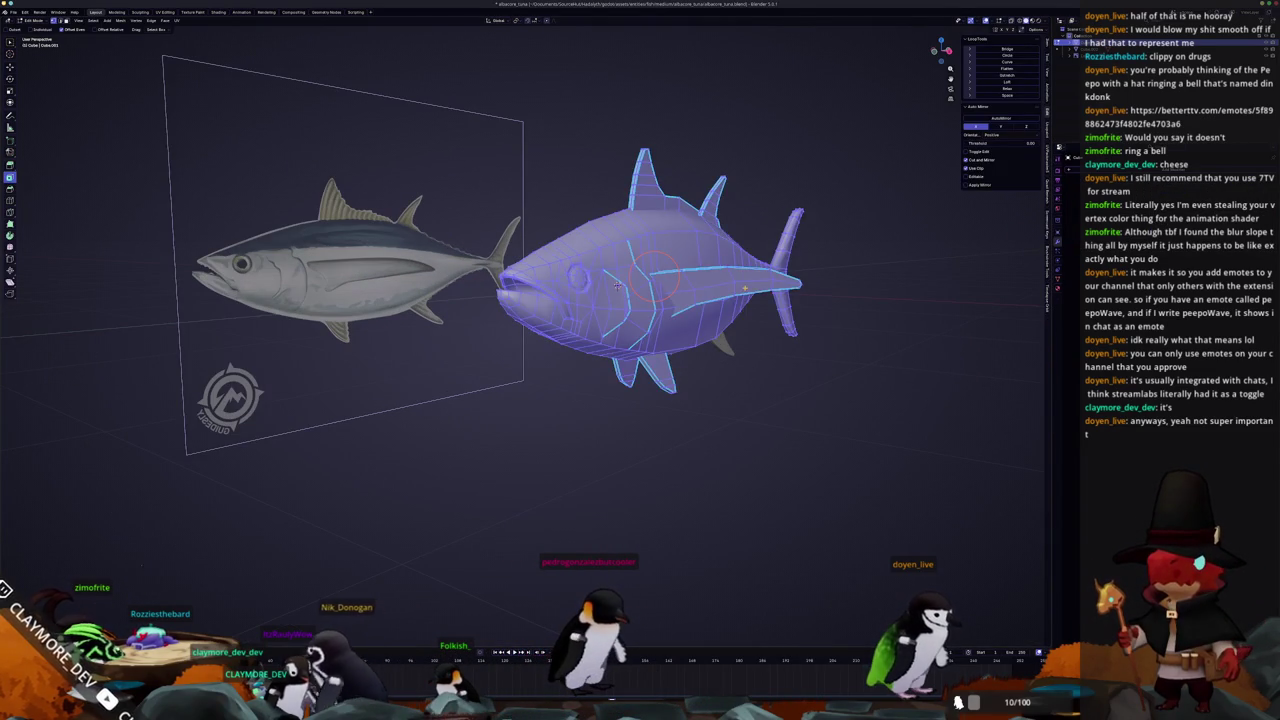
pyautogui.rightClick(724, 289)
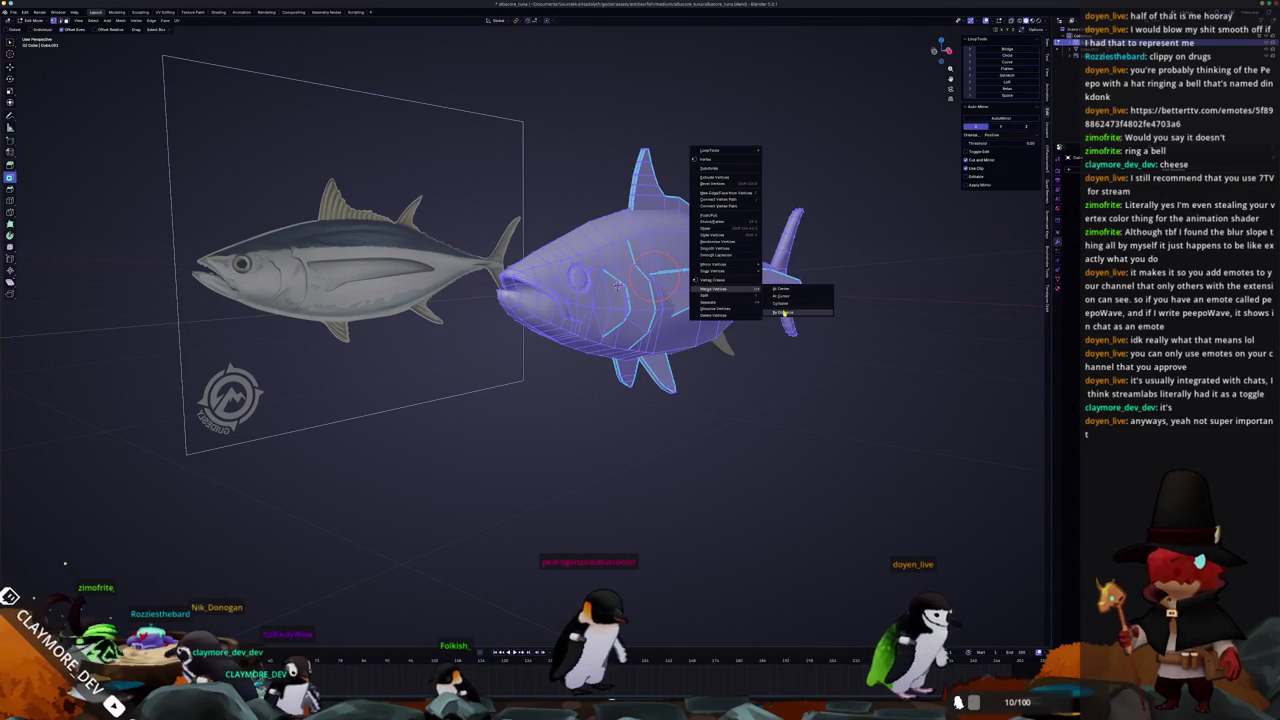
pyautogui.click(783, 313)
pyautogui.scroll(2, 800, 340)
pyautogui.scroll(2, 802, 348)
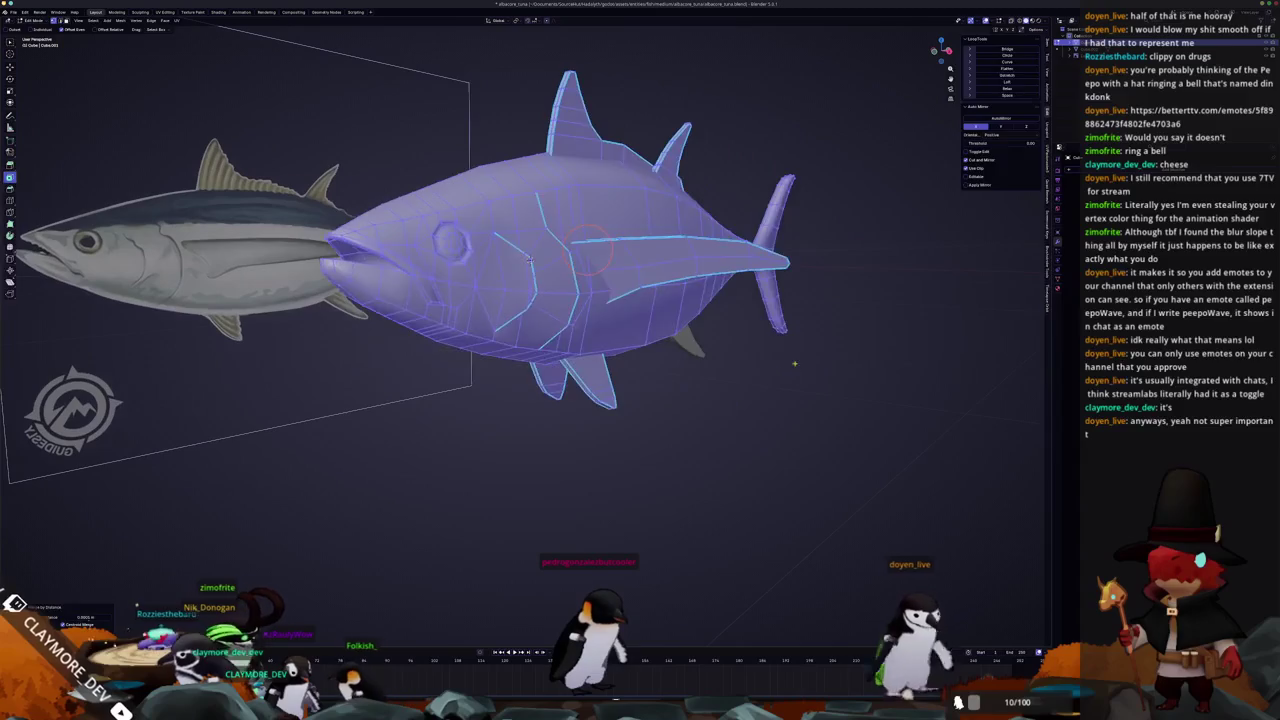
# Select the linked body geometry up to its seams and merge its vertices by distance
pyautogui.hotkey('ctrl', 'z')
pyautogui.hotkey('ctrl', 'z')
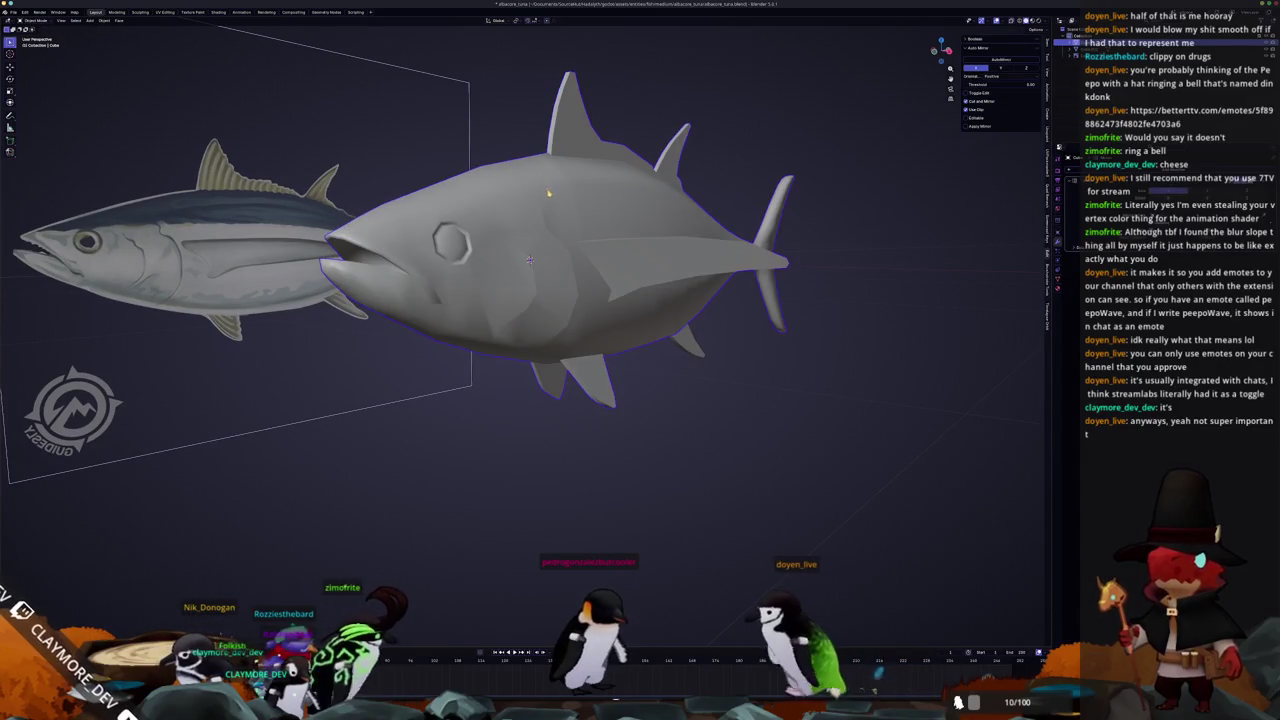
pyautogui.hotkey('ctrl', 'shift', 'z')
pyautogui.hotkey('ctrl', 'shift', 'z')
pyautogui.hotkey('alt', 'a')
pyautogui.press('l')
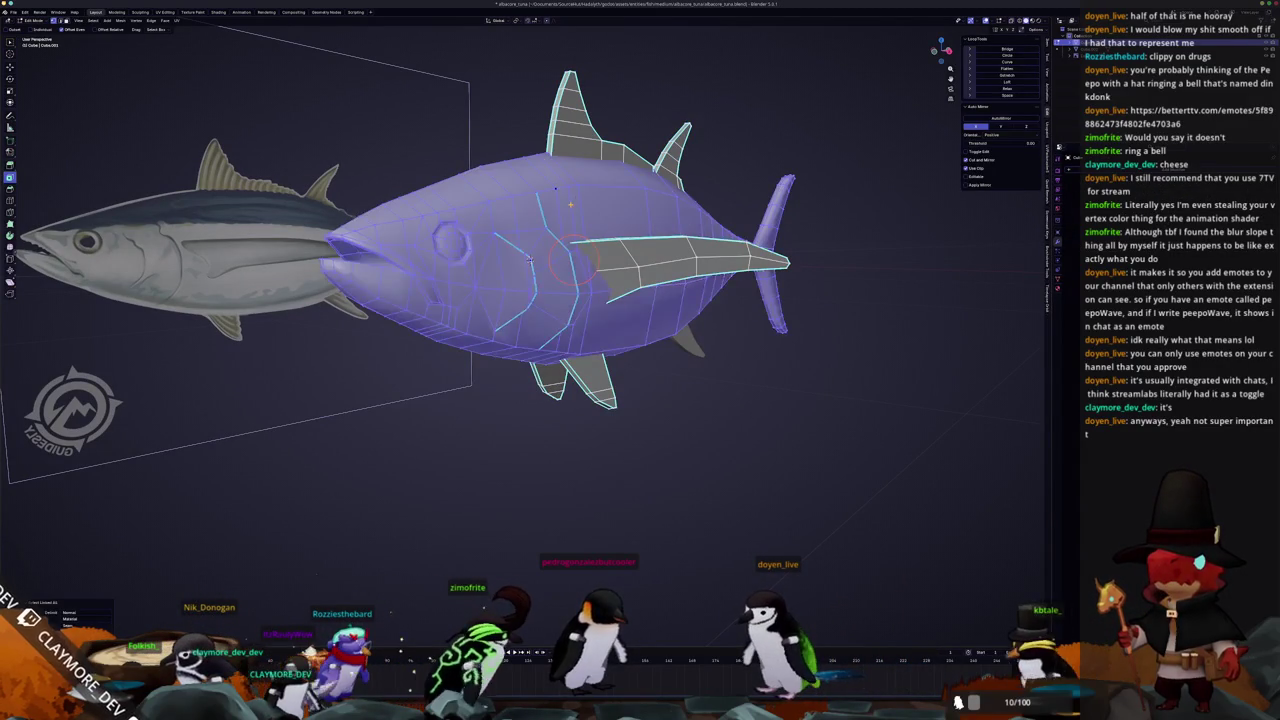
pyautogui.rightClick(570, 205)
pyautogui.moveTo(540, 205)
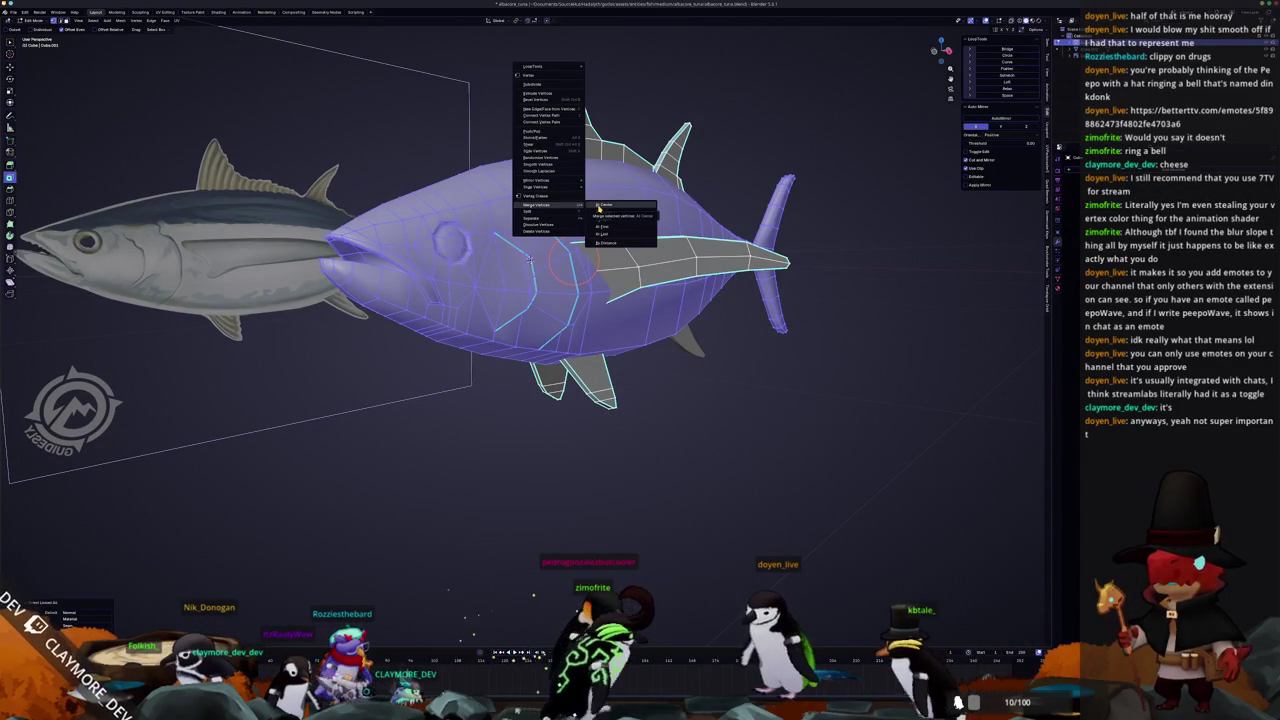
pyautogui.click(598, 208)
# Back in object mode, select the fish body object rather than the fins
pyautogui.moveTo(598, 208); pyautogui.dragTo(483, 255, button='middle')
pyautogui.click(1001, 120)
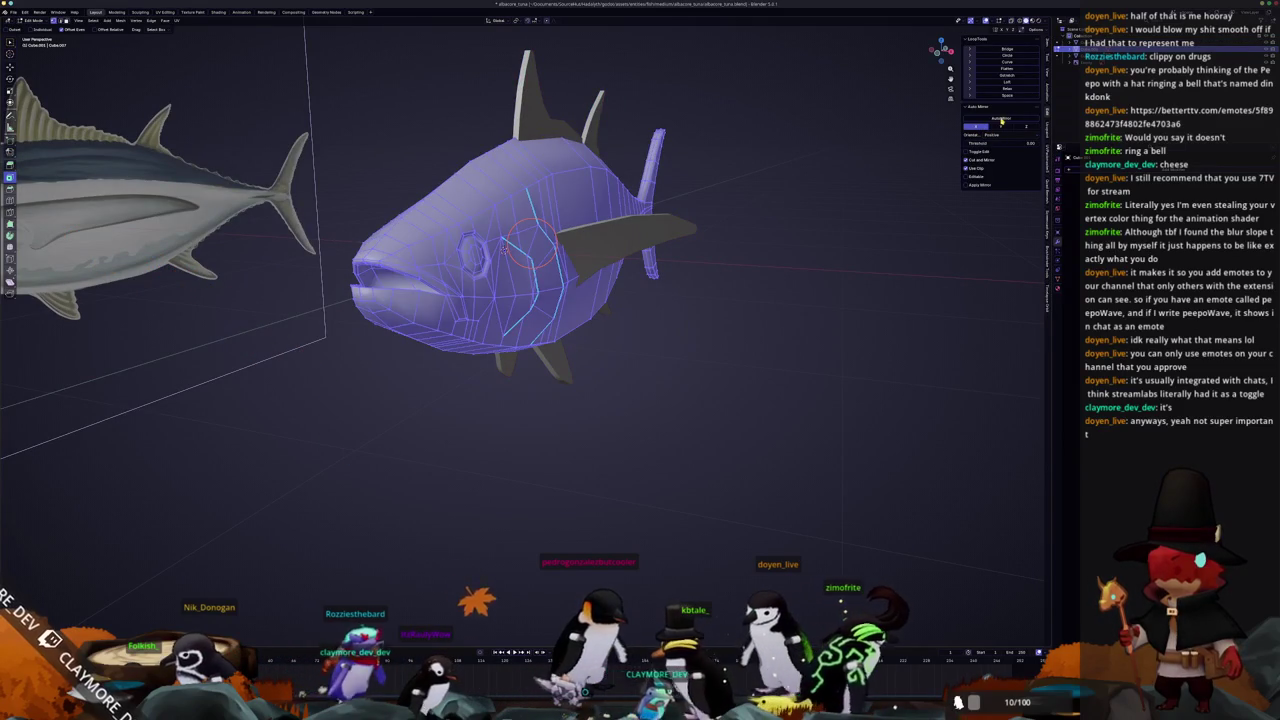
pyautogui.press('Tab')
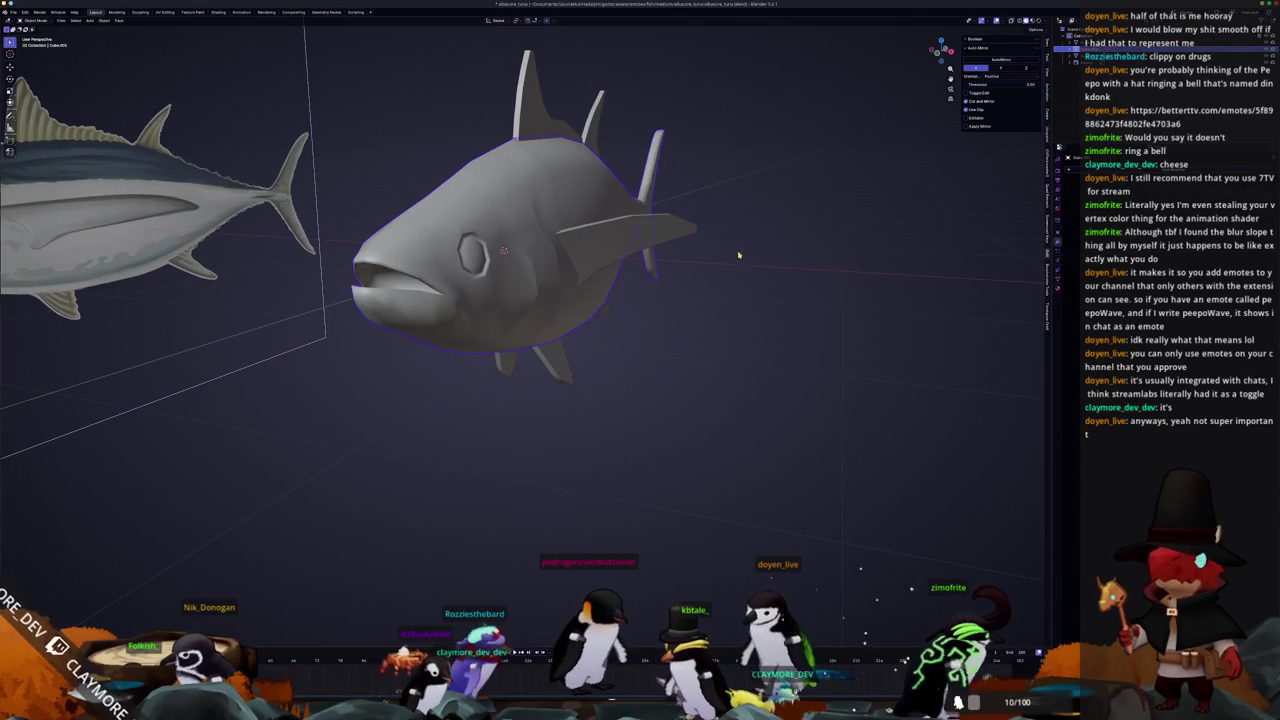
pyautogui.press('Tab')
pyautogui.moveTo(746, 257)
pyautogui.mouseDown(button='middle')
pyautogui.moveTo(612, 225)
pyautogui.moveTo(621, 277)
pyautogui.mouseUp(button='middle')
pyautogui.press('Tab')
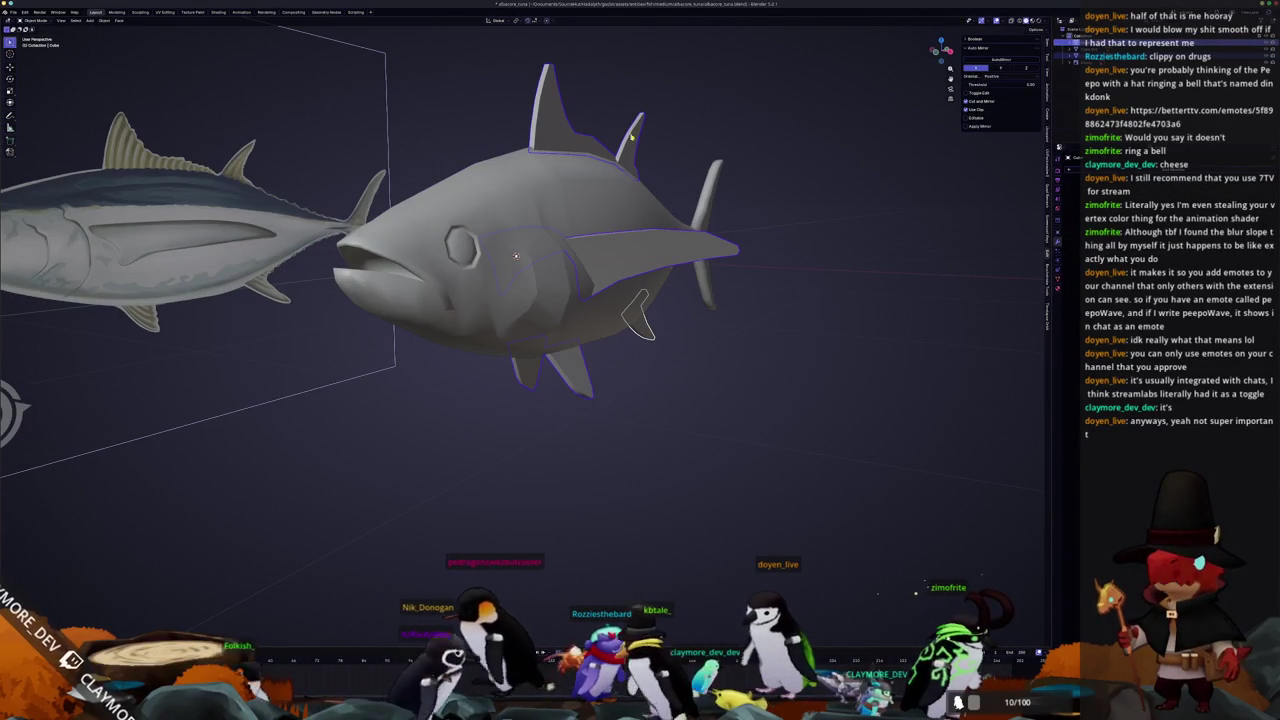
pyautogui.click(607, 217)
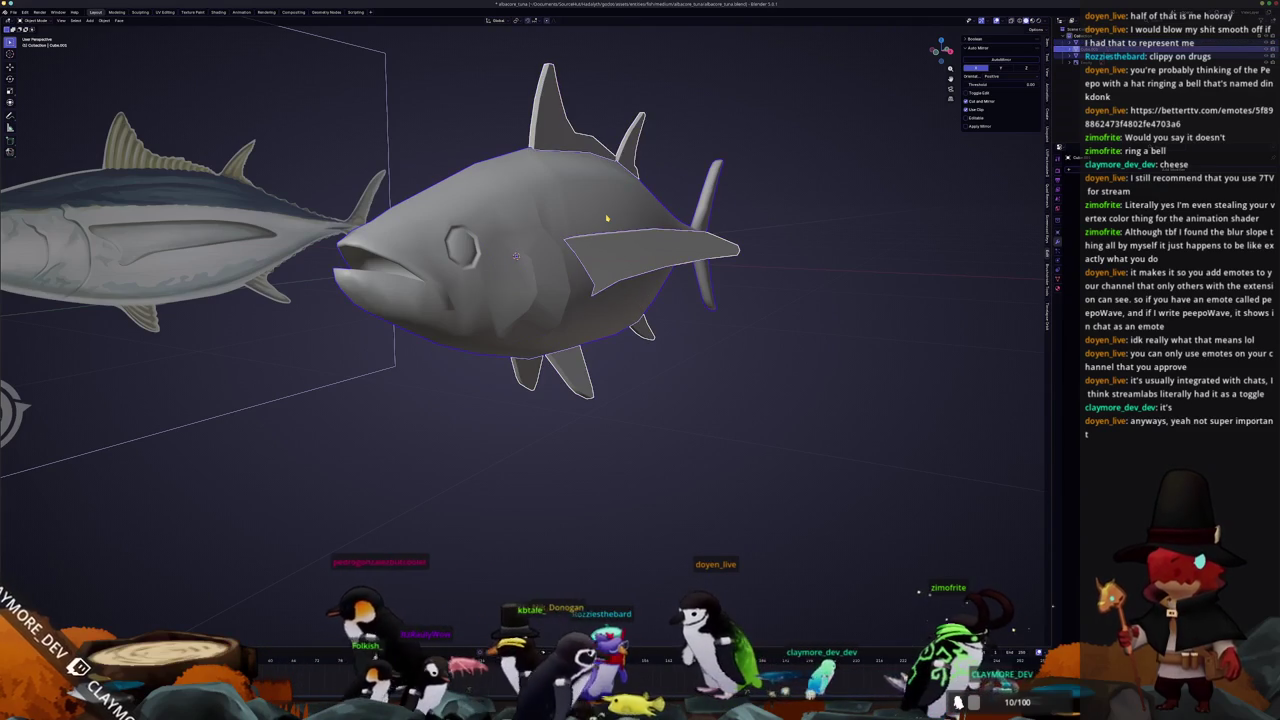
pyautogui.press('Tab')
pyautogui.press('a')
pyautogui.press('Tab')
pyautogui.moveTo(607, 217)
pyautogui.mouseDown(button='middle')
pyautogui.moveTo(706, 200)
pyautogui.moveTo(700, 230)
pyautogui.mouseUp(button='middle')
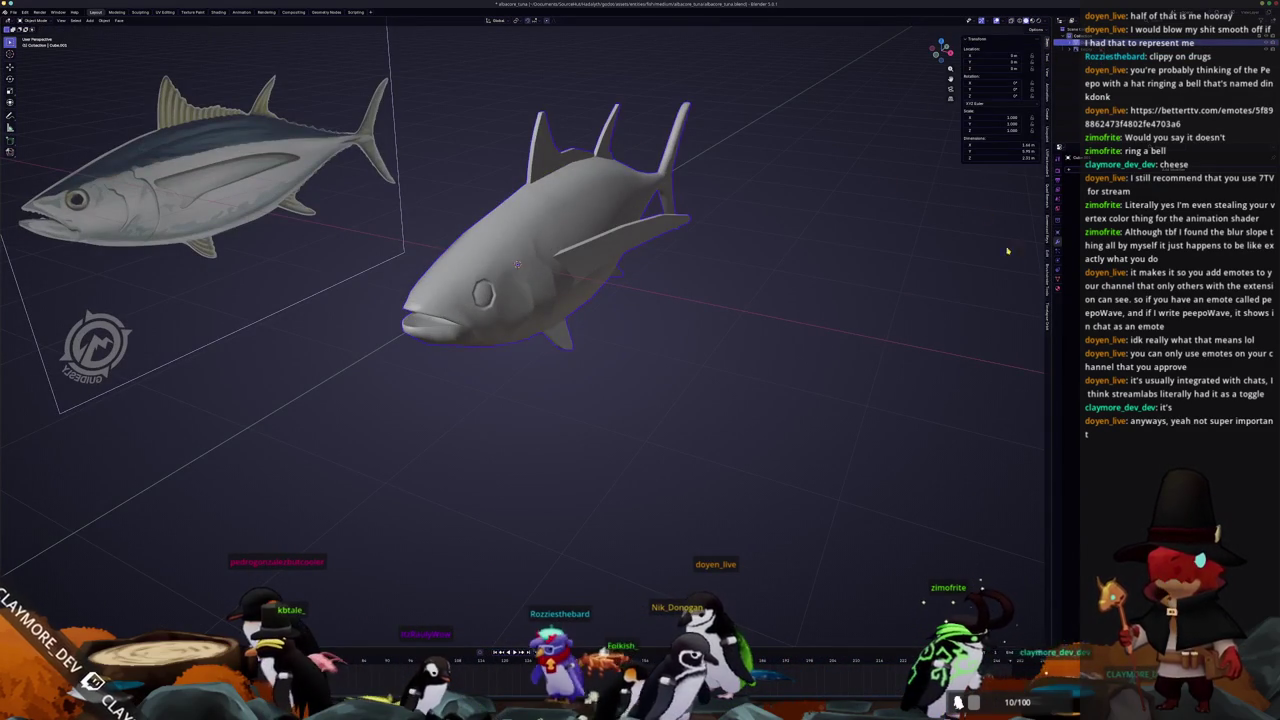
# Scale the tuna to about 0.66 in top view and confirm the new size
pyautogui.press('s')
pyautogui.press('s')
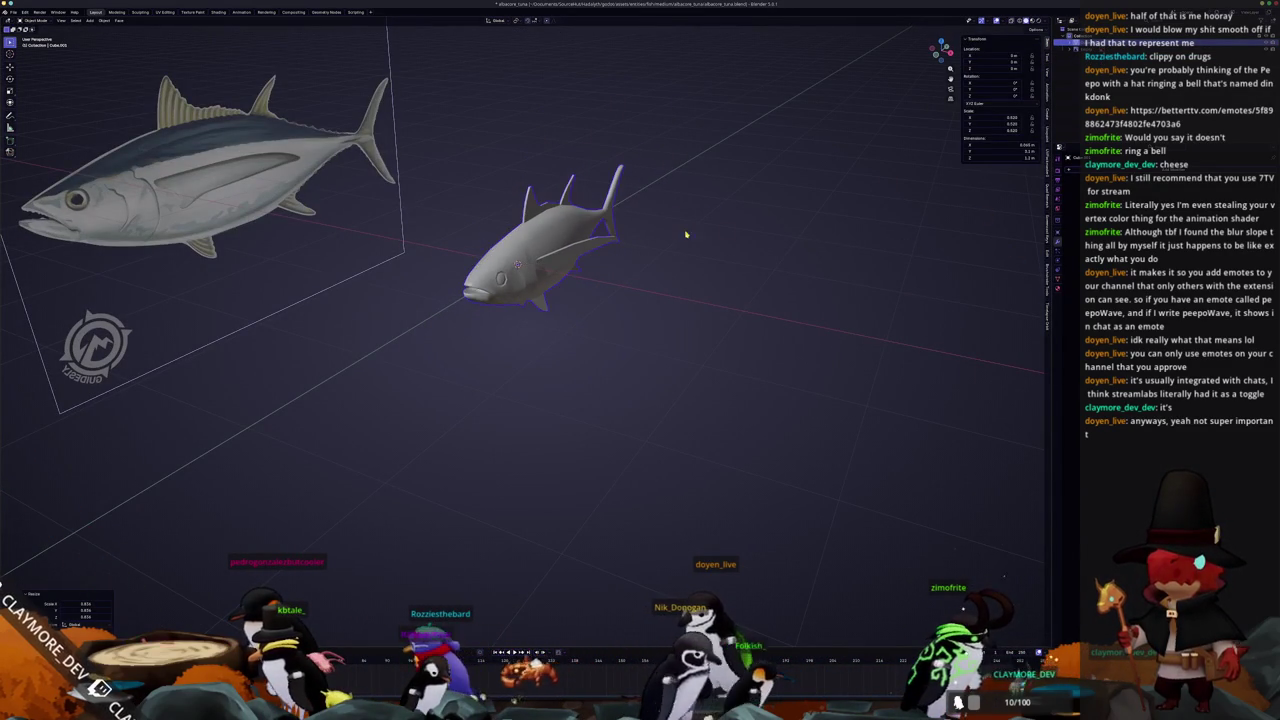
pyautogui.press('KP_7')
pyautogui.press('s')
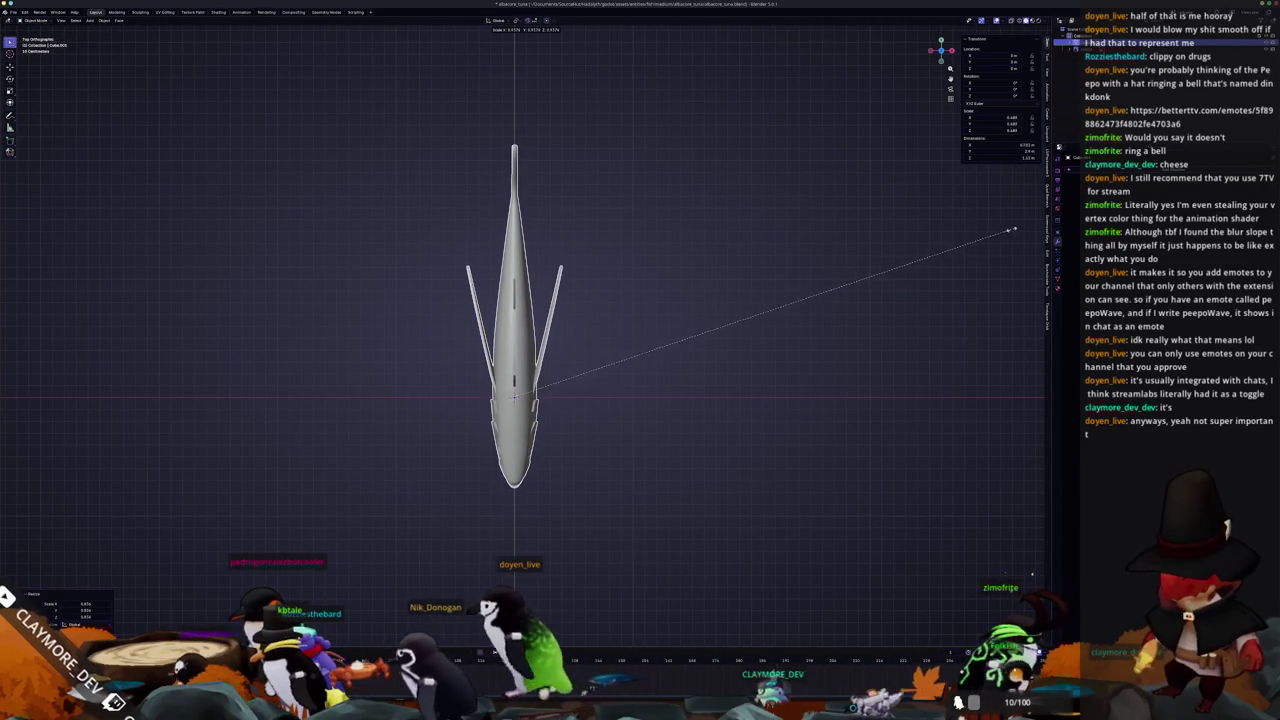
pyautogui.click(1043, 212)
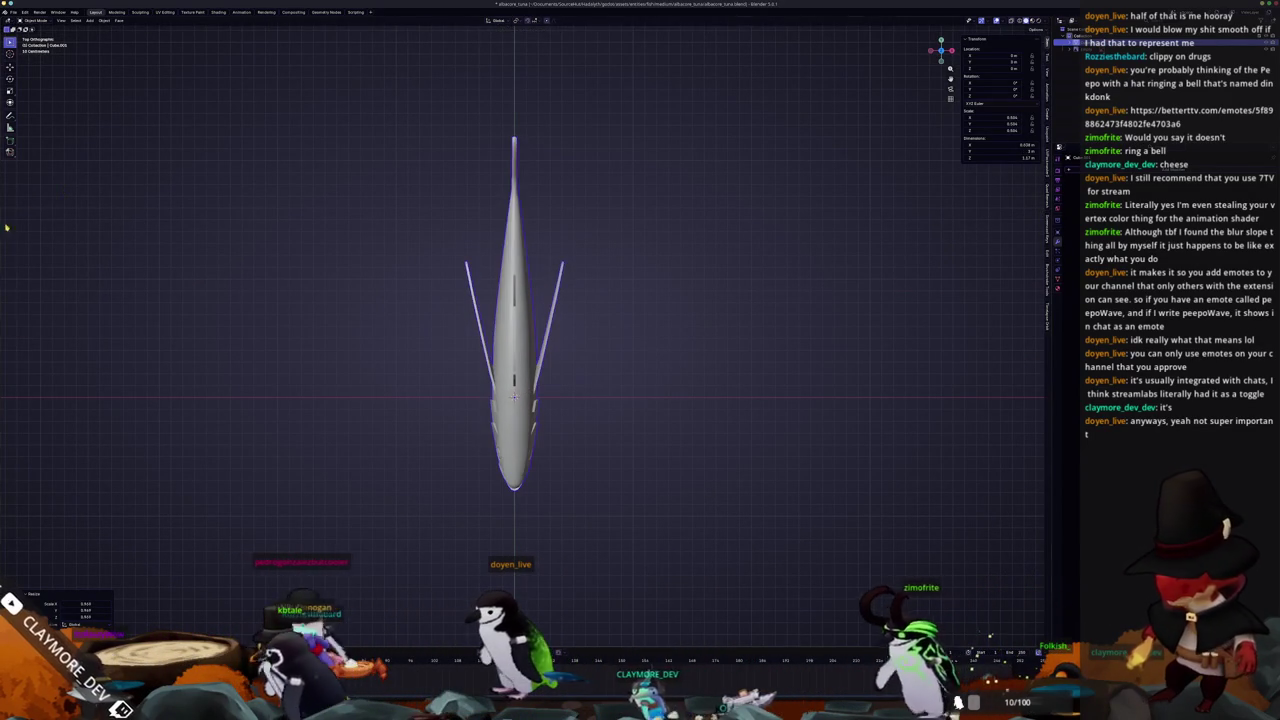
pyautogui.moveTo(484, 459)
pyautogui.mouseDown(button='middle')
pyautogui.moveTo(516, 358)
pyautogui.moveTo(522, 369)
pyautogui.mouseUp(button='middle')
pyautogui.scroll(3, 516, 358)
# Apply all transforms to the tuna so its scale reads 1.000
pyautogui.hotkey('ctrl', 'a')
pyautogui.click(516, 358)
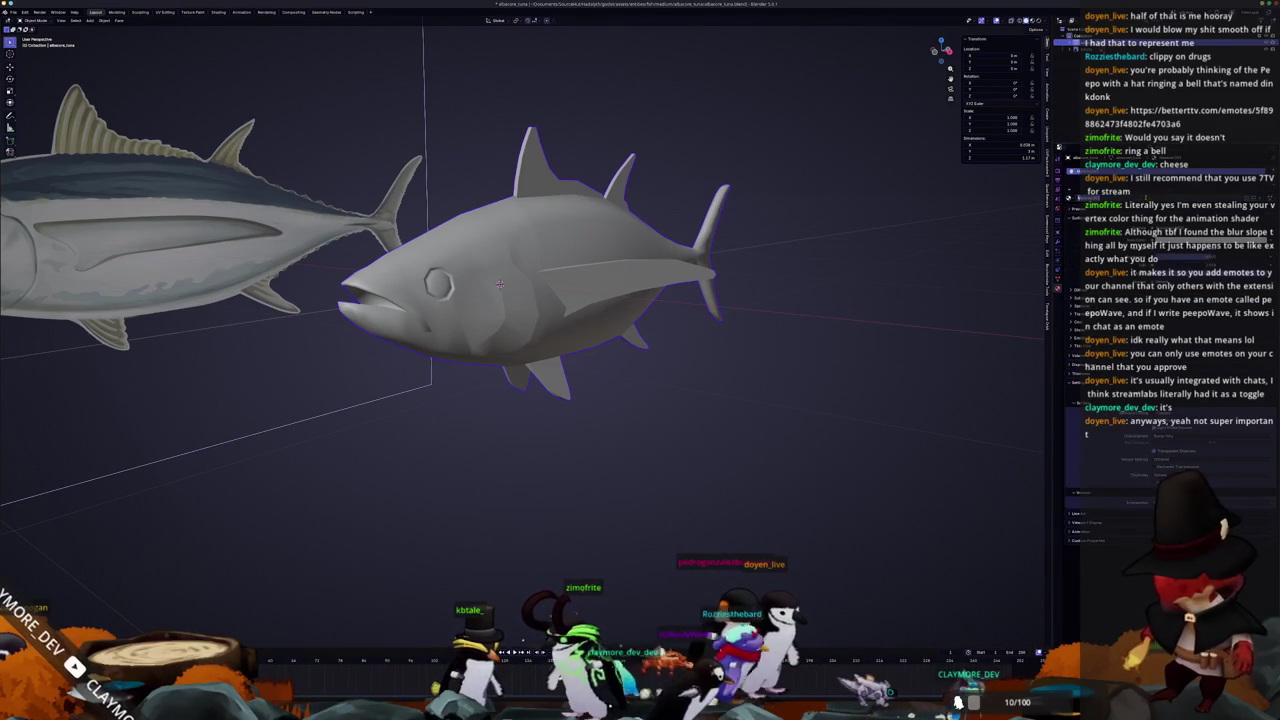
pyautogui.rightClick(650, 258)
pyautogui.click(667, 296)
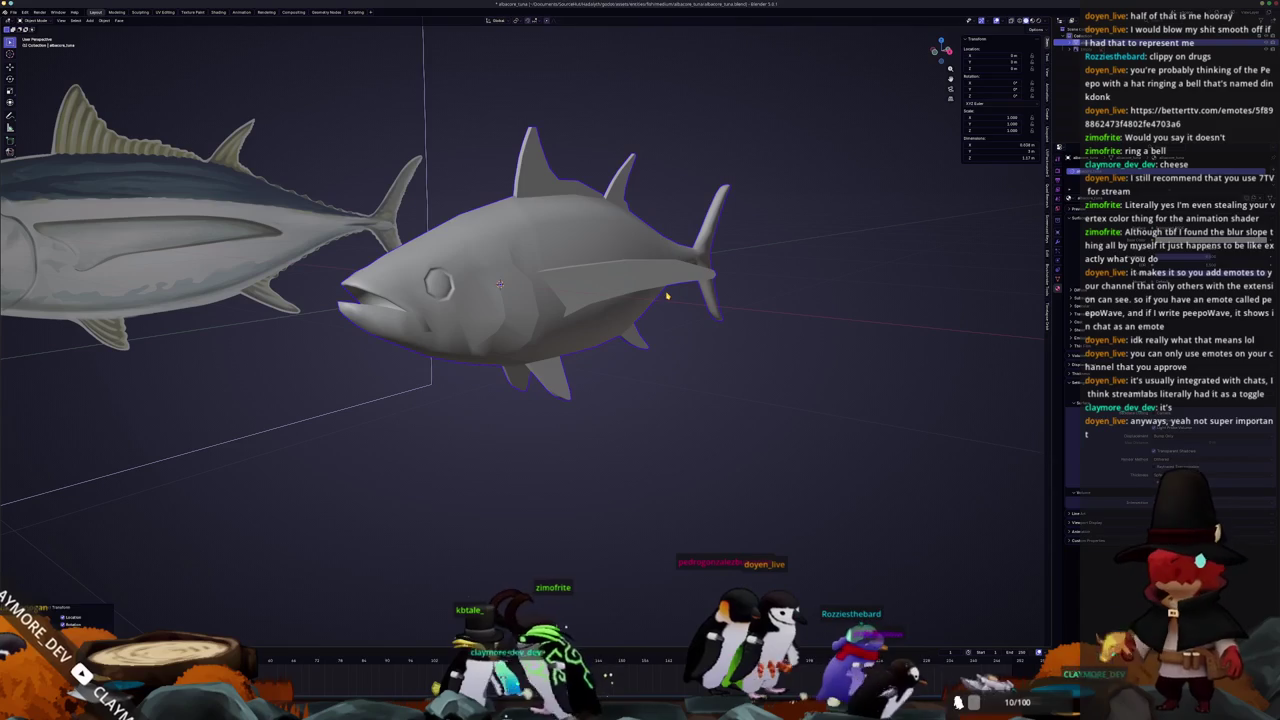
# In the Shading workspace, add texture nodes with Ctrl+T and remove the Image Texture node
pyautogui.click(217, 12)
pyautogui.moveTo(722, 511); pyautogui.dragTo(686, 487)
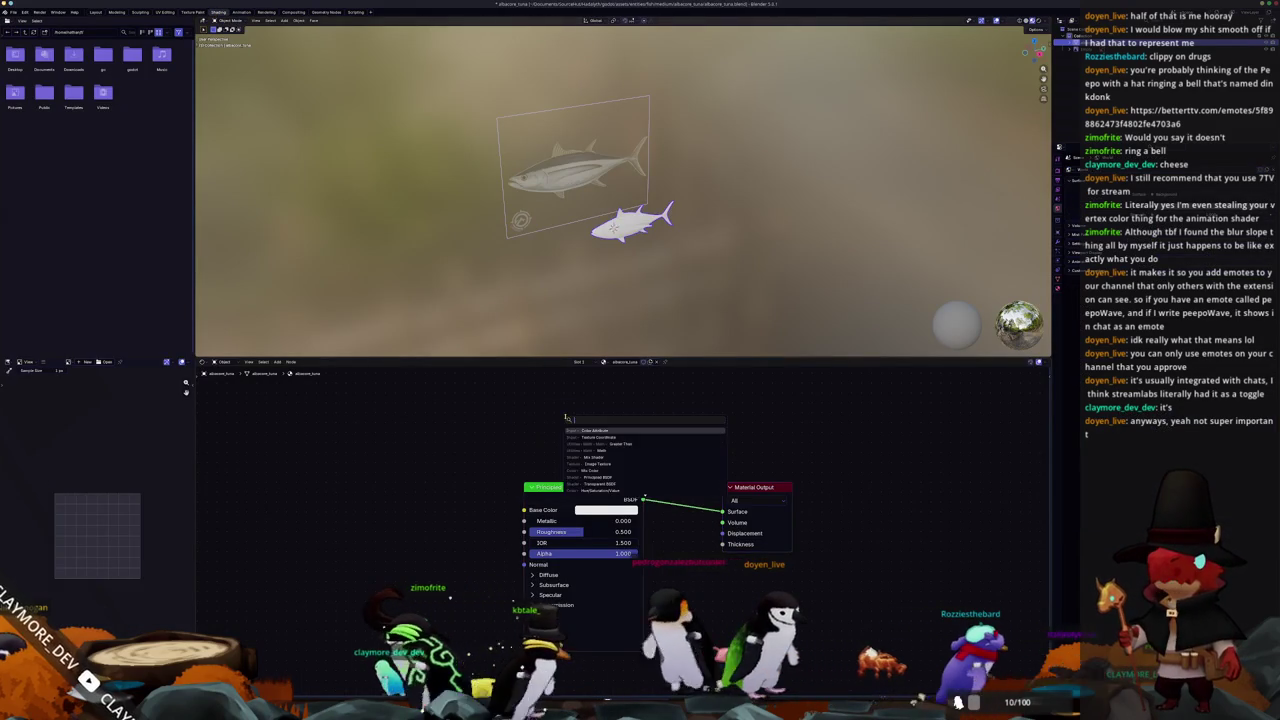
pyautogui.hotkey('ctrl', 't')
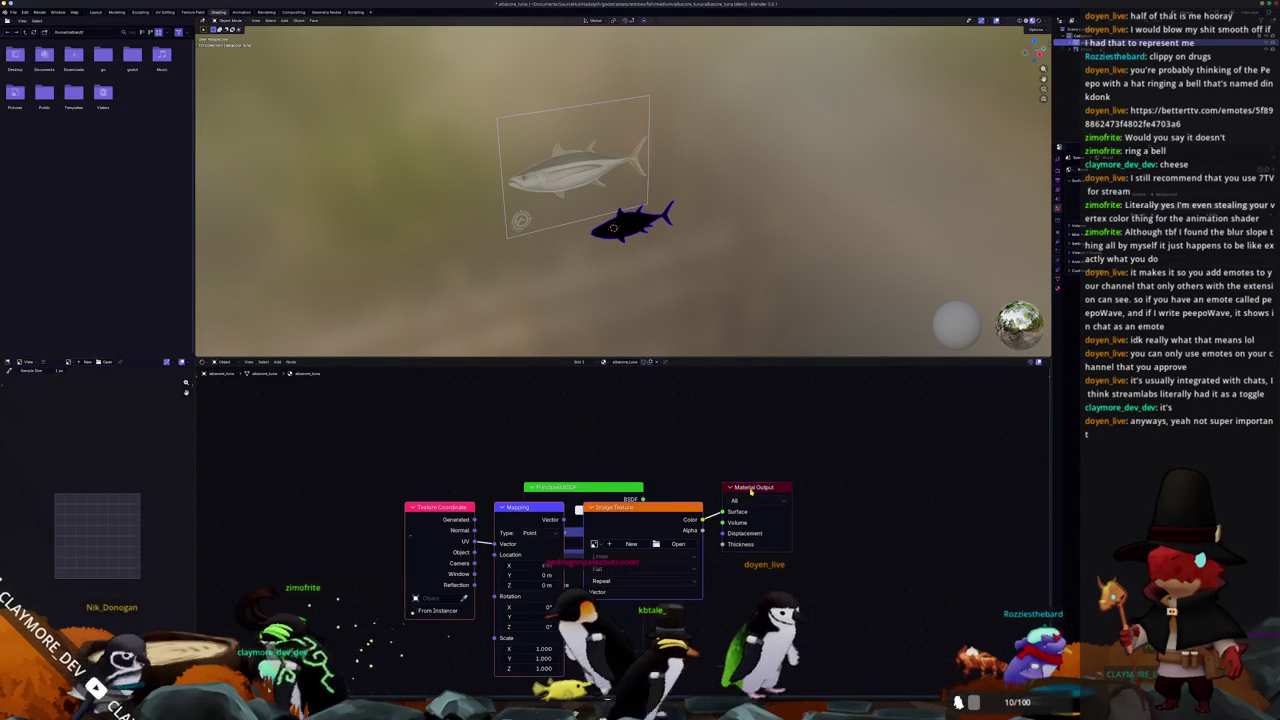
pyautogui.moveTo(673, 499)
pyautogui.mouseDown()
pyautogui.moveTo(563, 374)
pyautogui.moveTo(609, 406)
pyautogui.mouseUp()
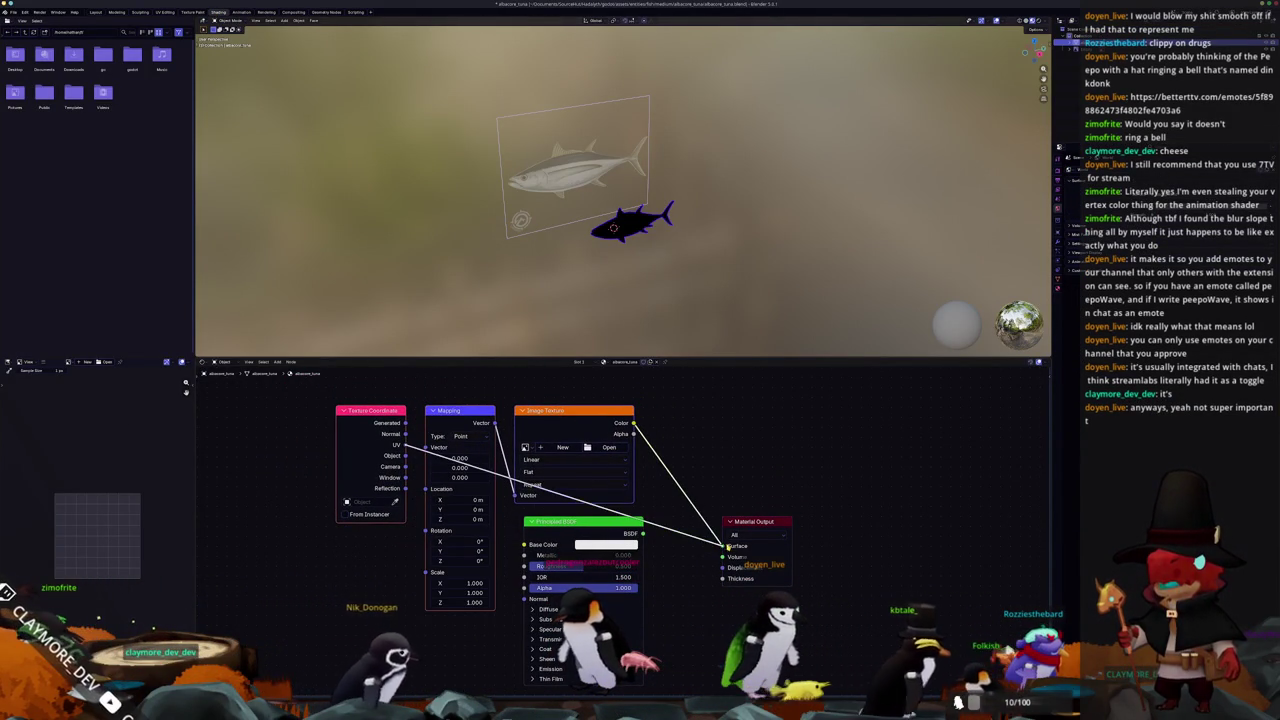
pyautogui.hotkey('ctrl', 'x')
pyautogui.hotkey('ctrl', 'x')
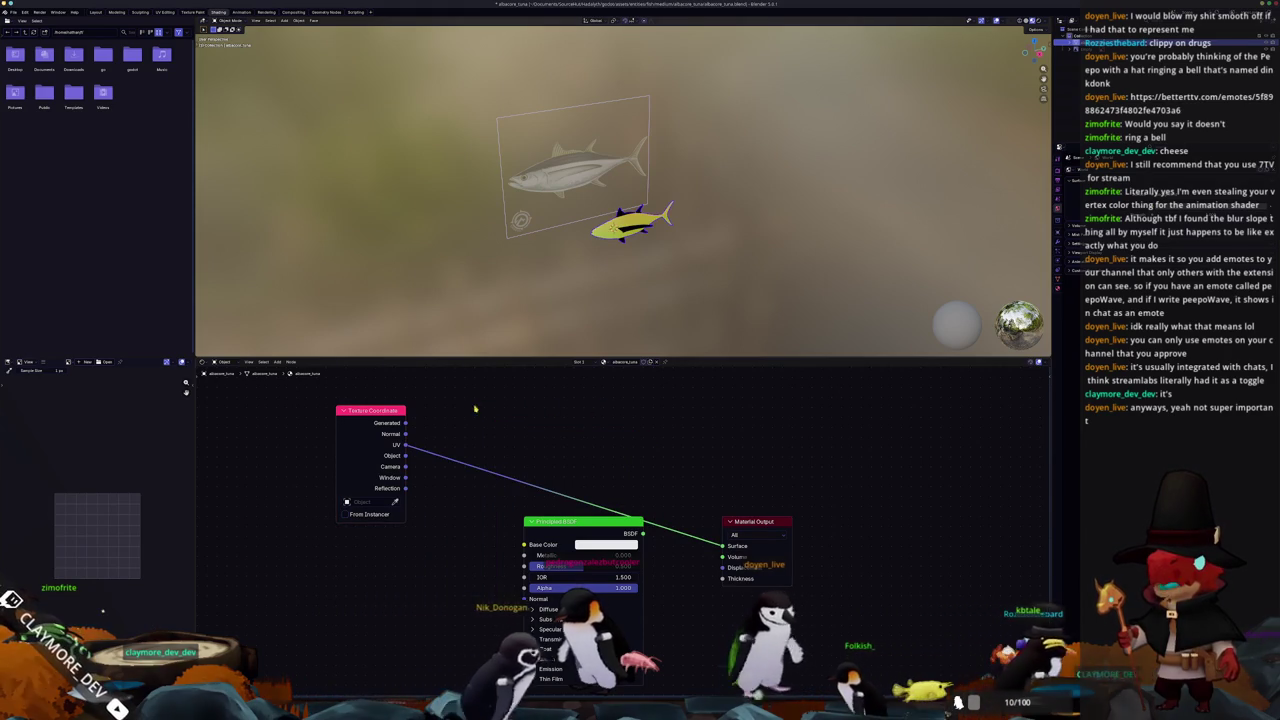
# Wire the Generated coordinates into the surface output and begin adding a Color Attribute node
pyautogui.scroll(3, 622, 190)
pyautogui.moveTo(622, 272)
pyautogui.mouseDown(button='middle')
pyautogui.moveTo(600, 240)
pyautogui.moveTo(625, 285)
pyautogui.mouseUp(button='middle')
pyautogui.scroll(5, 600, 240)
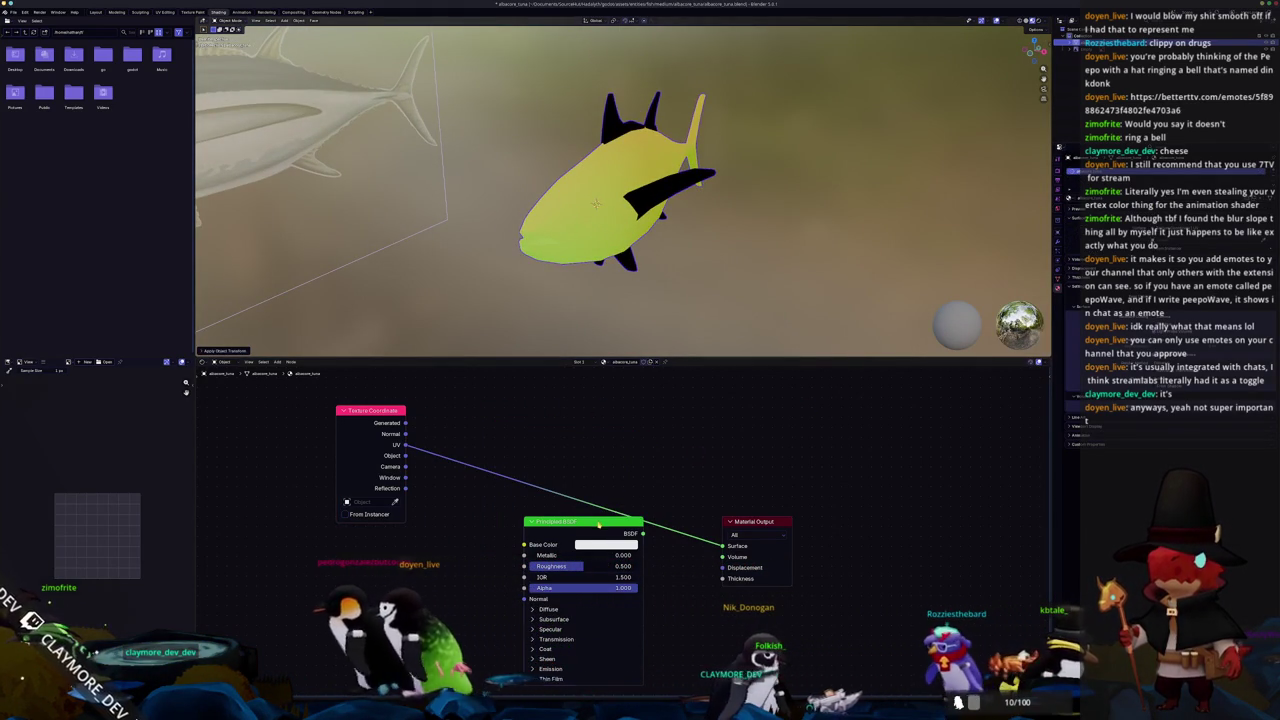
pyautogui.moveTo(583, 521); pyautogui.dragTo(516, 546)
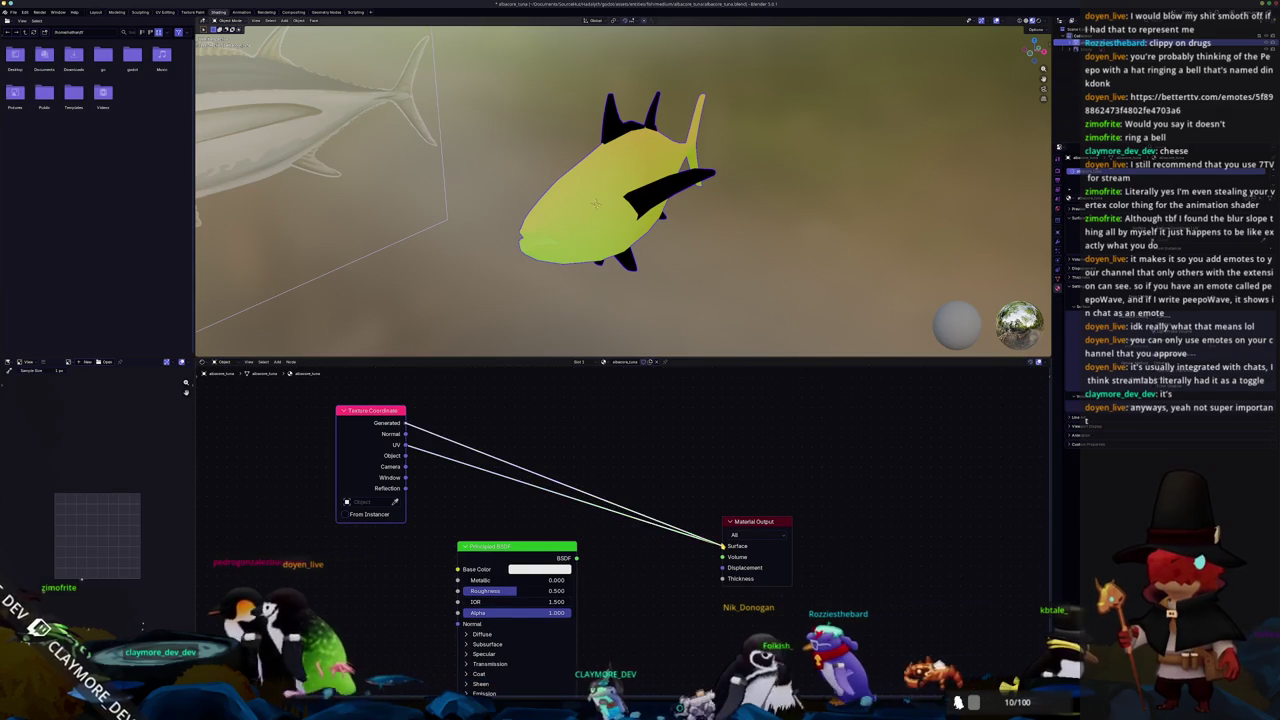
pyautogui.moveTo(404, 423); pyautogui.dragTo(722, 545)
pyautogui.hotkey('ctrl', 'a')
pyautogui.click(604, 189)
pyautogui.moveTo(604, 189); pyautogui.dragTo(747, 269, button='middle')
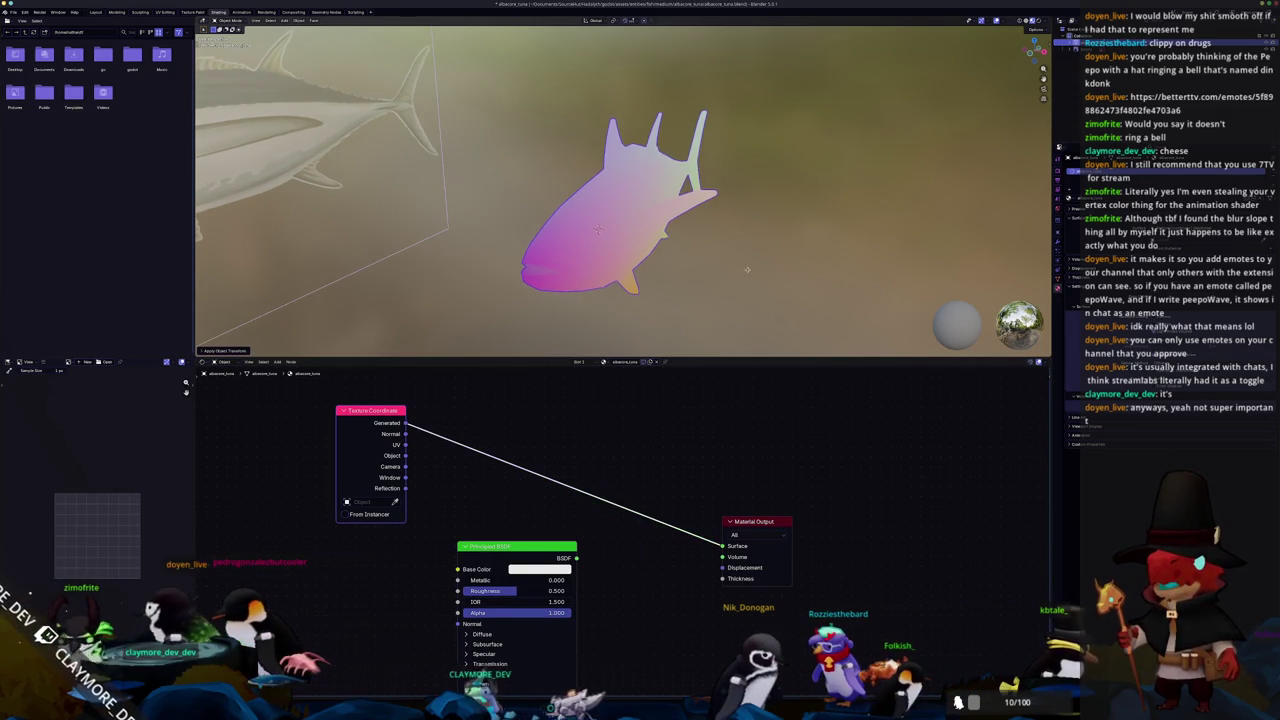
pyautogui.click(730, 446)
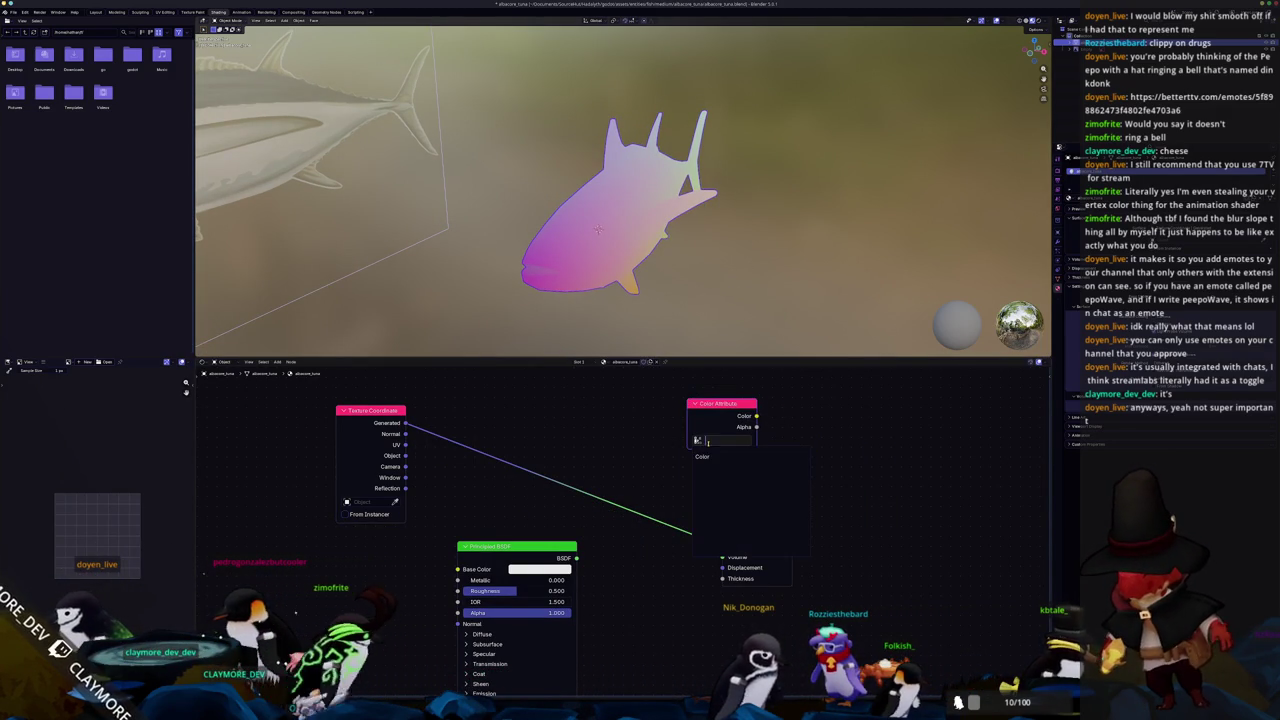
# Set the Color Attribute node to Color, link it to the surface, and apply transforms
pyautogui.click(705, 456)
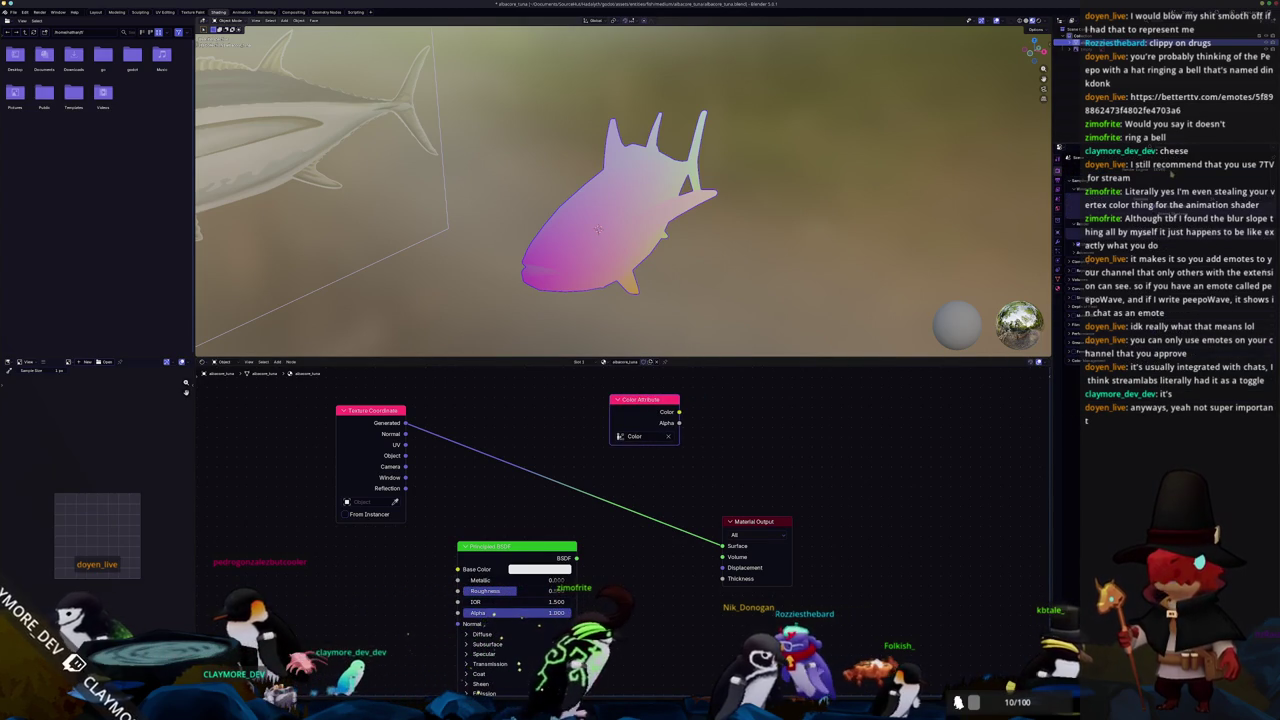
pyautogui.click(1086, 421)
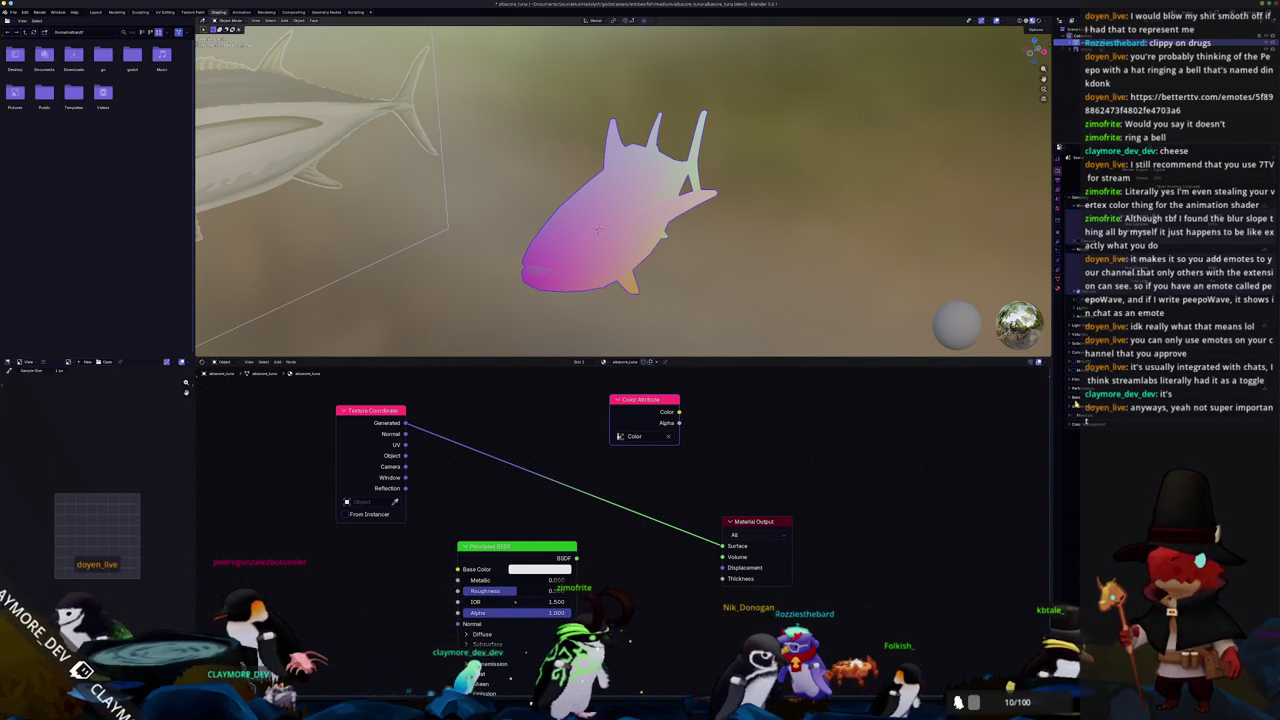
pyautogui.click(1085, 421)
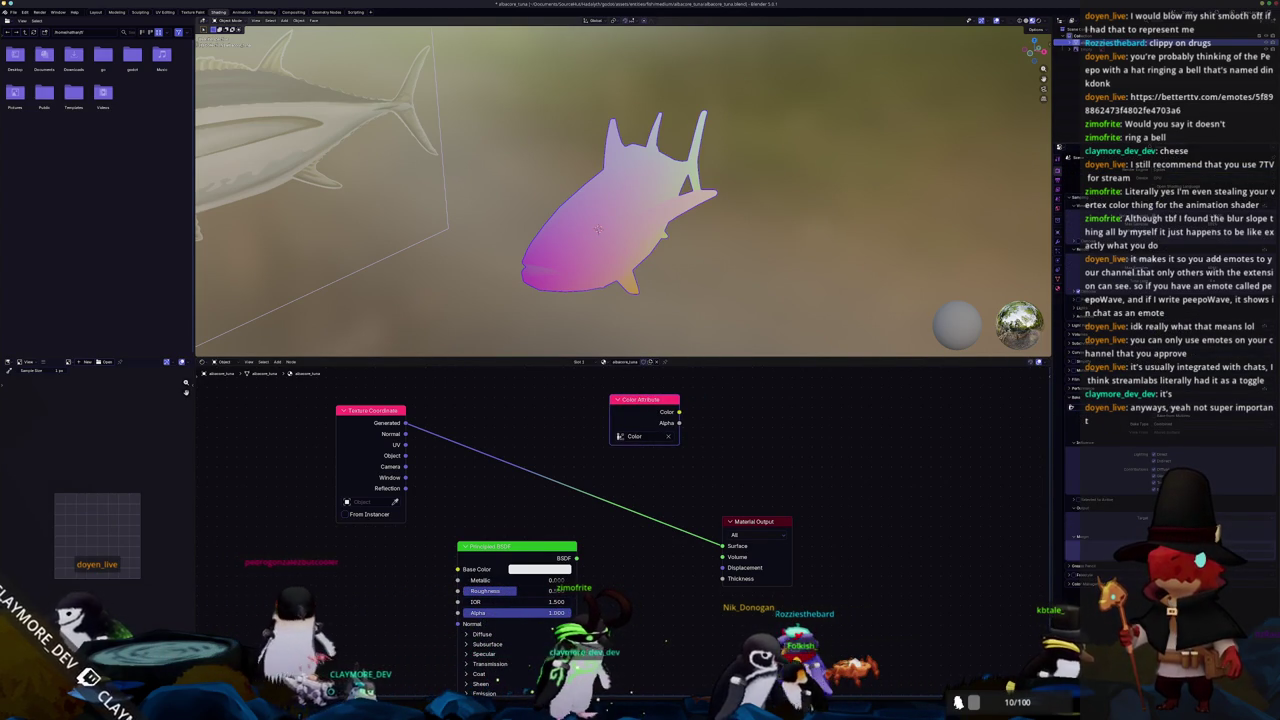
pyautogui.click(1085, 421)
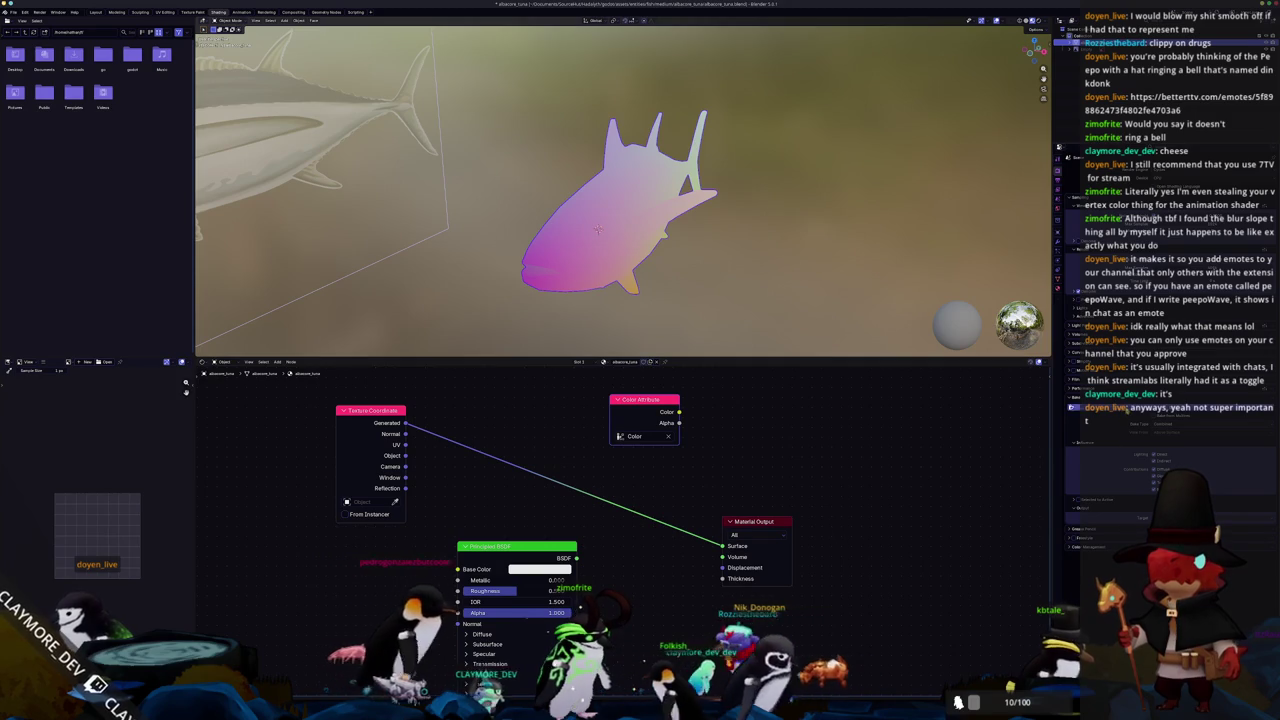
pyautogui.keyDown('ctrl'); pyautogui.keyDown('shift'); pyautogui.click(645, 420); pyautogui.keyUp('shift'); pyautogui.keyUp('ctrl')
pyautogui.hotkey('ctrl', 'a')
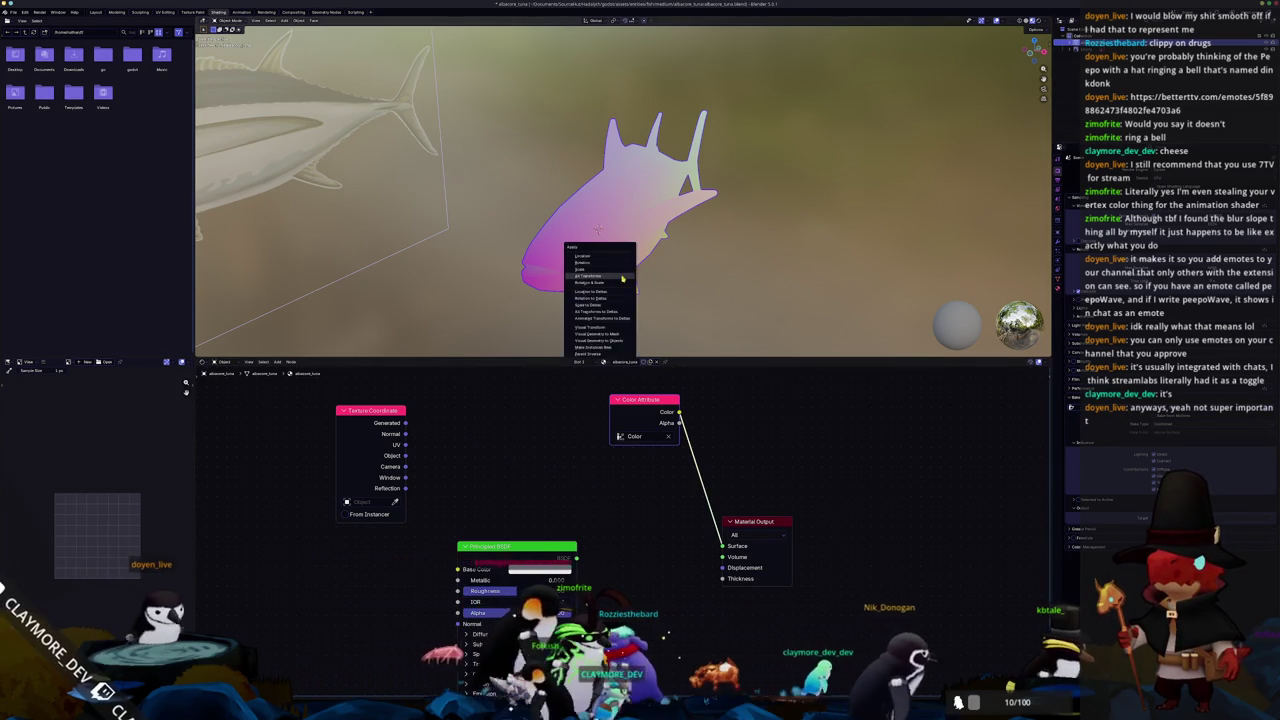
pyautogui.click(622, 276)
# Rotate the tuna around Z, inspect its shading, and switch to the UV Editing workspace
pyautogui.press('r')
pyautogui.press('z')
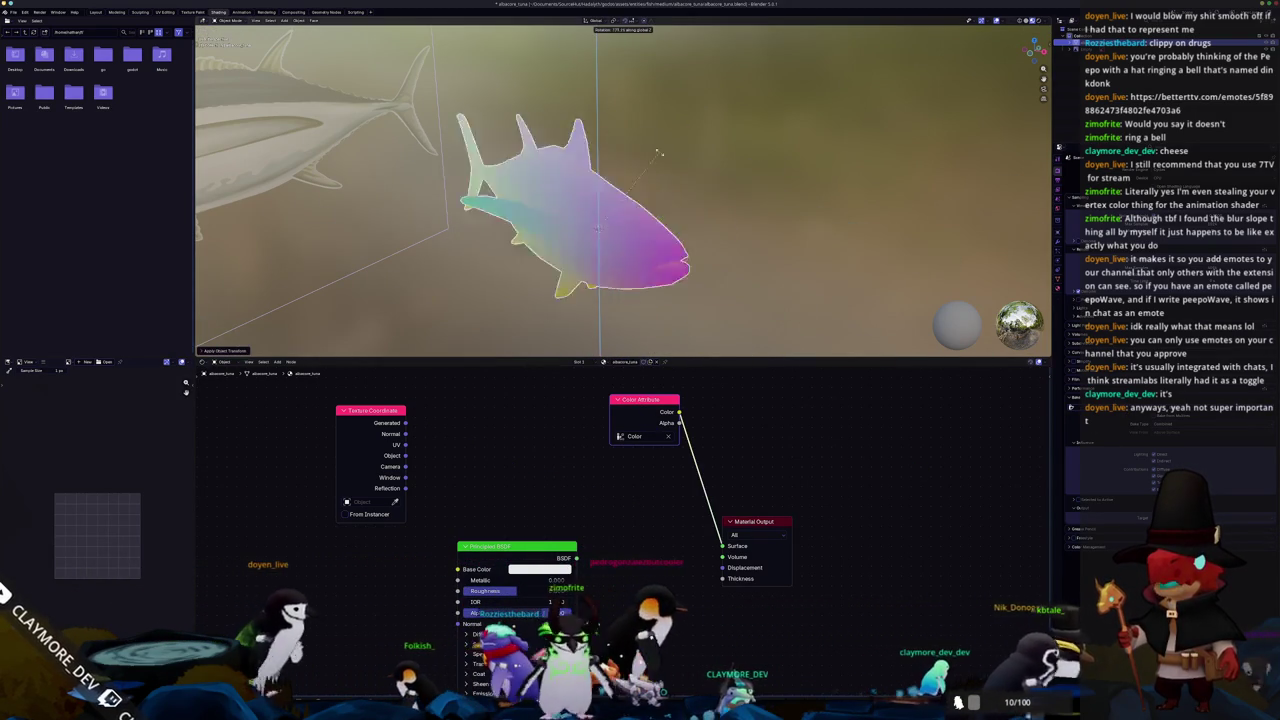
pyautogui.click(715, 195)
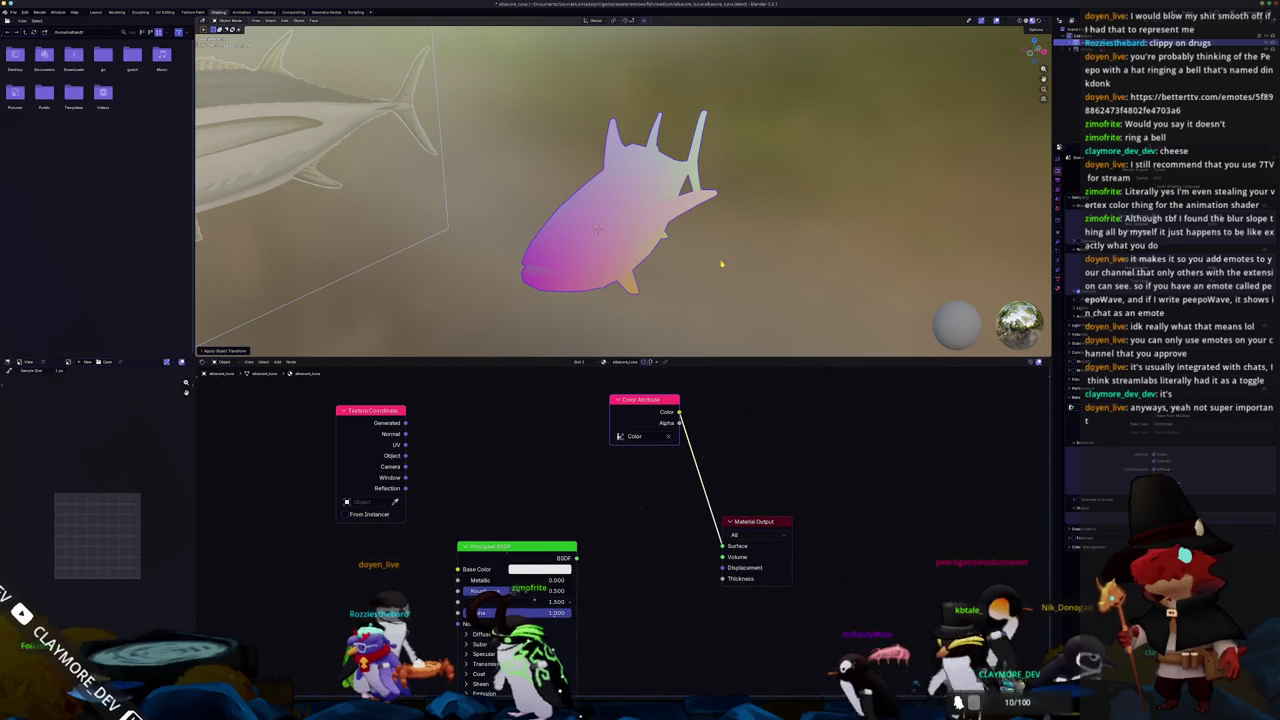
pyautogui.rightClick(720, 264)
pyautogui.press('Escape')
pyautogui.scroll(1, 720, 264)
pyautogui.moveTo(722, 262); pyautogui.dragTo(708, 249, button='middle')
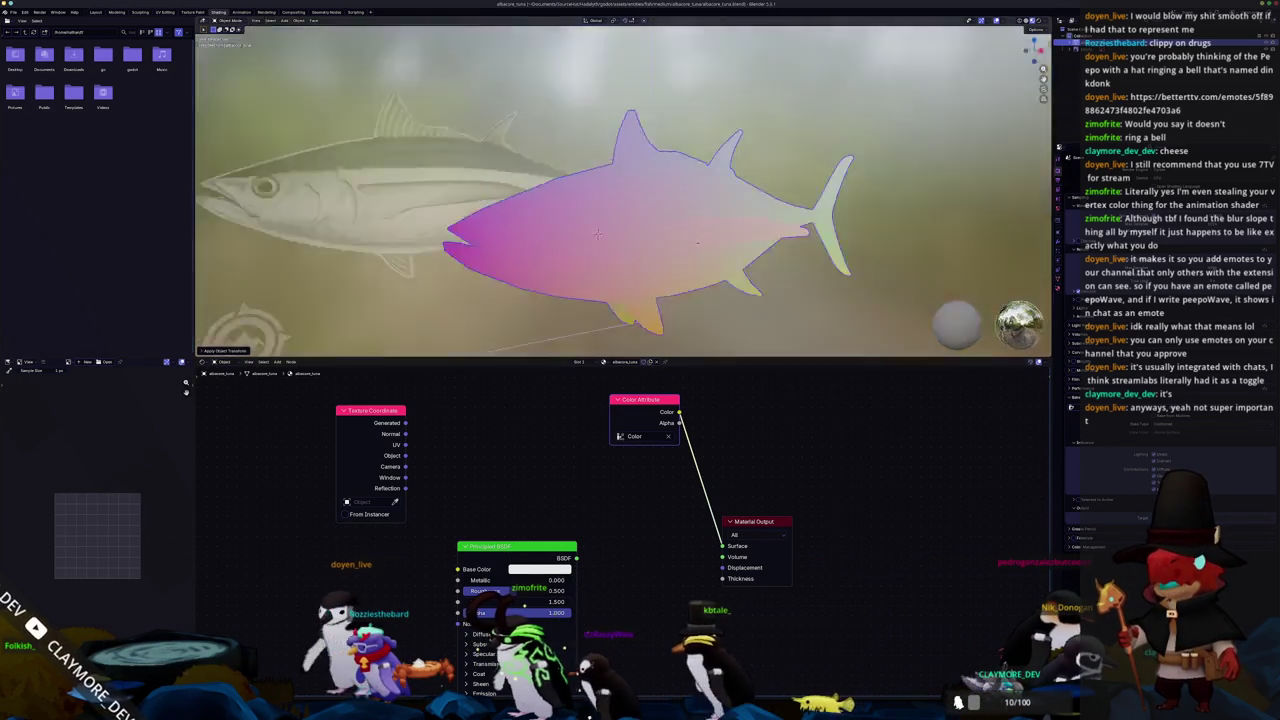
pyautogui.moveTo(714, 249)
pyautogui.mouseDown(button='middle')
pyautogui.moveTo(710, 205)
pyautogui.moveTo(690, 160)
pyautogui.moveTo(686, 170)
pyautogui.mouseUp(button='middle')
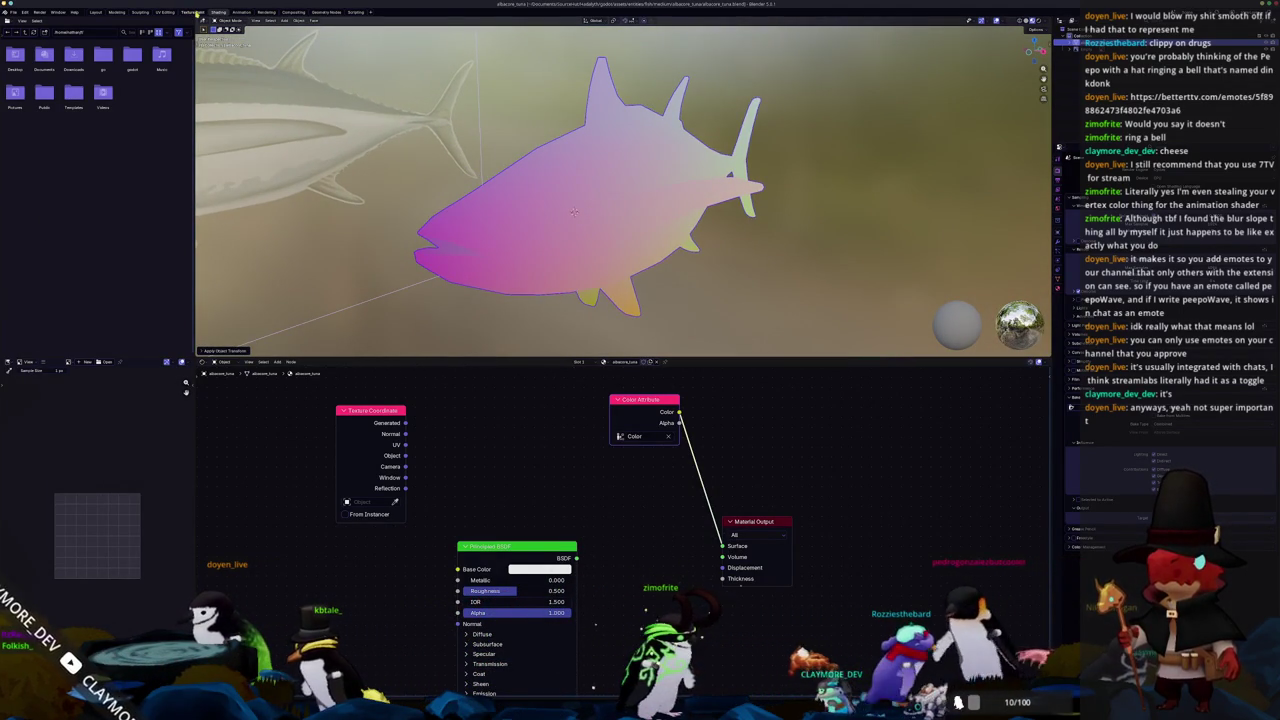
pyautogui.click(165, 12)
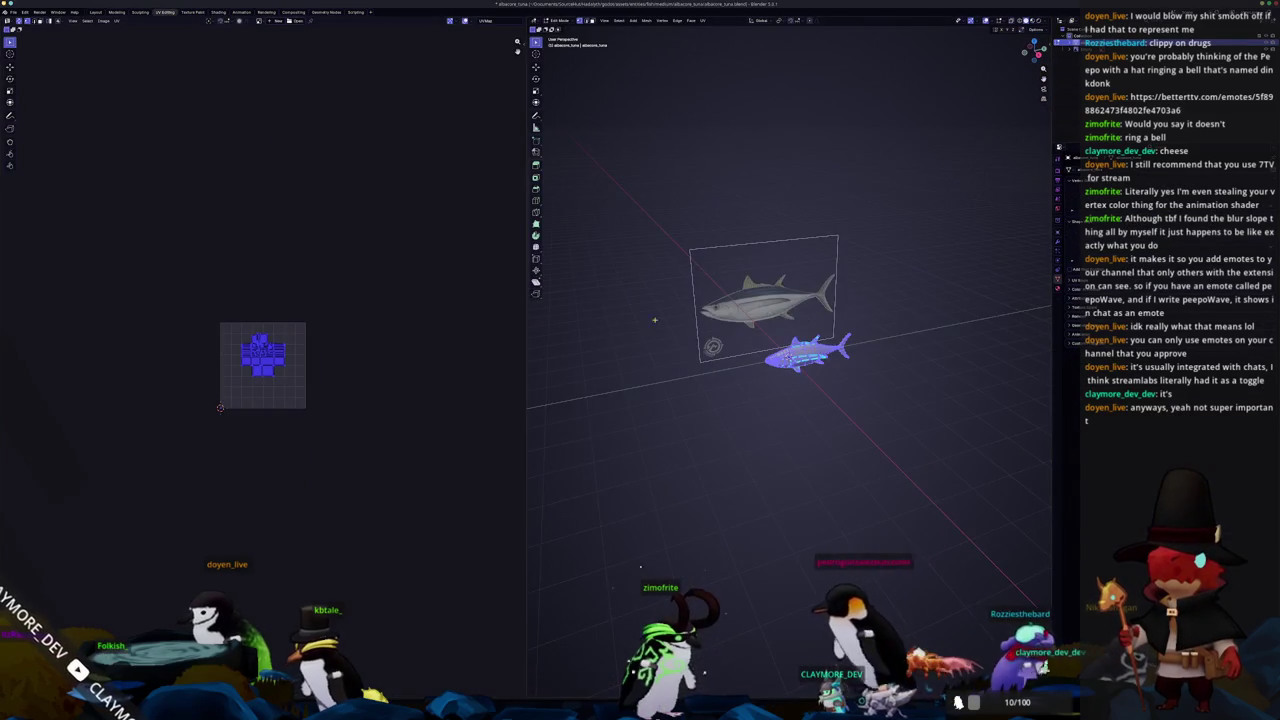
# Deselect everything and orbit around the tuna's head, eye and mouth to inspect its edges
pyautogui.hotkey('alt', 'a')
pyautogui.moveTo(788, 357)
pyautogui.mouseDown(button='middle')
pyautogui.moveTo(830, 296)
pyautogui.moveTo(841, 311)
pyautogui.moveTo(828, 298)
pyautogui.moveTo(749, 294)
pyautogui.moveTo(745, 330)
pyautogui.mouseUp(button='middle')
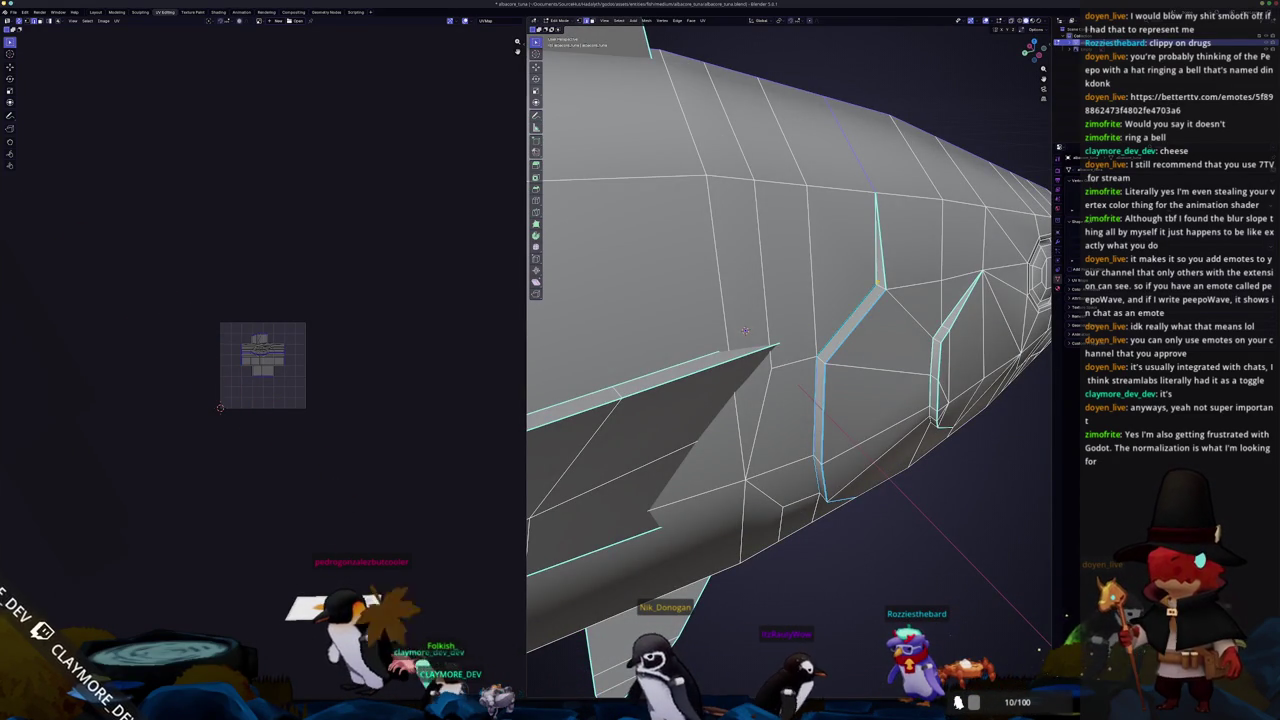
pyautogui.scroll(-5, 745, 330)
pyautogui.moveTo(745, 330)
pyautogui.mouseDown(button='middle')
pyautogui.moveTo(720, 350)
pyautogui.moveTo(726, 361)
pyautogui.mouseUp(button='middle')
pyautogui.scroll(5, 720, 350)
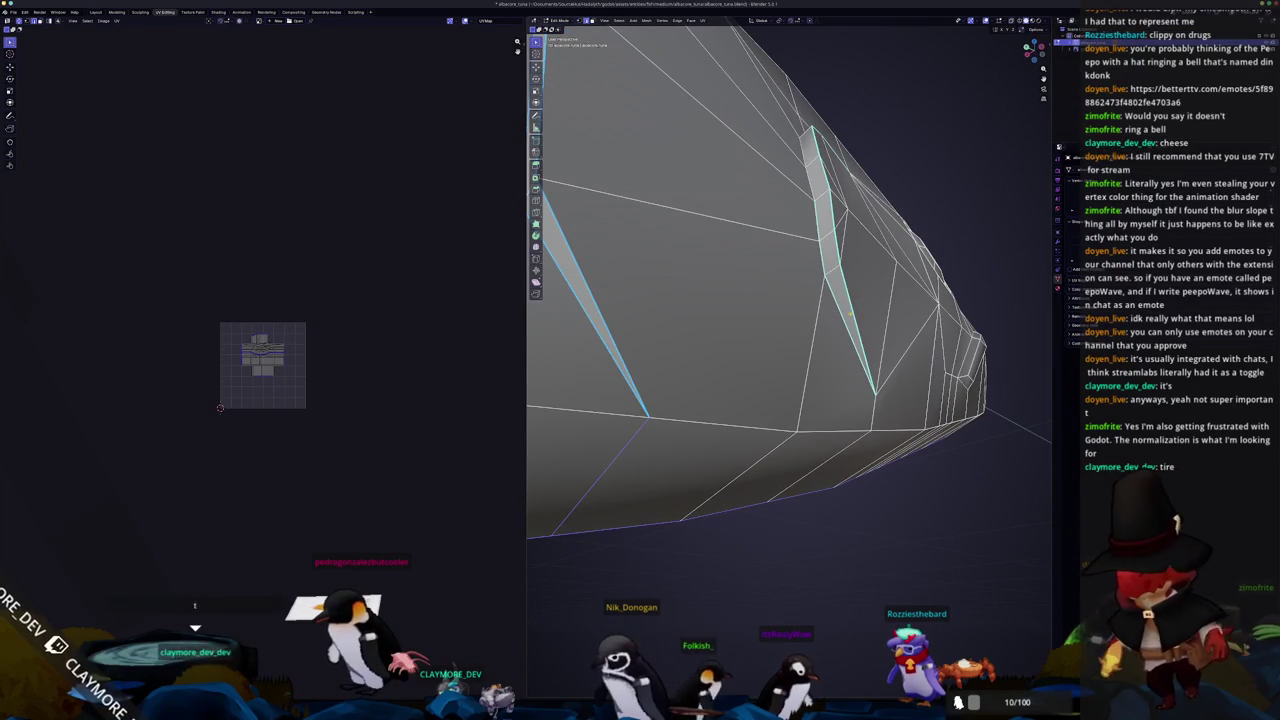
pyautogui.moveTo(835, 306)
pyautogui.mouseDown(button='middle')
pyautogui.moveTo(820, 392)
pyautogui.moveTo(906, 393)
pyautogui.mouseUp(button='middle')
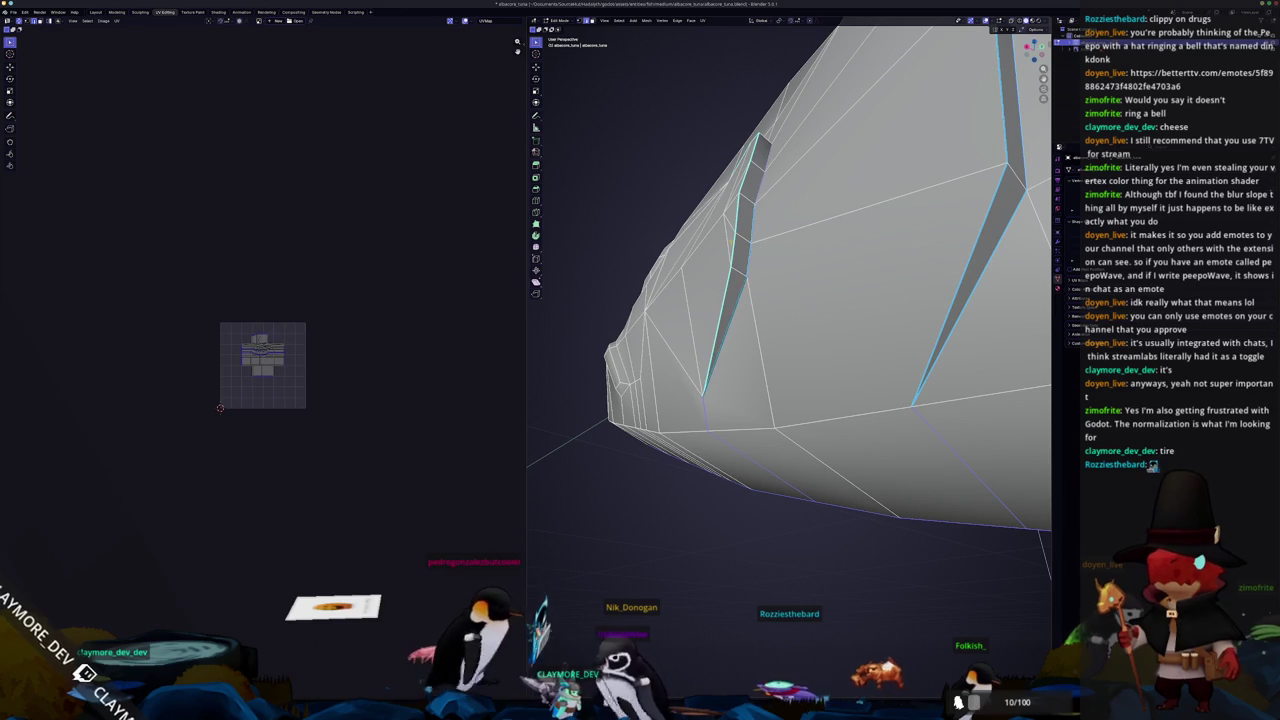
pyautogui.moveTo(731, 242)
pyautogui.mouseDown(button='middle')
pyautogui.moveTo(750, 286)
pyautogui.moveTo(718, 358)
pyautogui.moveTo(941, 370)
pyautogui.mouseUp(button='middle')
pyautogui.scroll(-5, 718, 358)
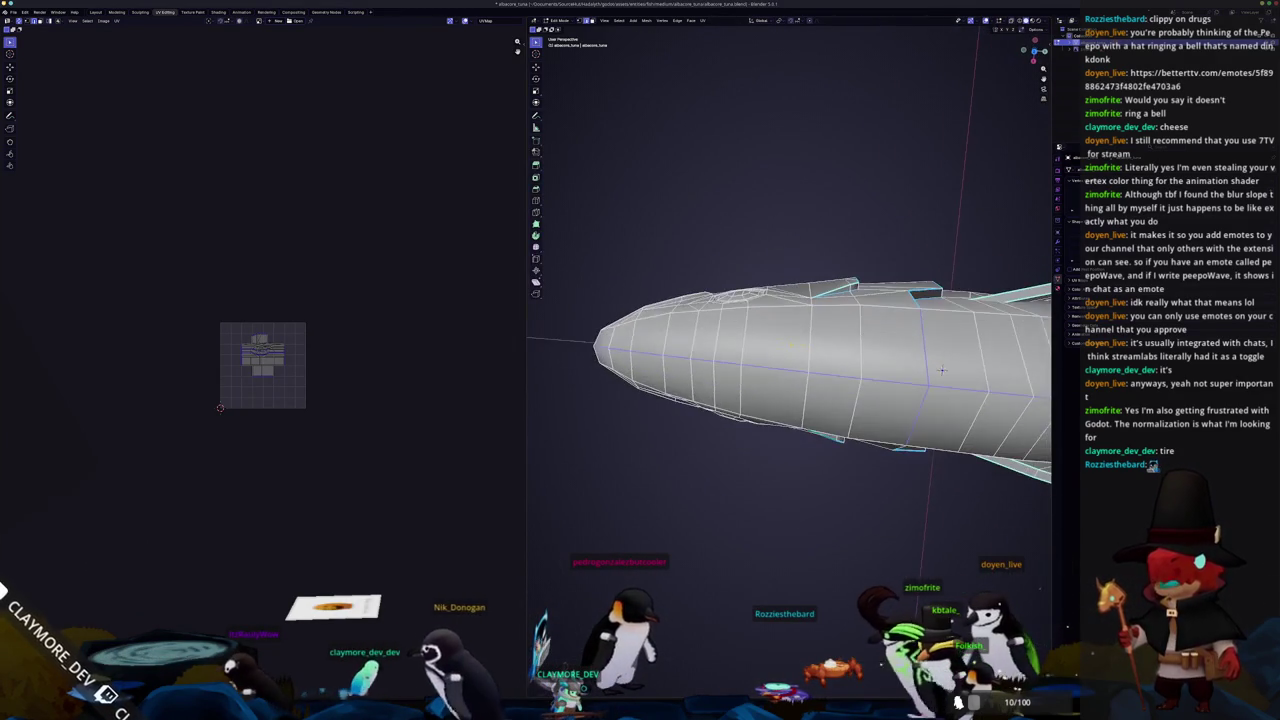
pyautogui.moveTo(941, 370)
pyautogui.mouseDown(button='middle')
pyautogui.moveTo(940, 341)
pyautogui.moveTo(974, 377)
pyautogui.moveTo(1027, 311)
pyautogui.moveTo(1000, 330)
pyautogui.mouseUp(button='middle')
pyautogui.scroll(3, 1027, 311)
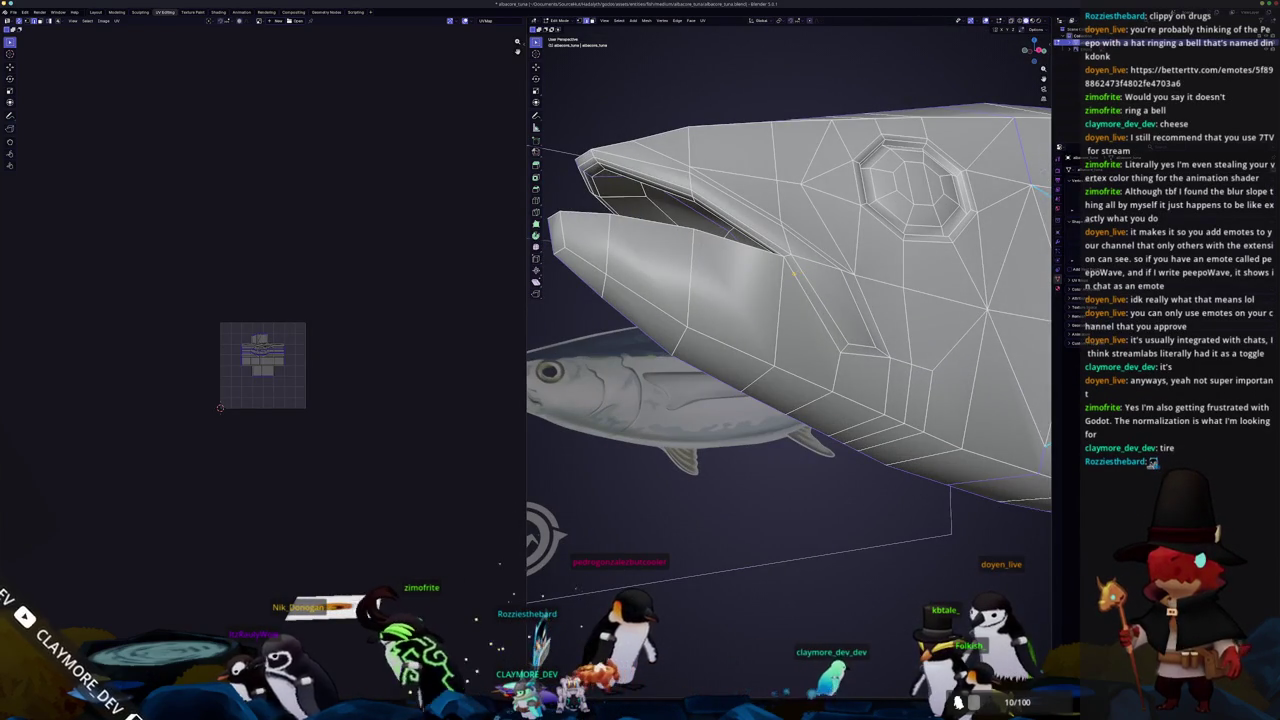
pyautogui.moveTo(786, 272)
pyautogui.mouseDown(button='middle')
pyautogui.moveTo(710, 276)
pyautogui.moveTo(744, 275)
pyautogui.moveTo(606, 361)
pyautogui.mouseUp(button='middle')
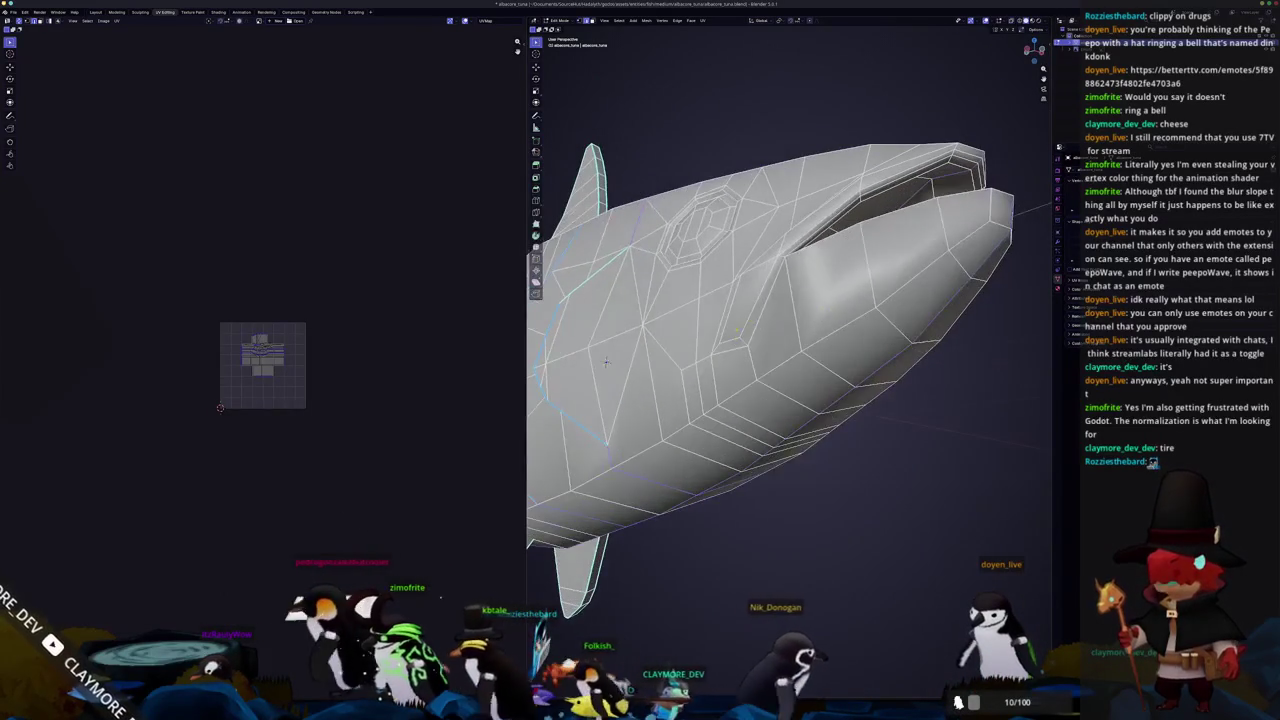
pyautogui.moveTo(606, 361); pyautogui.dragTo(660, 330, button='middle')
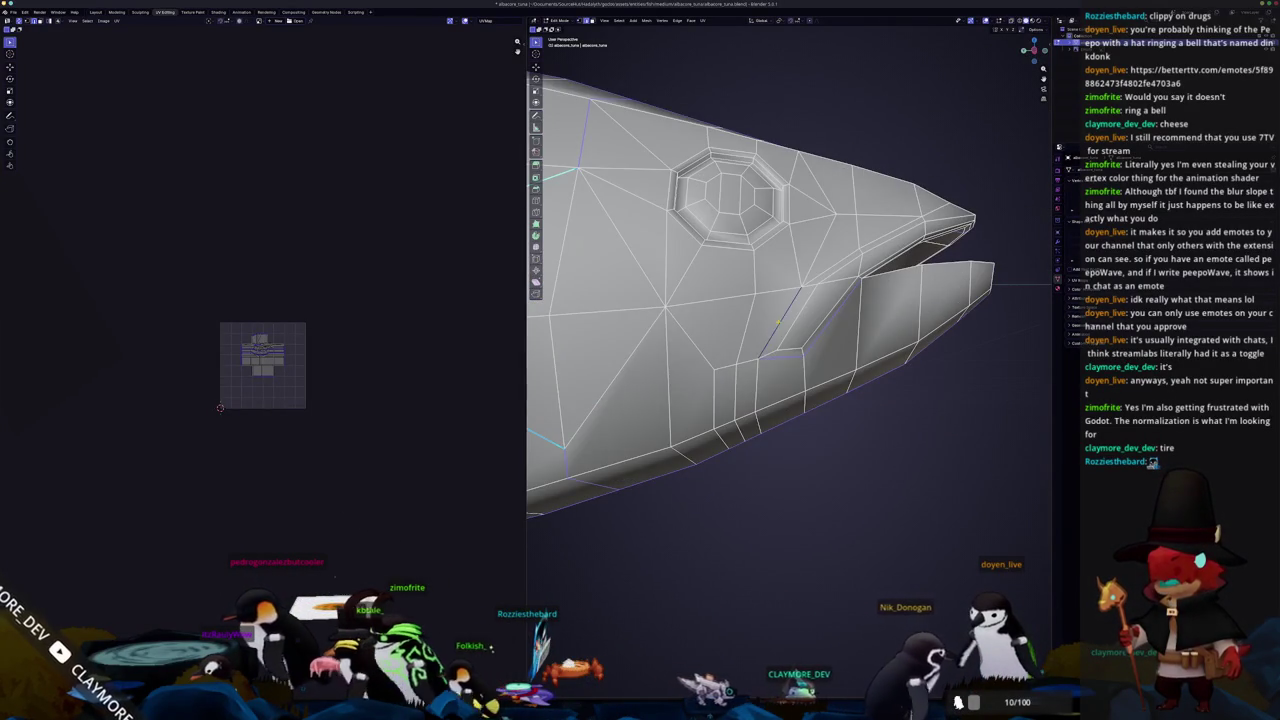
pyautogui.moveTo(778, 321); pyautogui.dragTo(570, 261, button='middle')
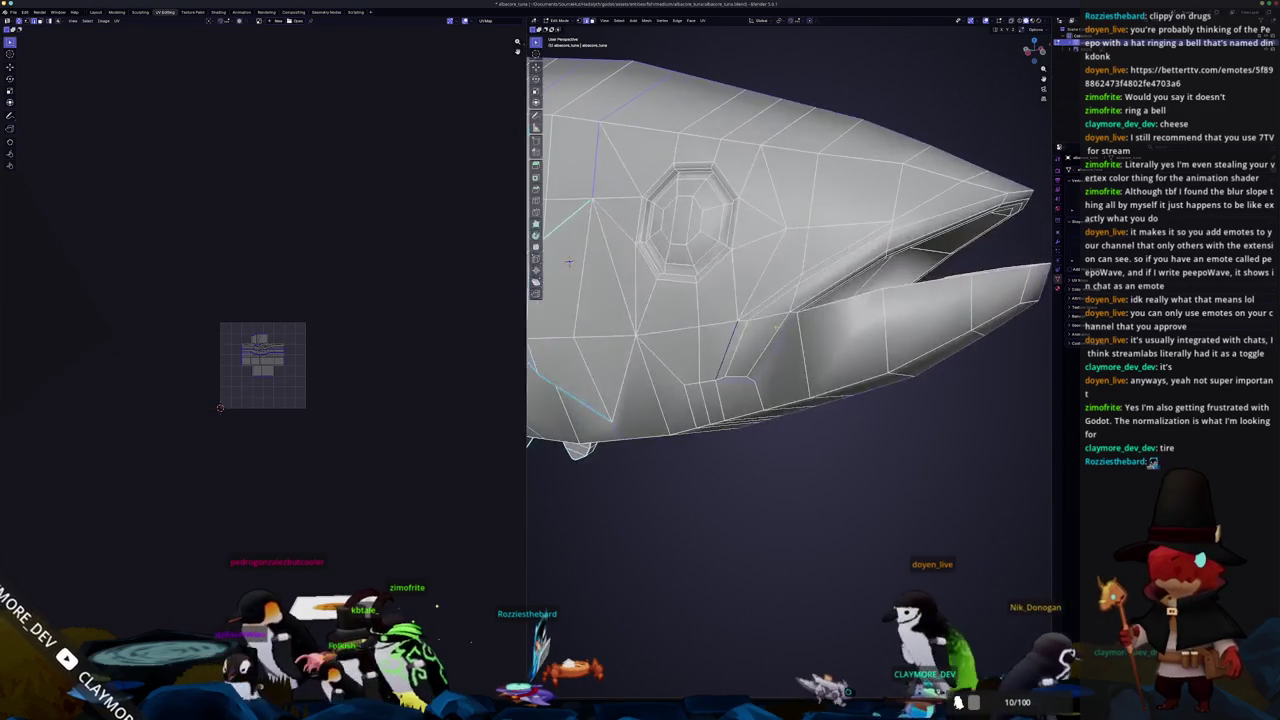
pyautogui.moveTo(569, 262)
pyautogui.mouseDown(button='middle')
pyautogui.moveTo(577, 249)
pyautogui.moveTo(716, 332)
pyautogui.moveTo(788, 163)
pyautogui.mouseUp(button='middle')
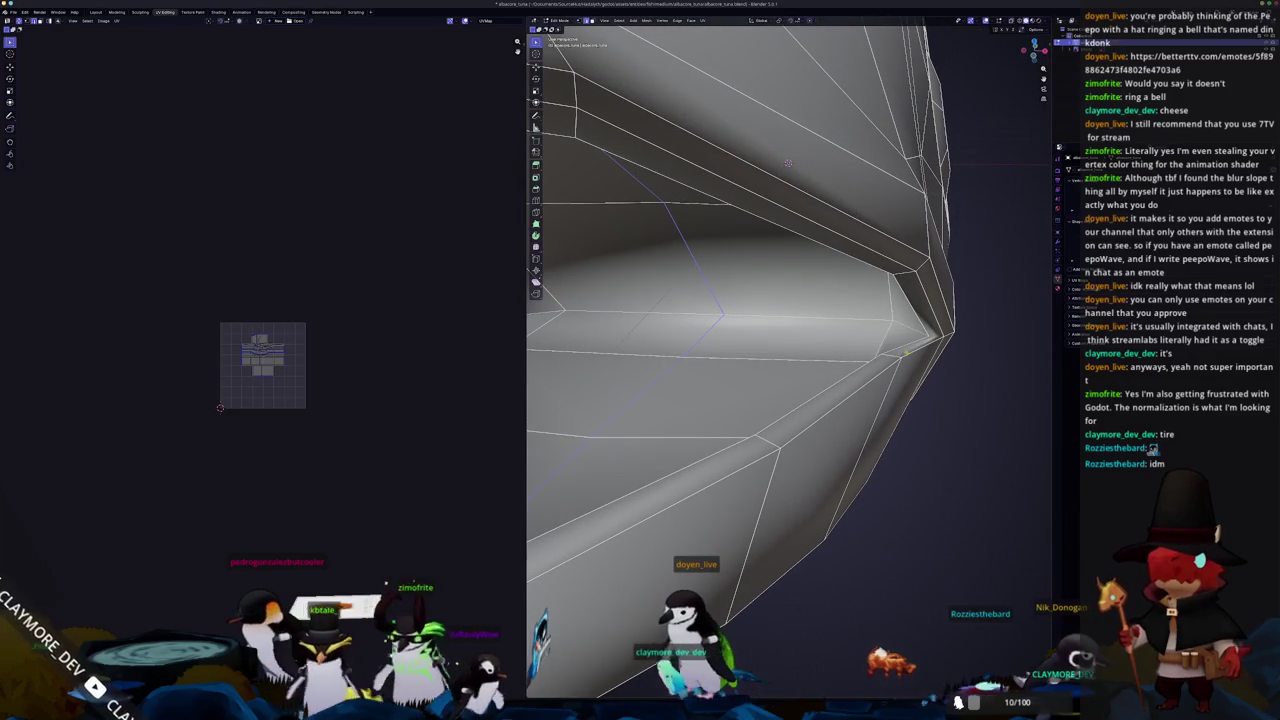
pyautogui.moveTo(788, 163); pyautogui.dragTo(763, 137, button='middle')
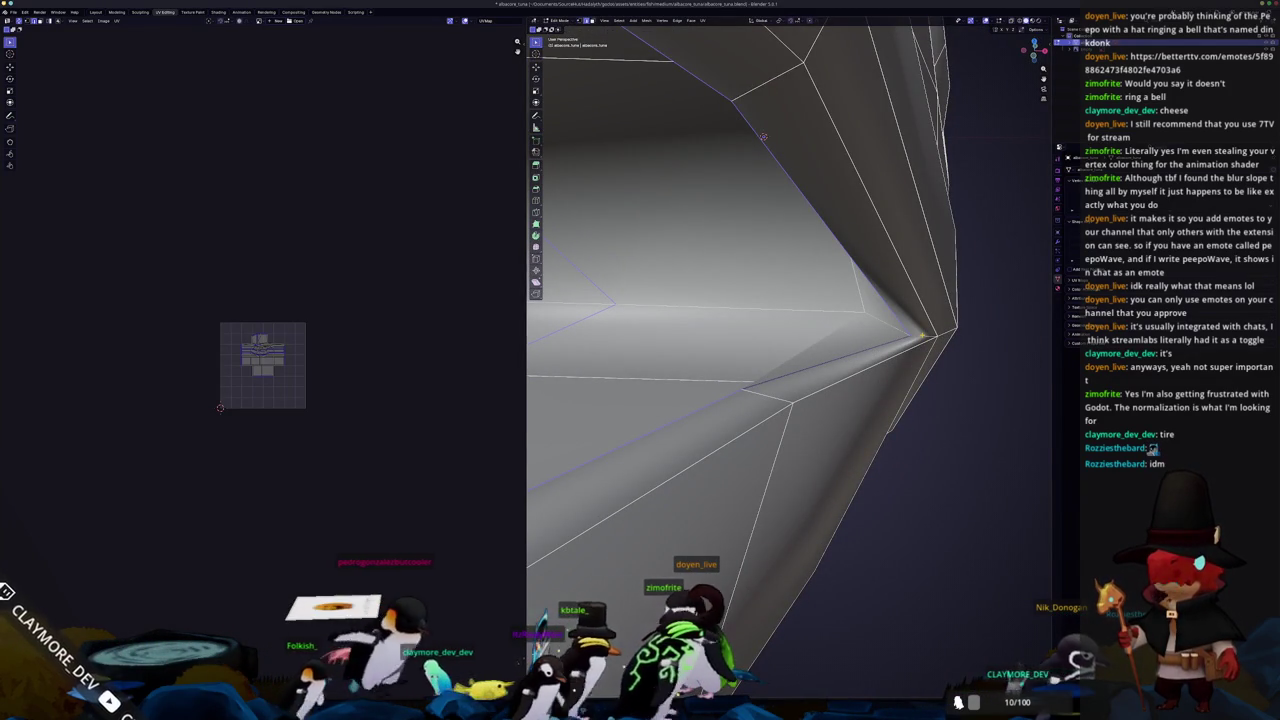
pyautogui.scroll(-5, 763, 137)
pyautogui.moveTo(763, 137)
pyautogui.mouseDown(button='middle')
pyautogui.moveTo(847, 217)
pyautogui.moveTo(928, 225)
pyautogui.mouseUp(button='middle')
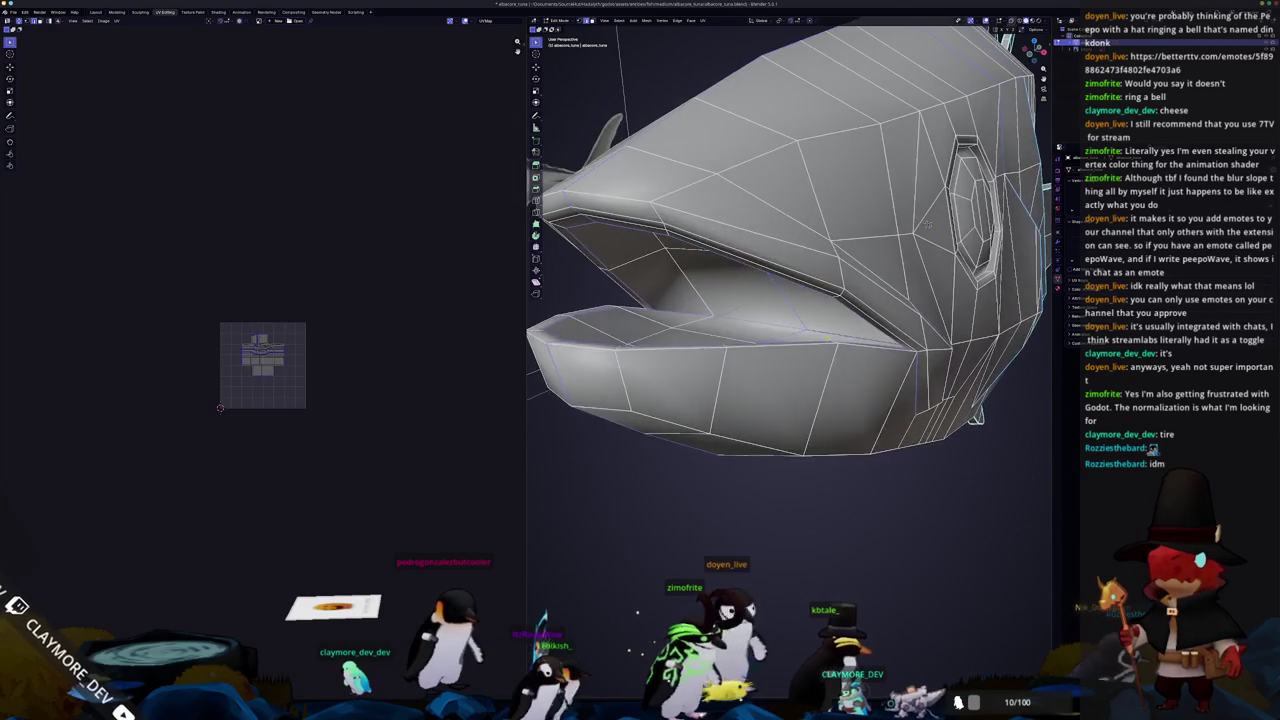
# Mark the selected mouth-rim edges as sharp and as UV seams, then zoom to check
pyautogui.click(802, 478)
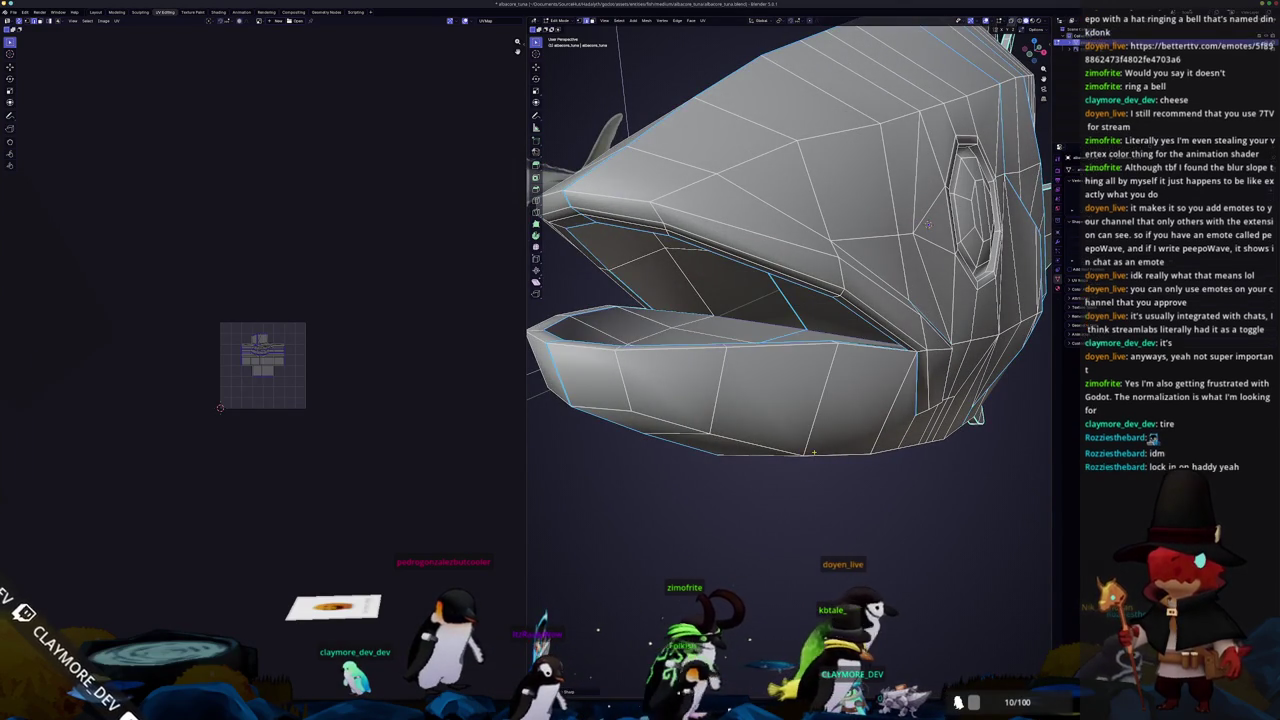
pyautogui.hotkey('ctrl', 'e')
pyautogui.click(799, 437)
pyautogui.scroll(-3, 800, 430)
pyautogui.moveTo(800, 430)
pyautogui.mouseDown(button='middle')
pyautogui.moveTo(820, 413)
pyautogui.moveTo(852, 428)
pyautogui.moveTo(853, 163)
pyautogui.moveTo(876, 213)
pyautogui.moveTo(890, 192)
pyautogui.moveTo(980, 175)
pyautogui.moveTo(1010, 185)
pyautogui.moveTo(1086, 341)
pyautogui.mouseUp(button='middle')
pyautogui.scroll(3, 820, 413)
pyautogui.scroll(3, 855, 432)
pyautogui.scroll(3, 900, 180)
pyautogui.scroll(3, 908, 165)
pyautogui.scroll(3, 918, 150)
pyautogui.scroll(-3, 918, 150)
pyautogui.scroll(-3, 1027, 190)
# Mark the mouth-tip edges as seams and inspect the mouth corner and head side
pyautogui.rightClick(830, 185)
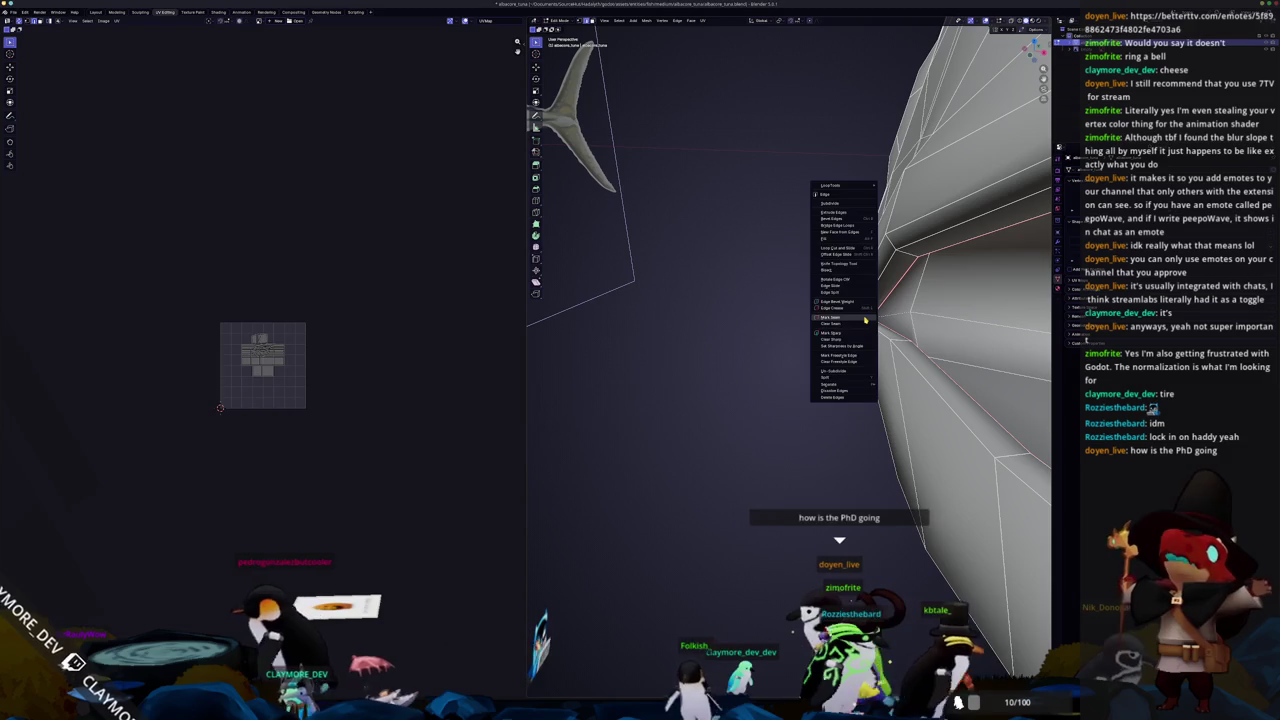
pyautogui.click(815, 356)
pyautogui.moveTo(815, 356); pyautogui.dragTo(949, 170, button='middle')
pyautogui.scroll(2, 949, 170)
pyautogui.scroll(3, 949, 170)
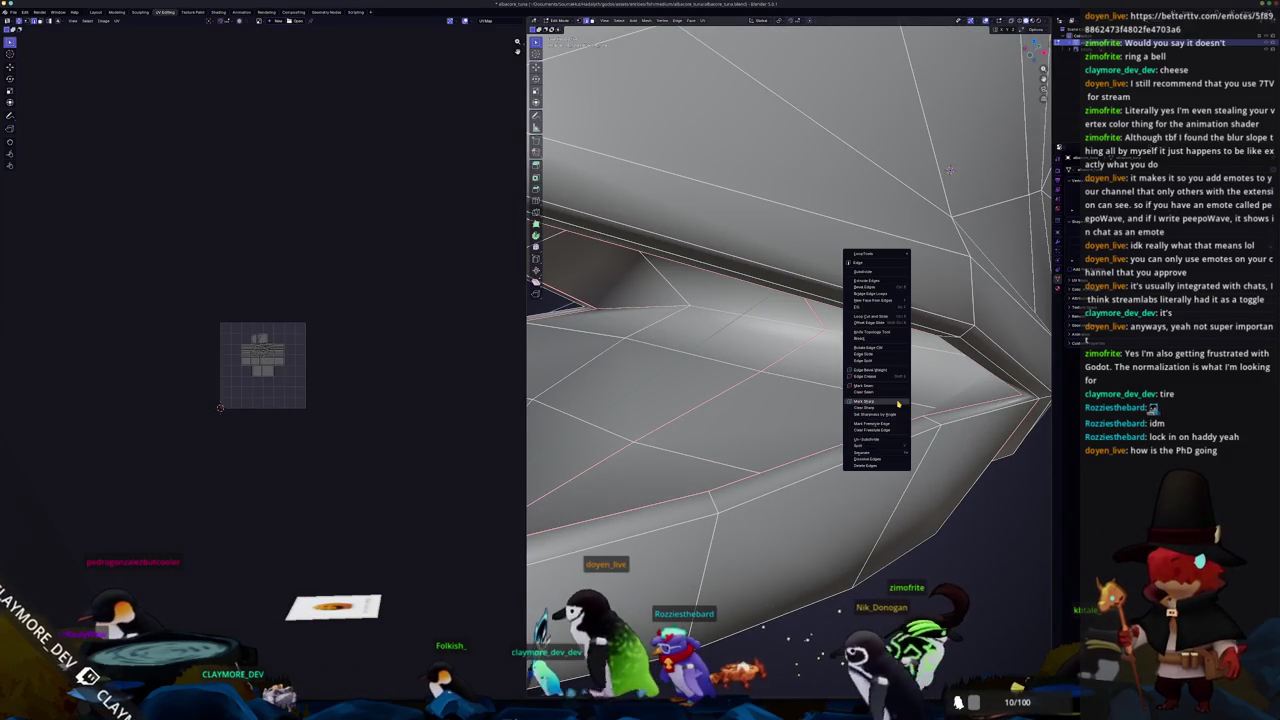
pyautogui.scroll(-1, 897, 401)
pyautogui.scroll(-2, 897, 401)
pyautogui.scroll(-2, 897, 401)
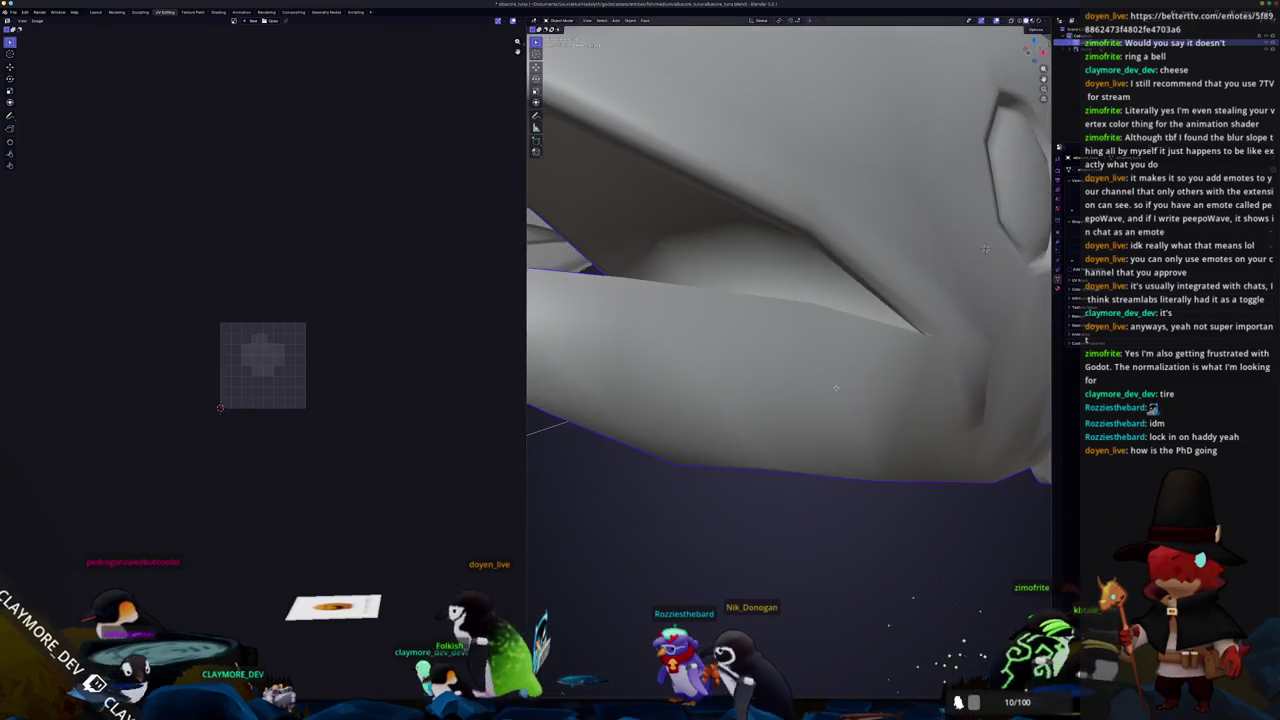
pyautogui.scroll(-2, 897, 401)
pyautogui.moveTo(770, 280)
pyautogui.mouseDown(button='middle')
pyautogui.moveTo(797, 410)
pyautogui.moveTo(807, 347)
pyautogui.moveTo(761, 303)
pyautogui.mouseUp(button='middle')
pyautogui.scroll(2, 797, 410)
# Preview the shaded fish, then mark the edges around the eye as seams
pyautogui.press('Tab')
pyautogui.scroll(3, 797, 410)
pyautogui.press('Tab')
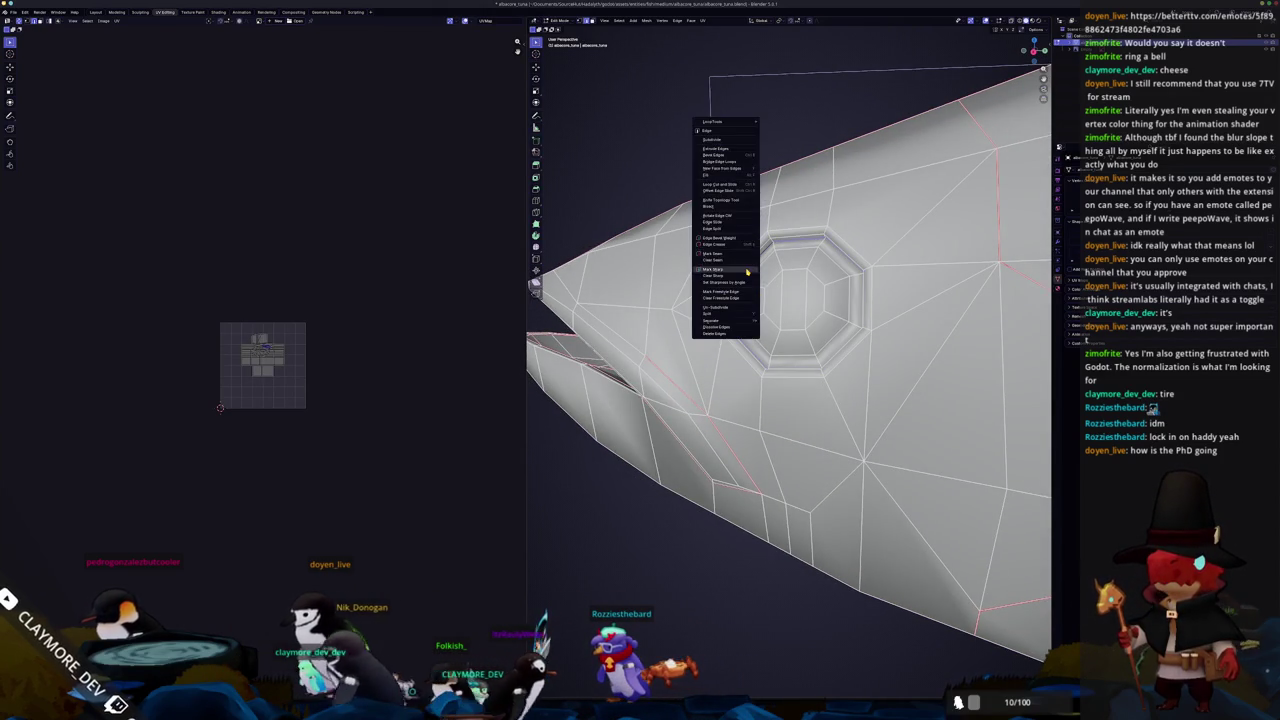
pyautogui.click(747, 271)
pyautogui.scroll(-5, 747, 271)
# Check the shape from front and side, then mark the eye-ring edges as seams
pyautogui.press('Tab')
pyautogui.moveTo(747, 271); pyautogui.dragTo(850, 333, button='middle')
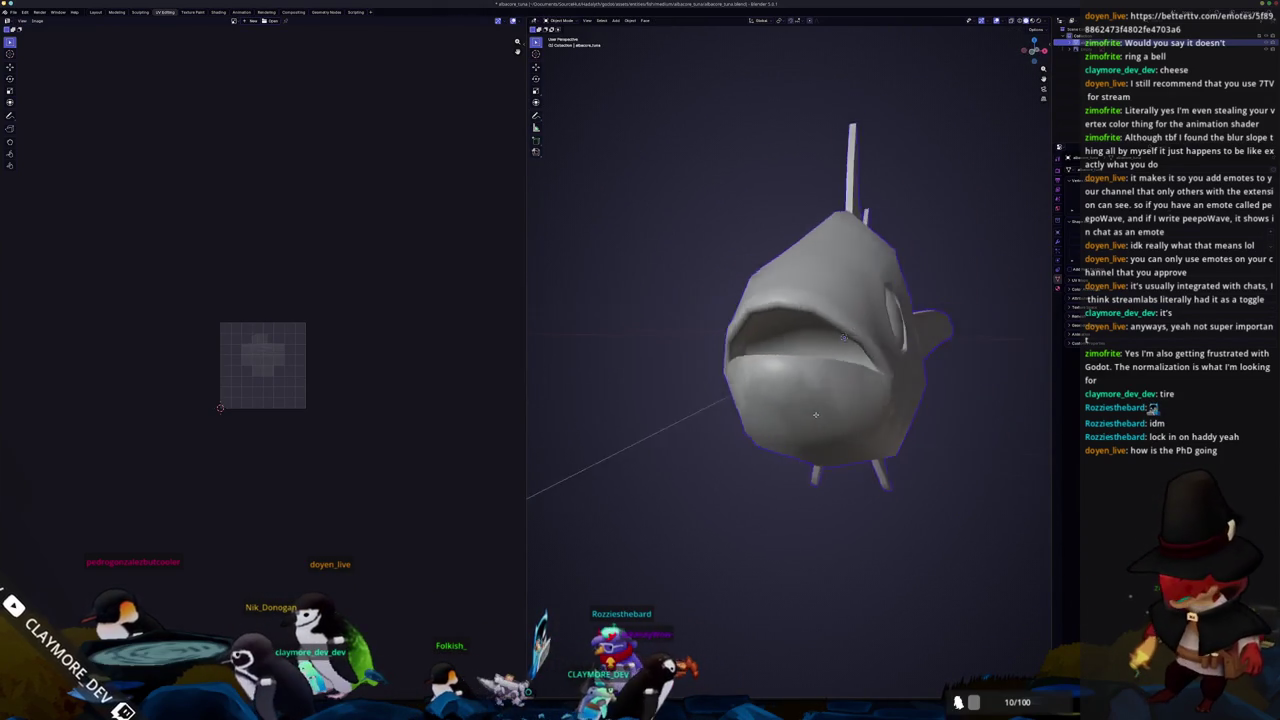
pyautogui.scroll(5, 831, 417)
pyautogui.moveTo(831, 417)
pyautogui.mouseDown(button='middle')
pyautogui.moveTo(917, 409)
pyautogui.moveTo(659, 370)
pyautogui.mouseUp(button='middle')
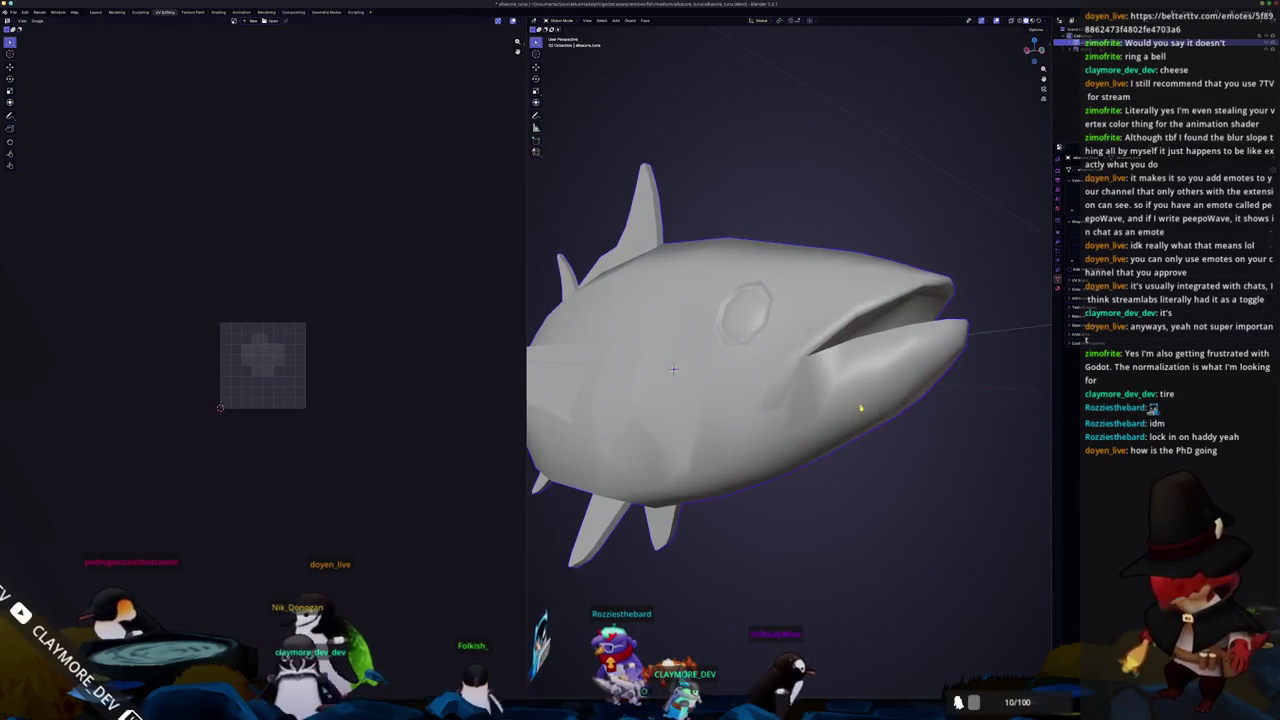
pyautogui.press('Tab')
pyautogui.scroll(4, 659, 370)
pyautogui.scroll(3, 796, 356)
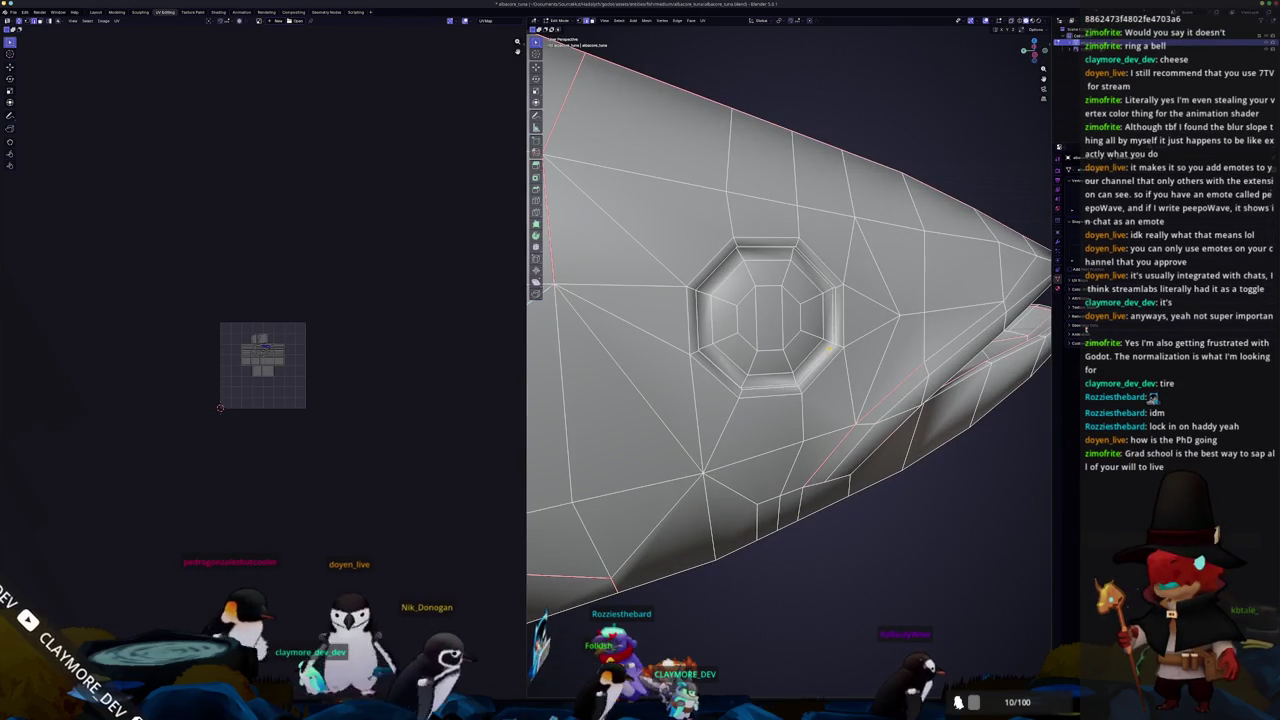
pyautogui.click(829, 349)
pyautogui.scroll(-5, 829, 349)
# Preview the result, then return to editing and inspect the head and mouth from above and below
pyautogui.press('Tab')
pyautogui.moveTo(829, 349)
pyautogui.mouseDown(button='middle')
pyautogui.moveTo(730, 370)
pyautogui.moveTo(877, 257)
pyautogui.moveTo(960, 320)
pyautogui.mouseUp(button='middle')
pyautogui.scroll(-3, 800, 320)
pyautogui.scroll(5, 800, 320)
pyautogui.press('Tab')
pyautogui.scroll(2, 995, 346)
pyautogui.scroll(2, 995, 346)
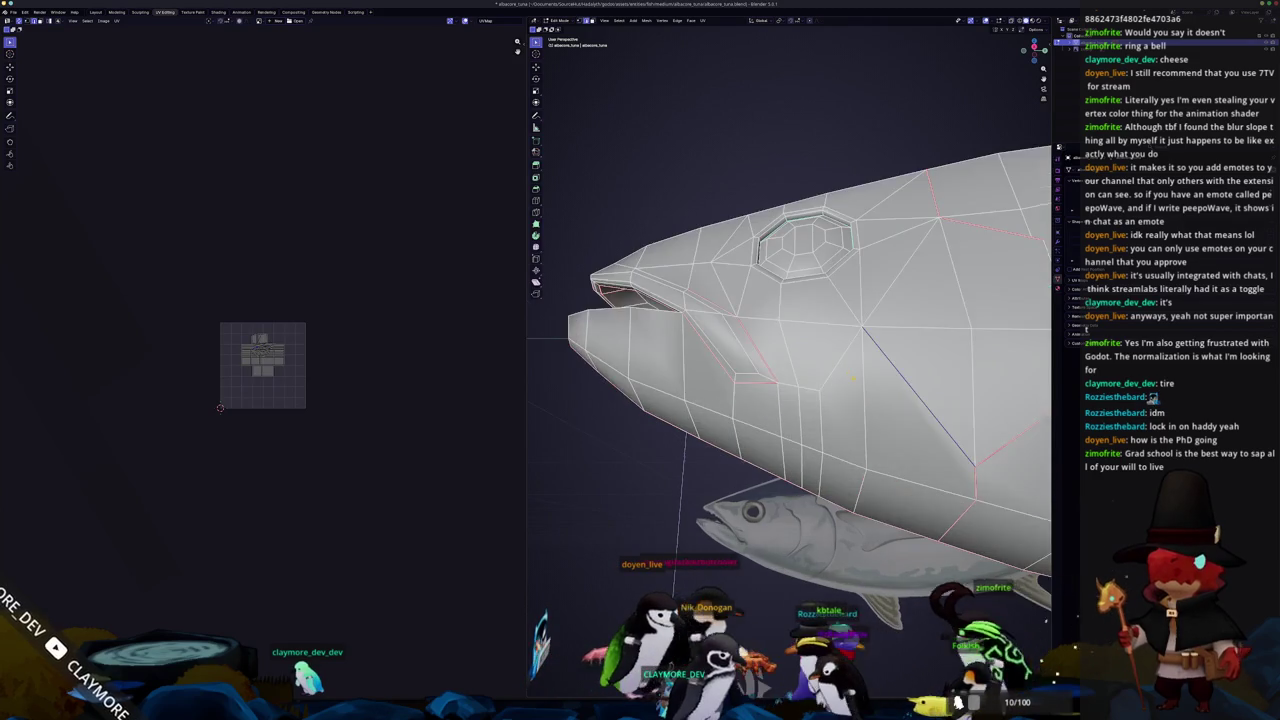
pyautogui.scroll(1, 995, 346)
pyautogui.moveTo(821, 421); pyautogui.dragTo(819, 391, button='middle')
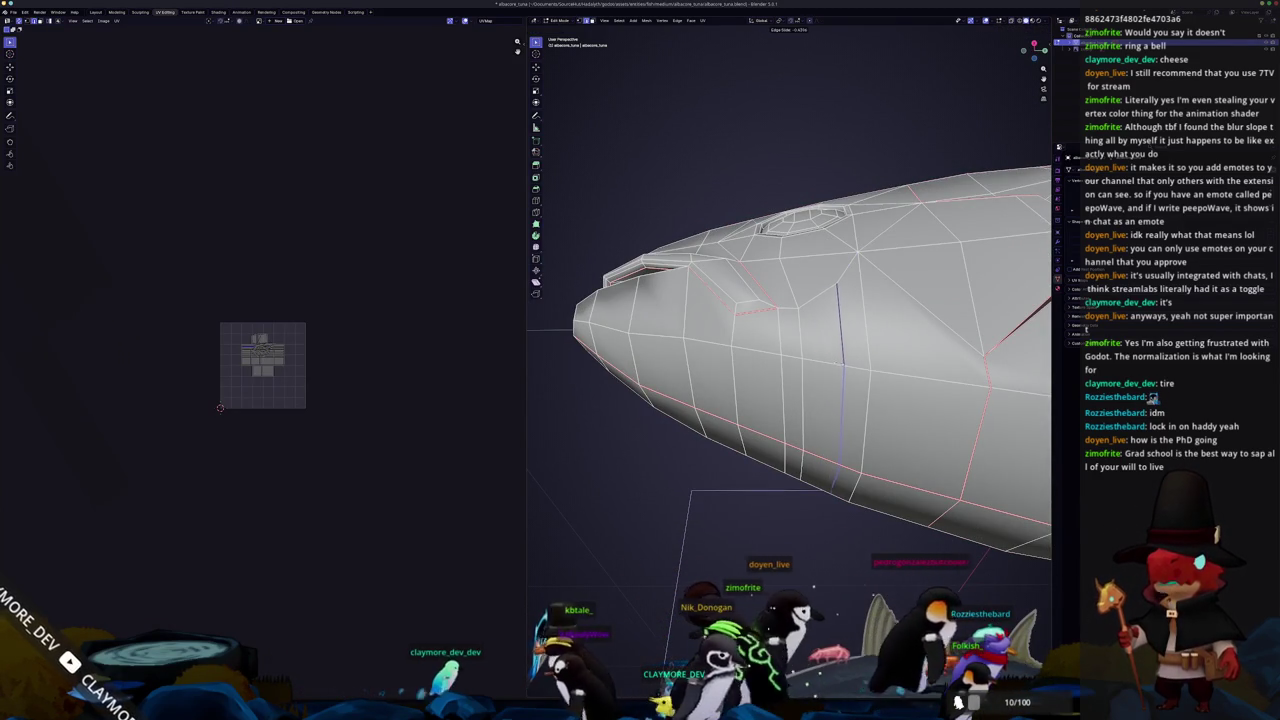
pyautogui.moveTo(819, 391)
pyautogui.mouseDown(button='middle')
pyautogui.moveTo(860, 360)
pyautogui.moveTo(1014, 322)
pyautogui.mouseUp(button='middle')
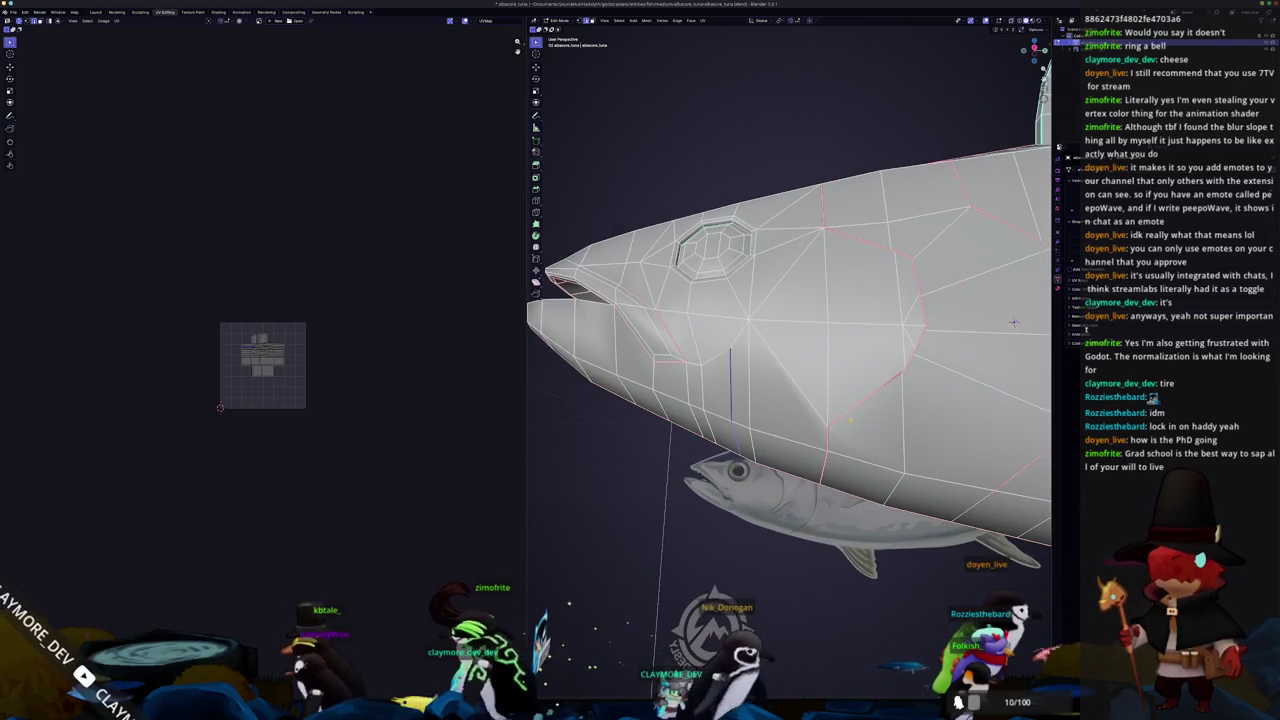
# View the tuna straight from the right side in object mode, then resume mesh editing
pyautogui.press('Tab')
pyautogui.moveTo(1014, 322); pyautogui.dragTo(876, 347, button='middle')
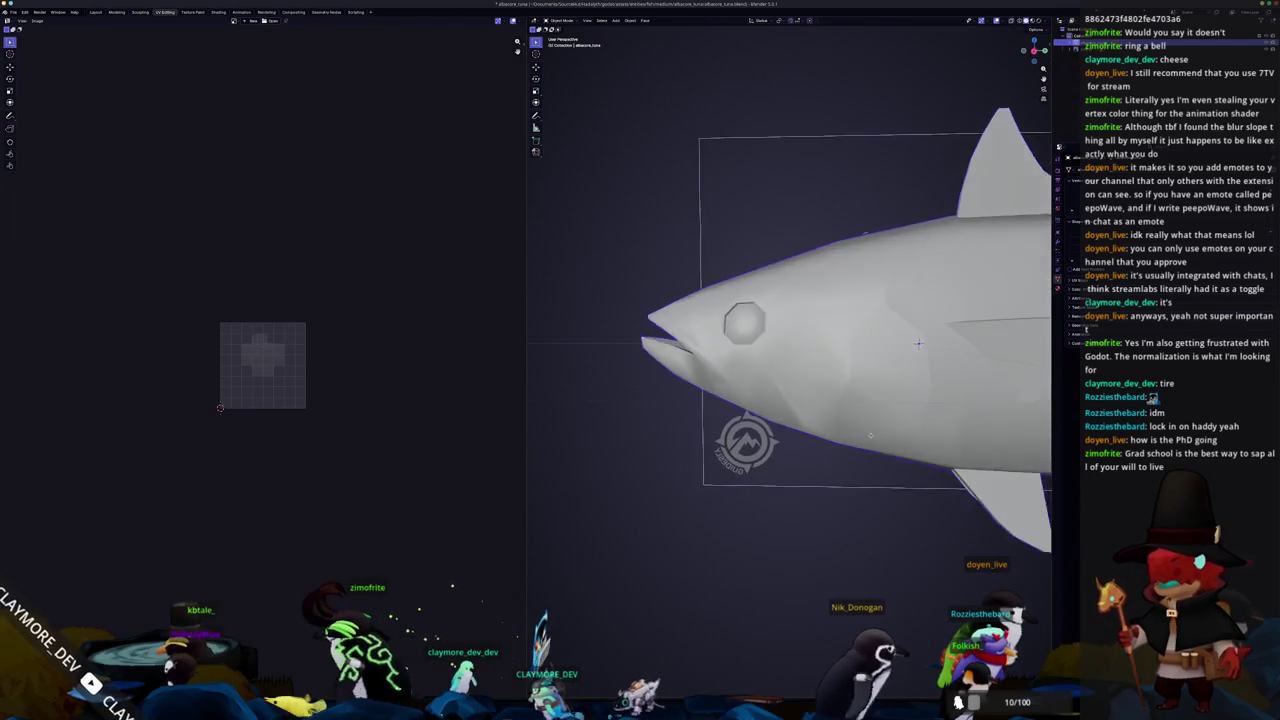
pyautogui.press('KP_3')
pyautogui.scroll(-3, 875, 347)
pyautogui.scroll(-2, 875, 347)
pyautogui.press('Tab')
pyautogui.scroll(-2, 665, 375)
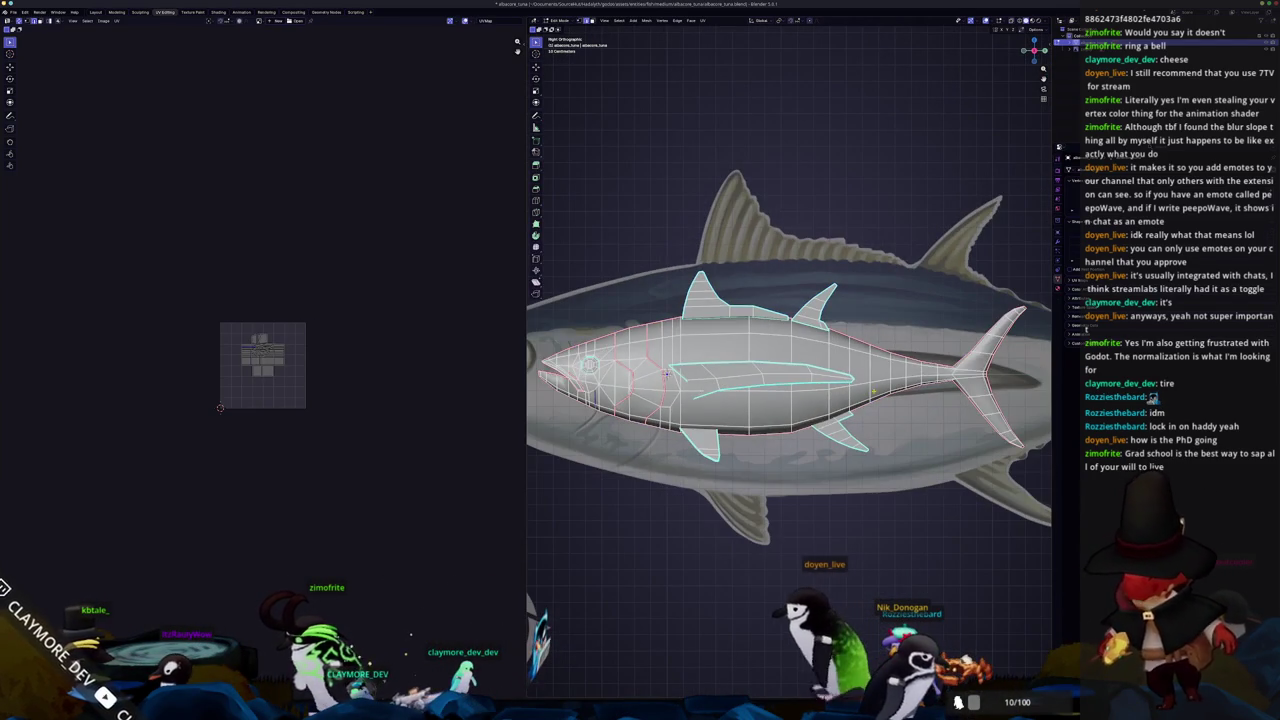
# Return the tuna to object mode and view it from the right side and an angle
pyautogui.moveTo(665, 373)
pyautogui.mouseDown(button='middle')
pyautogui.moveTo(831, 412)
pyautogui.moveTo(698, 387)
pyautogui.moveTo(820, 419)
pyautogui.moveTo(723, 441)
pyautogui.moveTo(797, 428)
pyautogui.moveTo(840, 397)
pyautogui.mouseUp(button='middle')
pyautogui.press('Tab')
pyautogui.scroll(-2, 811, 404)
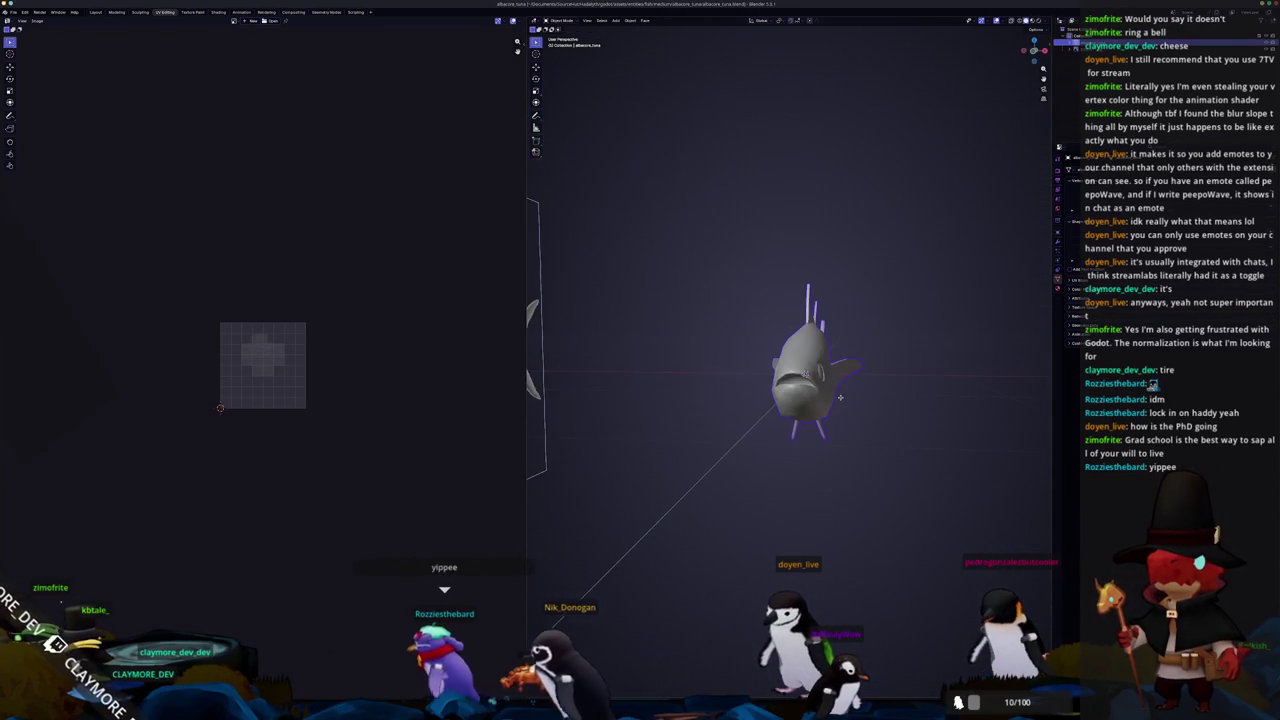
pyautogui.press('KP_3')
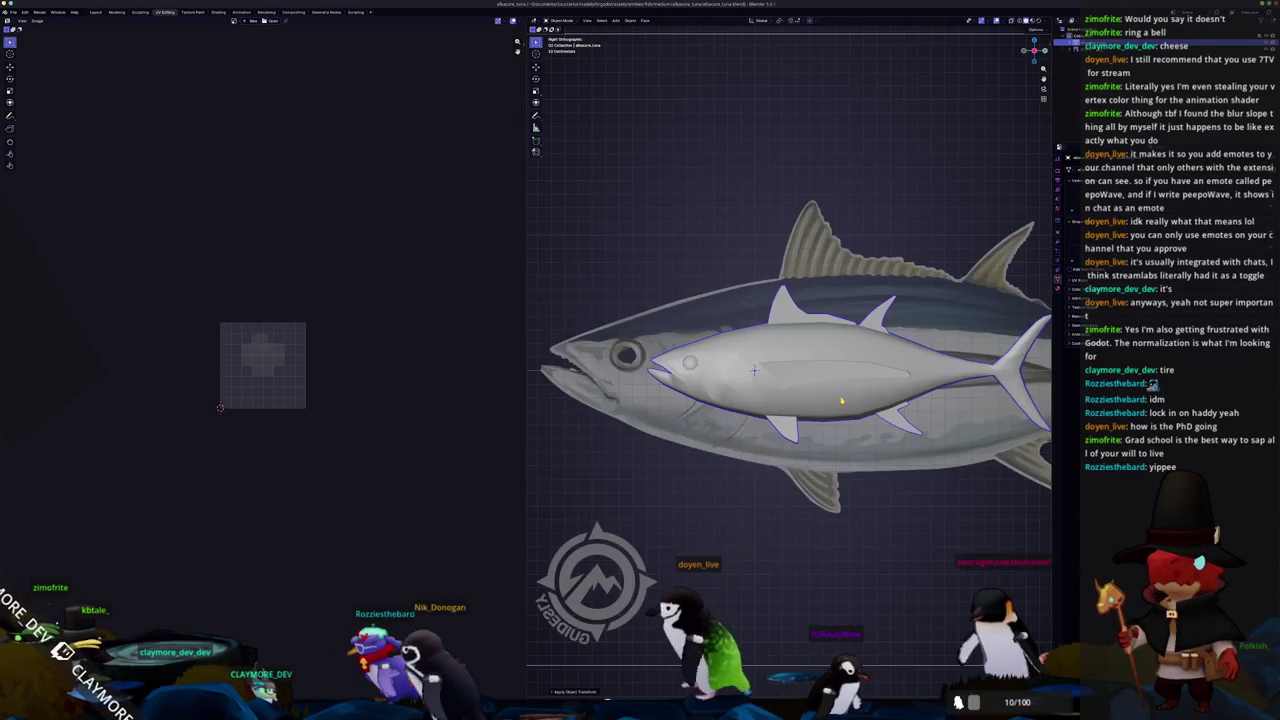
pyautogui.scroll(1, 770, 398)
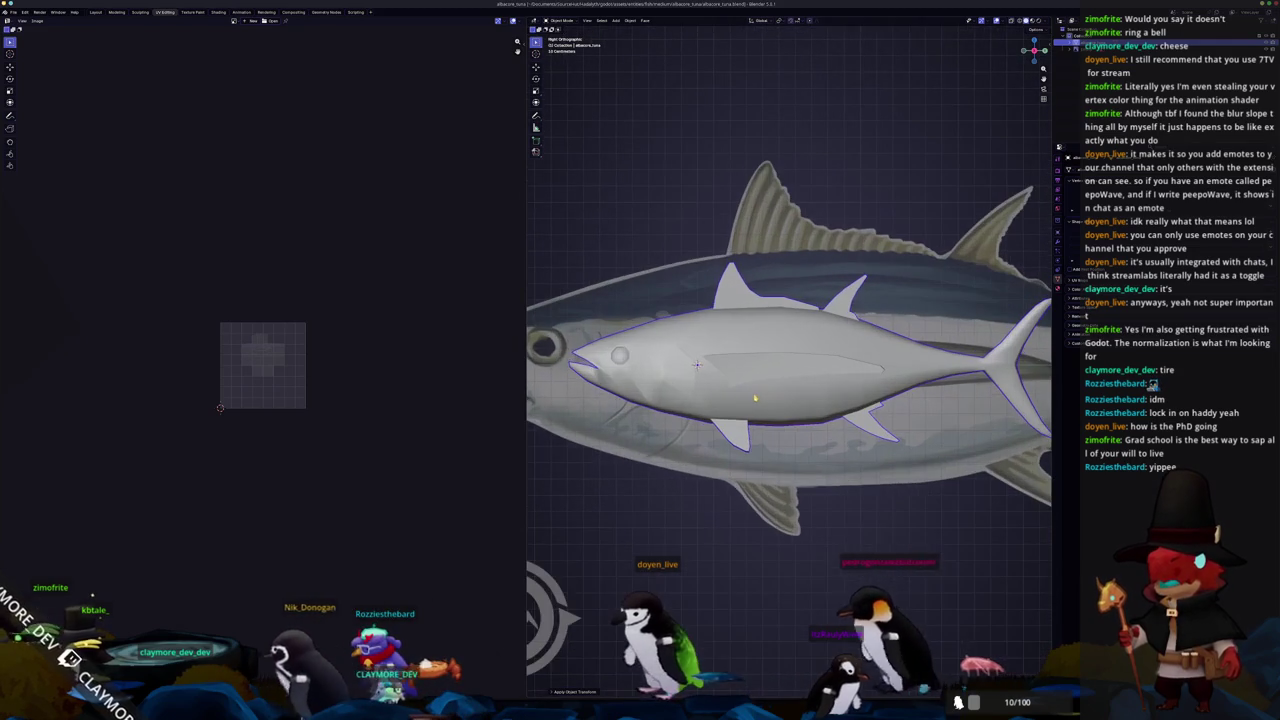
pyautogui.moveTo(756, 398); pyautogui.dragTo(844, 400, button='middle')
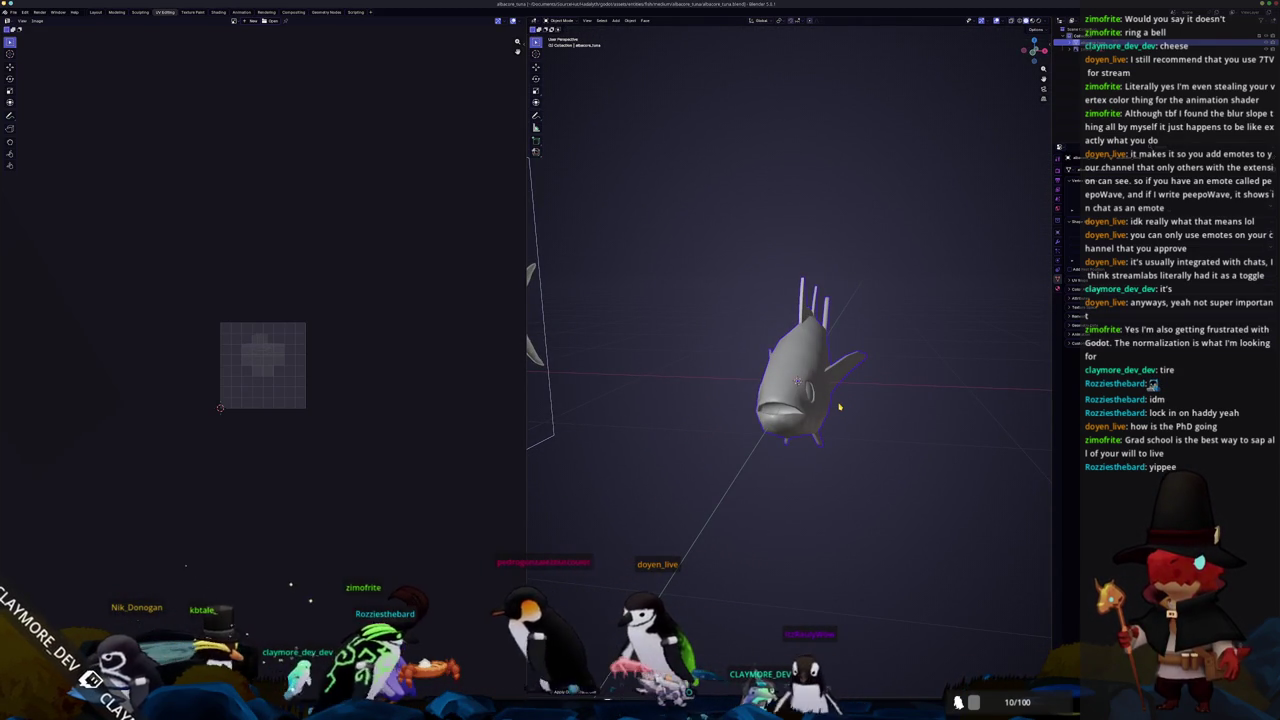
# Enter edit mode on the tuna and clear the mesh selection
pyautogui.scroll(2, 840, 407)
pyautogui.press('Tab')
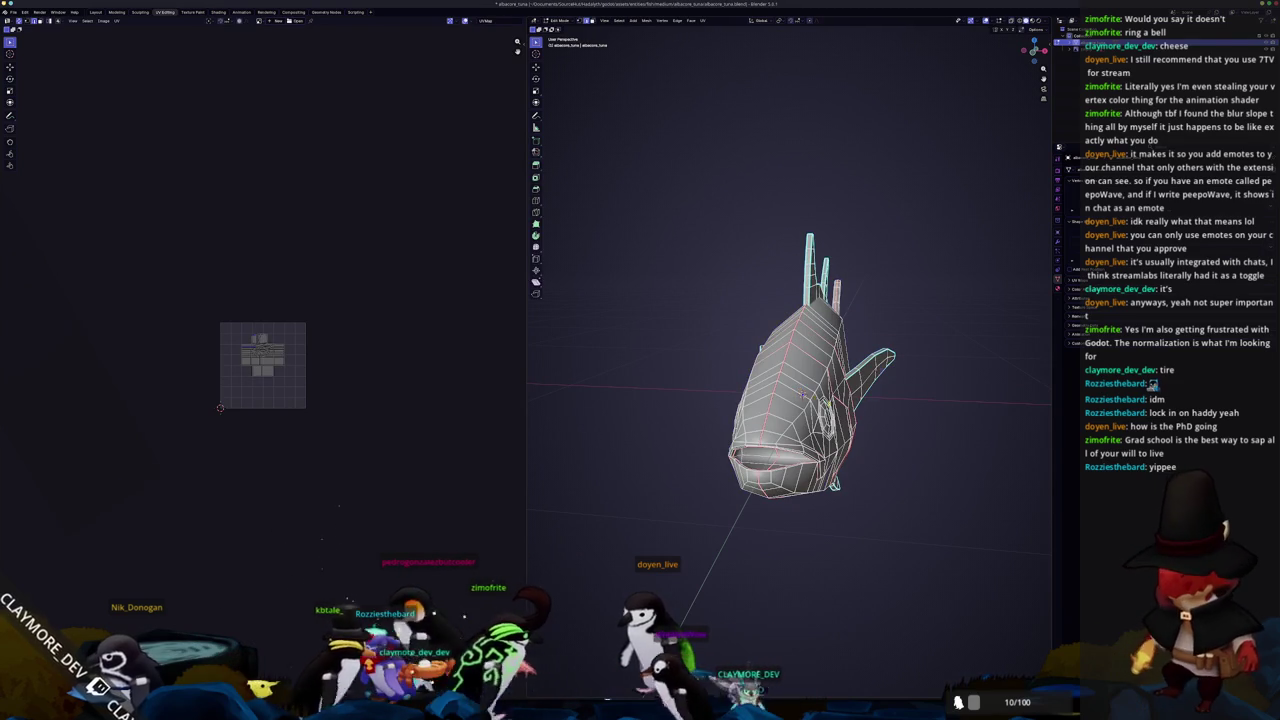
pyautogui.press('a')
pyautogui.moveTo(803, 396); pyautogui.dragTo(676, 366, button='middle')
pyautogui.hotkey('alt', 'a')
pyautogui.press('a')
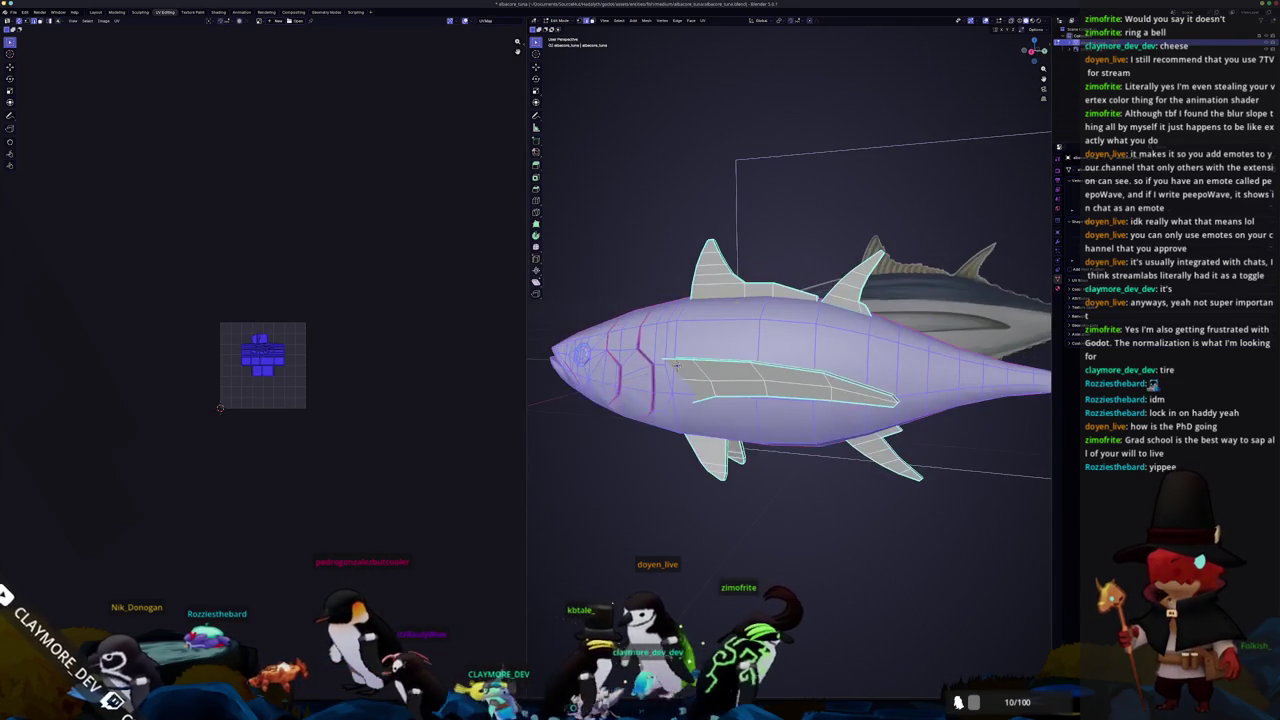
pyautogui.hotkey('alt', 'a')
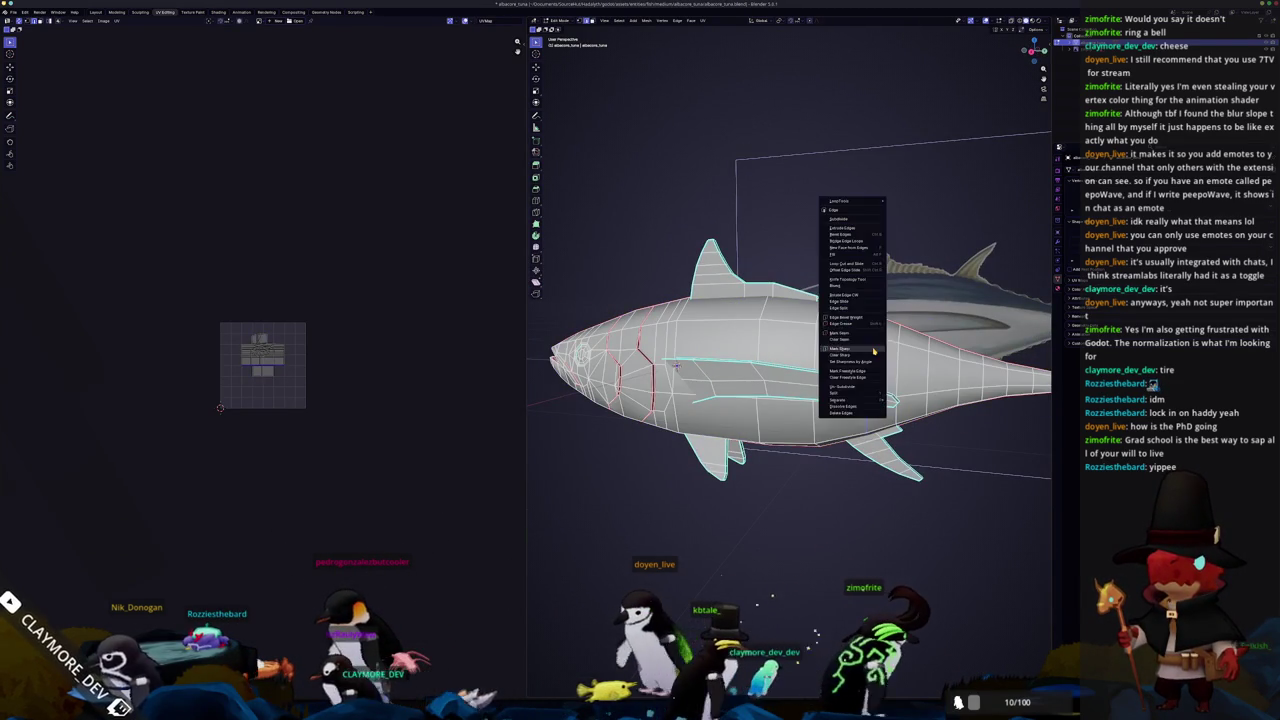
# Mark the chosen body edges and the tail edges as seams
pyautogui.rightClick(873, 351)
pyautogui.click(875, 340)
pyautogui.moveTo(875, 340)
pyautogui.mouseDown(button='middle')
pyautogui.moveTo(792, 366)
pyautogui.moveTo(746, 341)
pyautogui.moveTo(875, 215)
pyautogui.moveTo(875, 347)
pyautogui.moveTo(908, 354)
pyautogui.moveTo(800, 340)
pyautogui.mouseUp(button='middle')
pyautogui.rightClick(875, 347)
pyautogui.click(875, 347)
pyautogui.scroll(-3, 875, 347)
pyautogui.scroll(2, 887, 357)
# Turn off X-ray display and mark the fin edges as seams
pyautogui.hotkey('alt', 'z')
pyautogui.moveTo(643, 336); pyautogui.dragTo(660, 330, button='middle')
pyautogui.scroll(2, 700, 320)
pyautogui.scroll(2, 730, 312)
pyautogui.scroll(2, 765, 307)
pyautogui.moveTo(766, 291)
pyautogui.mouseDown(button='middle')
pyautogui.moveTo(897, 307)
pyautogui.moveTo(797, 316)
pyautogui.mouseUp(button='middle')
pyautogui.click(883, 312)
# Select the entire seamed tuna mesh for unwrapping
pyautogui.press('a')
pyautogui.scroll(-2, 797, 316)
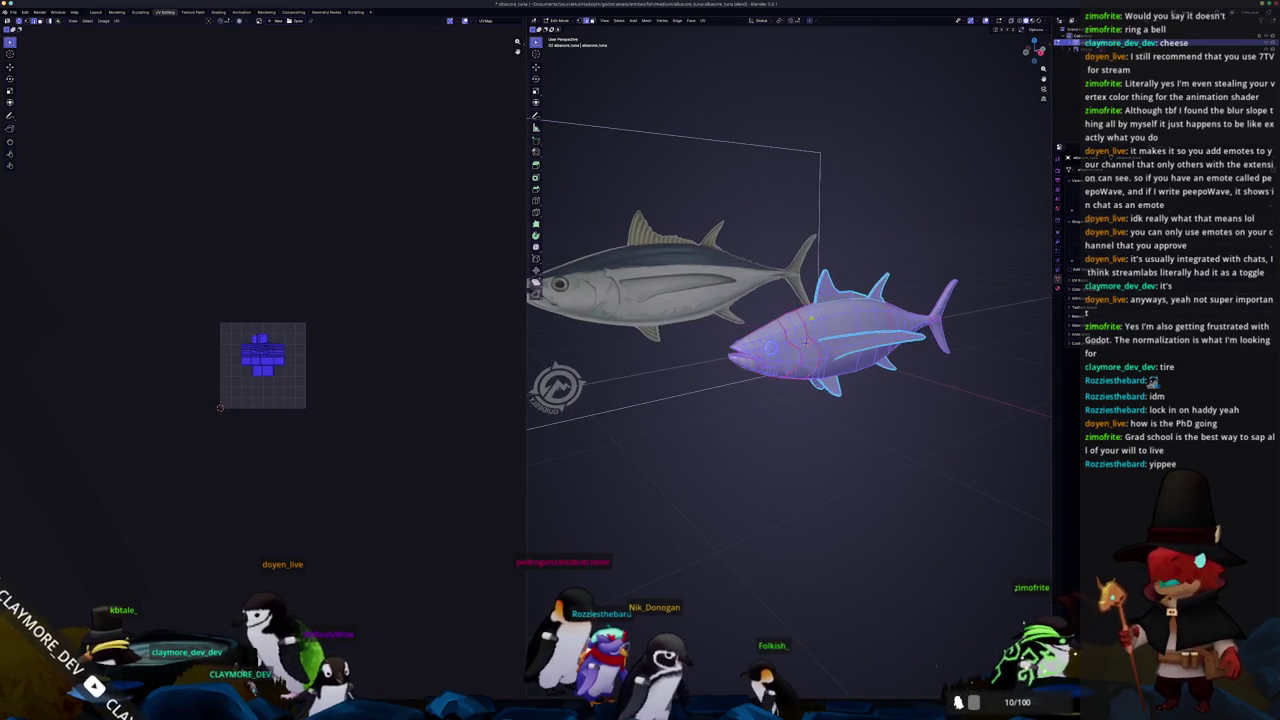
pyautogui.moveTo(760, 350); pyautogui.dragTo(731, 354, button='middle')
pyautogui.click(704, 21)
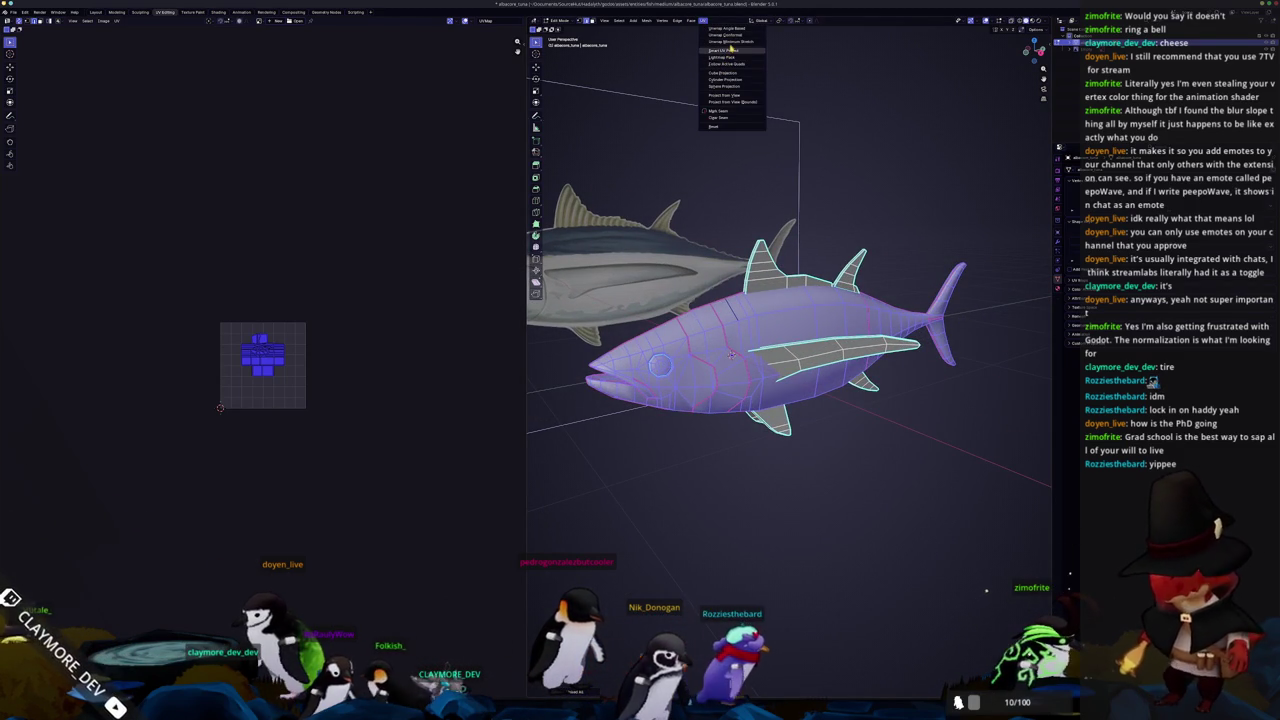
# Unwrap the tuna mesh along its seams and inspect the head and side
pyautogui.click(733, 44)
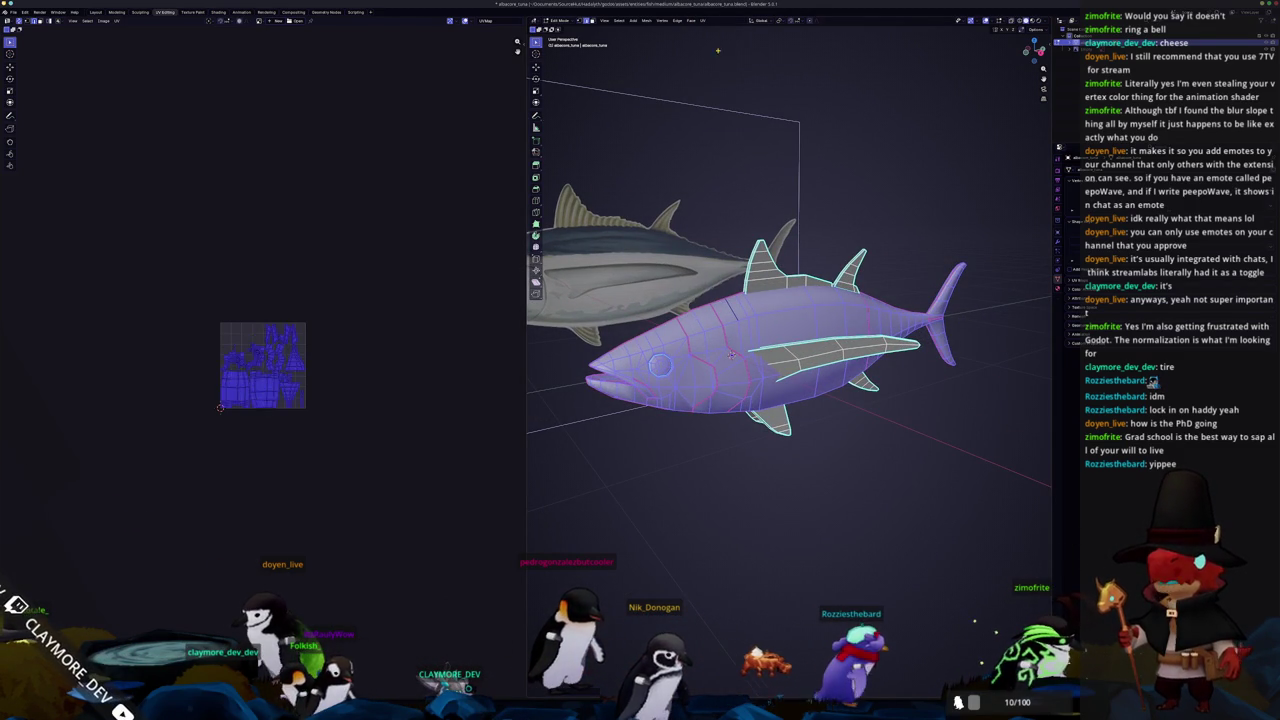
pyautogui.scroll(4, 338, 346)
pyautogui.scroll(3, 338, 346)
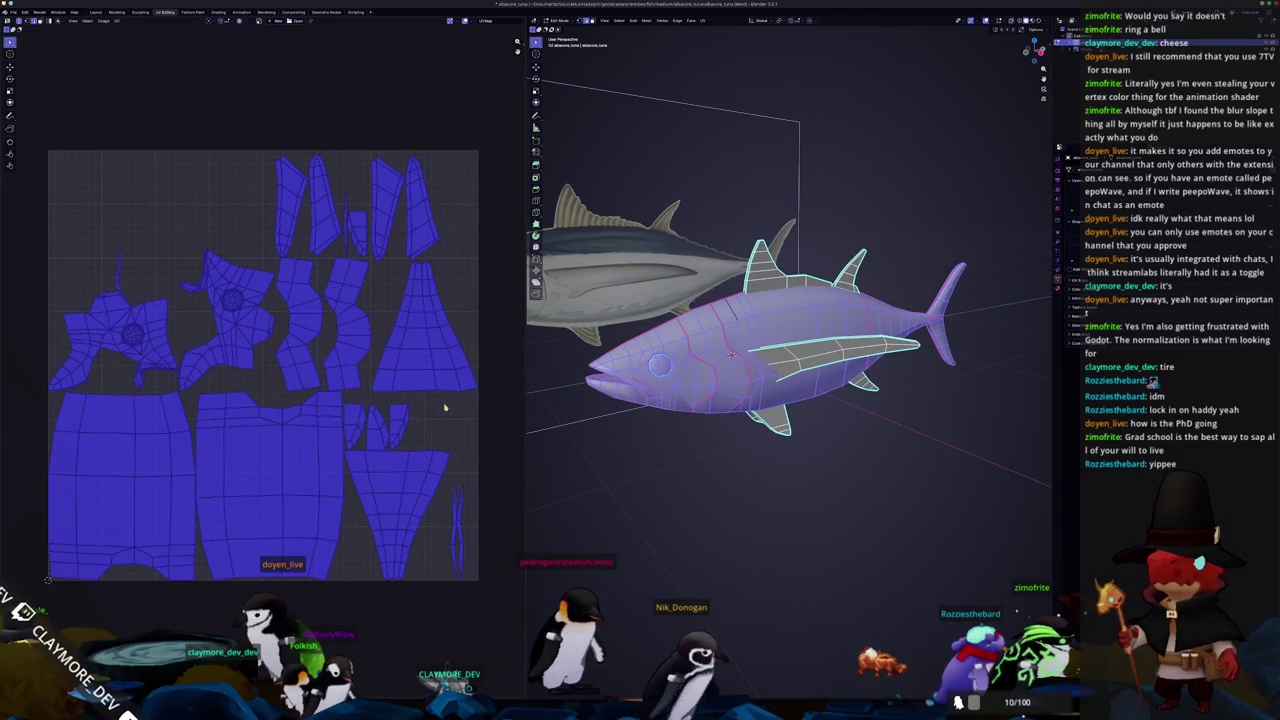
pyautogui.hotkey('alt', 'a')
pyautogui.moveTo(731, 355)
pyautogui.mouseDown(button='middle')
pyautogui.moveTo(806, 306)
pyautogui.moveTo(765, 397)
pyautogui.moveTo(695, 381)
pyautogui.mouseUp(button='middle')
pyautogui.scroll(3, 806, 306)
pyautogui.scroll(2, 806, 306)
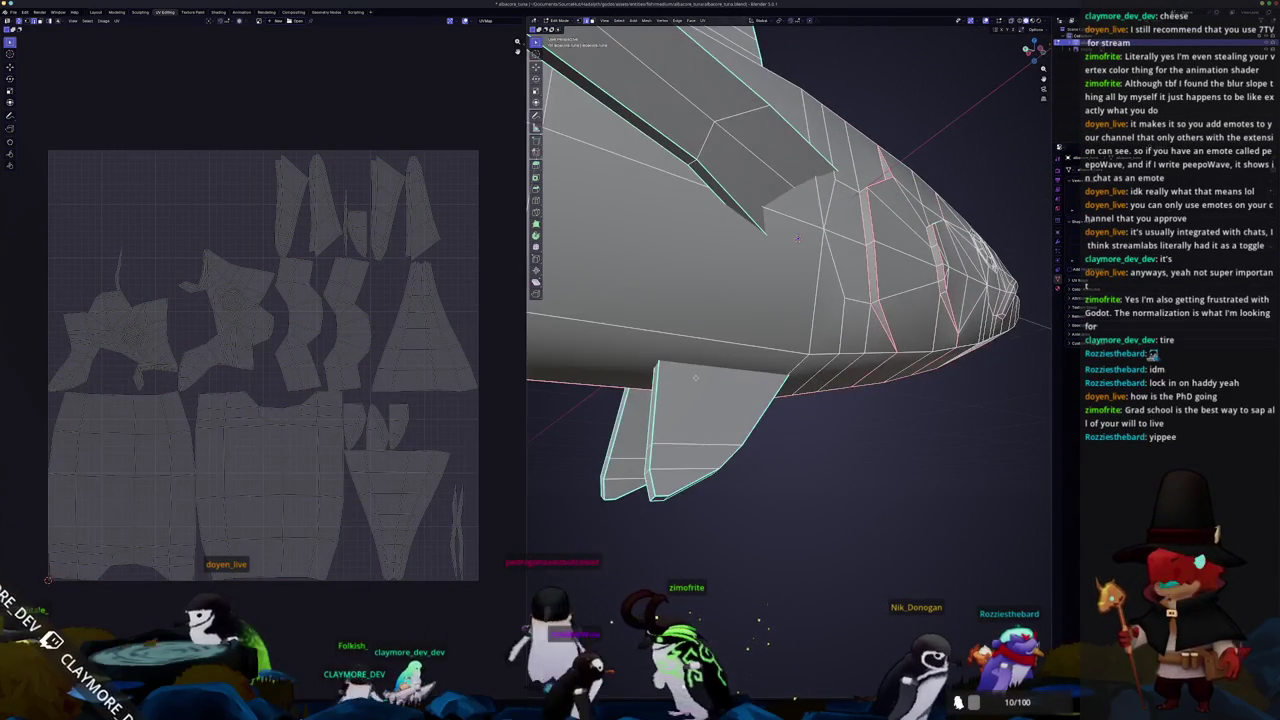
pyautogui.scroll(3, 696, 380)
pyautogui.moveTo(696, 380)
pyautogui.mouseDown(button='middle')
pyautogui.moveTo(774, 259)
pyautogui.moveTo(665, 329)
pyautogui.mouseUp(button='middle')
# Reselect the whole linked mesh and re-unwrap it into a new UV layout
pyautogui.rightClick(865, 313)
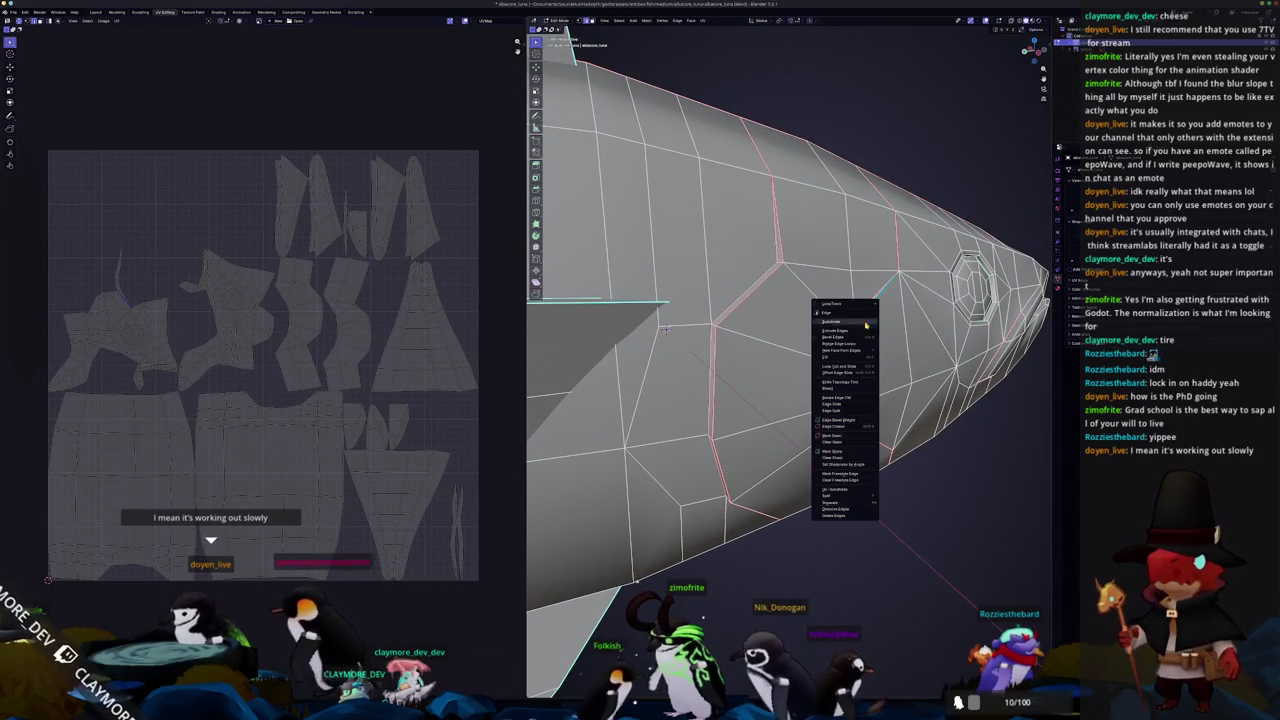
pyautogui.moveTo(850, 400); pyautogui.dragTo(827, 426, button='middle')
pyautogui.scroll(-4, 826, 427)
pyautogui.scroll(-1, 814, 373)
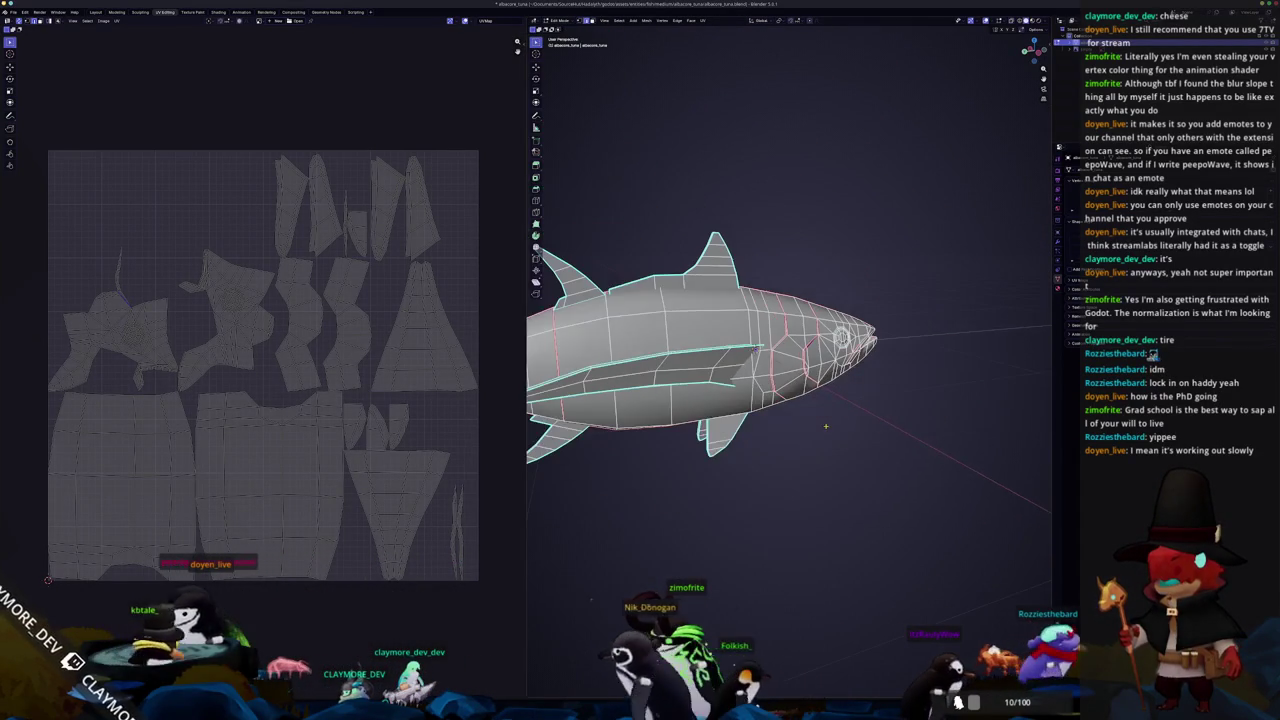
pyautogui.moveTo(814, 373); pyautogui.dragTo(699, 387, button='middle')
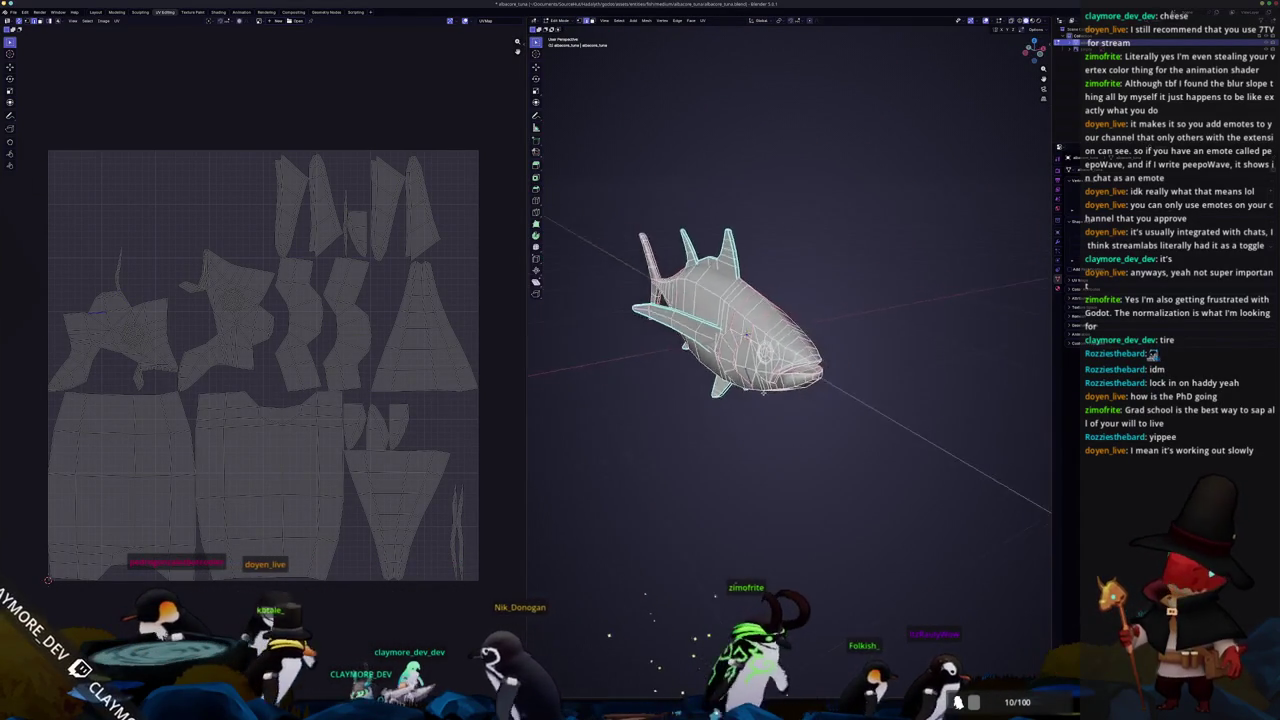
pyautogui.hotkey('ctrl', 'l')
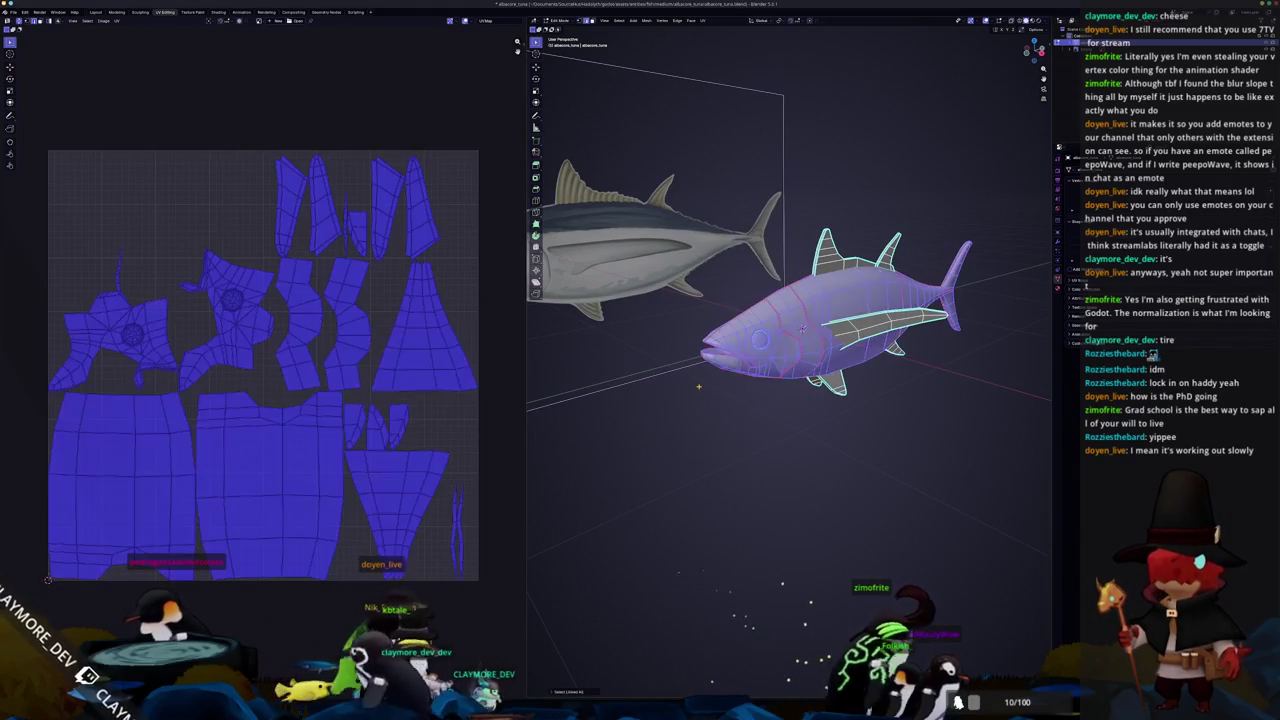
pyautogui.click(703, 20)
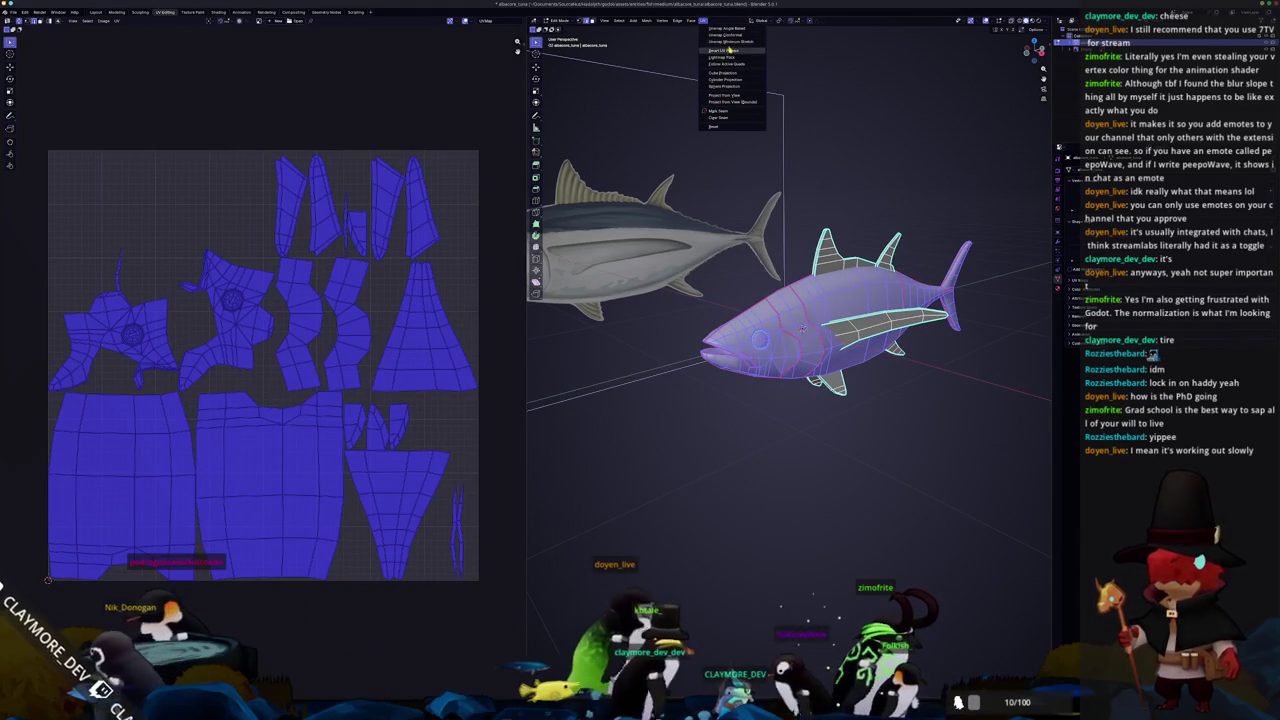
pyautogui.click(730, 42)
# Clear the UV selection and pick one UV edge to locate it on the mesh
pyautogui.moveTo(802, 328)
pyautogui.mouseDown(button='middle')
pyautogui.moveTo(684, 329)
pyautogui.moveTo(666, 344)
pyautogui.mouseUp(button='middle')
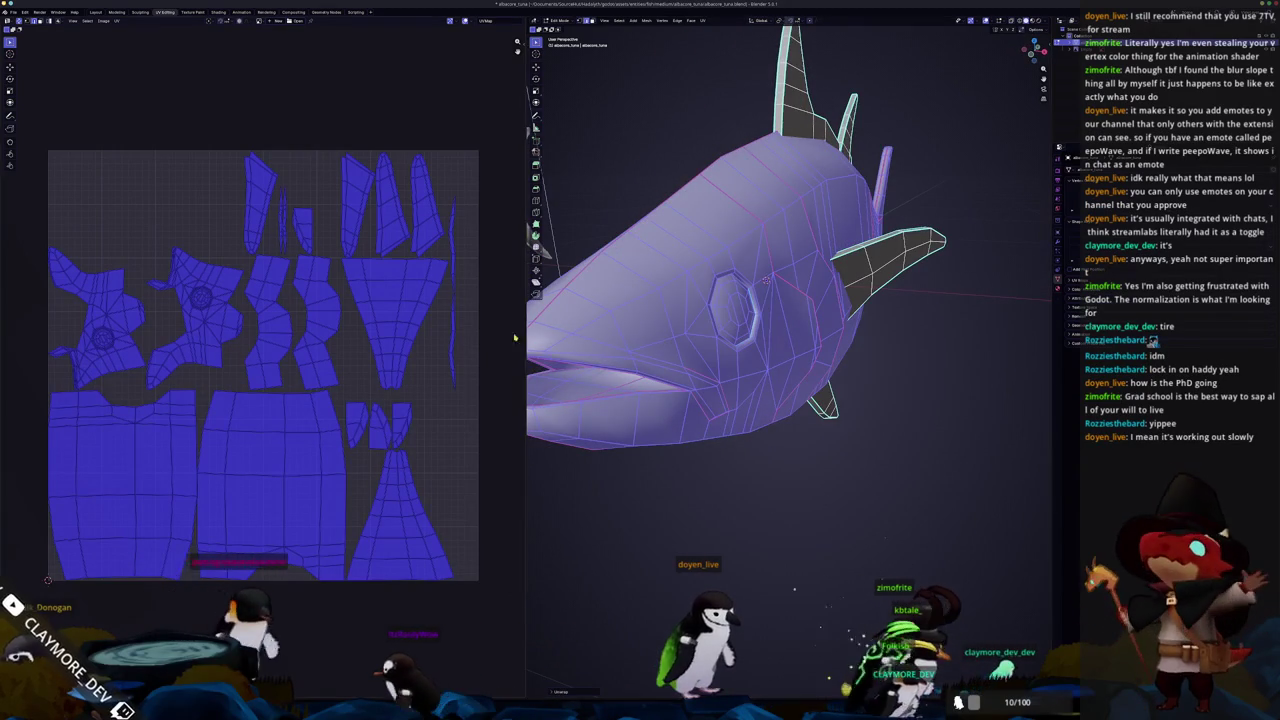
pyautogui.scroll(2, 230, 320)
pyautogui.scroll(1, 200, 310)
pyautogui.scroll(1, 228, 321)
pyautogui.click(228, 321)
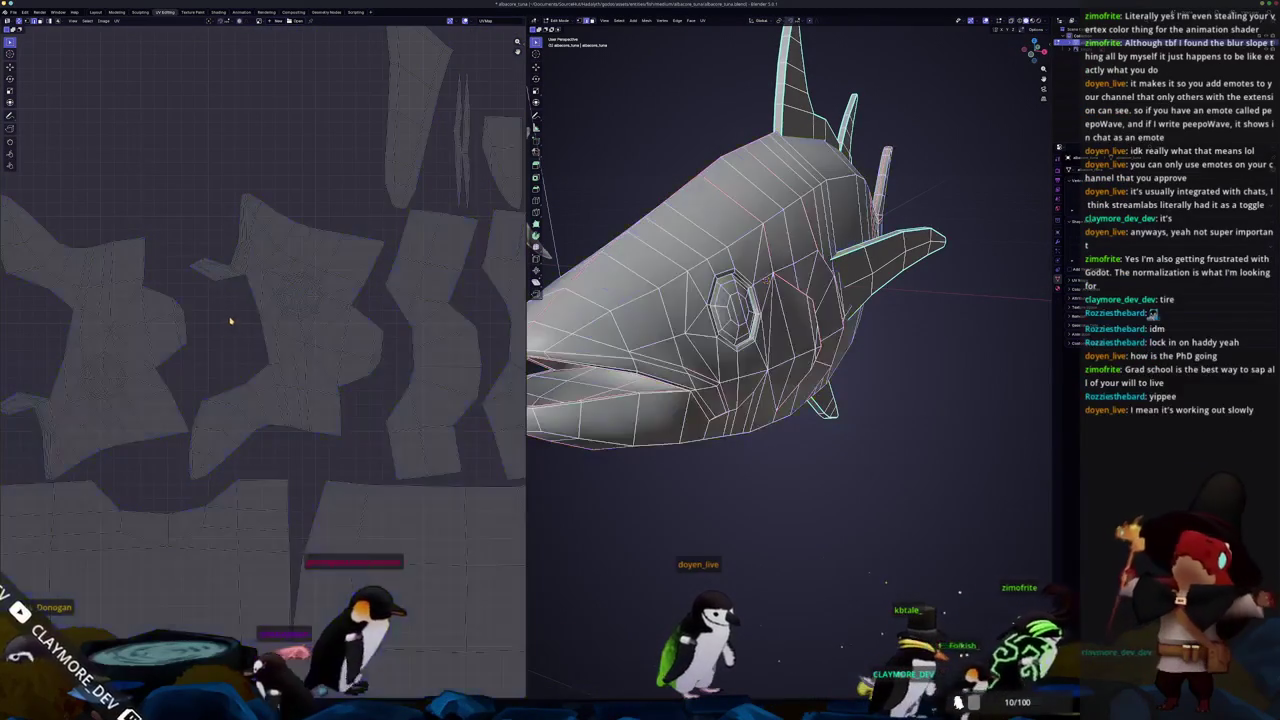
pyautogui.click(246, 270)
pyautogui.scroll(-2, 790, 240)
pyautogui.scroll(-1, 790, 240)
pyautogui.scroll(-2, 790, 240)
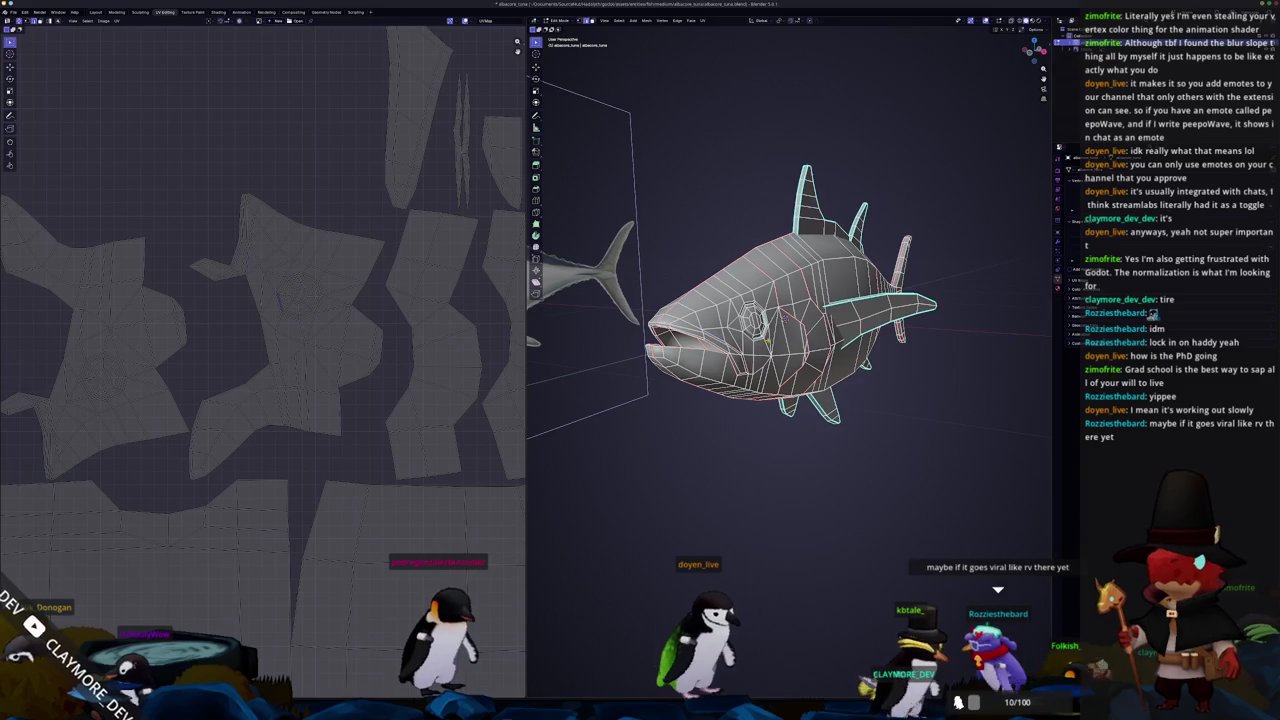
pyautogui.scroll(2, 790, 290)
# Select the whole tuna mesh and bring up the UV unwrap methods
pyautogui.moveTo(873, 307)
pyautogui.mouseDown(button='middle')
pyautogui.moveTo(840, 320)
pyautogui.moveTo(760, 300)
pyautogui.mouseUp(button='middle')
pyautogui.press('a')
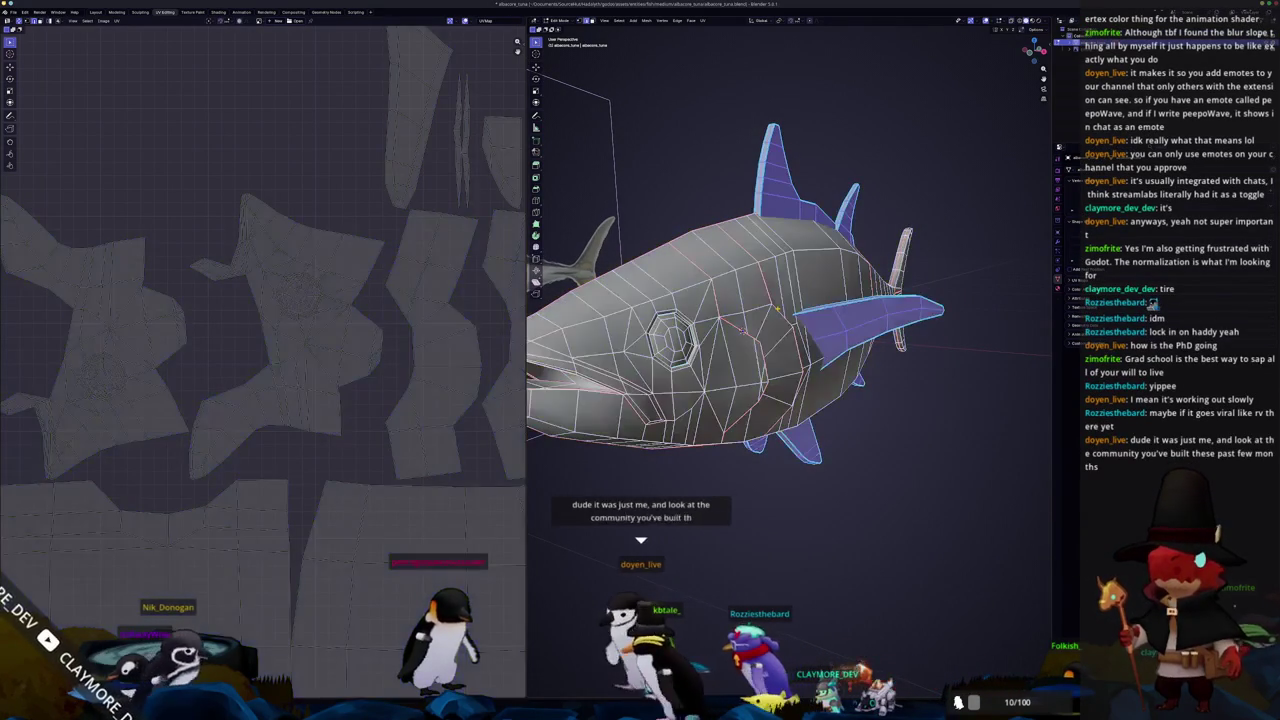
pyautogui.moveTo(528, 349); pyautogui.dragTo(702, 35, button='middle')
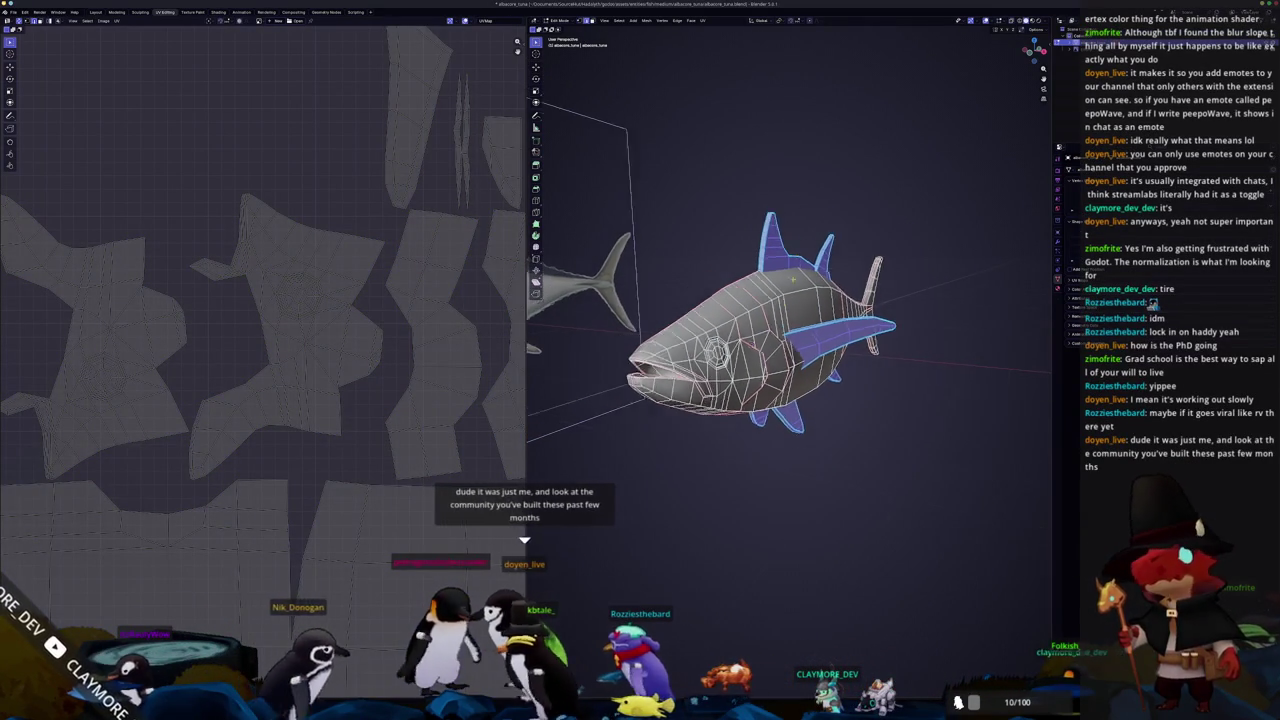
pyautogui.click(703, 20)
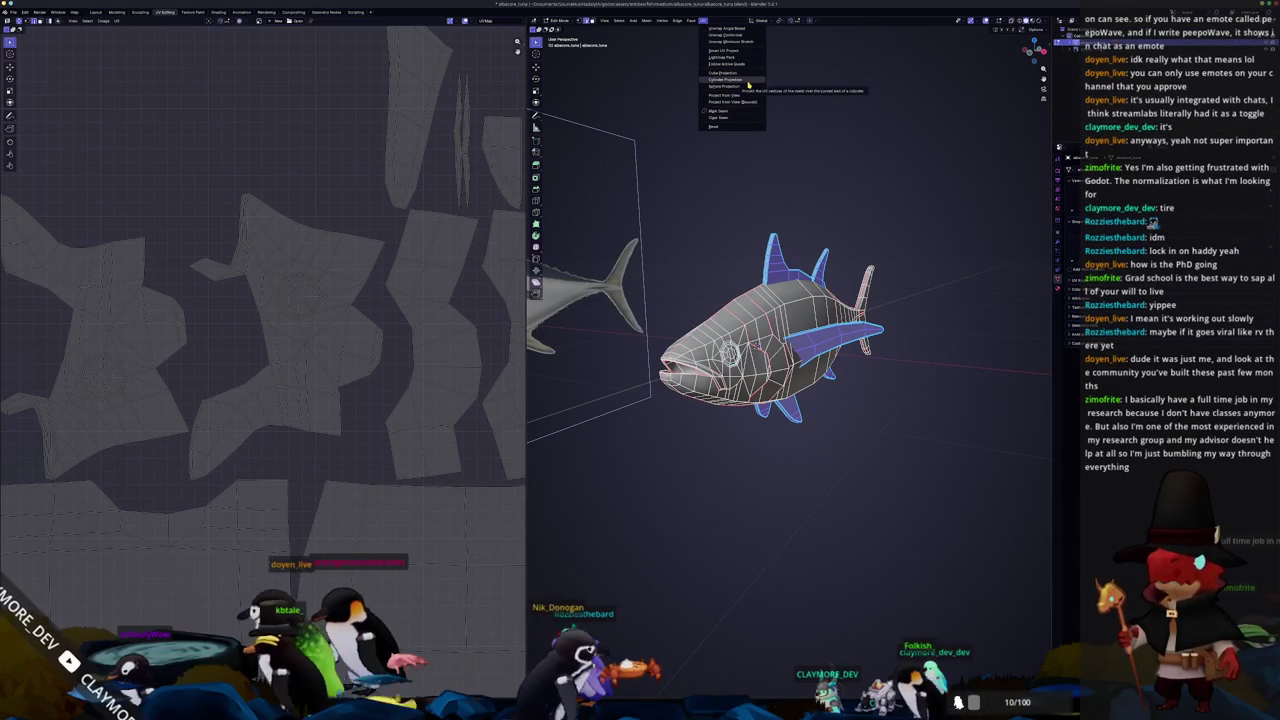
# Re-unwrap the tuna with Smart UV Project using its default settings
pyautogui.click(728, 50)
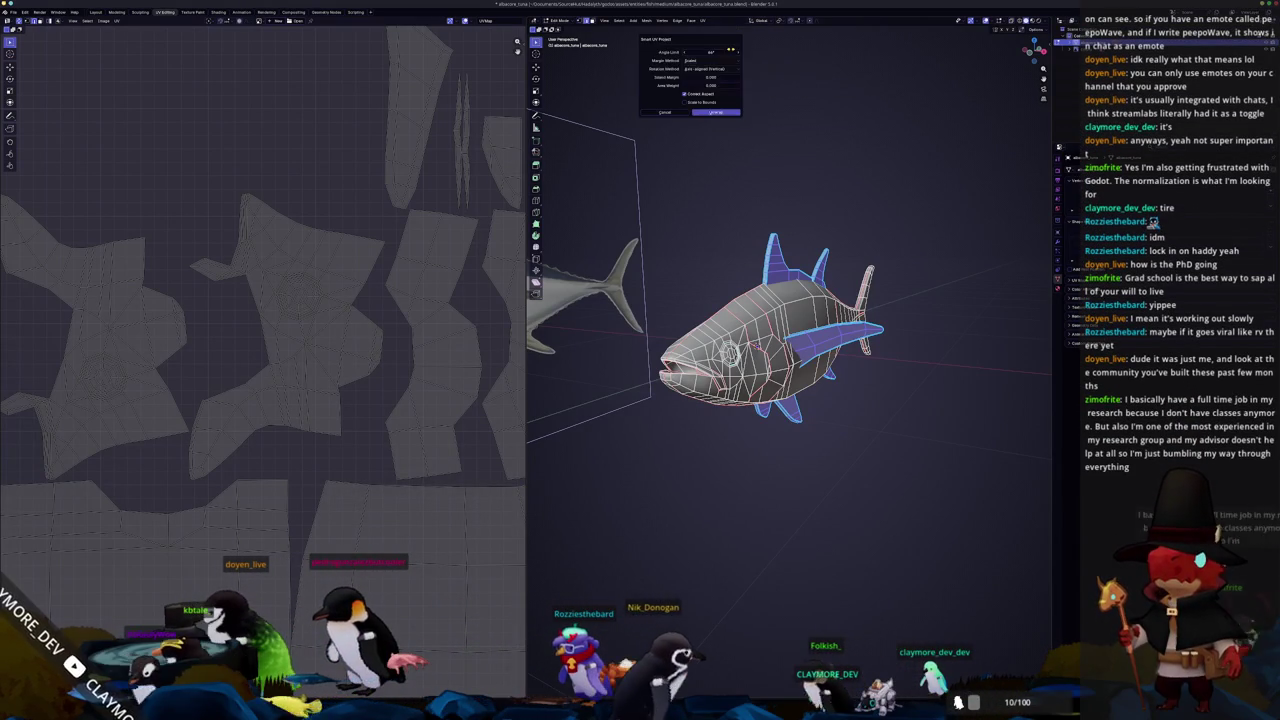
pyautogui.click(708, 113)
pyautogui.scroll(-3, 457, 294)
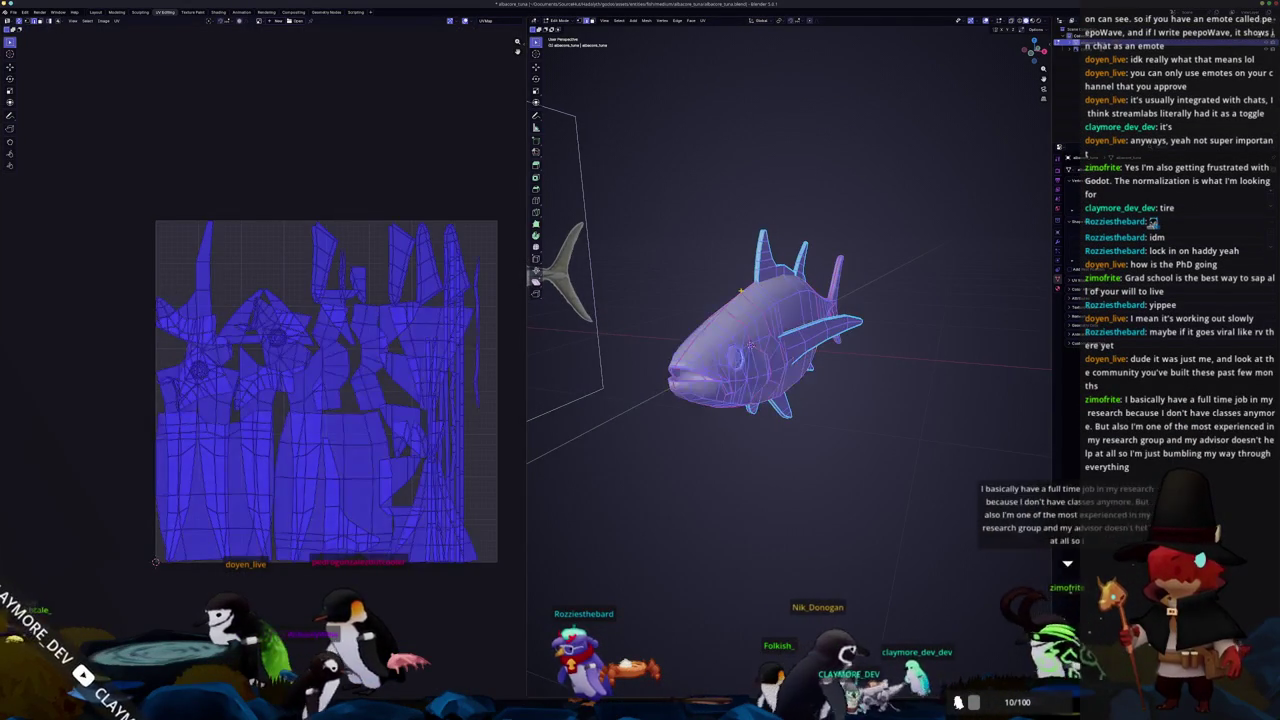
pyautogui.moveTo(741, 291); pyautogui.dragTo(765, 287, button='middle')
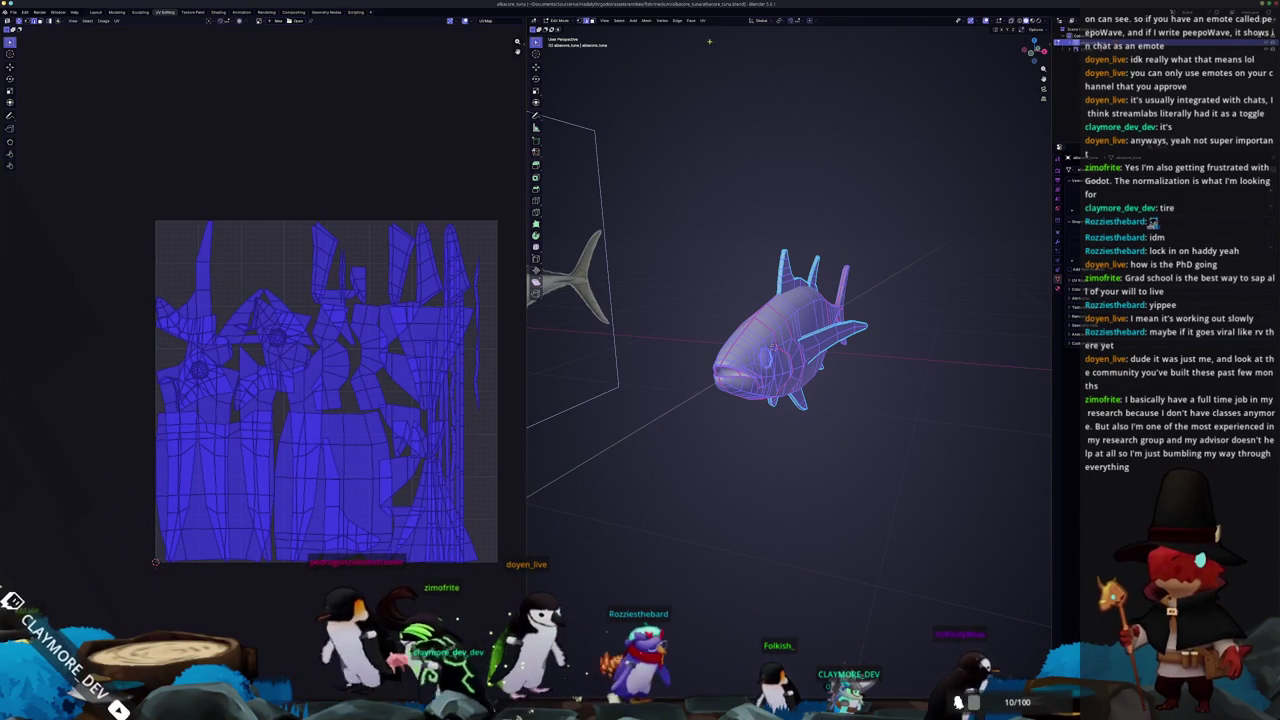
pyautogui.scroll(1, 411, 211)
# Pack the UV islands with UVPackmaster3 and return to object mode
pyautogui.press('n')
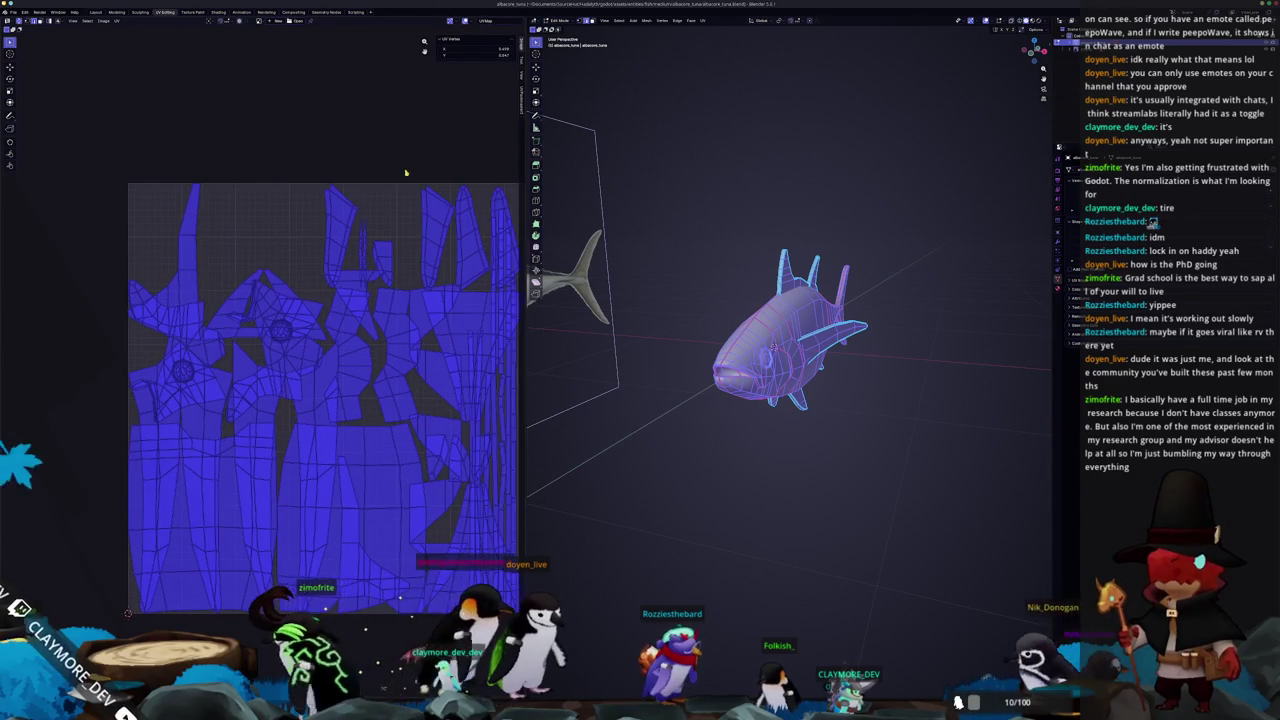
pyautogui.click(519, 104)
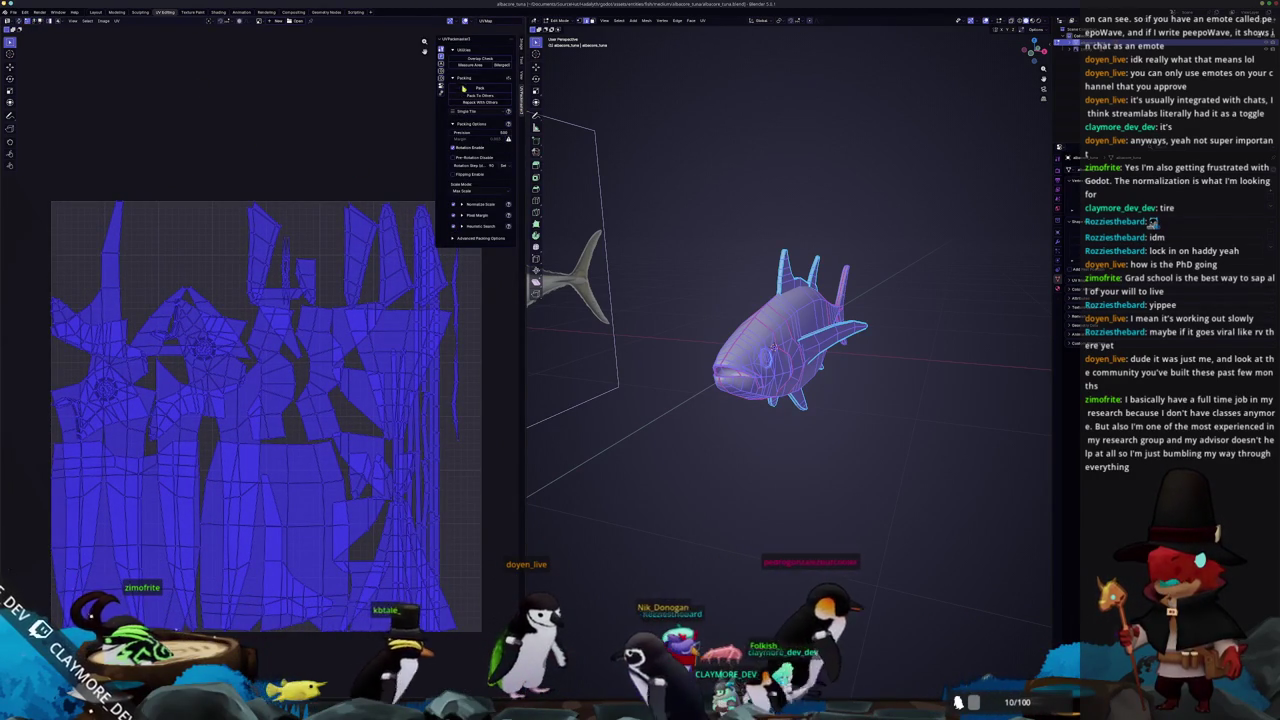
pyautogui.click(470, 91)
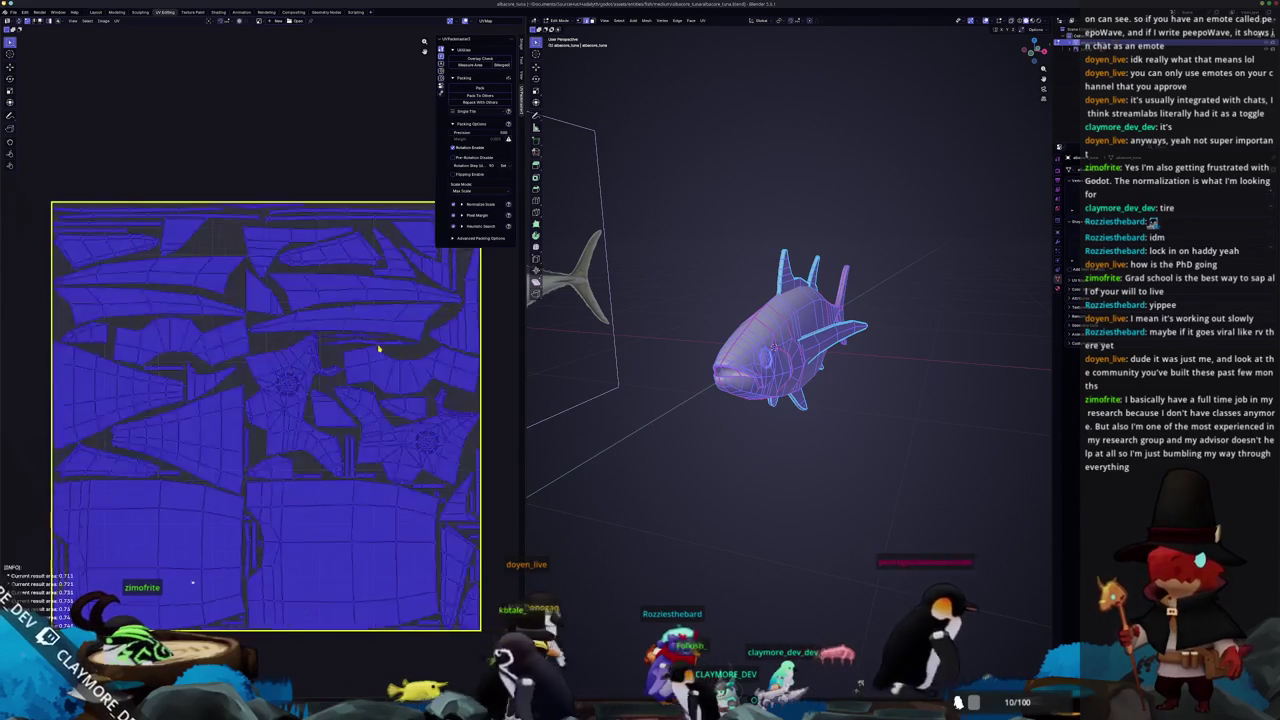
pyautogui.press('Tab')
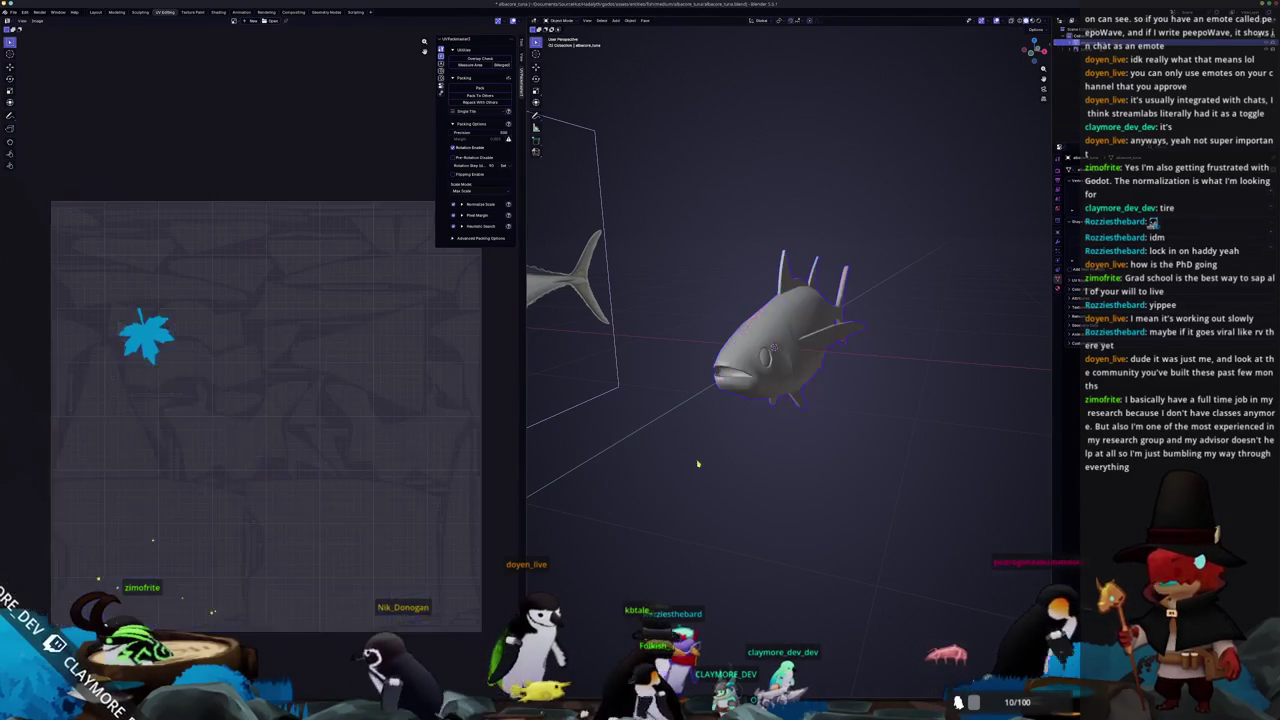
# Apply all of the tuna's object transforms
pyautogui.scroll(1, 717, 445)
pyautogui.scroll(1, 718, 444)
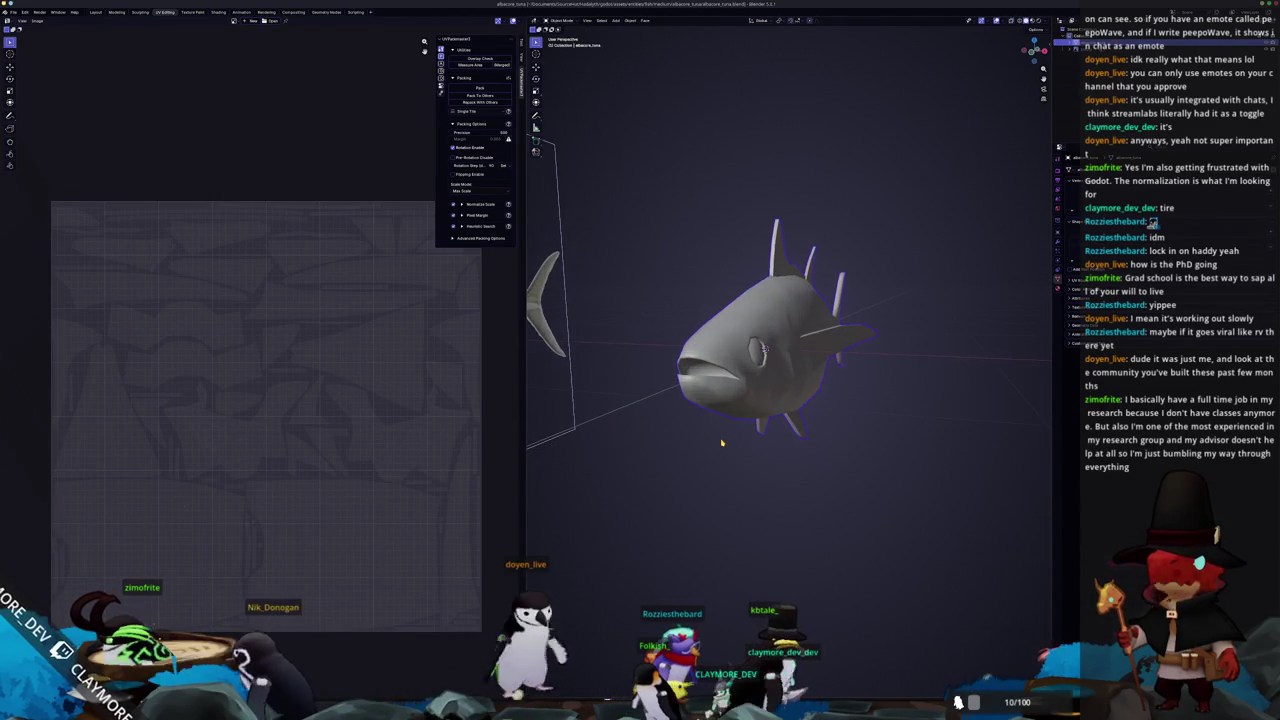
pyautogui.scroll(1, 722, 443)
pyautogui.hotkey('ctrl', 'a')
pyautogui.click(722, 443)
pyautogui.moveTo(722, 443)
pyautogui.mouseDown(button='middle')
pyautogui.moveTo(753, 448)
pyautogui.moveTo(650, 458)
pyautogui.moveTo(735, 435)
pyautogui.moveTo(726, 440)
pyautogui.moveTo(776, 320)
pyautogui.mouseUp(button='middle')
pyautogui.scroll(2, 650, 458)
pyautogui.scroll(2, 628, 461)
pyautogui.scroll(-3, 628, 461)
pyautogui.scroll(-2, 680, 450)
pyautogui.hotkey('ctrl', 'a')
pyautogui.click(735, 435)
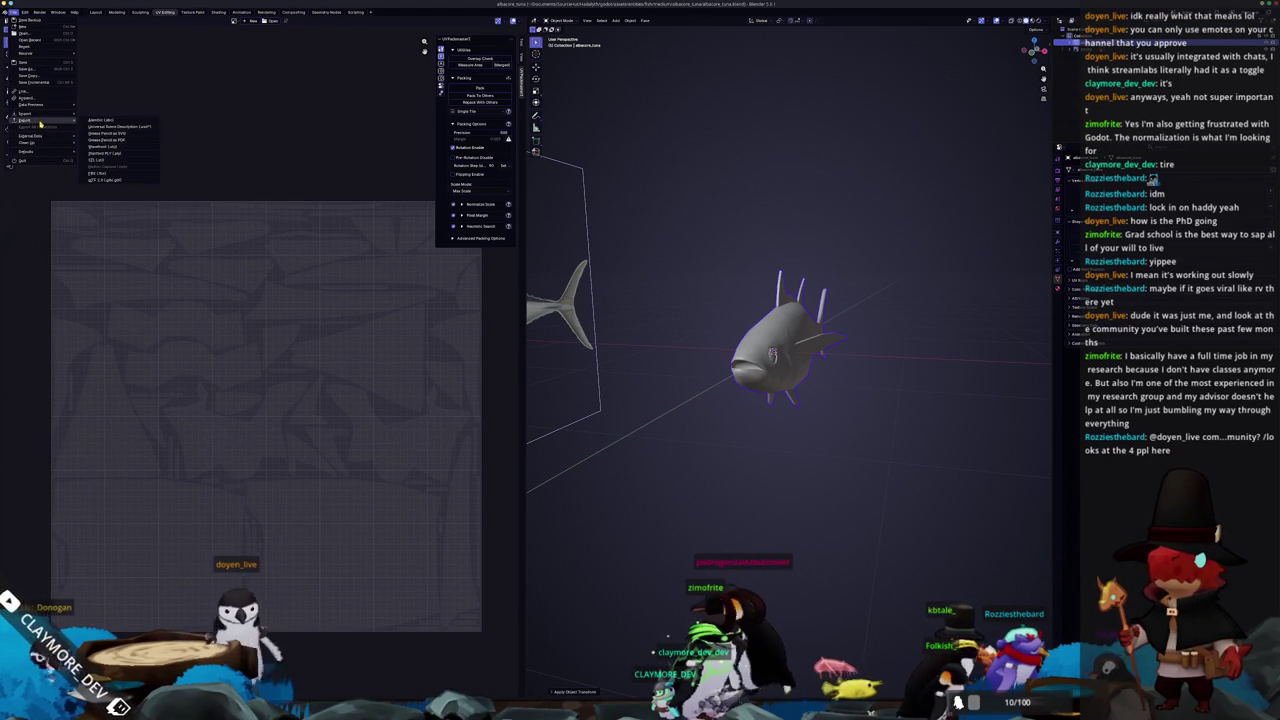
# Export the tuna as albacore_tuna.fbx into the project's nested export subfolder
pyautogui.click(104, 173)
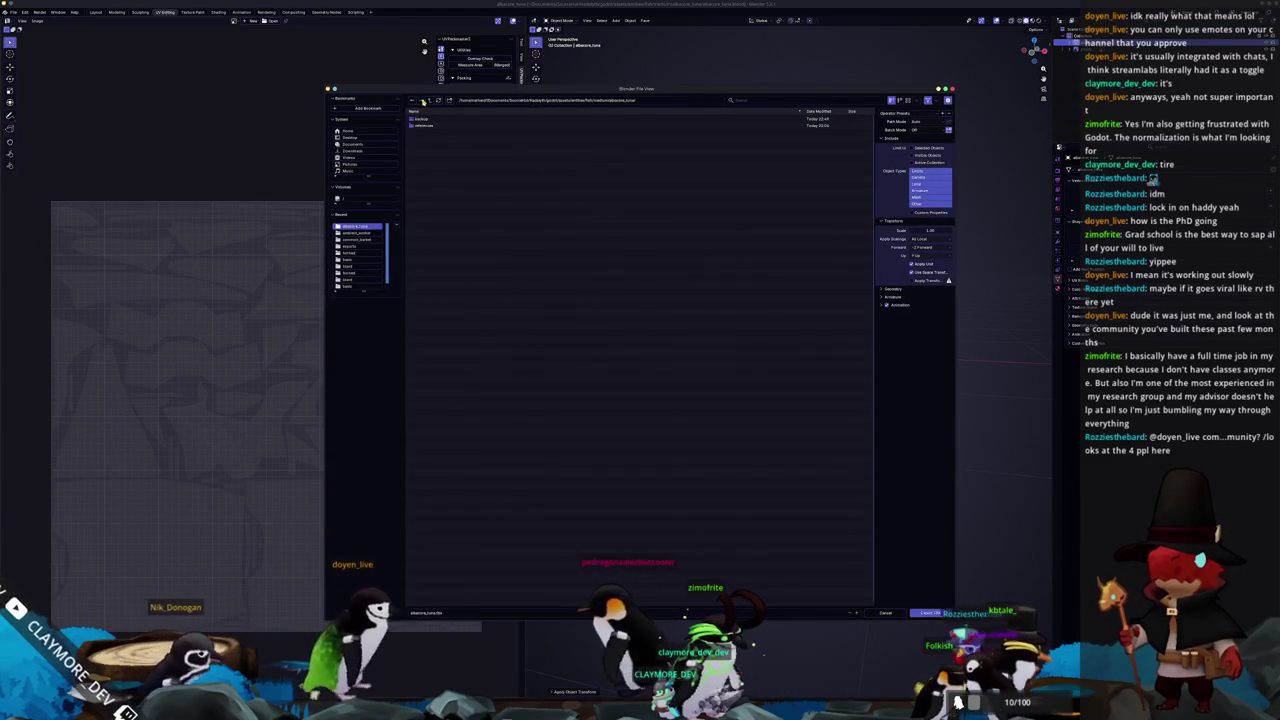
pyautogui.doubleClick(440, 118)
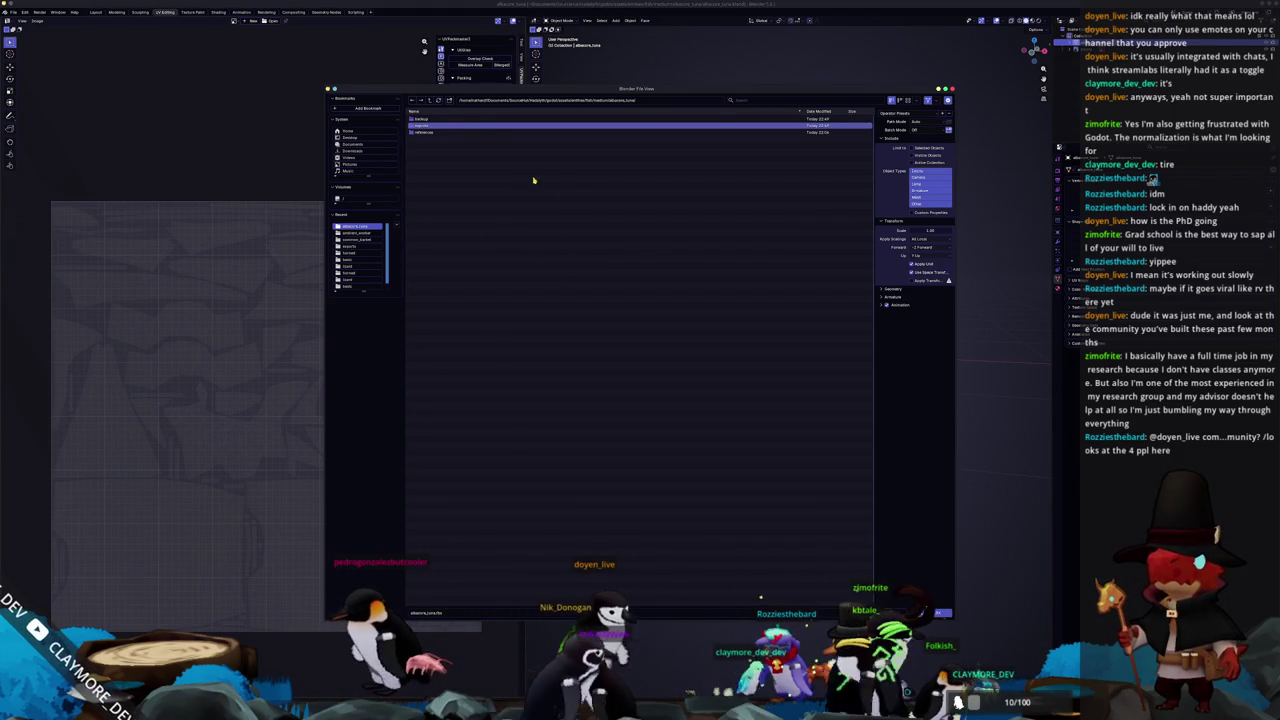
pyautogui.doubleClick(451, 130)
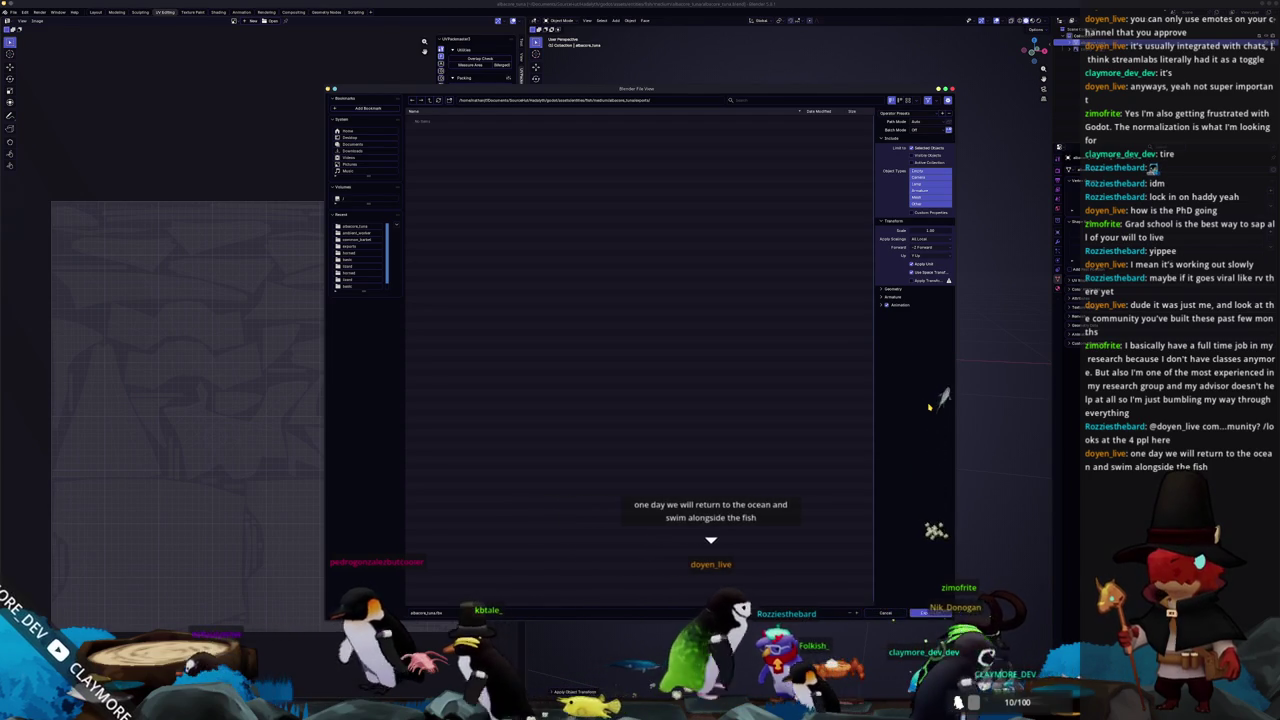
pyautogui.click(926, 613)
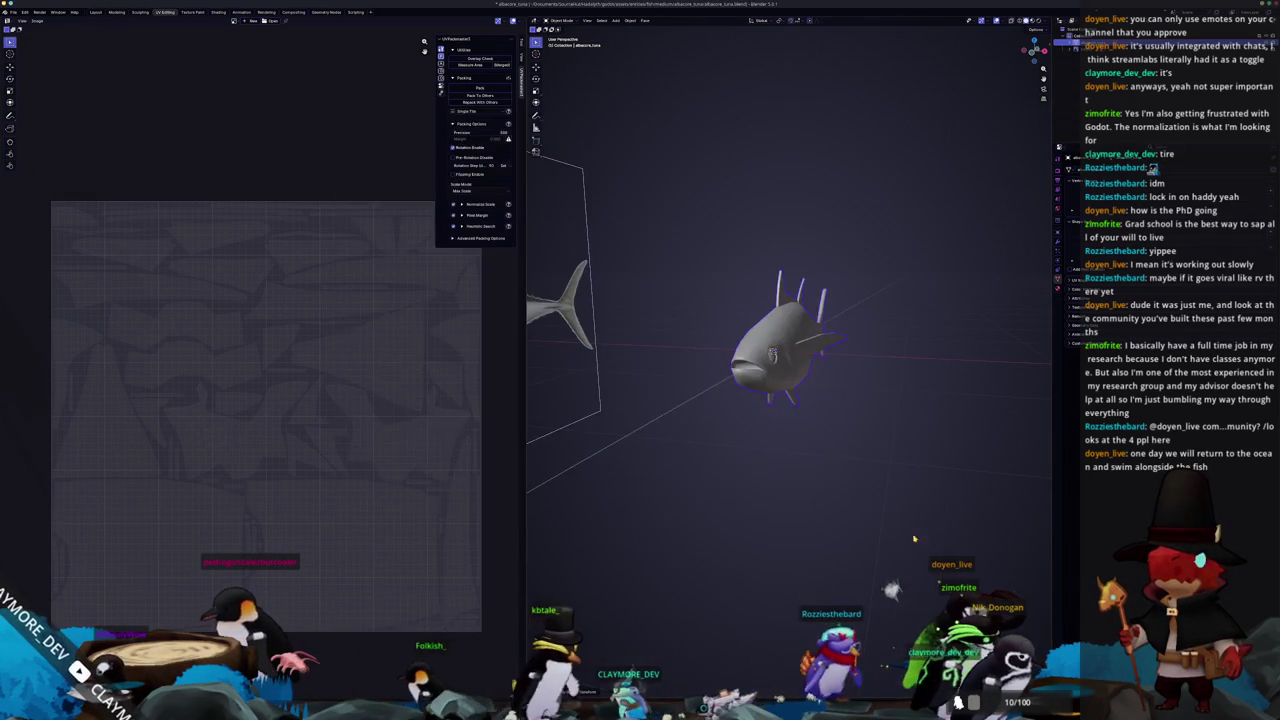
pyautogui.scroll(2, 825, 410)
pyautogui.moveTo(790, 380); pyautogui.dragTo(740, 400, button='middle')
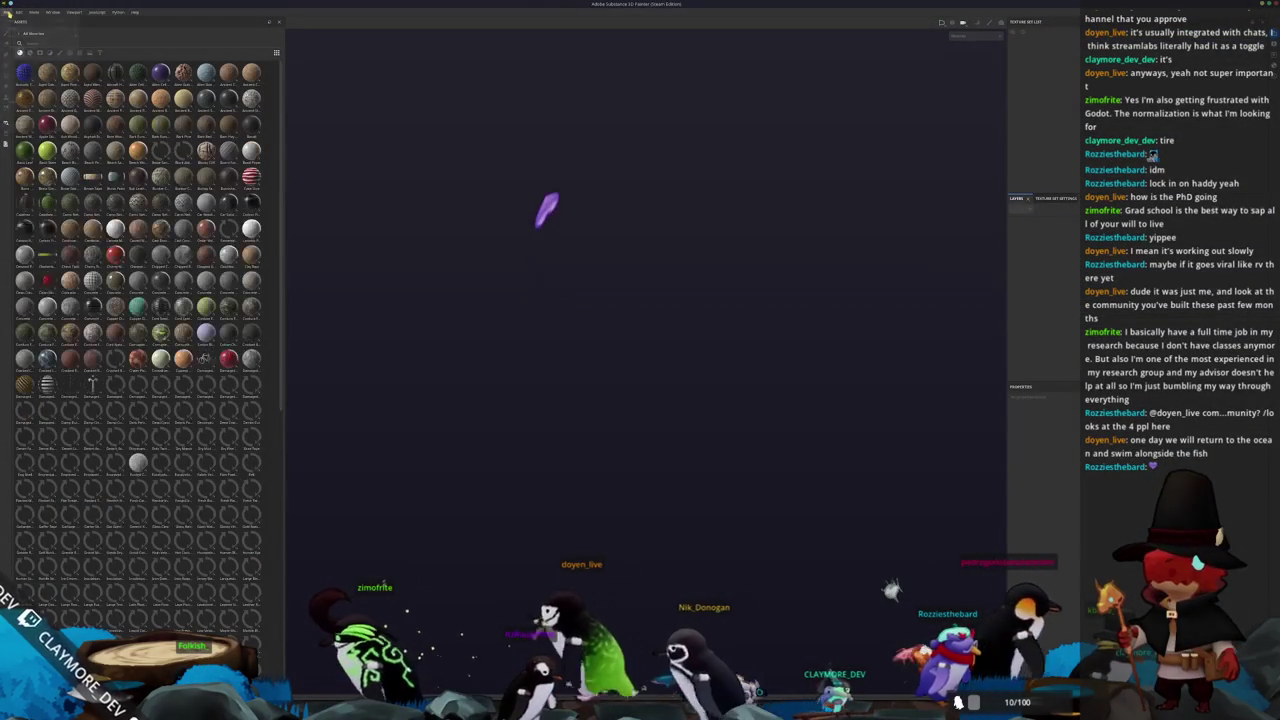
# Create a new Painter project from the exported tuna FBX, briefly toggling bake mode
pyautogui.hotkey('ctrl', 'n')
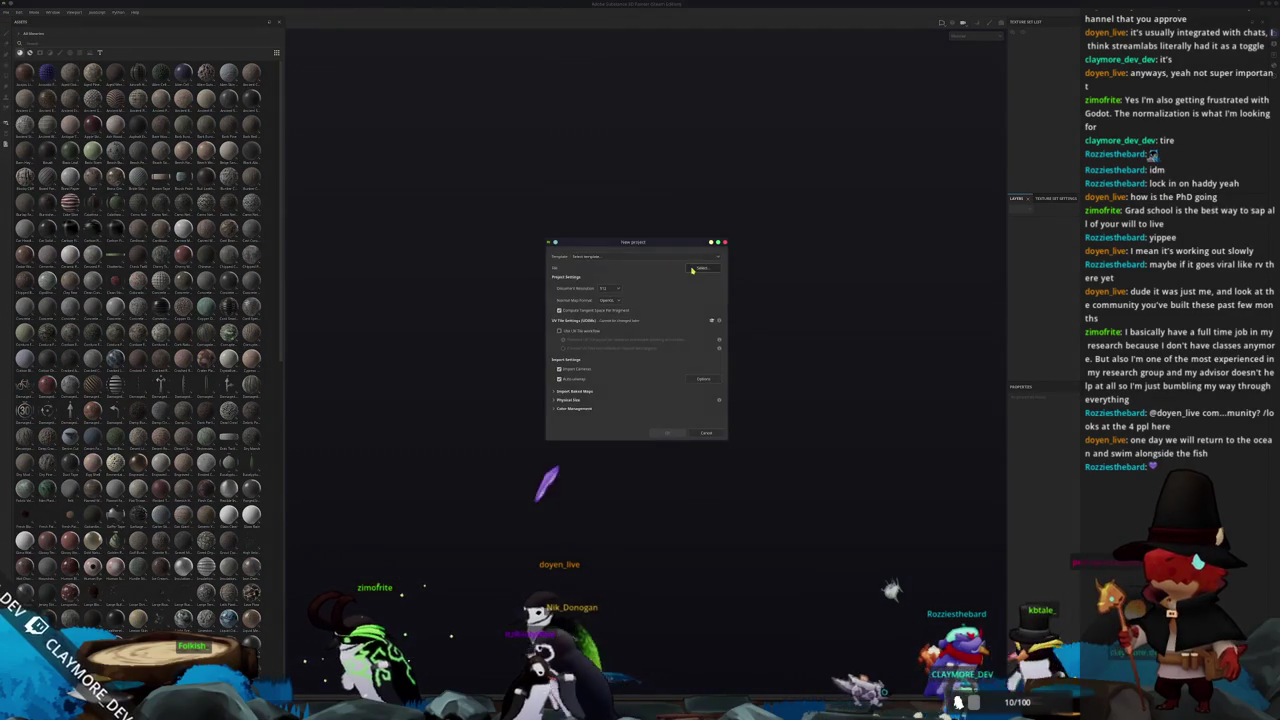
pyautogui.click(660, 280)
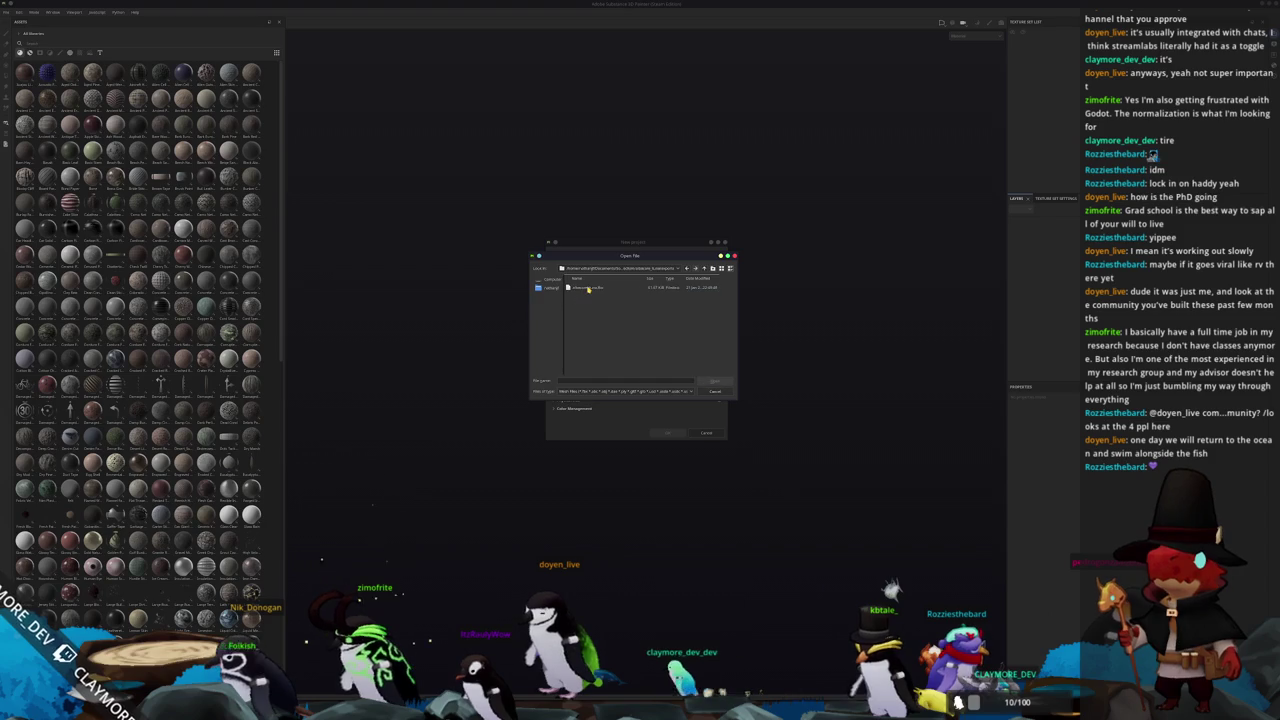
pyautogui.doubleClick(586, 288)
pyautogui.click(668, 433)
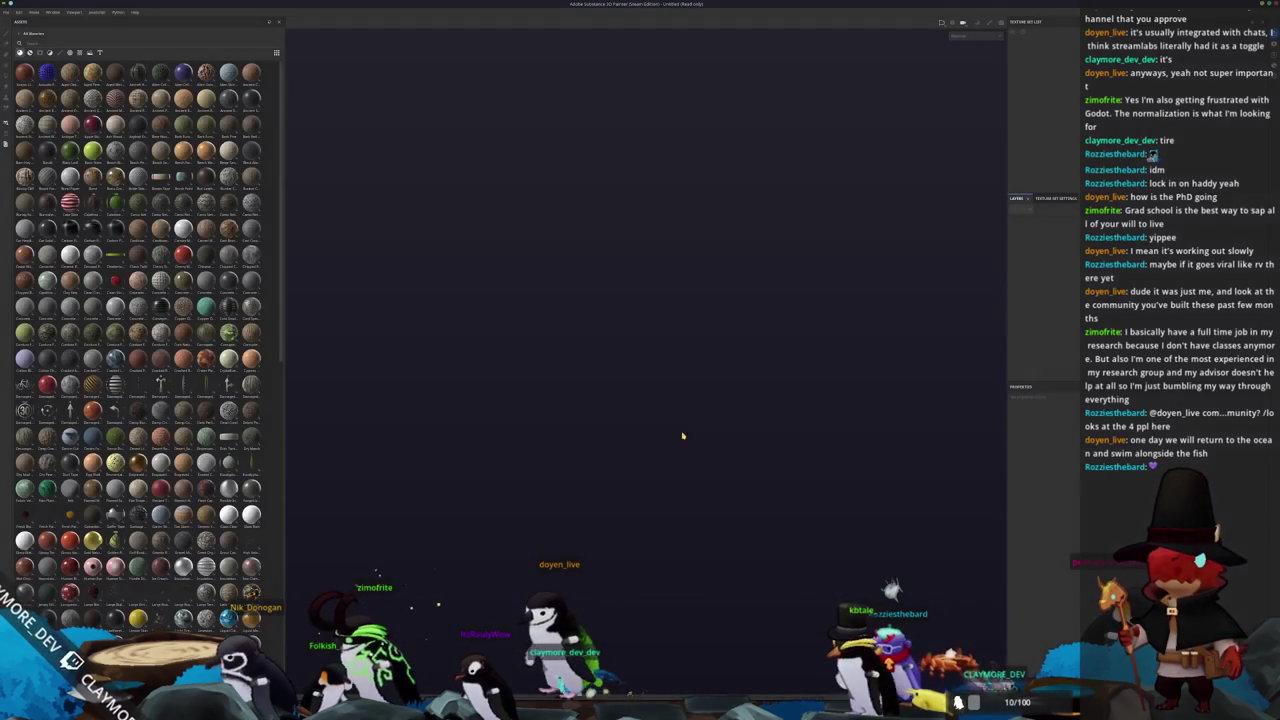
pyautogui.hotkey('ctrl', 'b')
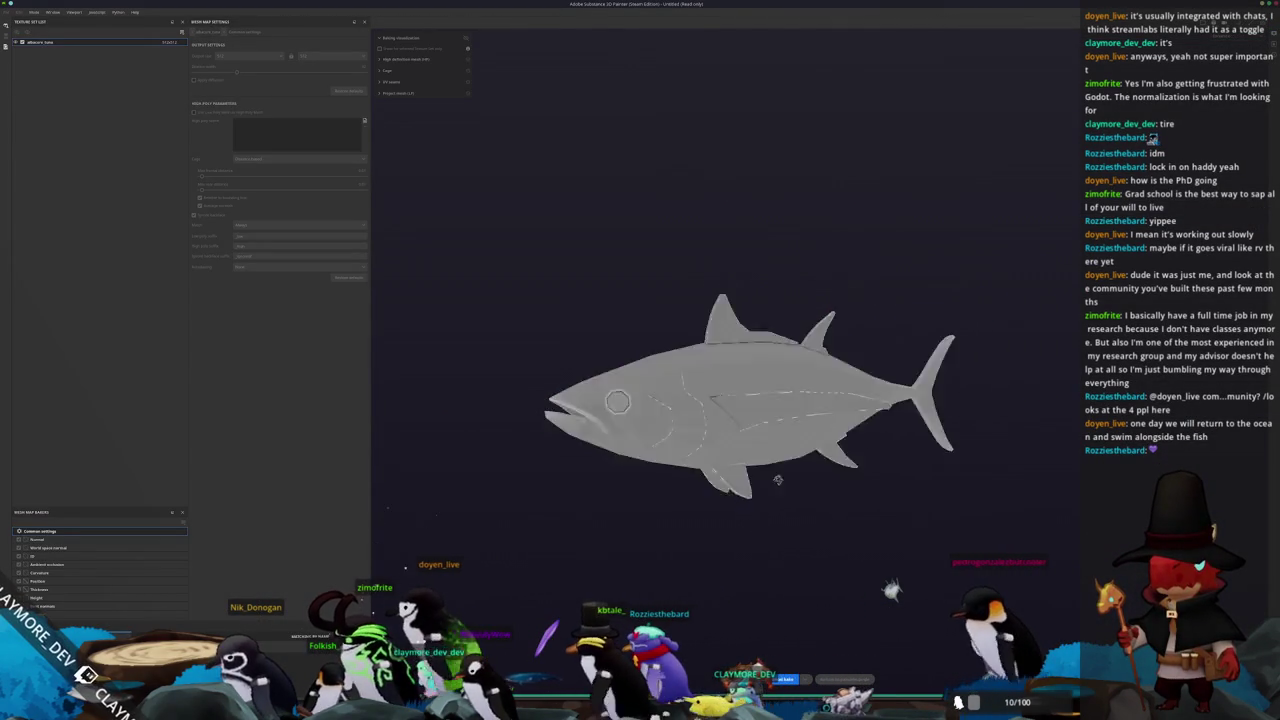
pyautogui.hotkey('ctrl', 'b')
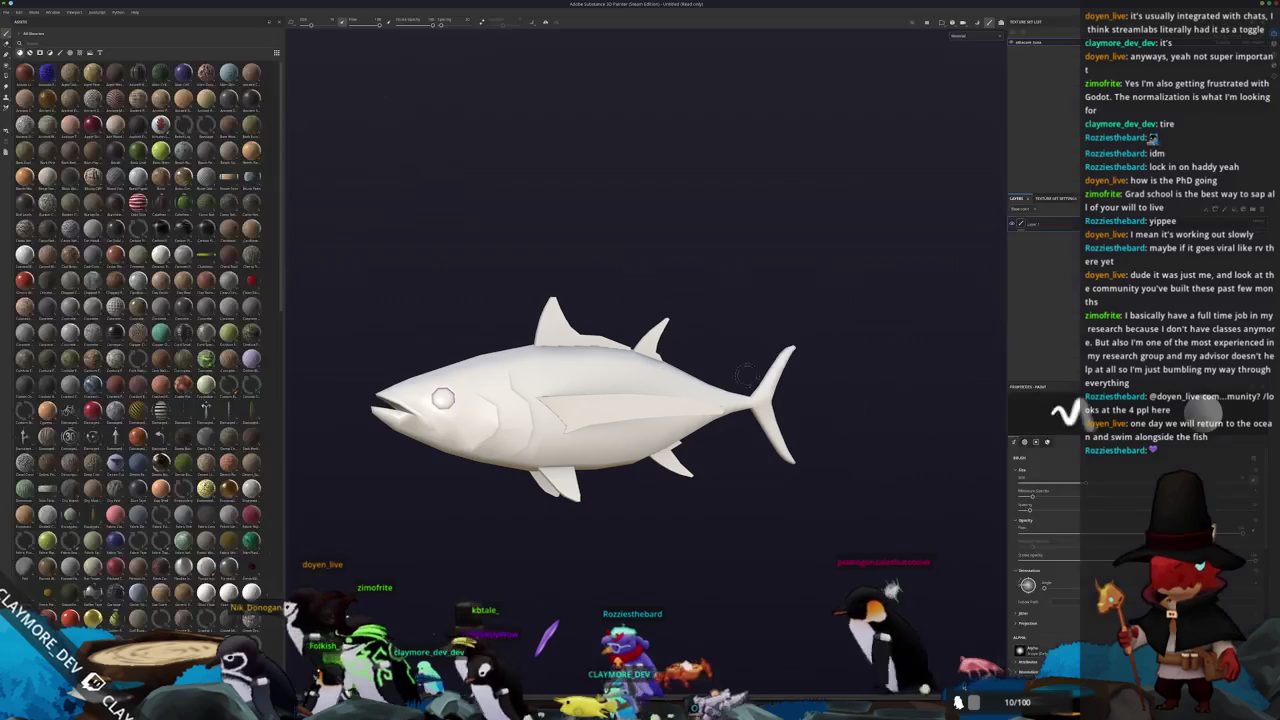
pyautogui.scroll(-5, 200, 400)
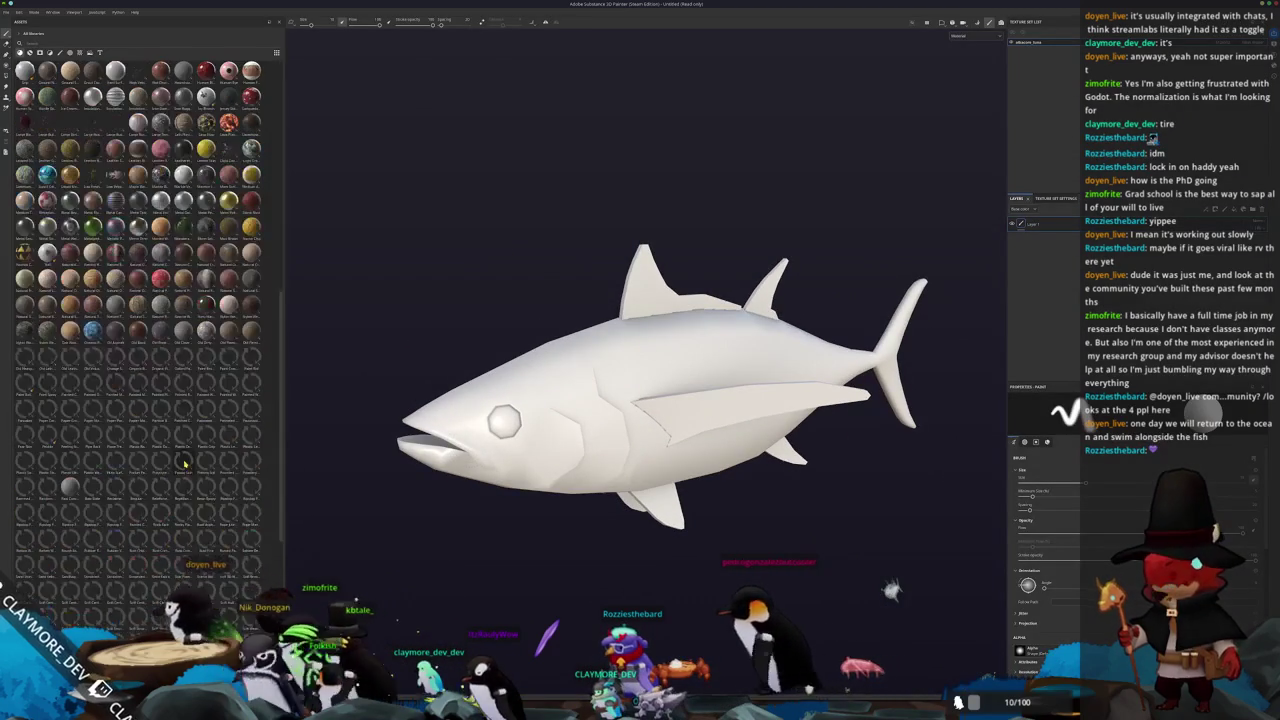